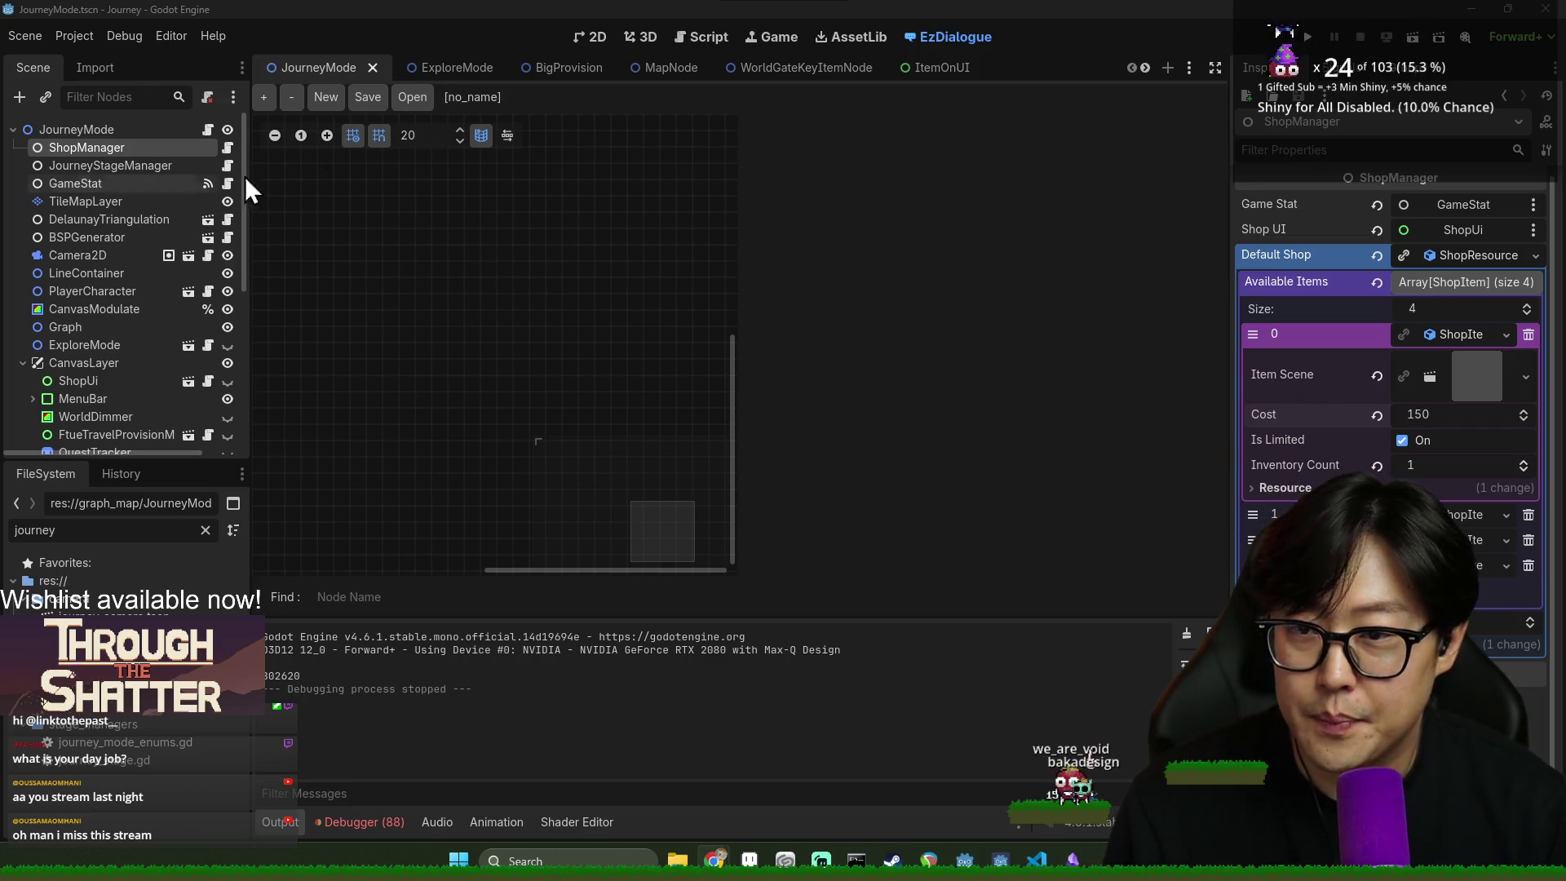
- Save the JourneyMode scene and clear every entry from the debugger's Errors list
click(594, 38)
key(ctrl+s)
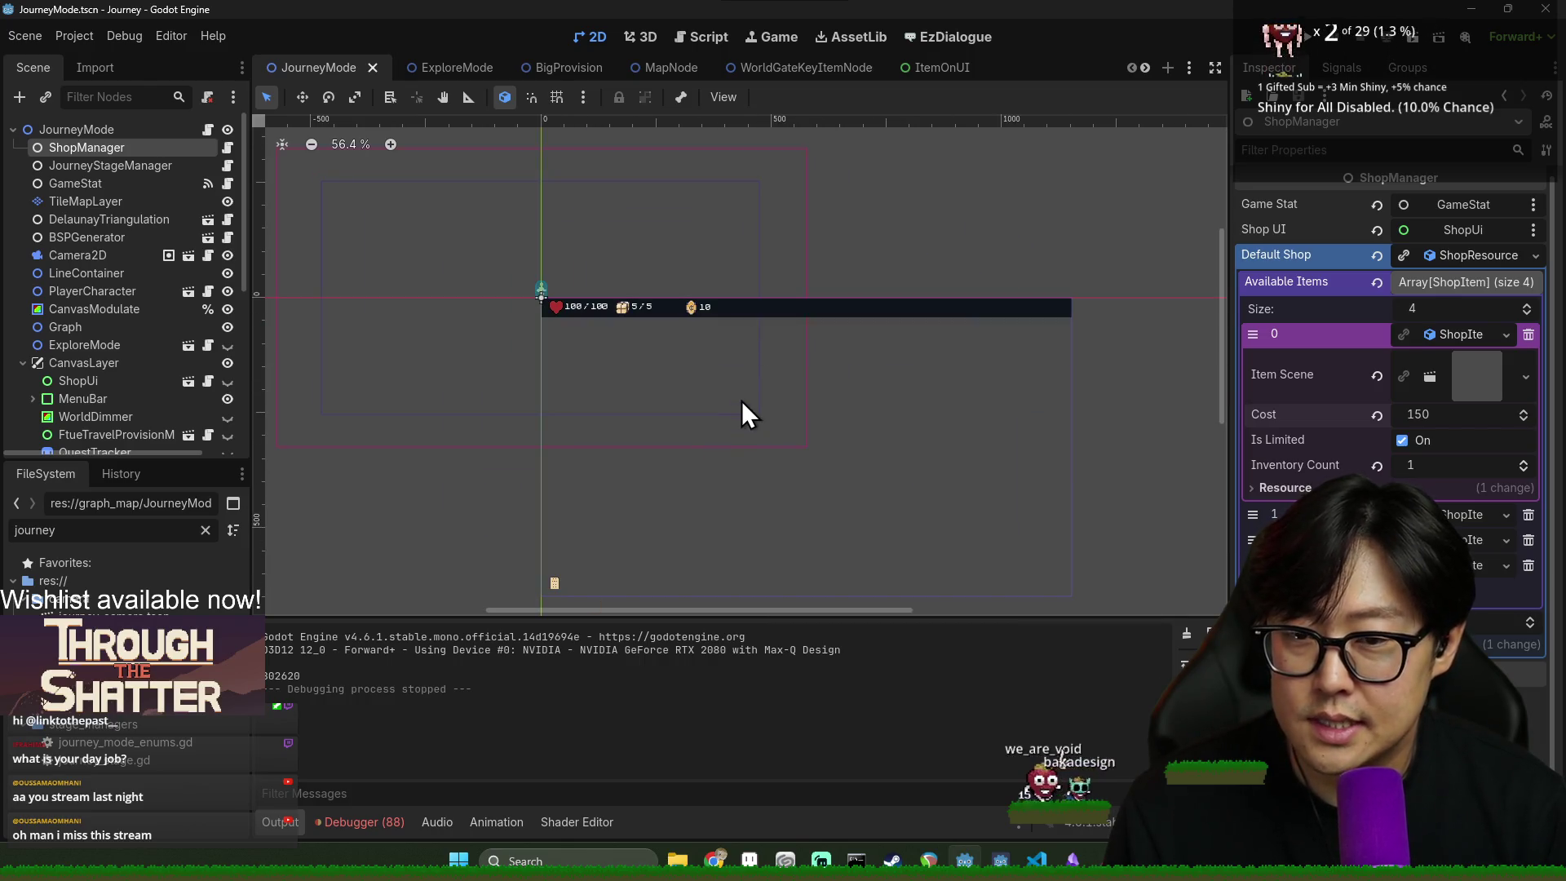
scroll(736, 473, up, 1)
click(372, 822)
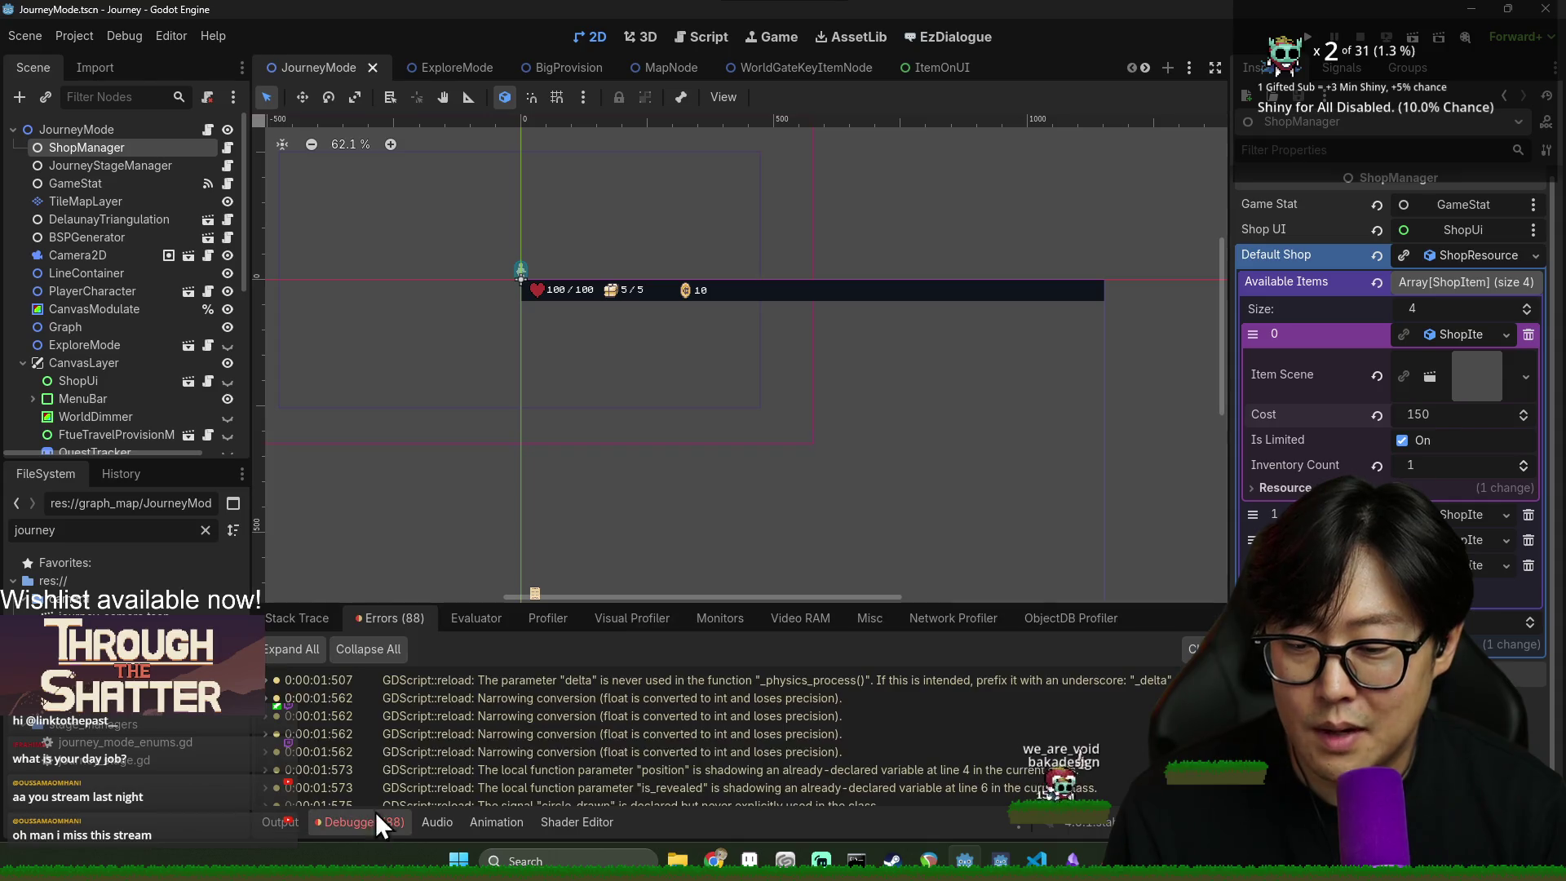
click(1193, 649)
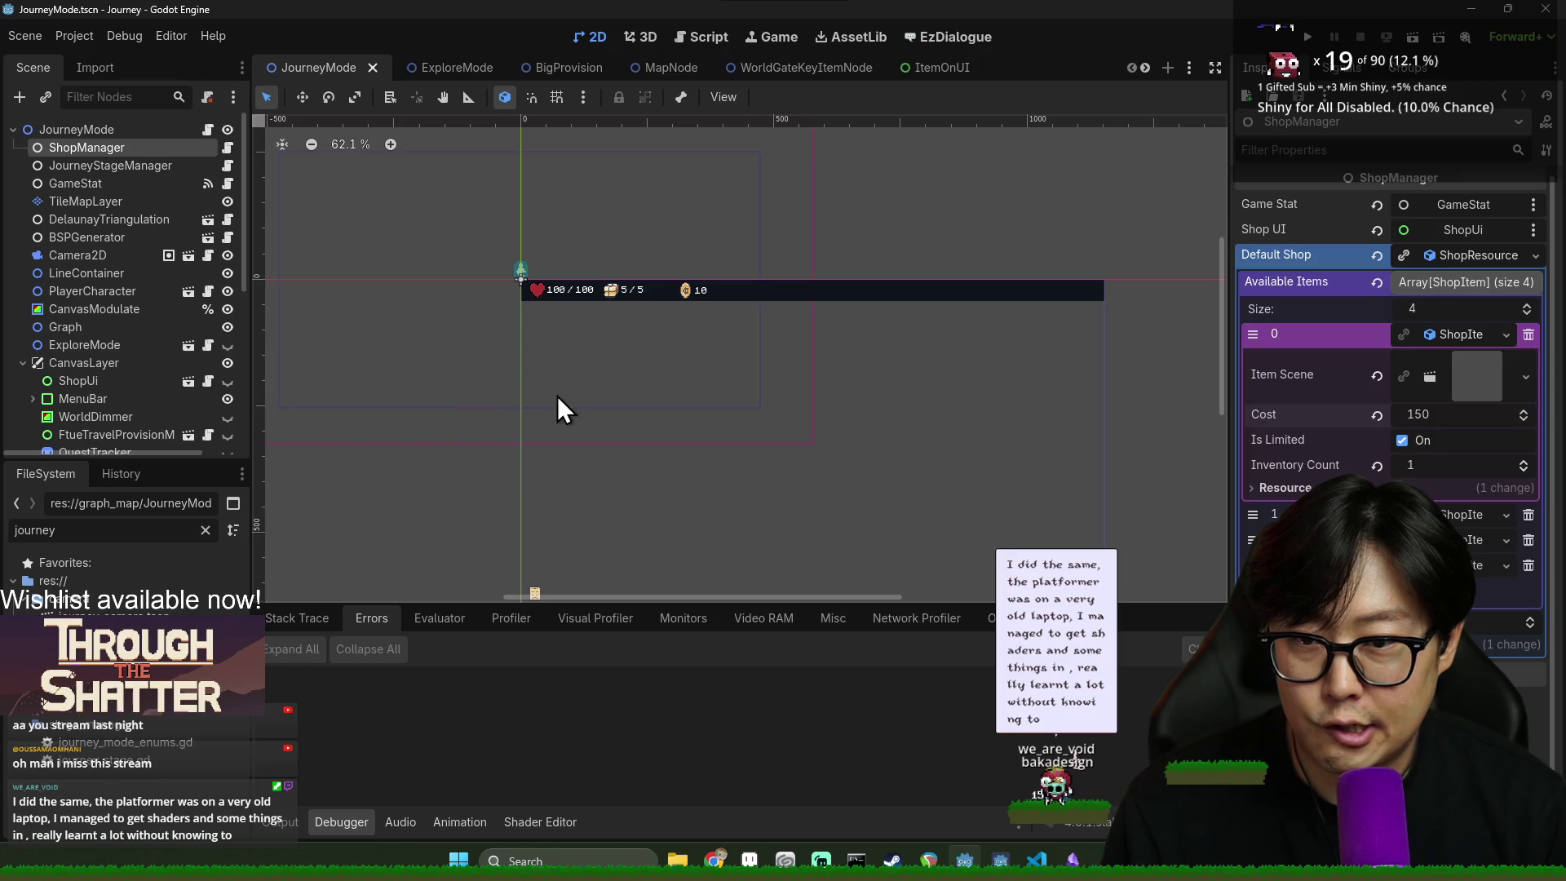
- Shift the 2D canvas so the HUD bar sits higher, then return to the EzDialogue editor
scroll(677, 443, up, 2)
drag(852, 408, 864, 358)
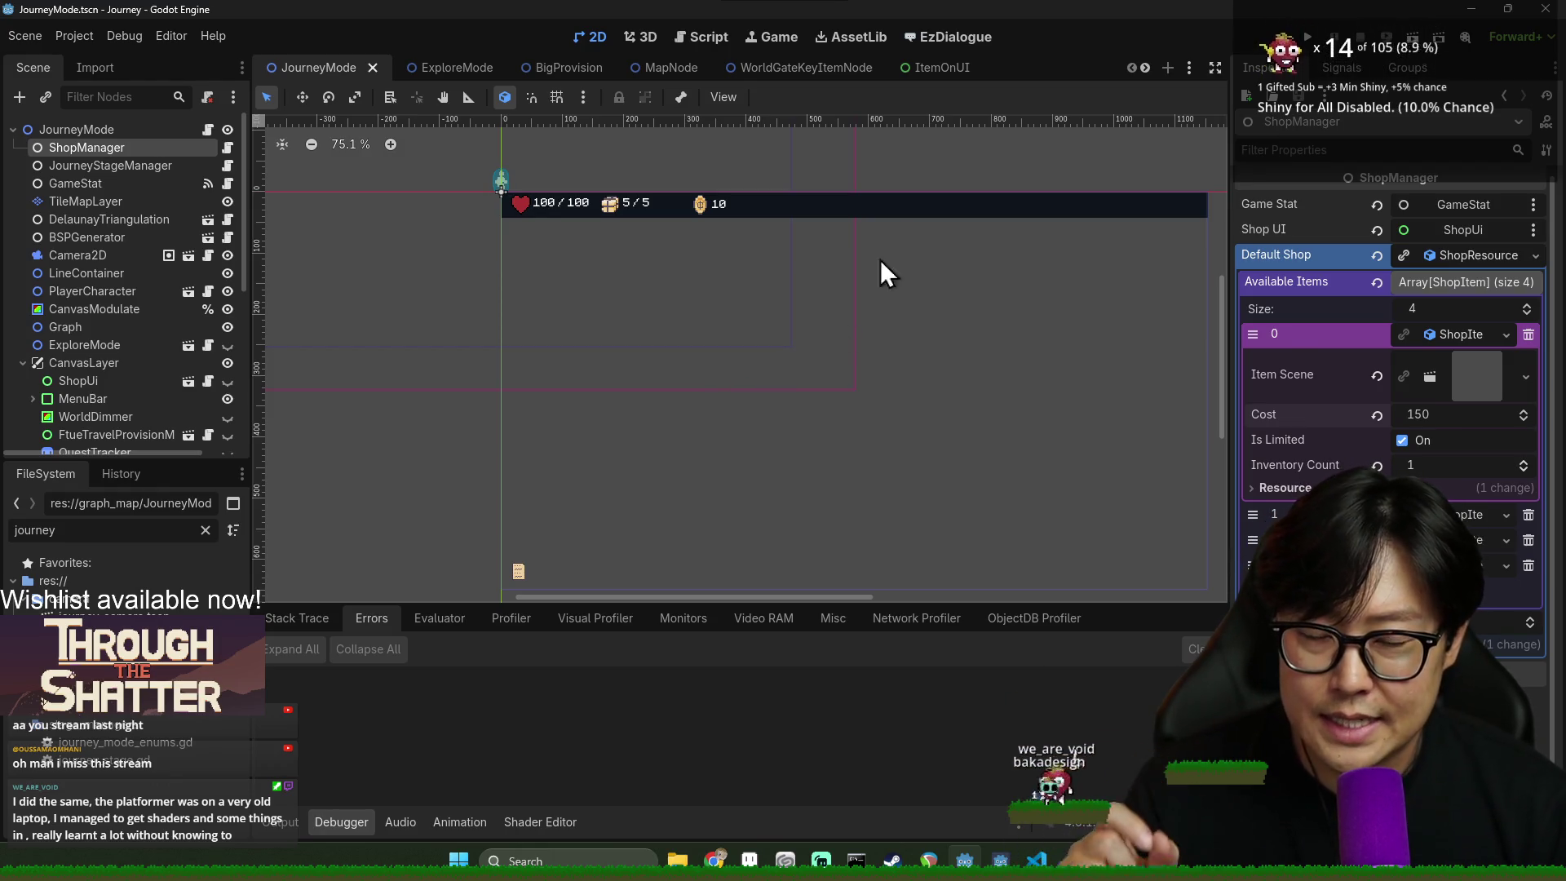
click(977, 40)
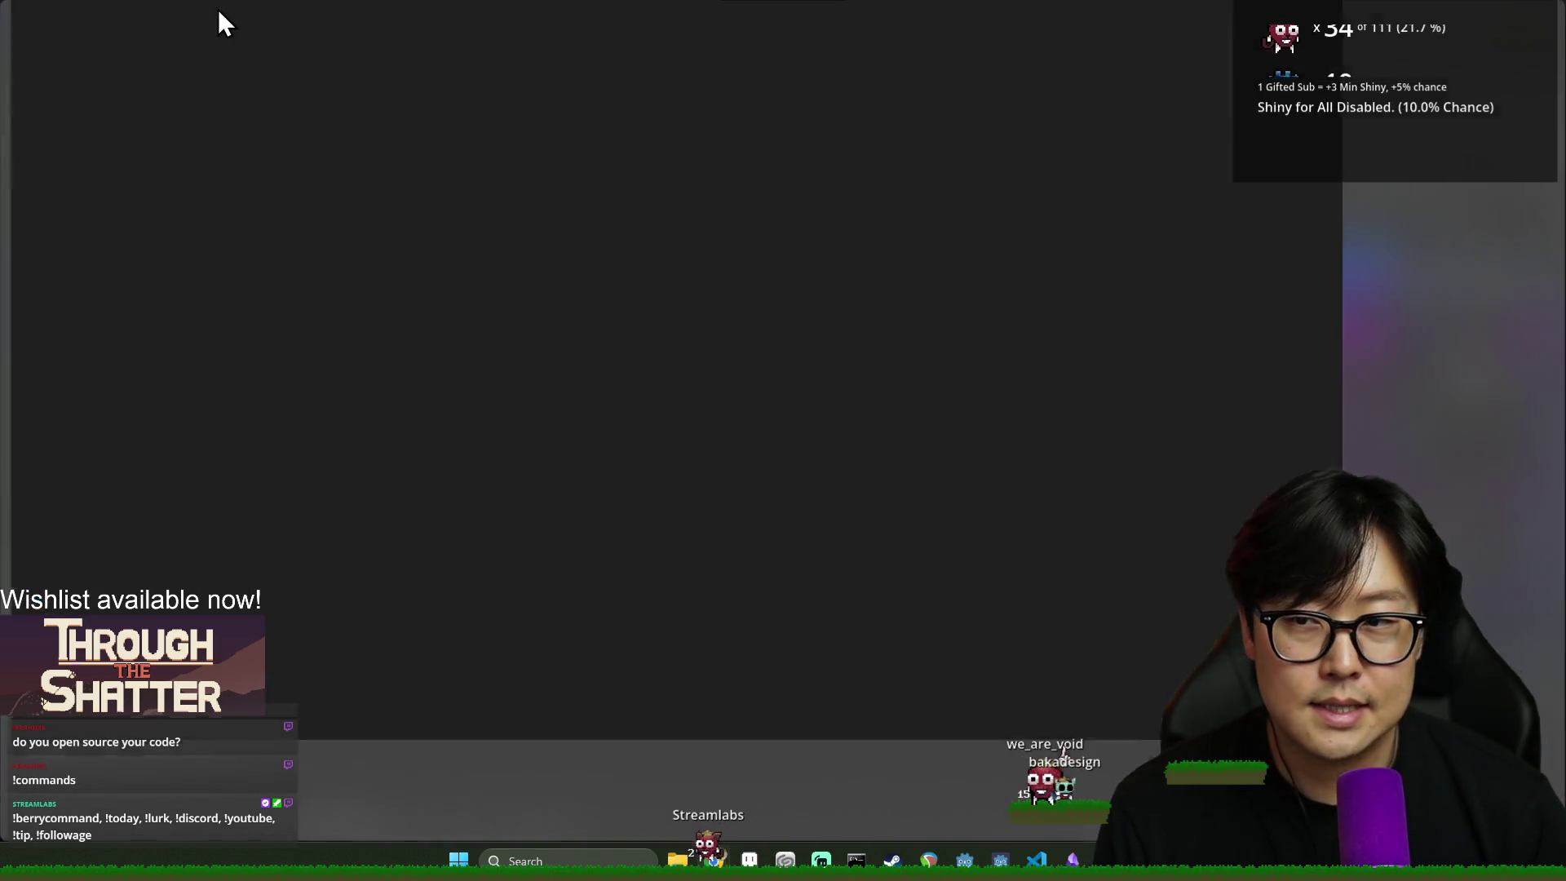
key(alt+Tab)
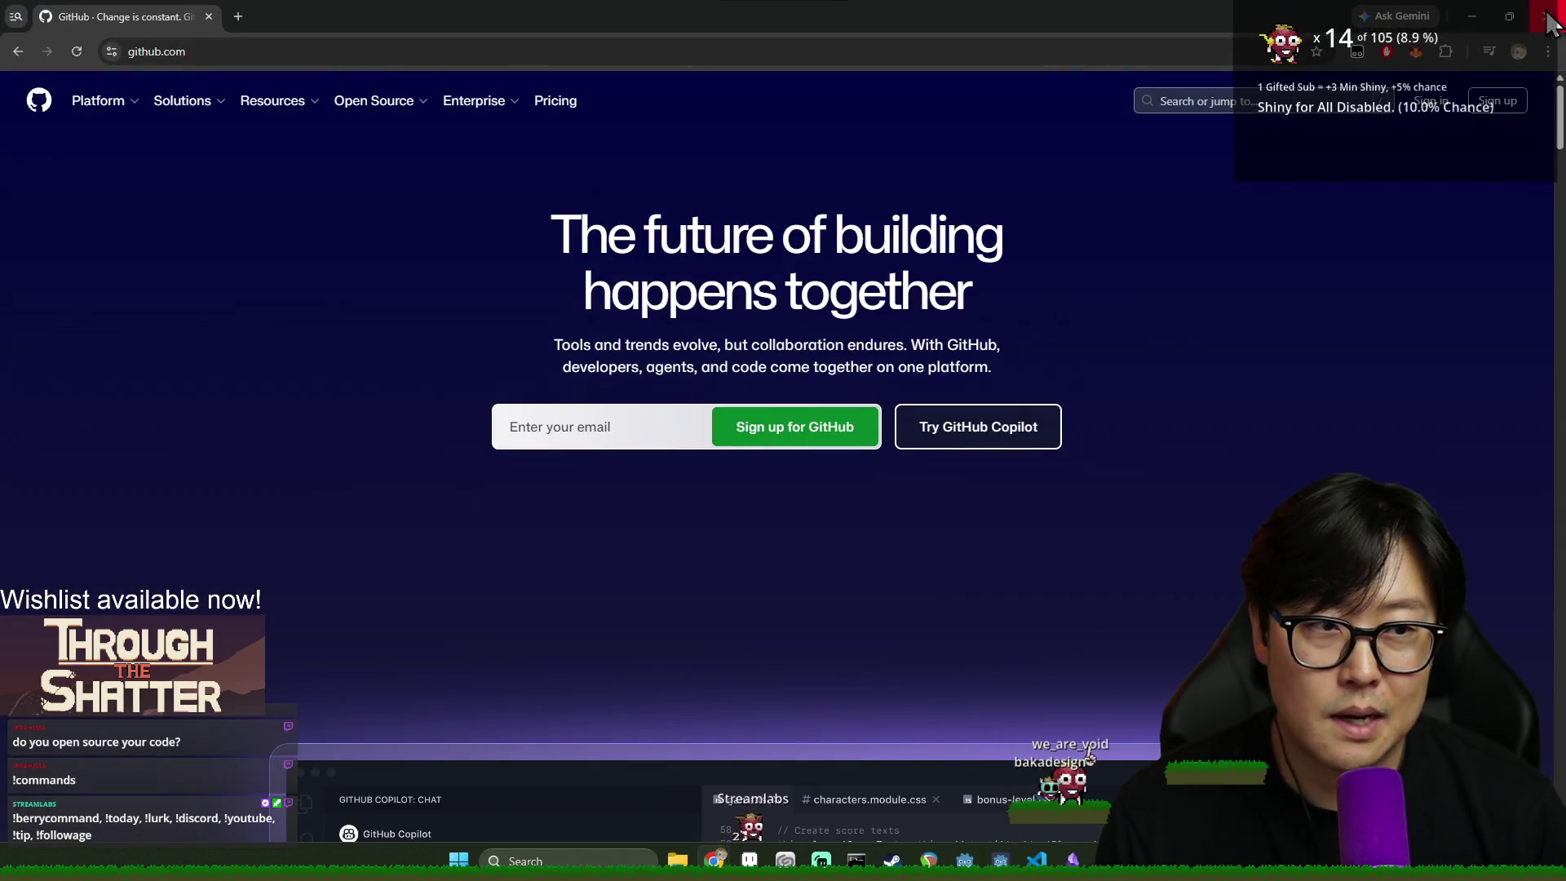
key(alt+Tab)
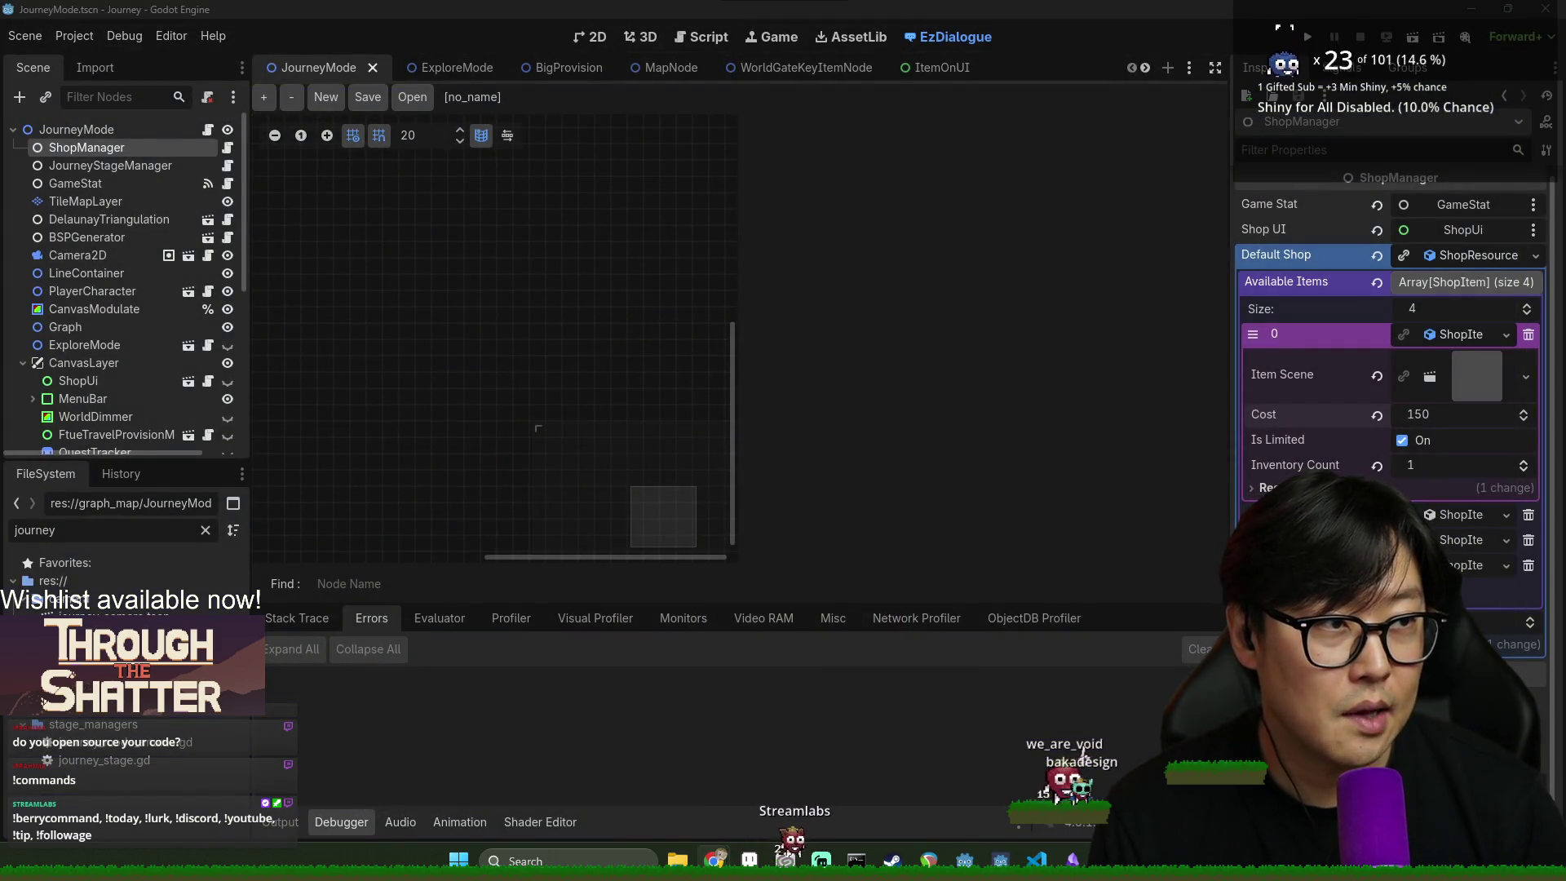
key(alt+Tab)
click(1278, 68)
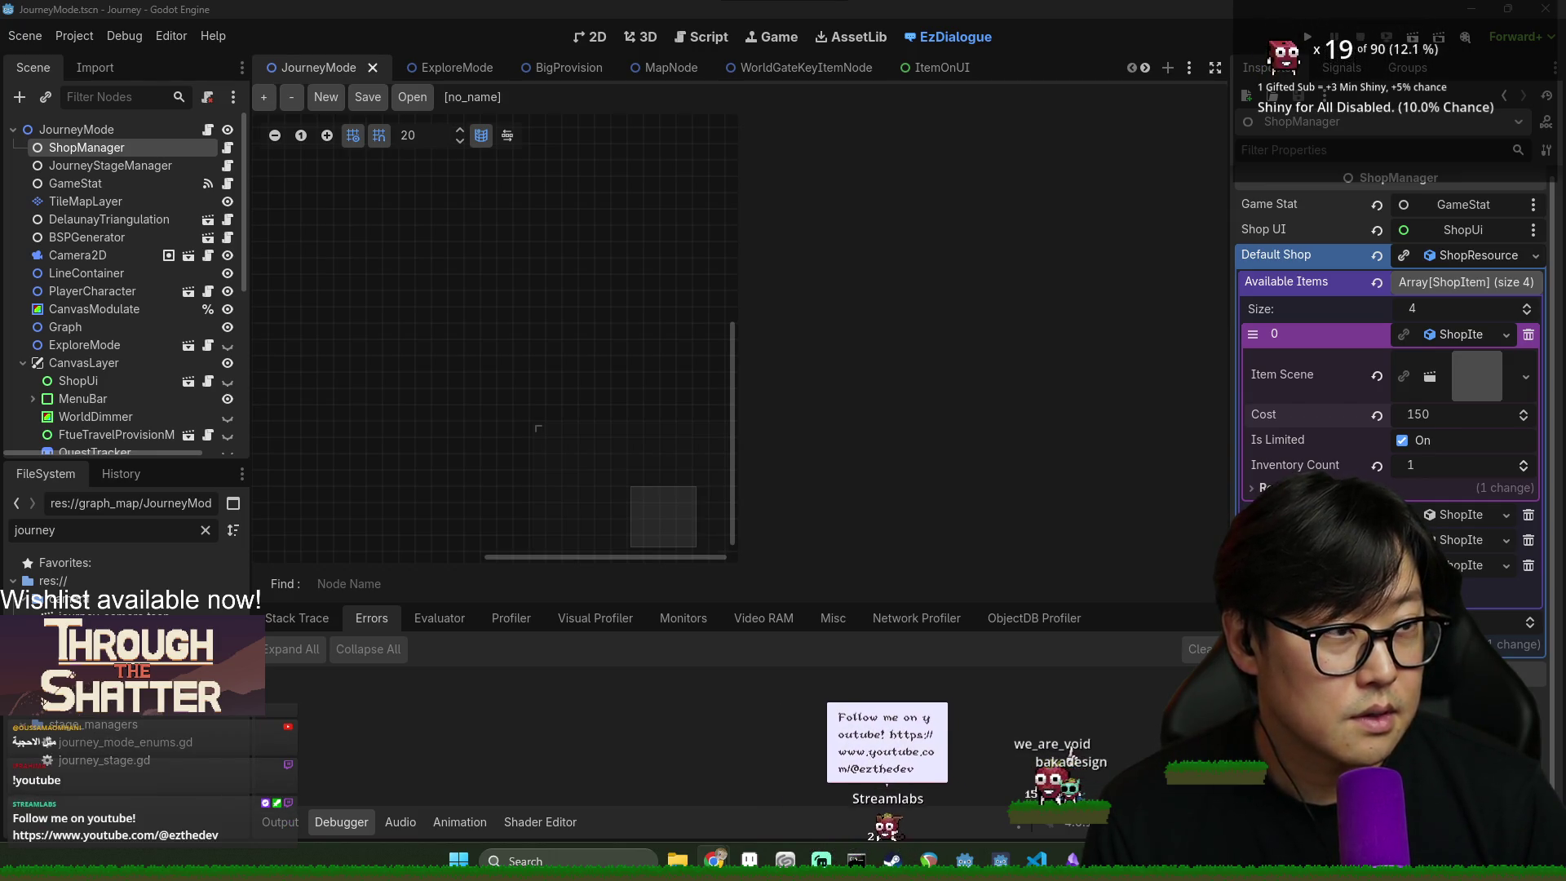
key(alt+Tab)
- Scroll through the GodotEzDialoguePlugin README's sections on writing dialogue and branching
click(490, 50)
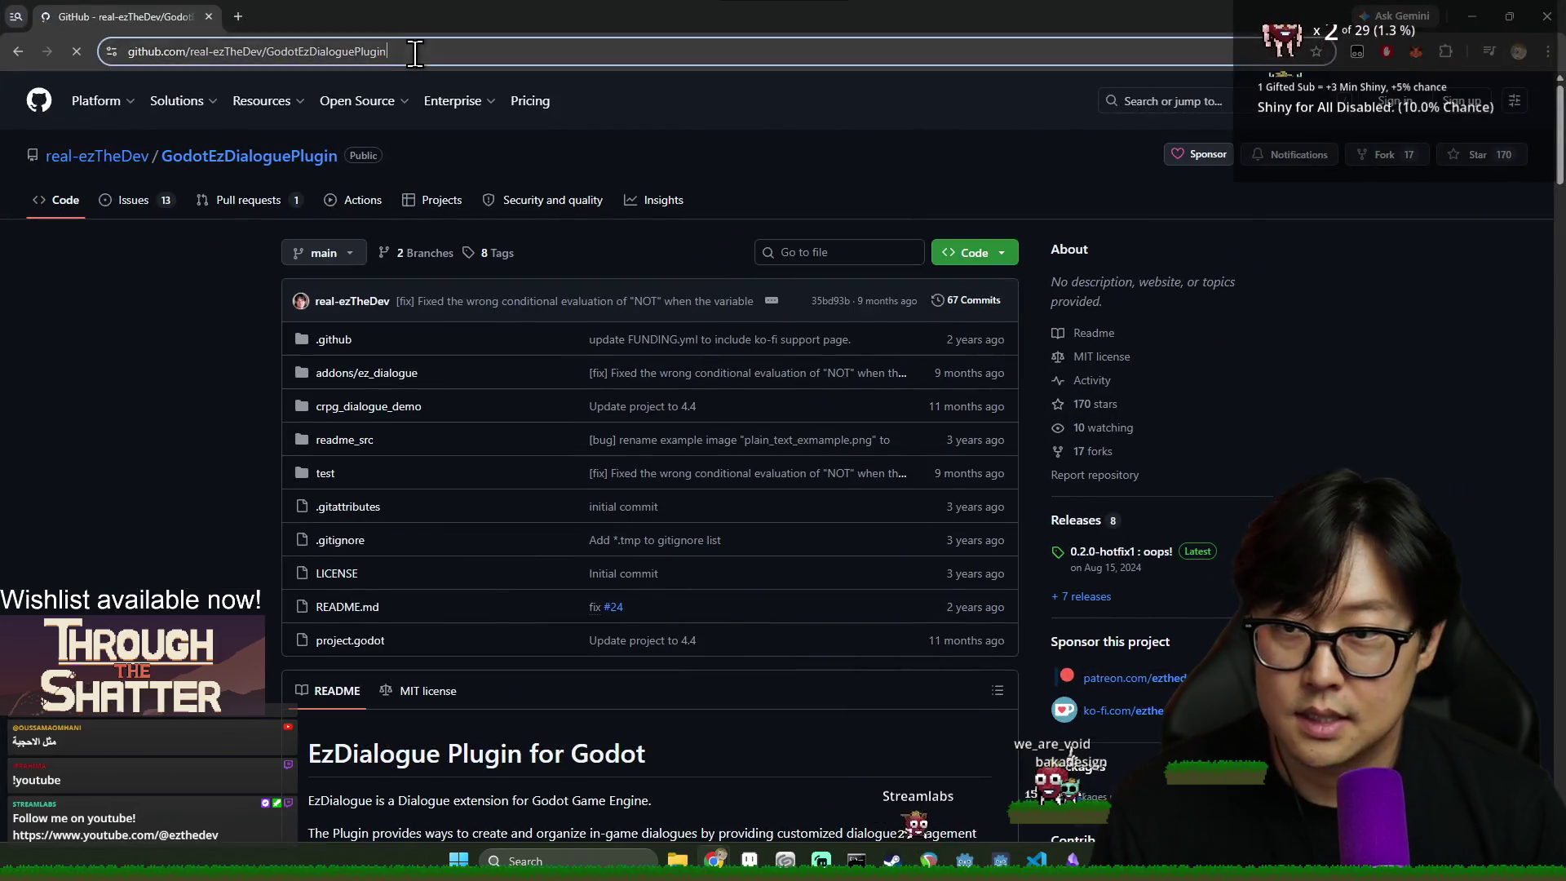
scroll(719, 594, down, 9)
scroll(702, 530, down, 20)
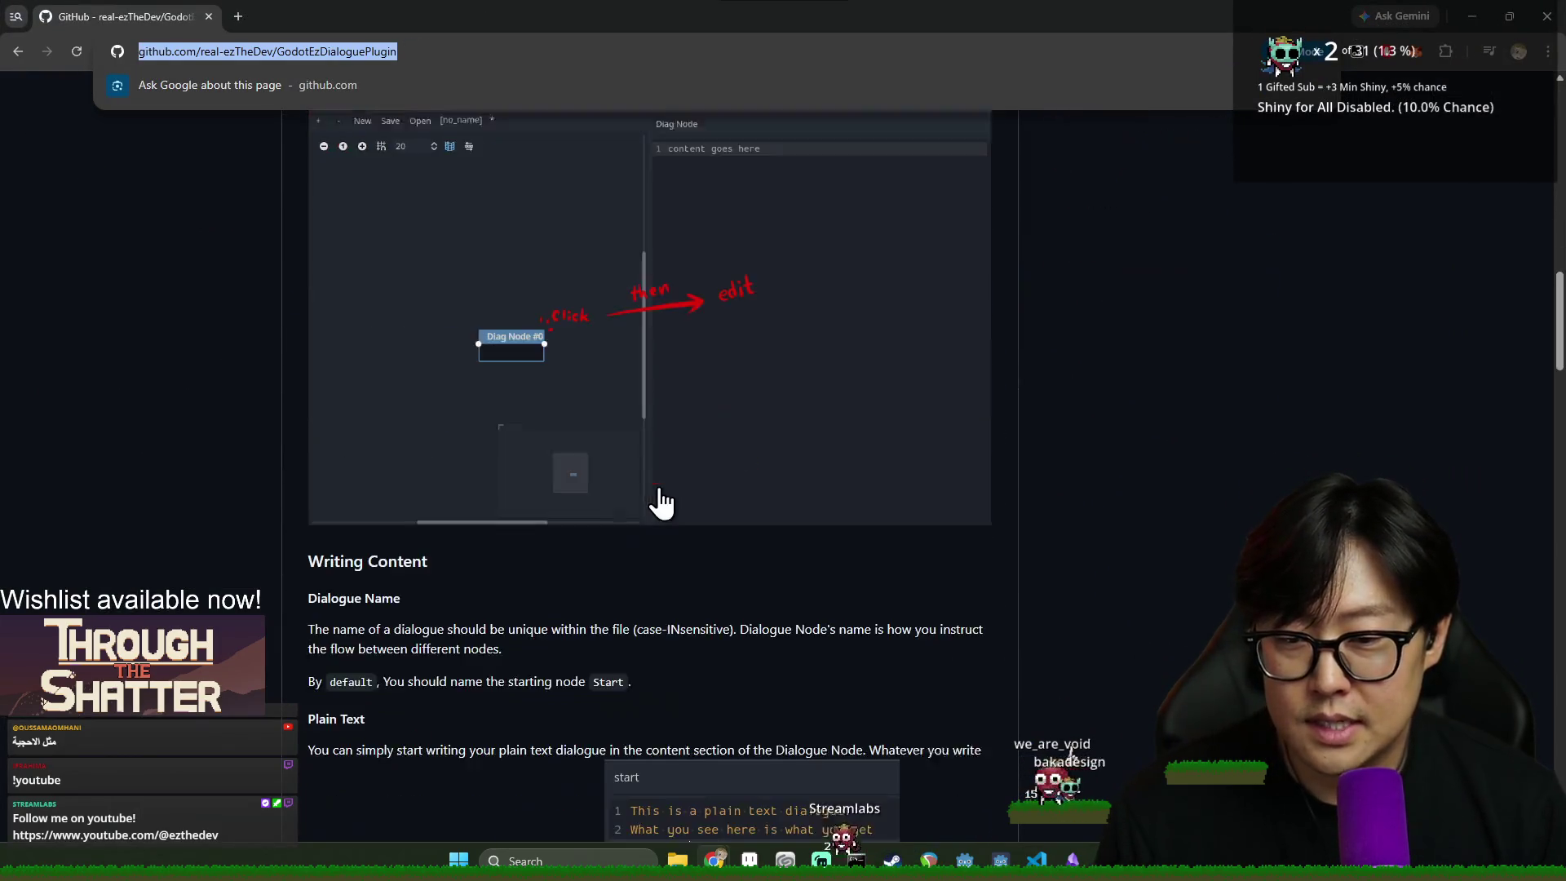
scroll(766, 416, down, 10)
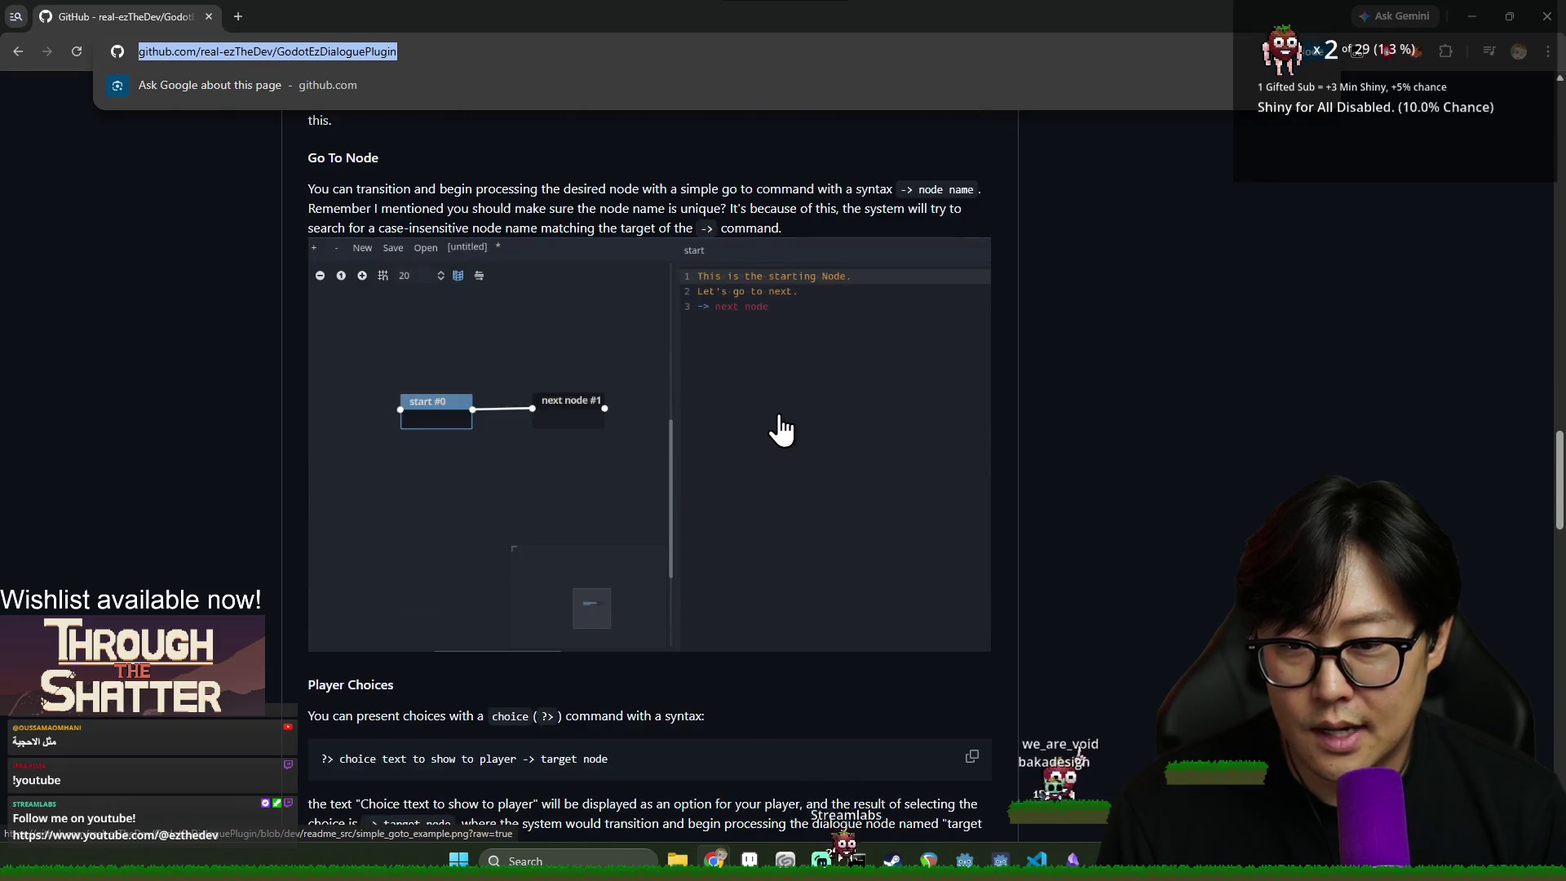
scroll(743, 408, up, 3)
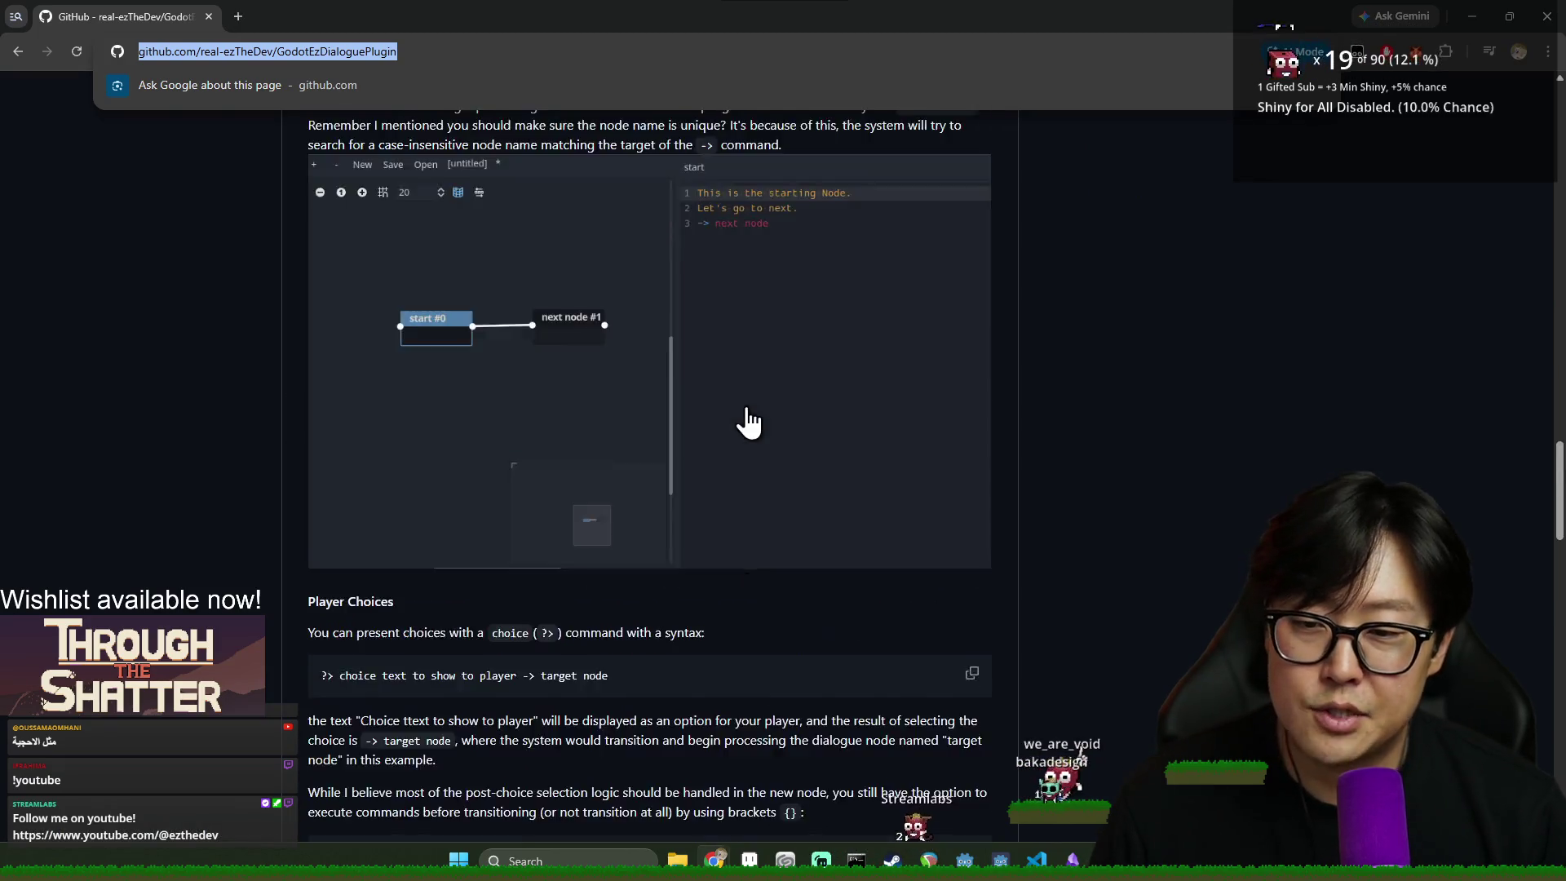
scroll(762, 465, down, 10)
scroll(830, 512, down, 3)
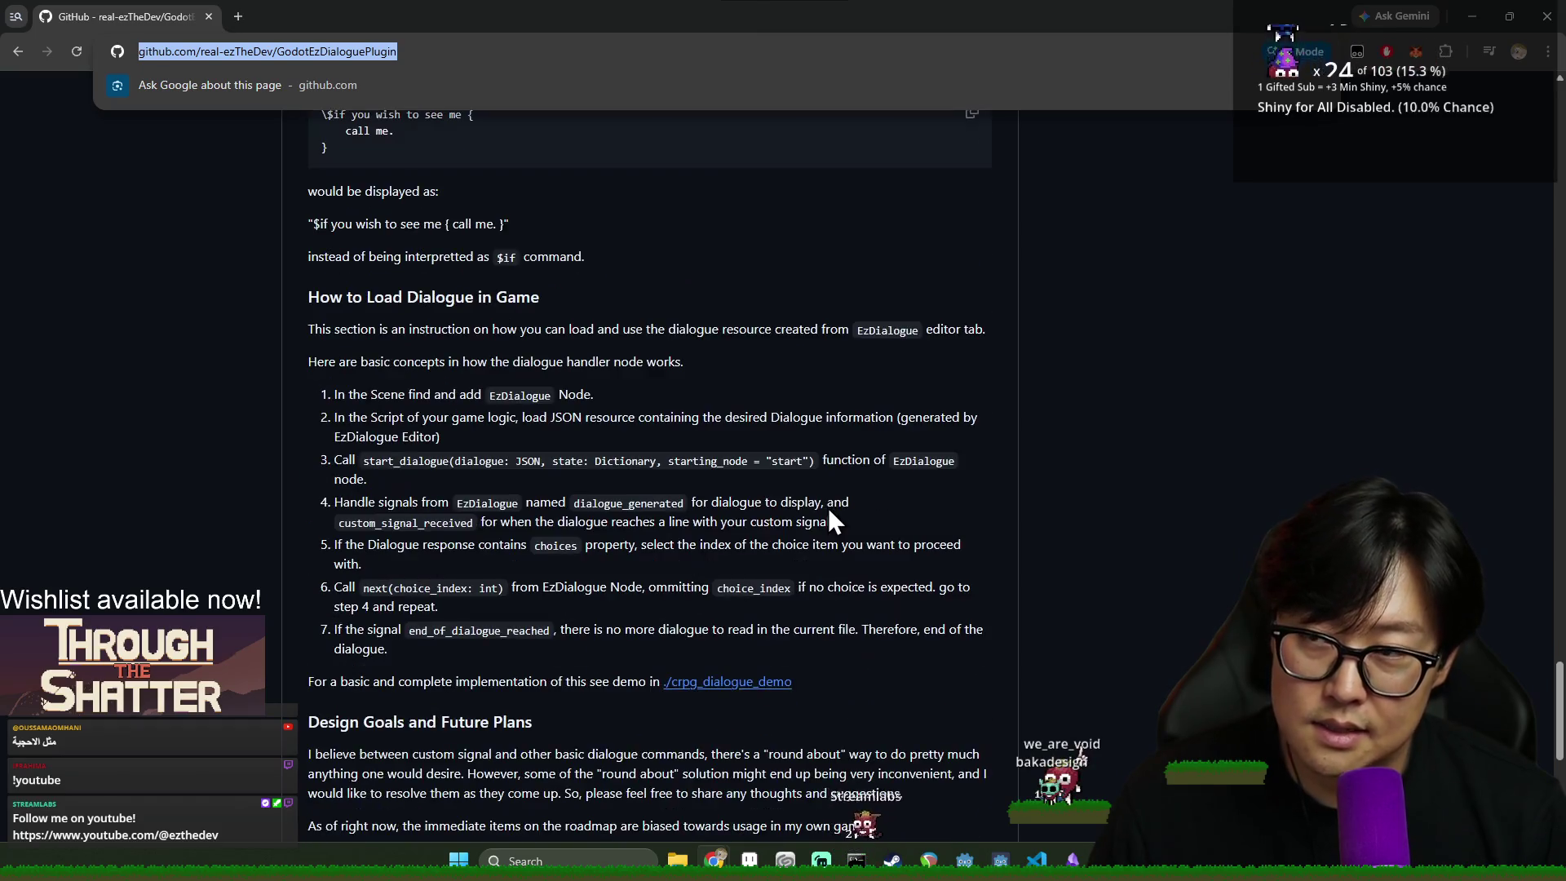
scroll(832, 512, up, 7)
scroll(848, 526, up, 20)
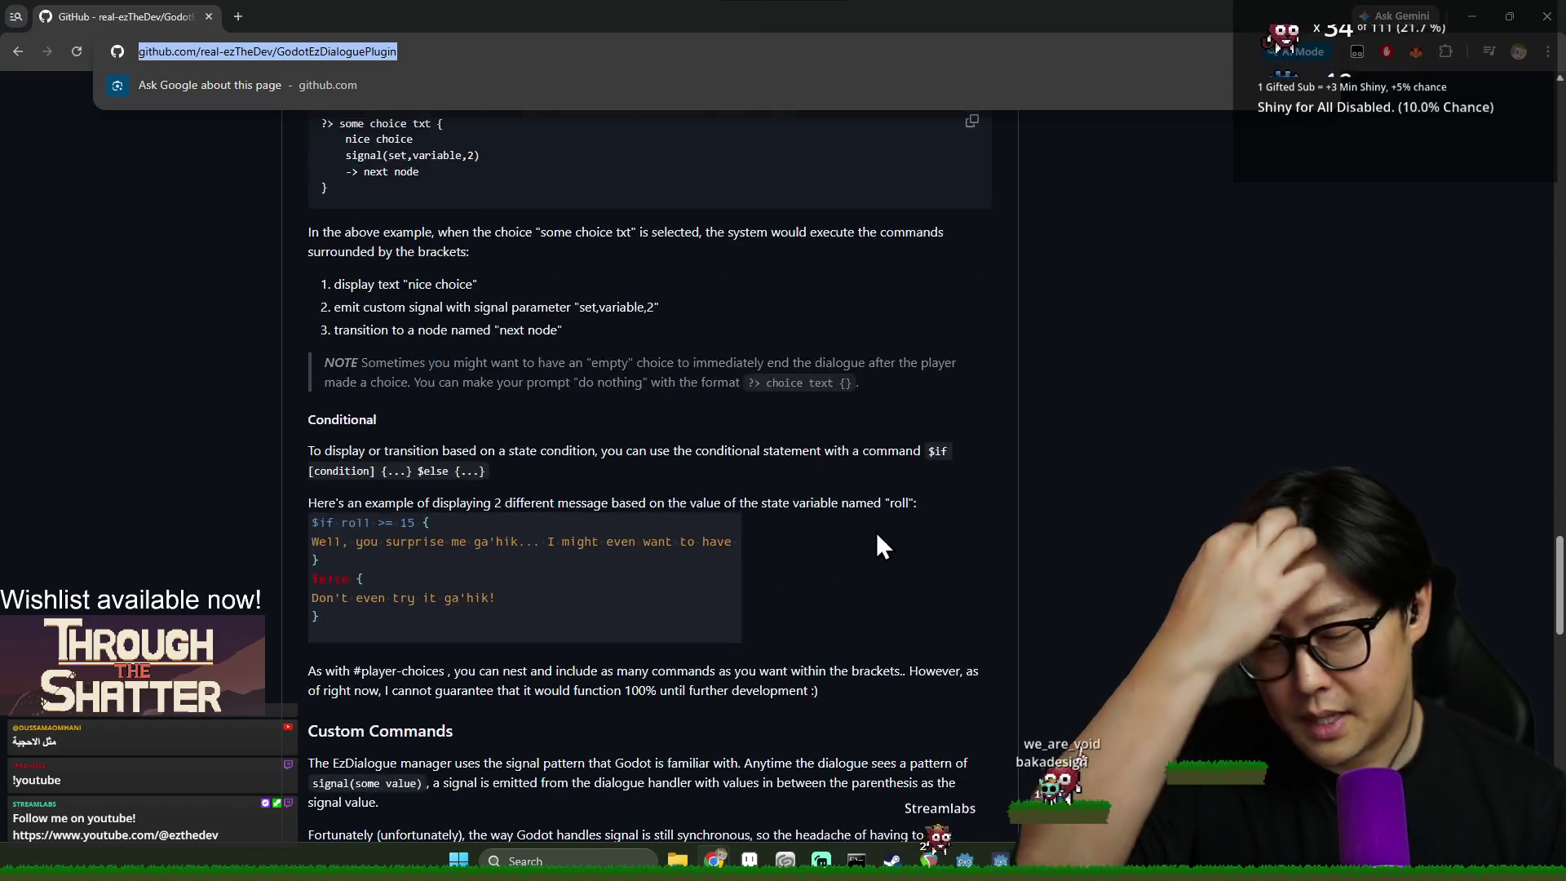
scroll(764, 538, up, 8)
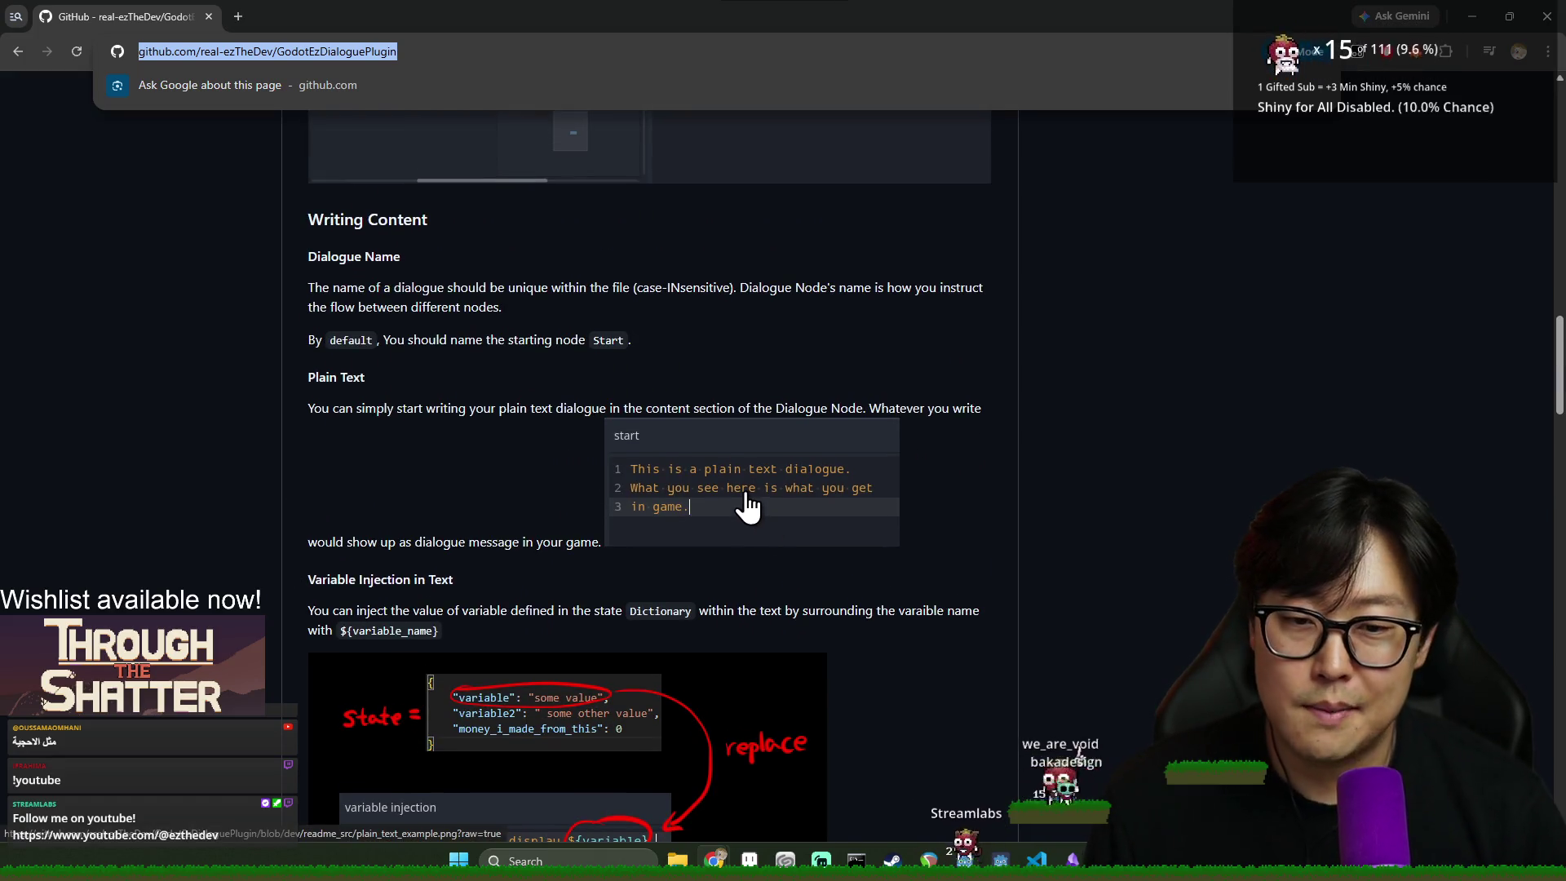
scroll(439, 551, up, 3)
scroll(491, 594, up, 5)
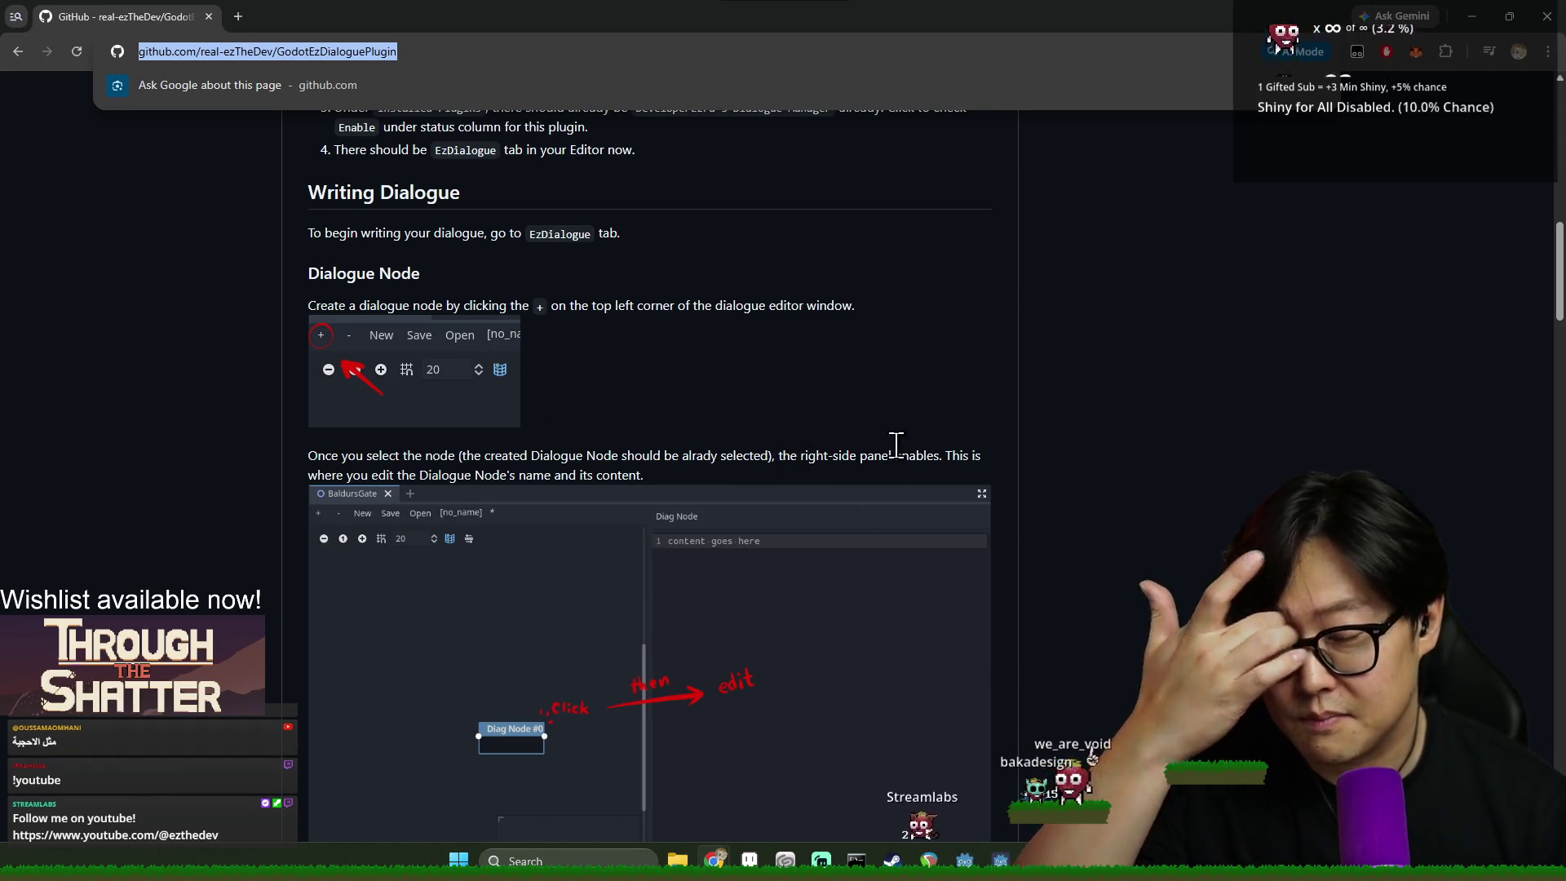
scroll(867, 490, down, 4)
scroll(832, 502, down, 5)
scroll(772, 571, up, 10)
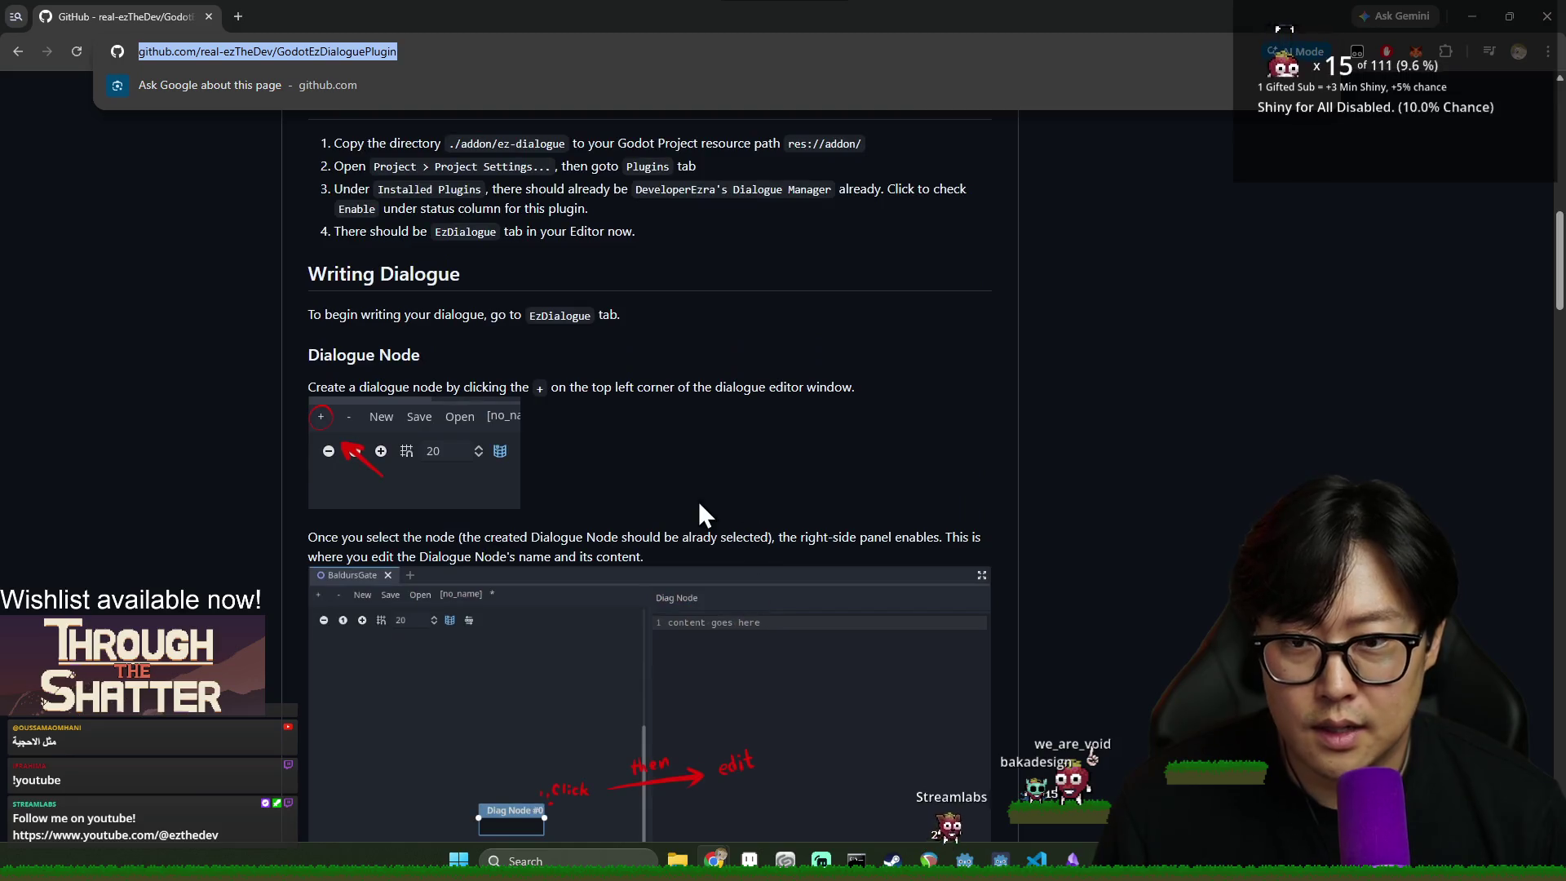
scroll(556, 474, down, 20)
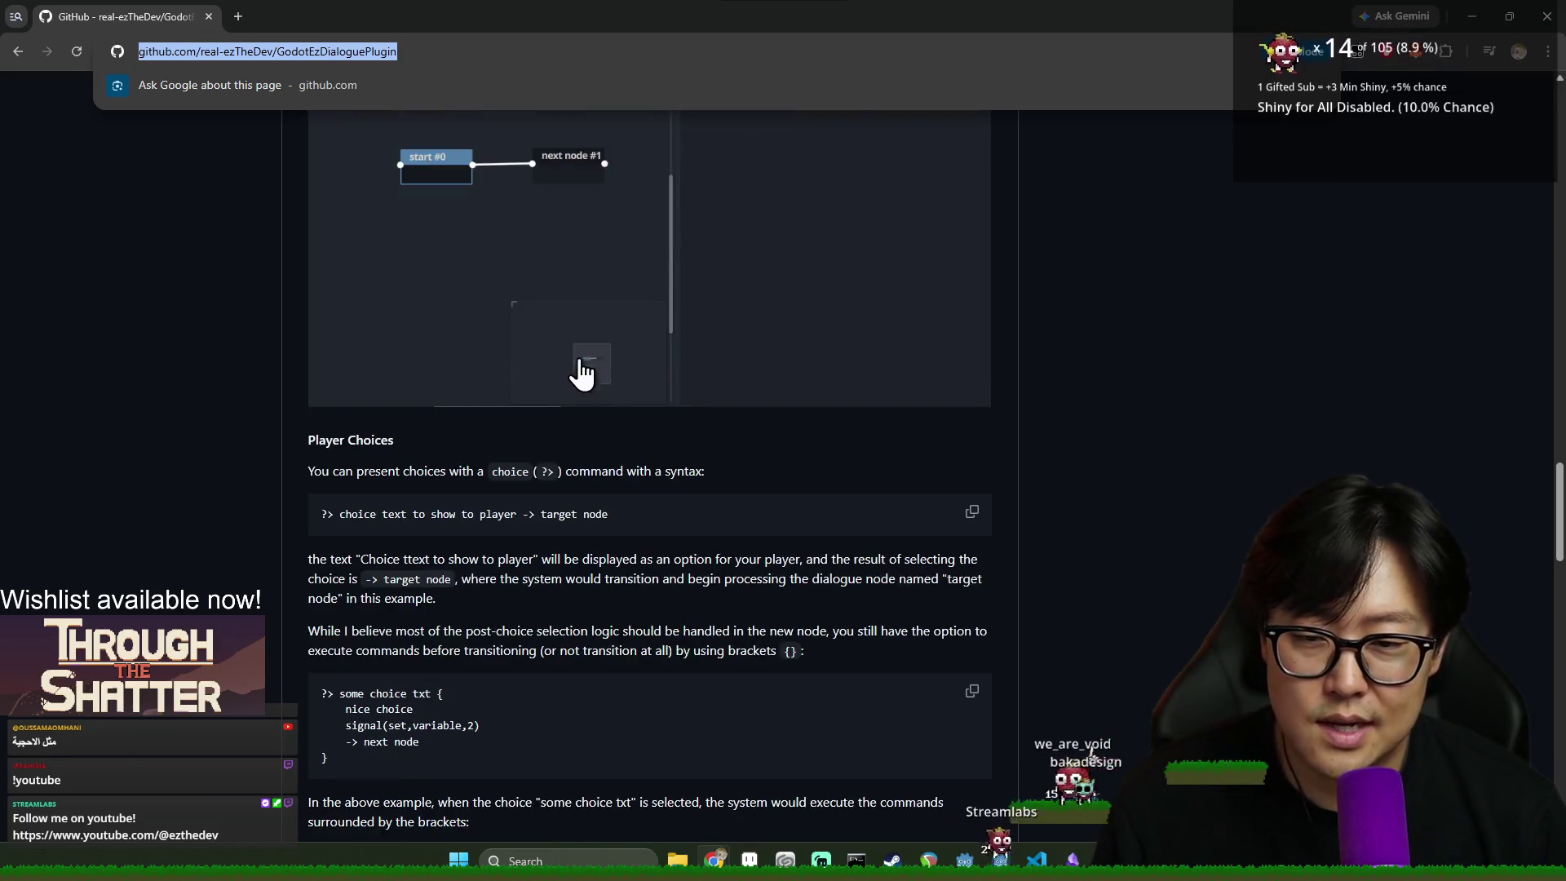
scroll(740, 418, down, 7)
scroll(715, 509, up, 12)
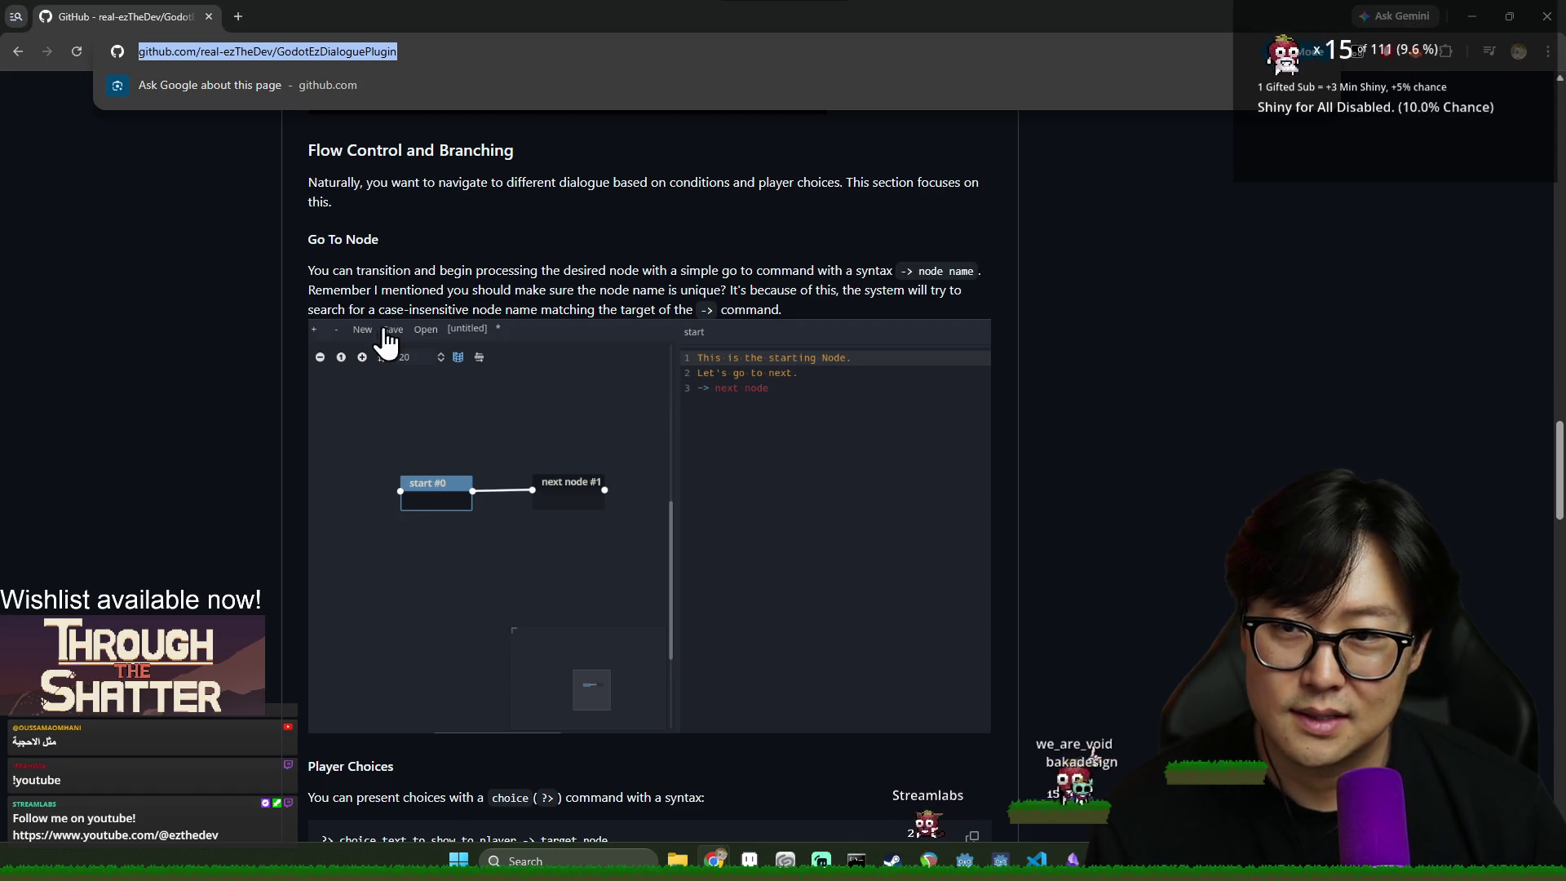
- Close the Chrome window and return to Godot's 2D scene view
click(718, 549)
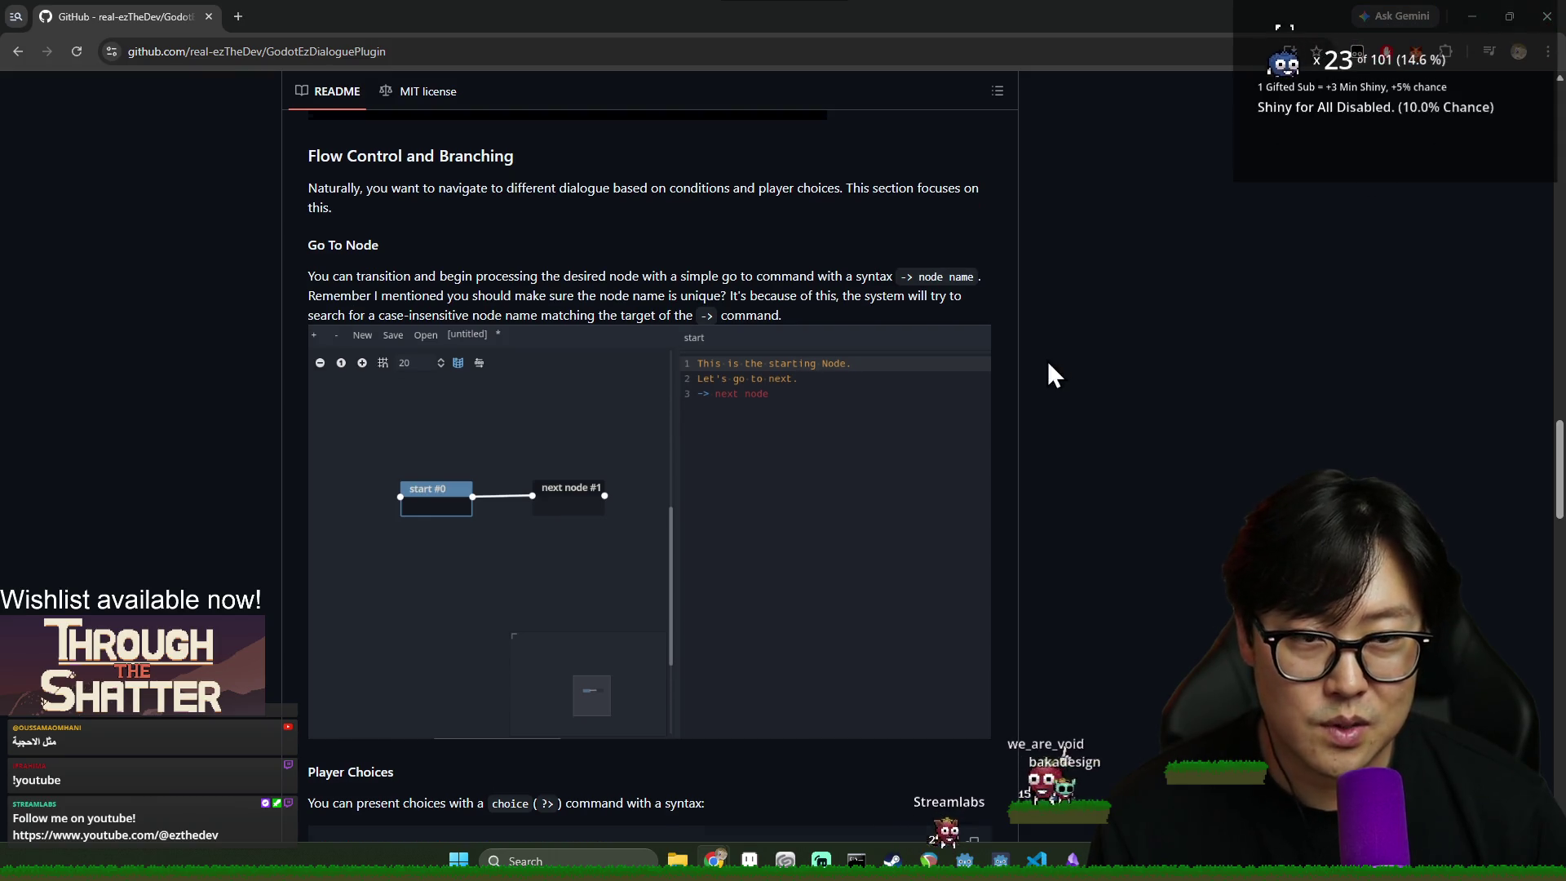
scroll(1061, 374, up, 20)
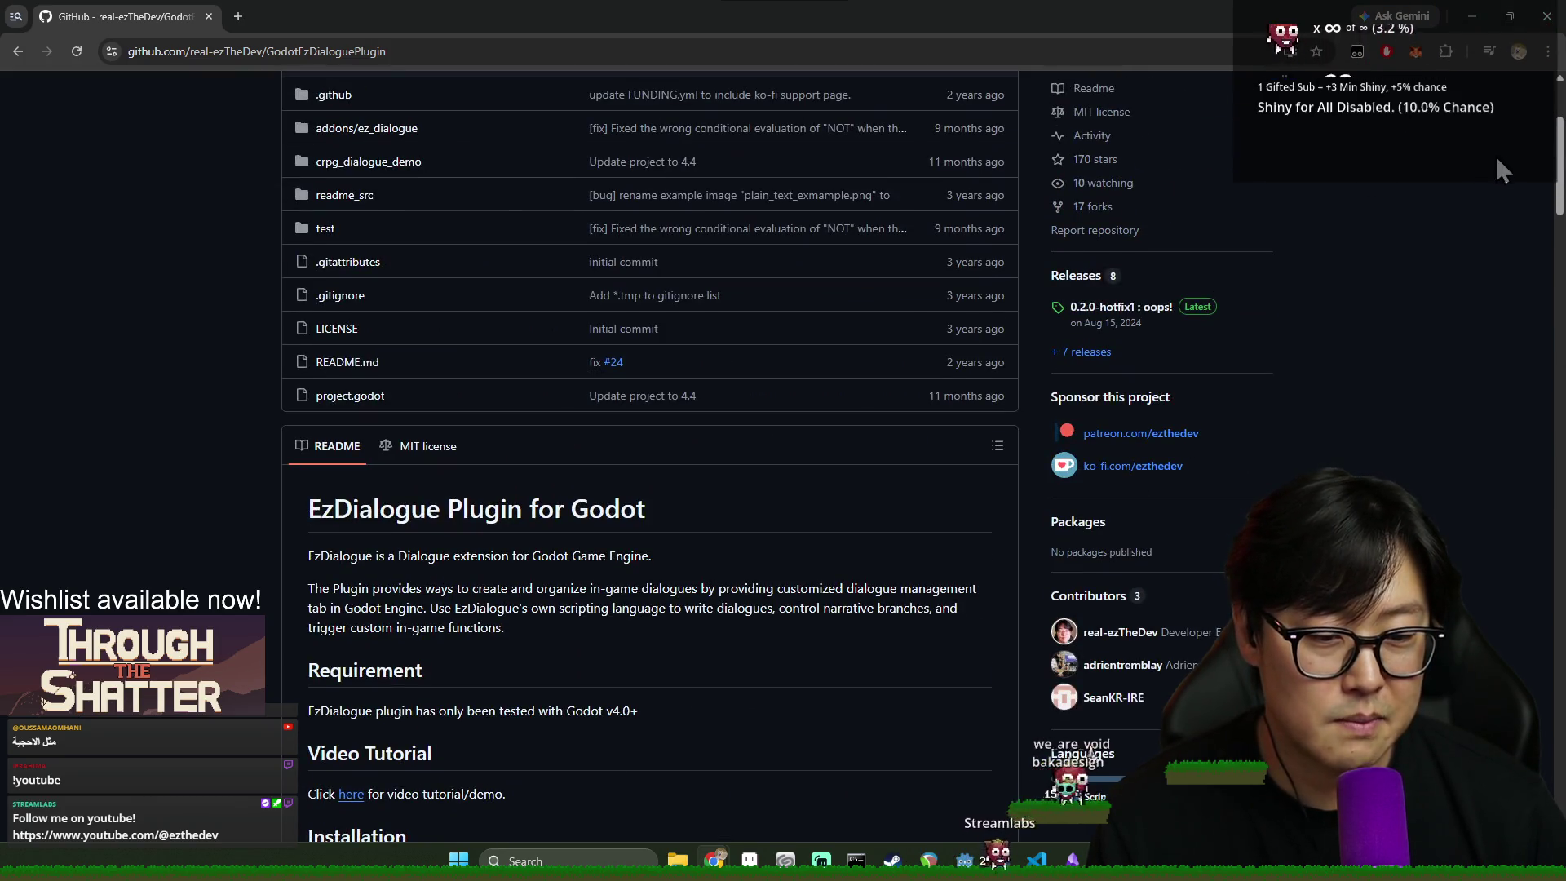
scroll(1513, 181, up, 3)
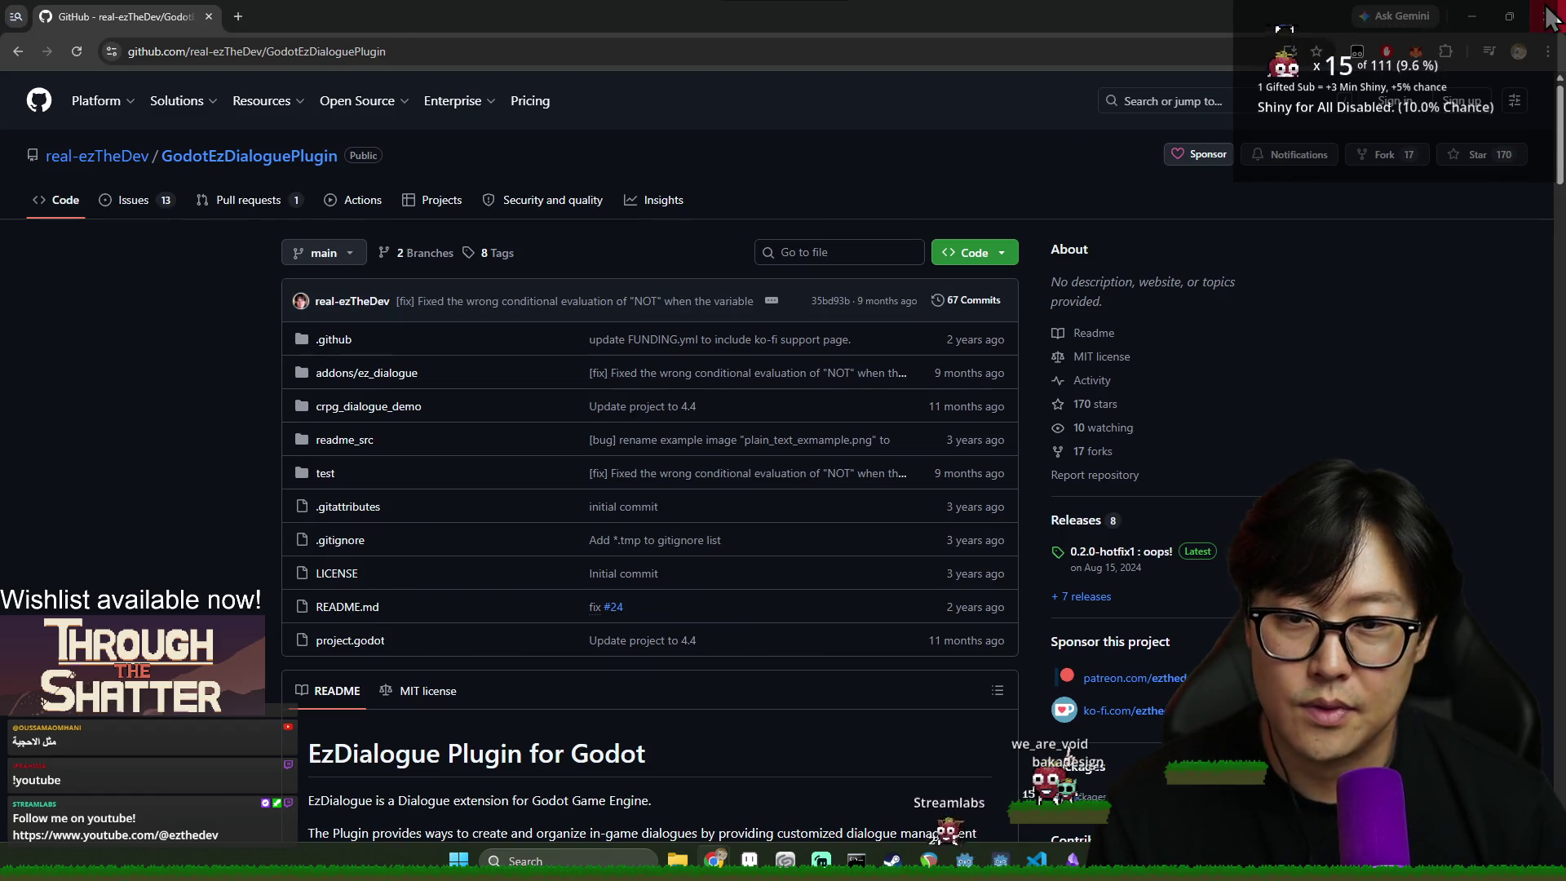
click(1550, 16)
click(598, 36)
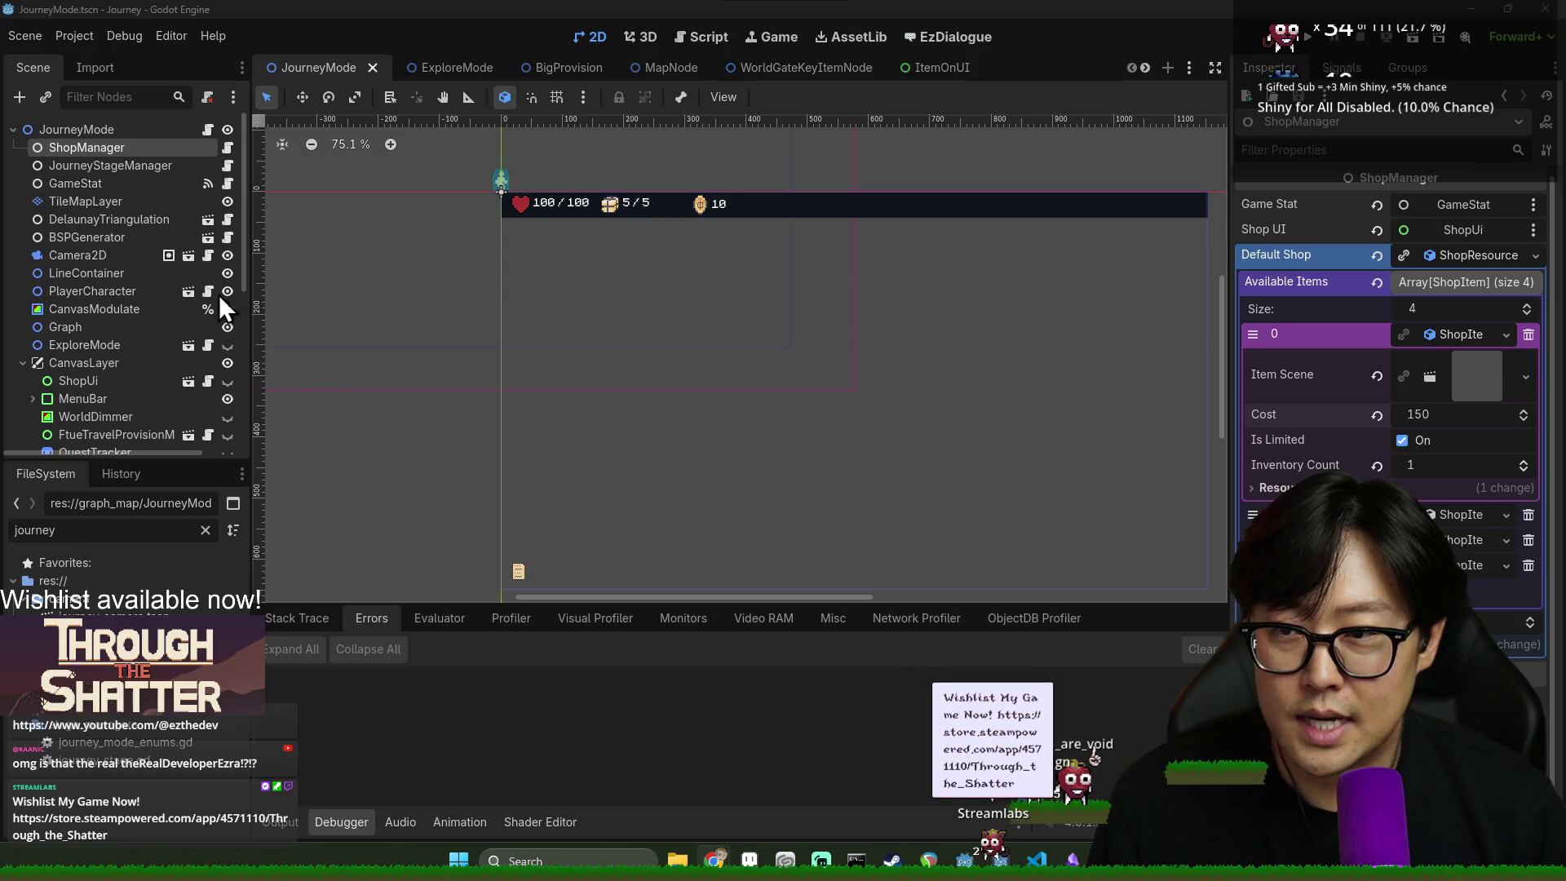
- Select the JourneyMode root, clear the FileSystem filter, and open BigProvisionItemNode.tscn
click(120, 129)
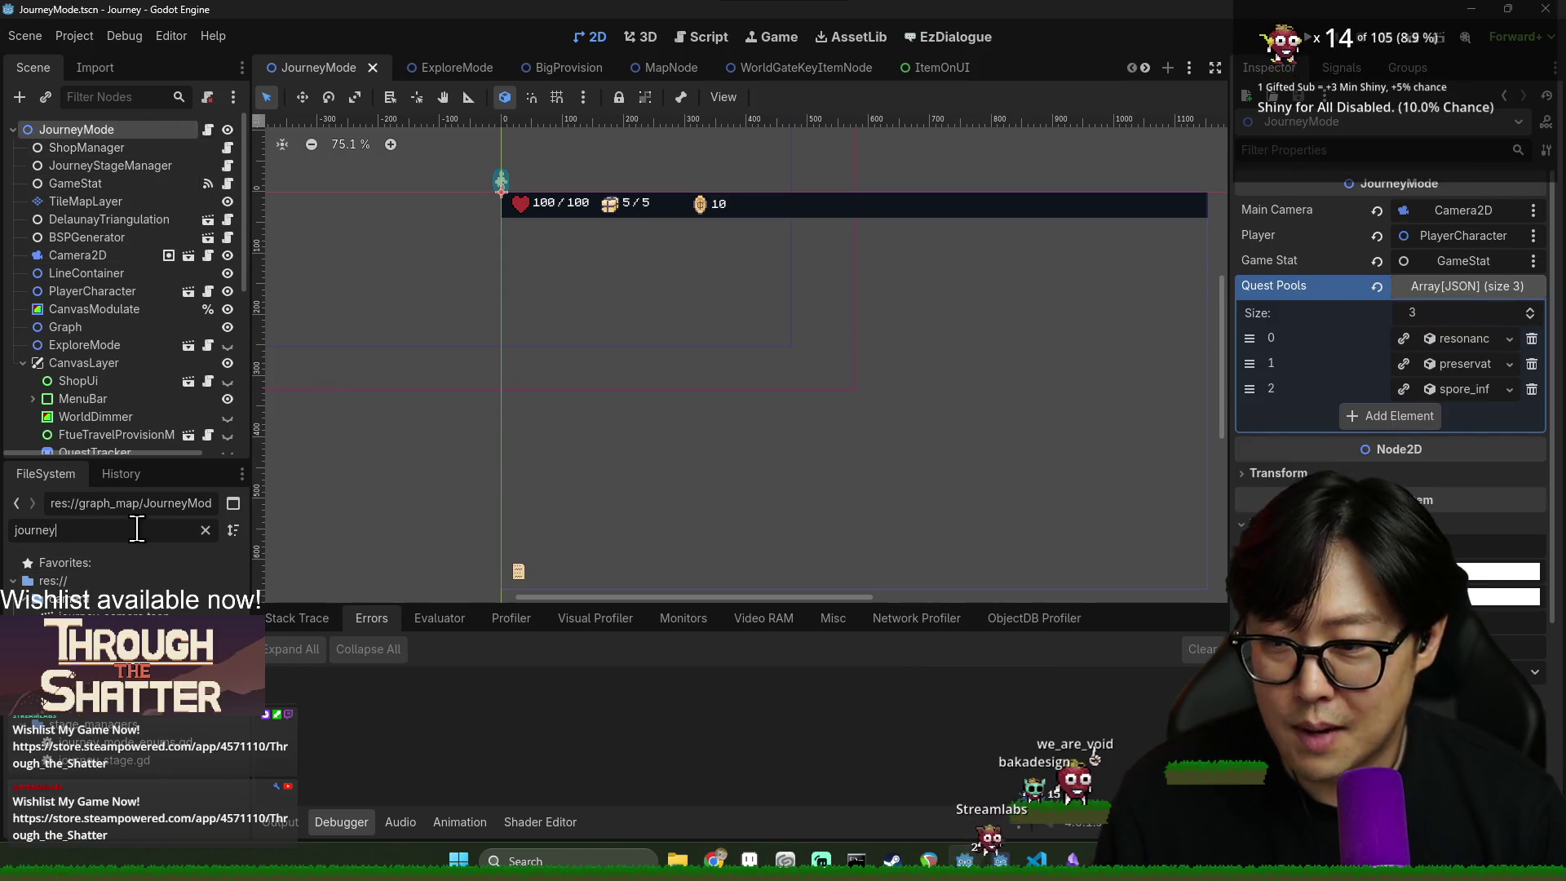
key(ctrl+BackSpace)
text(ad)
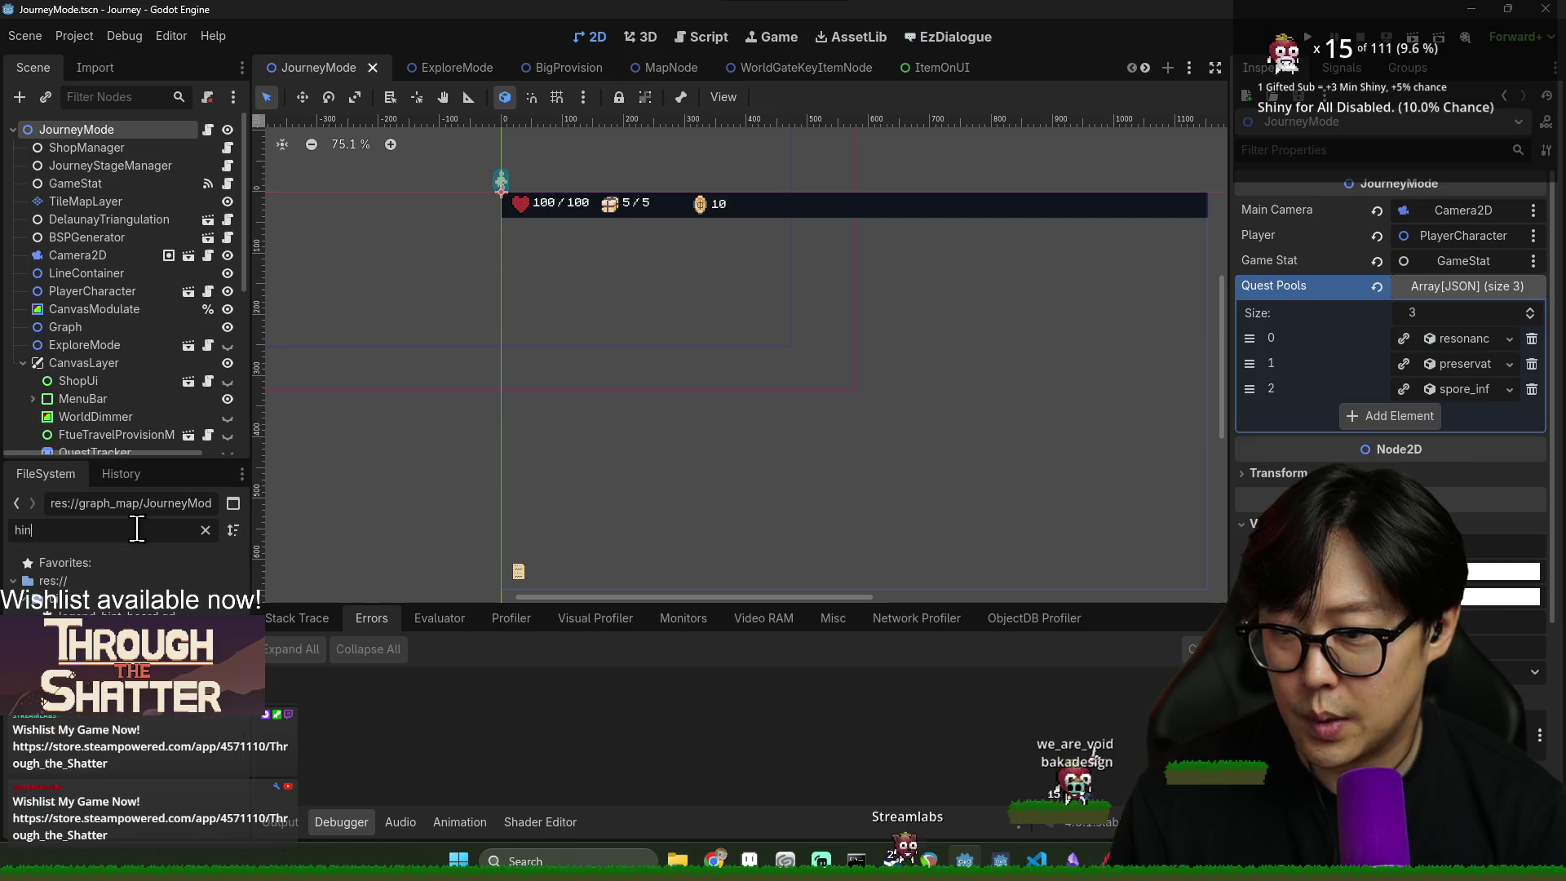
key(ctrl+BackSpace)
scroll(149, 560, up, 10)
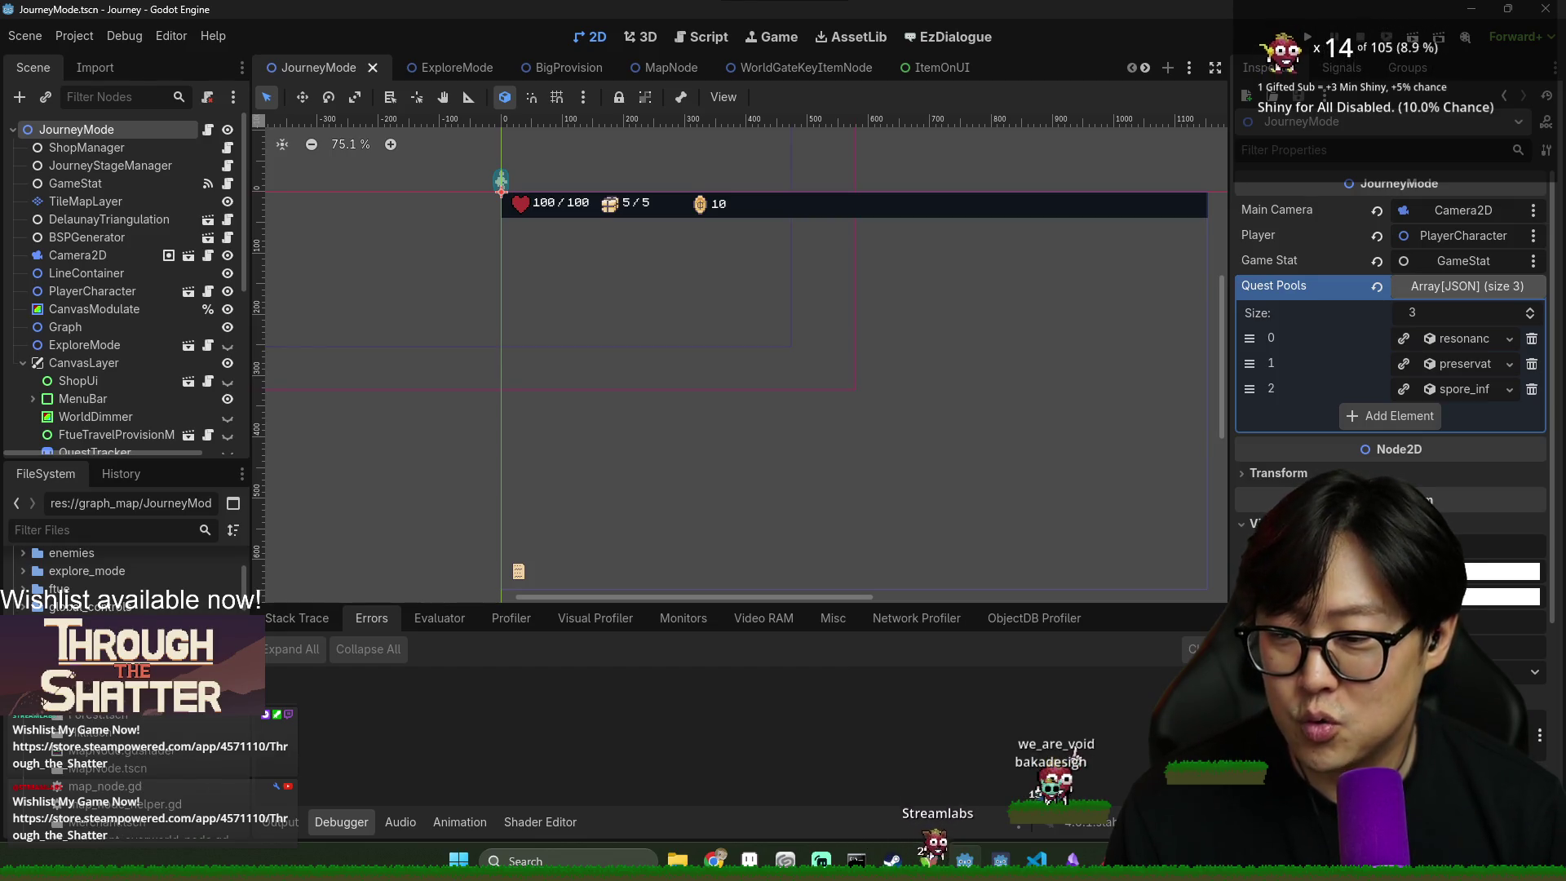
scroll(131, 571, down, 2)
scroll(130, 563, up, 2)
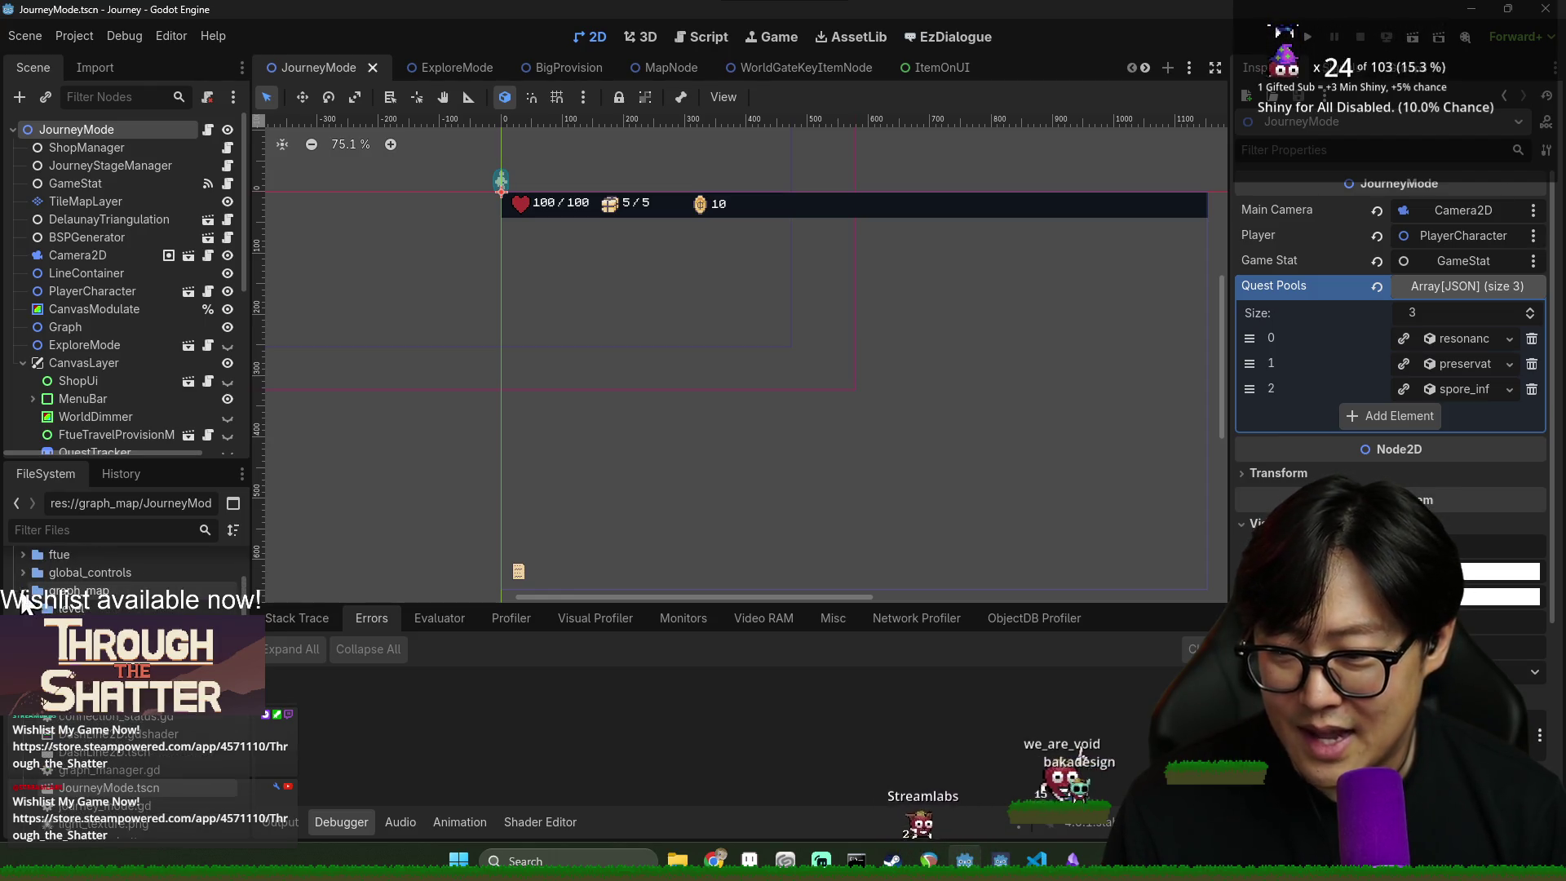
double_click(131, 732)
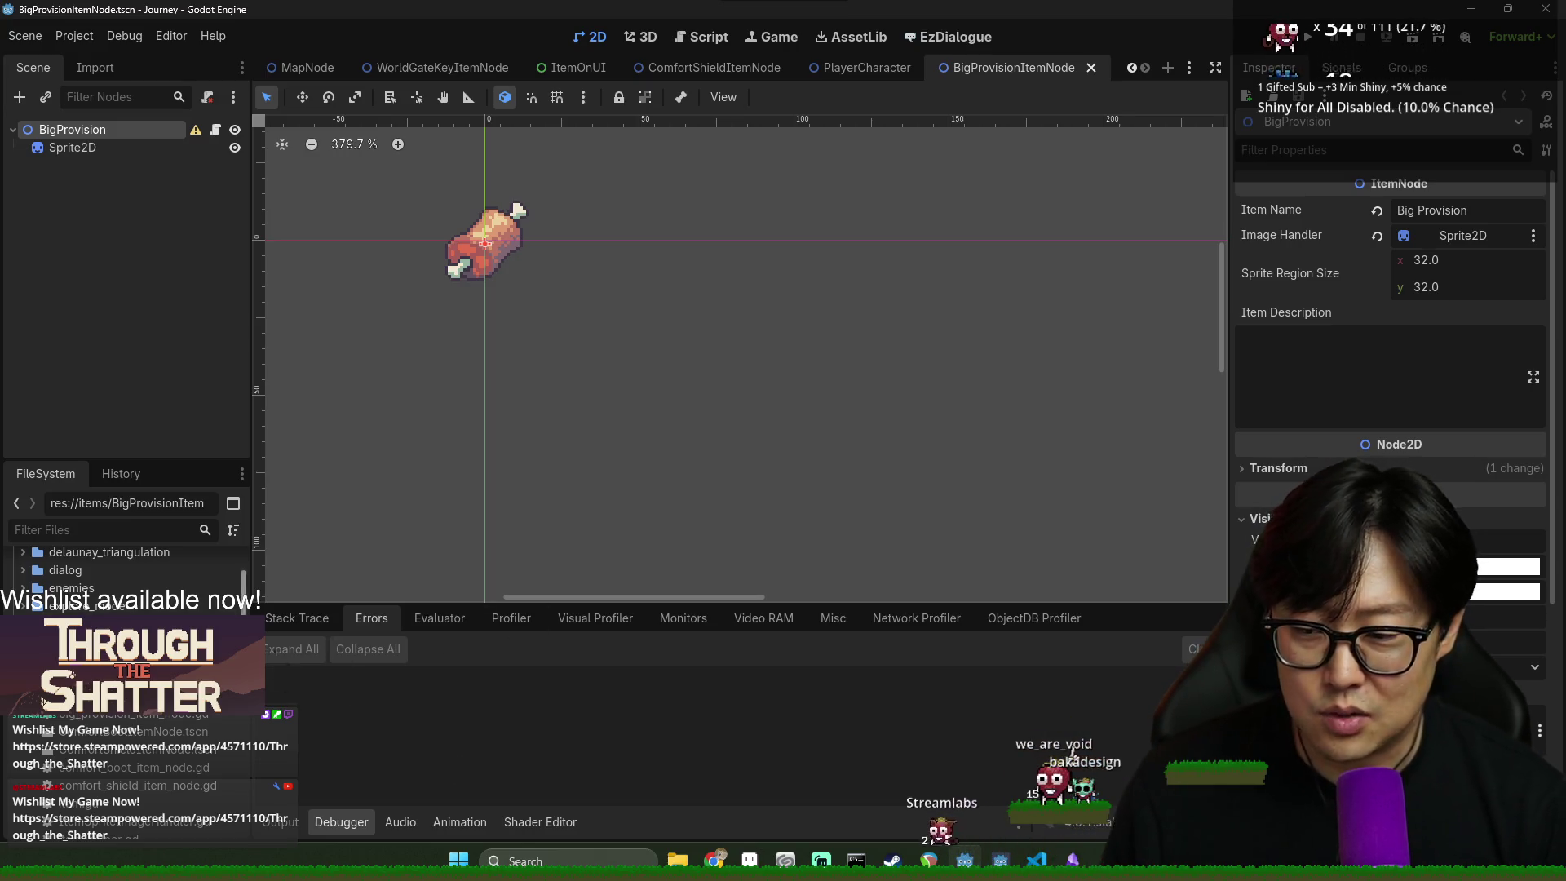
- Create a new scene named TravelHintSheet in the items folder
right_click(170, 540)
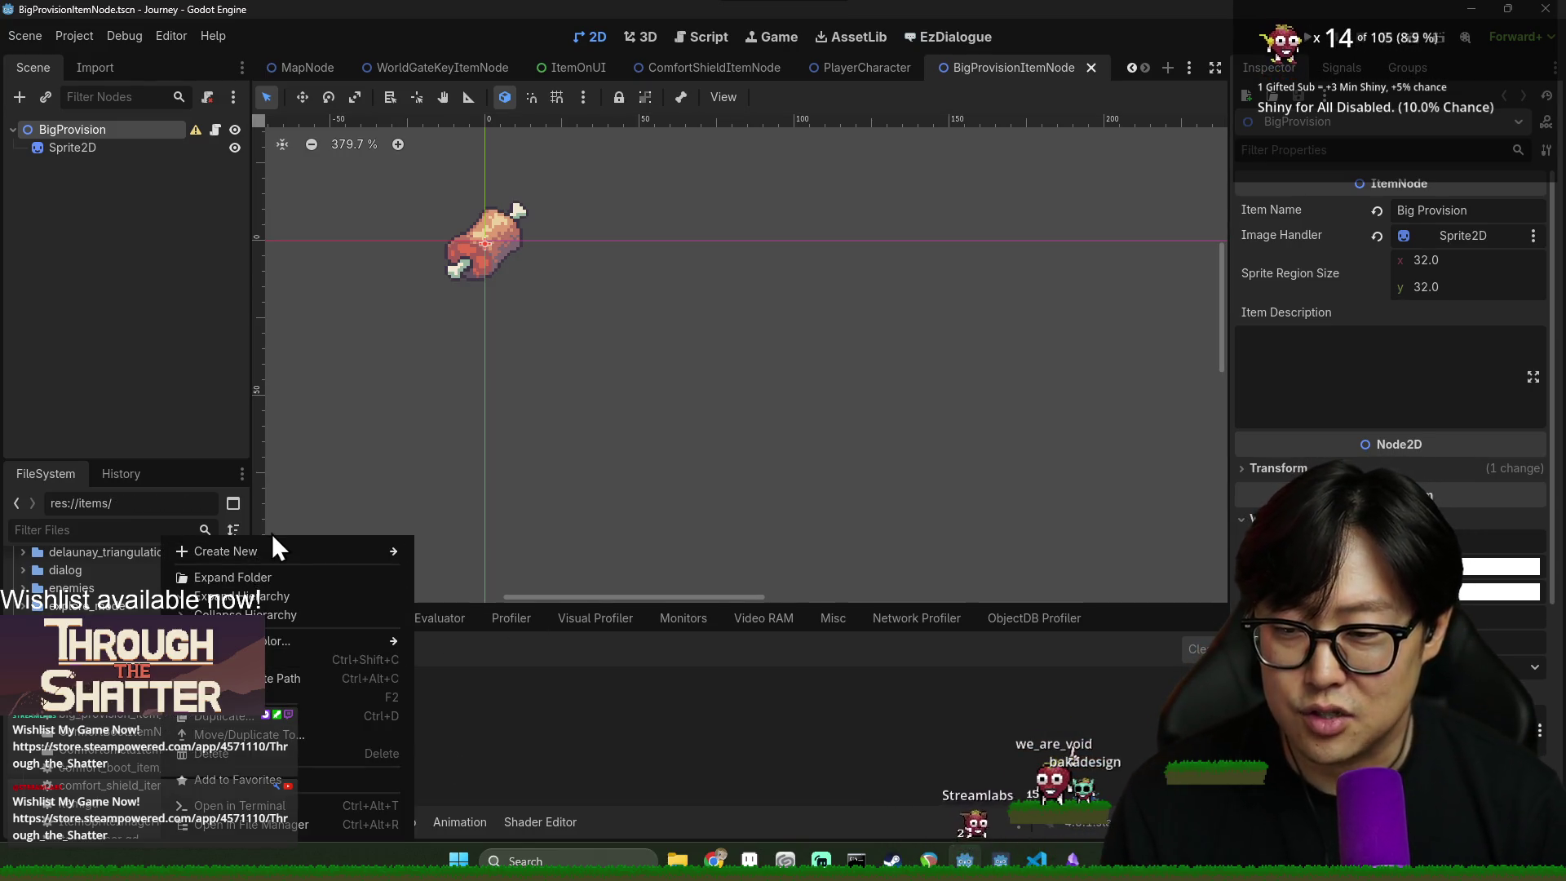
mouse_move(385, 559)
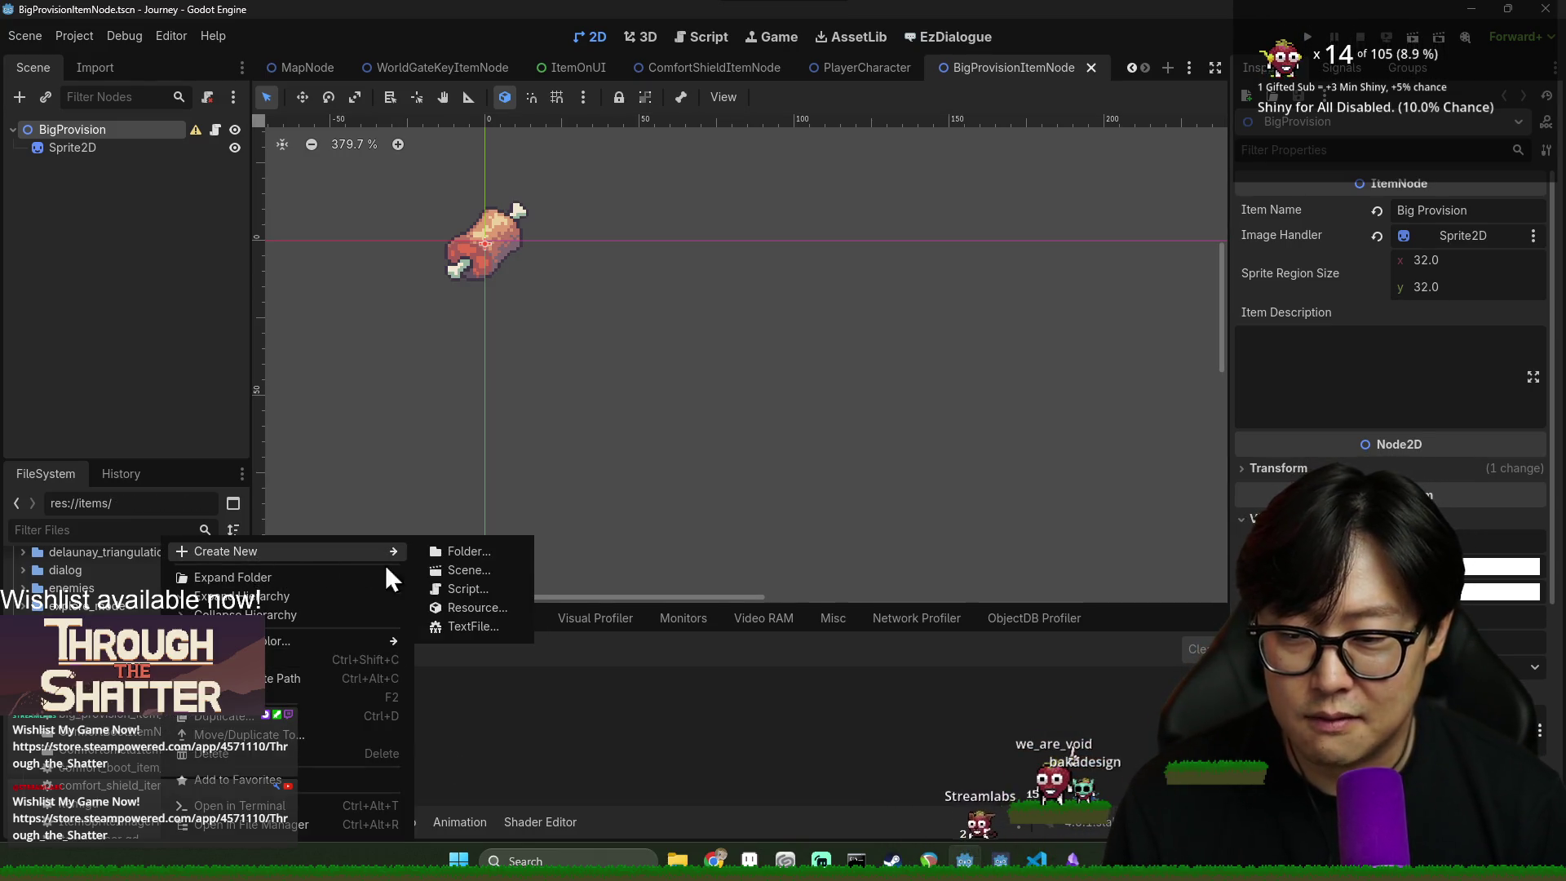
click(484, 570)
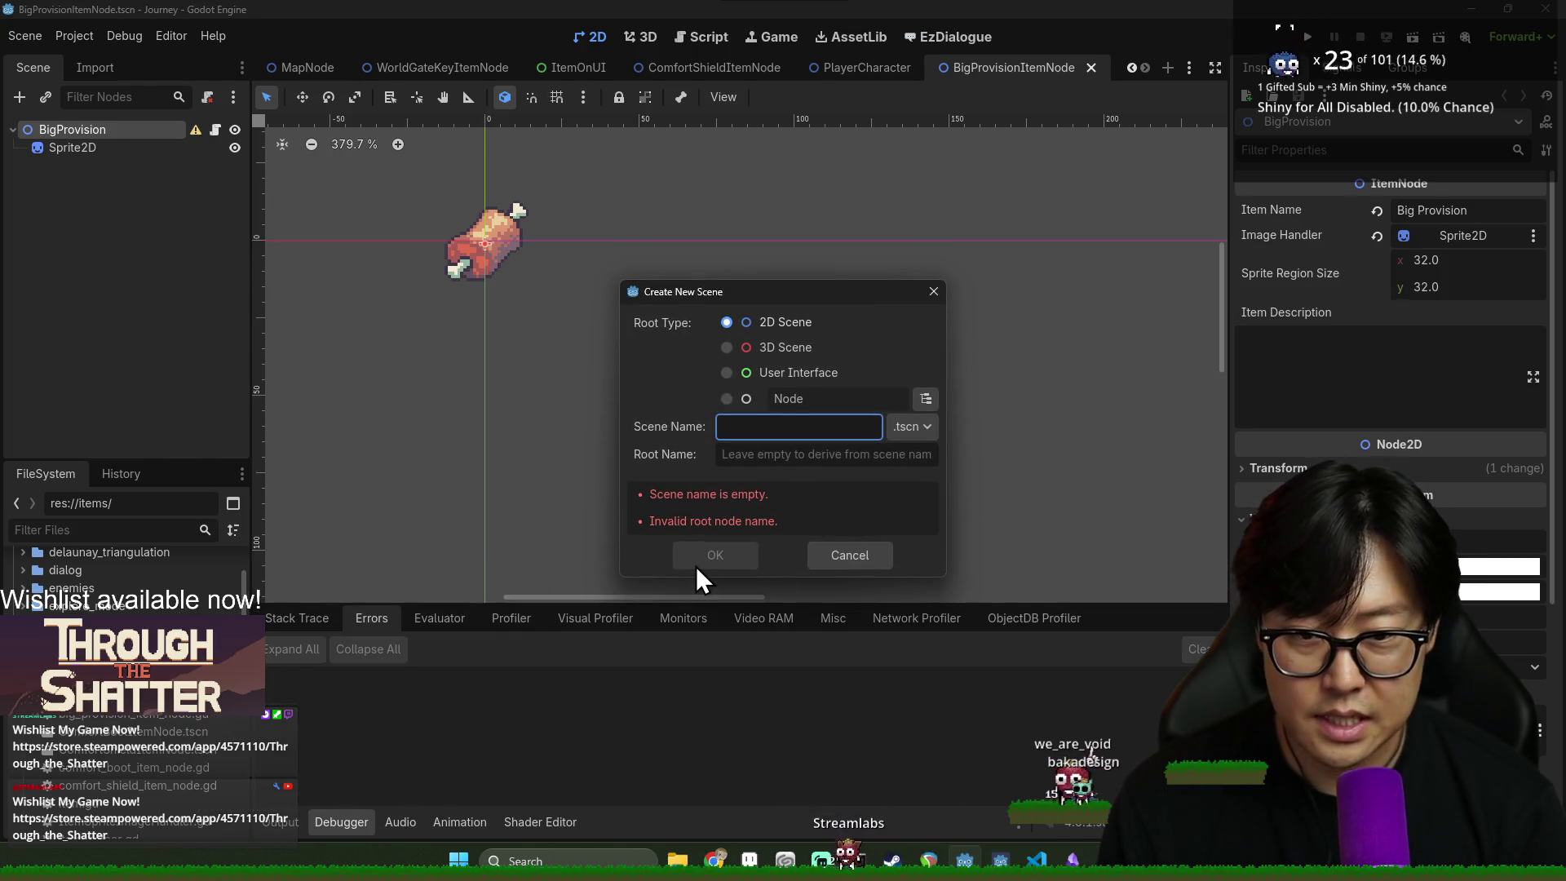
text(TravelHintSheet)
click(696, 566)
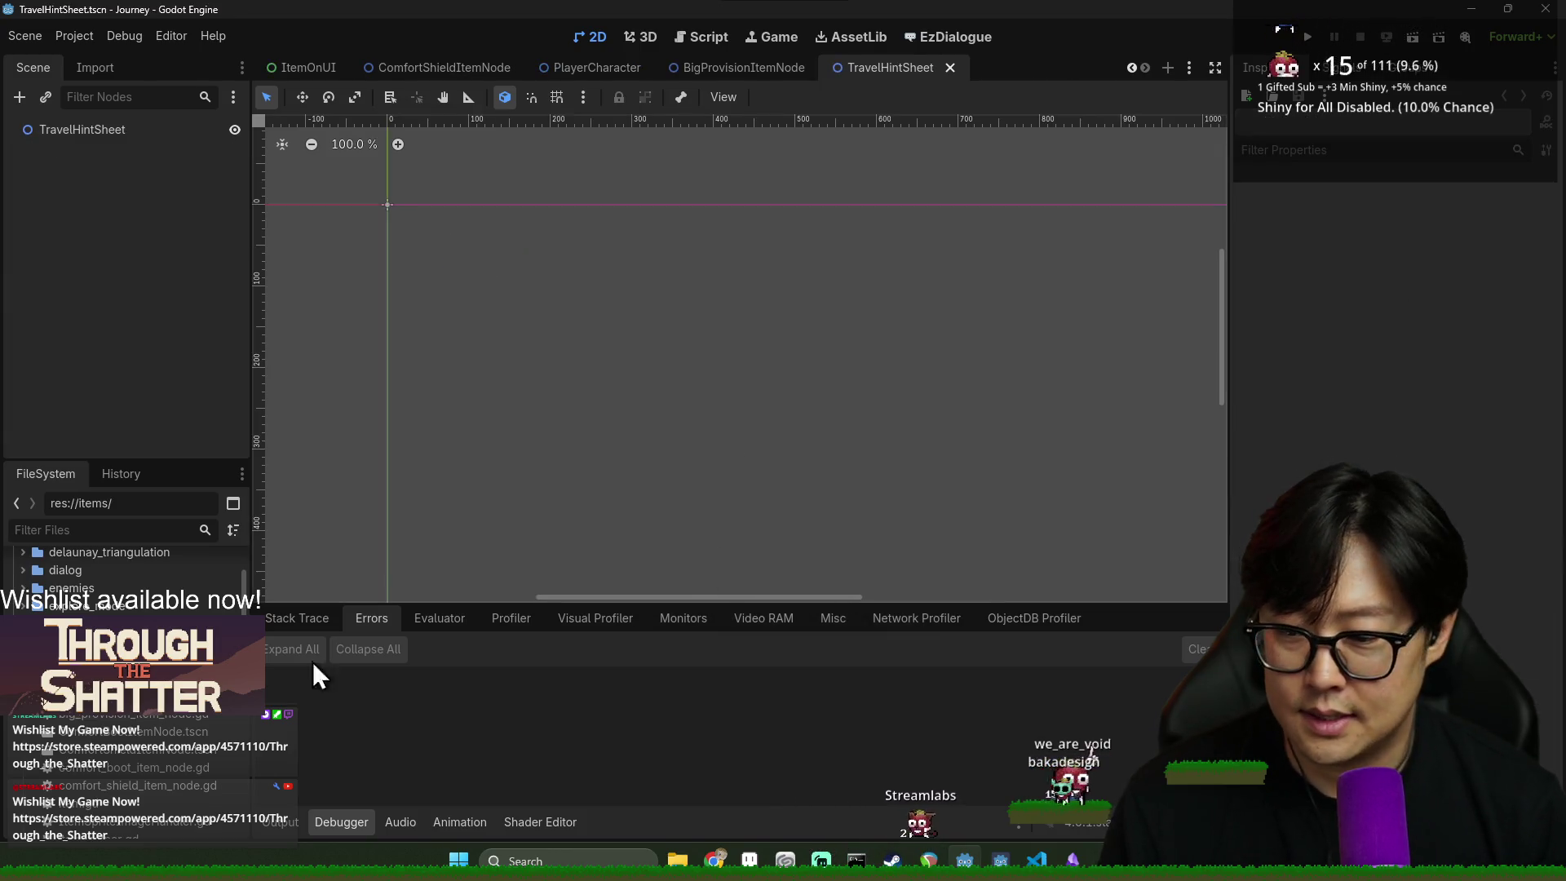
- Rename the scene's root node to TravelHintSheetItemNode
right_click(141, 131)
click(237, 267)
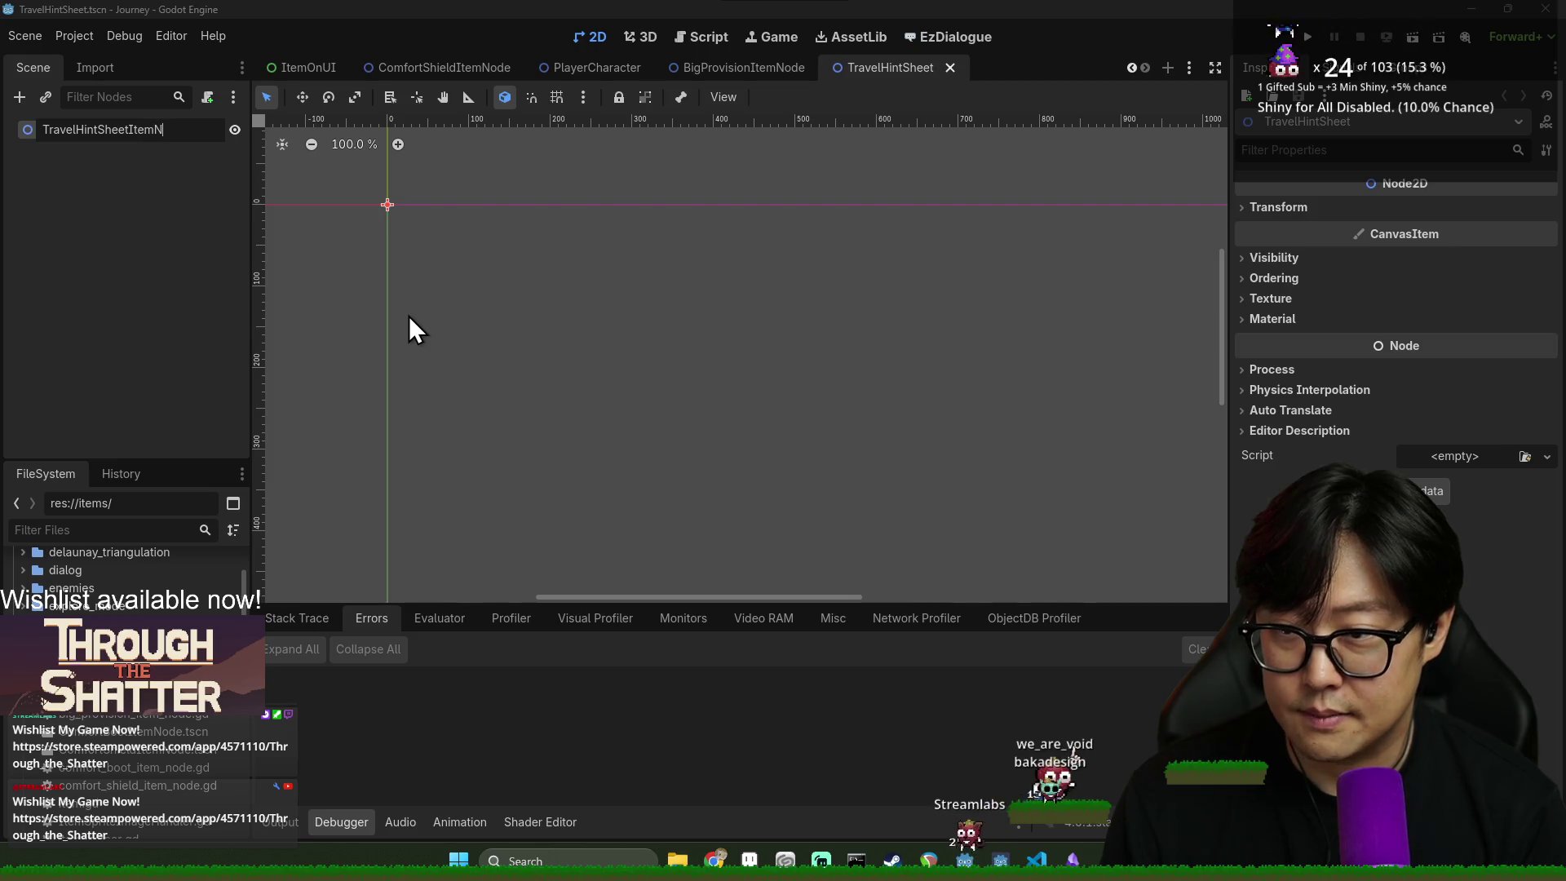
text(ode)
key(Return)
- Rename the TravelHintSheet.tscn file to TravelHintSheetItemNode.tscn
scroll(123, 636, down, 3)
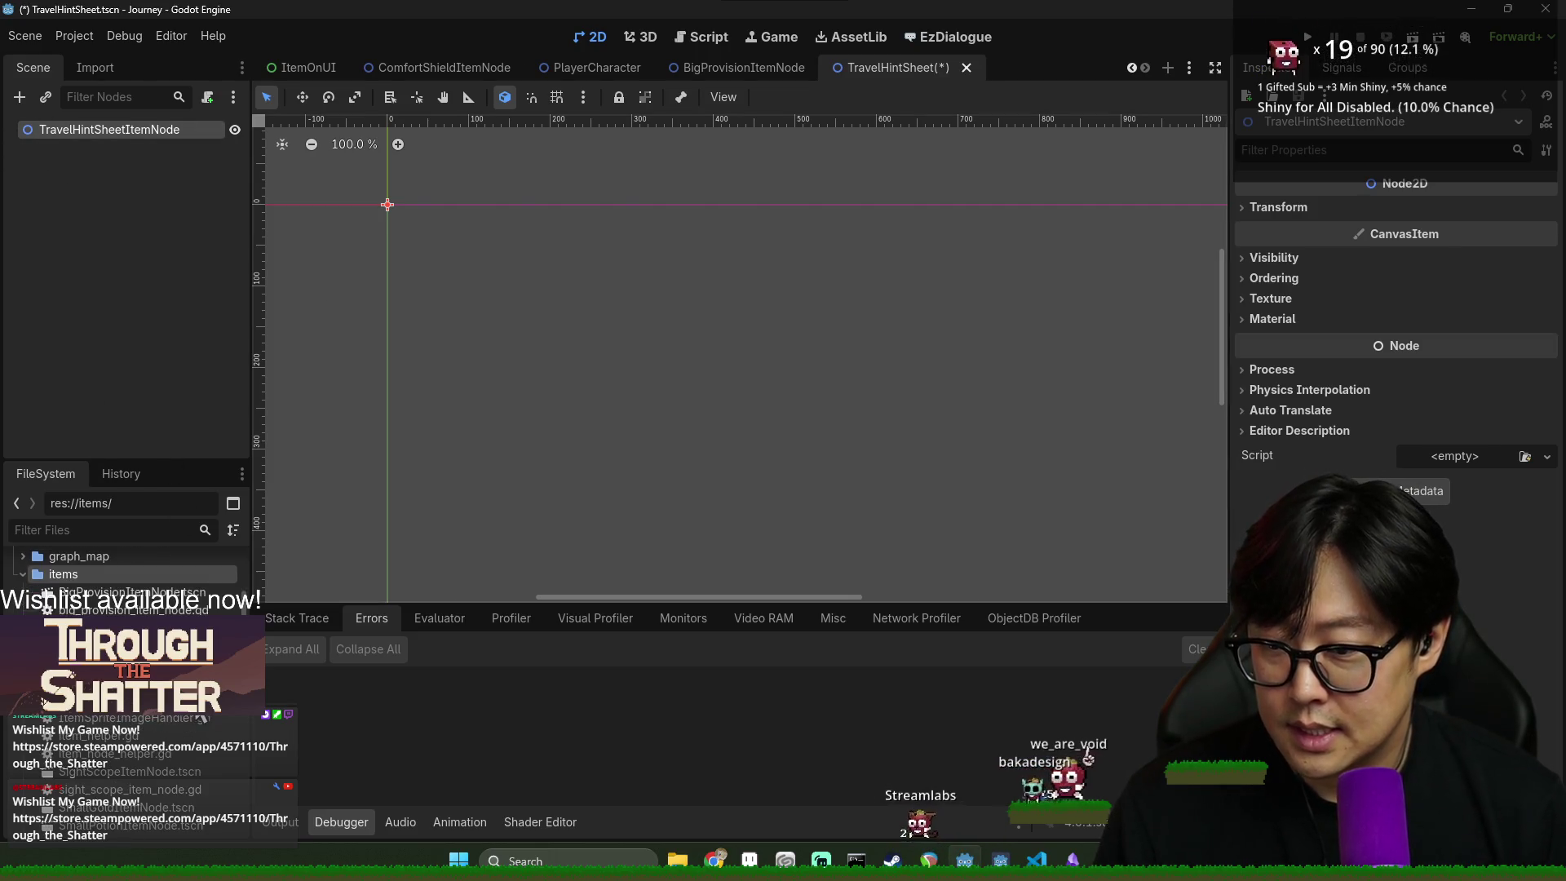
scroll(168, 732, down, 7)
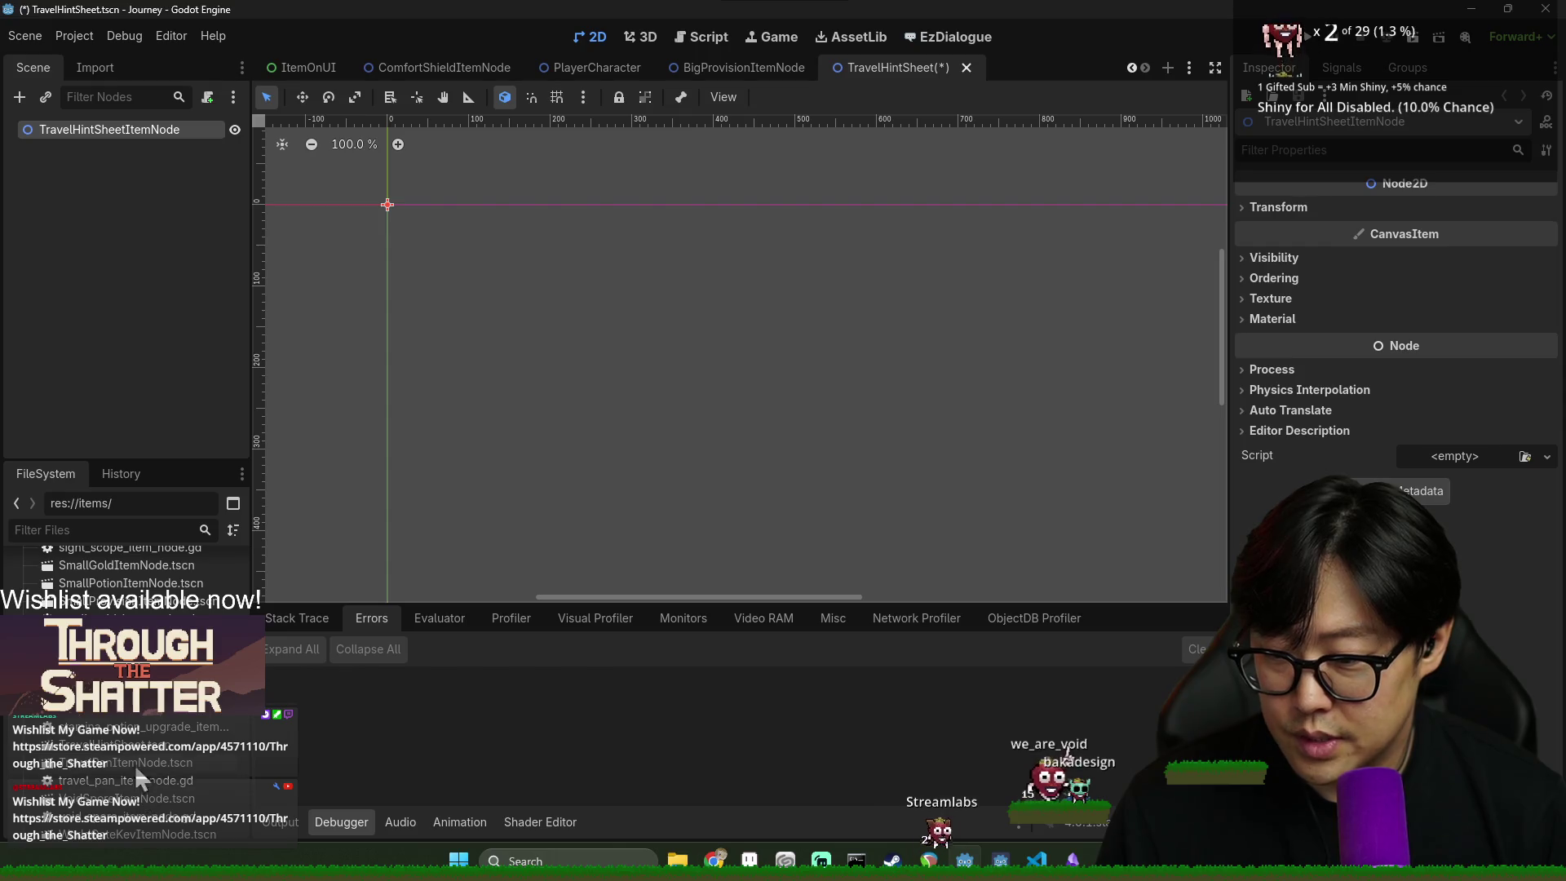
click(137, 750)
right_click(164, 746)
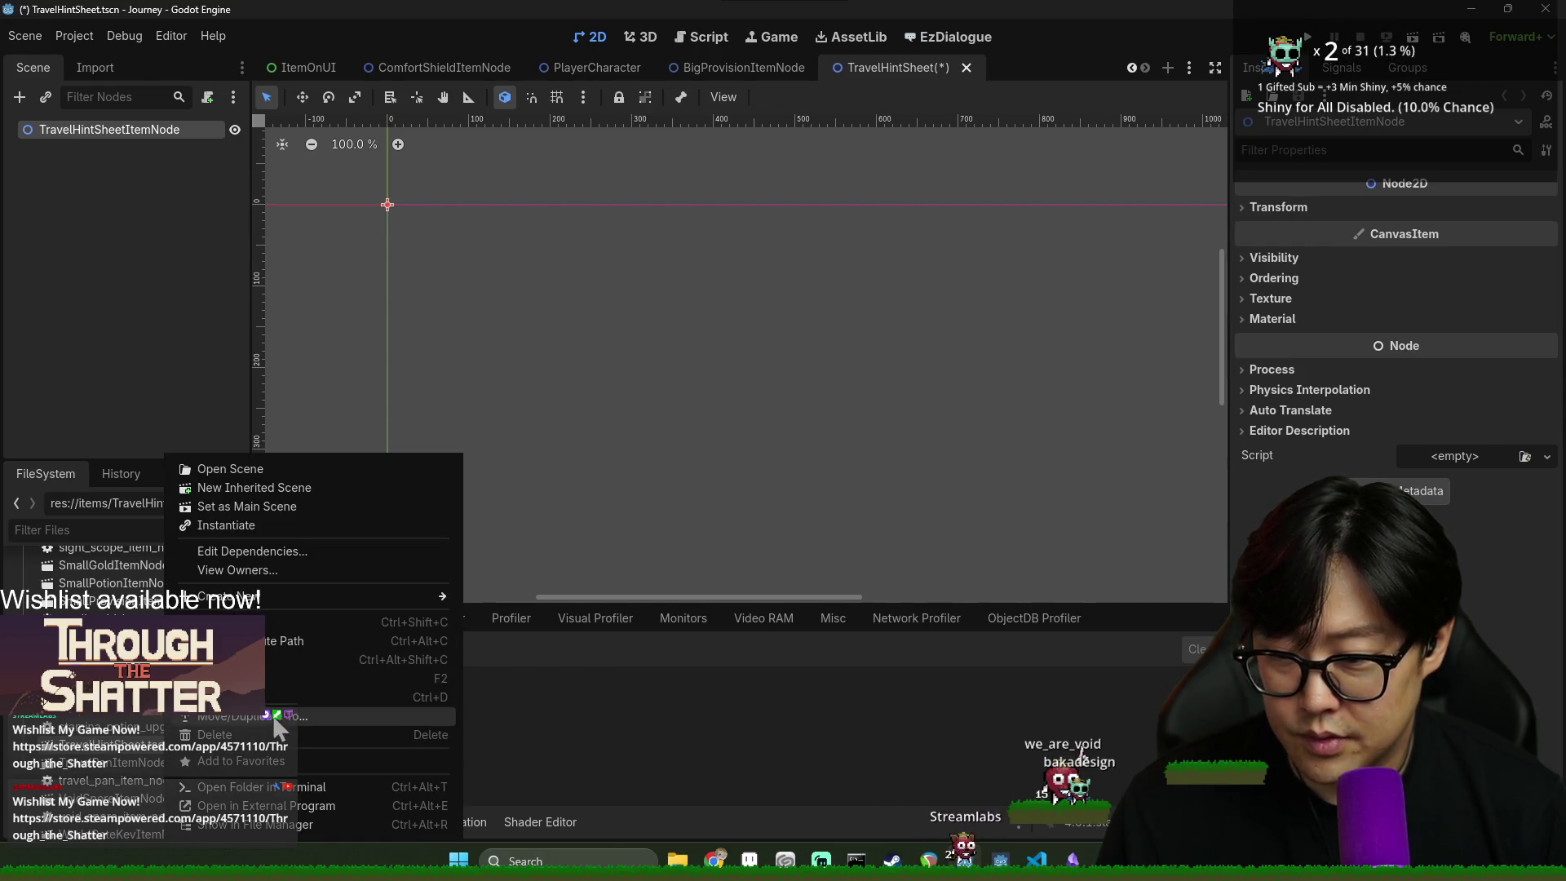
click(268, 681)
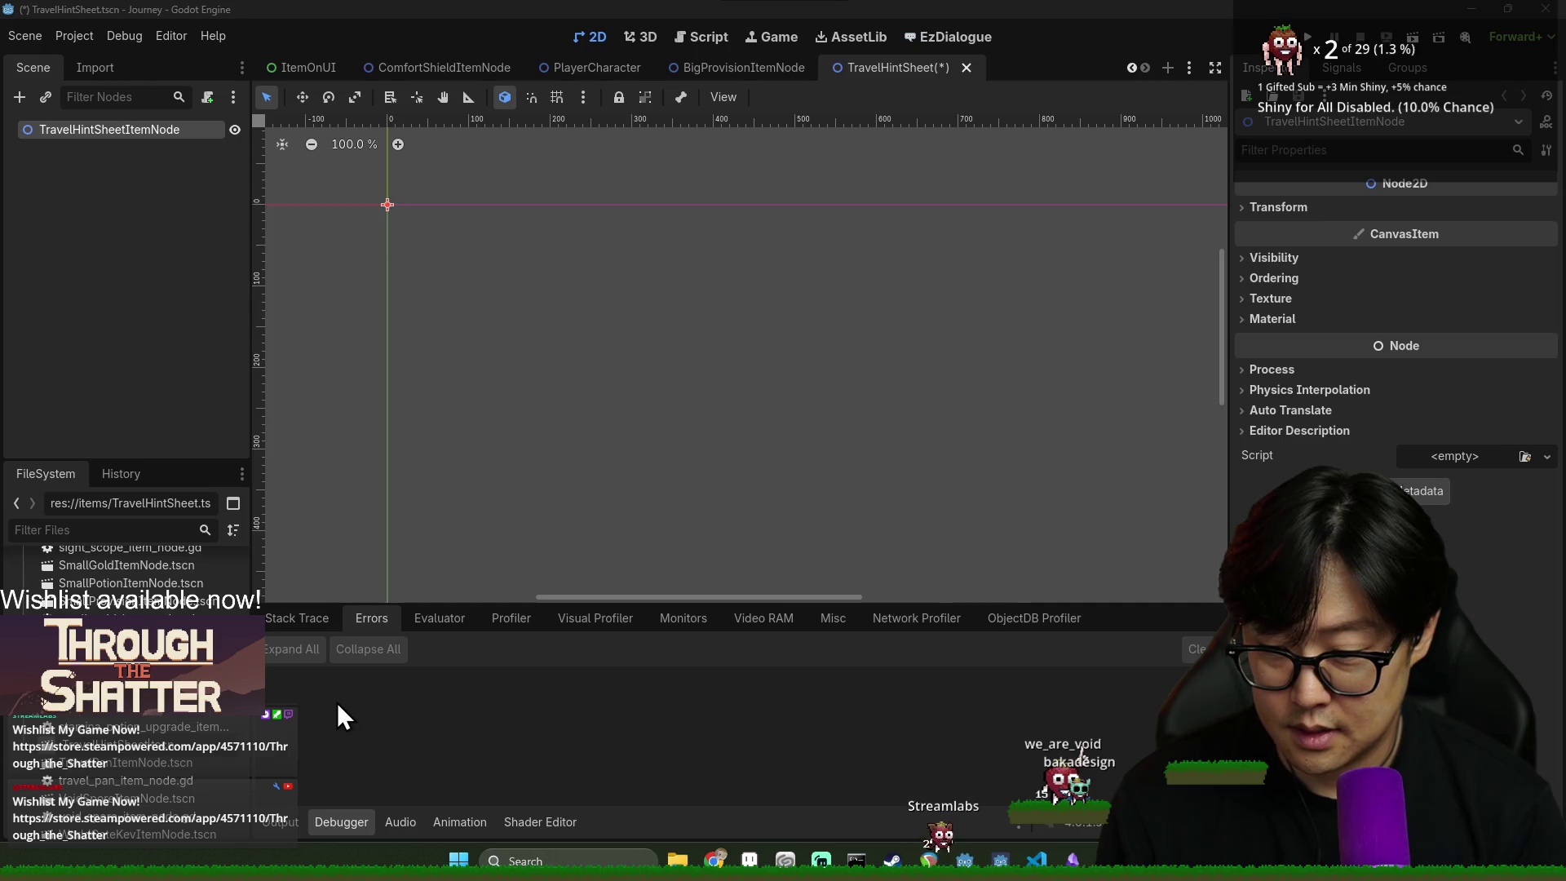
text(ItemNode)
key(Return)
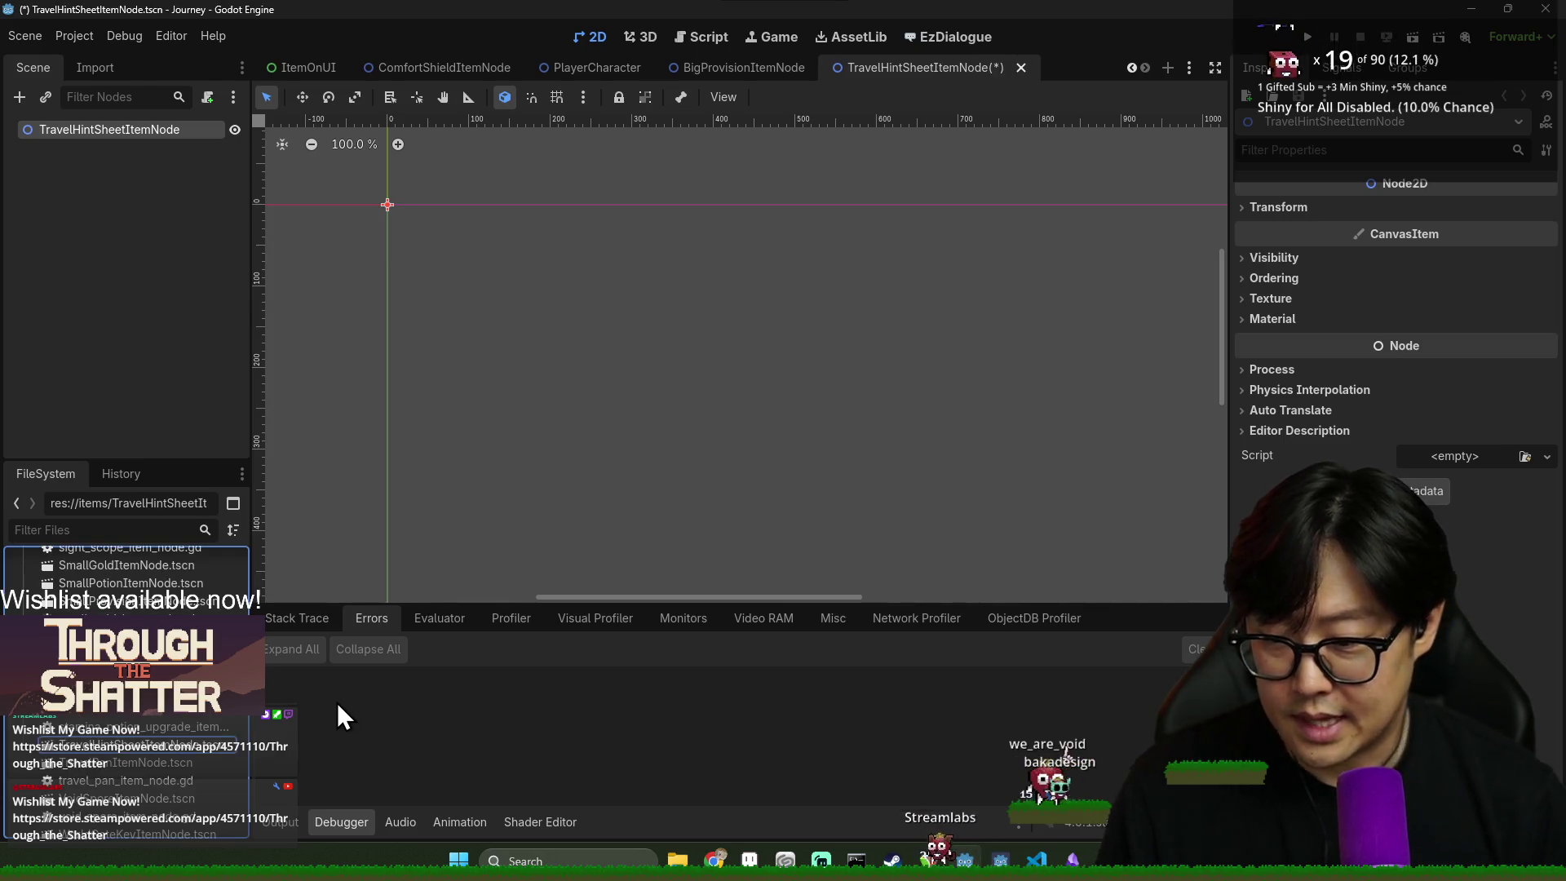
- Search 'sprite' in Add Child Node and add a Sprite2D under the TravelHintSheetItemNode root
click(233, 375)
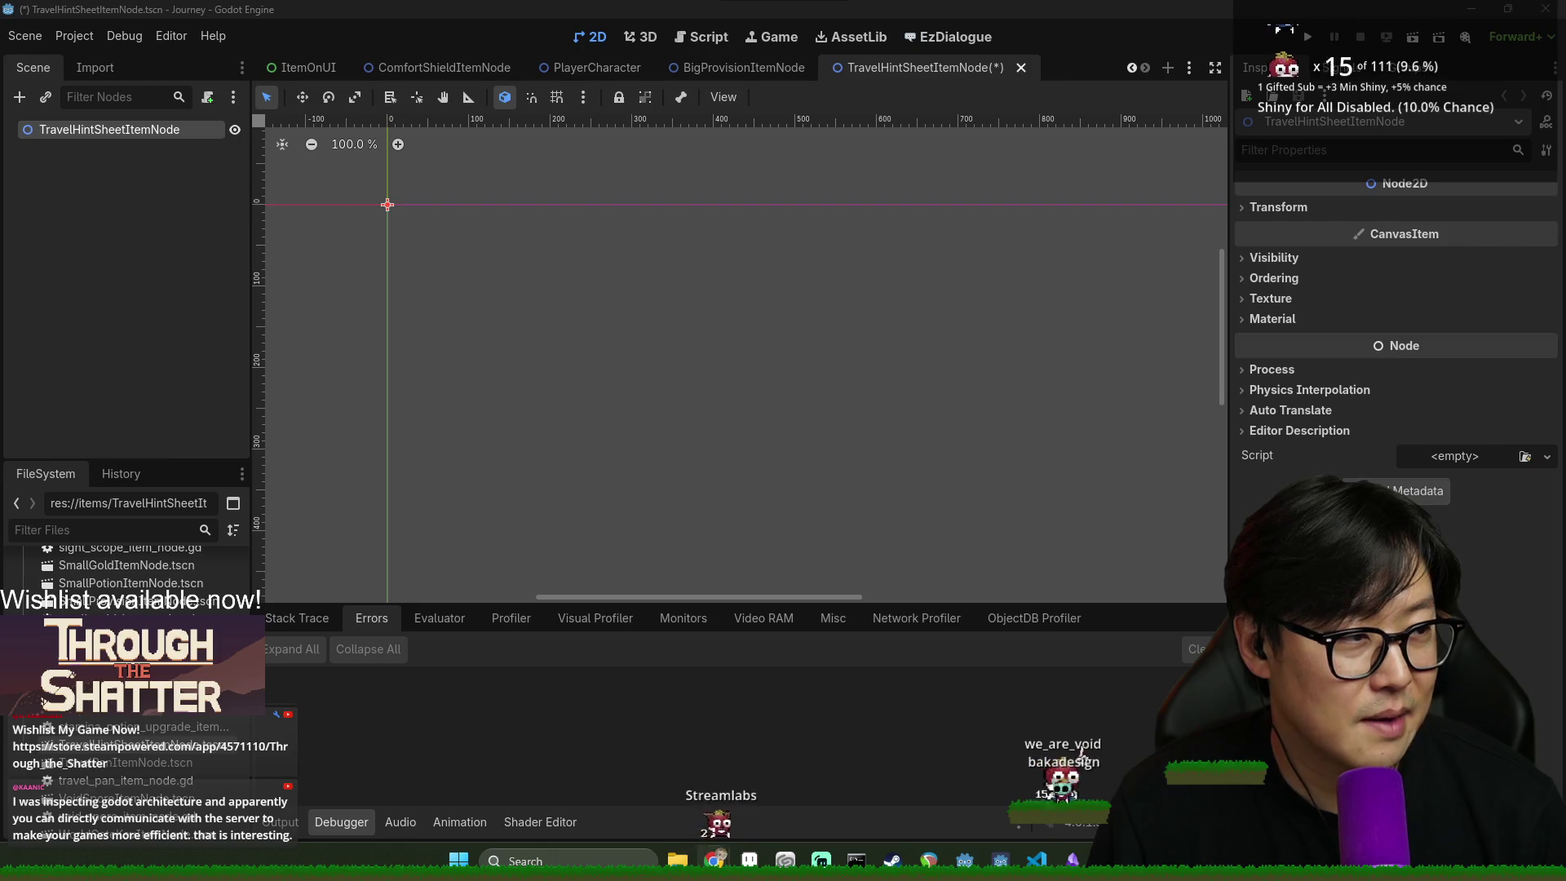
right_click(117, 124)
click(174, 139)
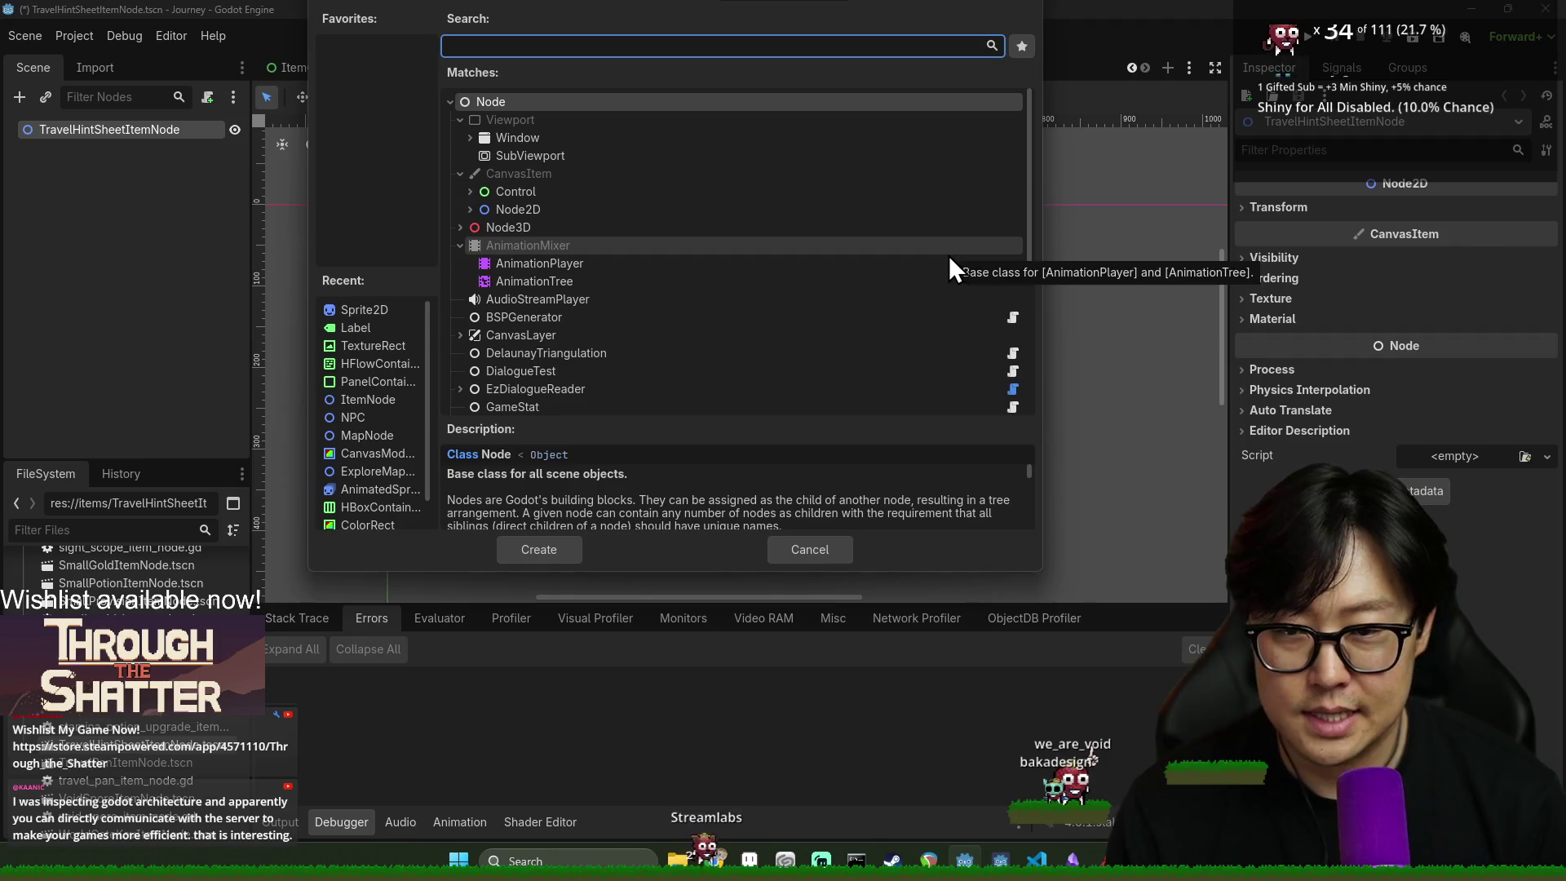
text(sprite)
key(Return)
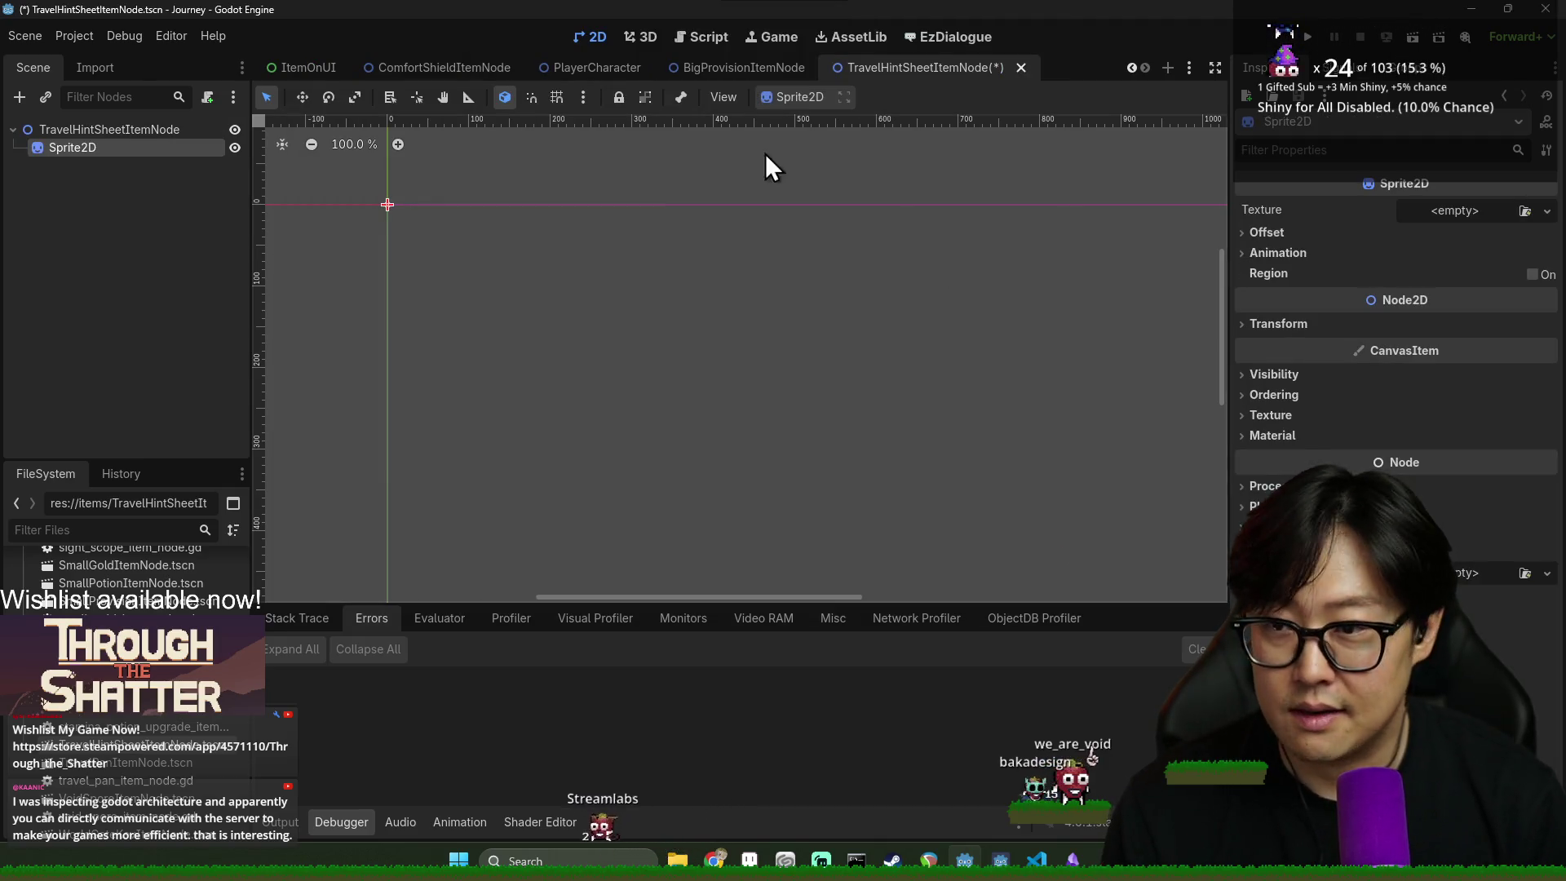
- Attach a new script to the root node that inherits from ItemNode
click(66, 129)
right_click(66, 129)
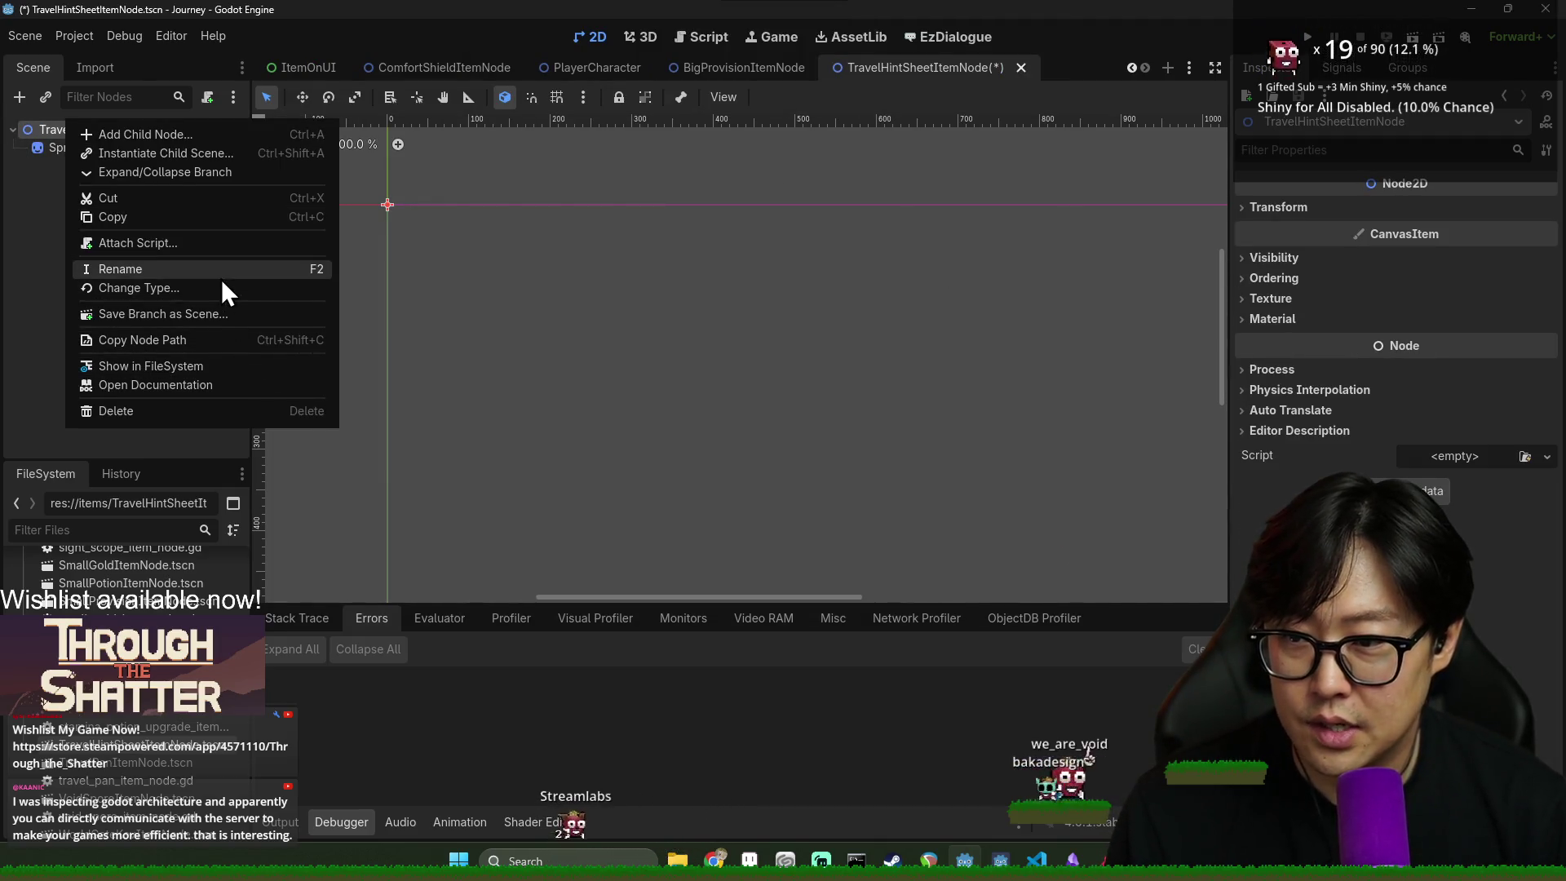
click(203, 243)
click(940, 345)
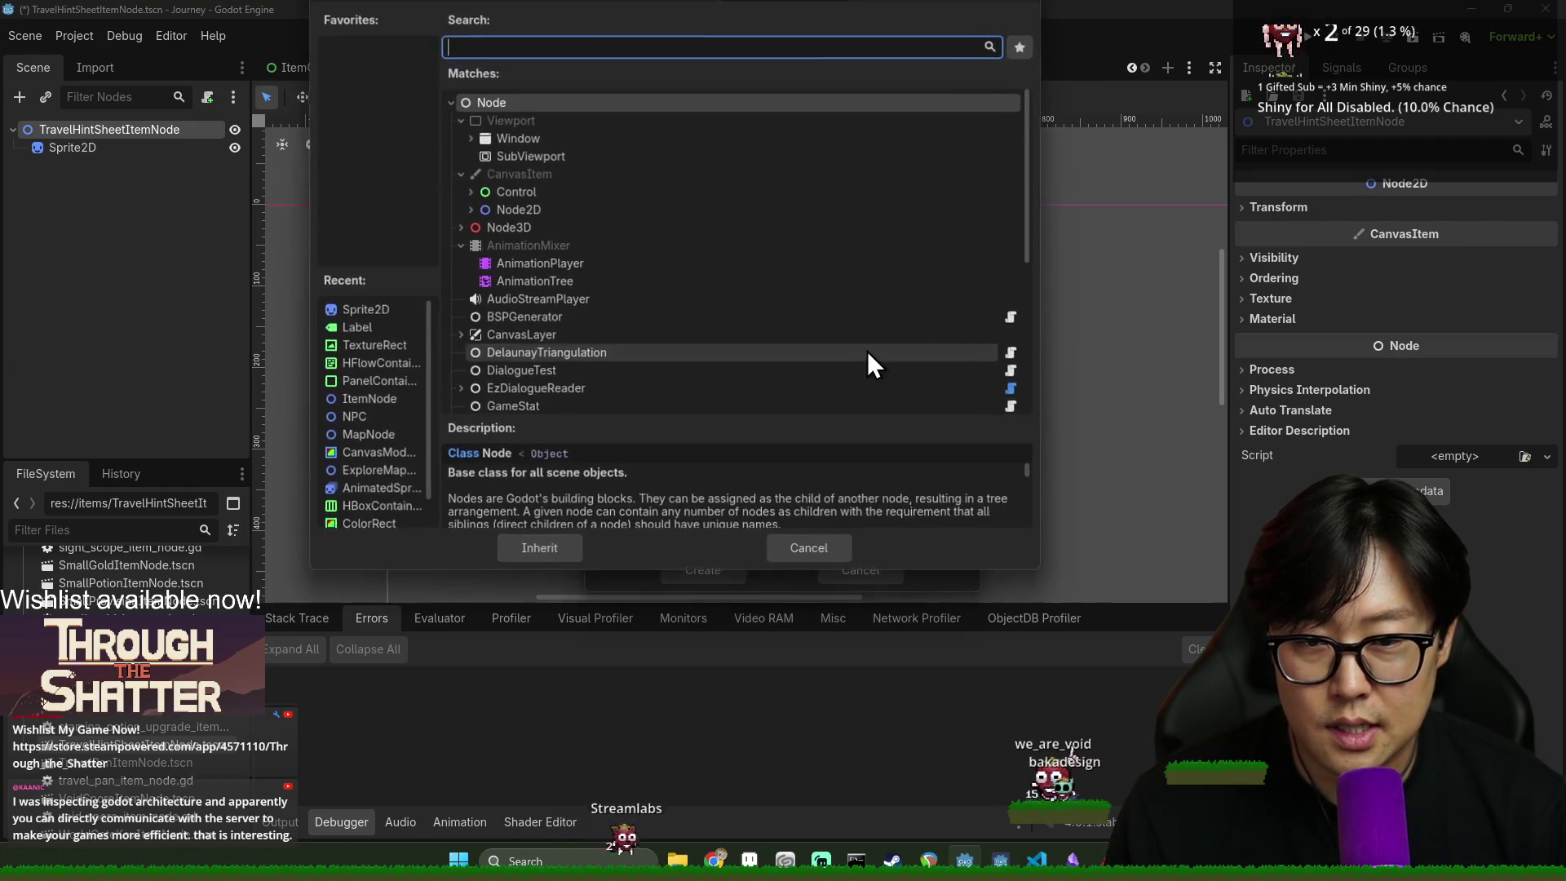
text(itemnod)
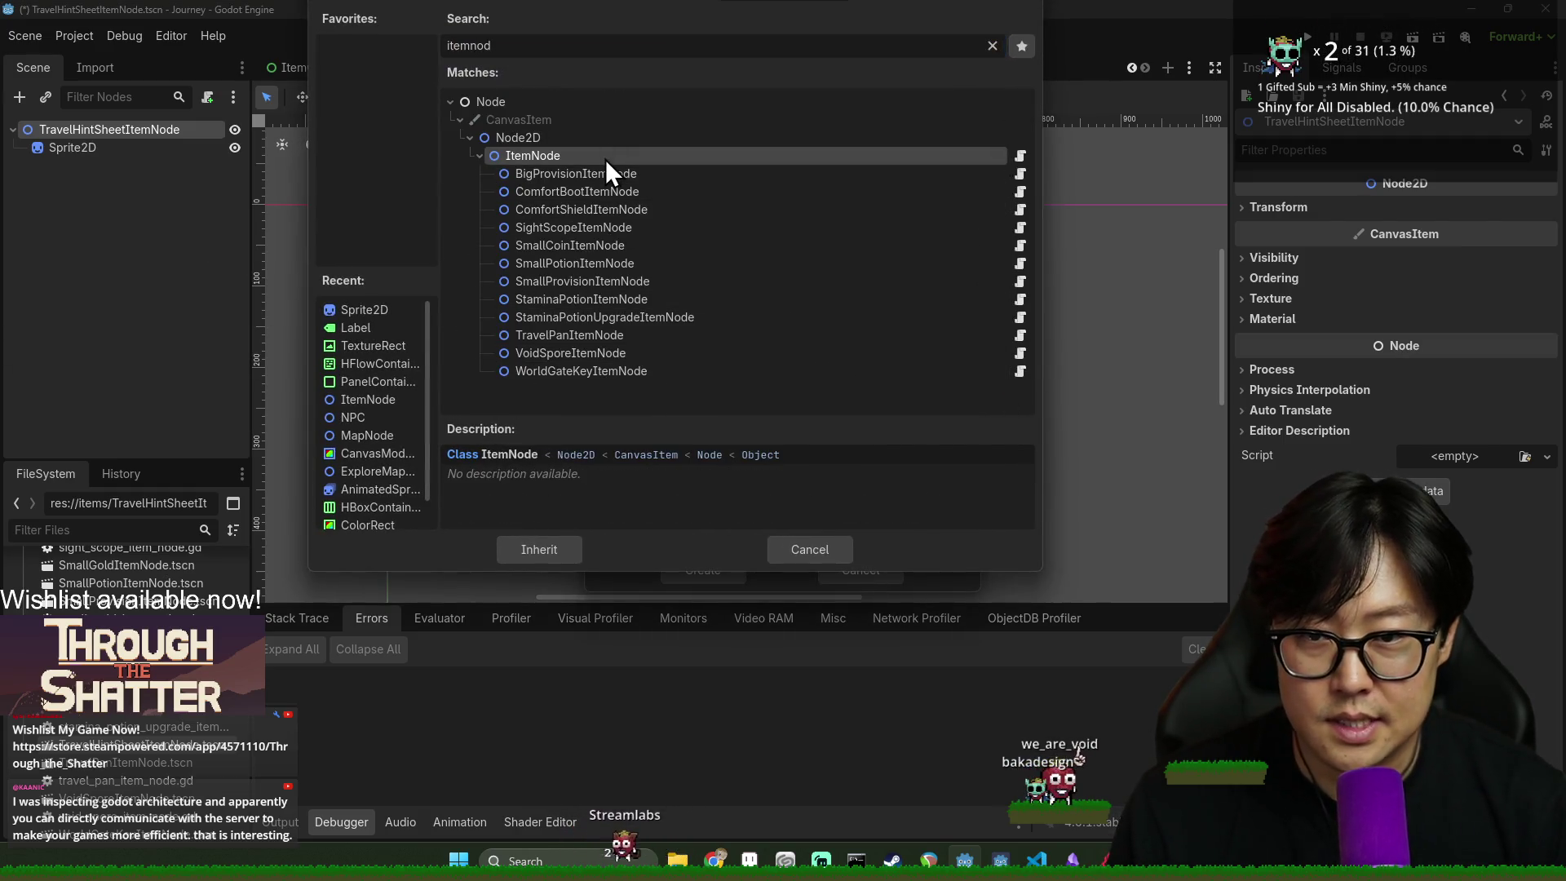
double_click(605, 156)
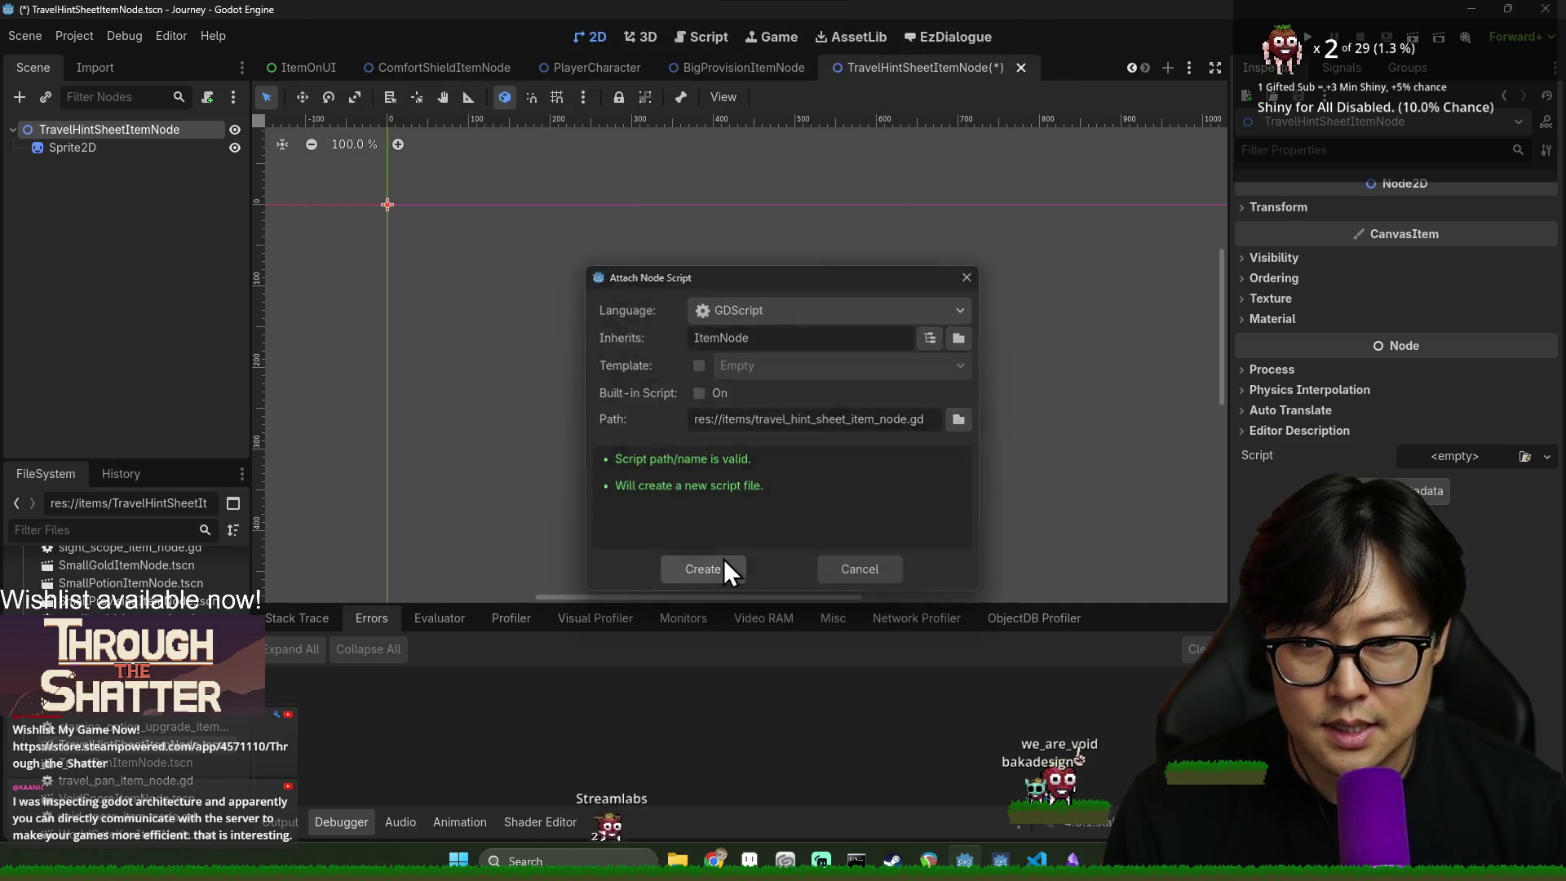
click(723, 563)
- Declare class_name TravelHintSheetItemNode at the top of the new script
text(class_name )
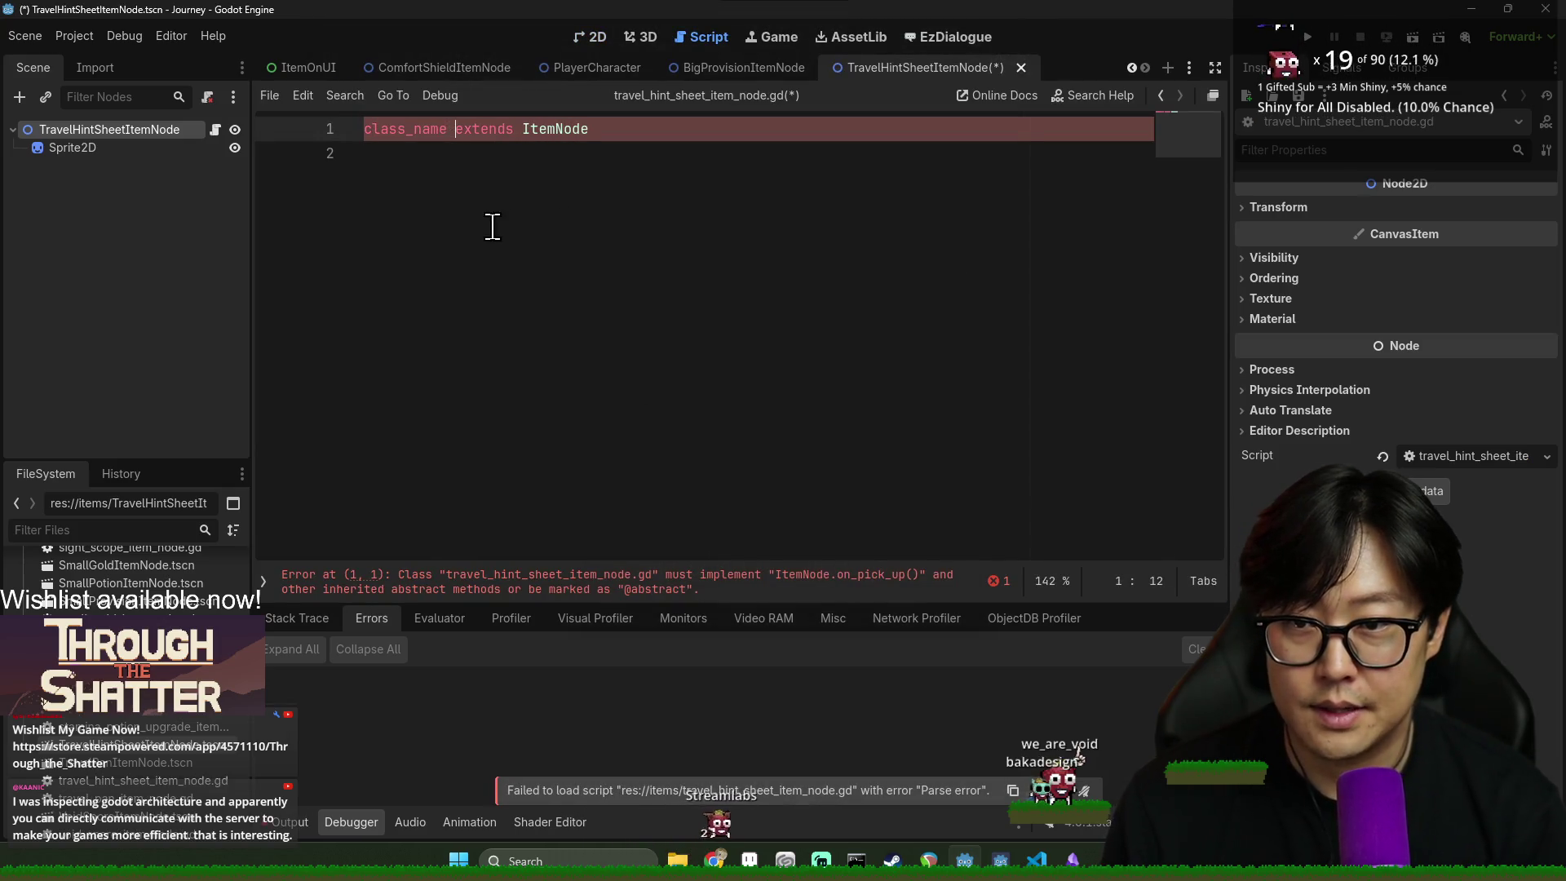
text(TravelHJ)
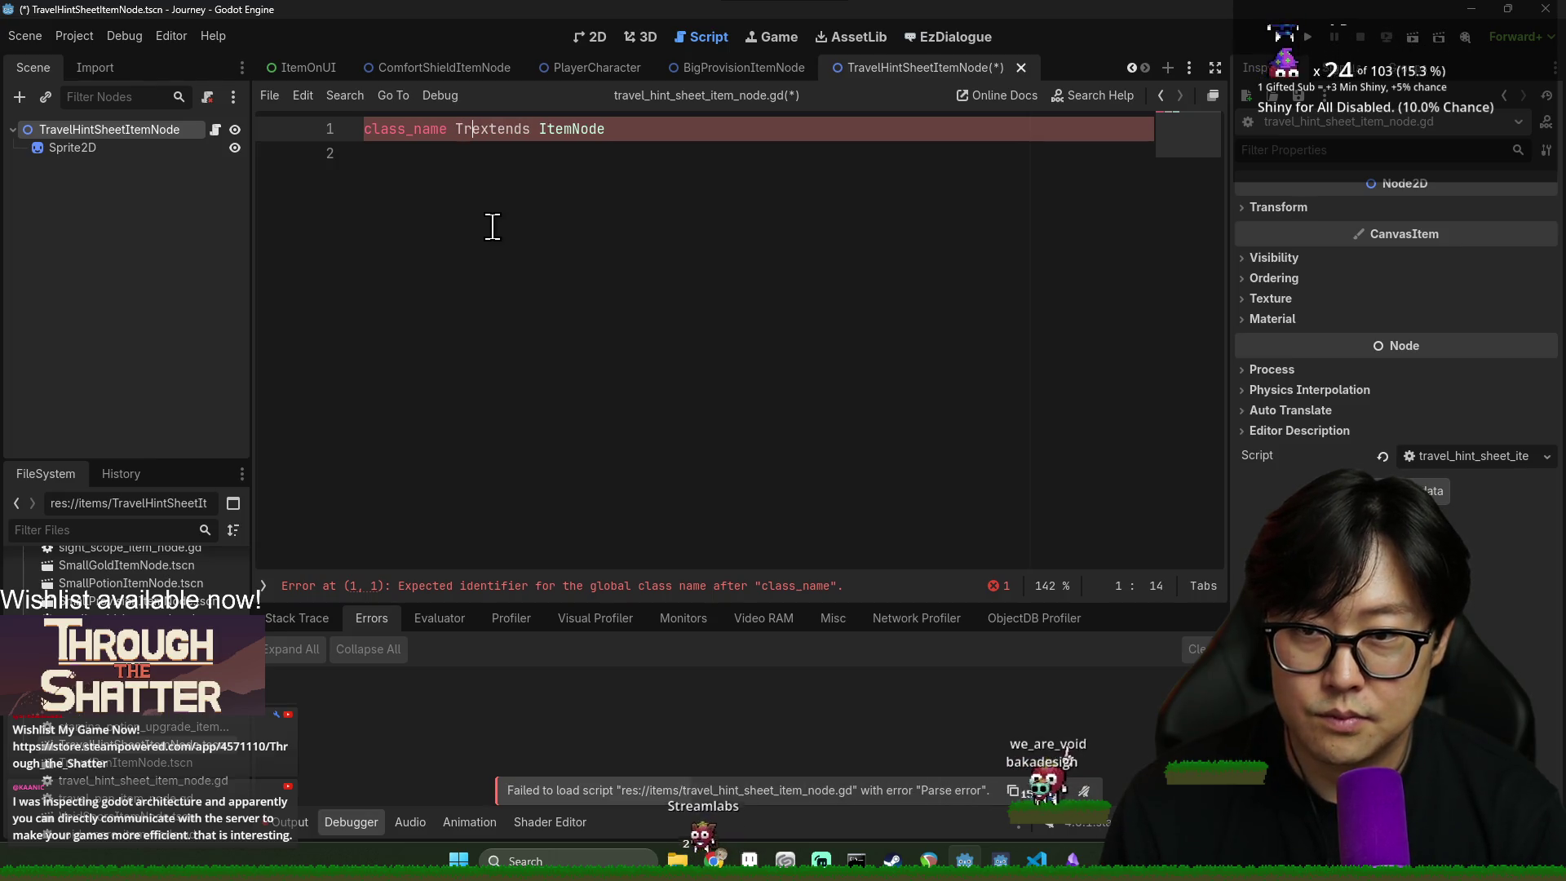
key(BackSpace)
text(intS)
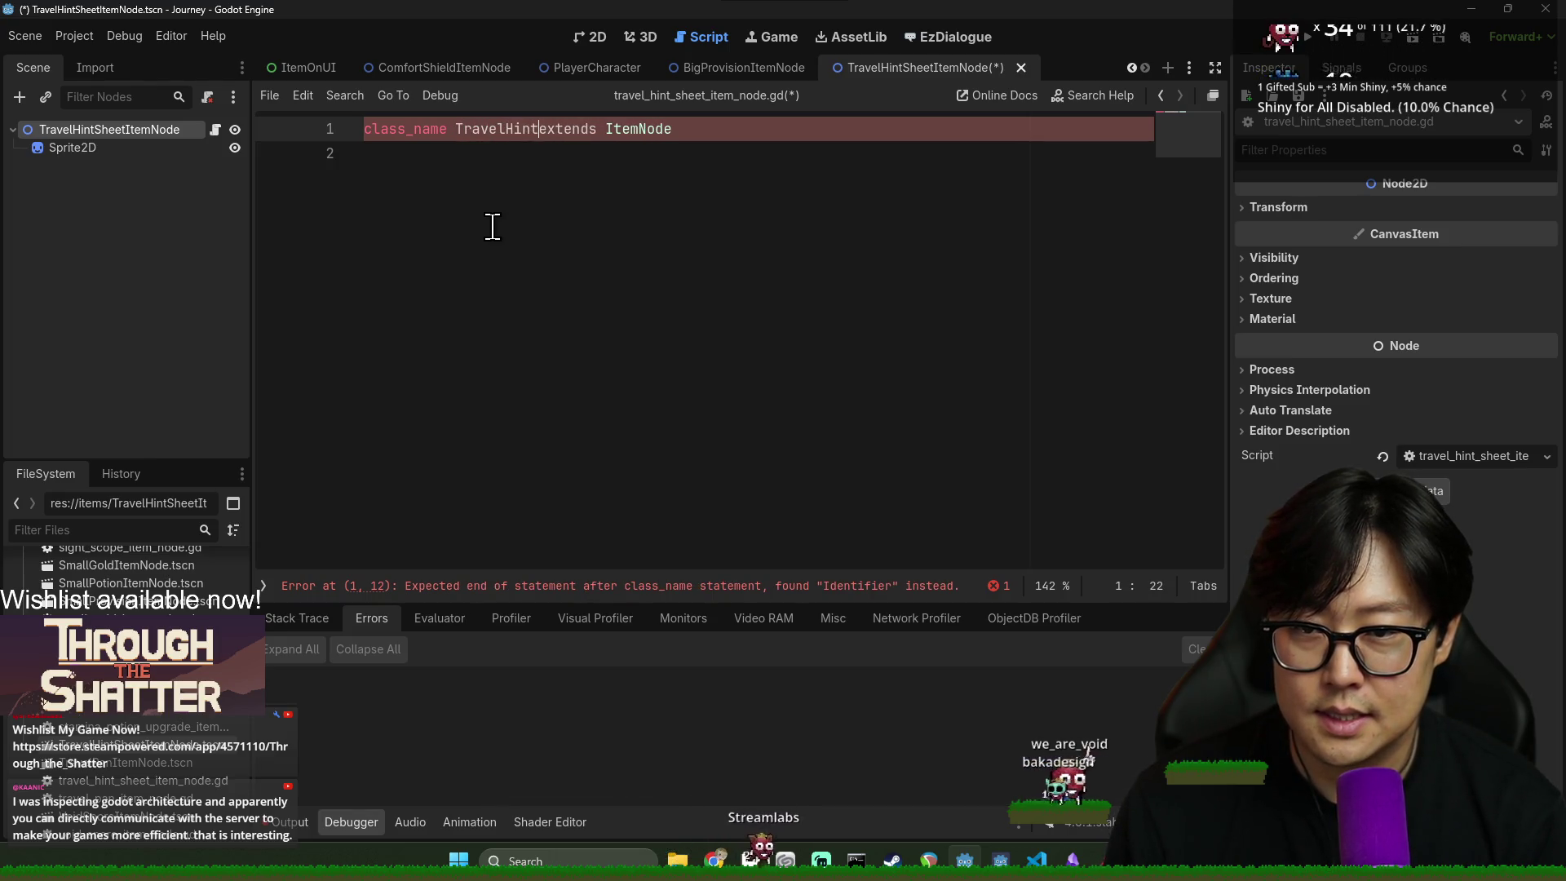
text(heetItemNode)
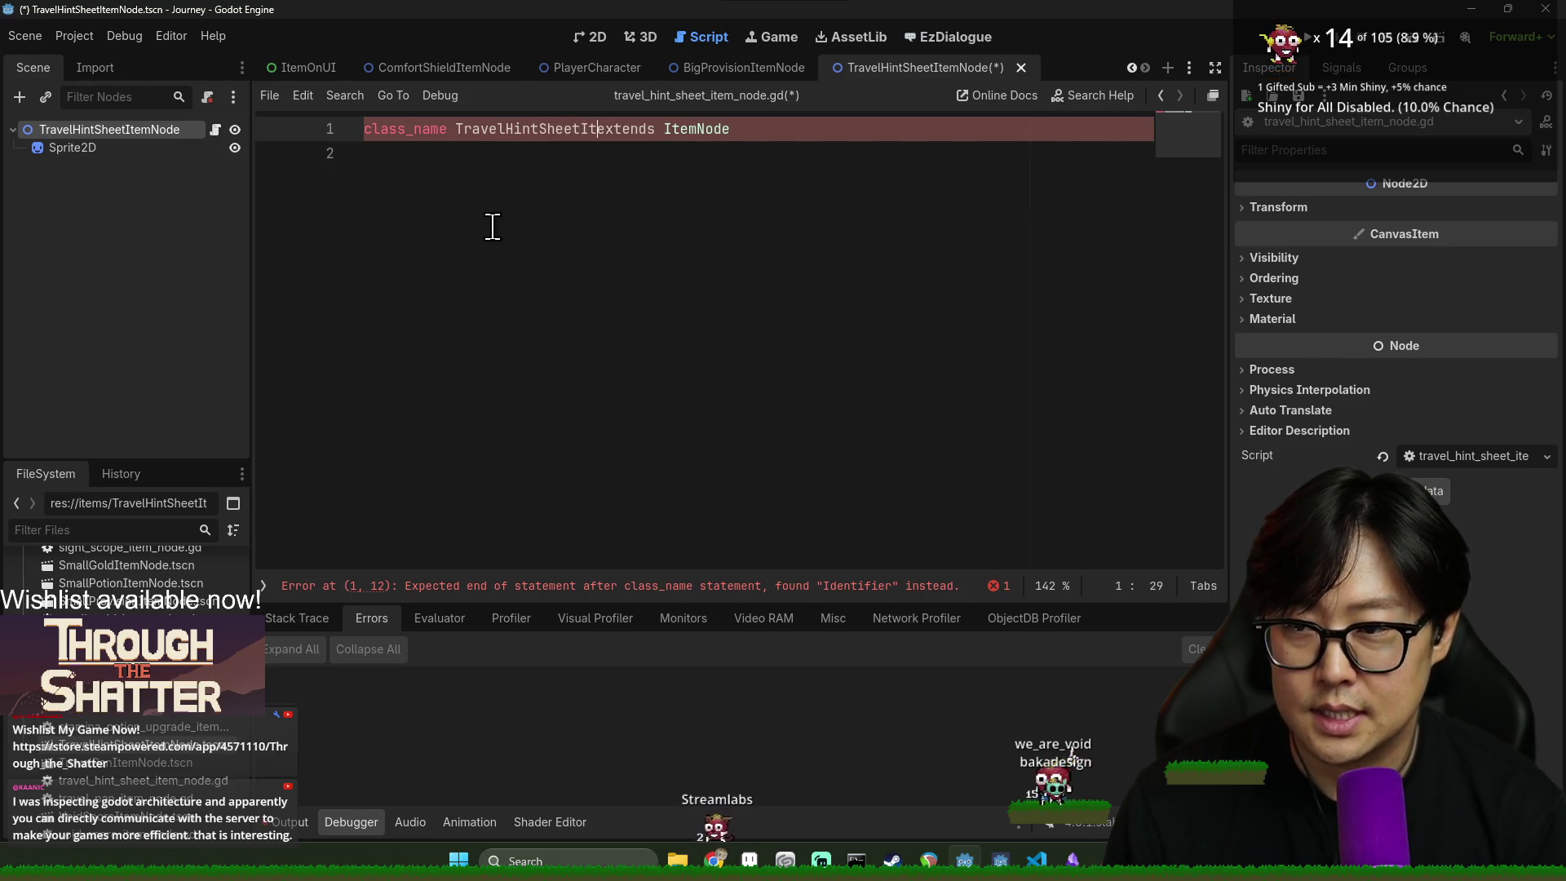
click(891, 158)
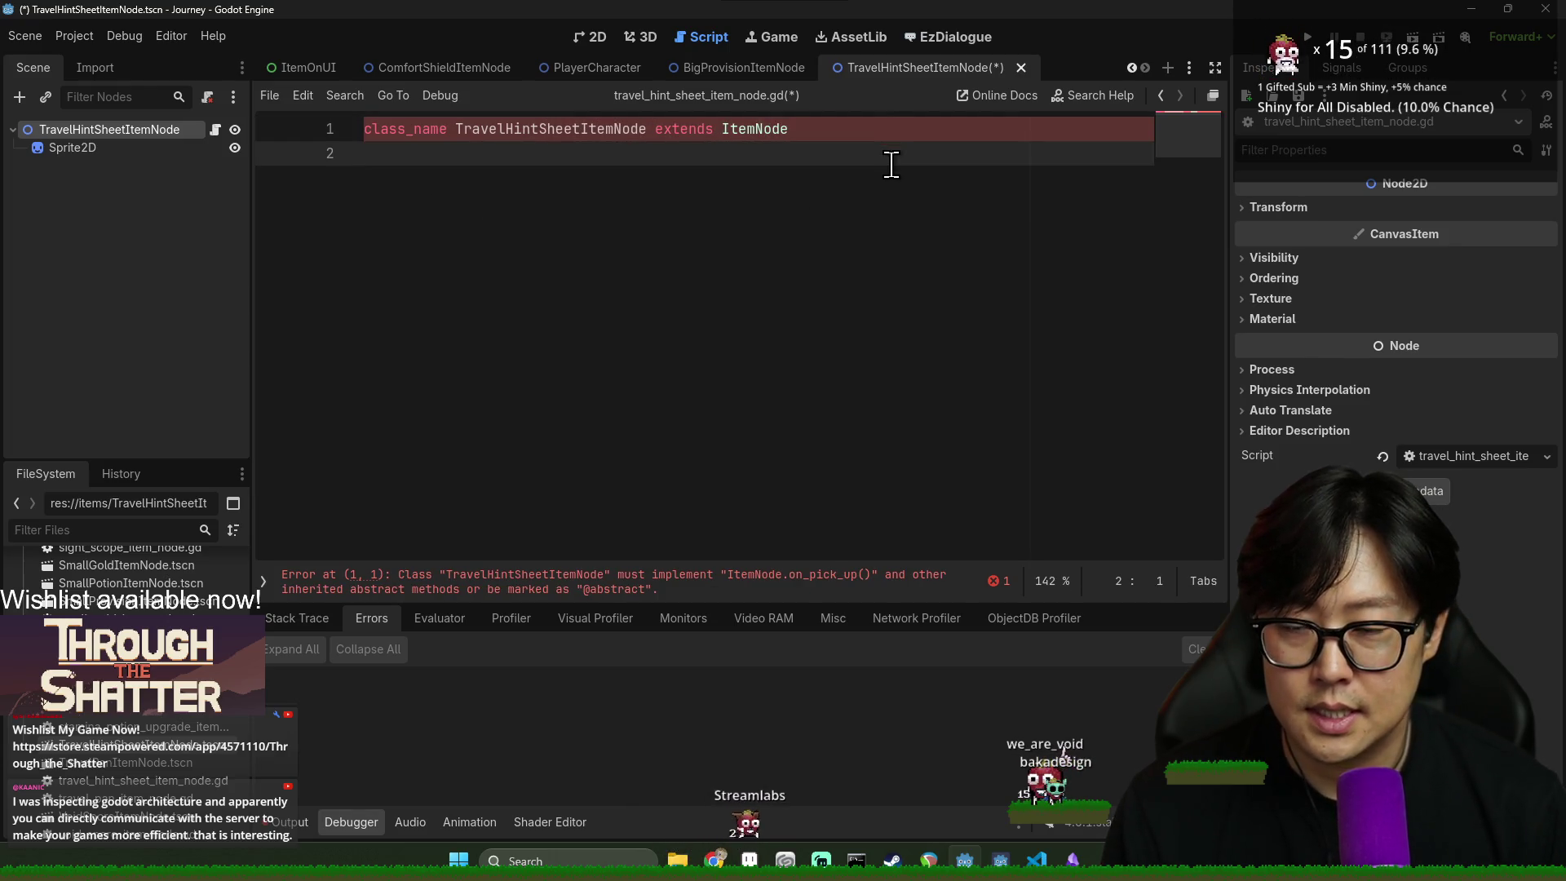
key(Return)
text(func)
key(BackSpace)
key(BackSpace)
key(BackSpace)
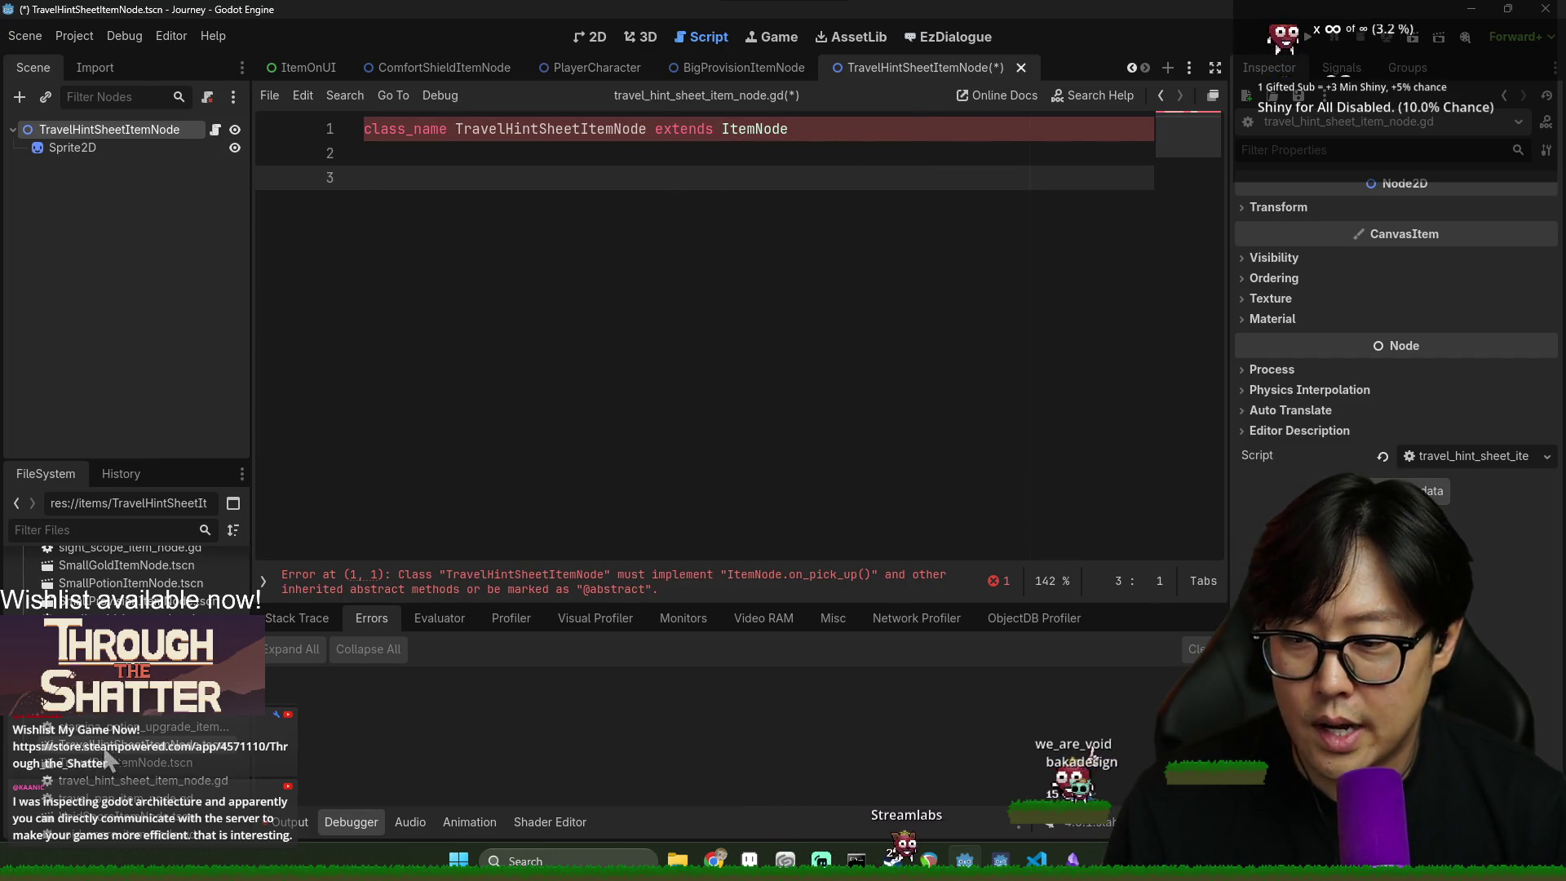
- Copy the on_pick_up, on_activate and on_travel stubs from stamina_potion_item_node.gd, paste them, and save
double_click(163, 732)
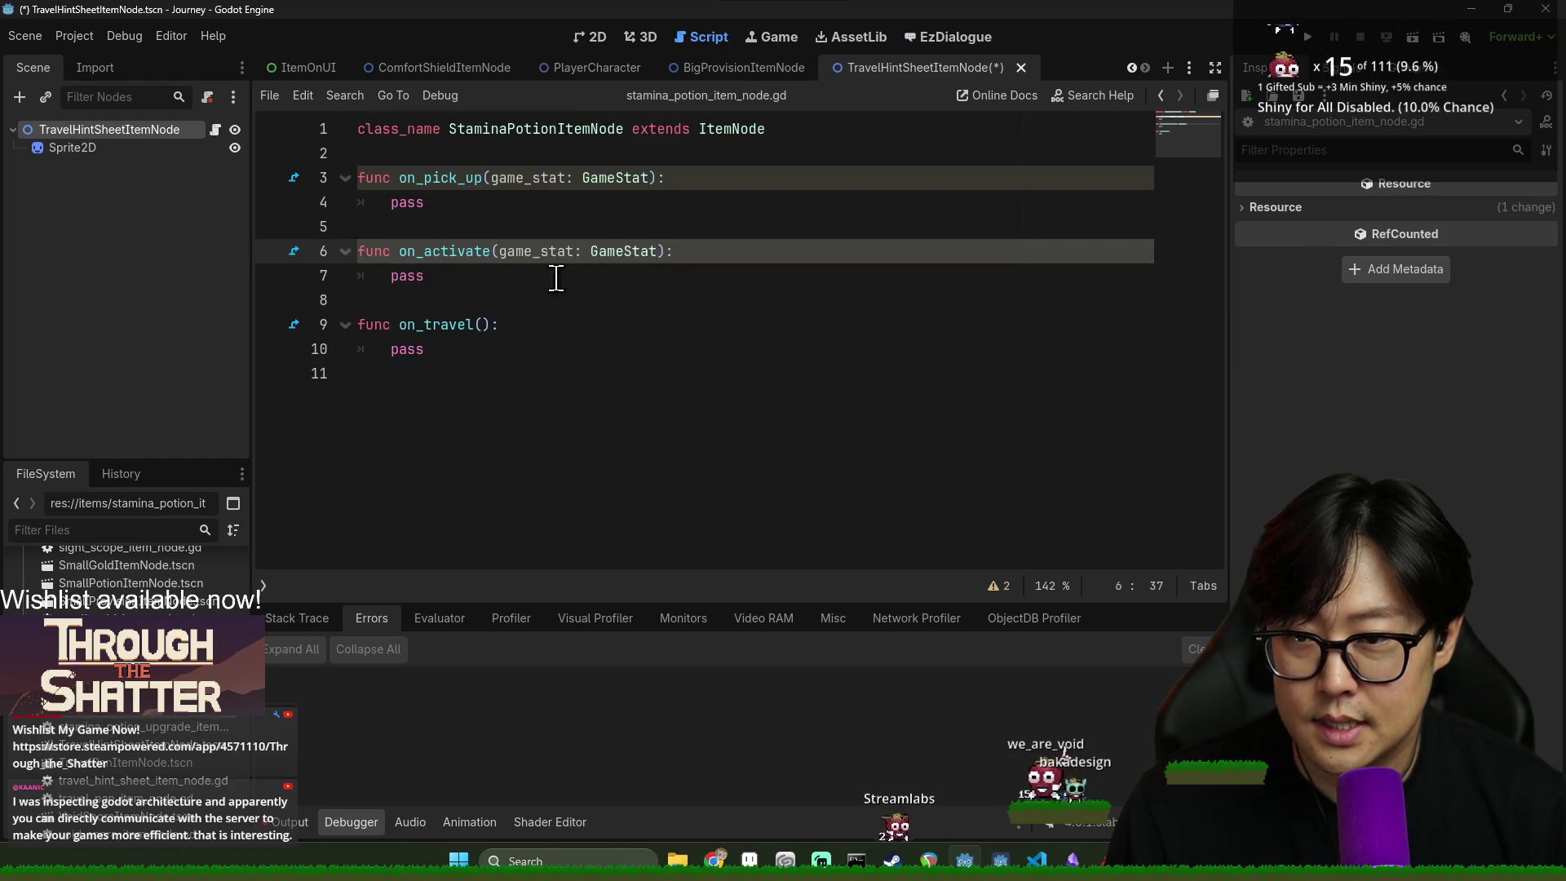
drag(364, 178, 363, 373)
key(ctrl+c)
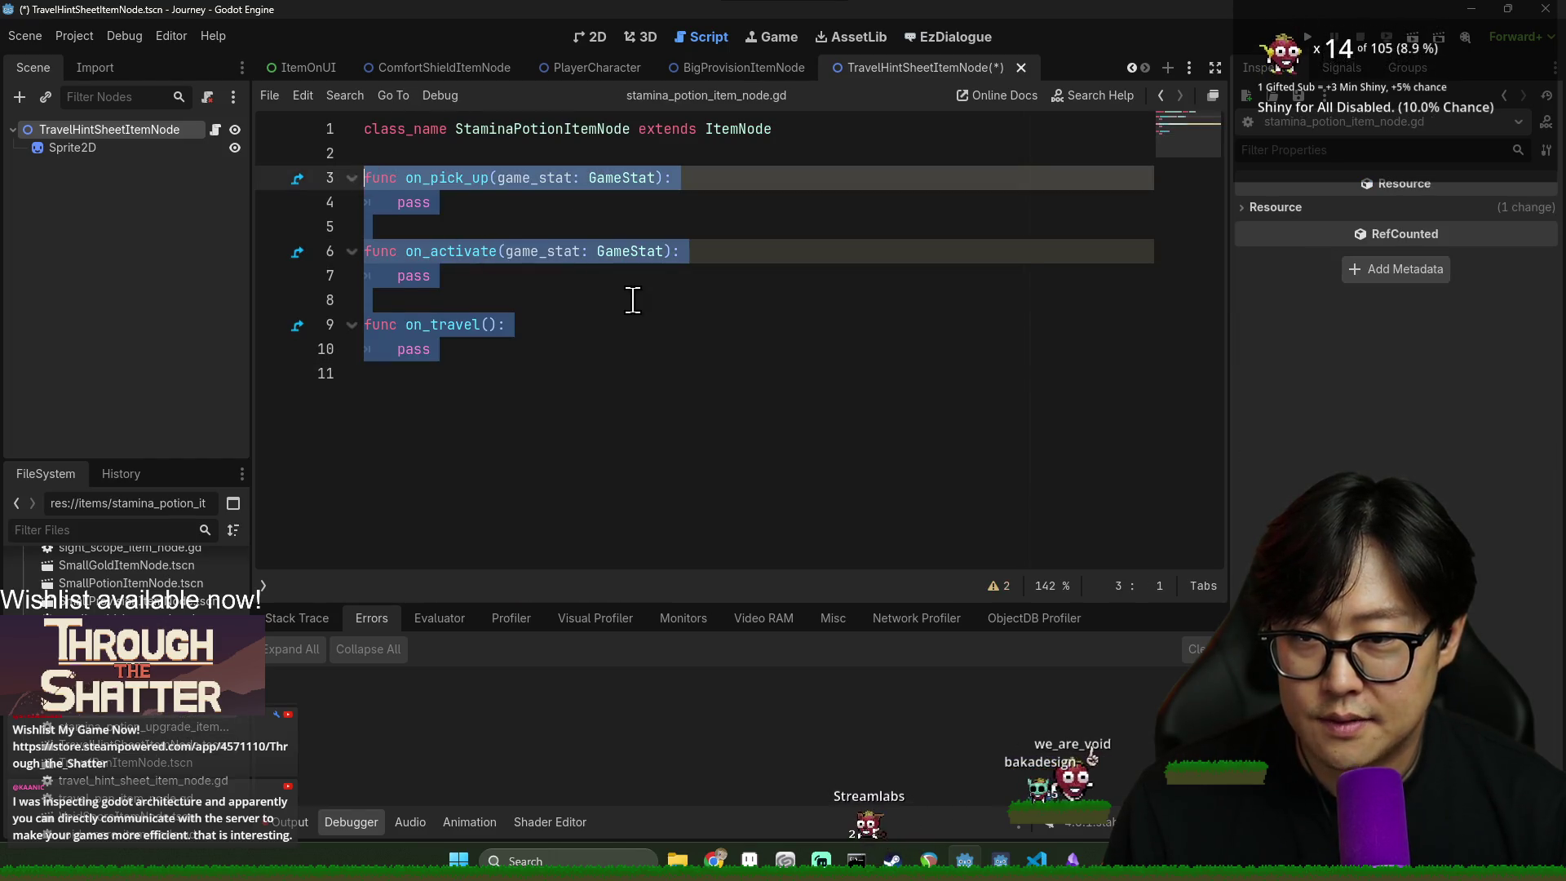
key(alt+Left)
key(ctrl+v)
key(ctrl+s)
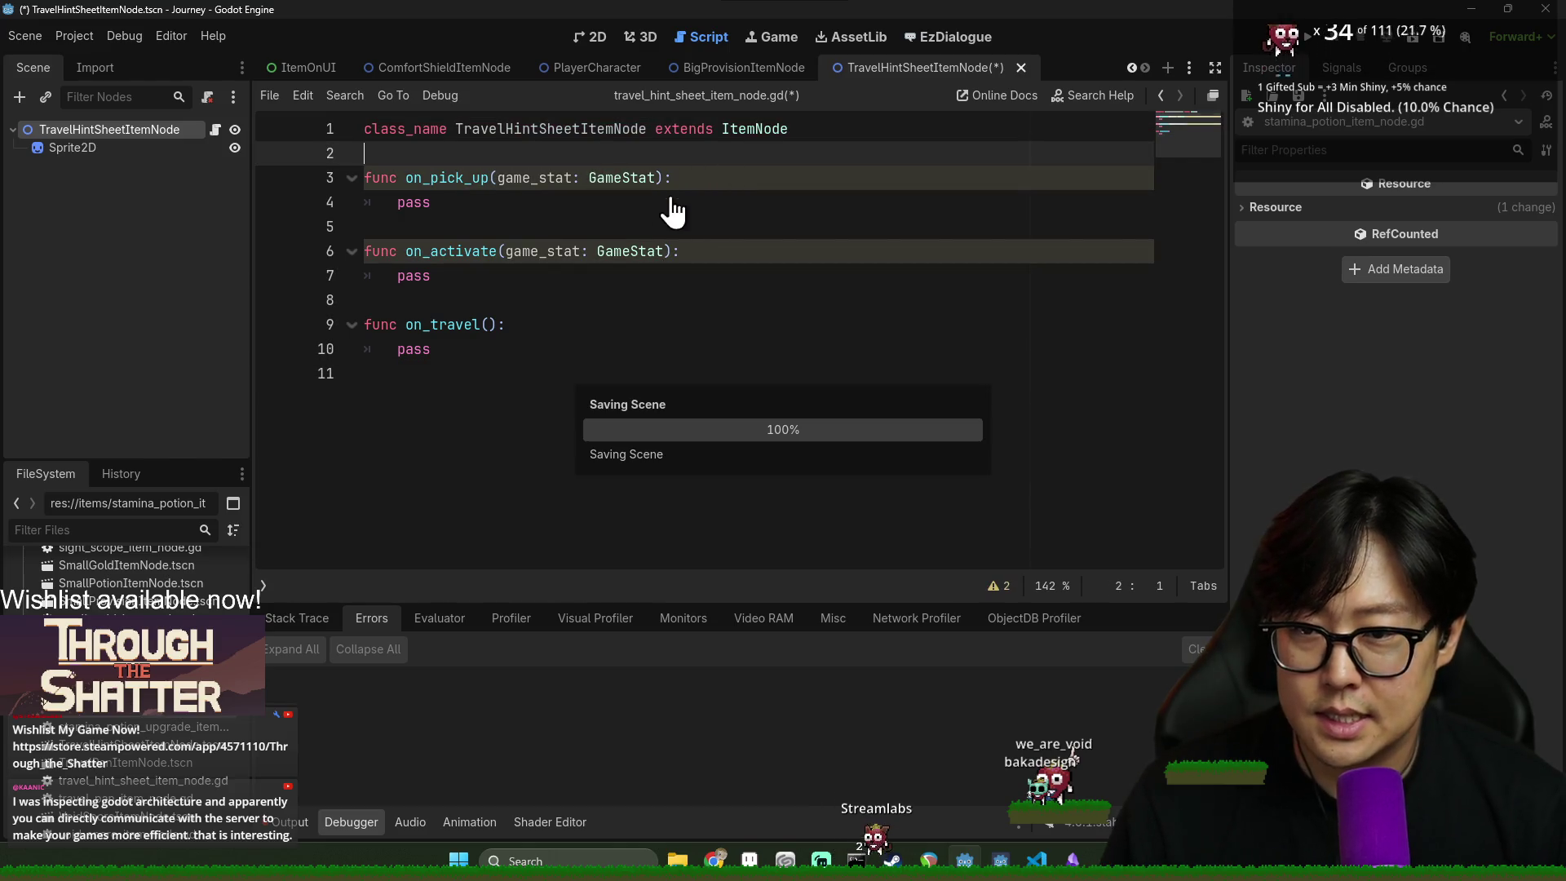
click(119, 149)
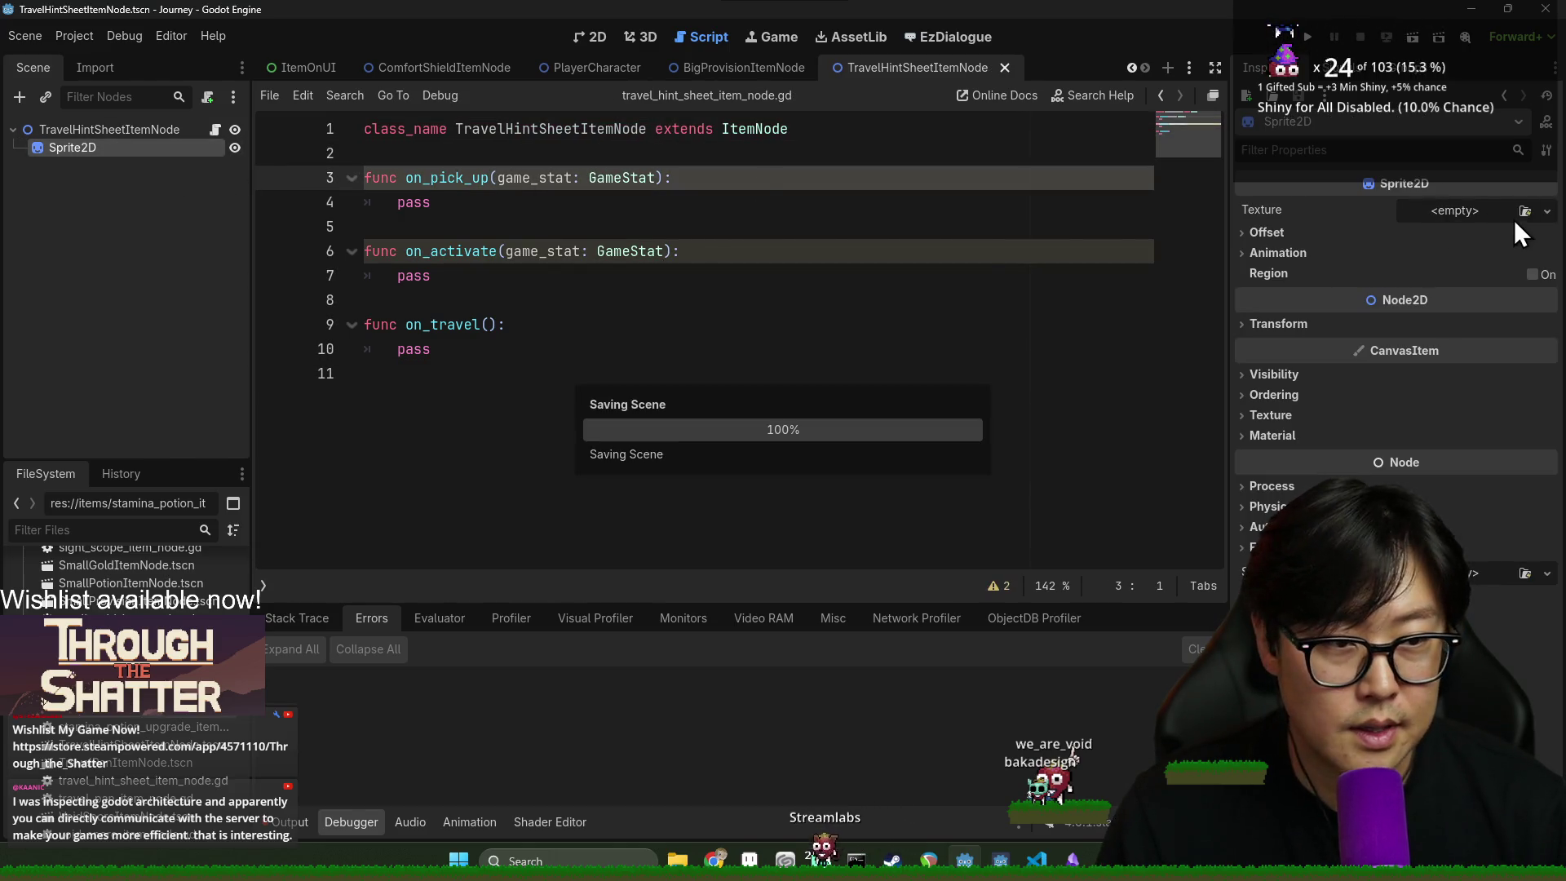
- Replace the Sprite2D's texture with a new AtlasTexture
click(1522, 214)
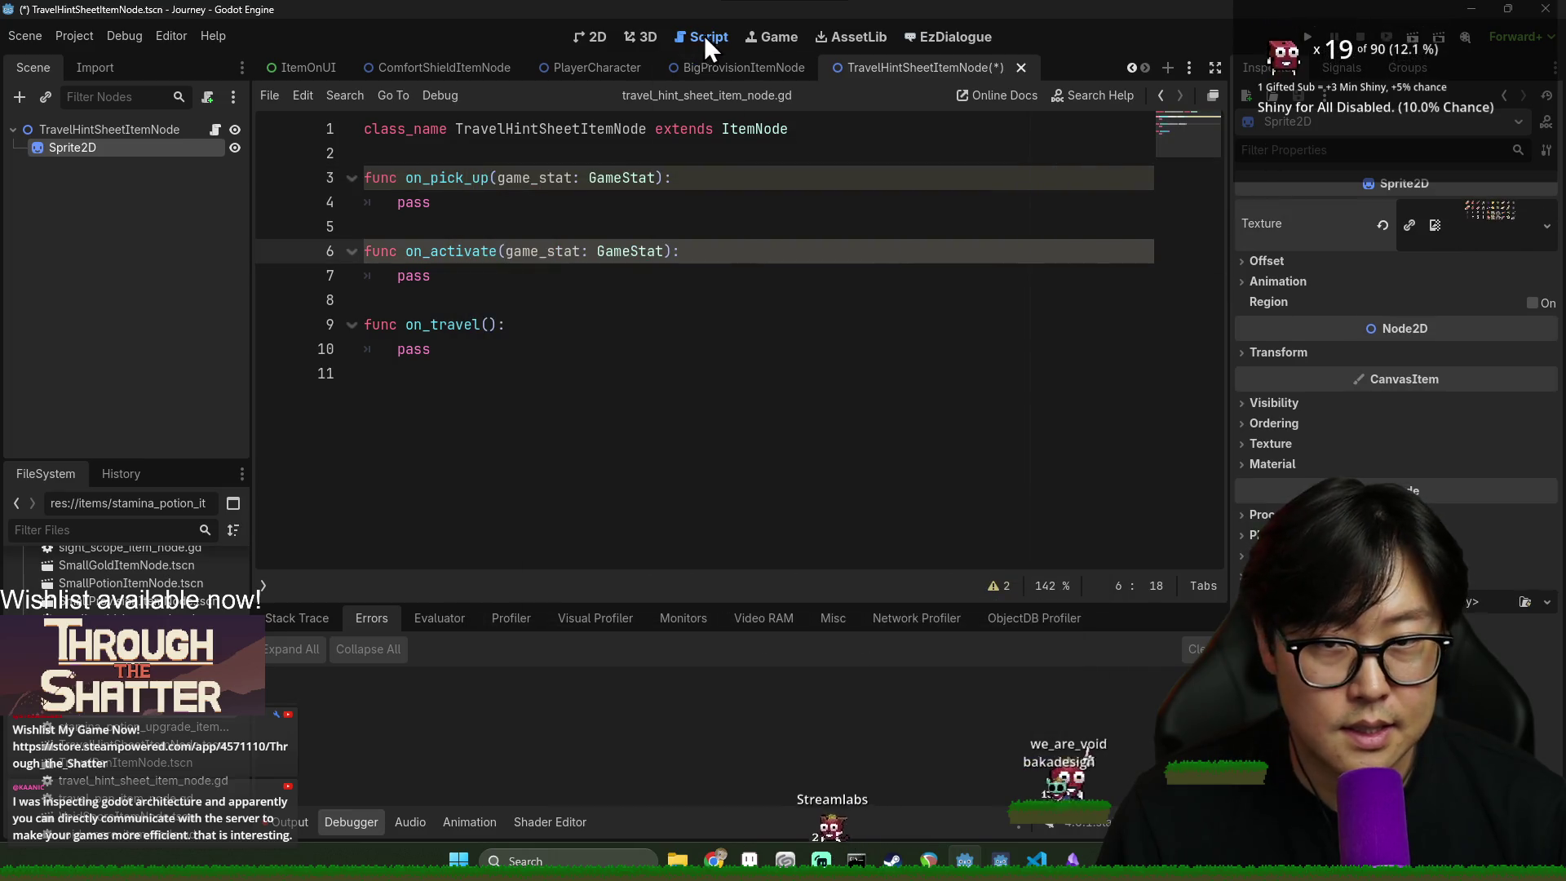
click(597, 44)
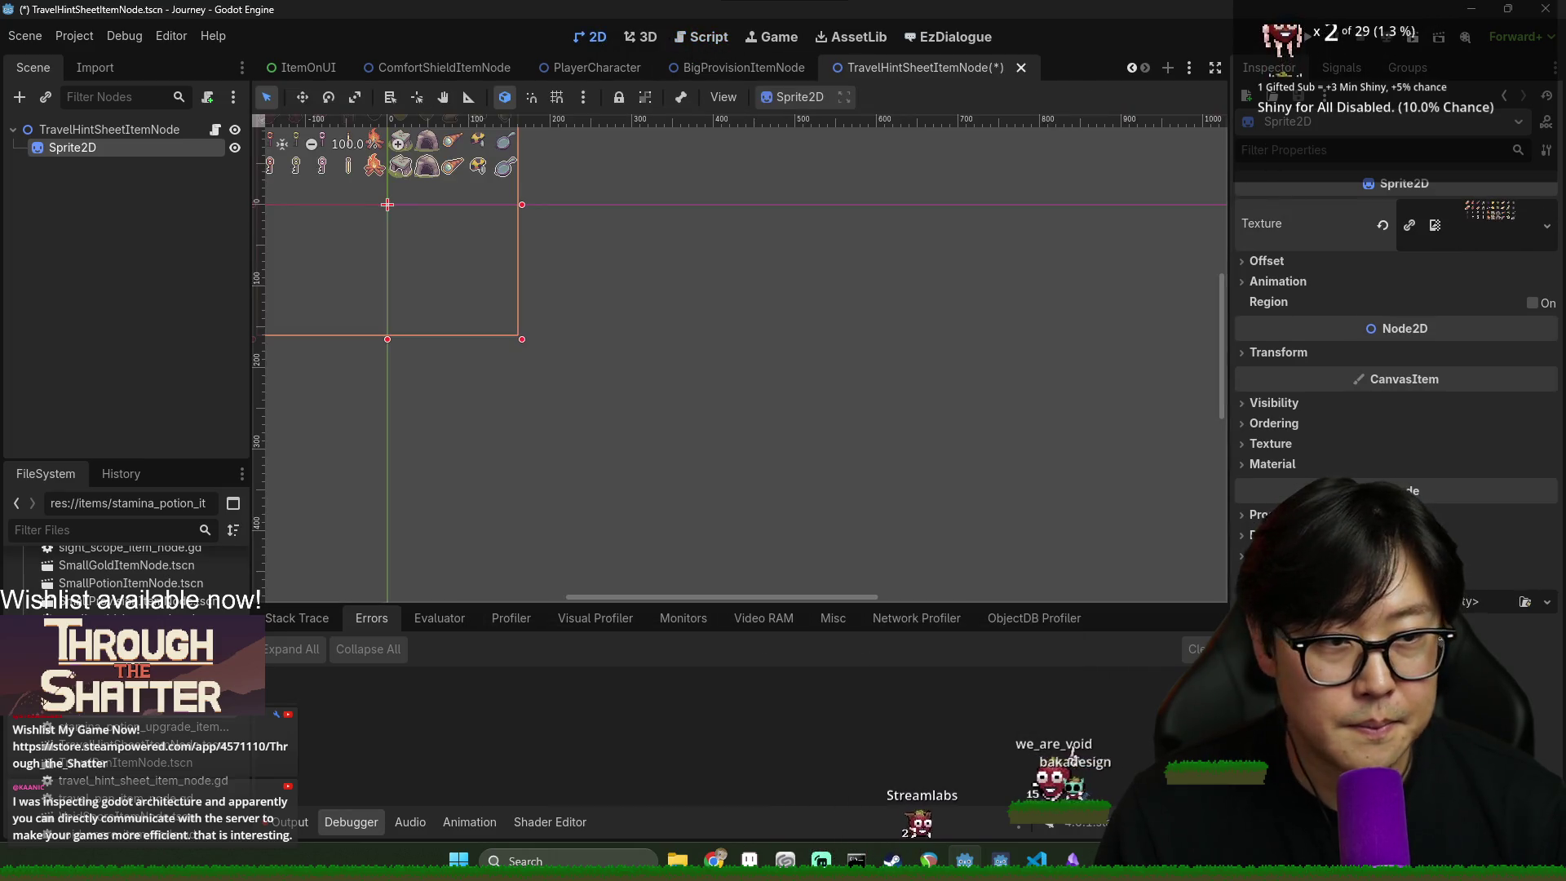
click(1503, 211)
click(1378, 225)
click(1547, 213)
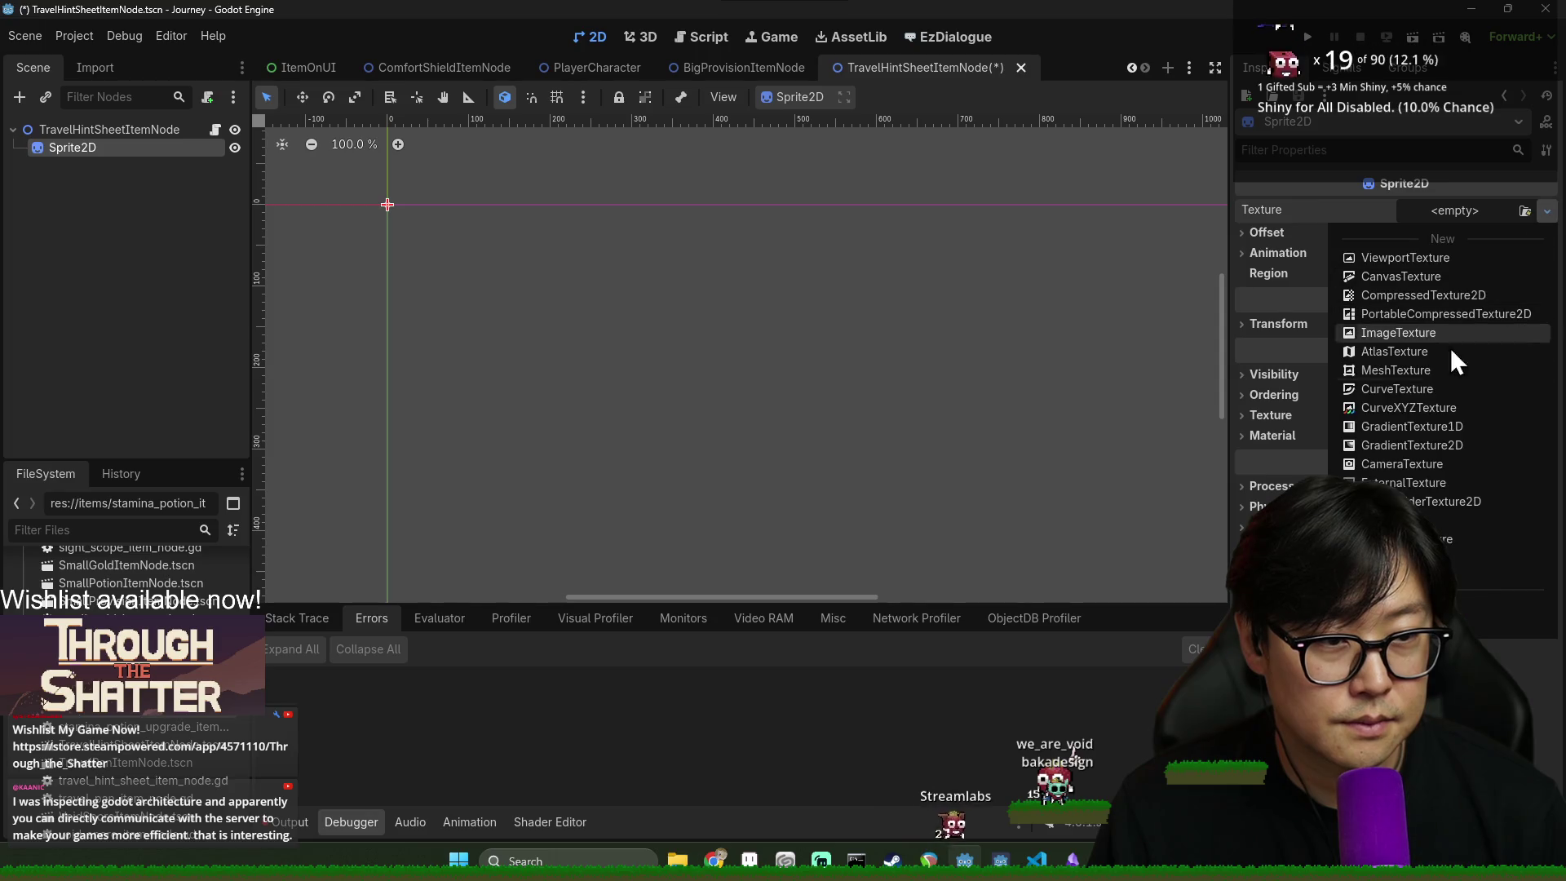
click(1424, 353)
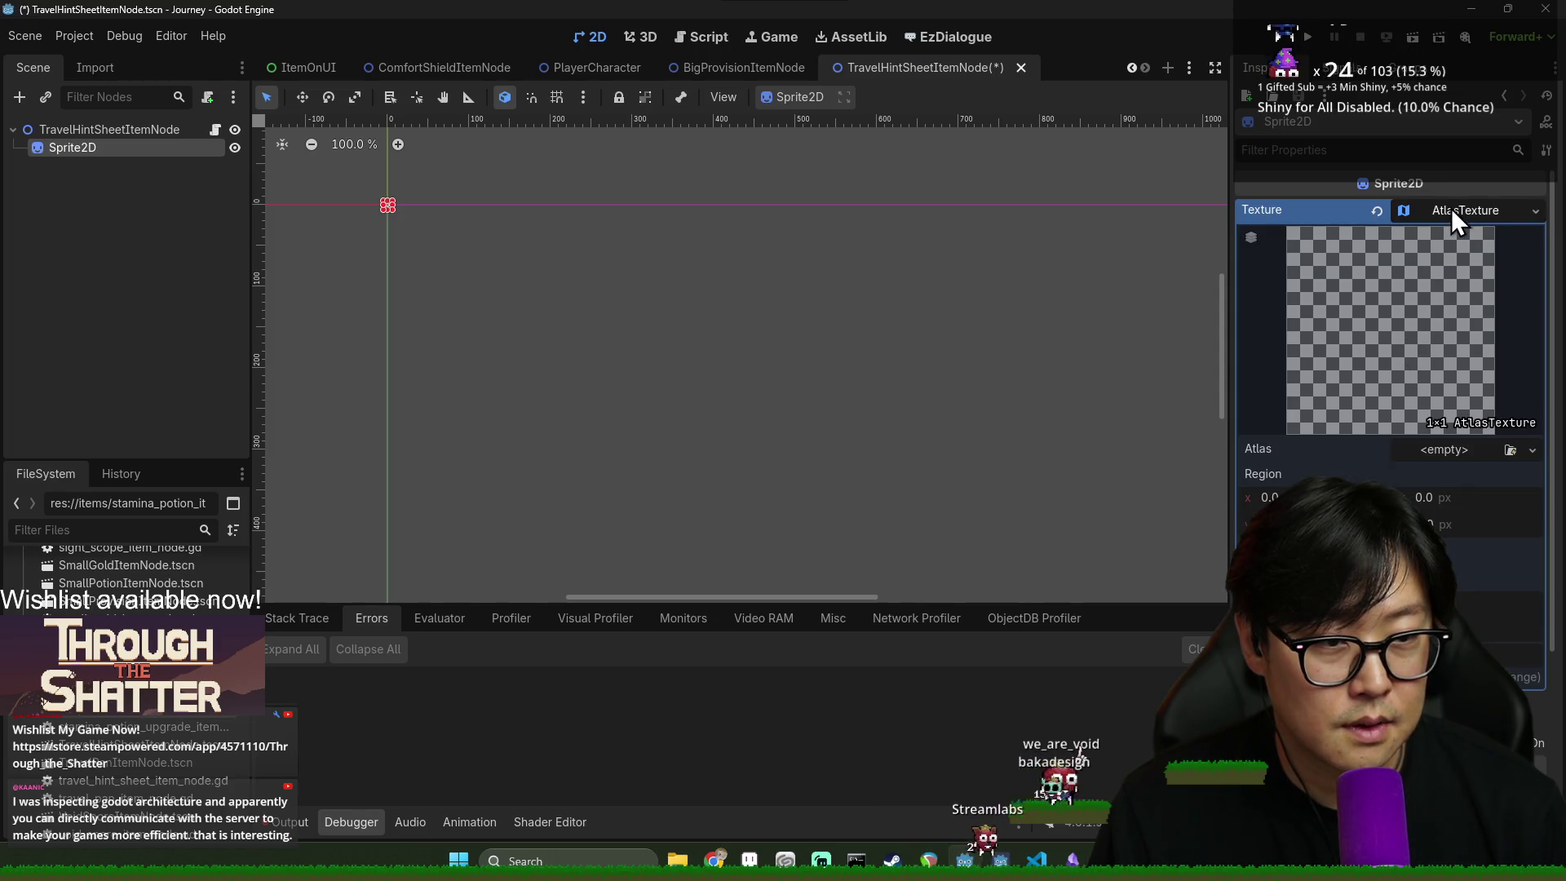
- Load the item sprite sheet as the atlas image and crop it to a 32×32 region
click(1525, 449)
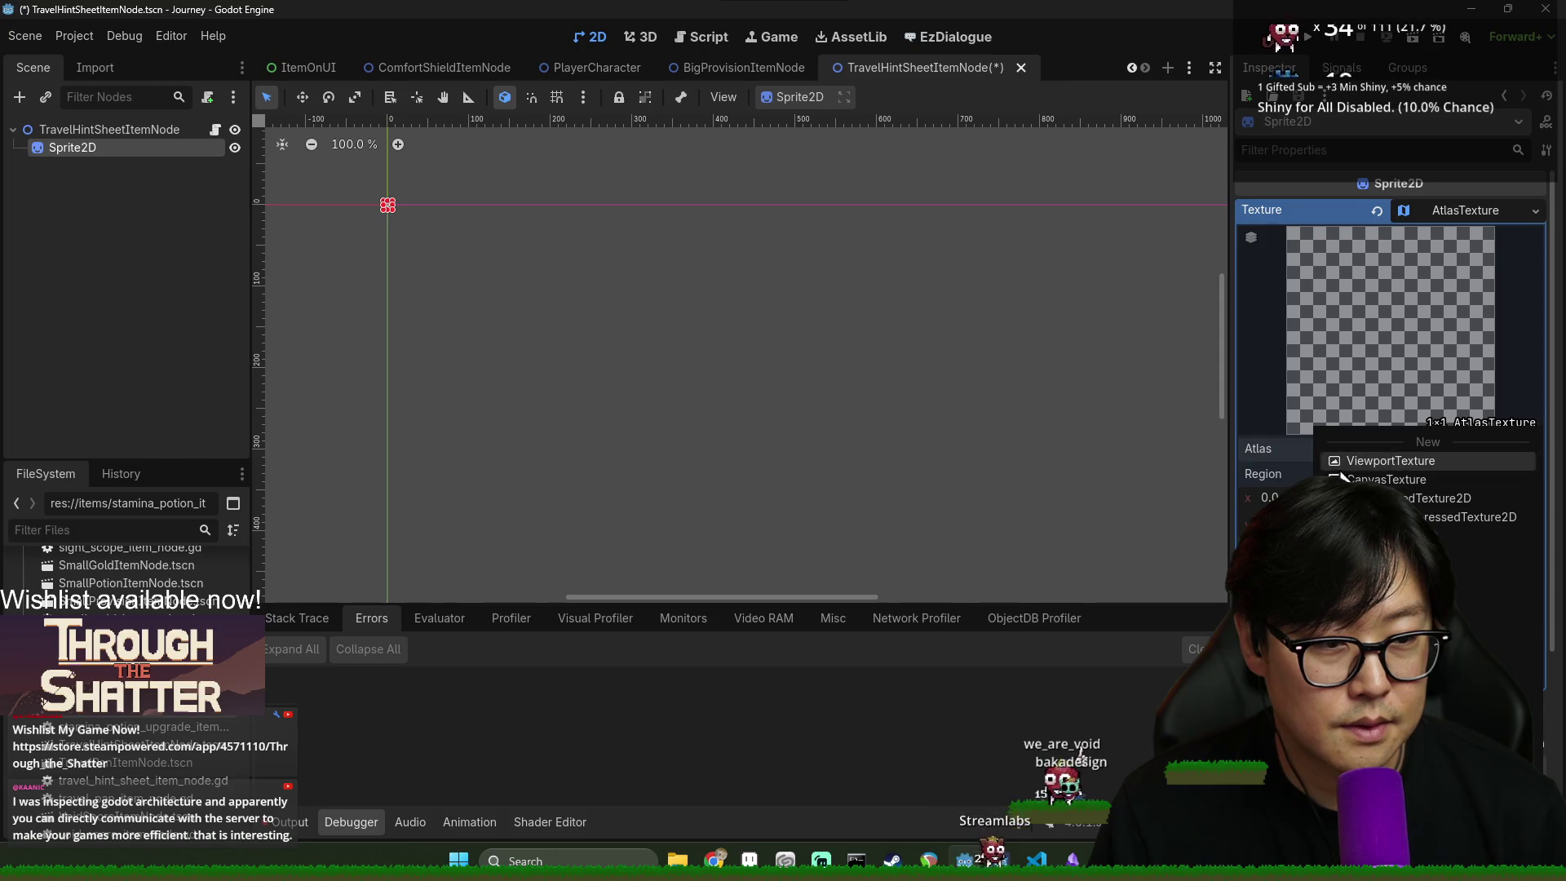
click(1505, 455)
double_click(553, 276)
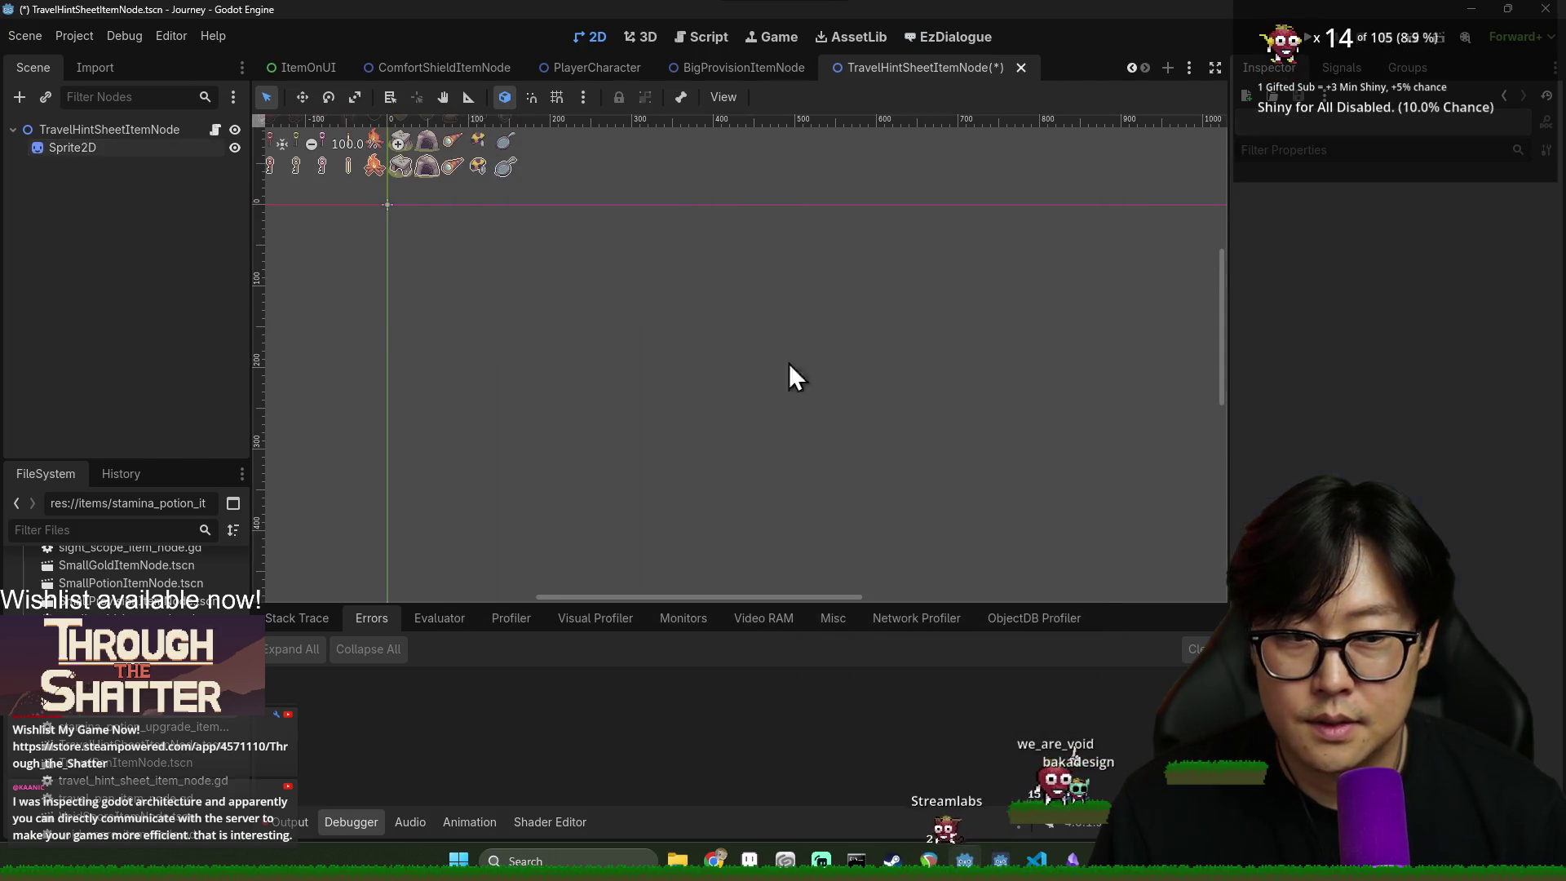
click(163, 149)
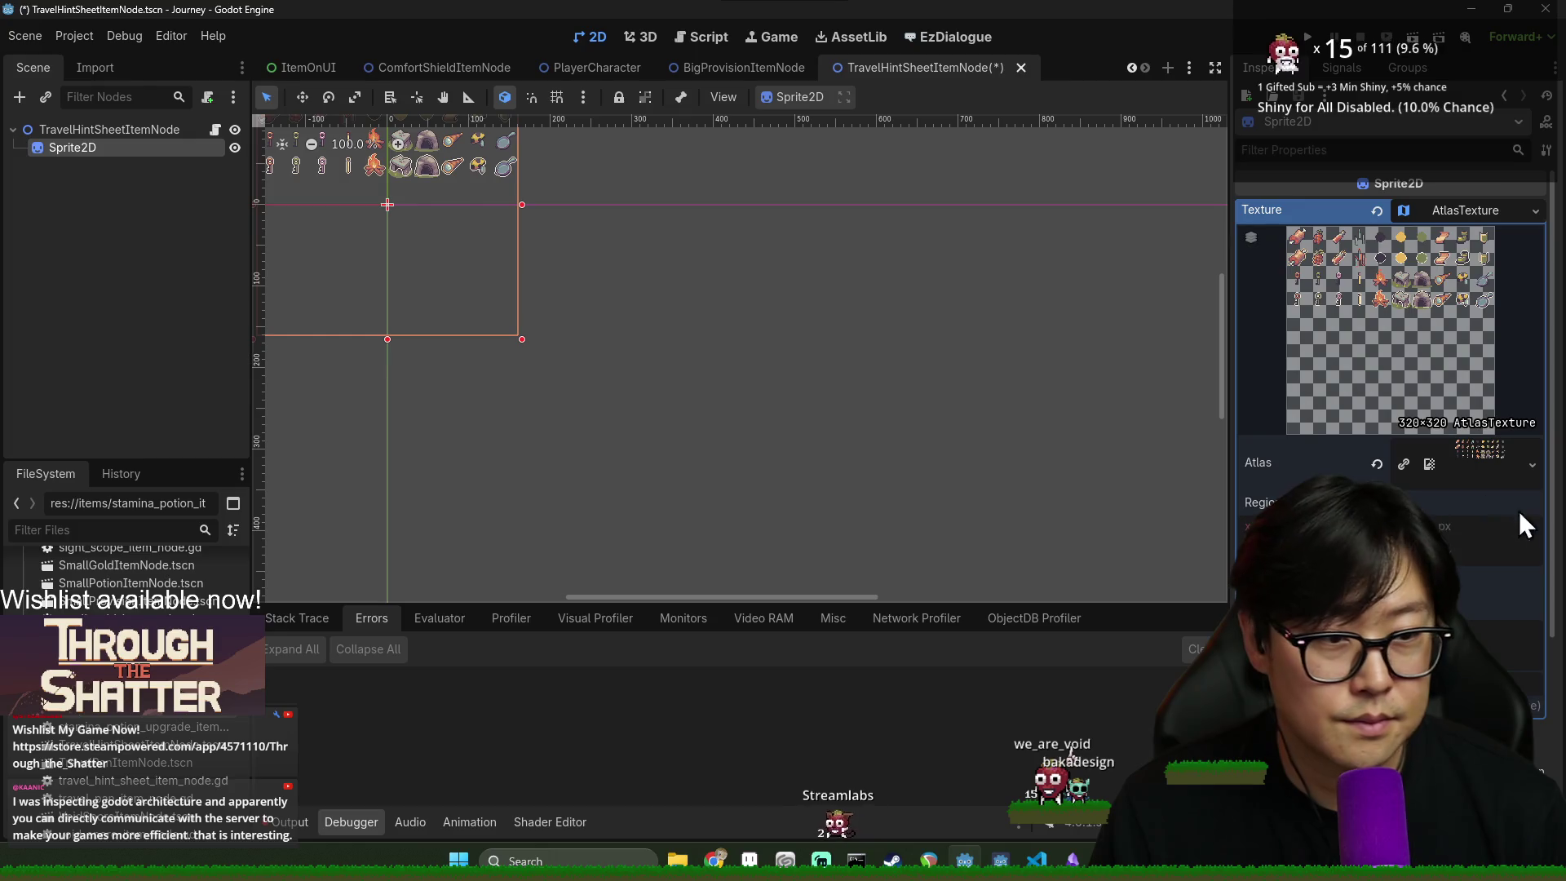
key(Return)
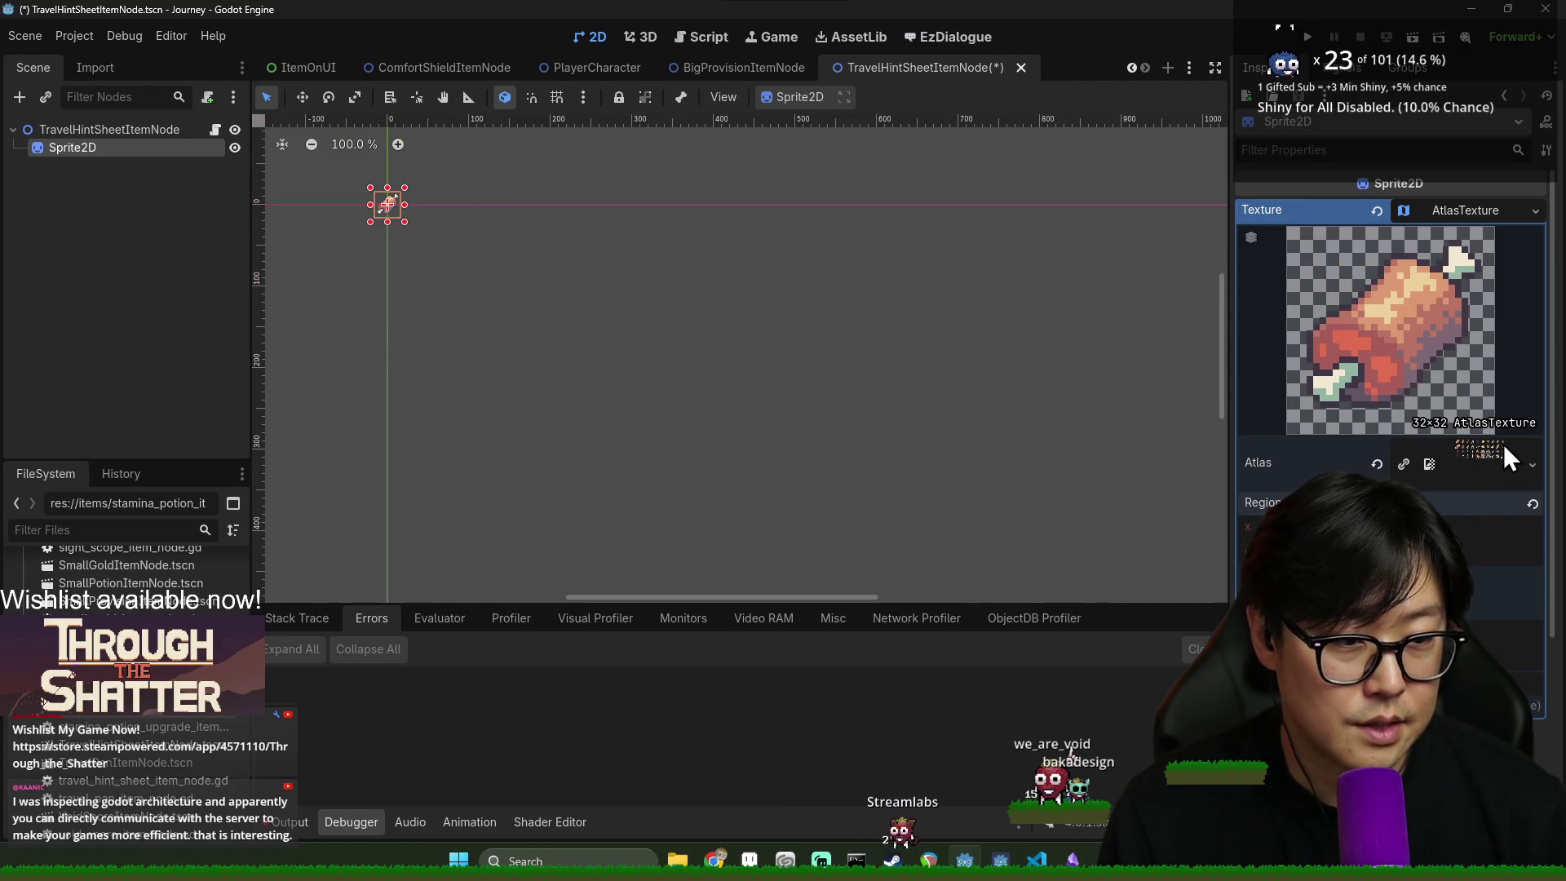
click(1508, 458)
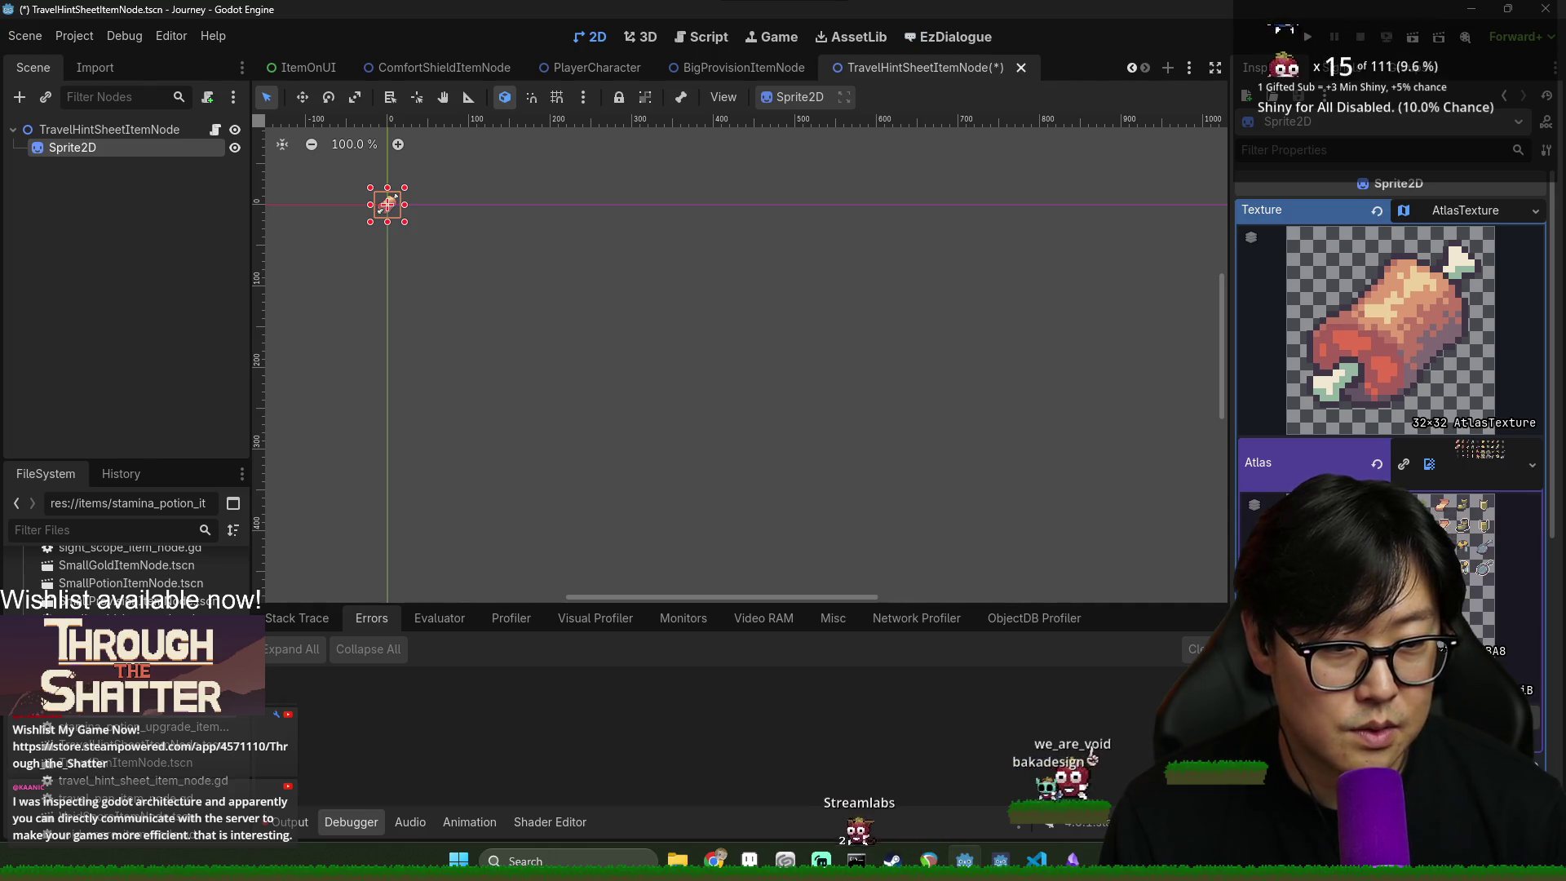
- Reselect the sprite to check its 32×32 scroll icon and save the scene
click(1123, 419)
click(388, 204)
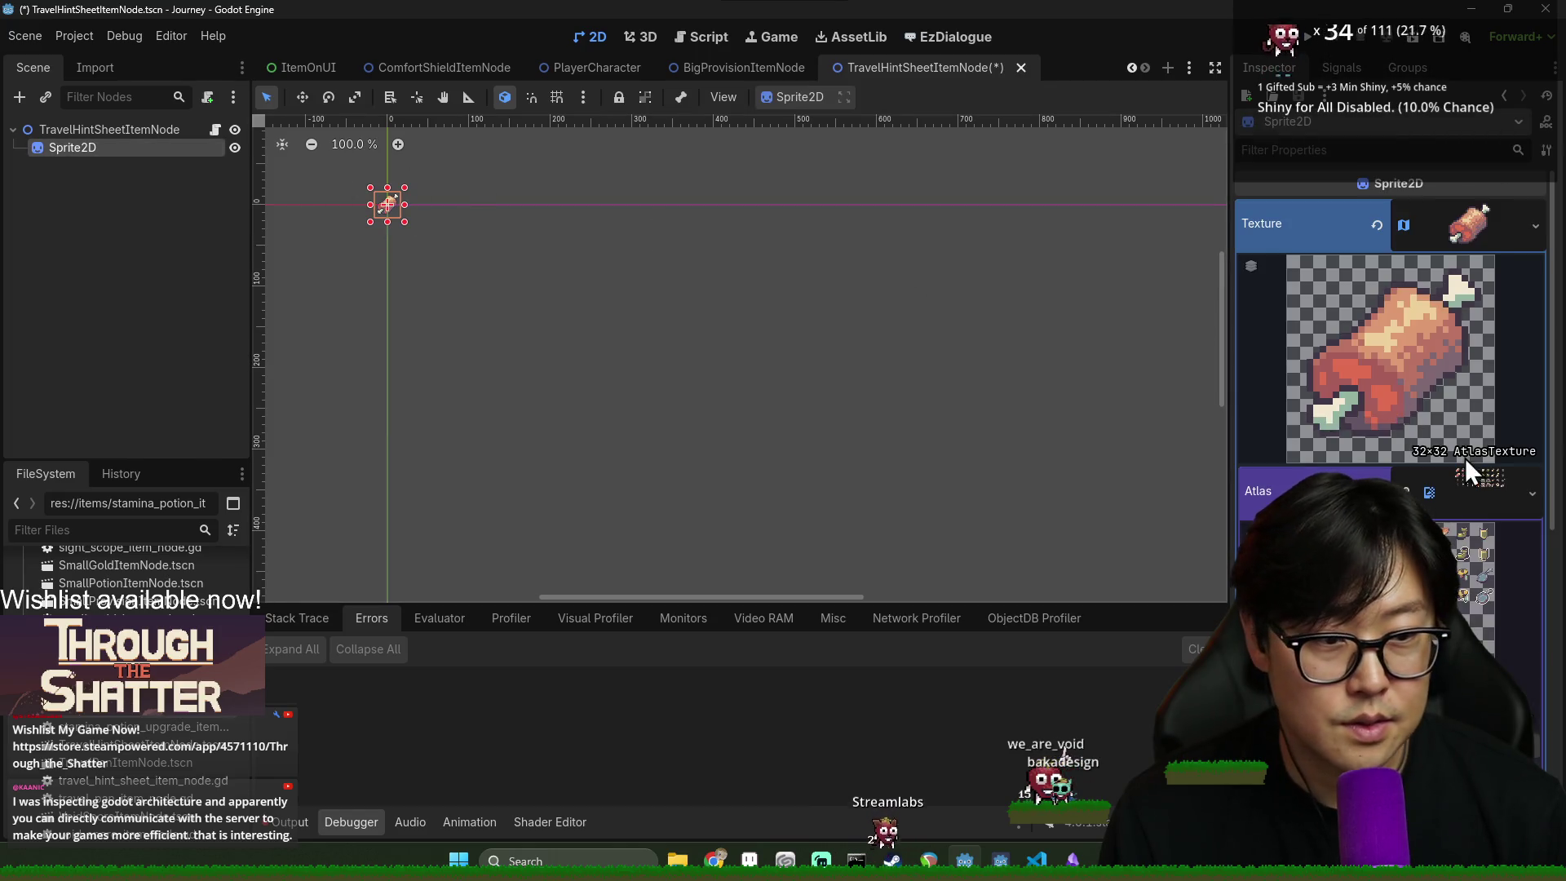
click(1478, 231)
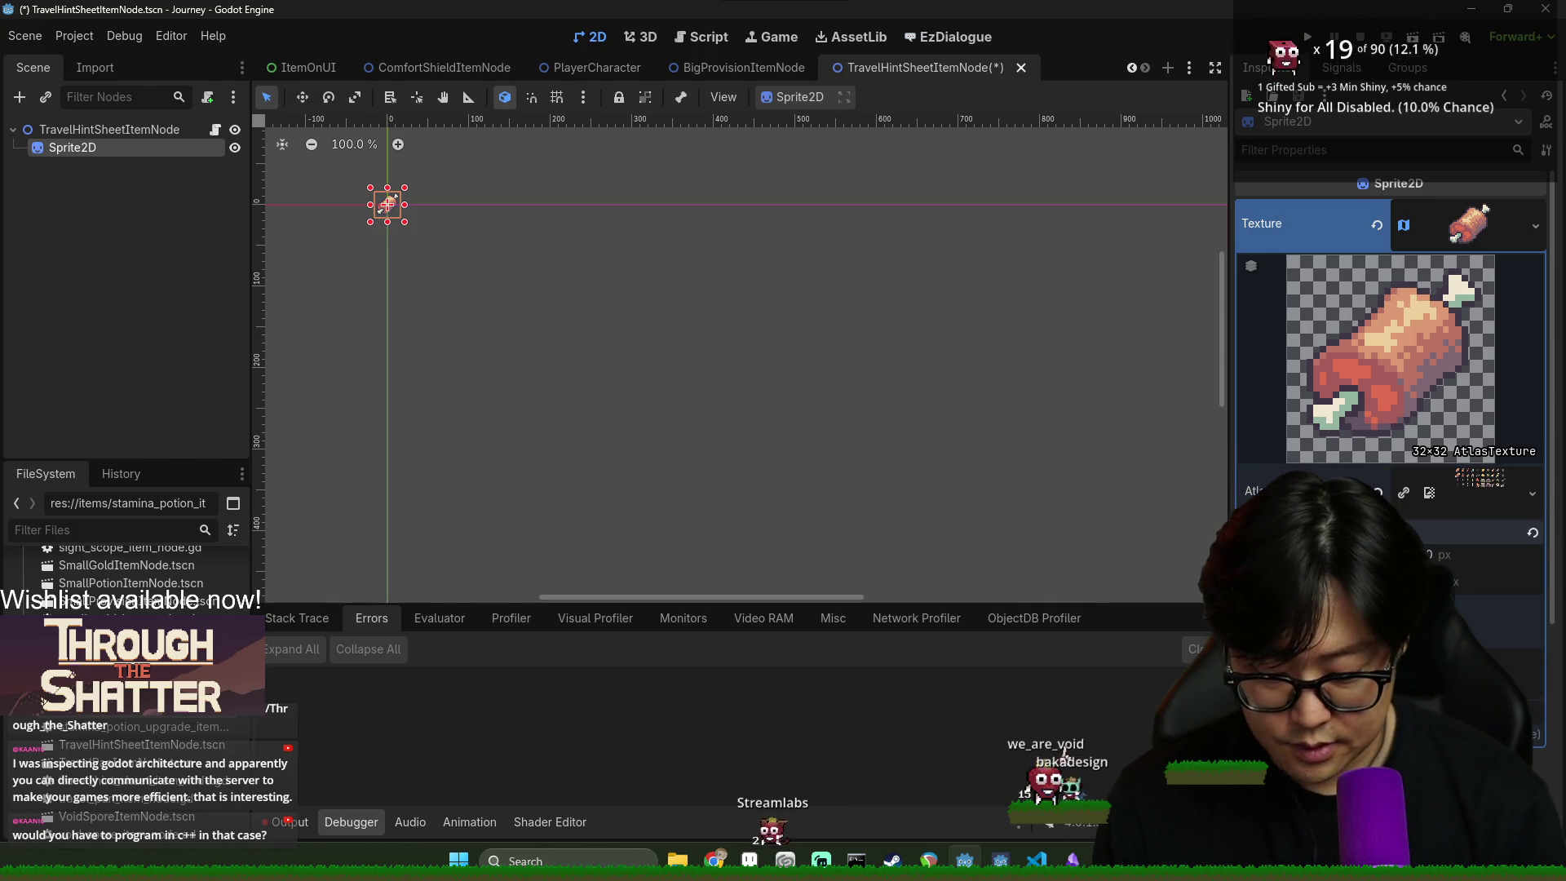
scroll(434, 188, up, 3)
scroll(633, 413, up, 2)
key(ctrl+s)
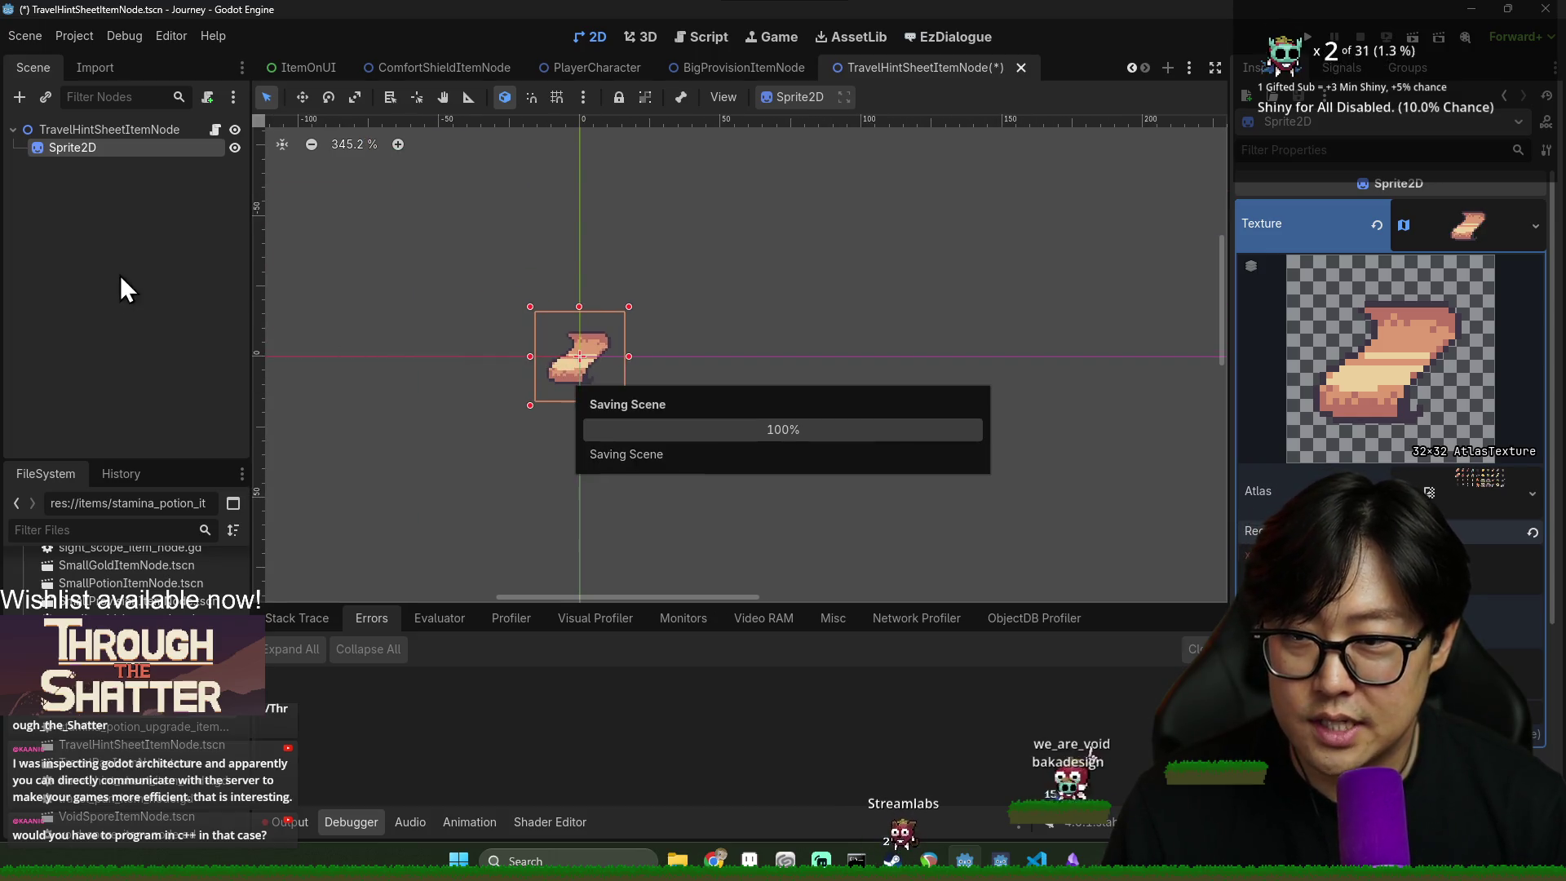
click(111, 130)
- Leave Item Name empty, set the root's Image Handler to the Sprite2D, and save the scene
click(1408, 210)
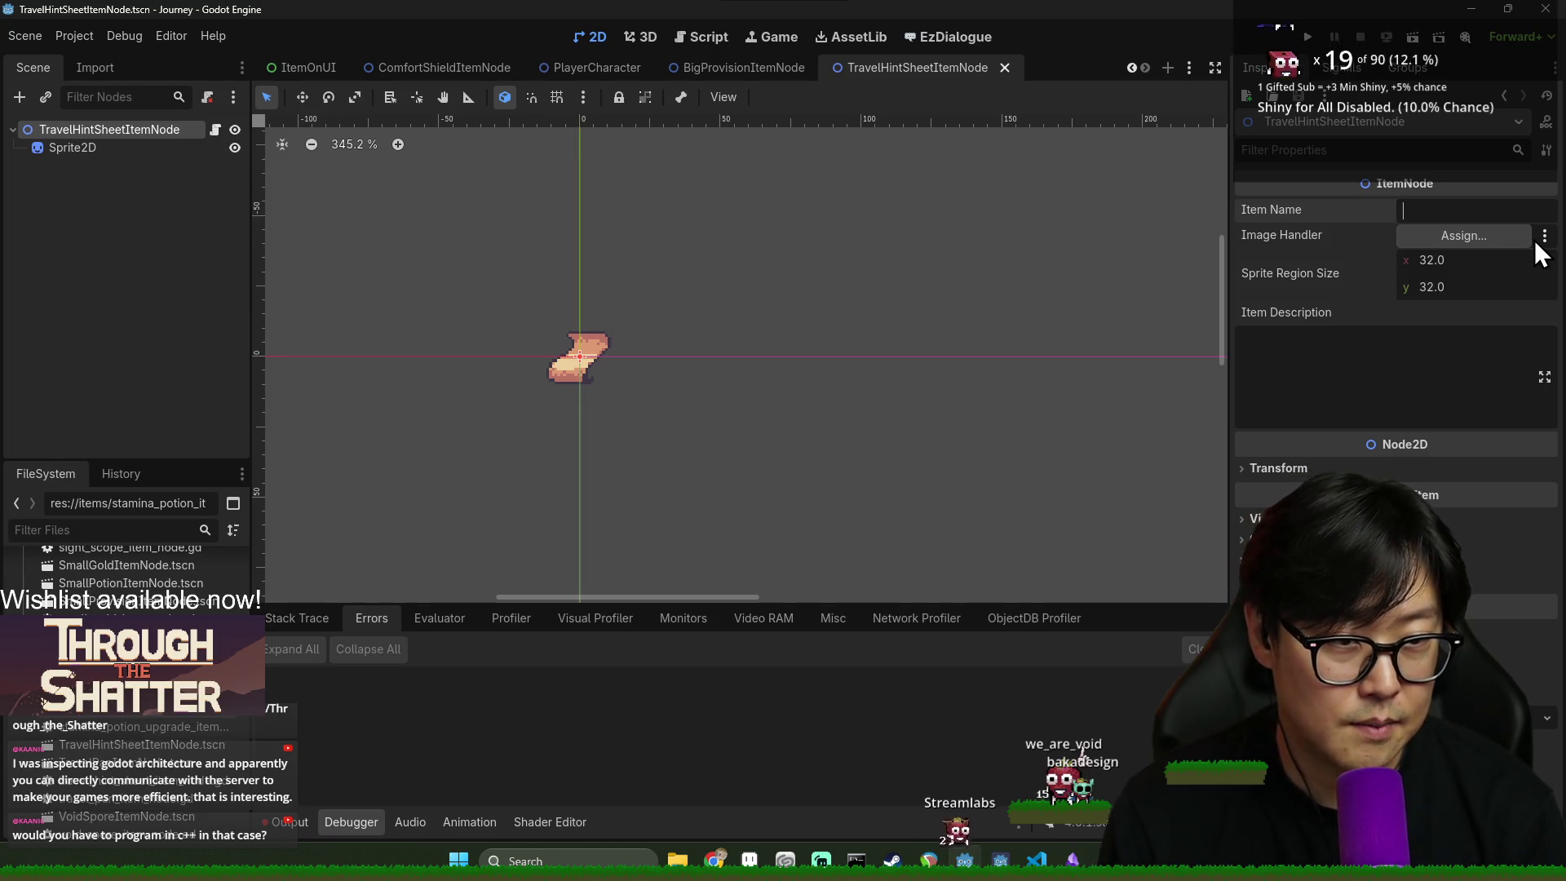
text(About Ke)
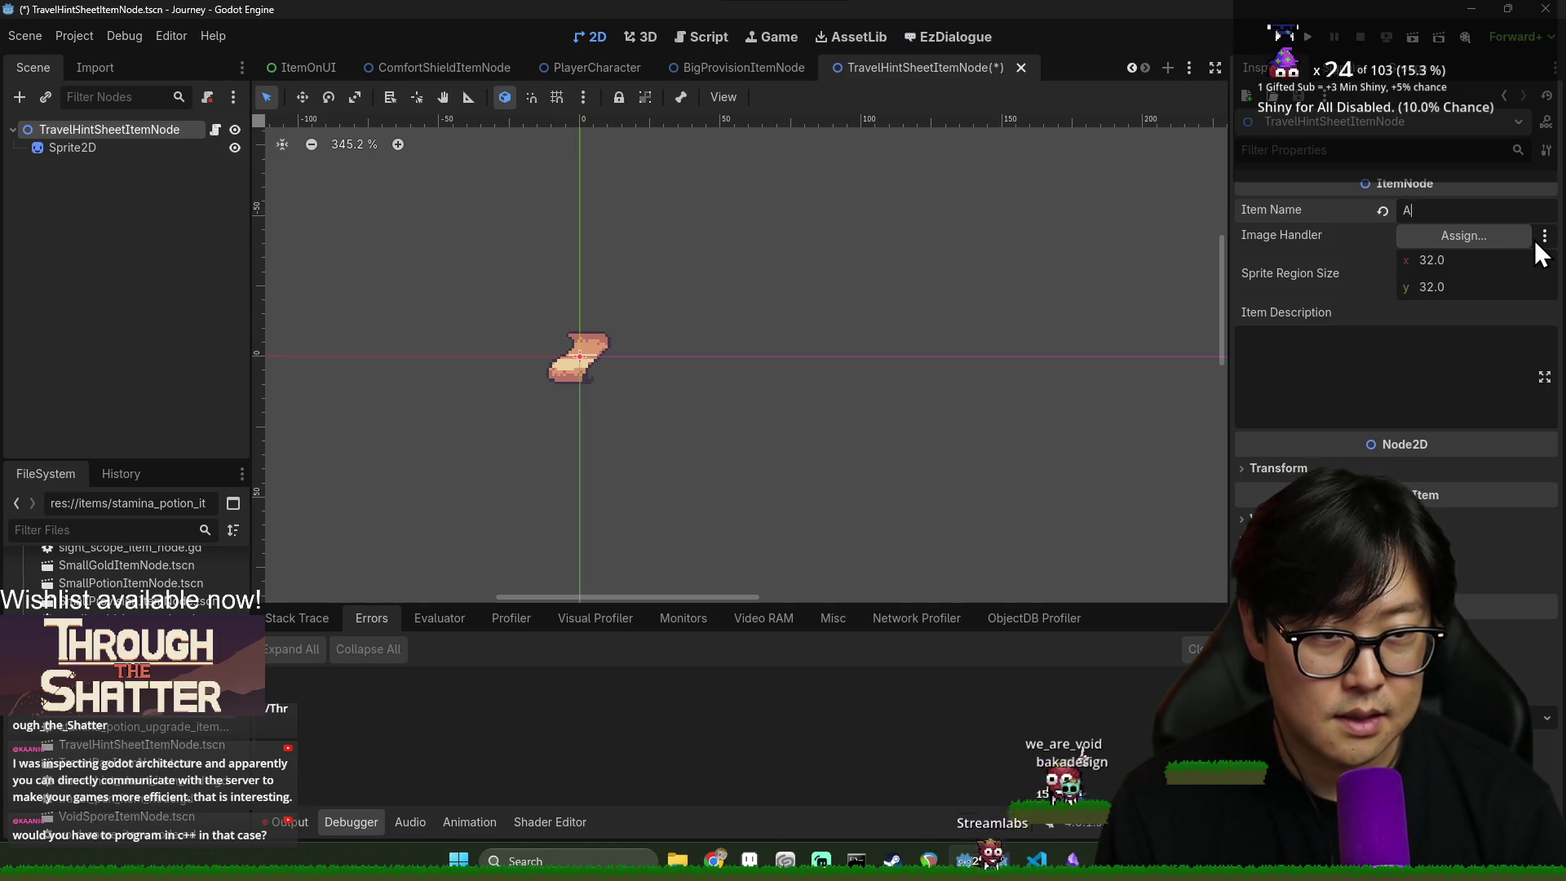
key(ctrl+a)
key(BackSpace)
click(1458, 238)
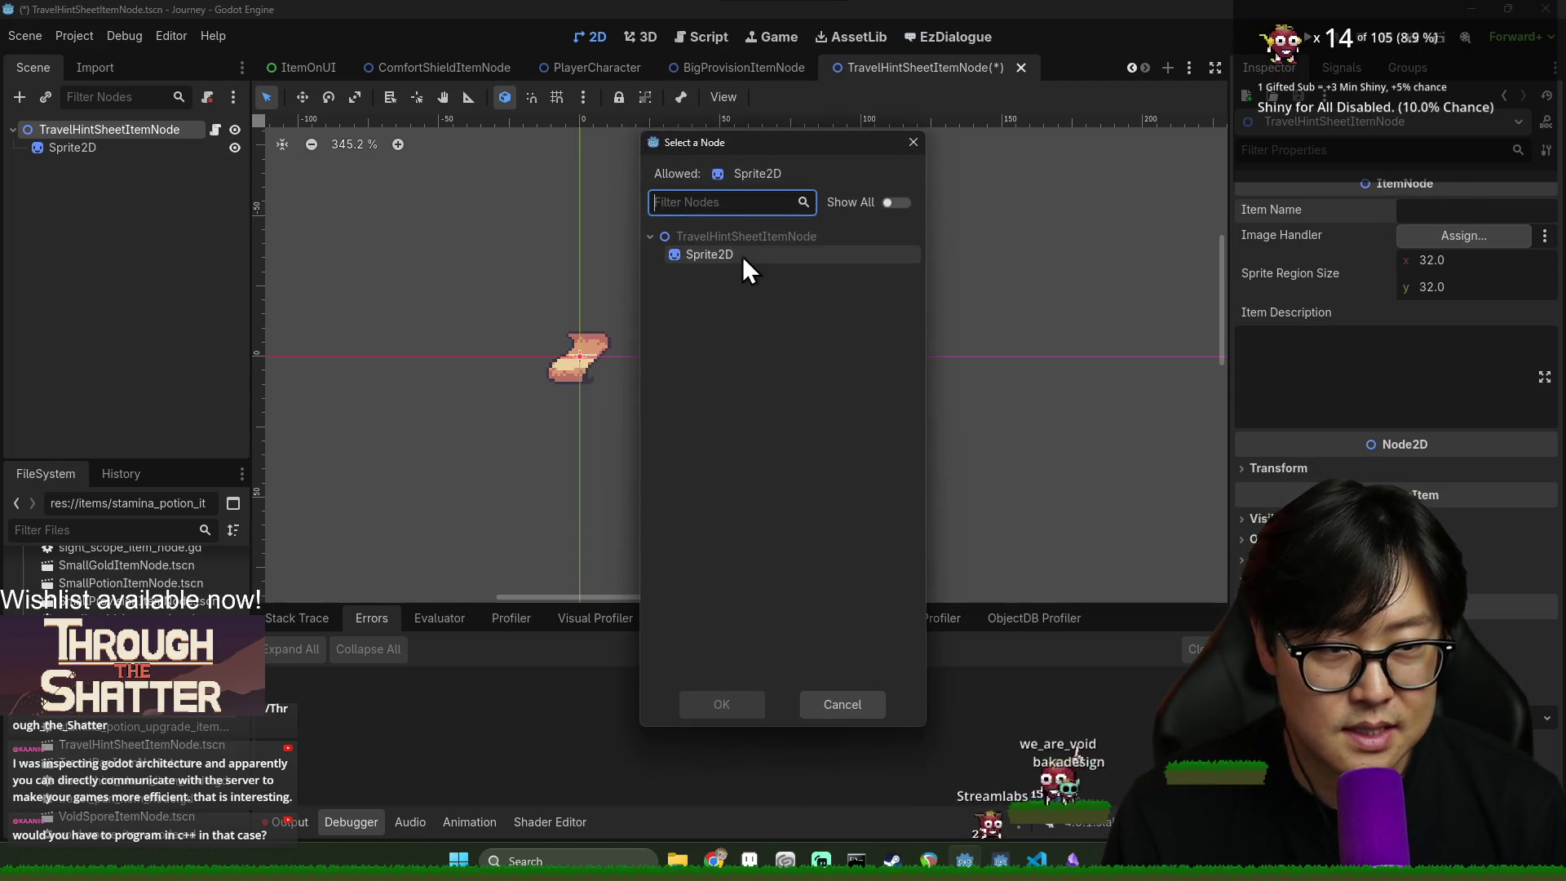
double_click(741, 266)
key(ctrl+s)
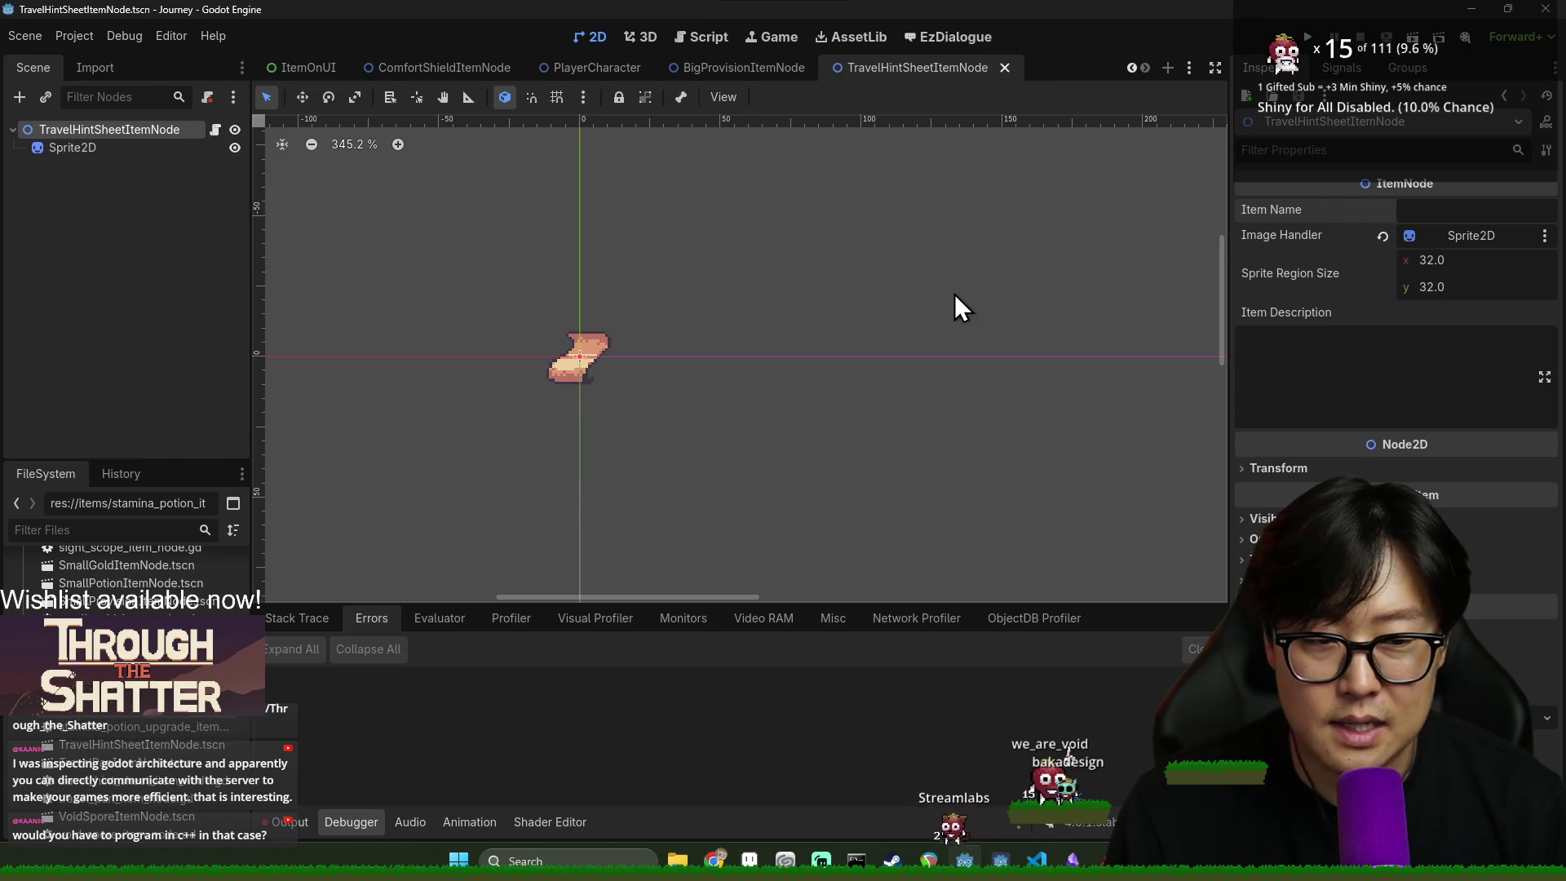
click(1395, 379)
key(ctrl+s)
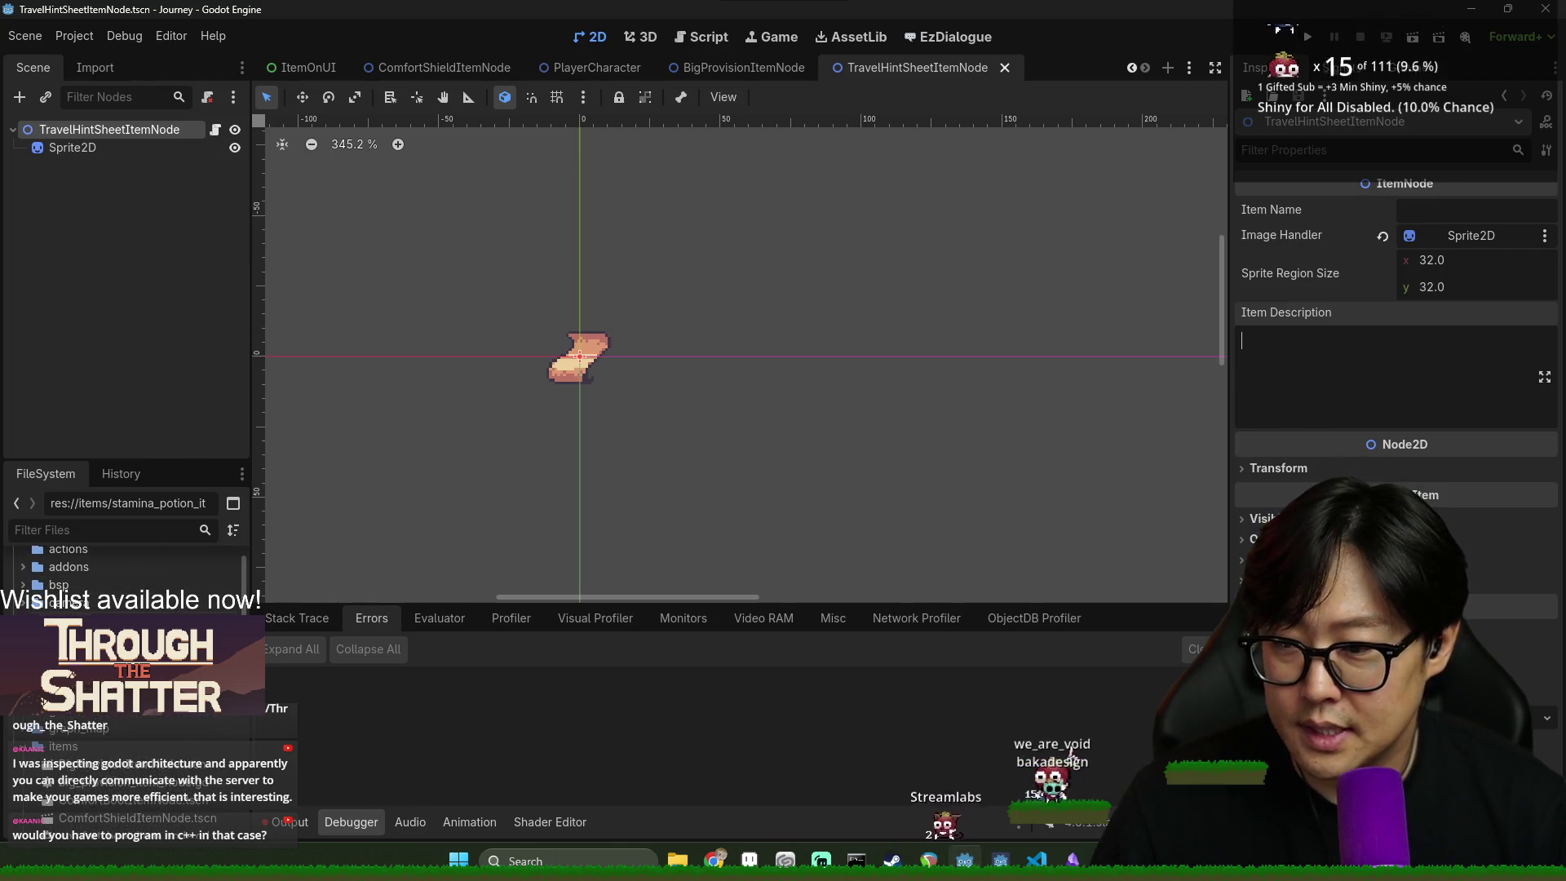
- Open item_node_helper.gd and locate the end of the item_name_to_scn dictionary
scroll(25, 747, down, 1)
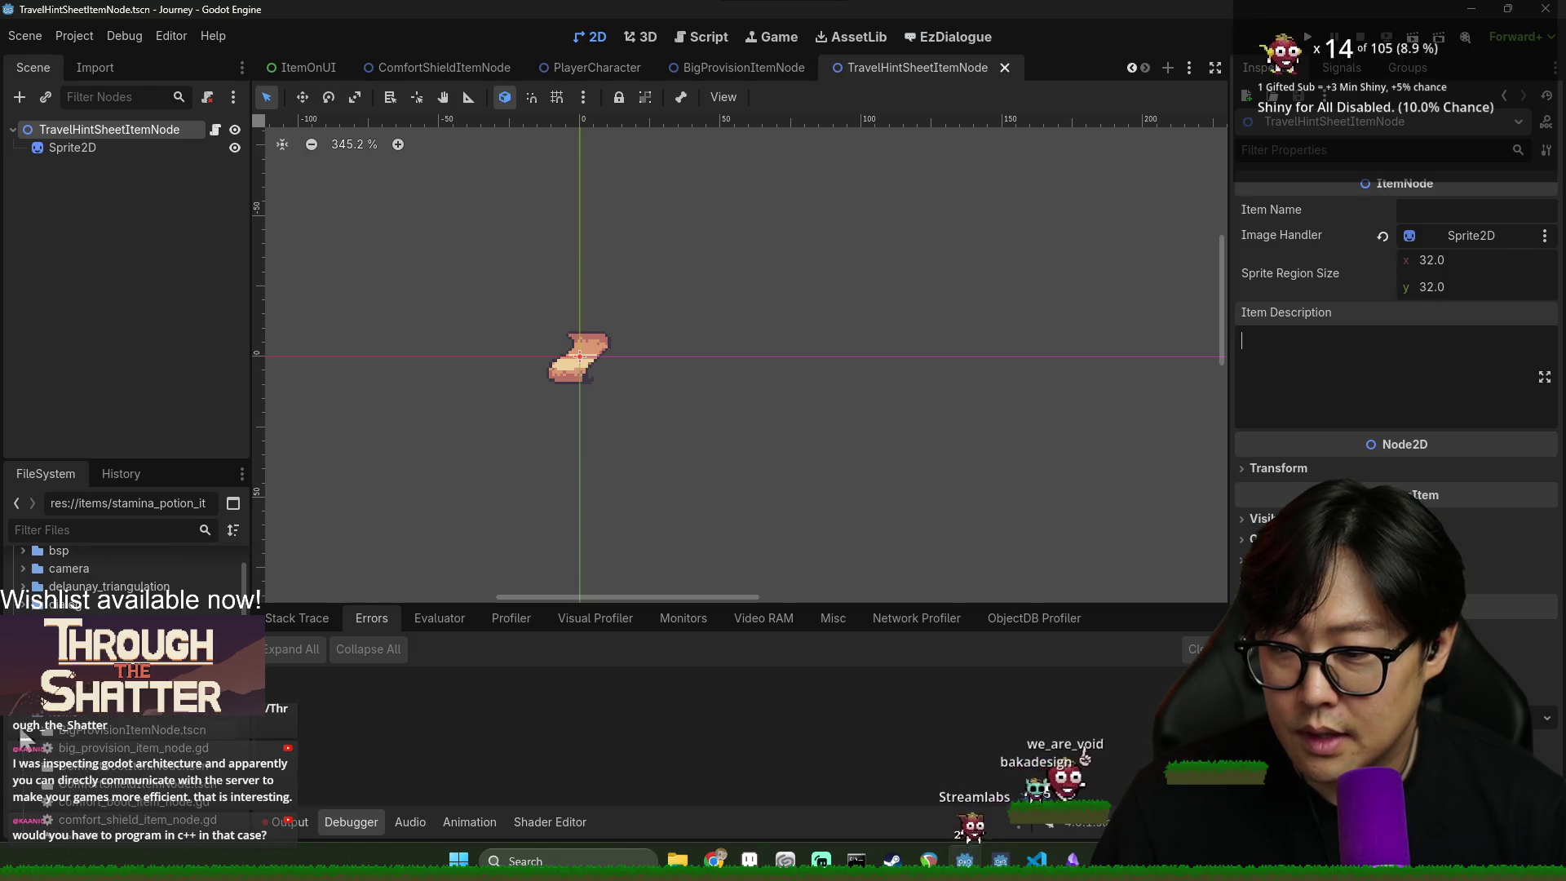
scroll(104, 734, down, 10)
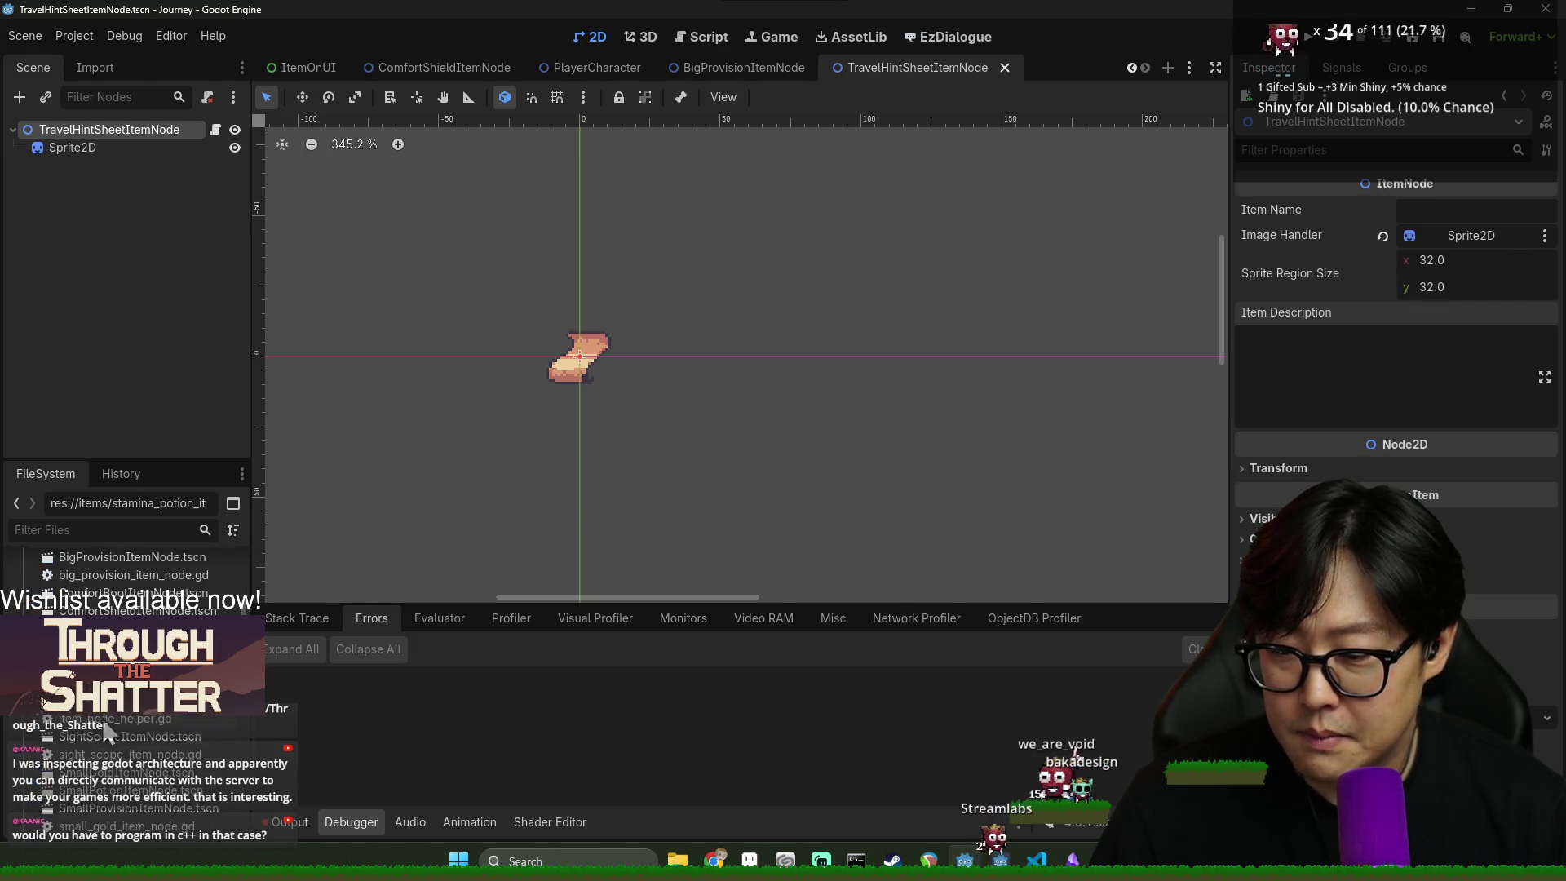
scroll(144, 767, down, 4)
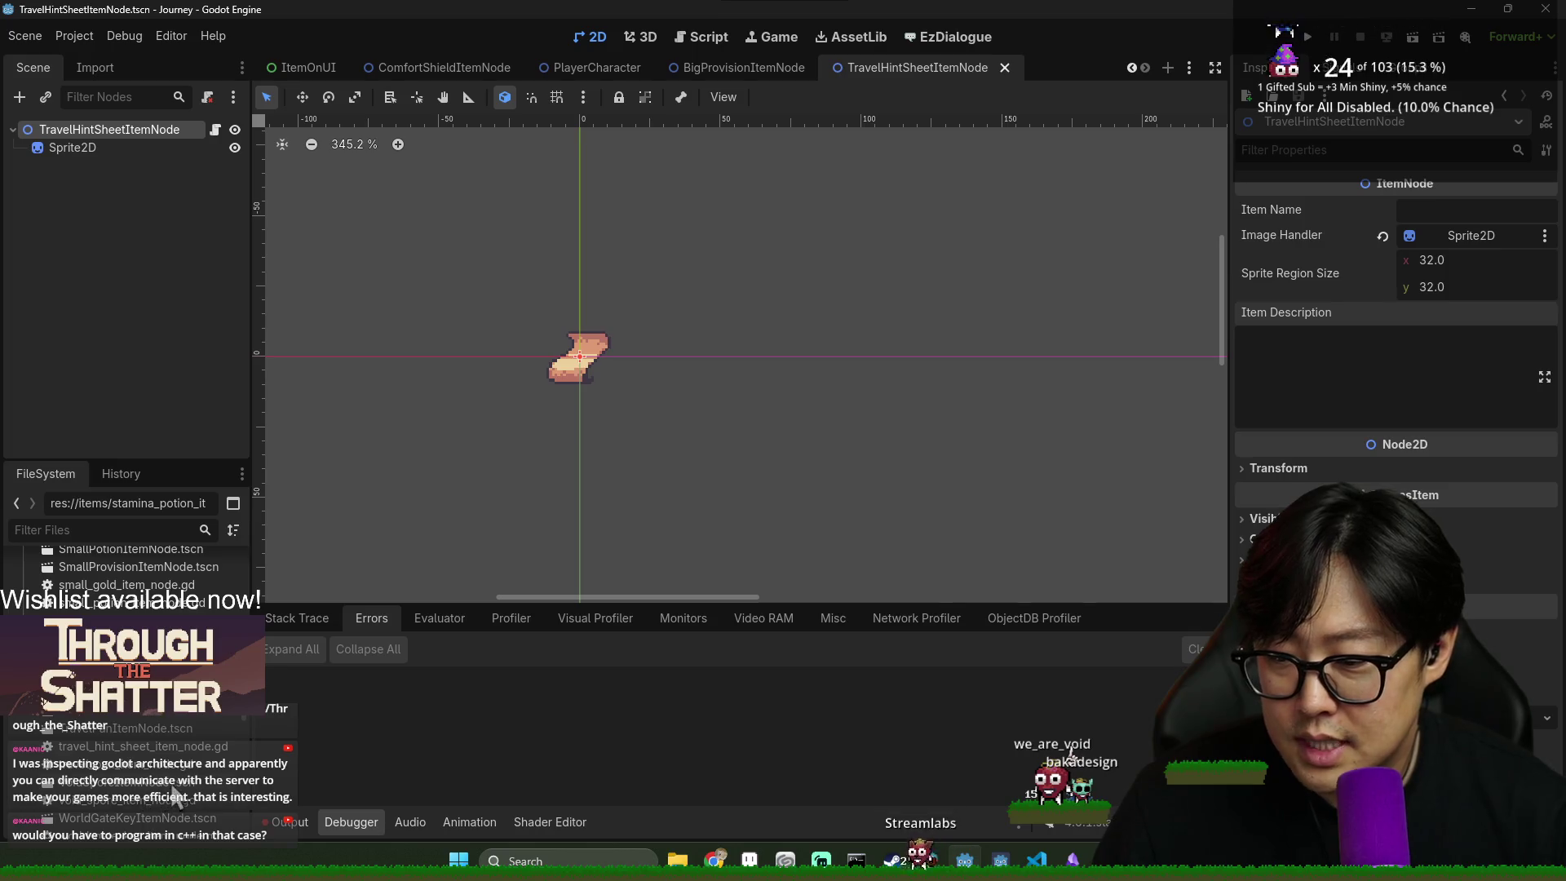
scroll(173, 718, up, 5)
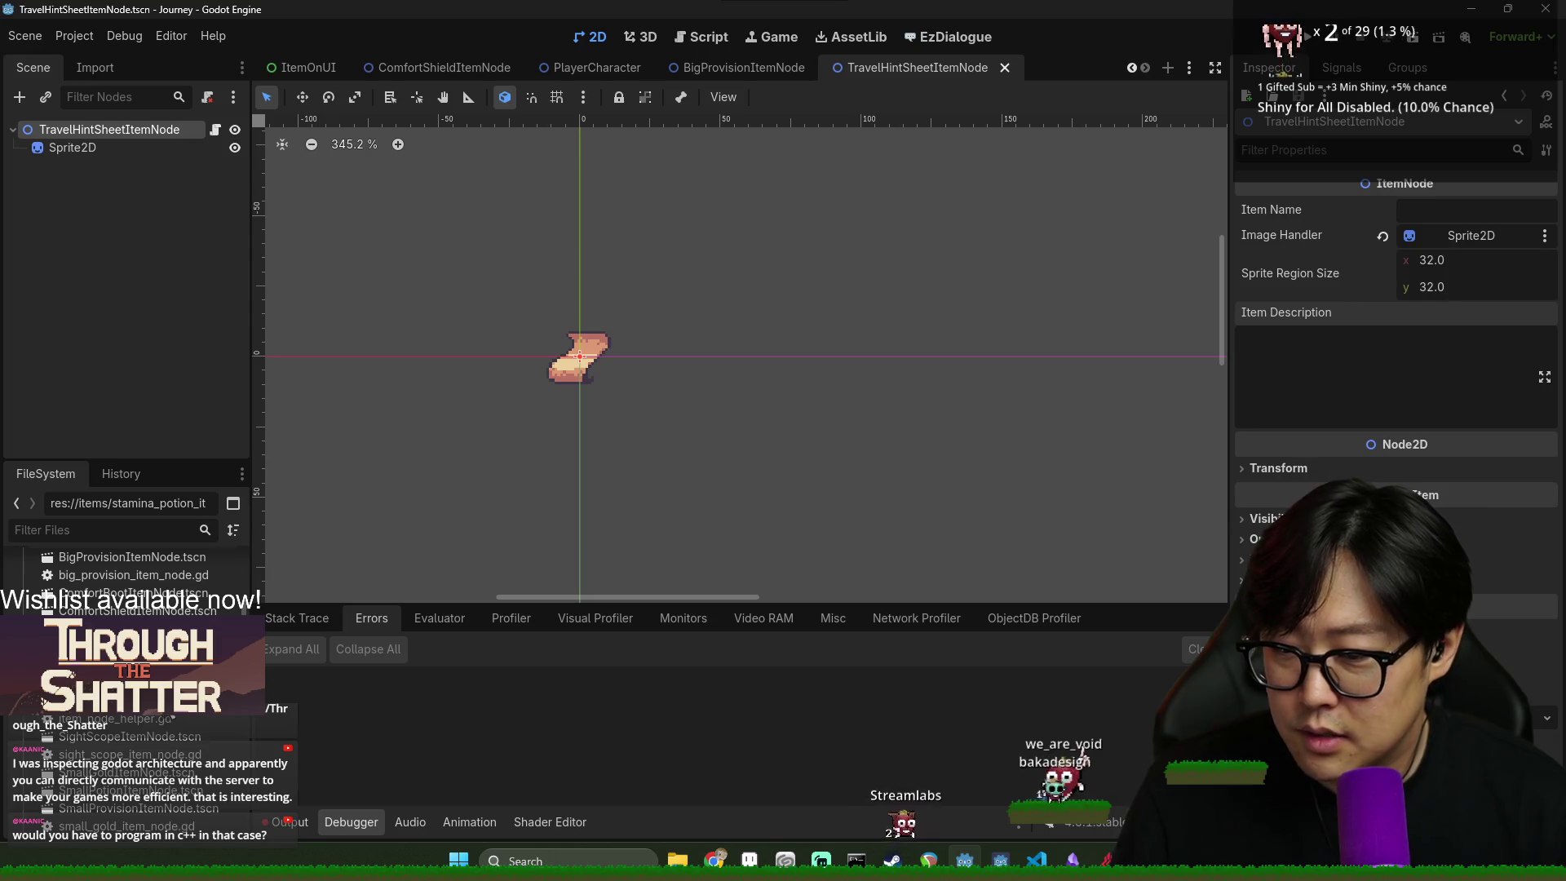
double_click(167, 719)
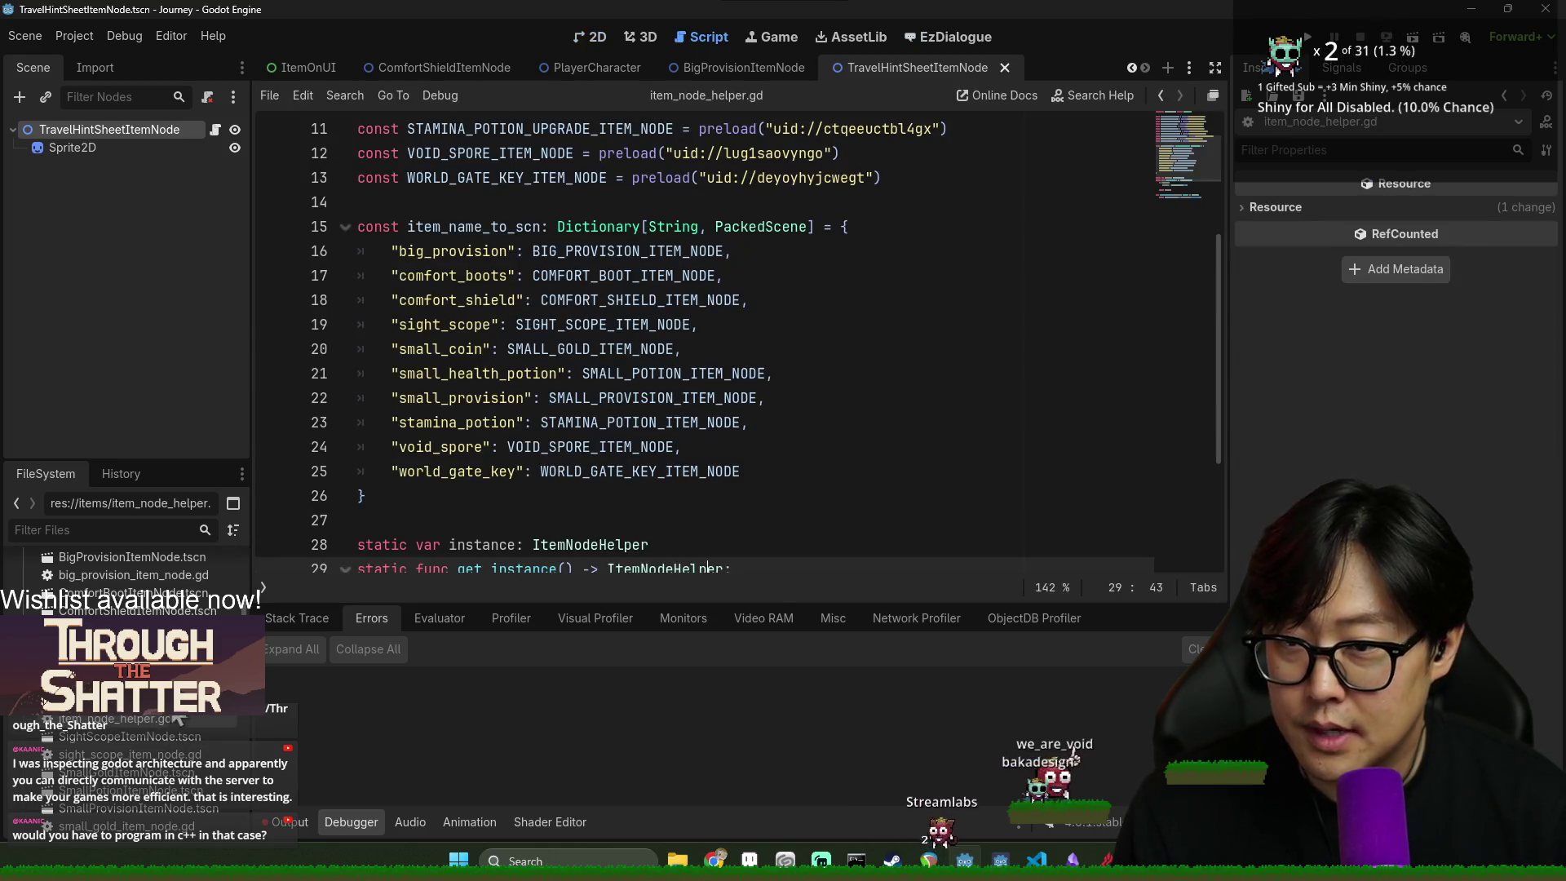
scroll(657, 359, up, 2)
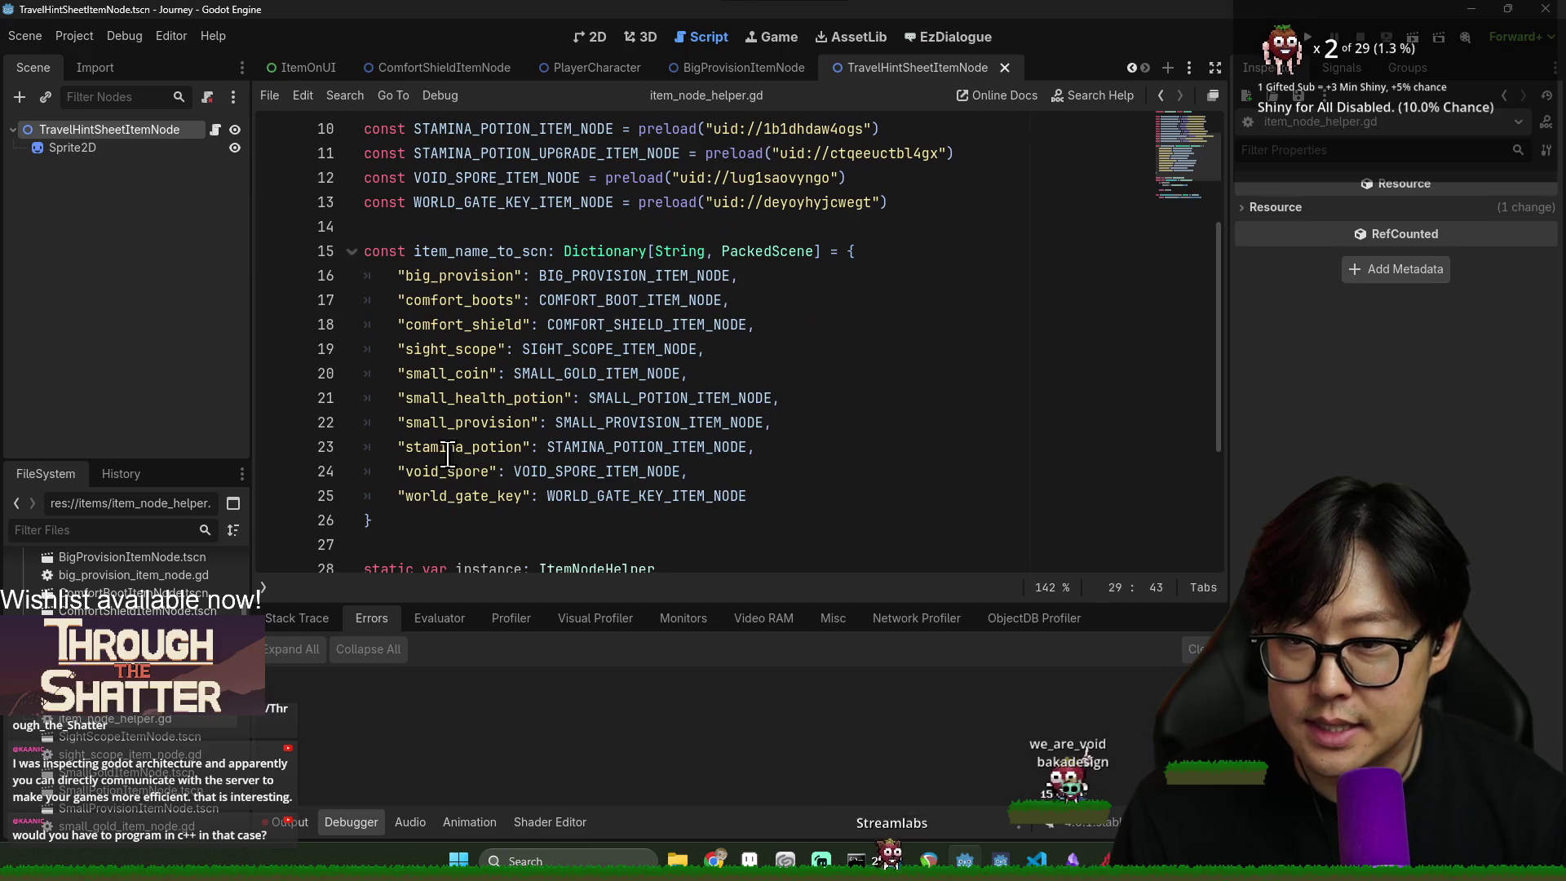
click(402, 447)
scroll(542, 491, down, 2)
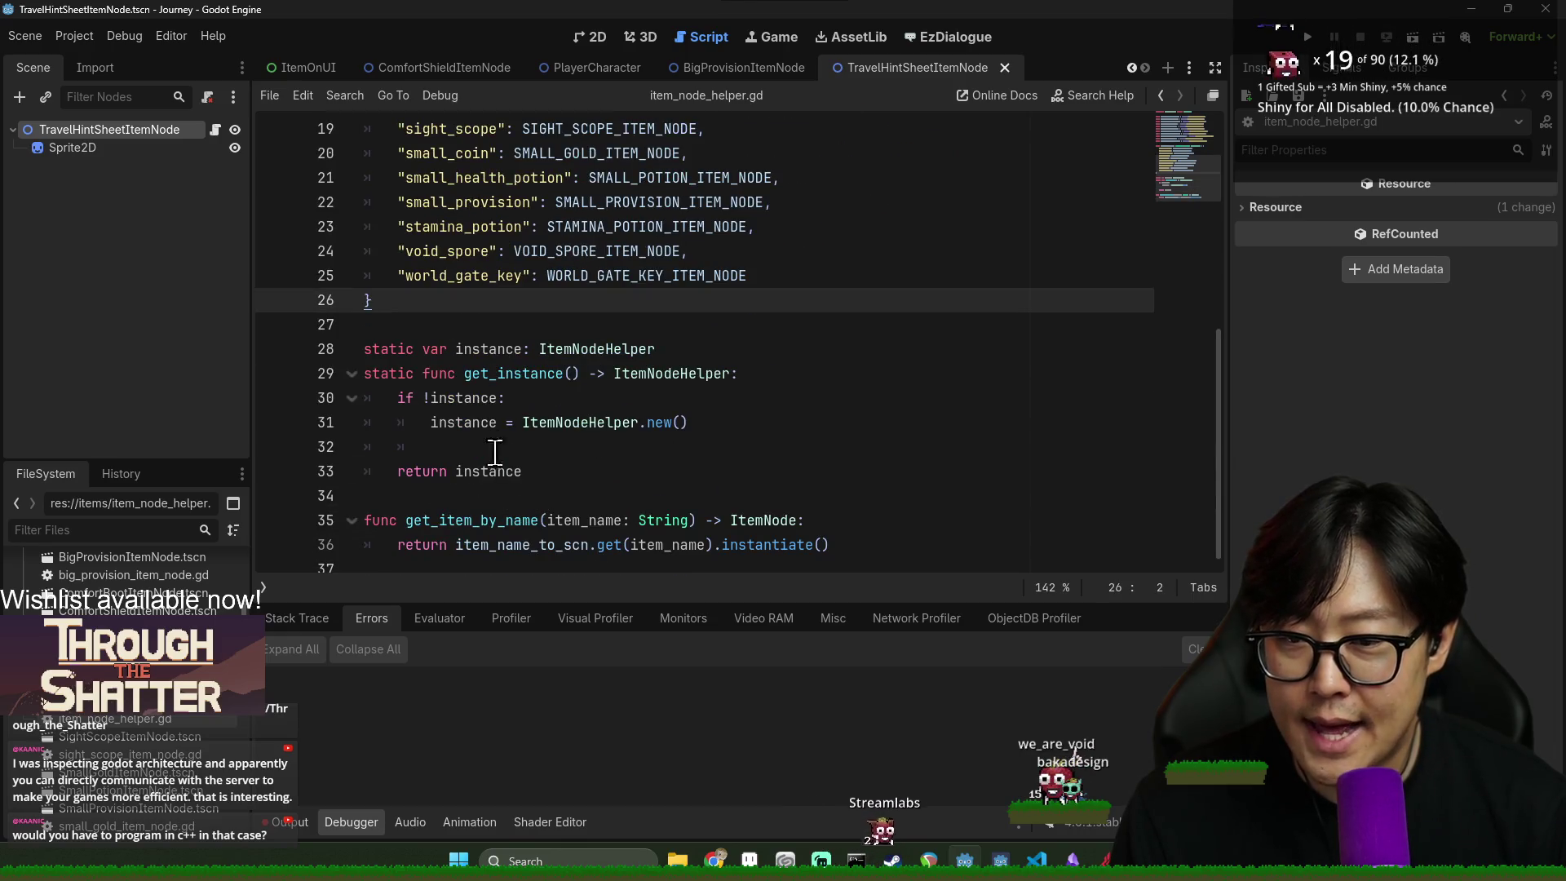
scroll(479, 411, up, 6)
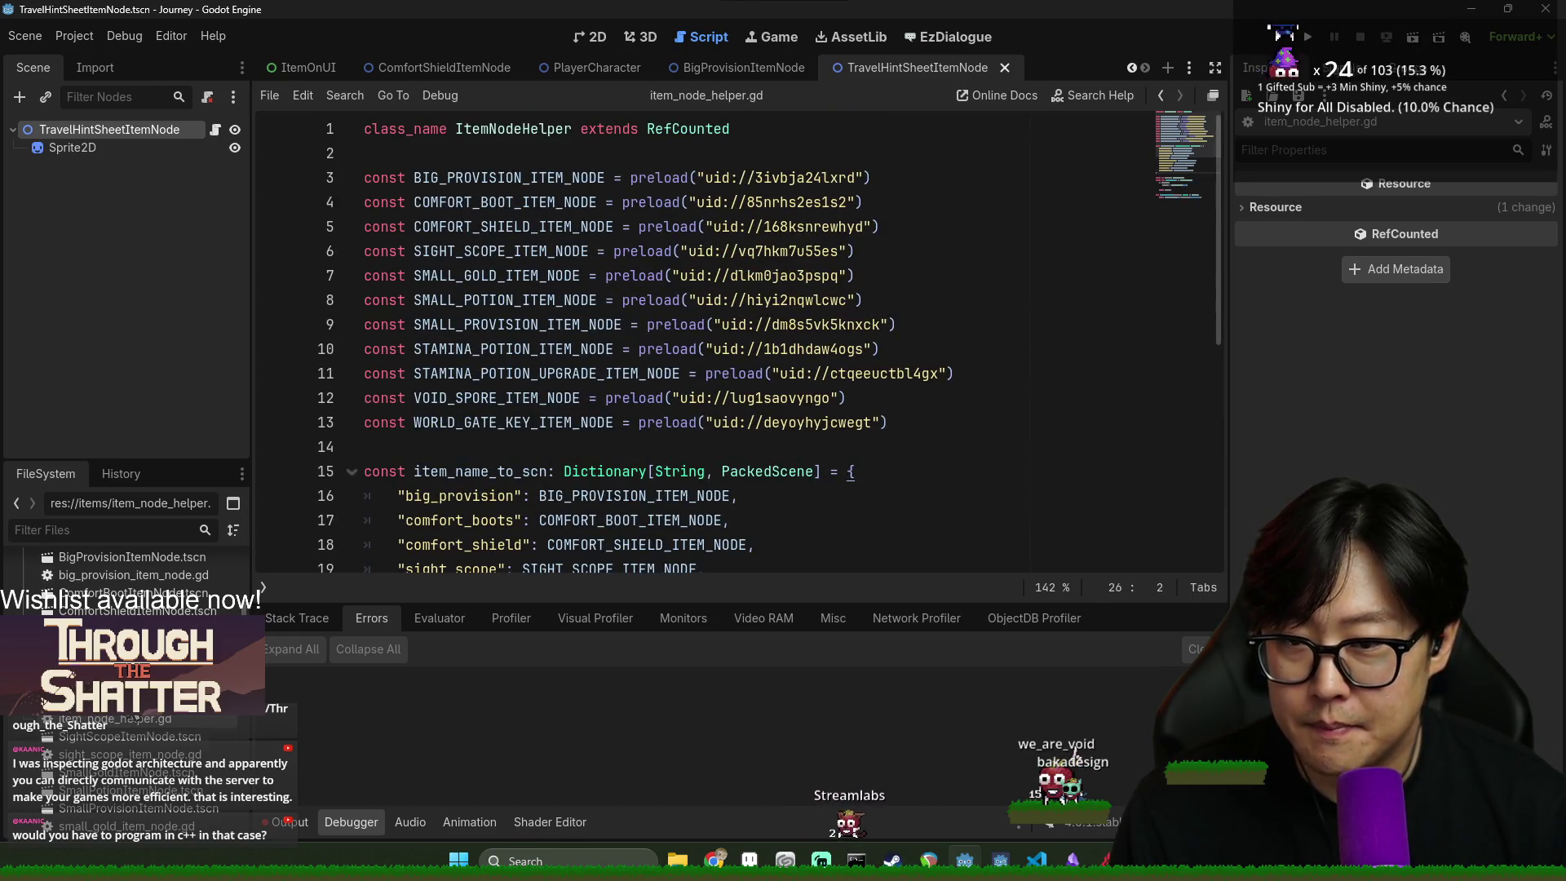
scroll(551, 449, down, 6)
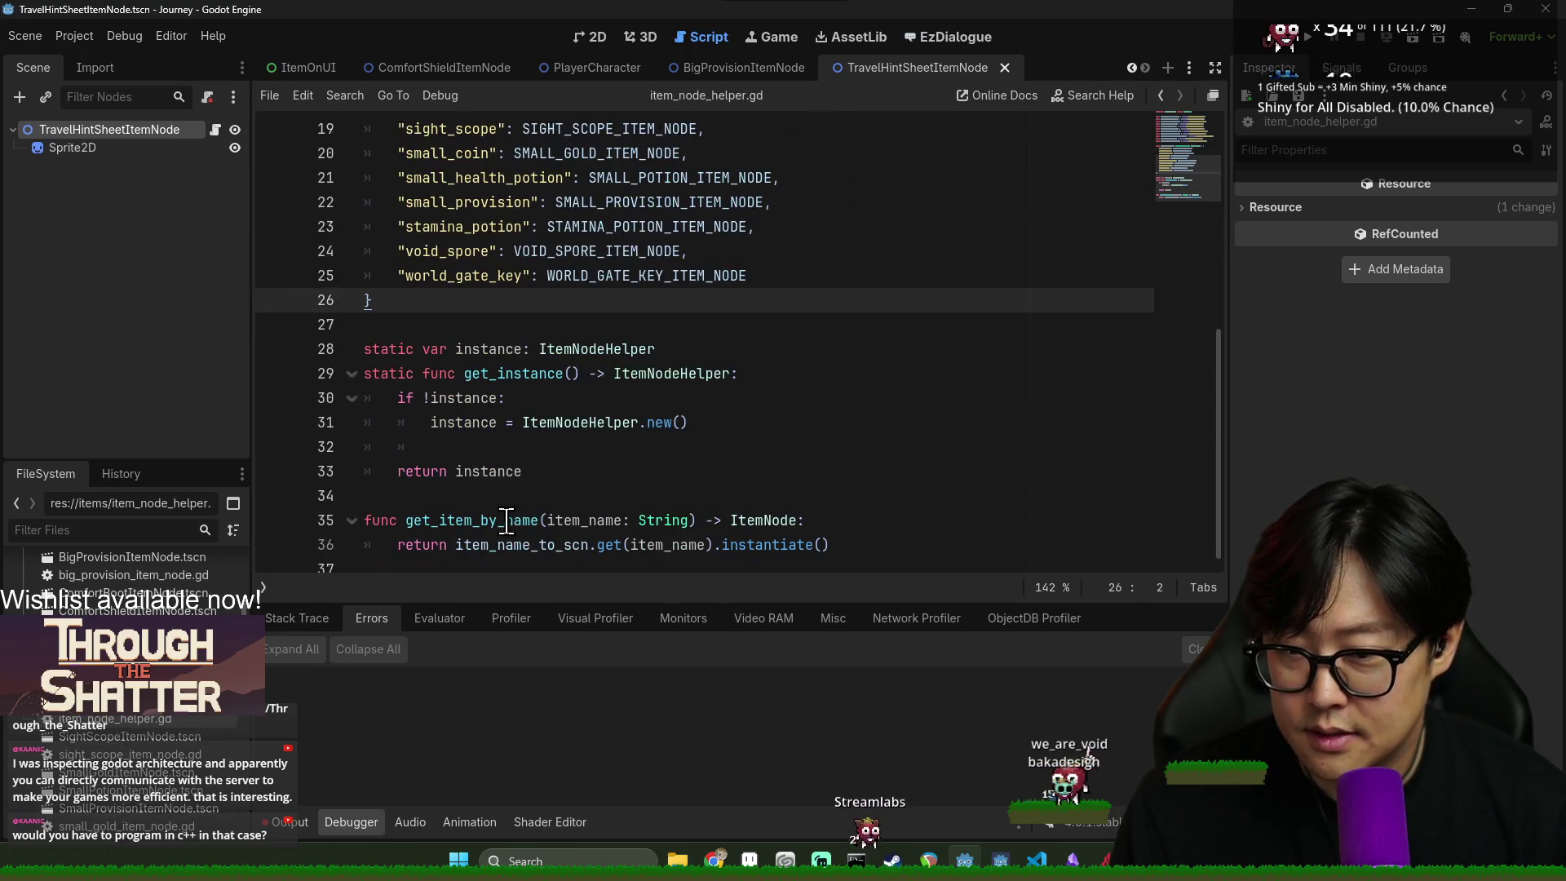
scroll(622, 458, up, 2)
scroll(628, 489, down, 2)
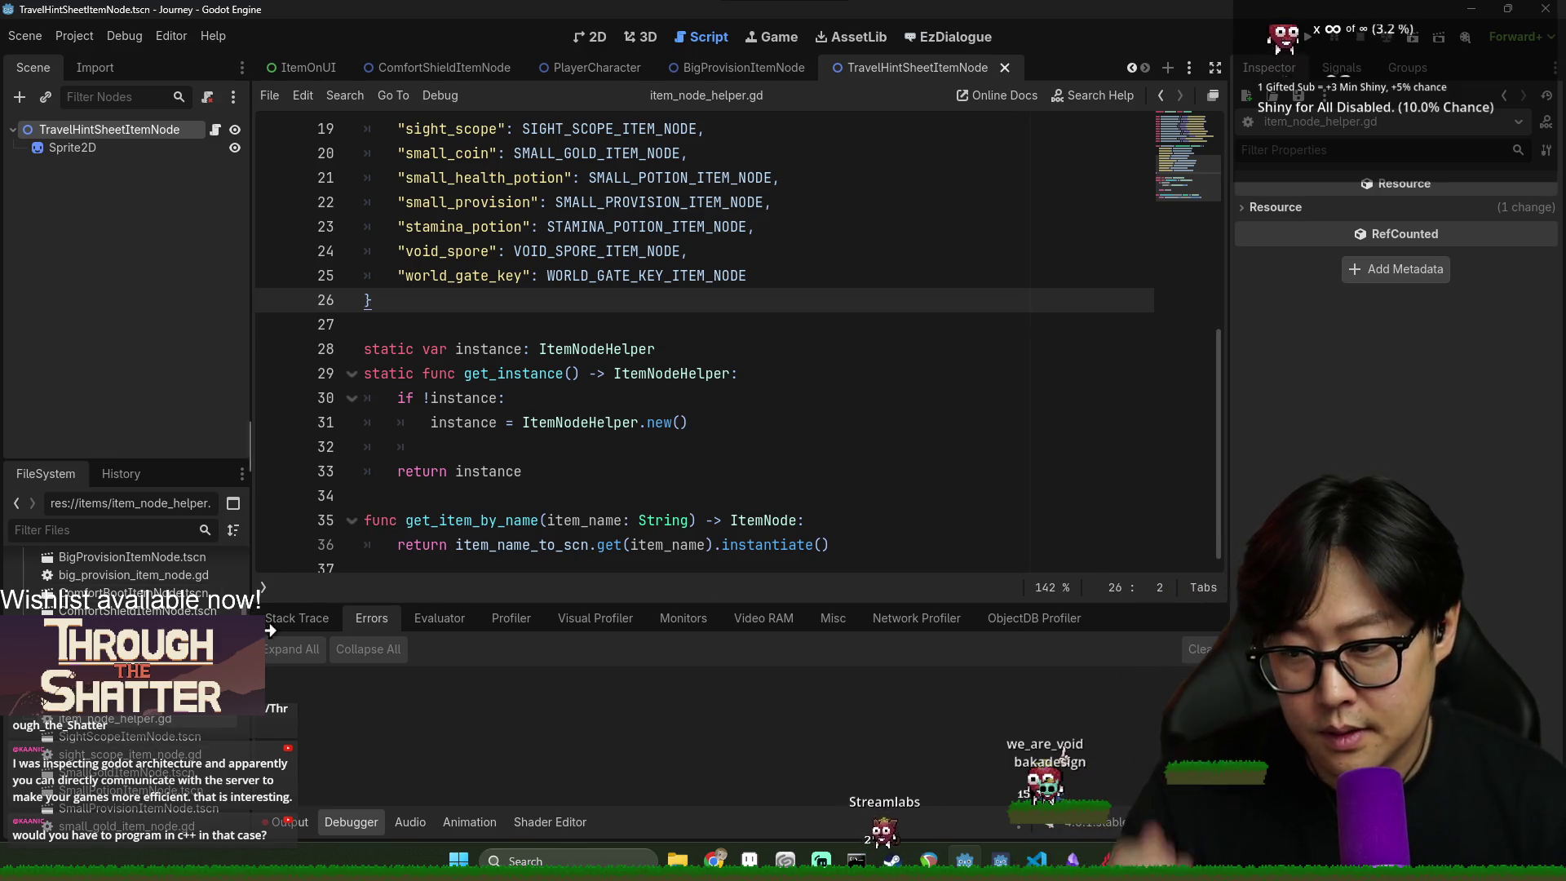
scroll(702, 342, up, 6)
scroll(134, 736, down, 3)
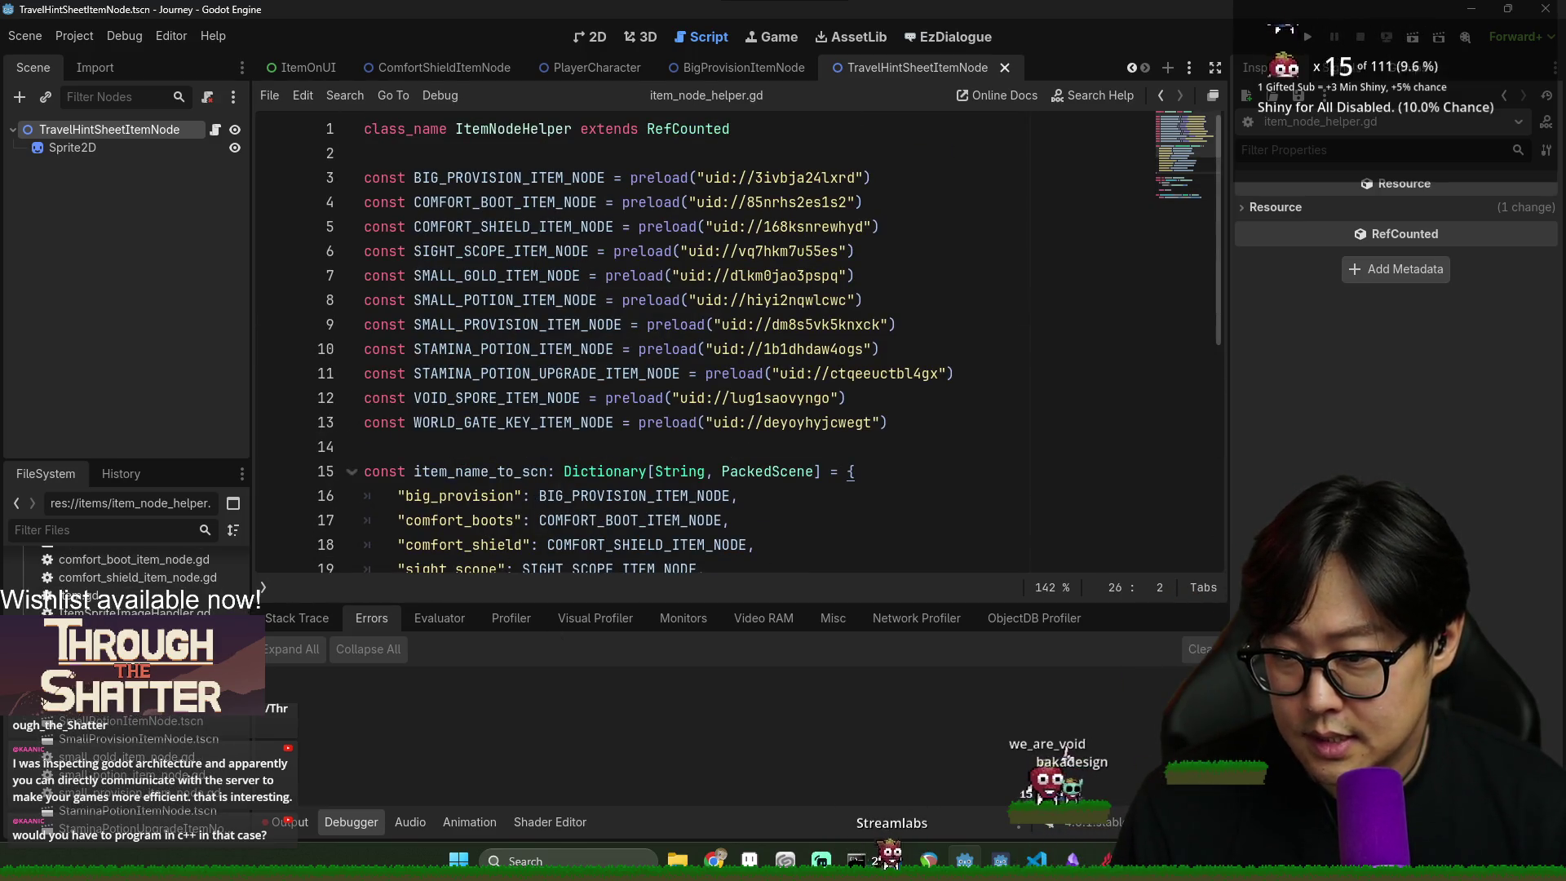
scroll(121, 774, down, 8)
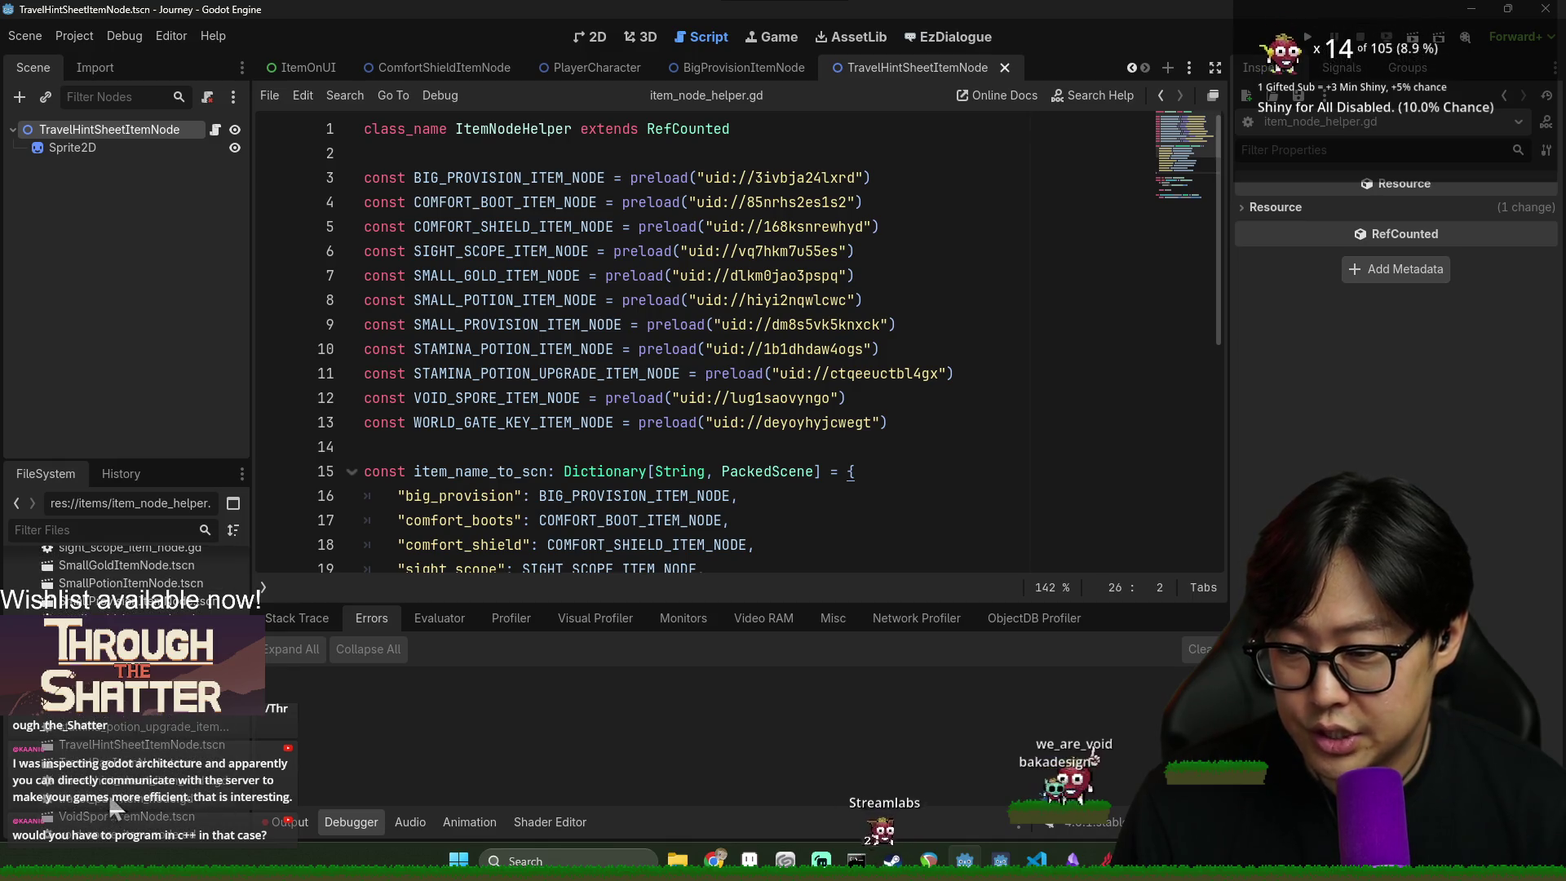
scroll(123, 758, up, 2)
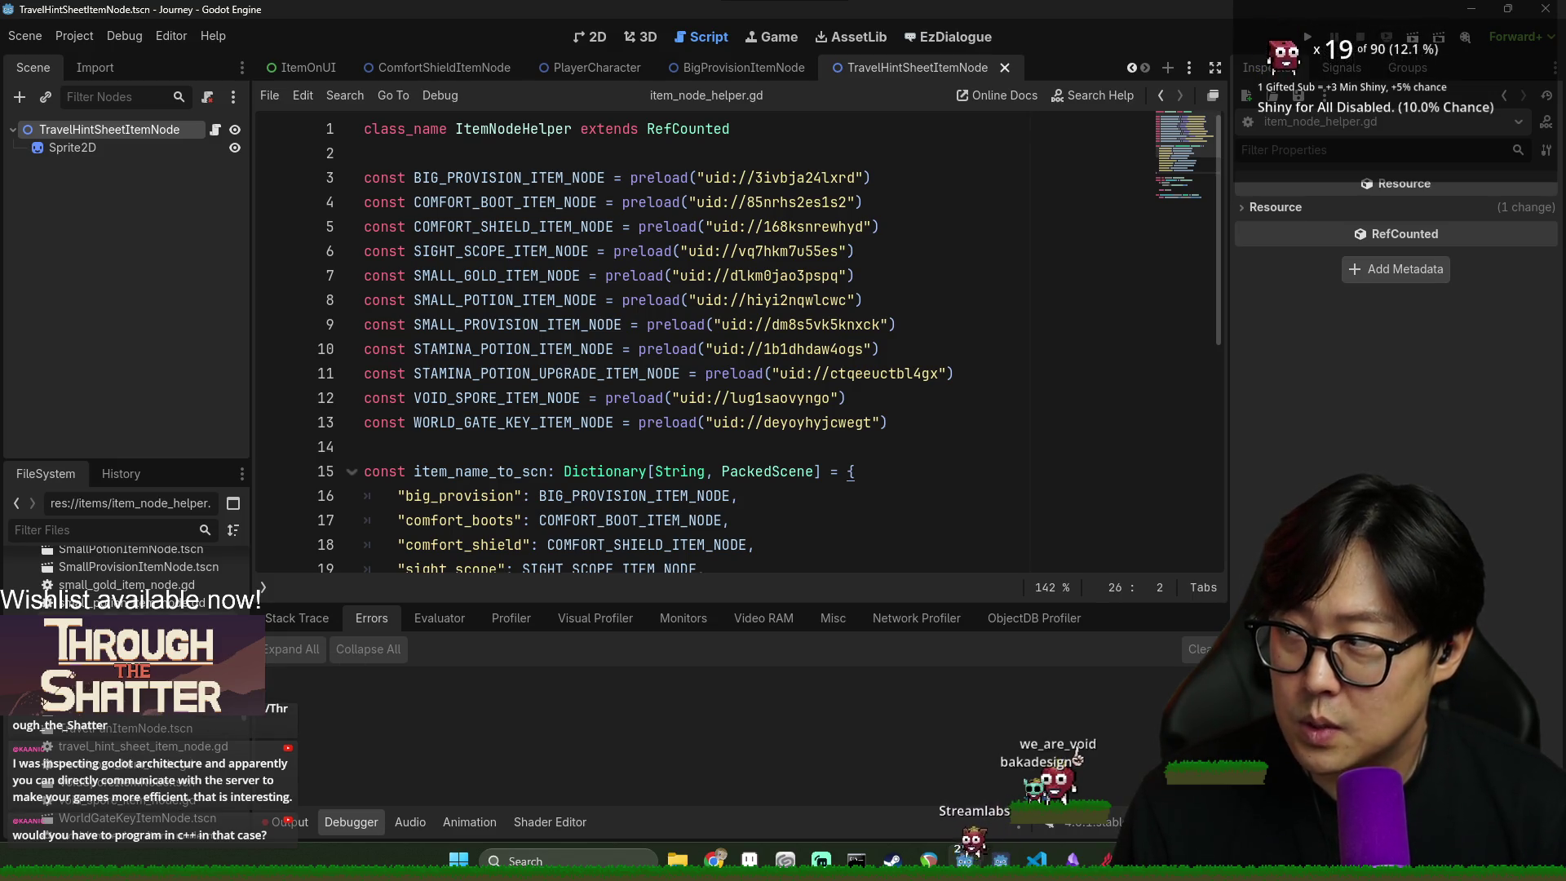
- Check the output log, then hide the bottom panel to enlarge the code area
click(296, 826)
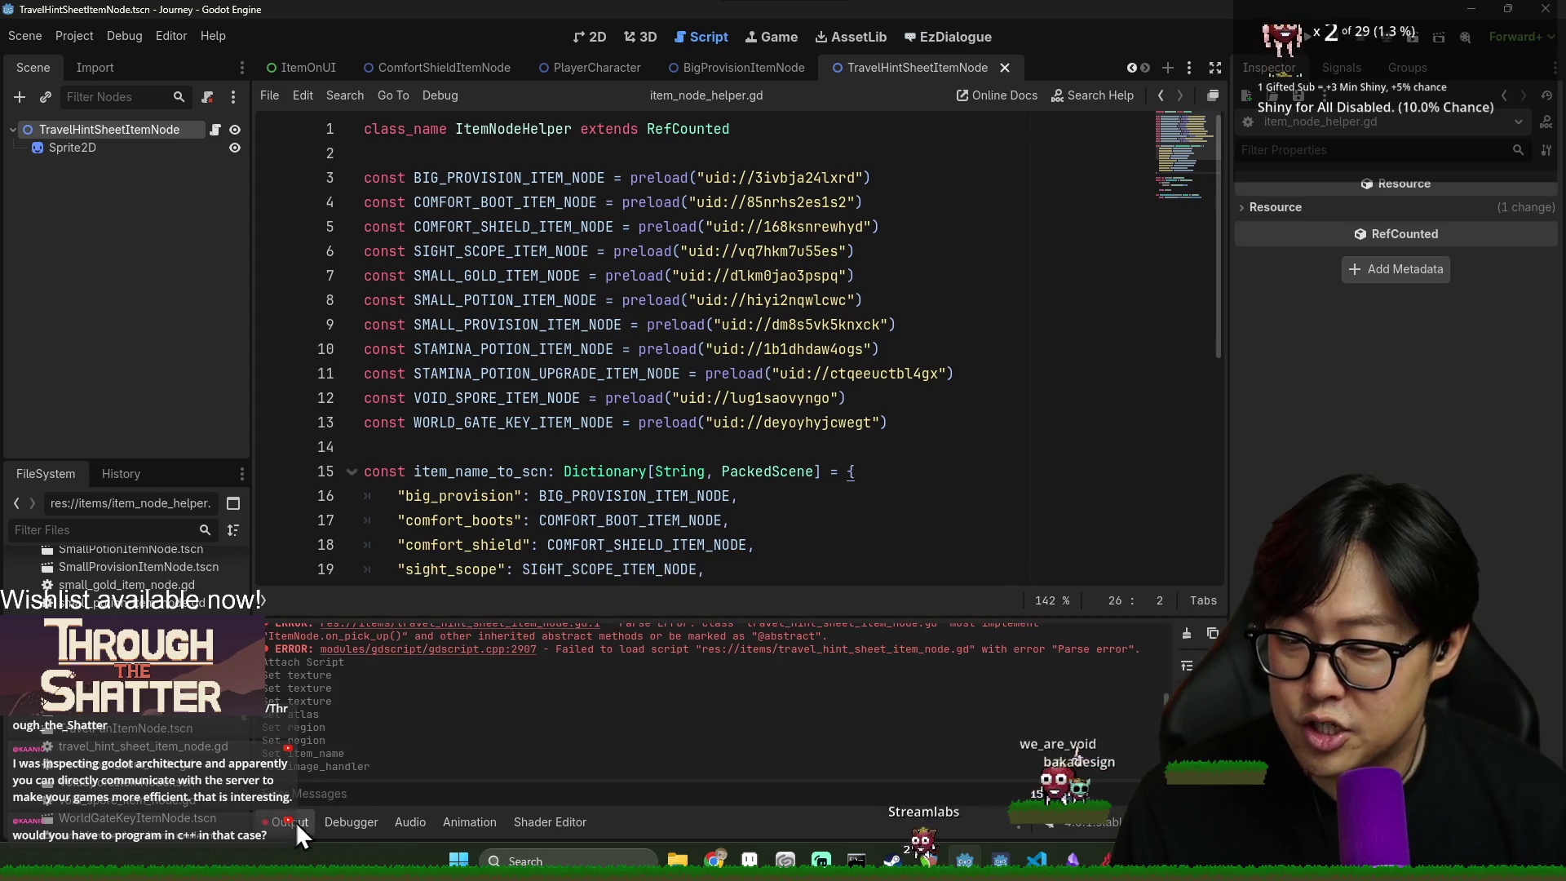
click(290, 822)
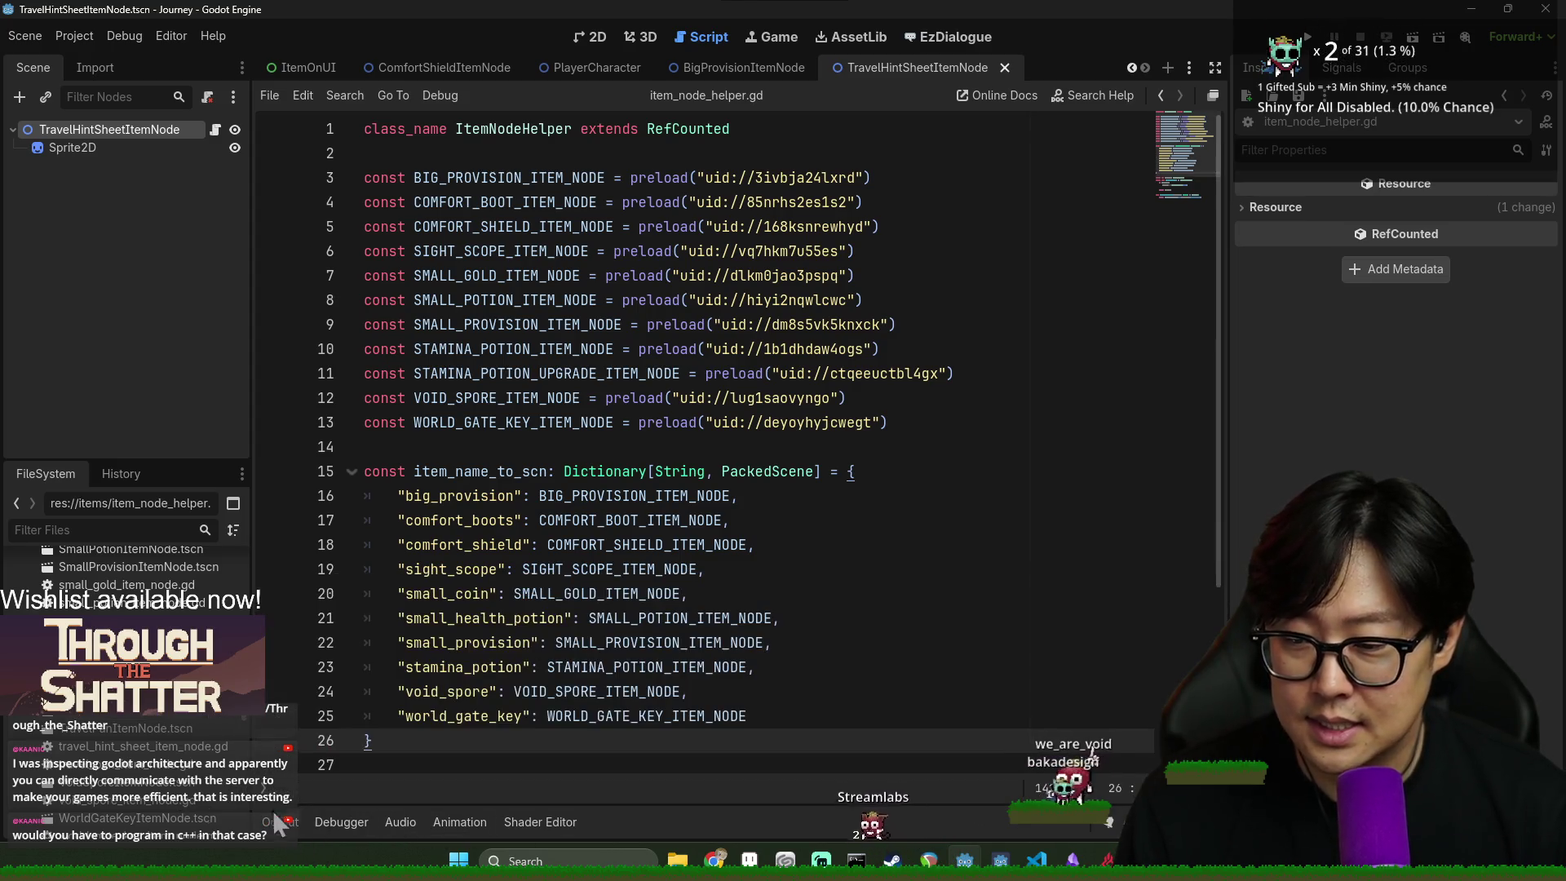
scroll(133, 719, down, 5)
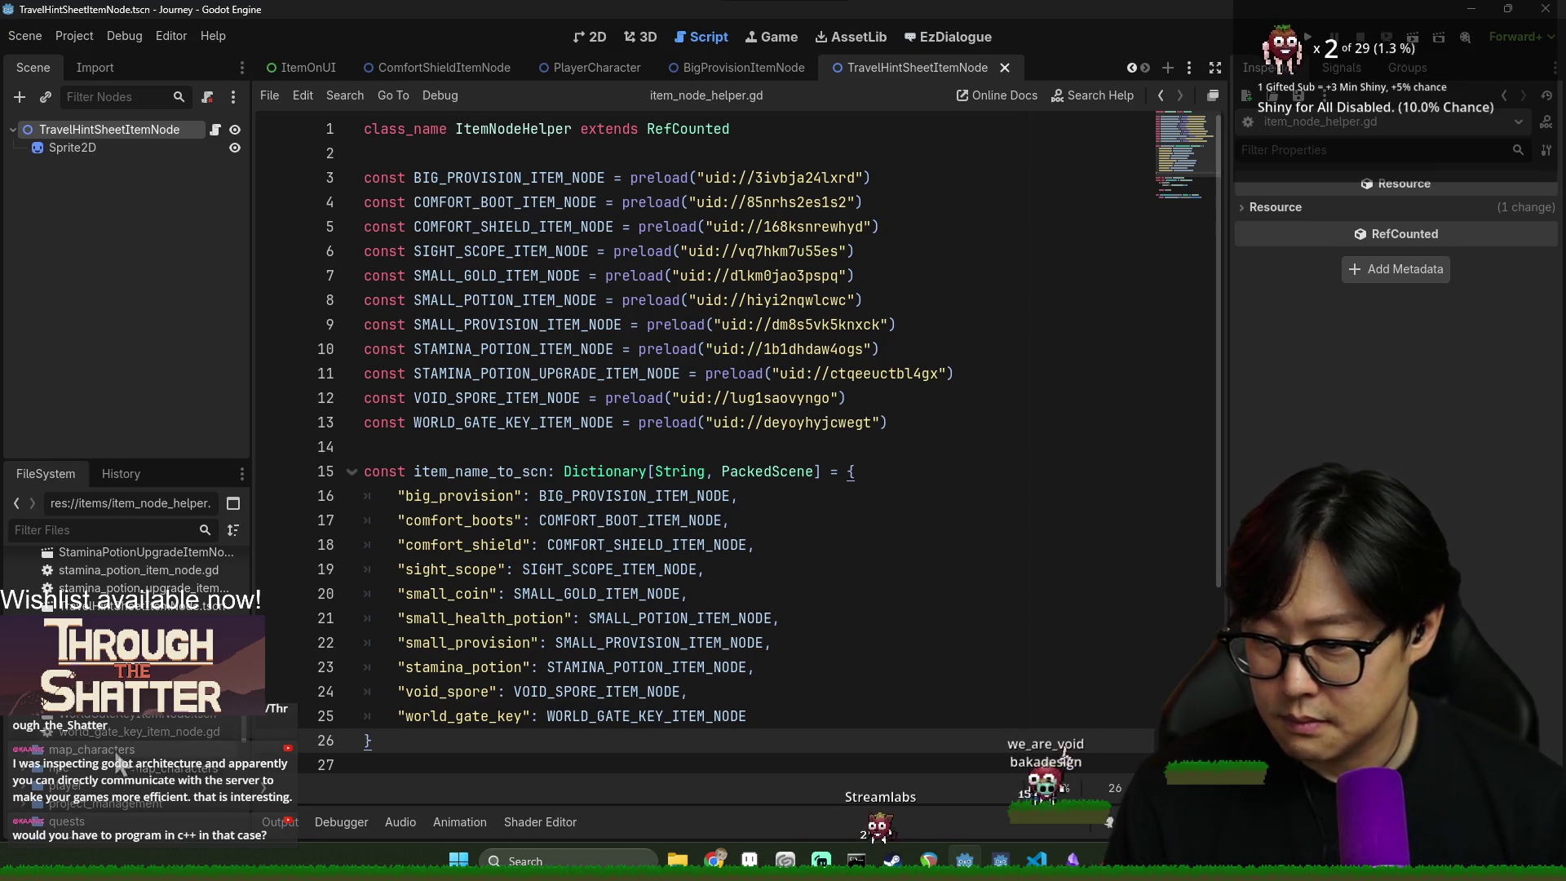
scroll(135, 775, up, 4)
scroll(149, 786, up, 3)
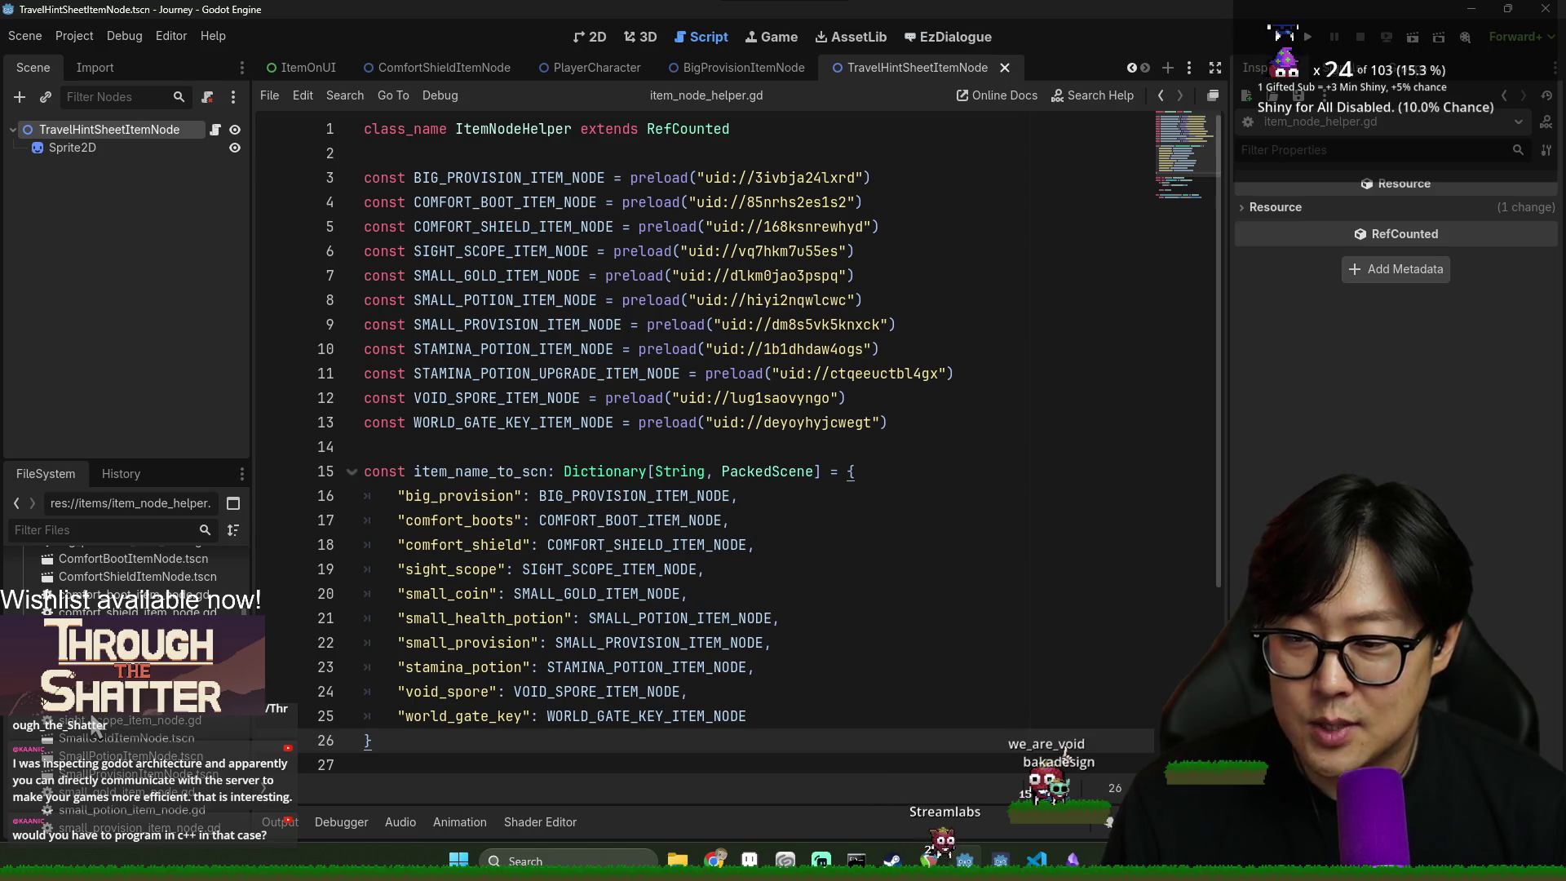
scroll(515, 683, down, 3)
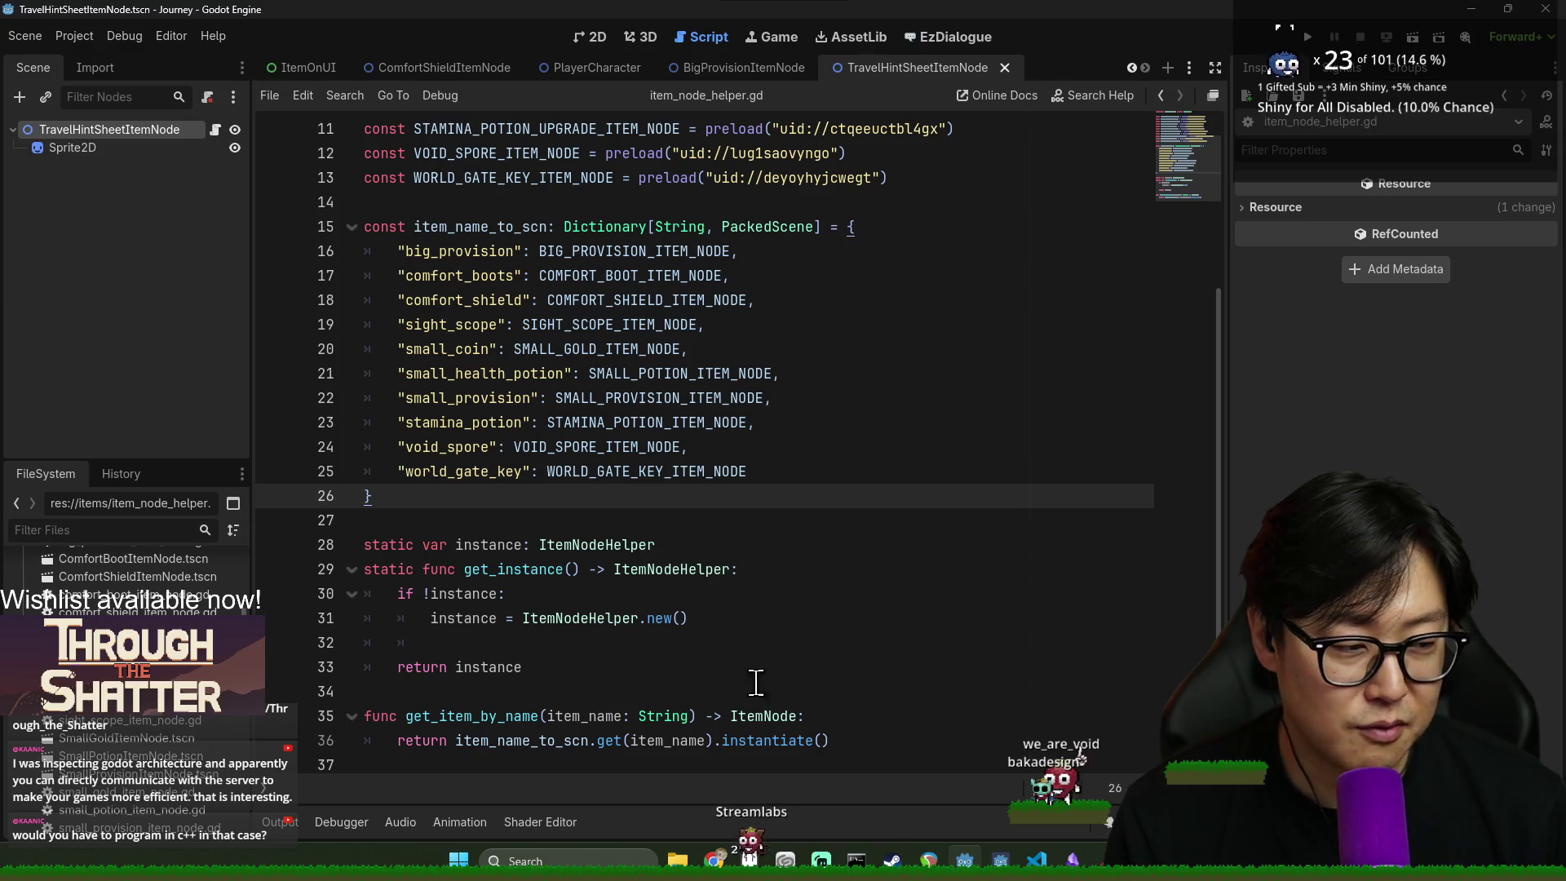
scroll(149, 762, down, 5)
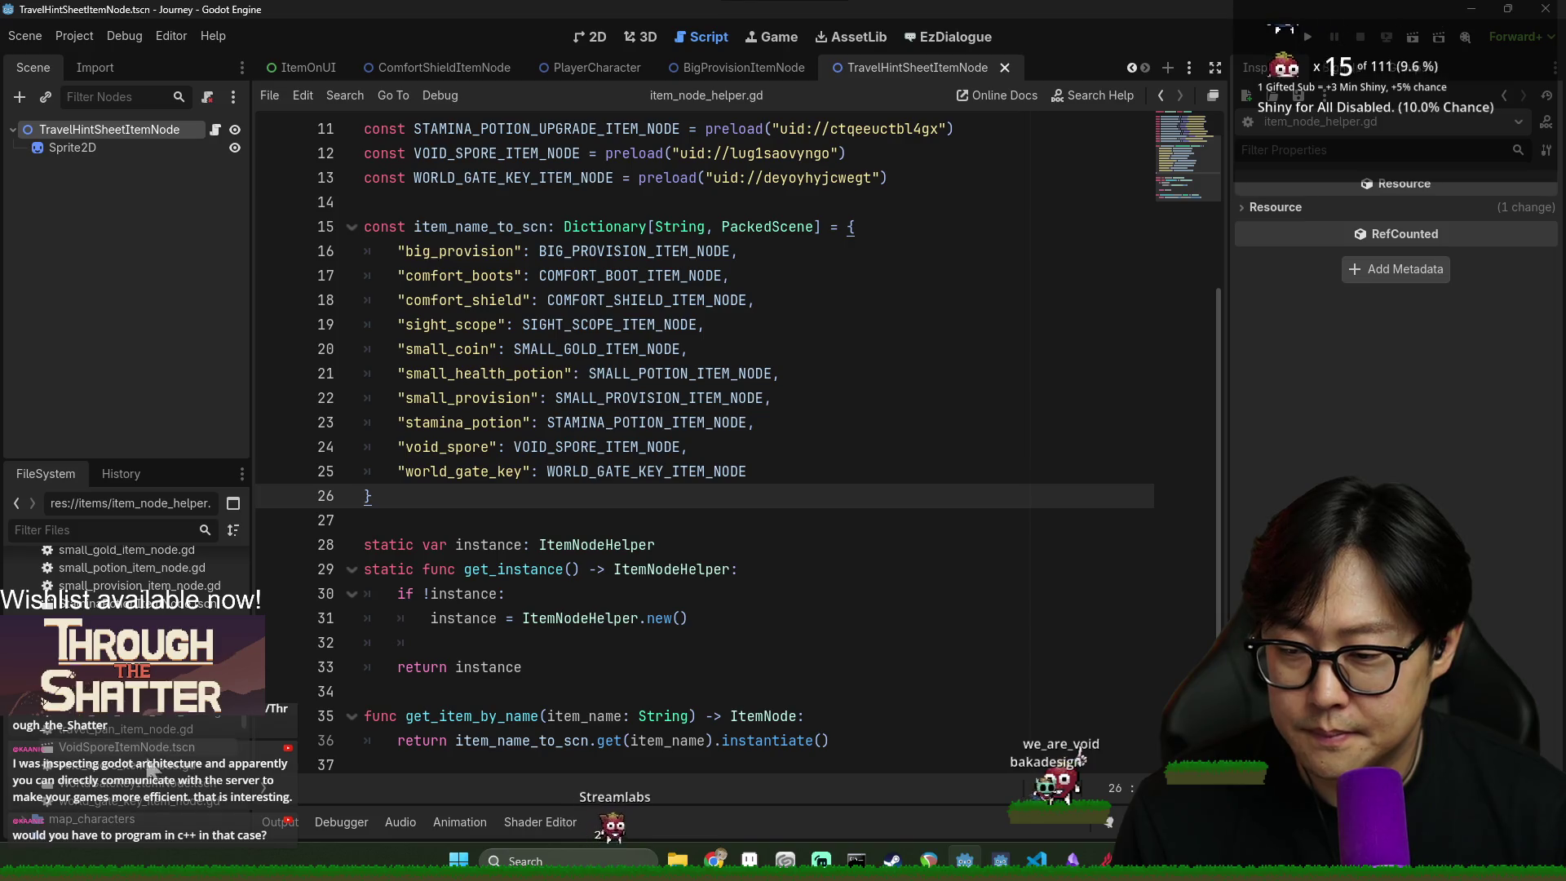
- Insert blank lines after the dictionary and add a TRAVEL_HINT_SHEET_ITEM_NODE preload constant for the new scene
click(479, 515)
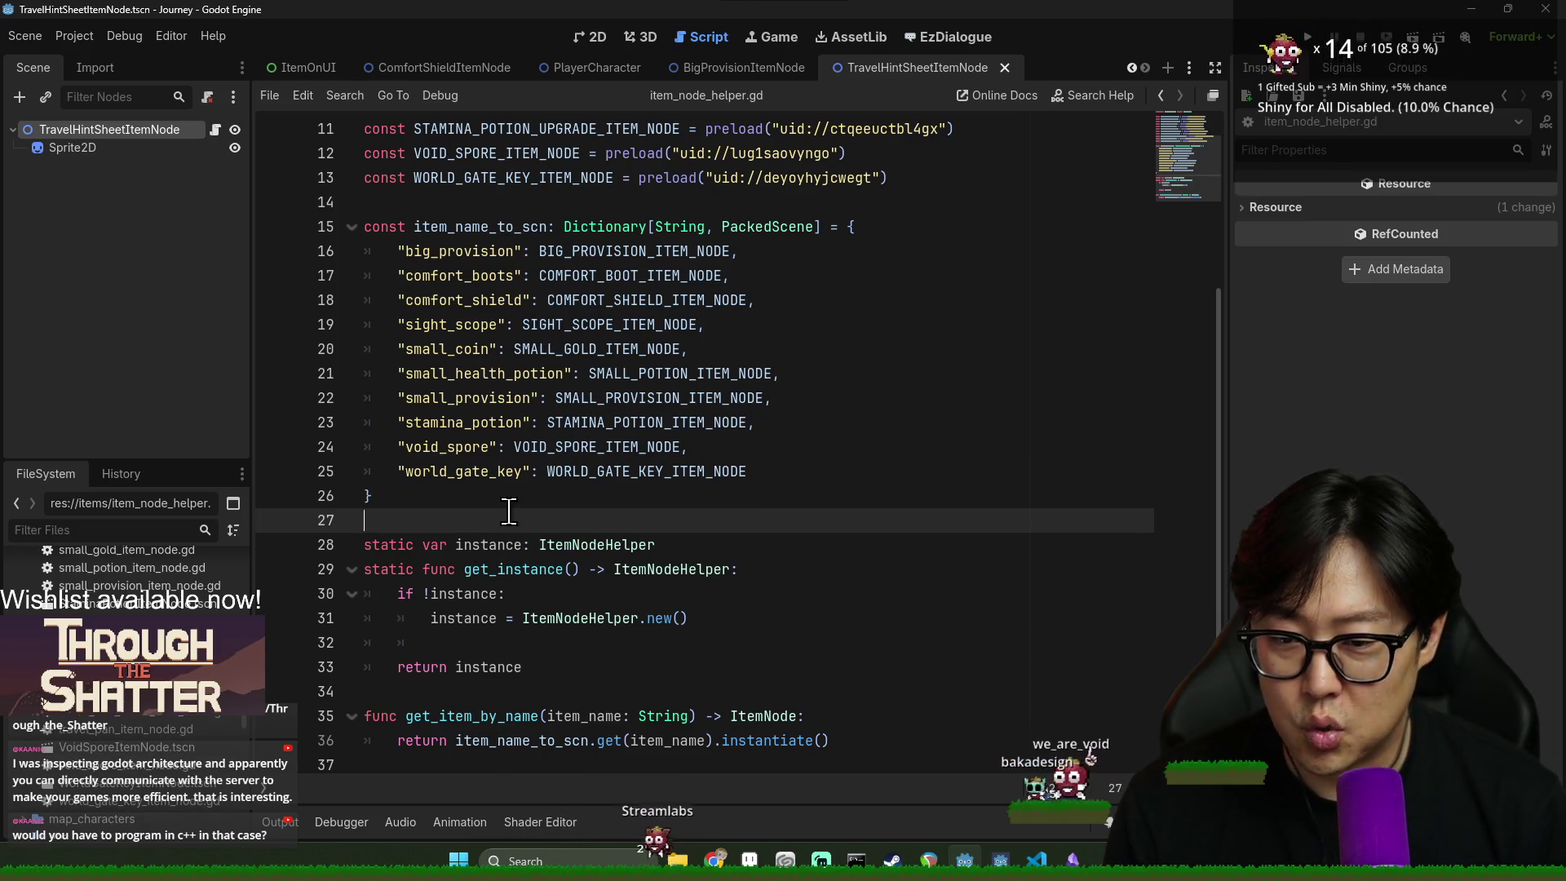
key(Return)
key(Return)
key(Return)
click(444, 539)
scroll(187, 727, down, 1)
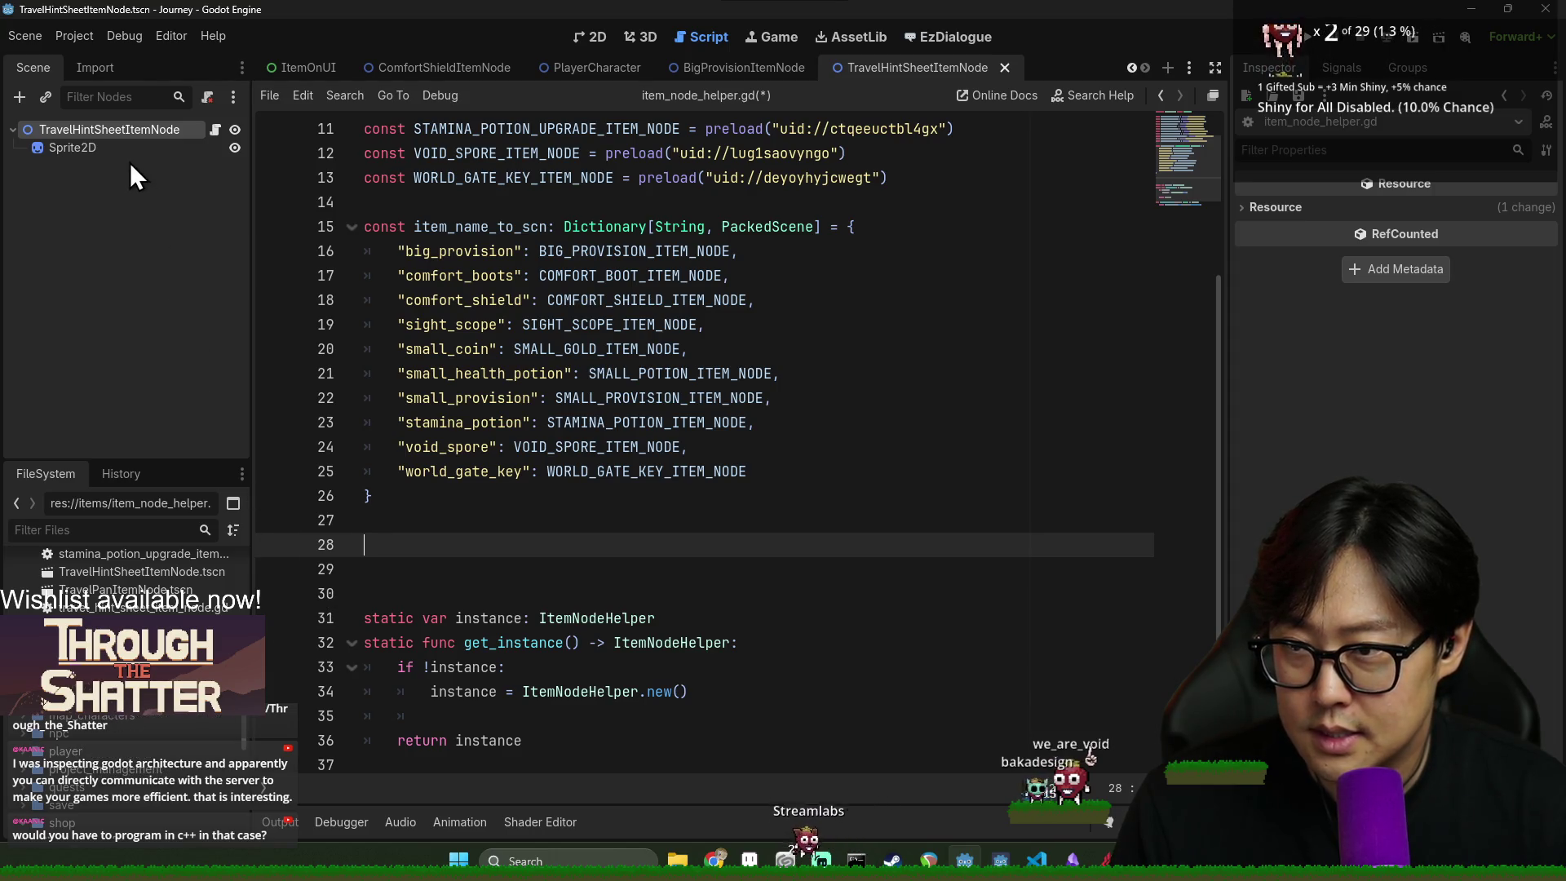
scroll(126, 620, up, 2)
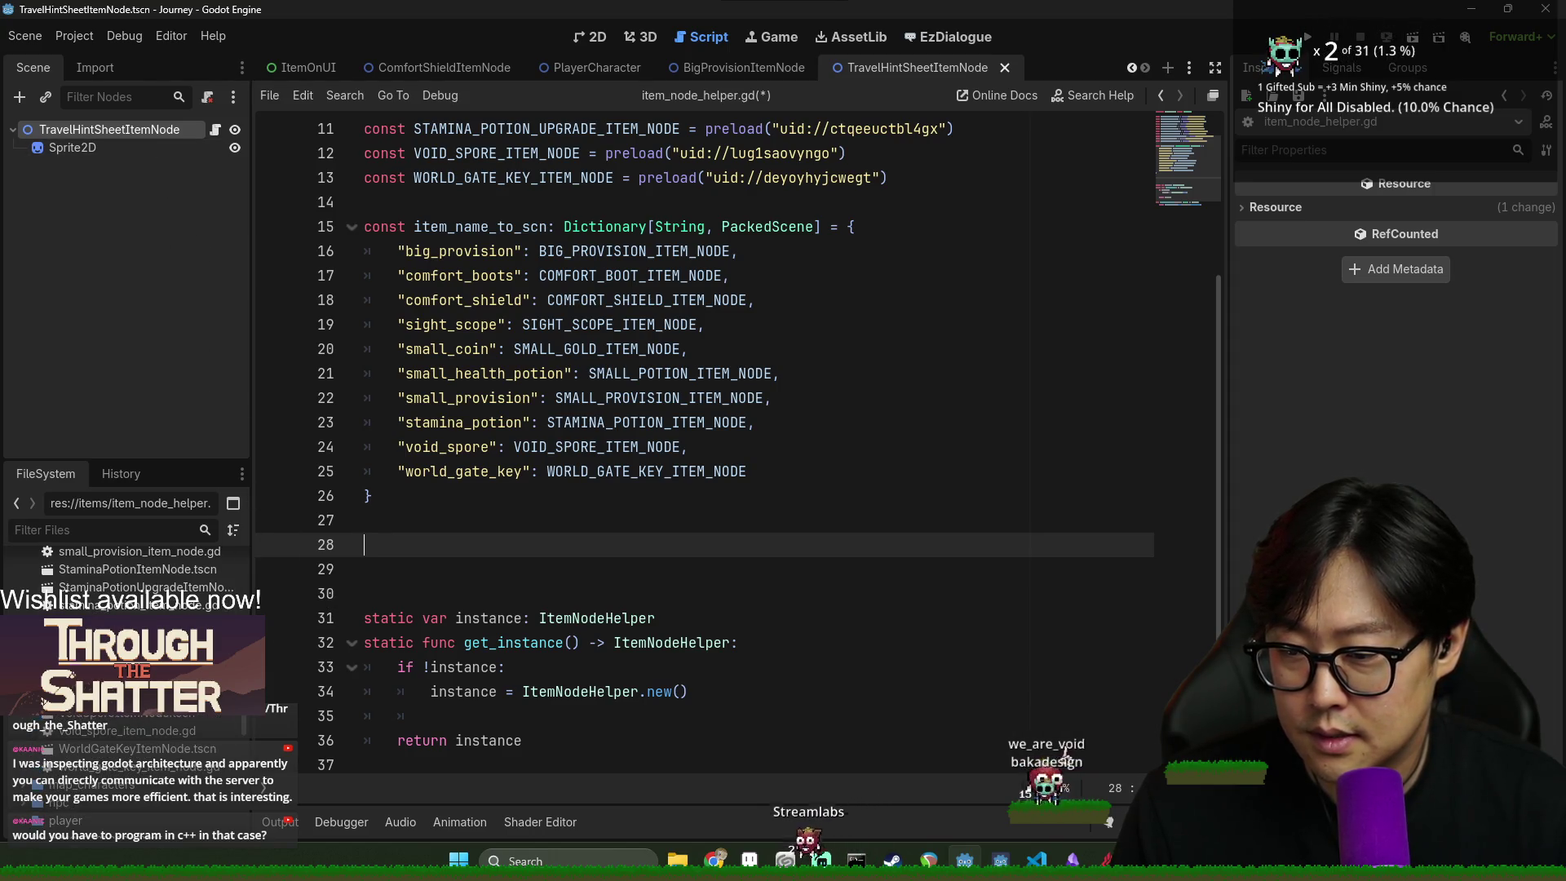
mouse_move(131, 641)
mouse_down()
mouse_move(341, 595)
mouse_move(399, 602)
mouse_up()
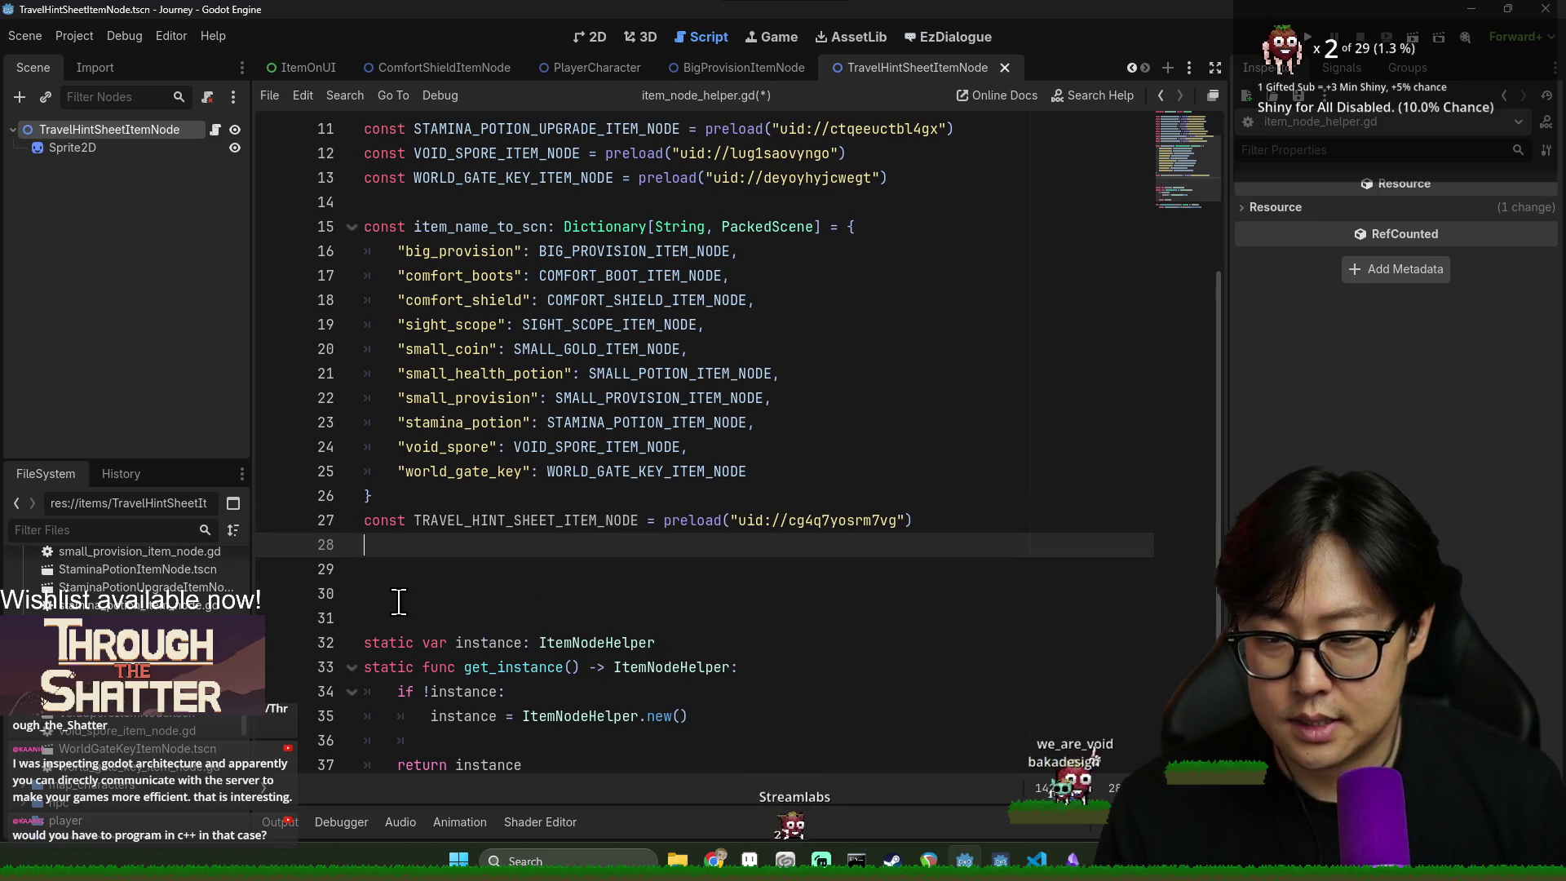
- Tidy the blank lines around the new TRAVEL_HINT_SHEET_ITEM_NODE constant
key(Up)
key(Return)
click(432, 595)
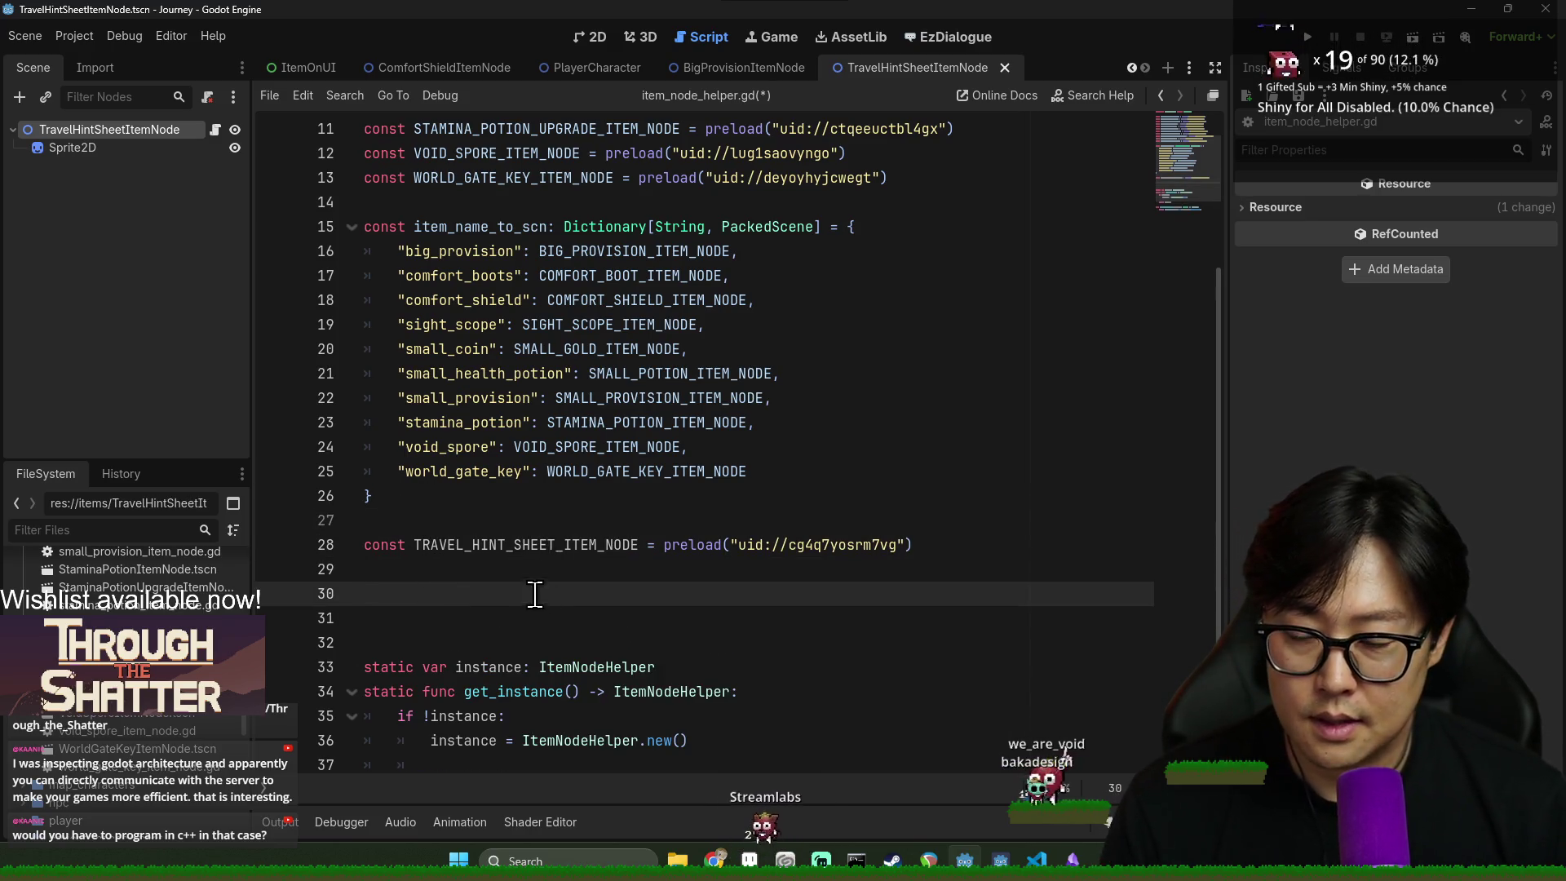
key(BackSpace)
key(Delete)
key(BackSpace)
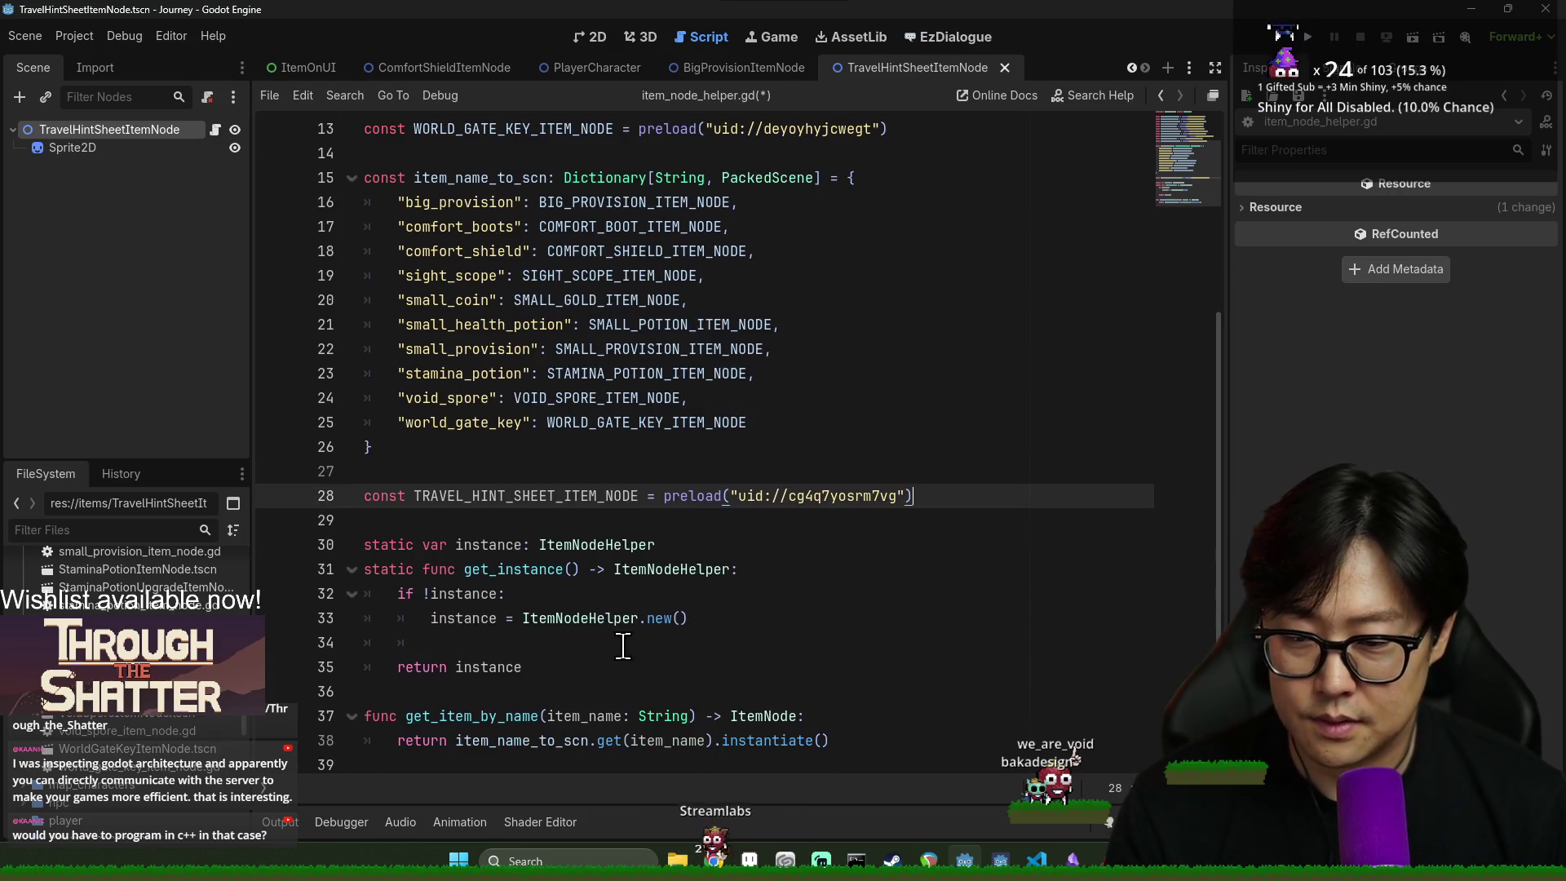
- Add a get_hint_sheet(hint_text: String) function signature below get_item_by_name
click(863, 740)
key(Return)
key(Down)
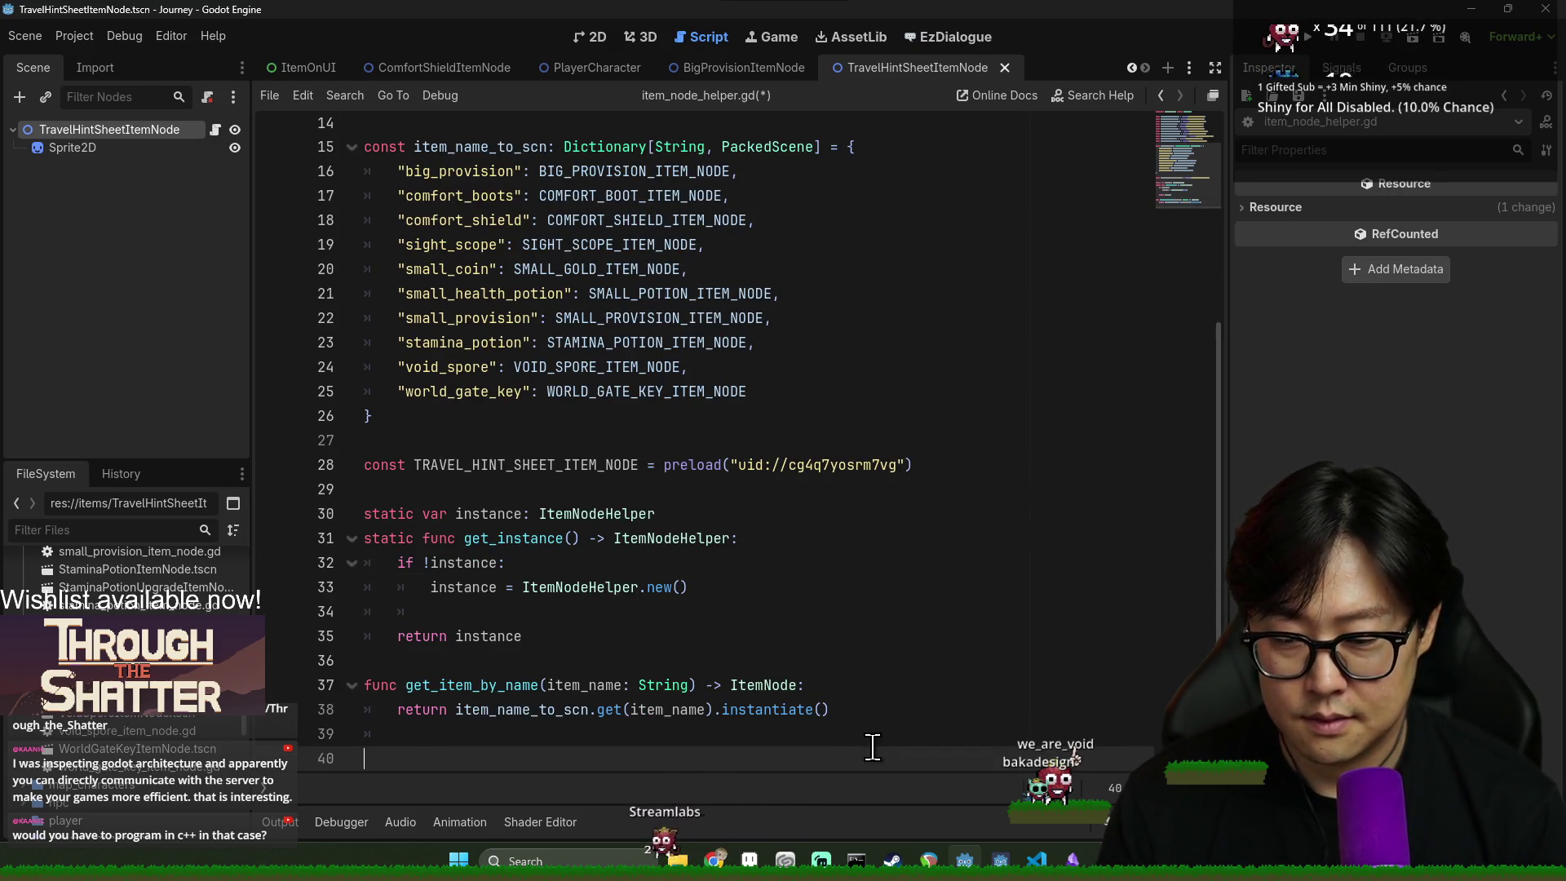
text(get_hint_sheet()
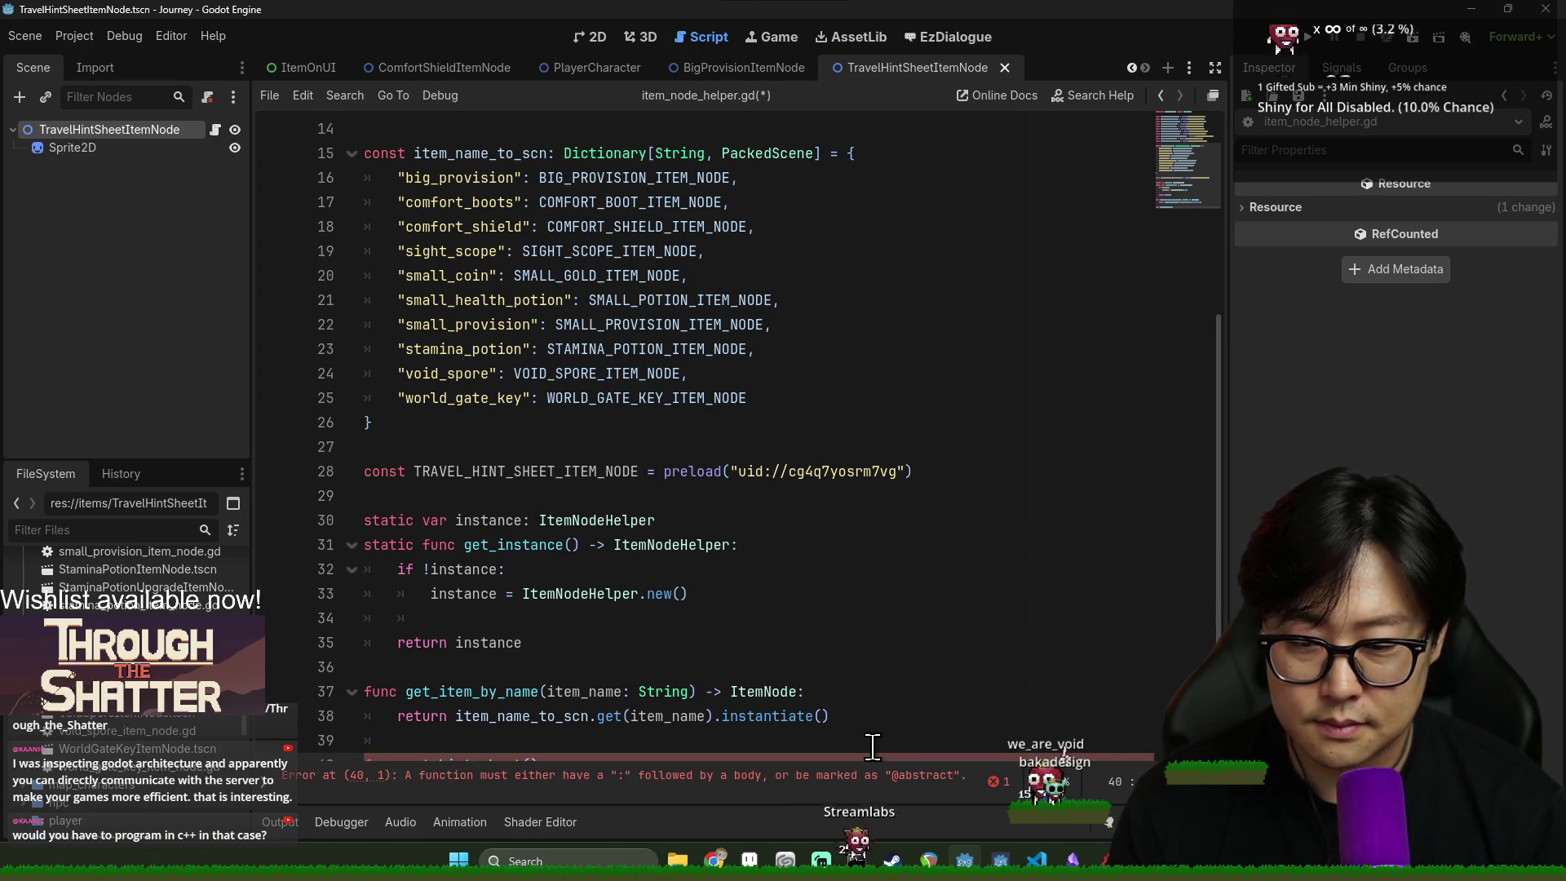
text(heet(hint_text: String) -> I)
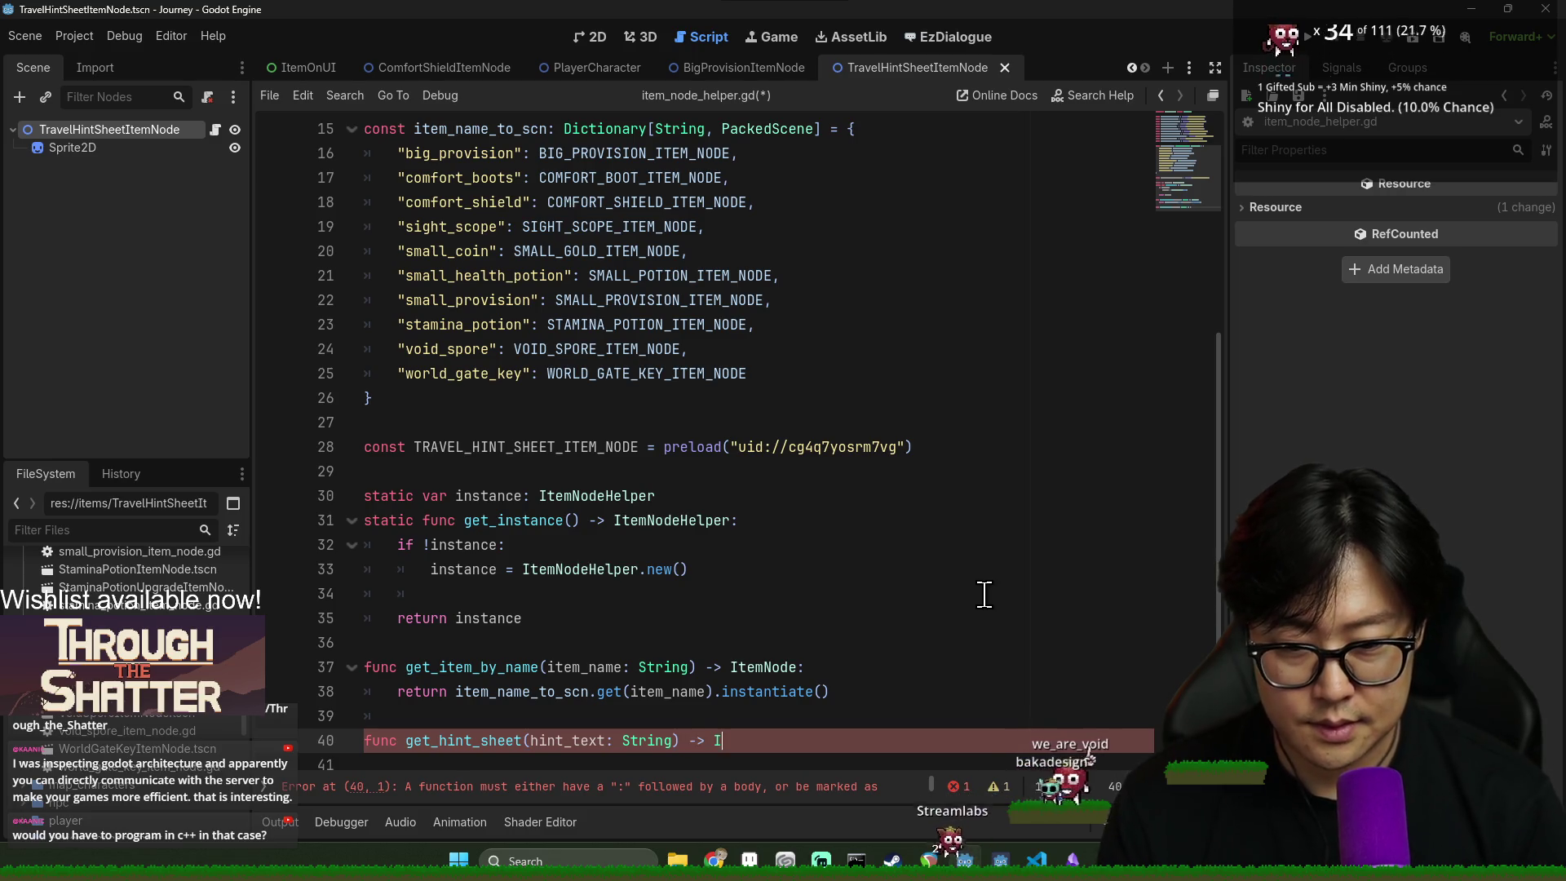
text(temNode:)
key(Return)
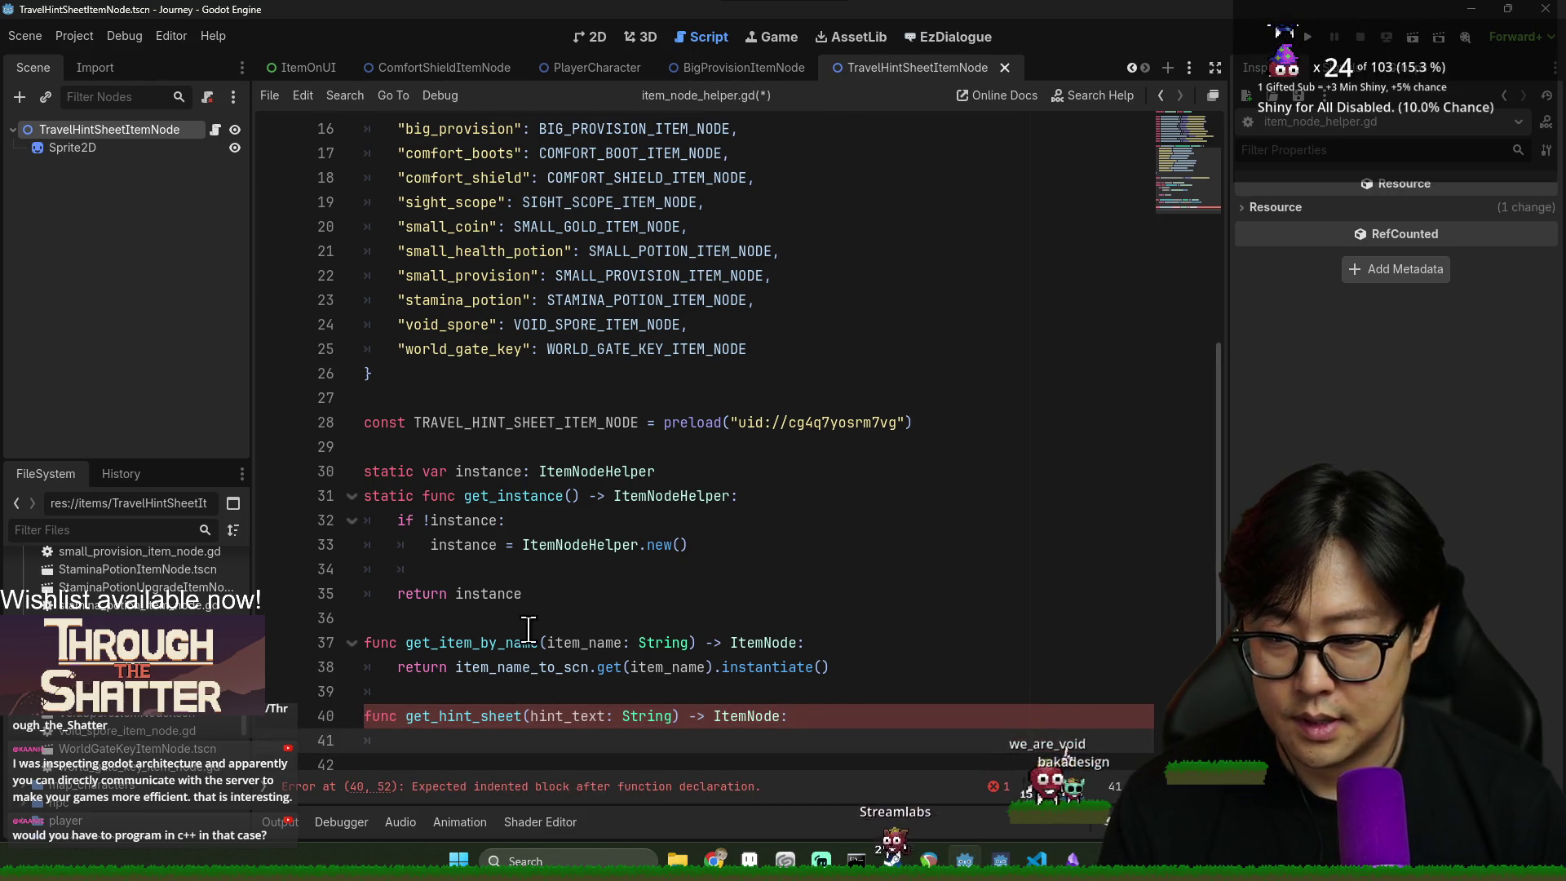
- Write var hint_sheet_item_node := TRAVEL_HINT_SHEET_ITEM_NODE.instantiate() as ItemNode in the body
double_click(449, 433)
click(507, 750)
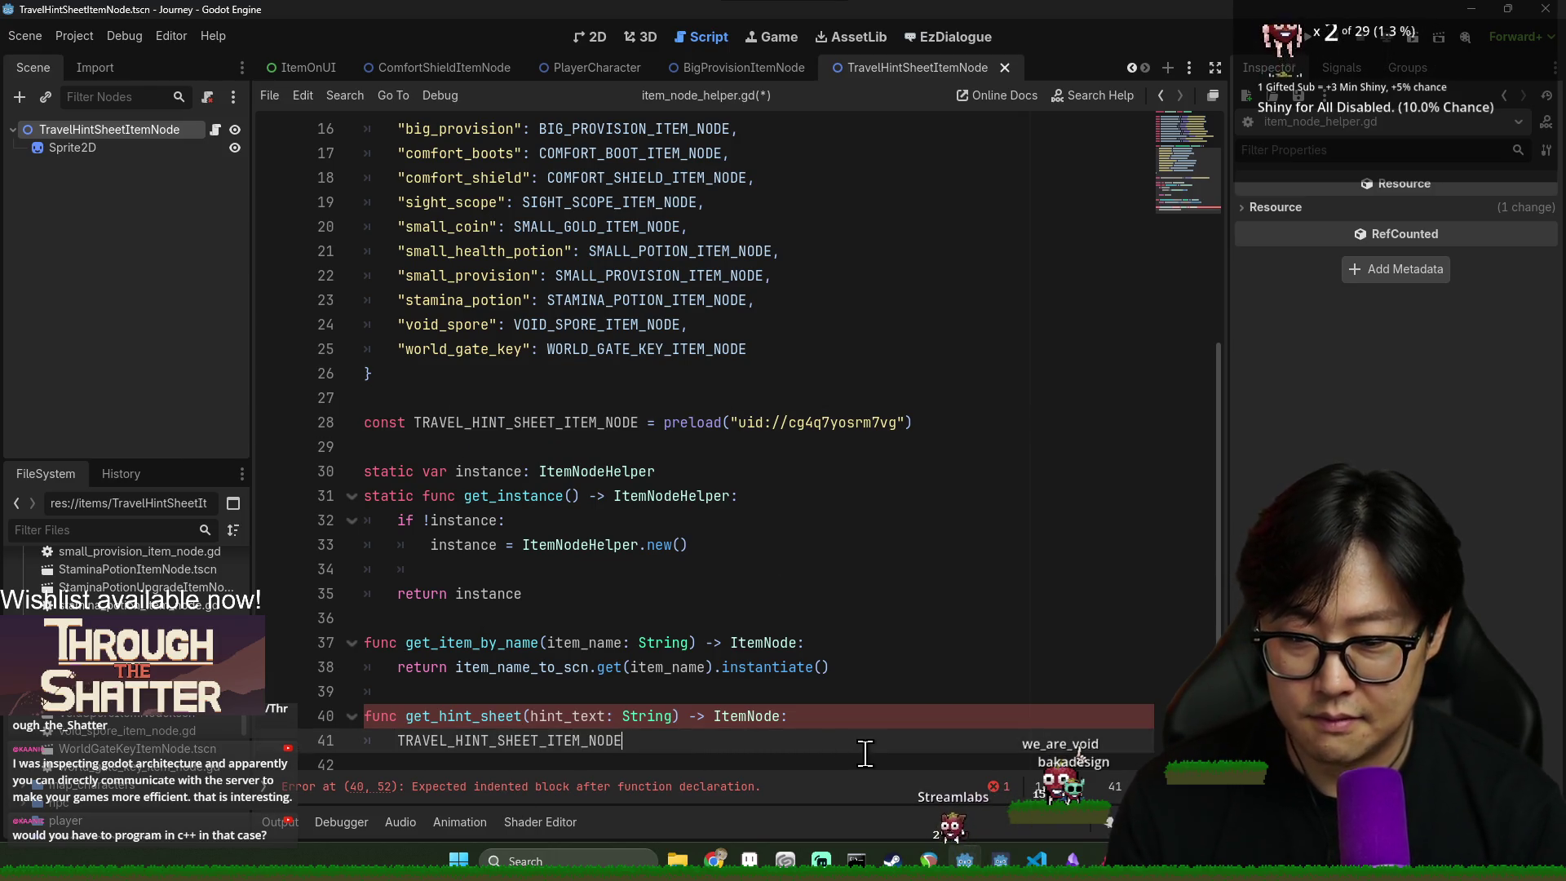
text(.in)
key(Return)
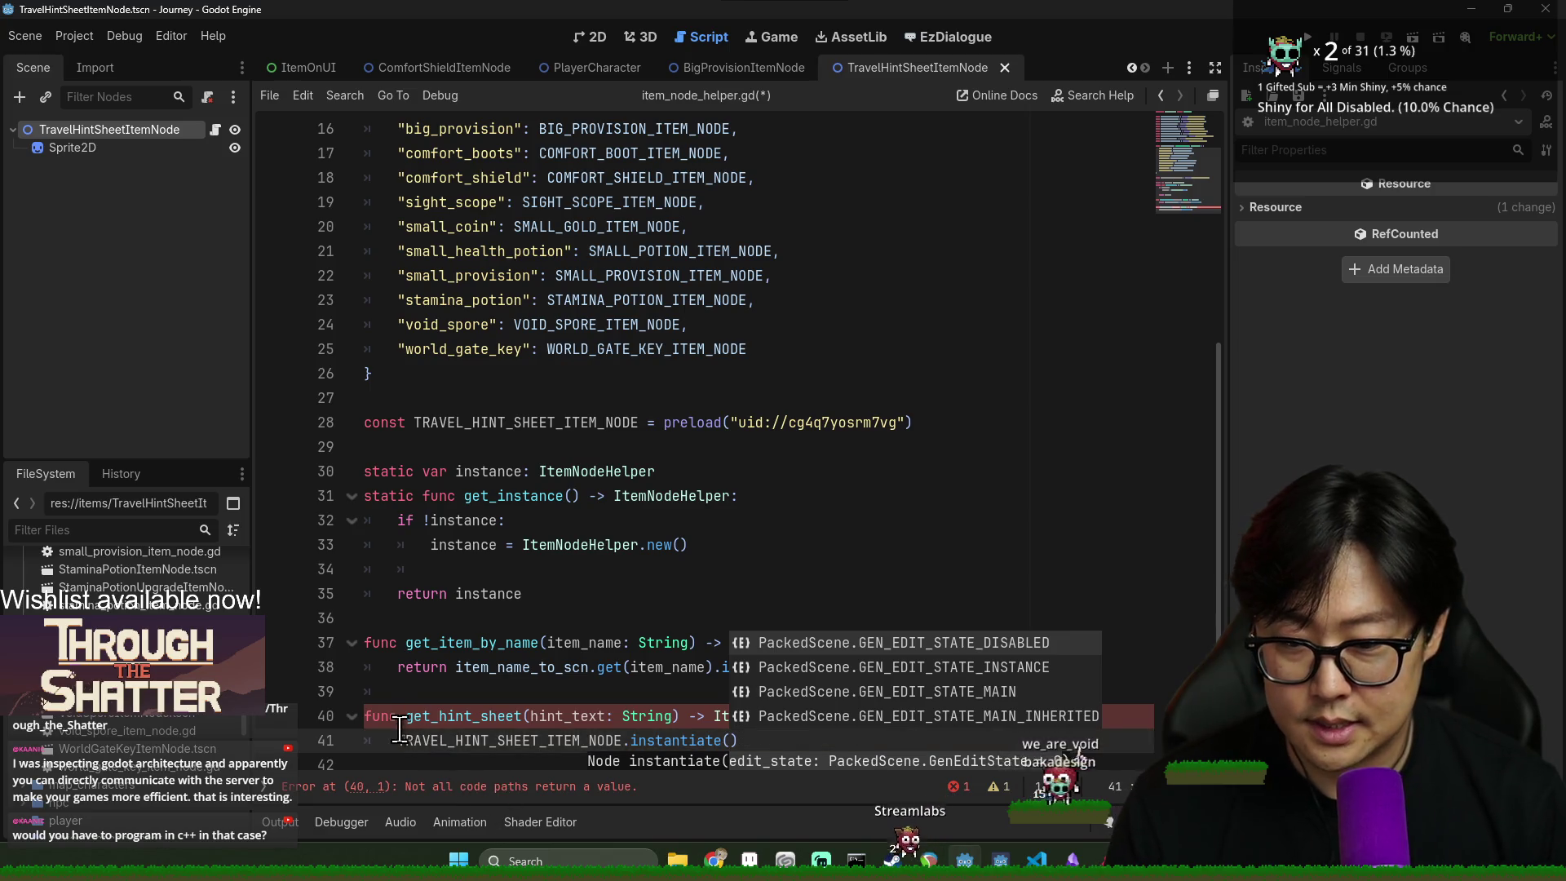
key(Home)
text(var hint_sh)
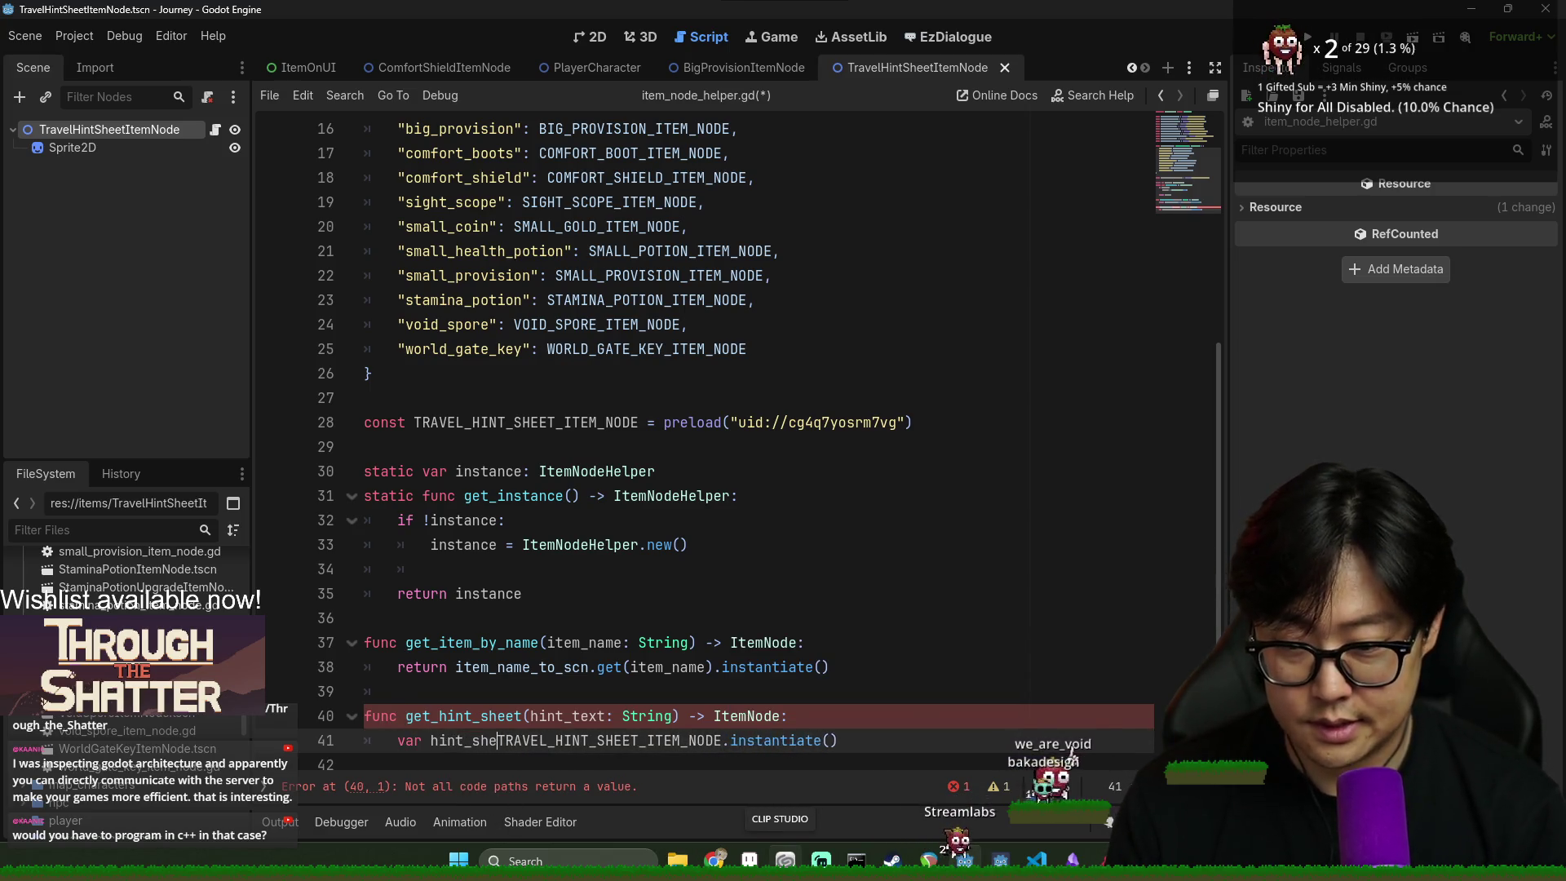
text(eet_item+)
key(BackSpace)
text(_node :=)
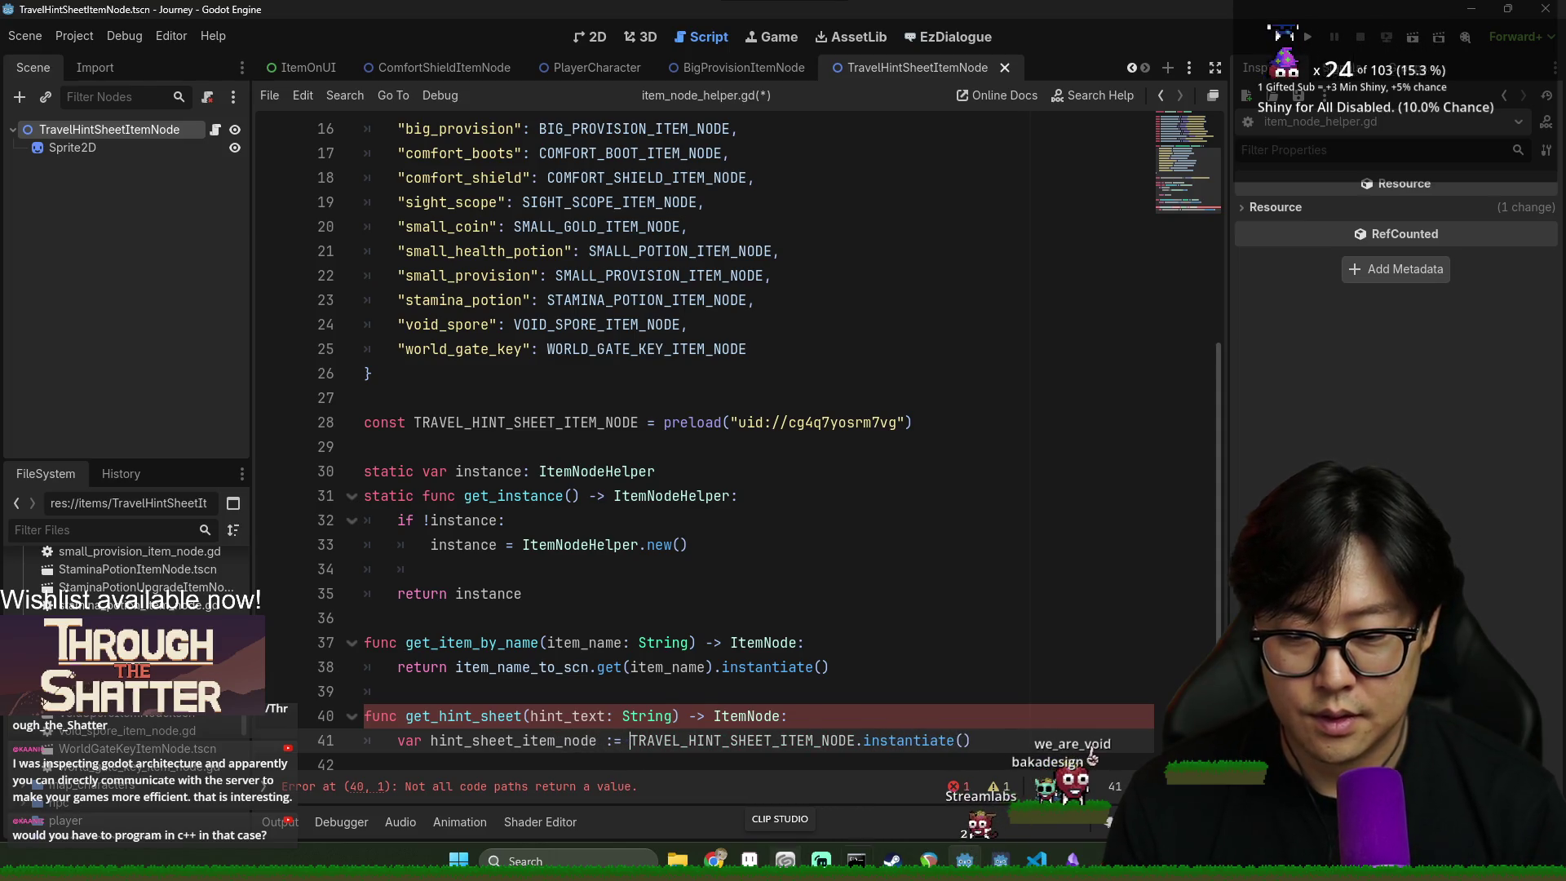
key(End)
text(as H)
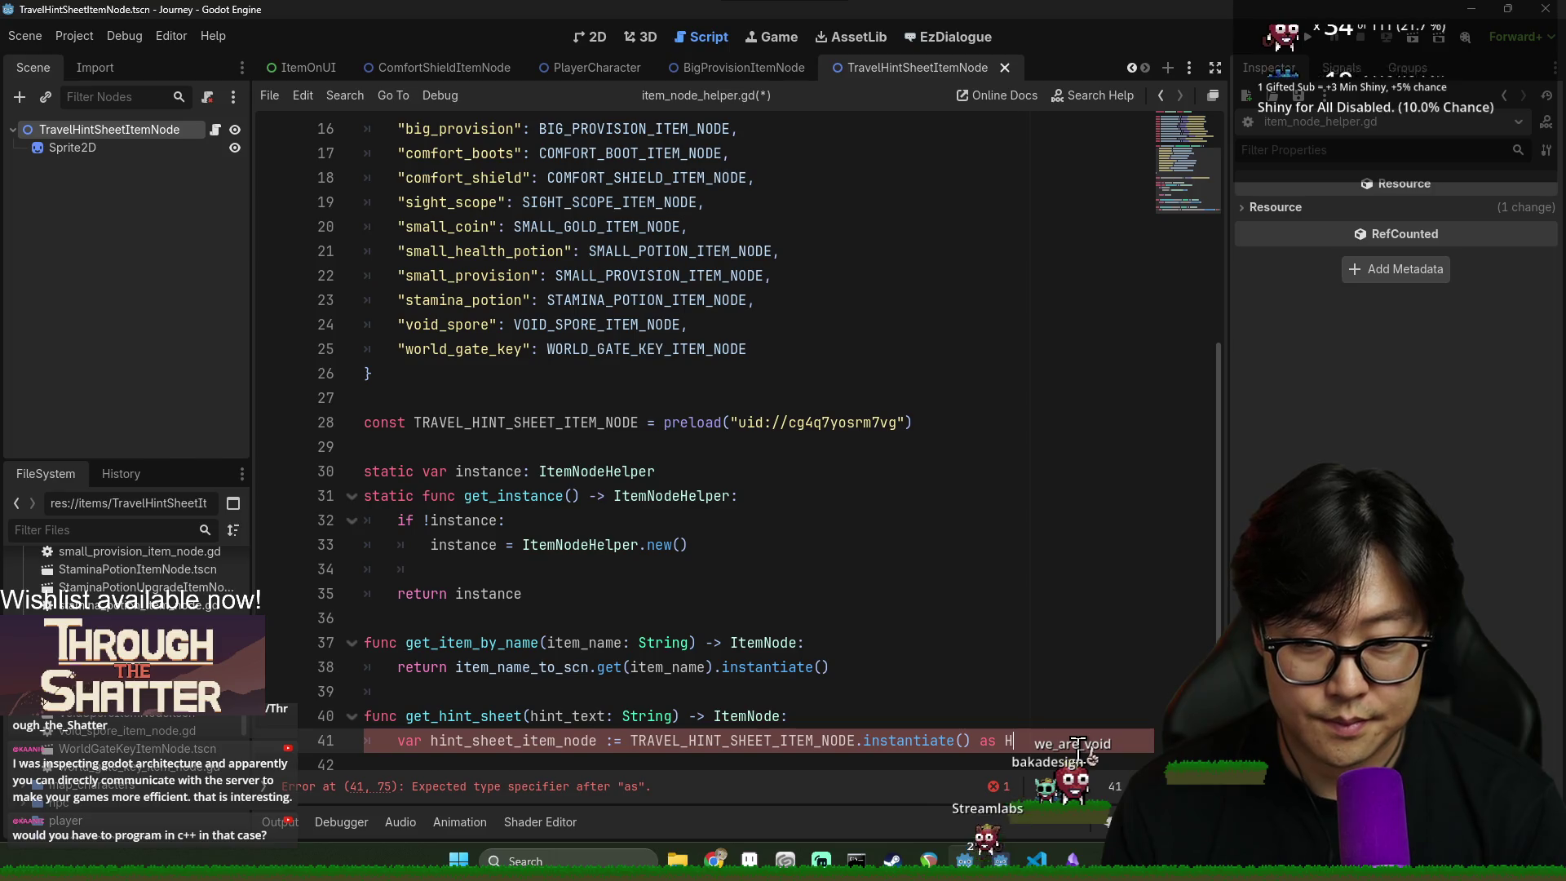
key(BackSpace)
text(ItemNode)
- Begin a second line accessing a member of hint_sheet_item_node
drag(368, 447, 570, 480)
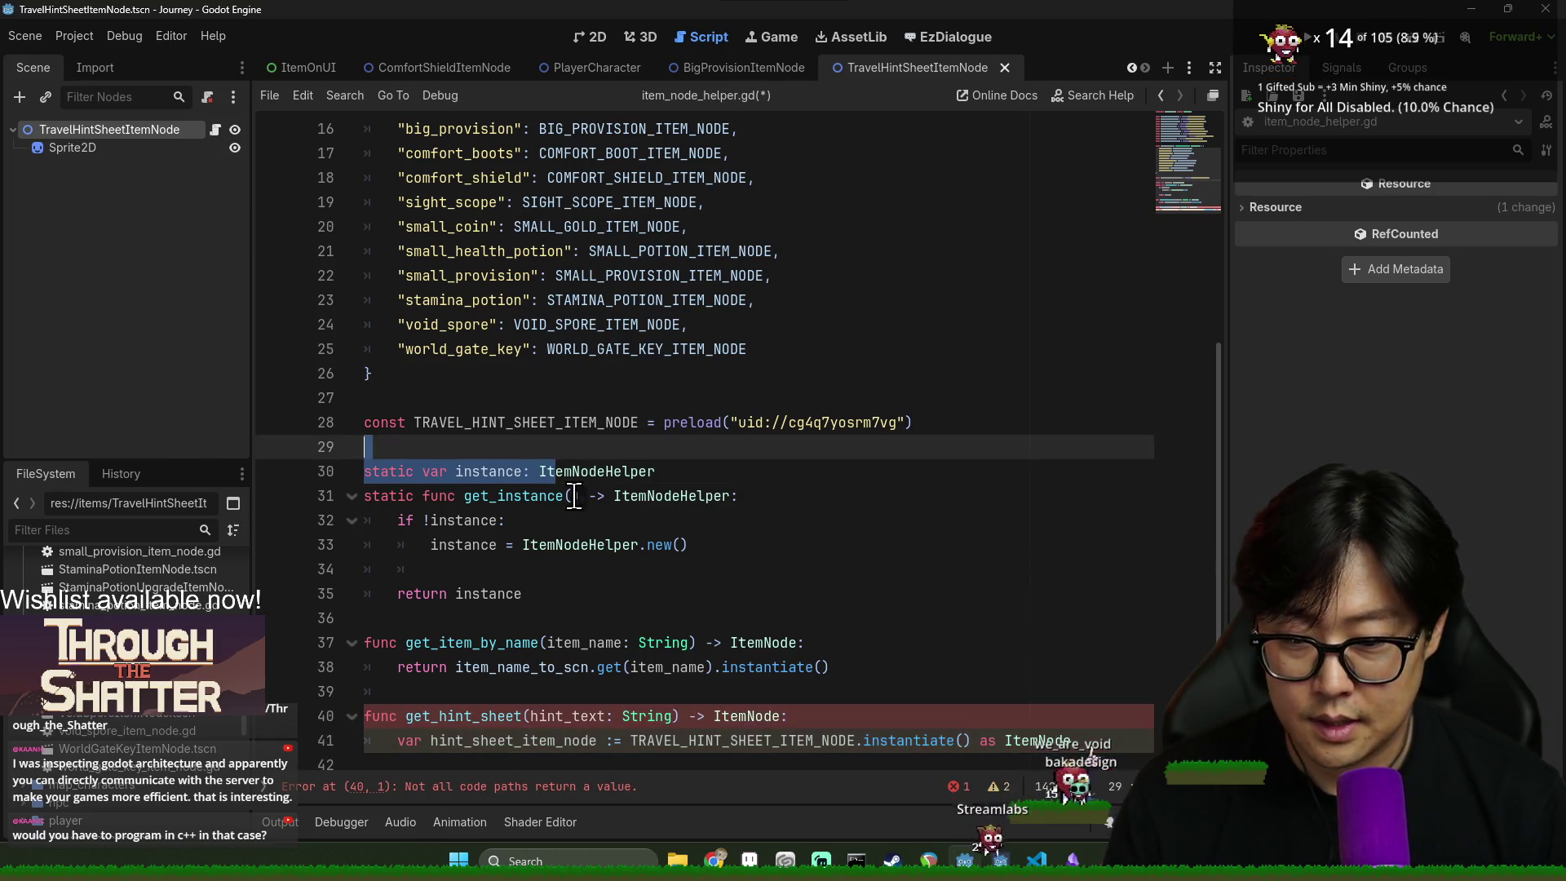
double_click(514, 740)
click(1085, 737)
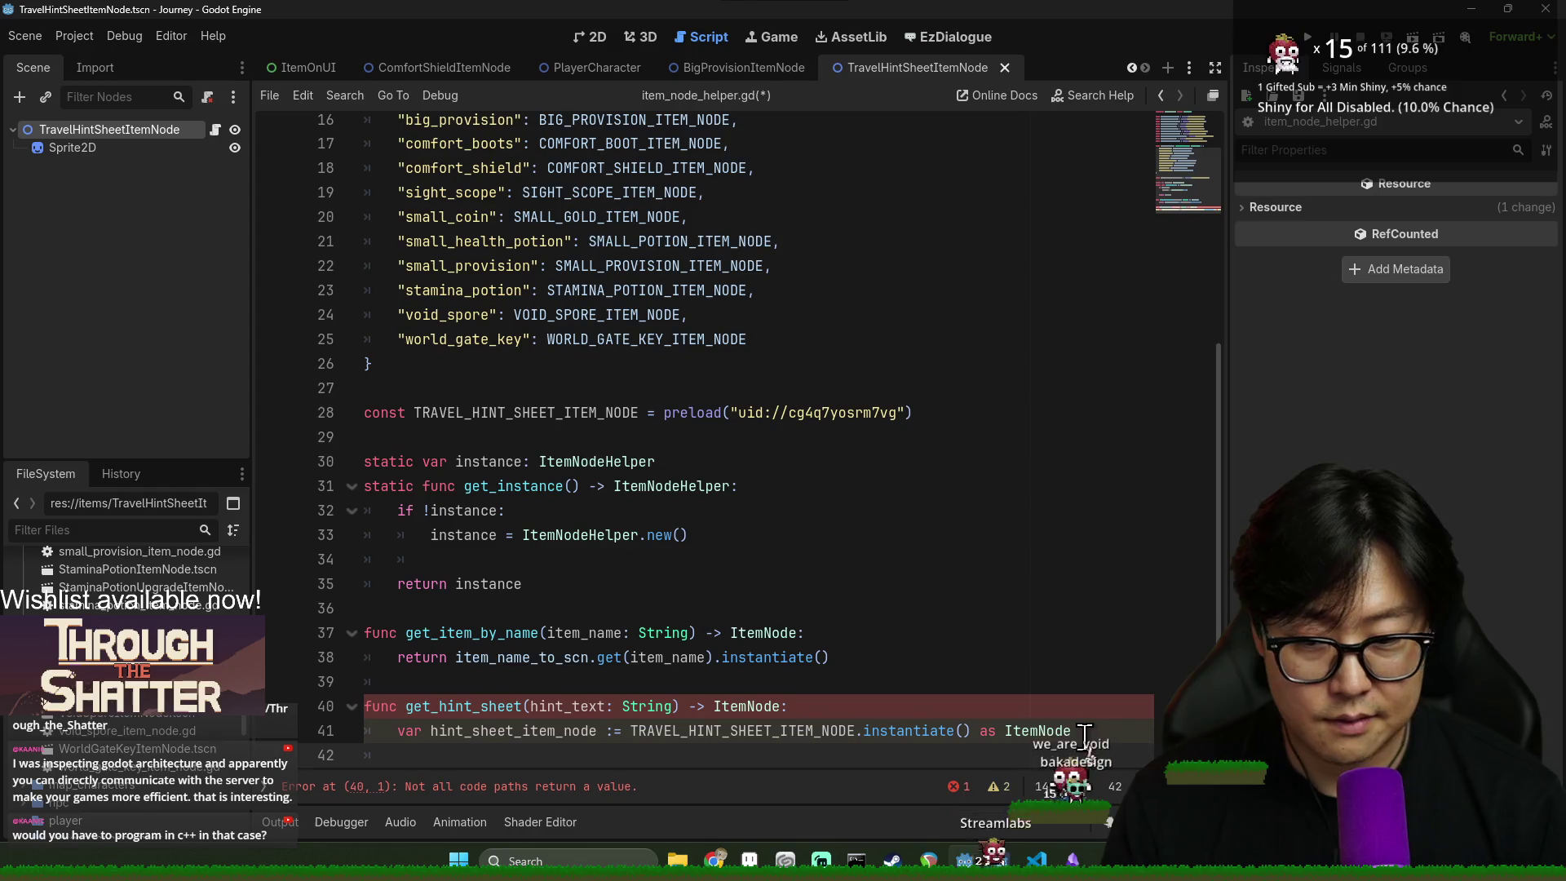
key(Return)
text(hint_sheet_item_node.)
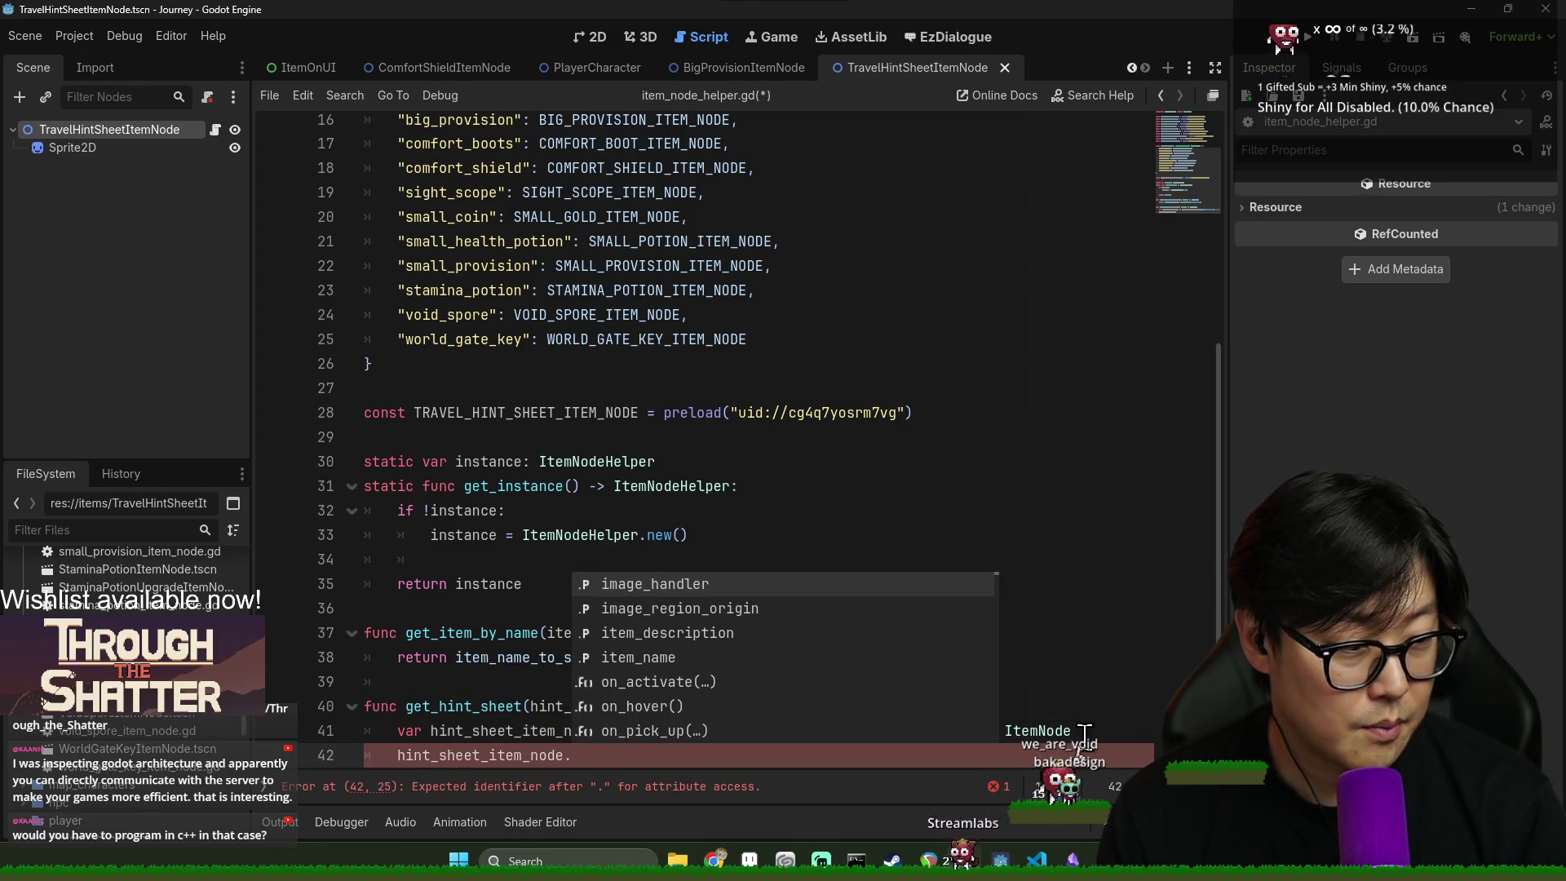
click(796, 509)
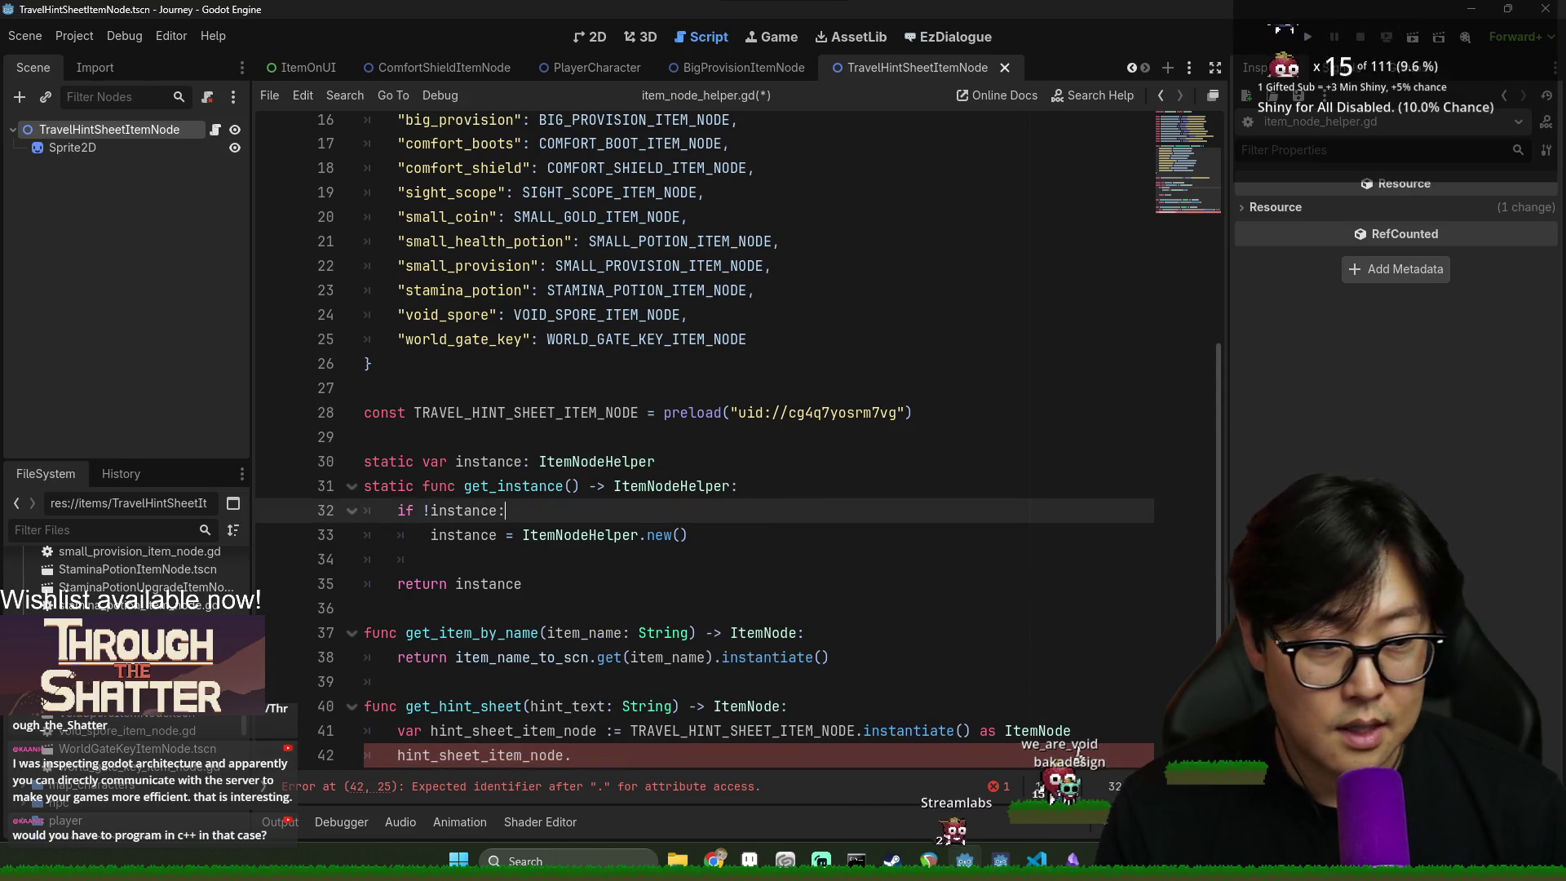
key(alt+Tab)
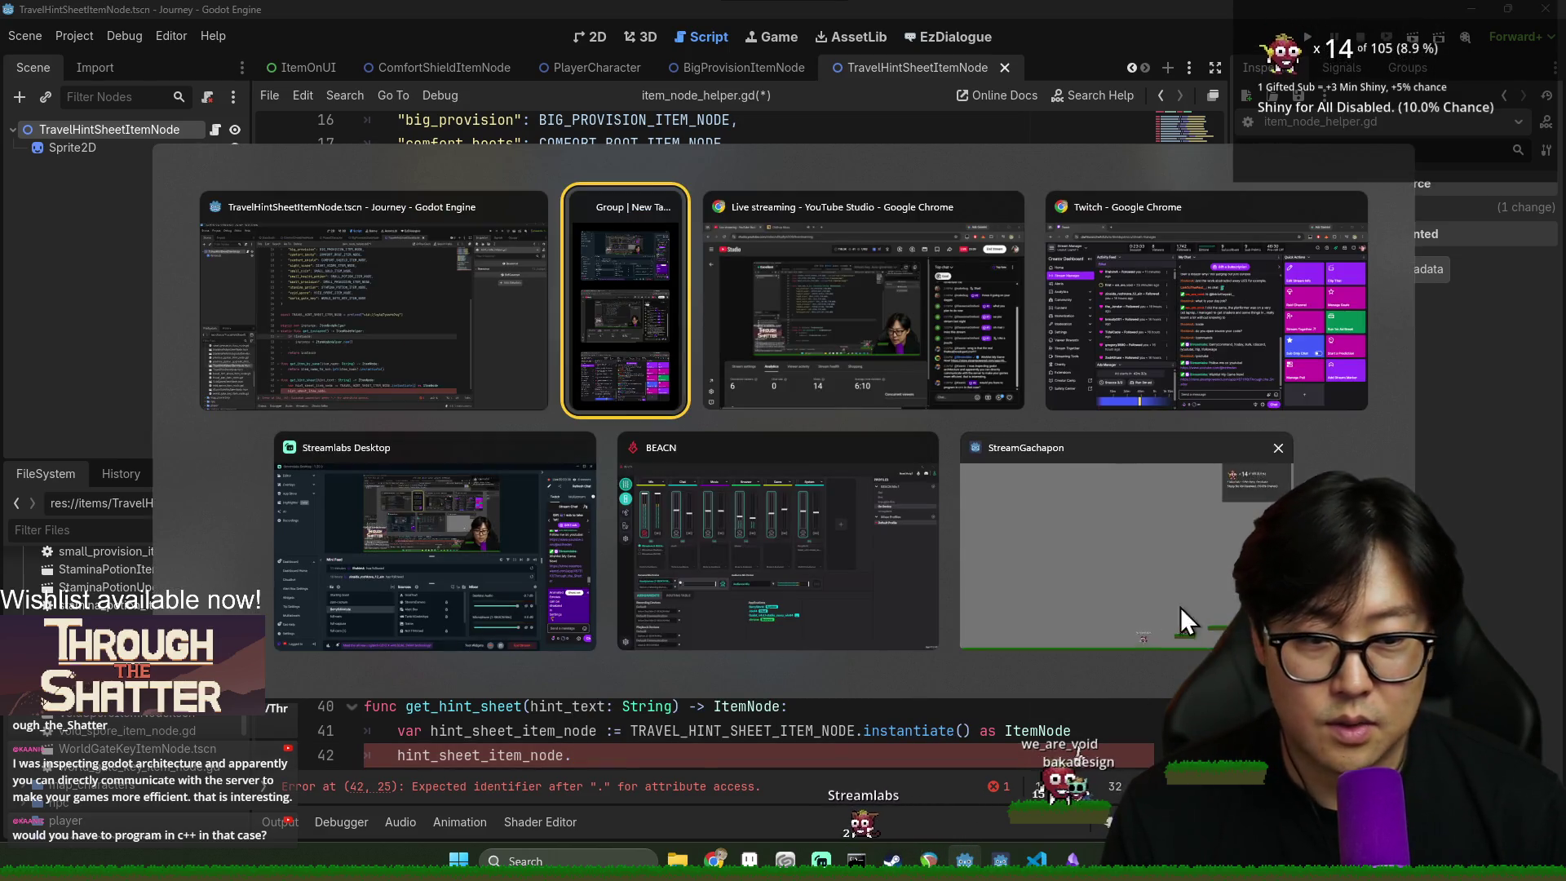
- Return briefly to the Godot editor, then open docs.godotengine.org via Online Docs
key(Escape)
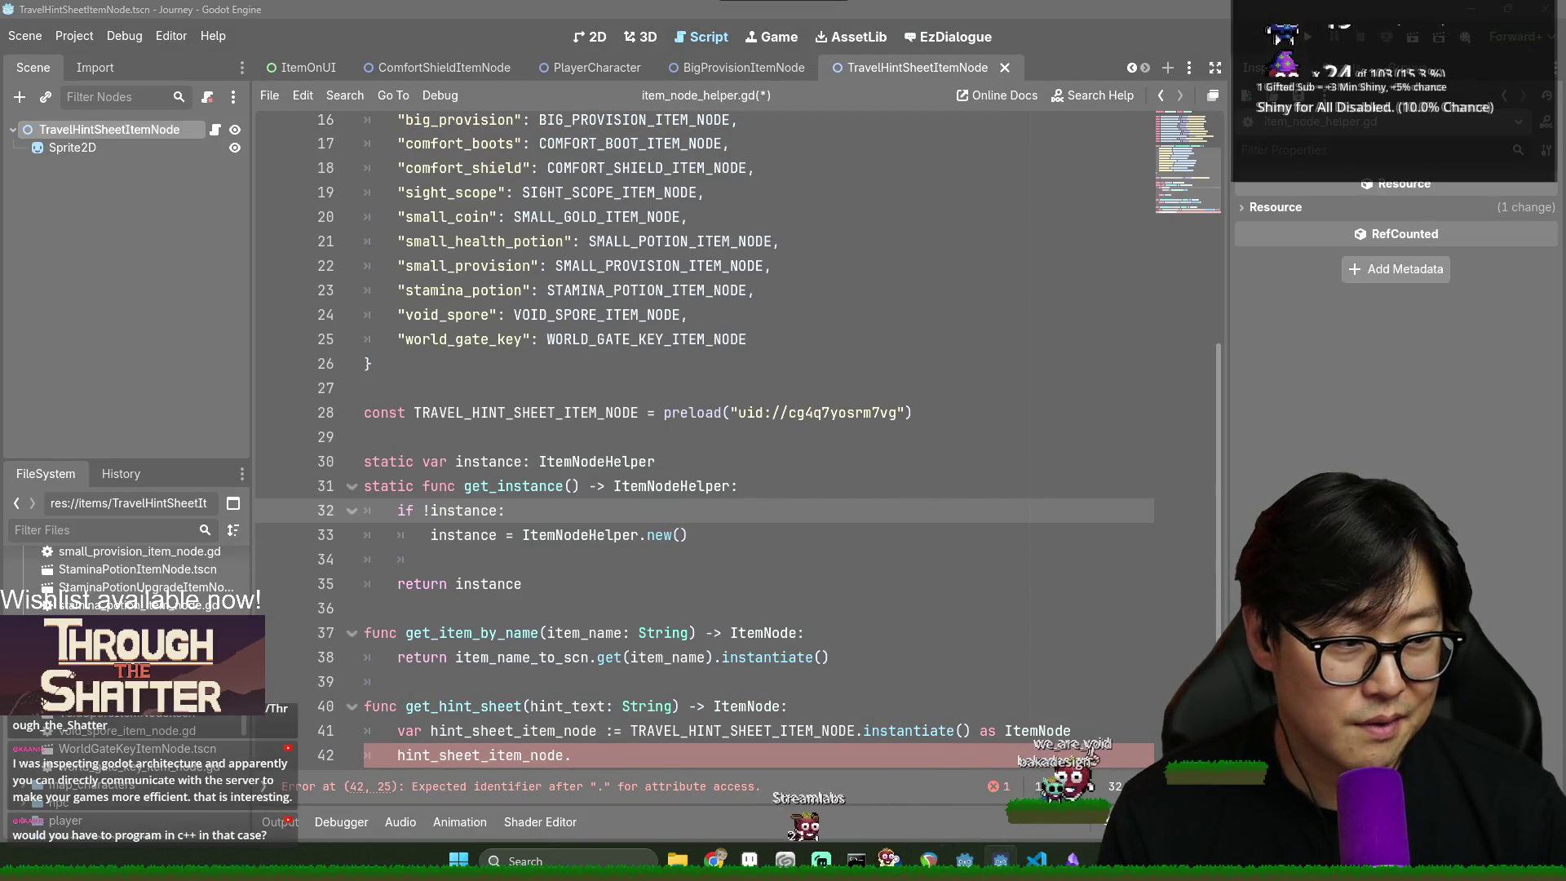
key(alt+Tab)
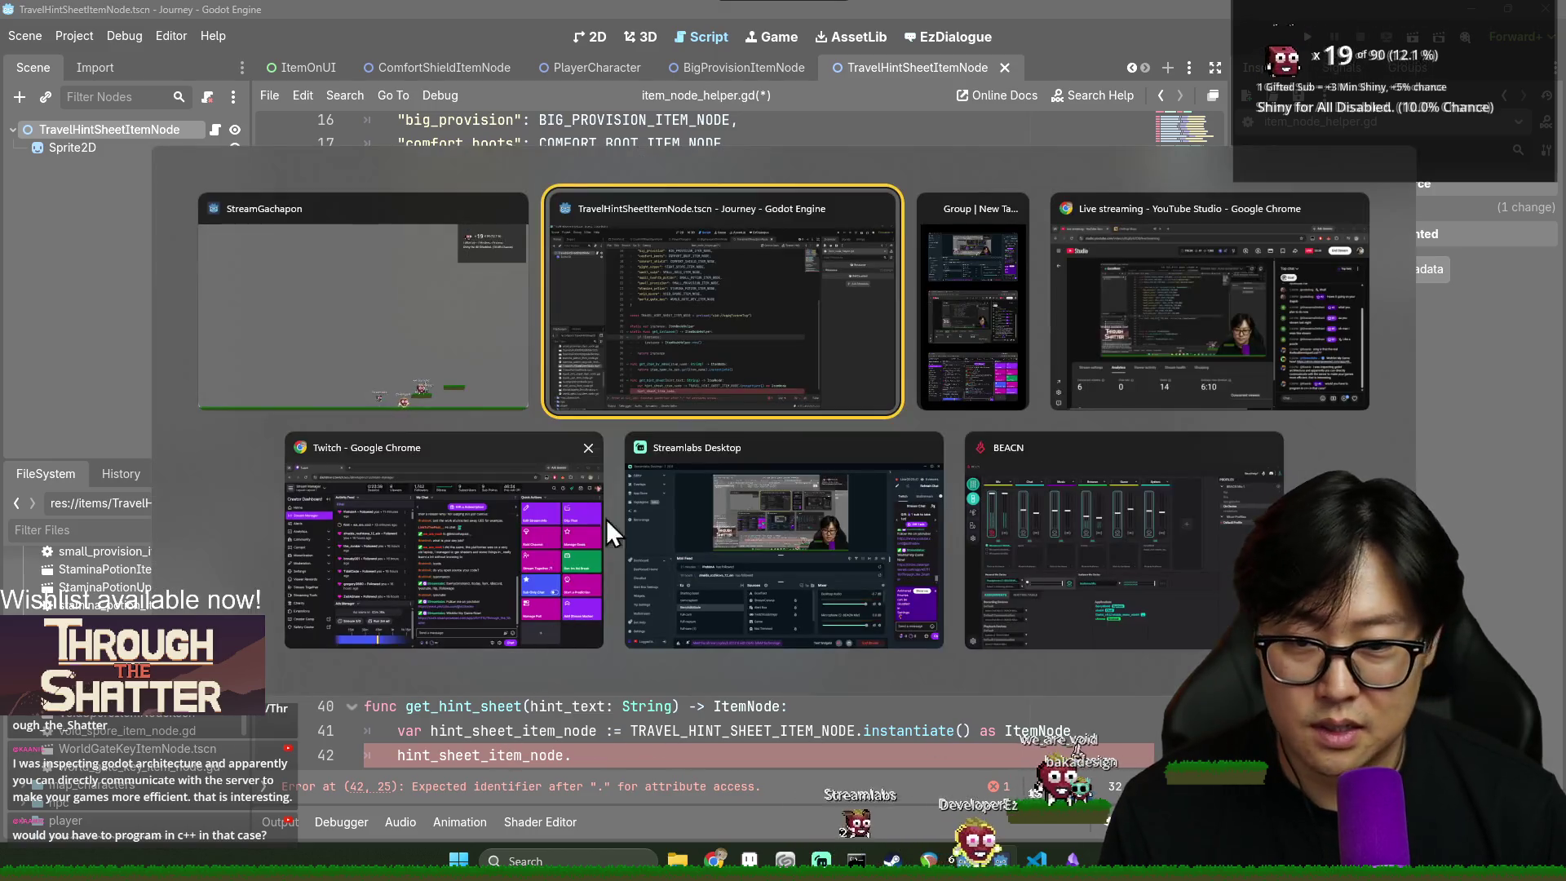
click(716, 382)
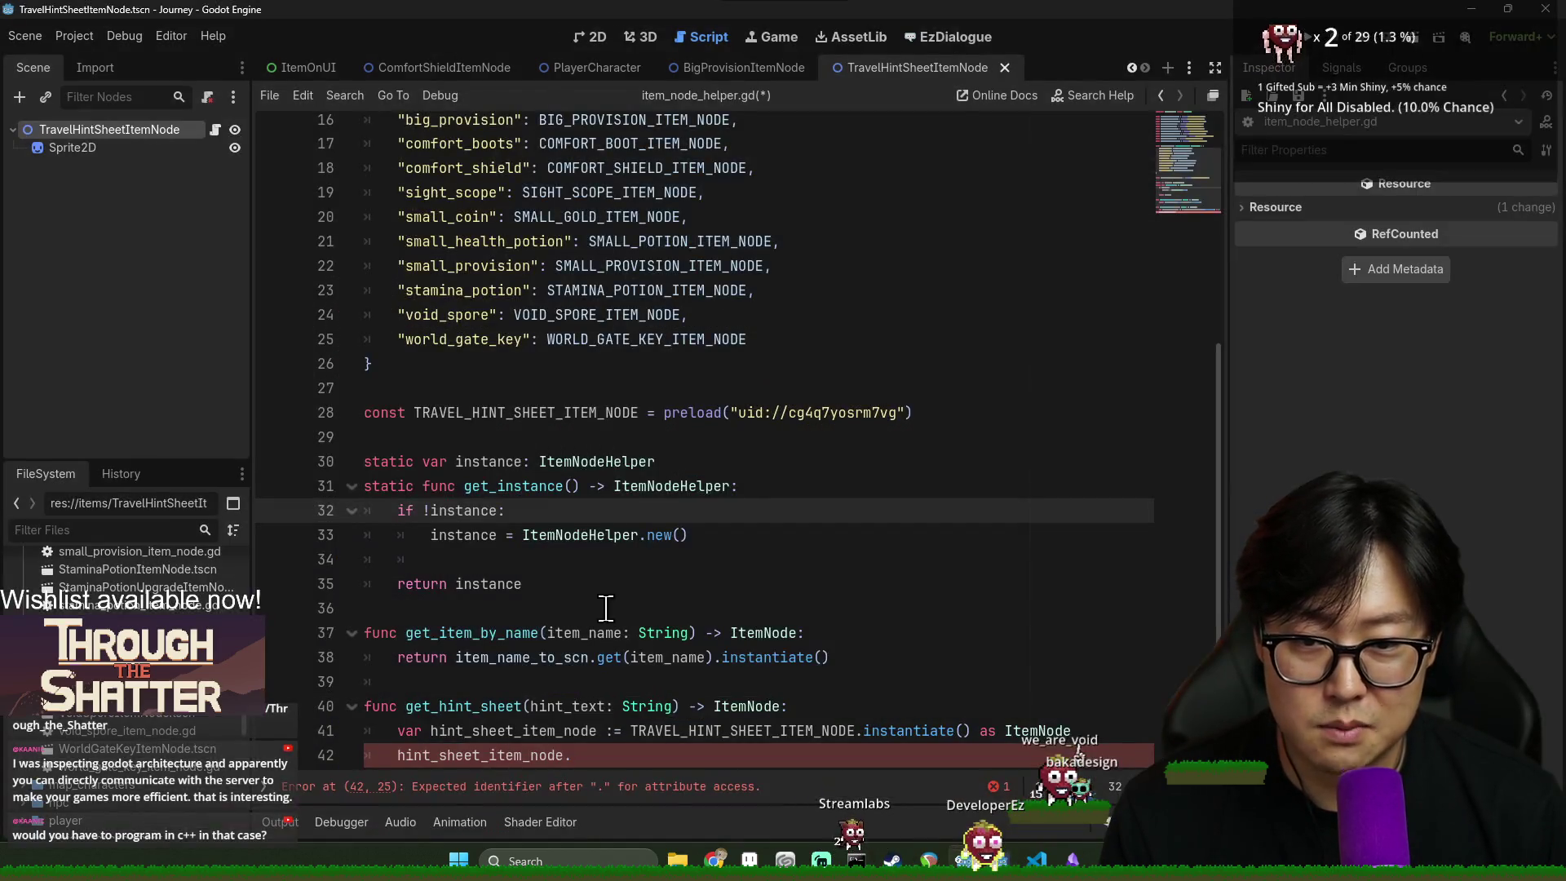
click(646, 755)
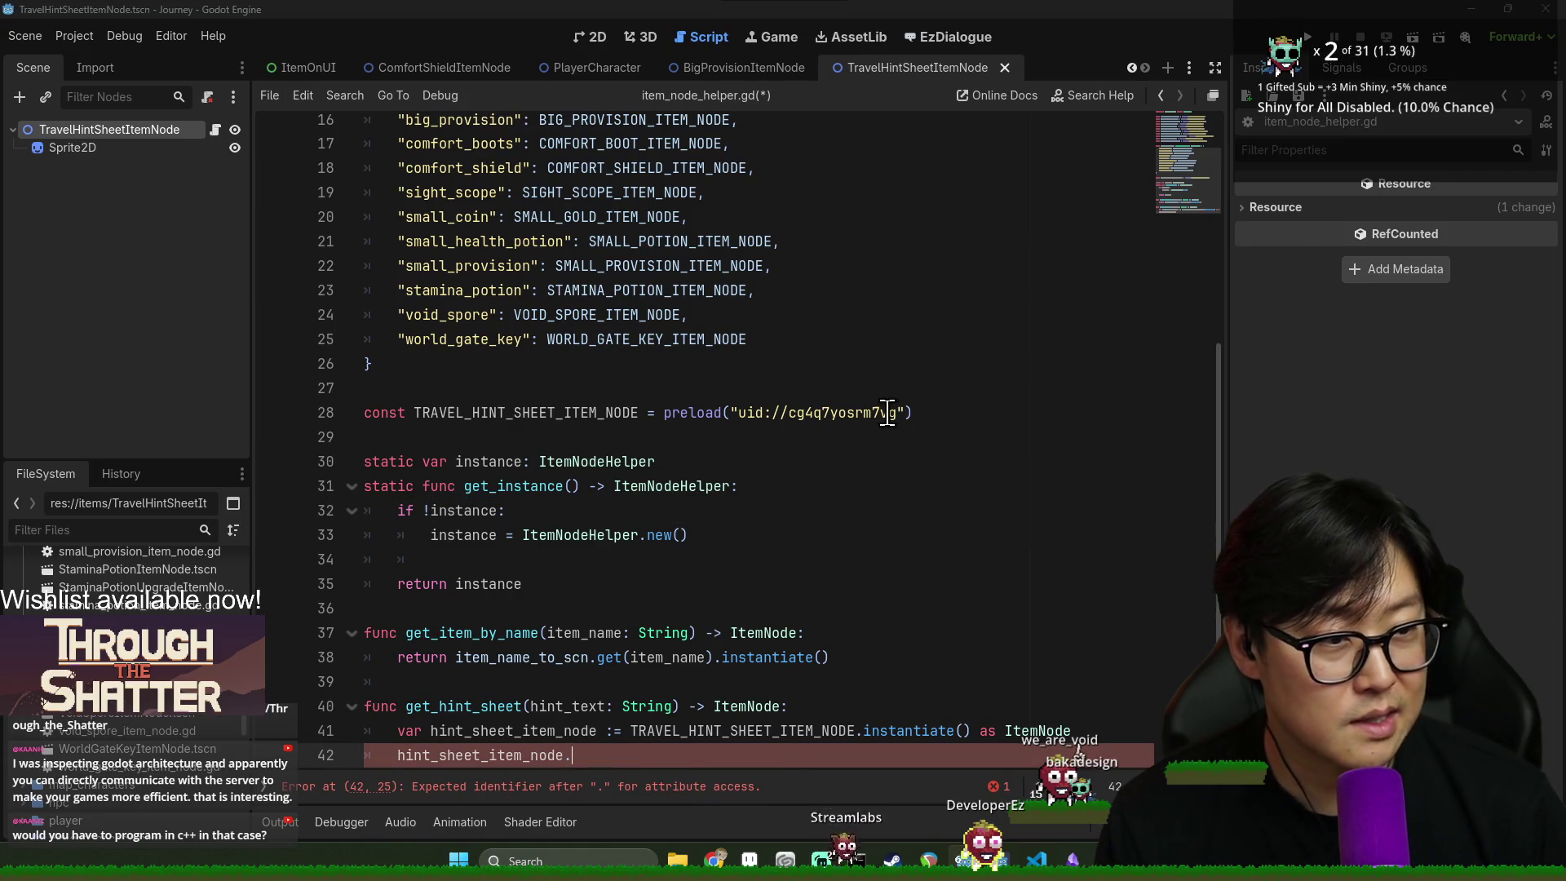
key(alt+Tab)
click(757, 339)
key(alt+Tab)
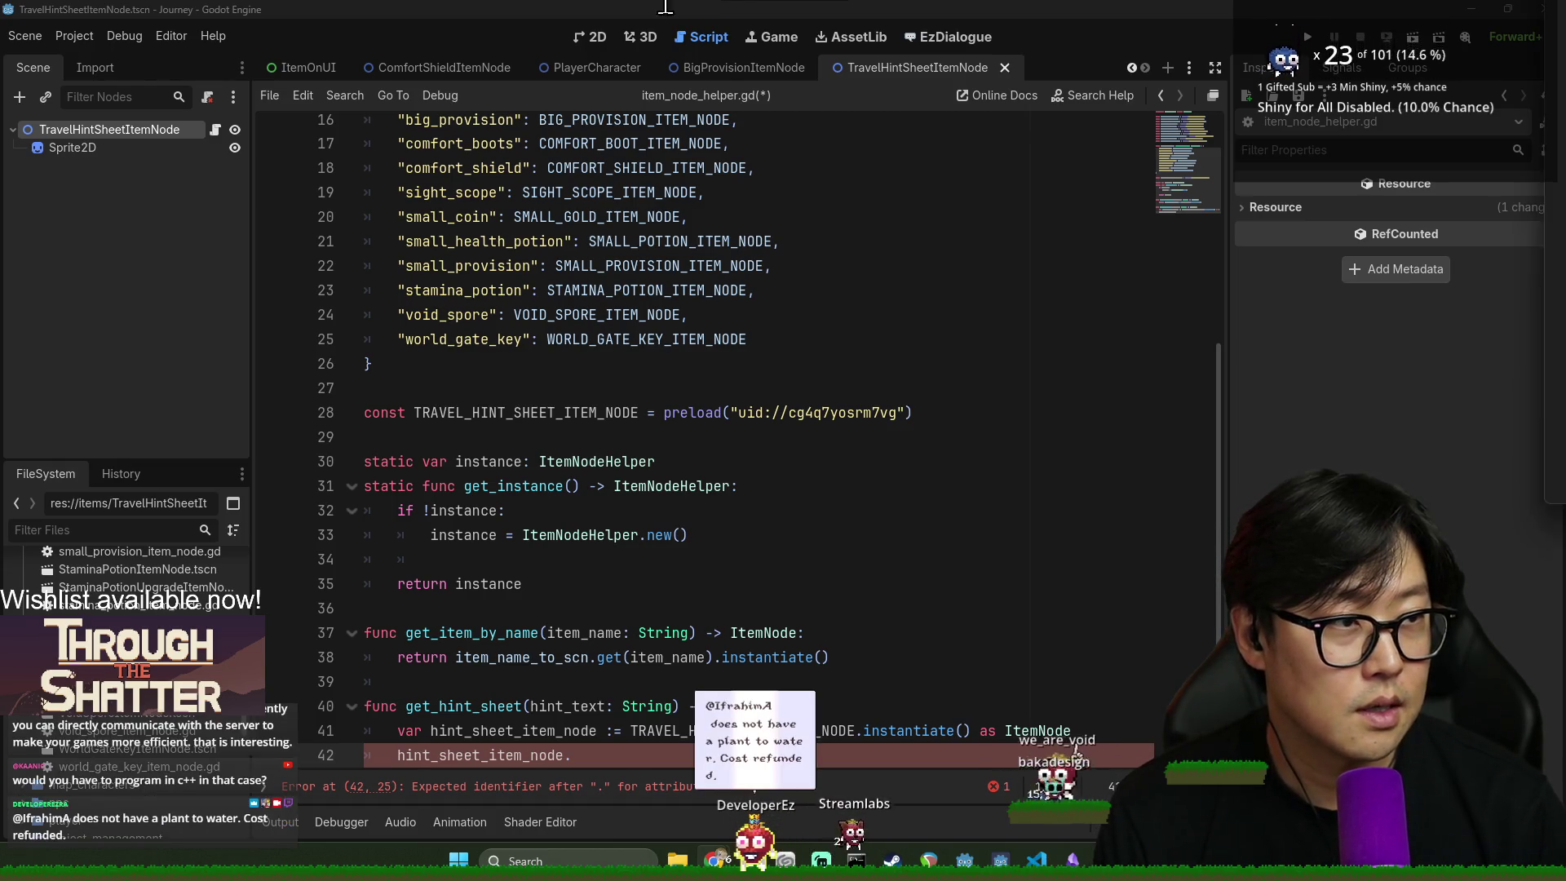
click(997, 95)
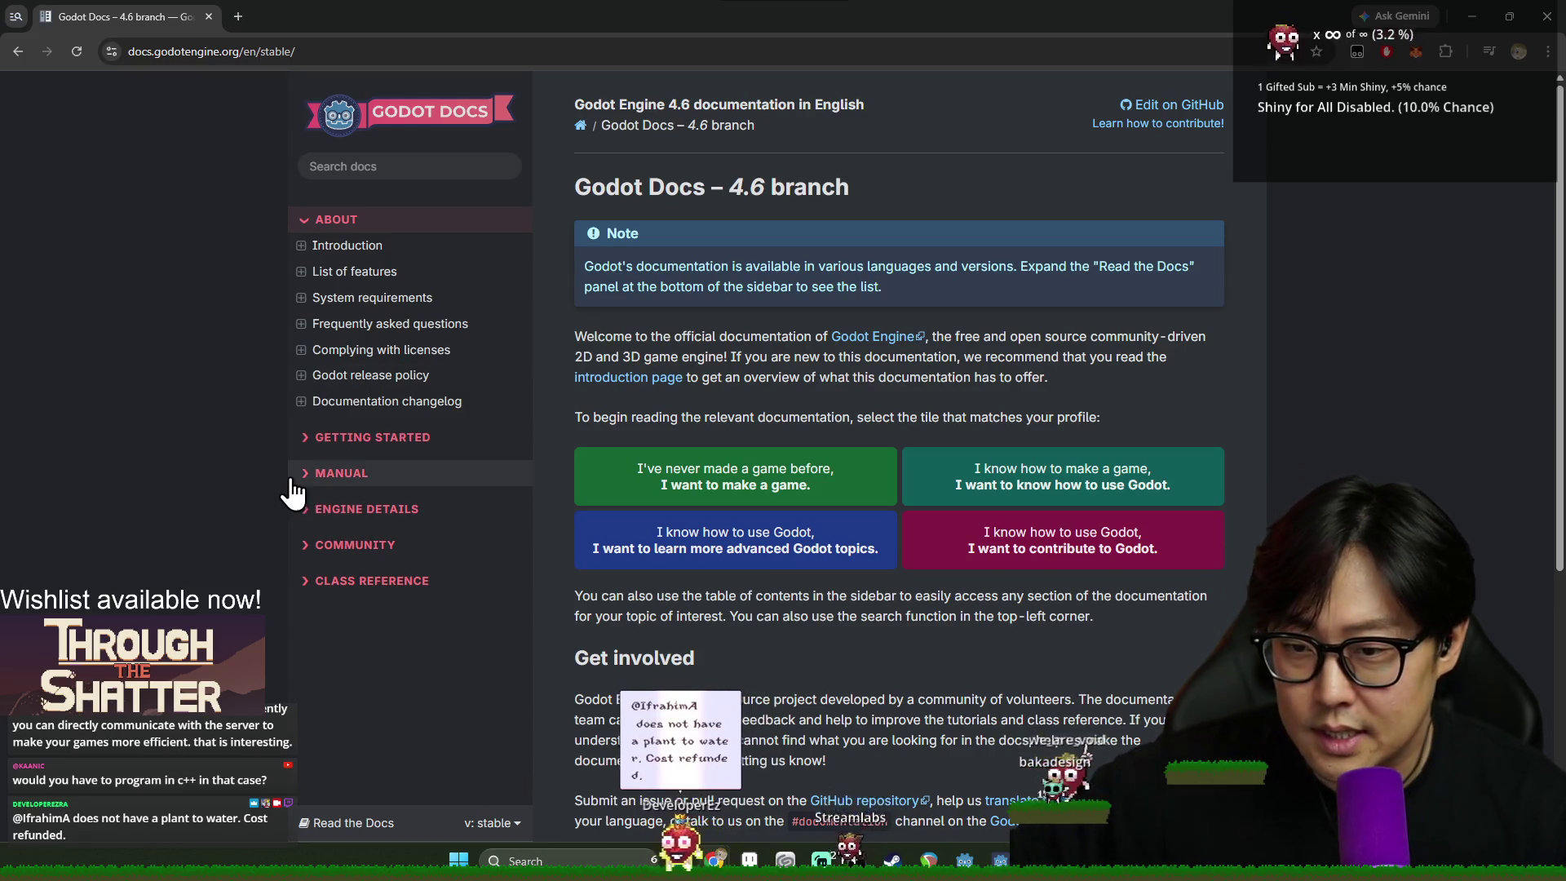
- Navigate the docs sidebar through Manual > Performance to General optimization tips
click(298, 482)
scroll(374, 252, down, 2)
scroll(398, 322, up, 2)
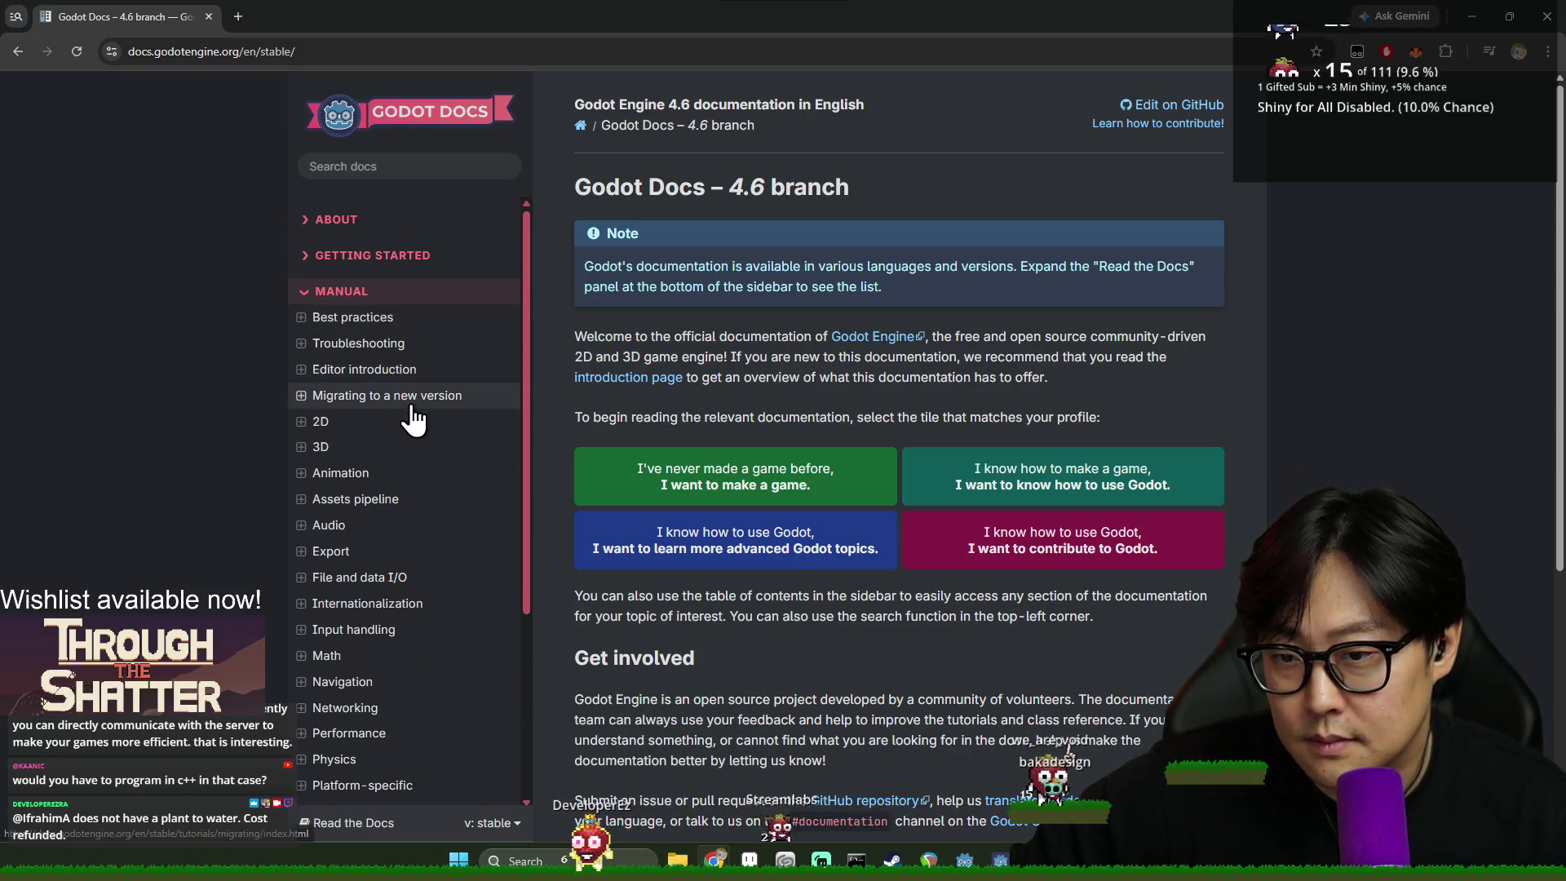
click(351, 255)
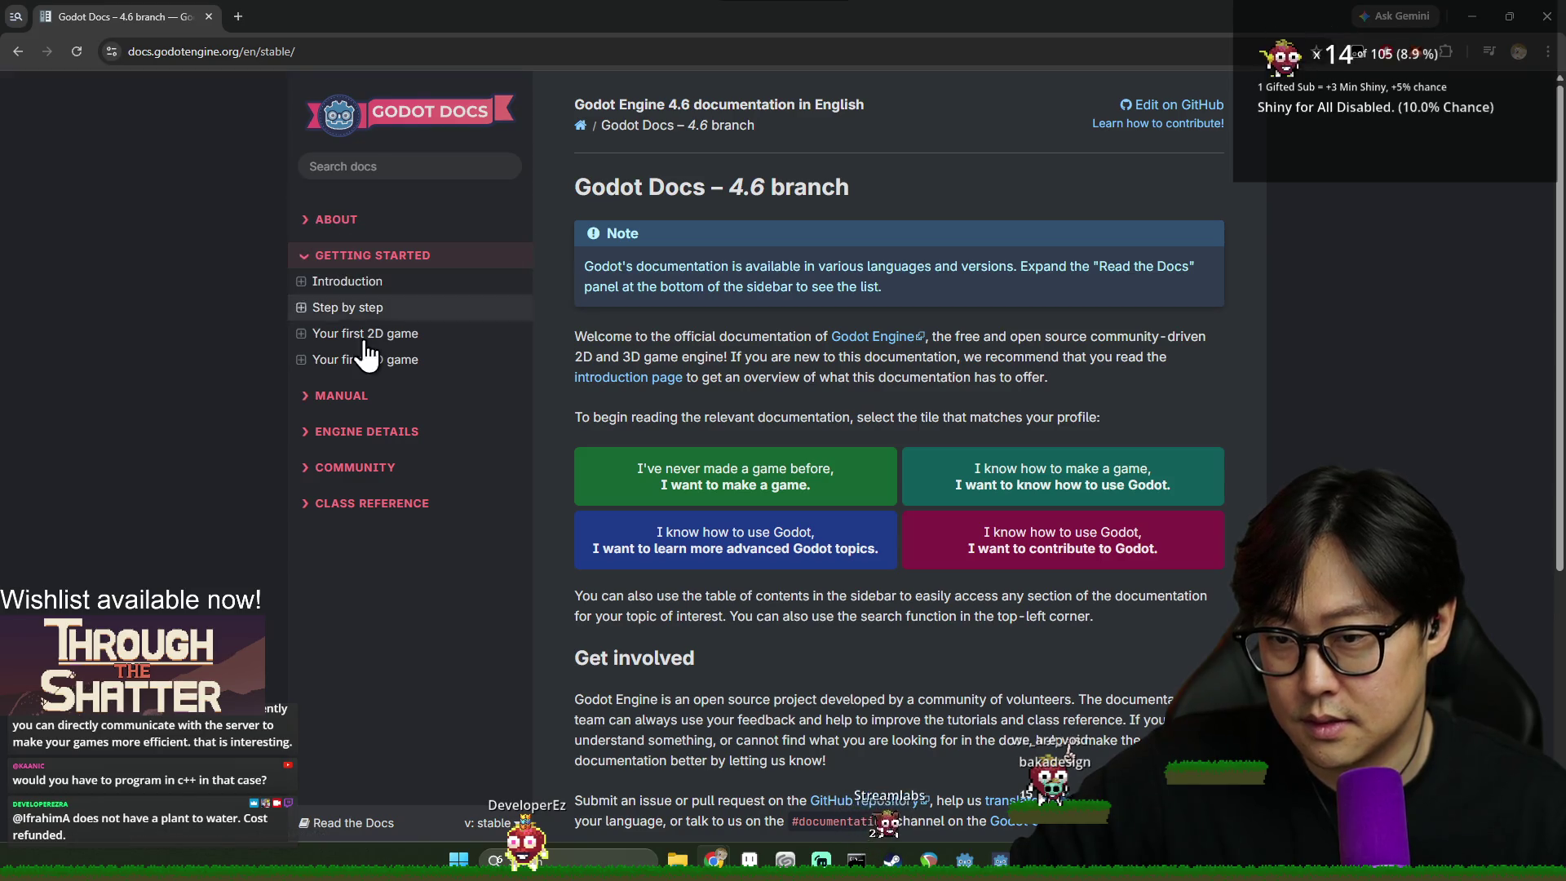
click(359, 397)
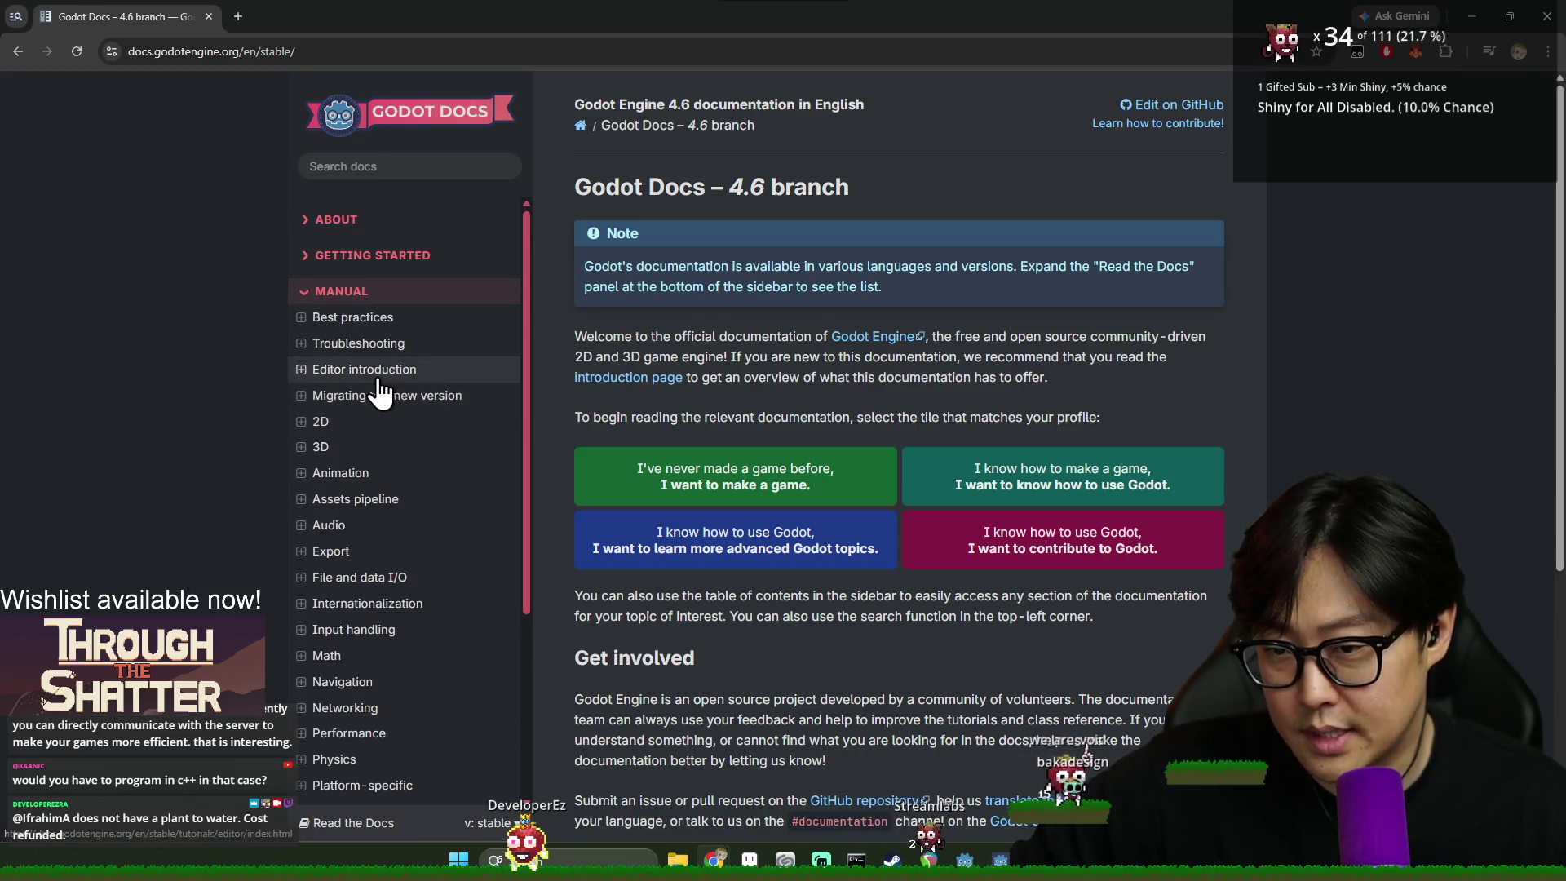
scroll(362, 451, down, 1)
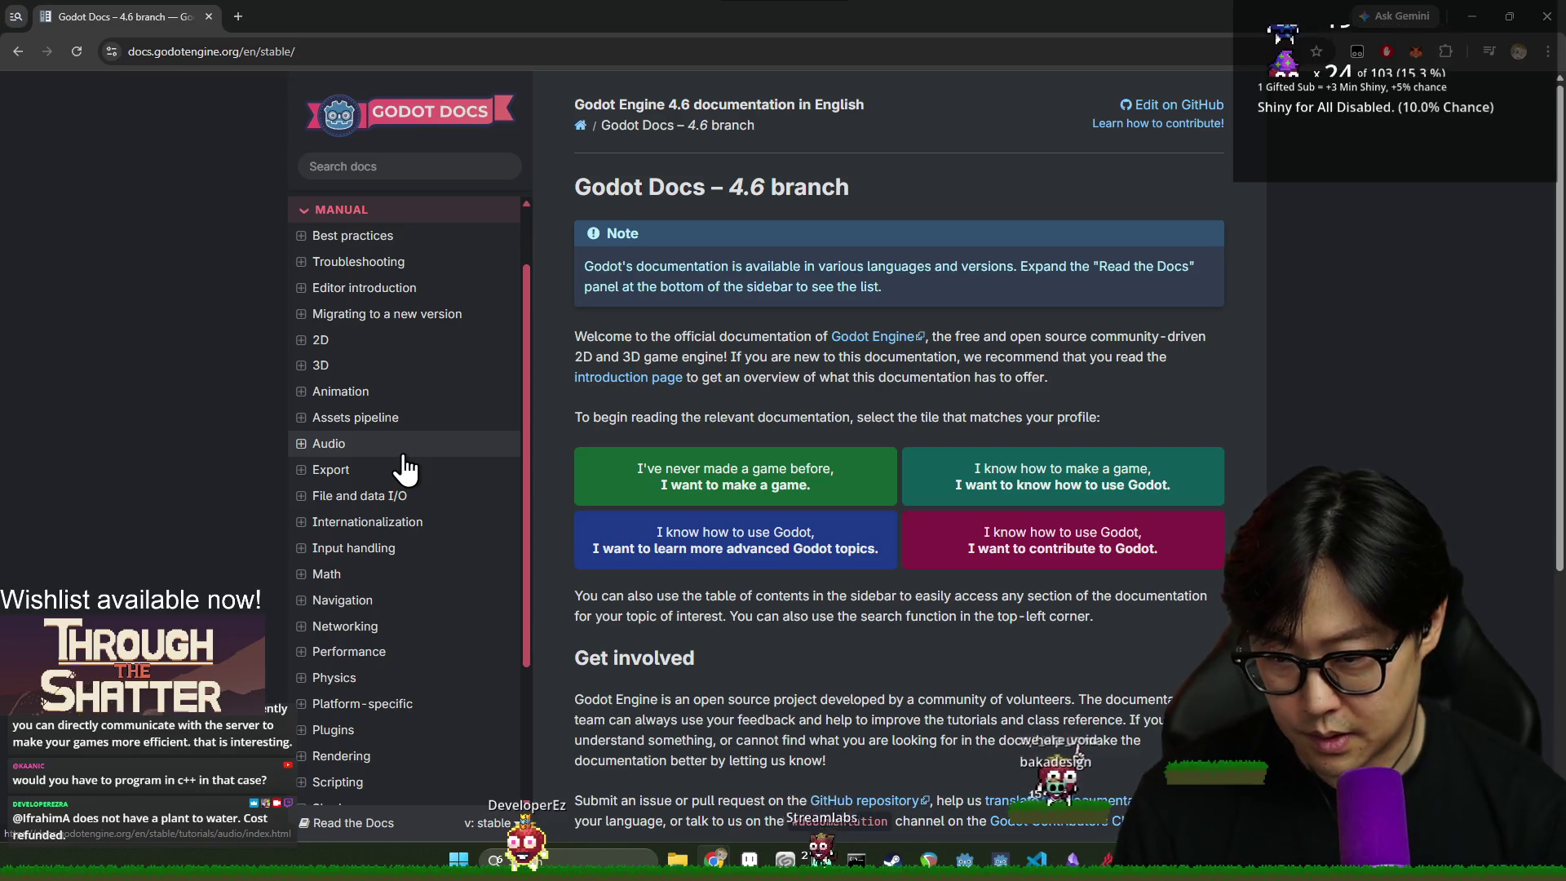
click(347, 652)
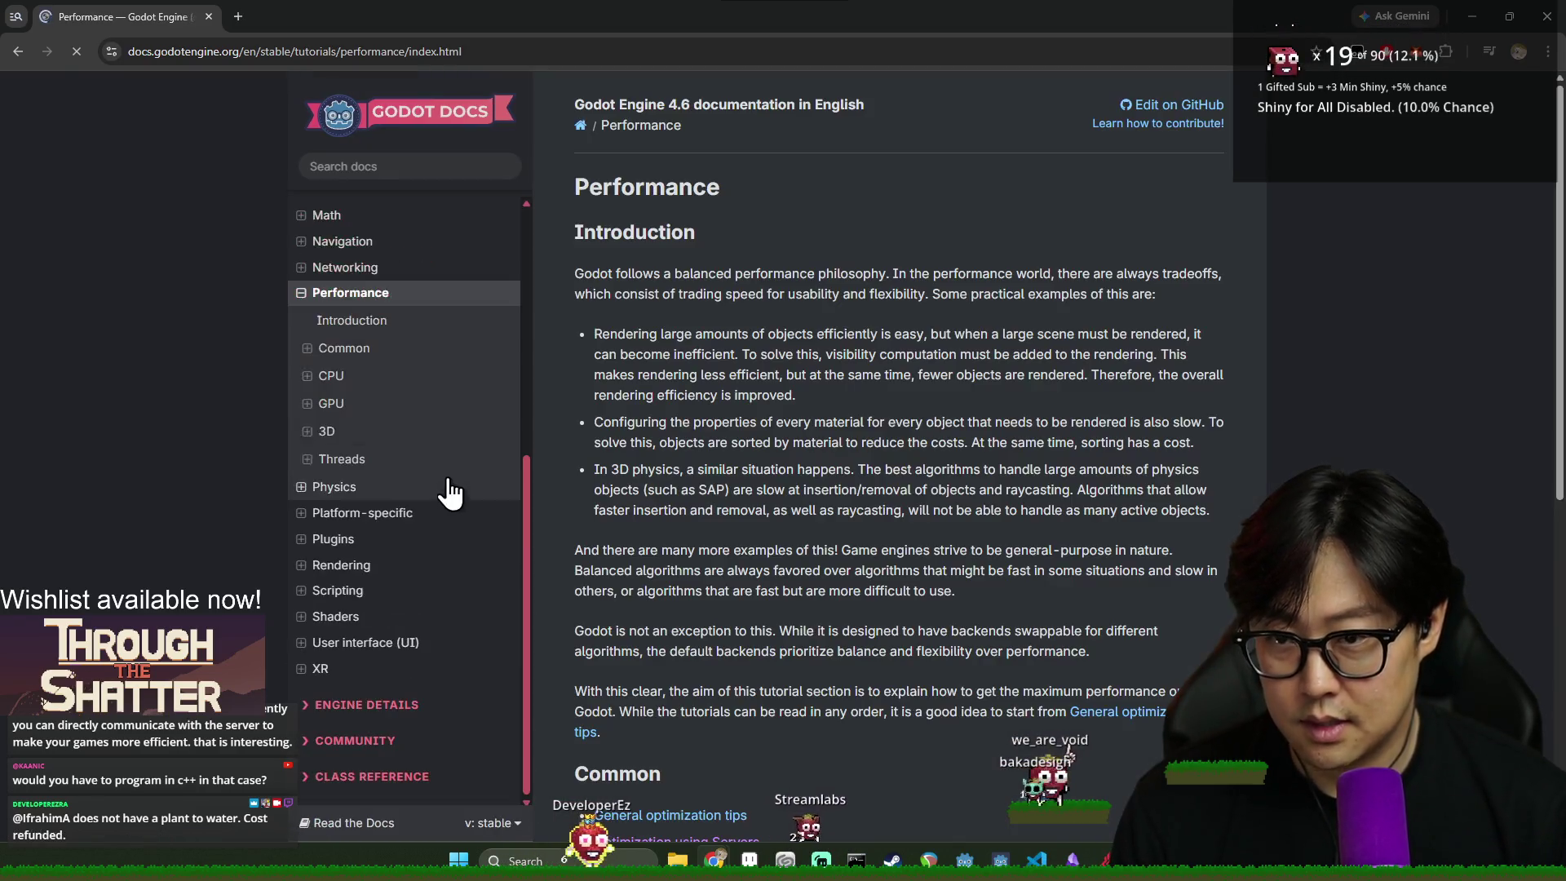
click(374, 346)
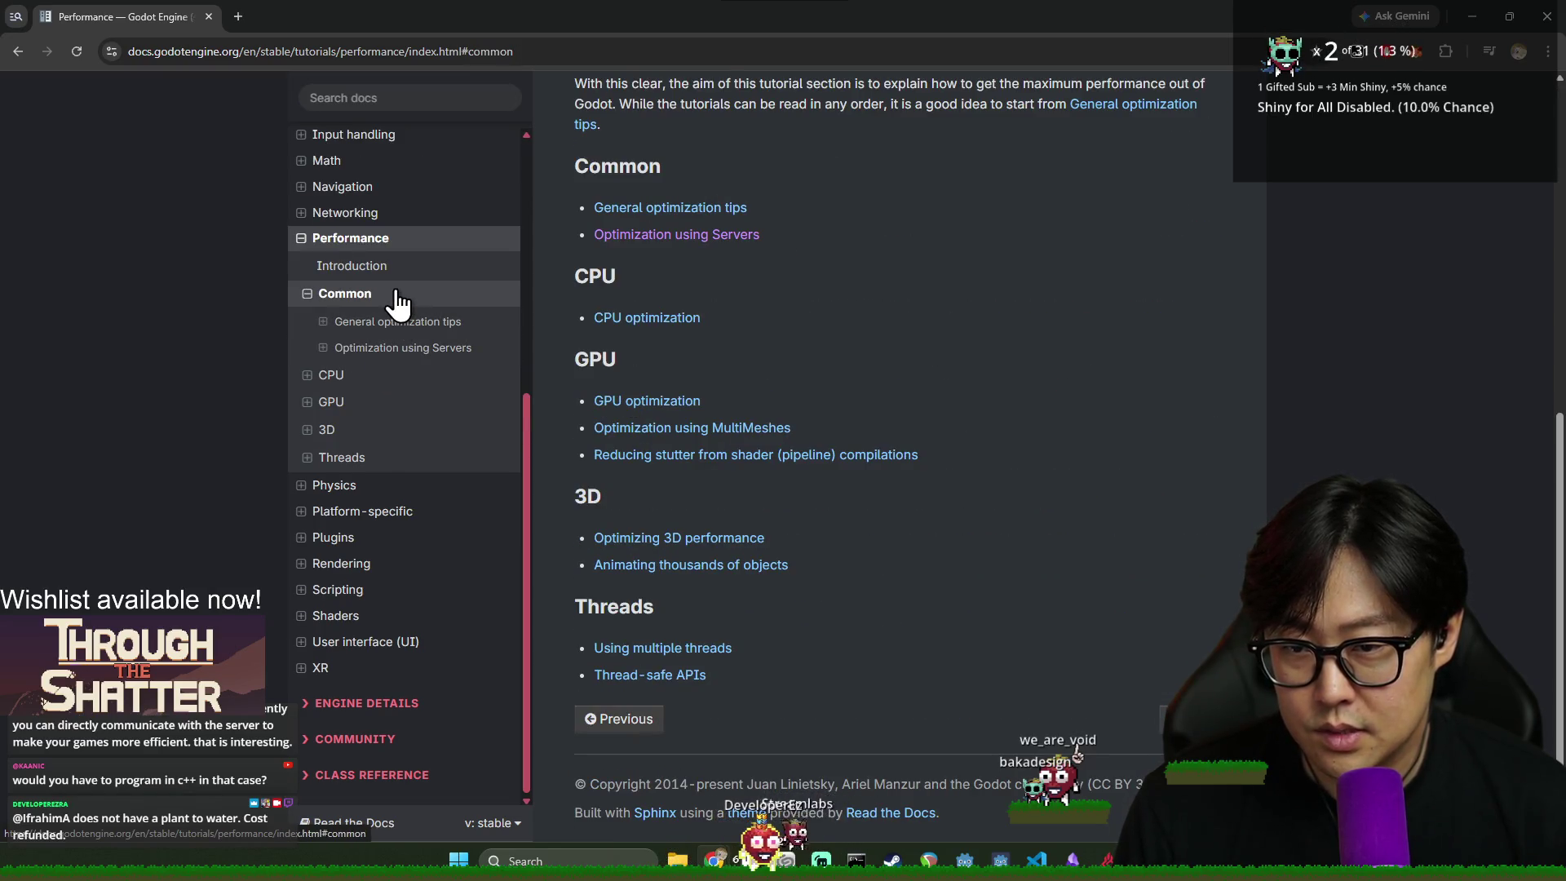
click(406, 323)
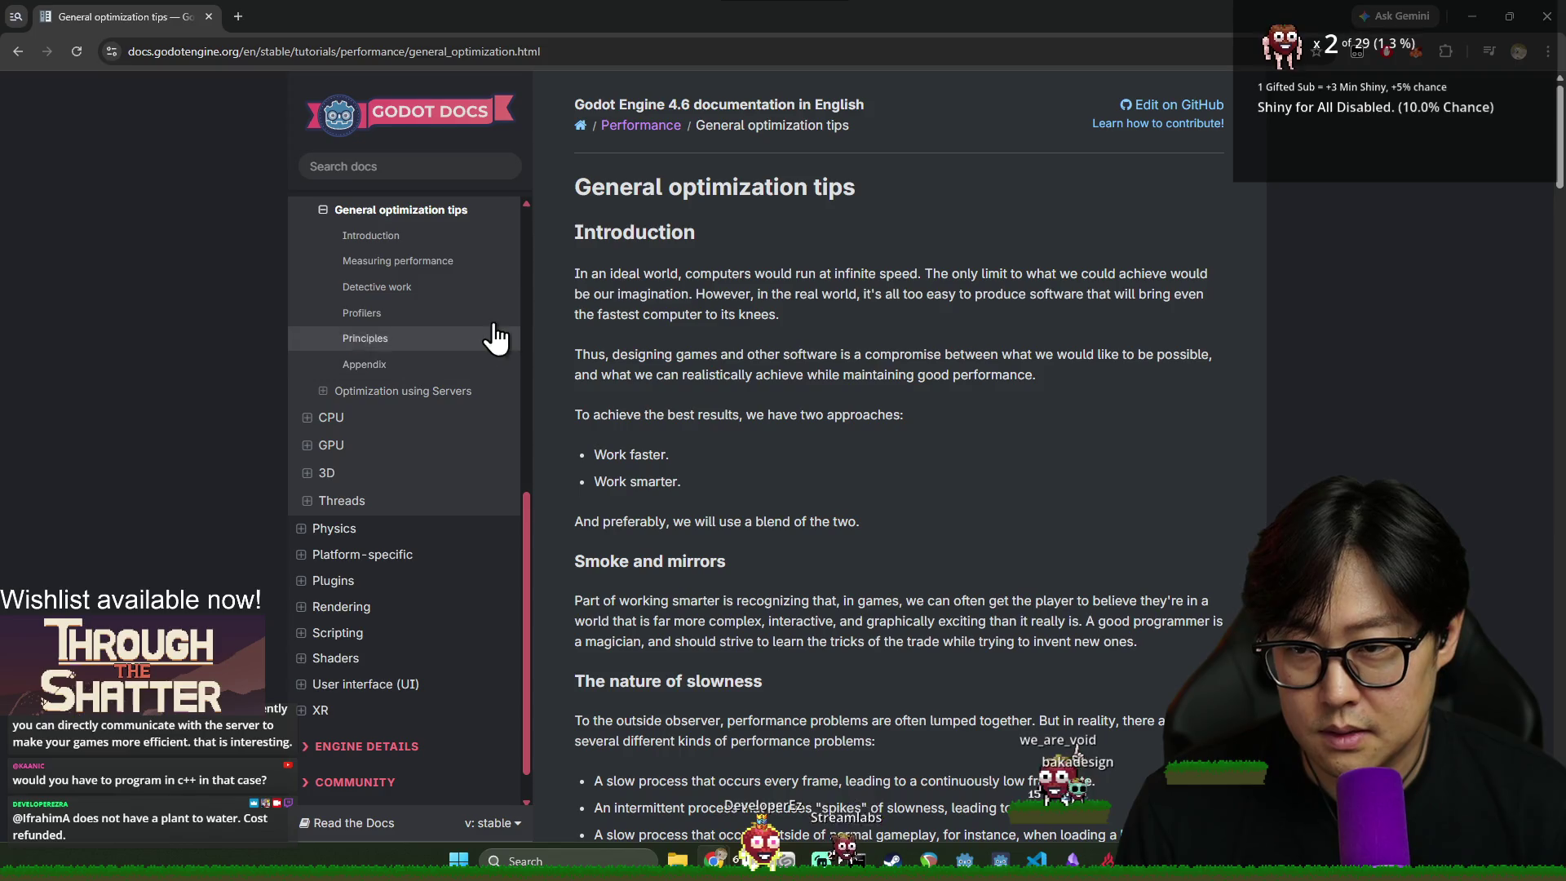
- Search the page for 'server' and open Optimization using Servers at its Servers section
key(ctrl+f)
text(server)
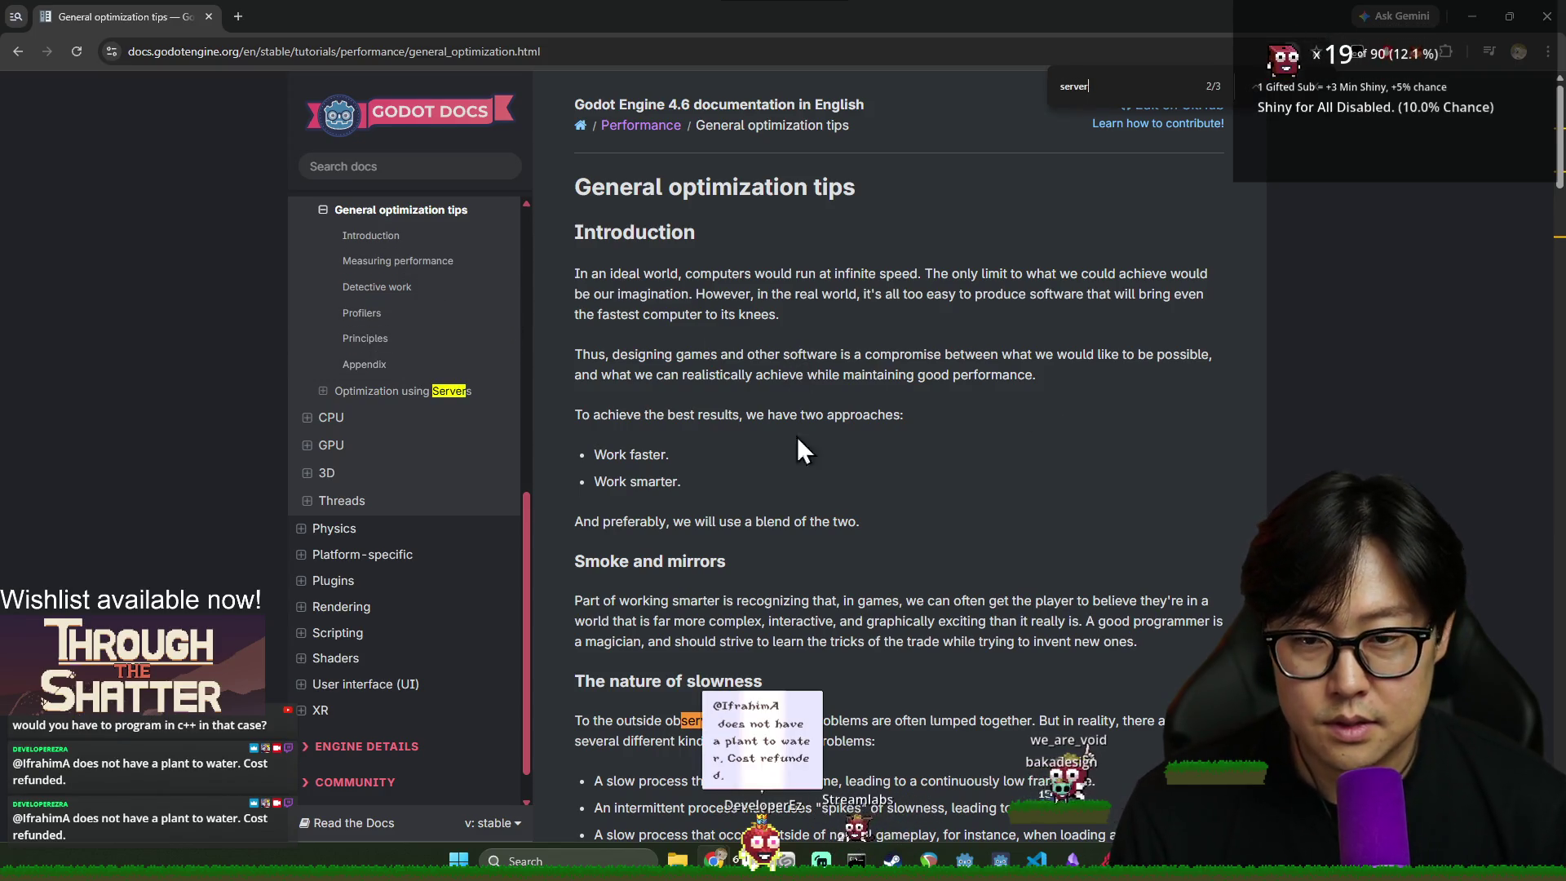
click(407, 391)
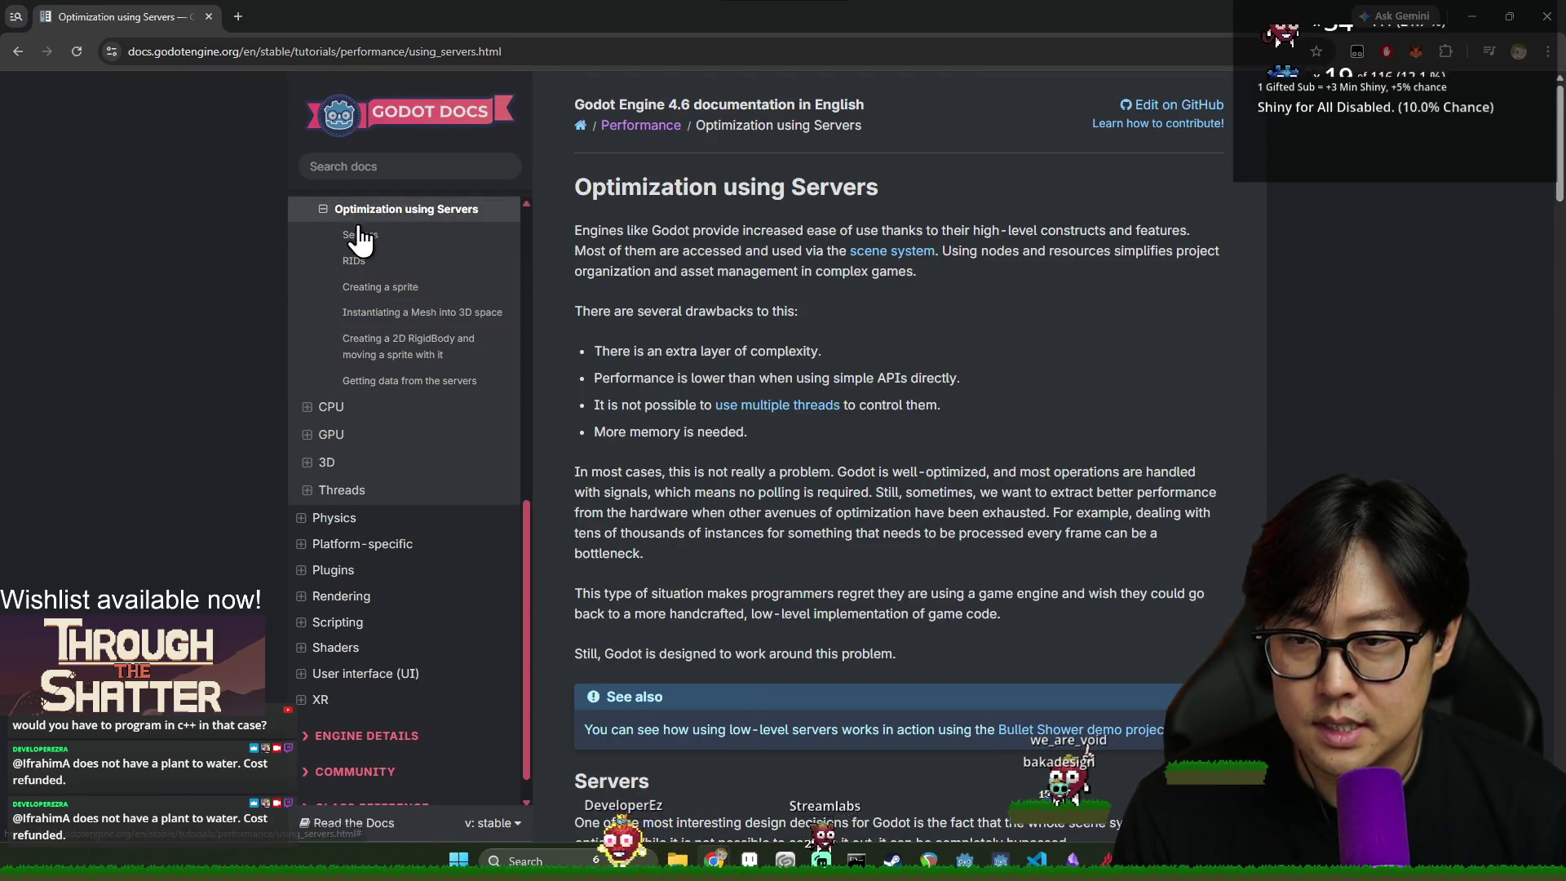
click(360, 234)
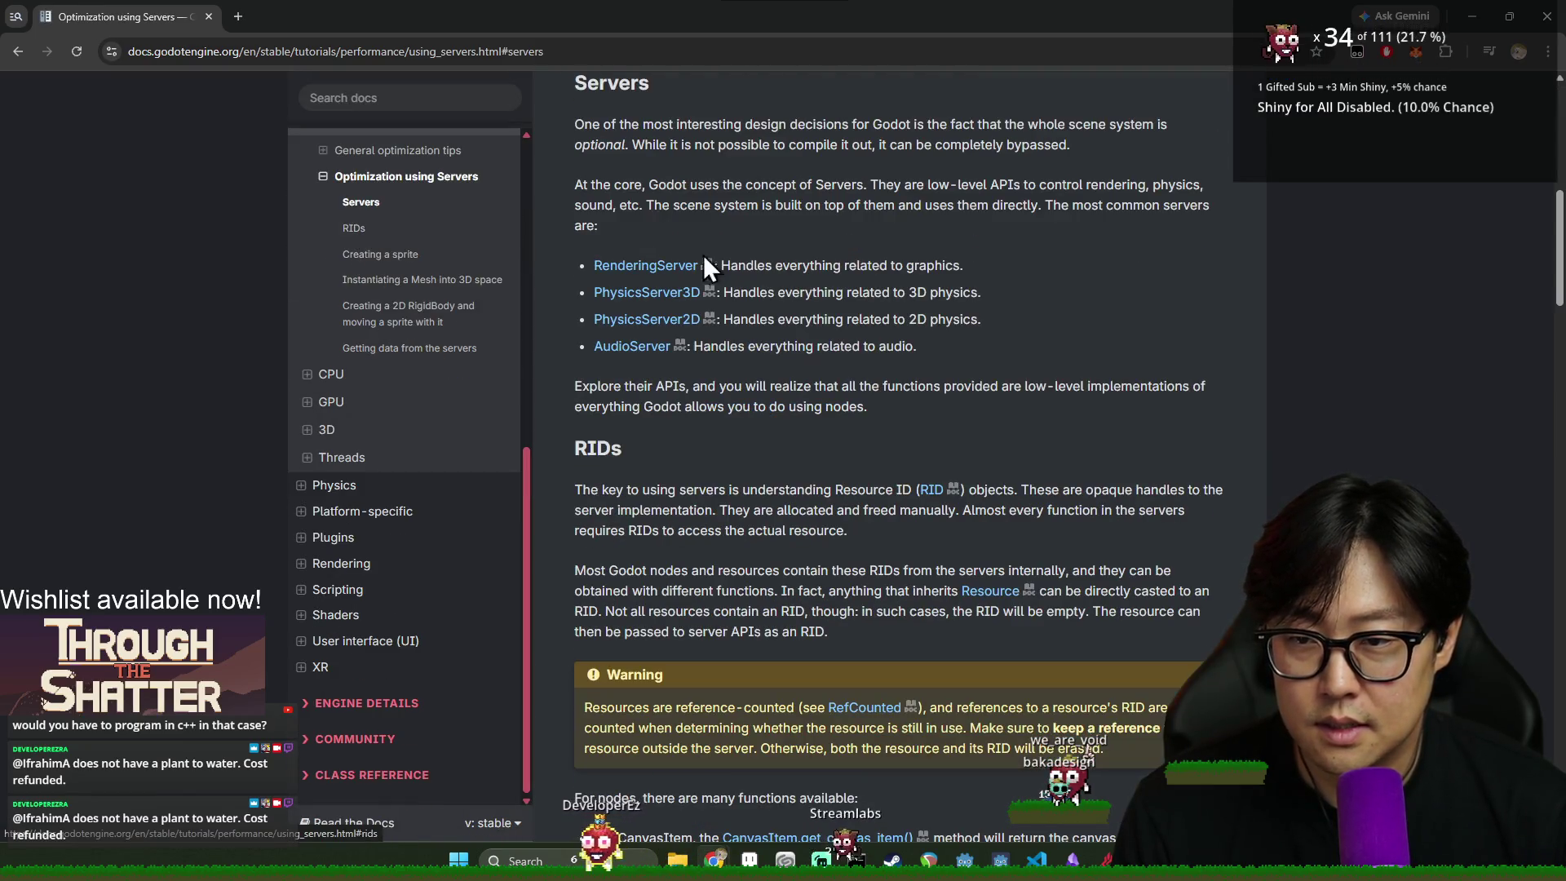
drag(576, 262, 652, 390)
click(635, 304)
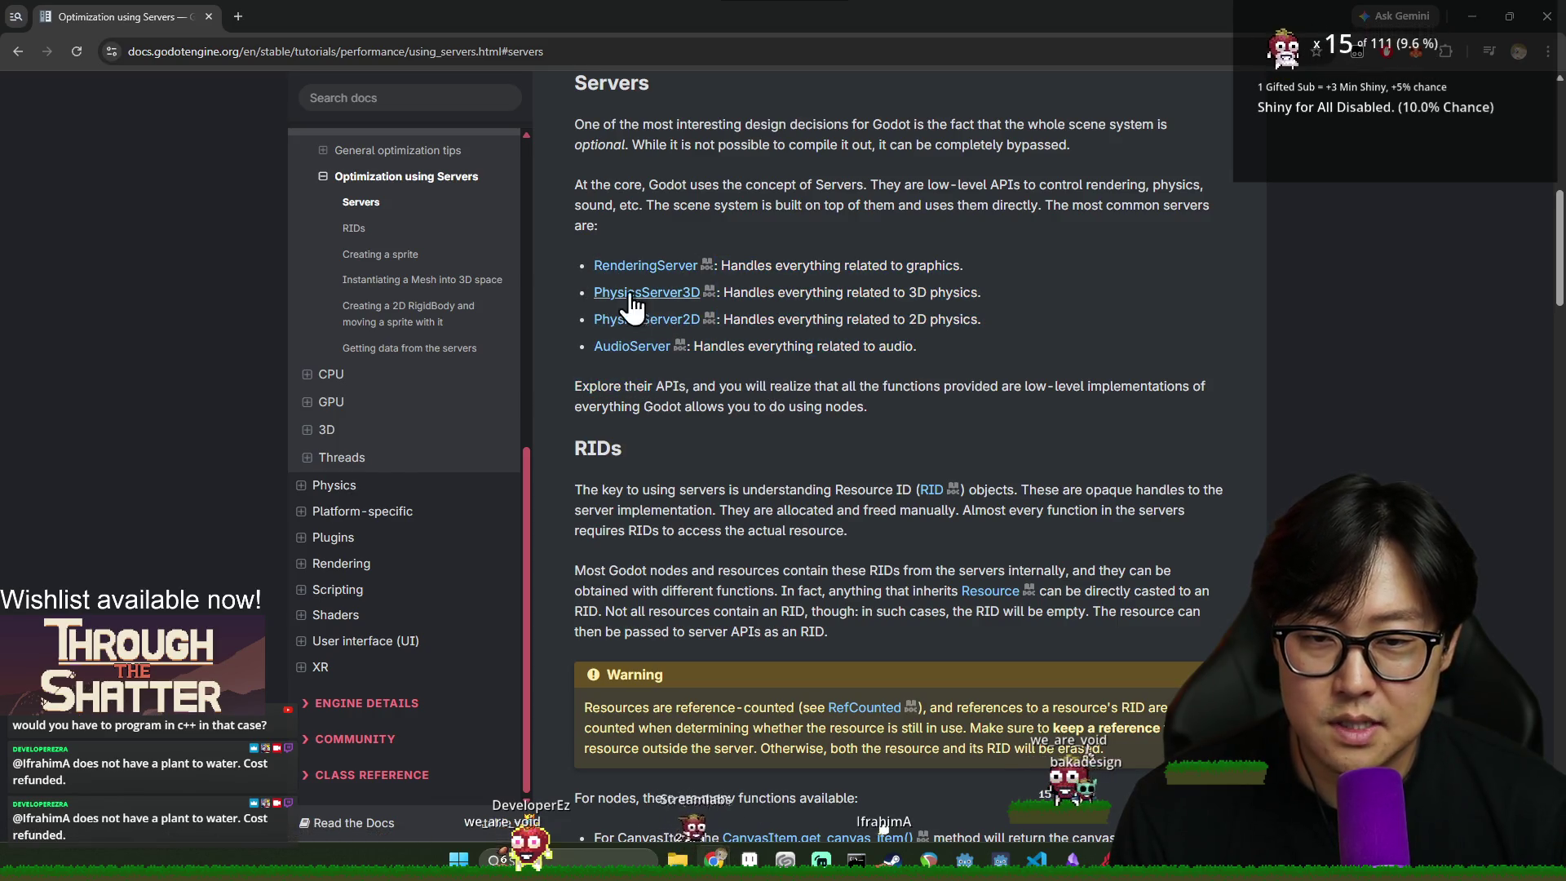
- Compare the C# and GDScript sprite examples, then scroll back up the page
scroll(637, 282, down, 3)
scroll(660, 277, up, 3)
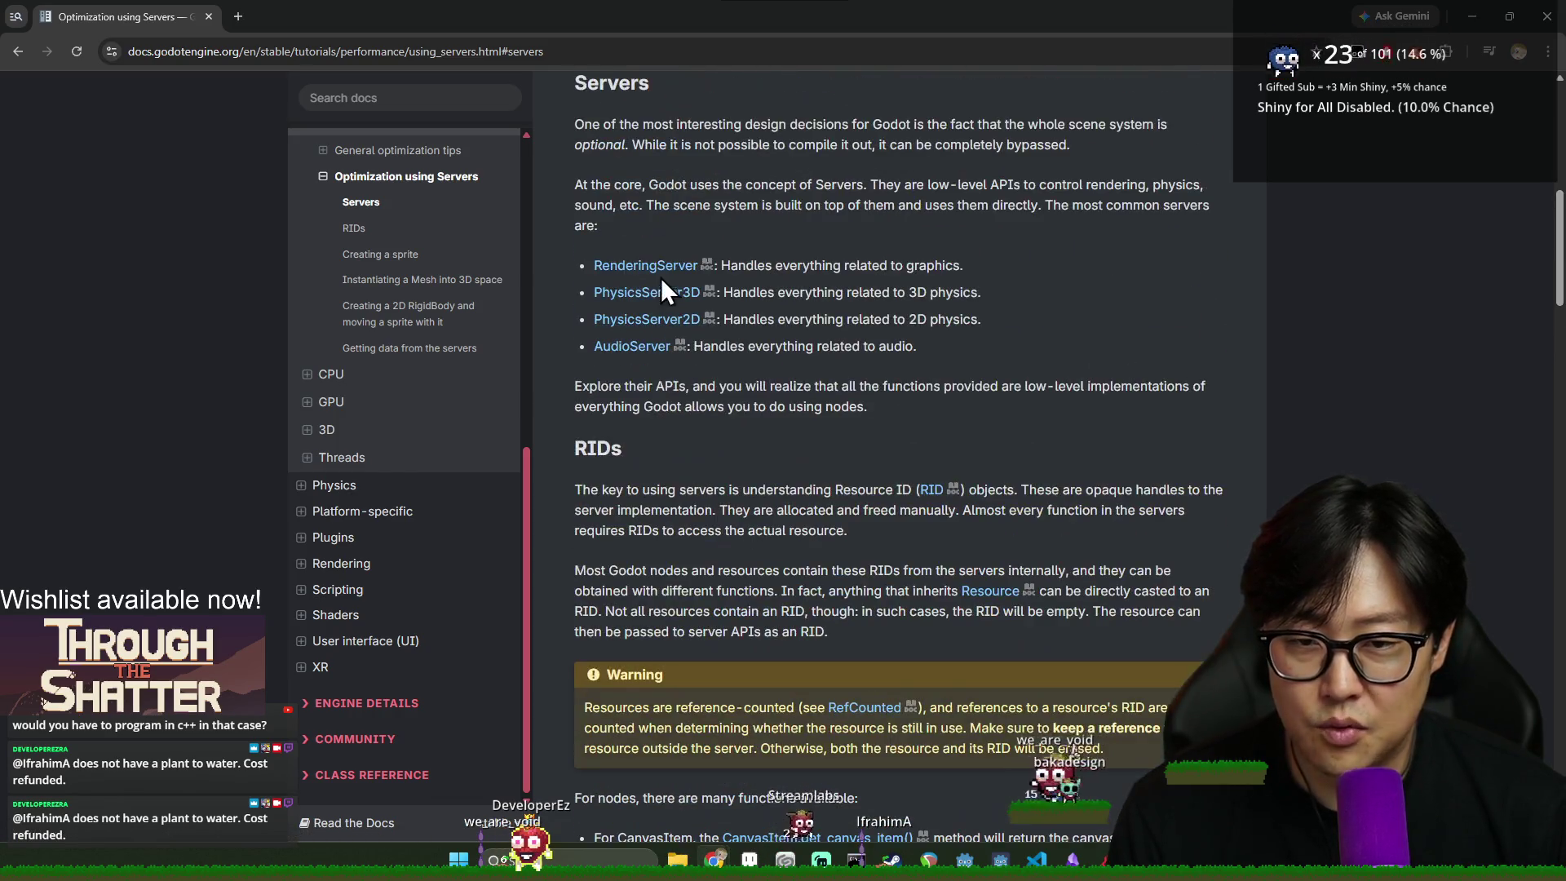
scroll(718, 400, down, 15)
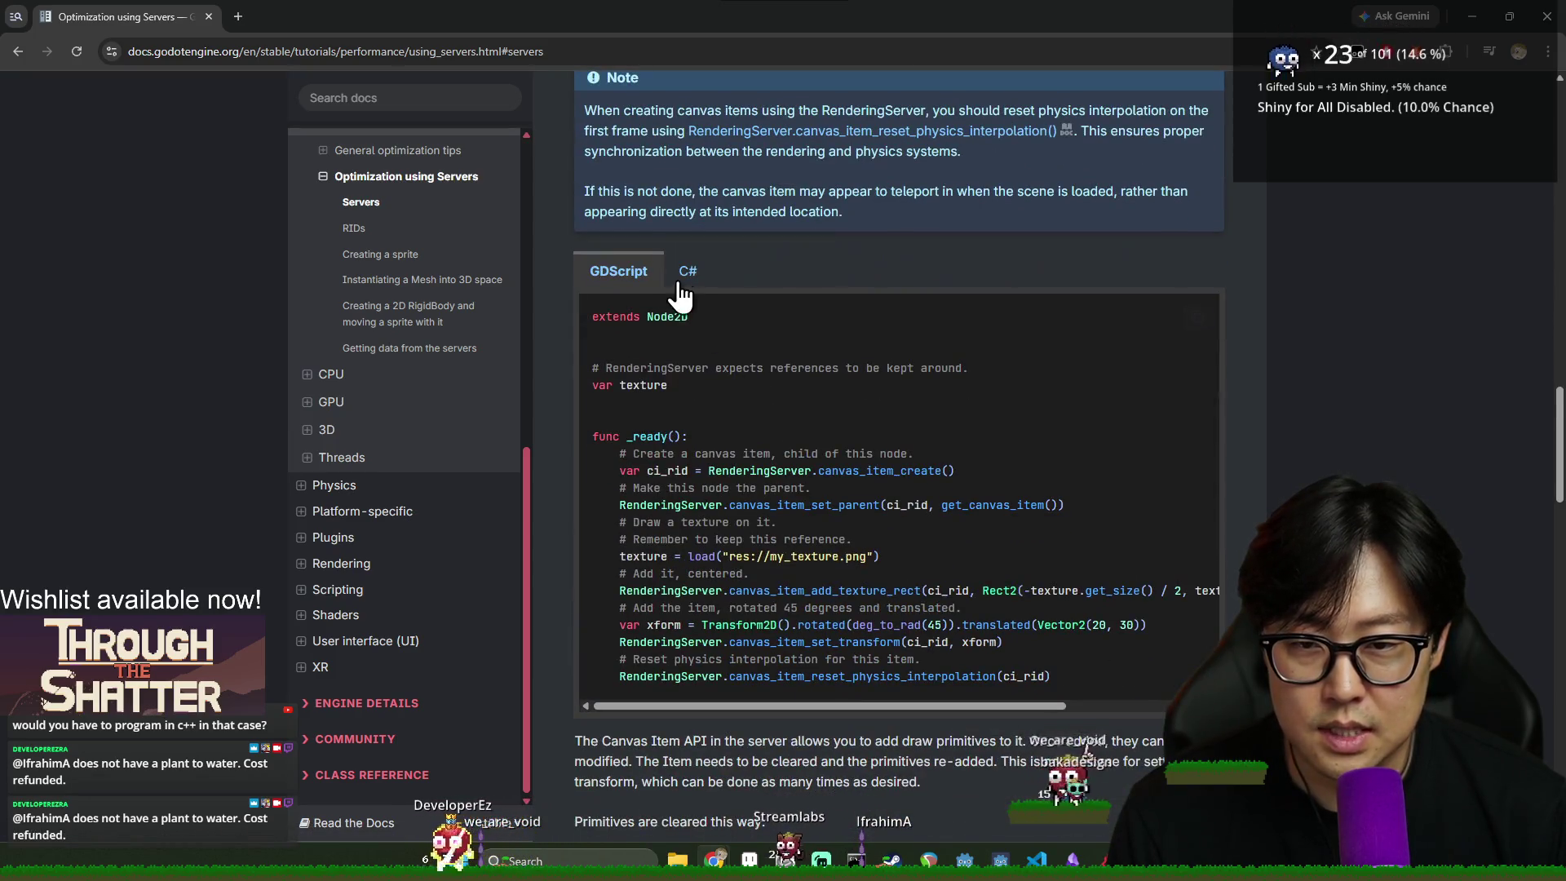
click(687, 272)
click(618, 272)
click(688, 272)
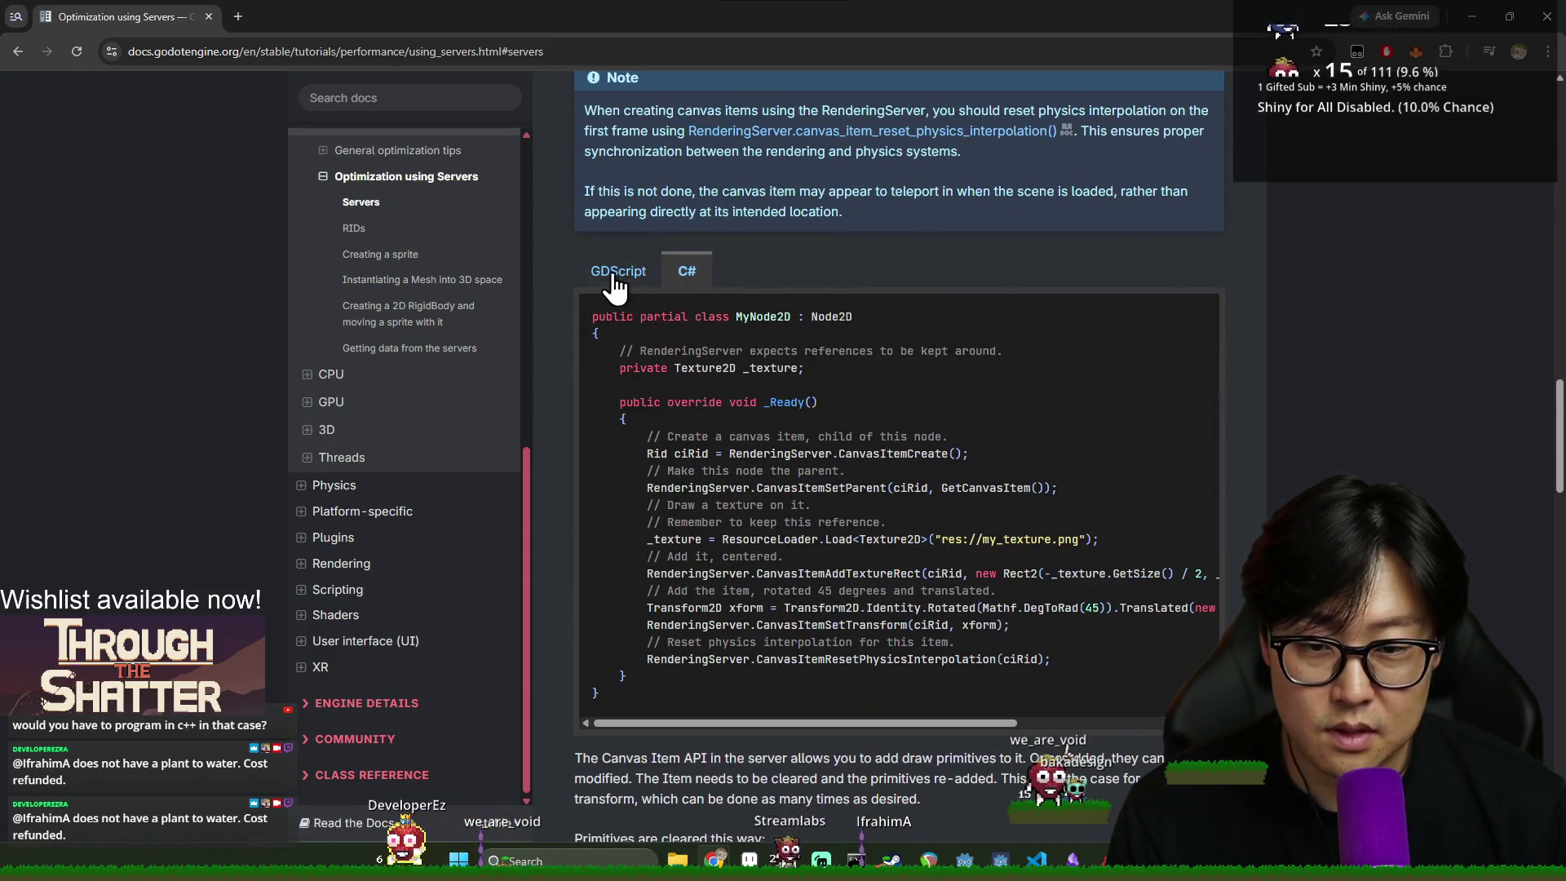
click(619, 272)
scroll(998, 204, up, 4)
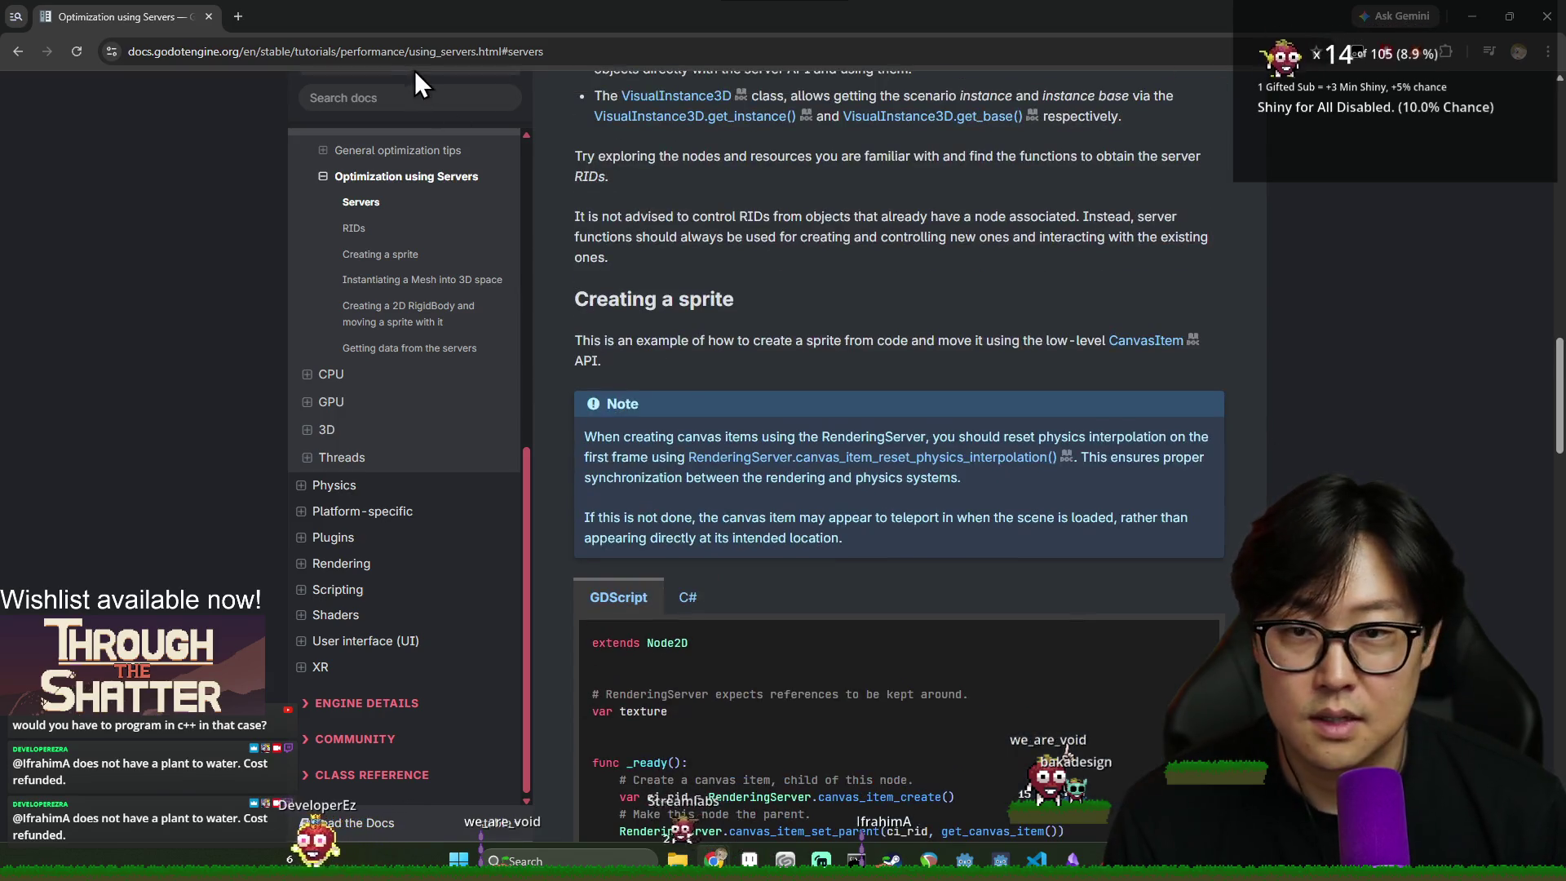
scroll(734, 245, up, 2)
scroll(514, 163, up, 4)
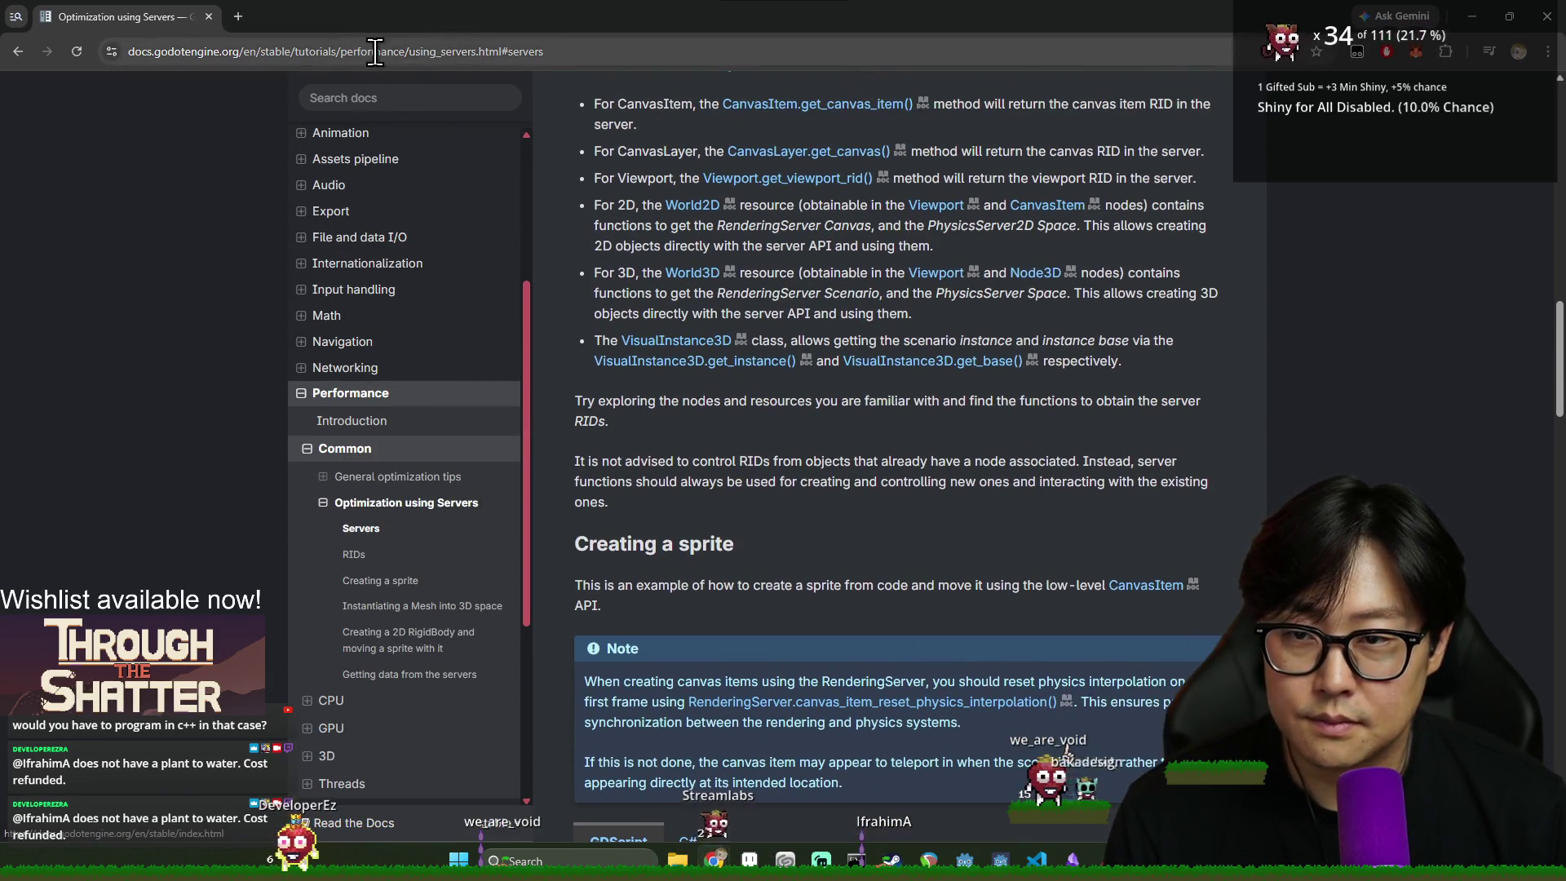
scroll(883, 432, up, 4)
scroll(883, 432, up, 7)
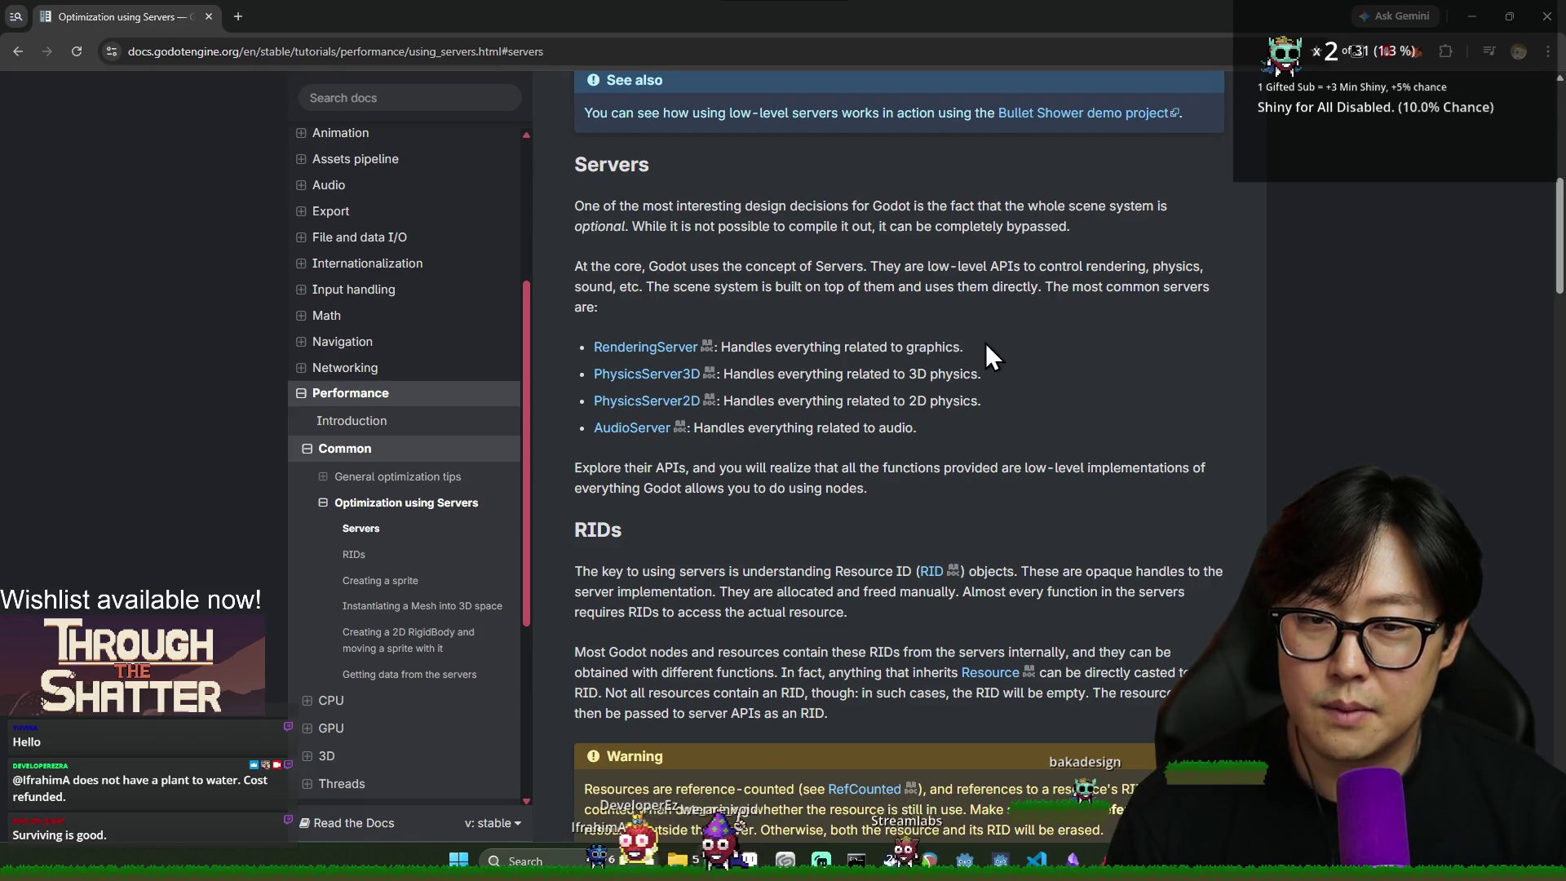
- Return to item_node_helper.gd in the Godot editor with the caret on line 26
key(alt+Tab)
click(734, 372)
scroll(734, 374, down, 1)
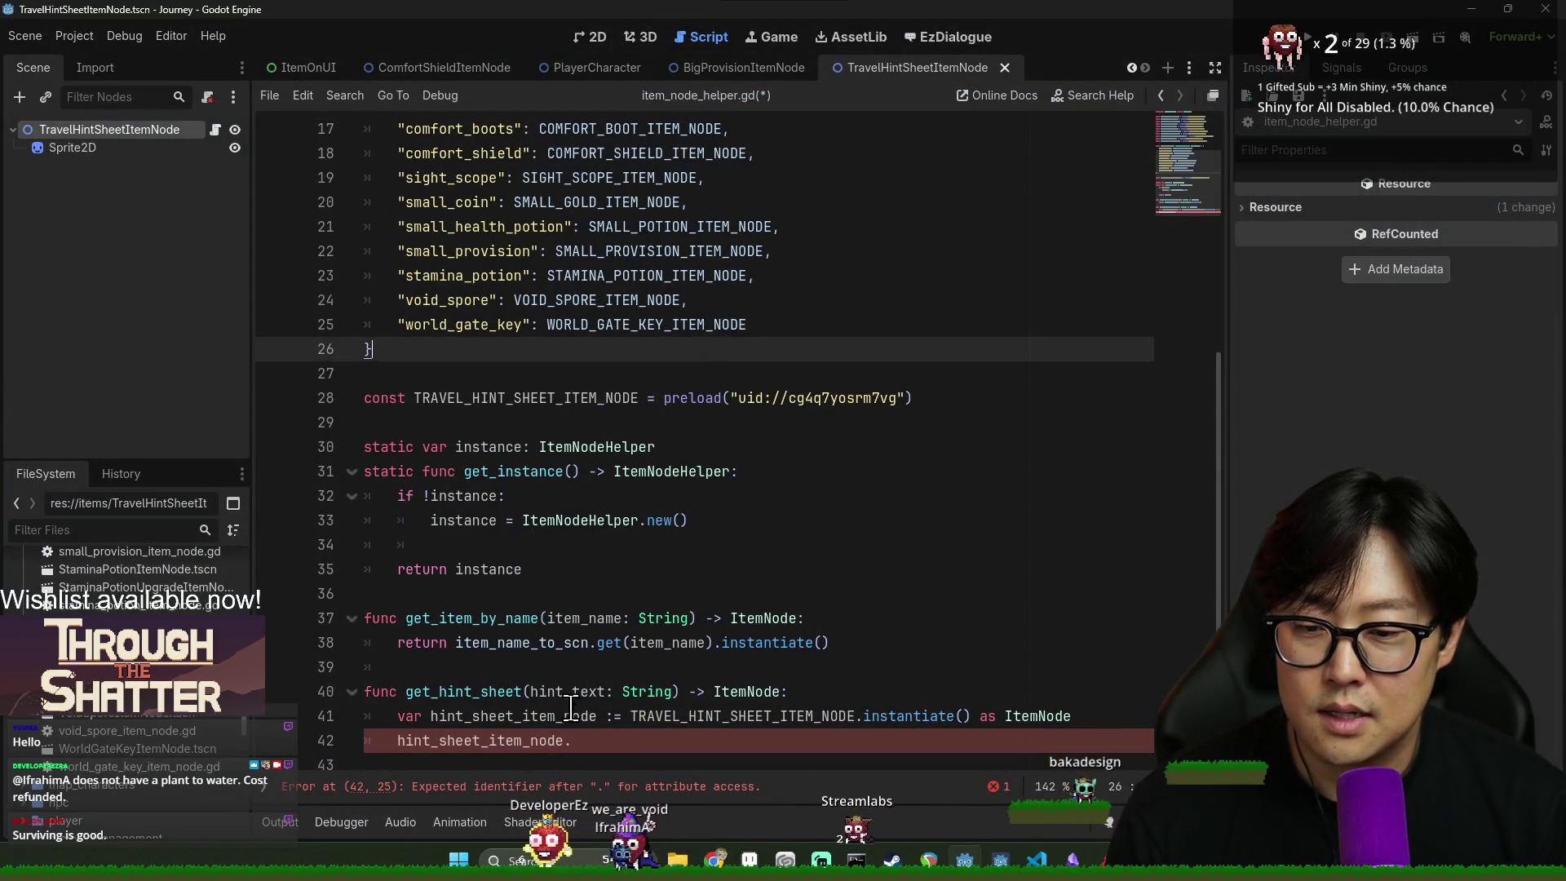
click(619, 741)
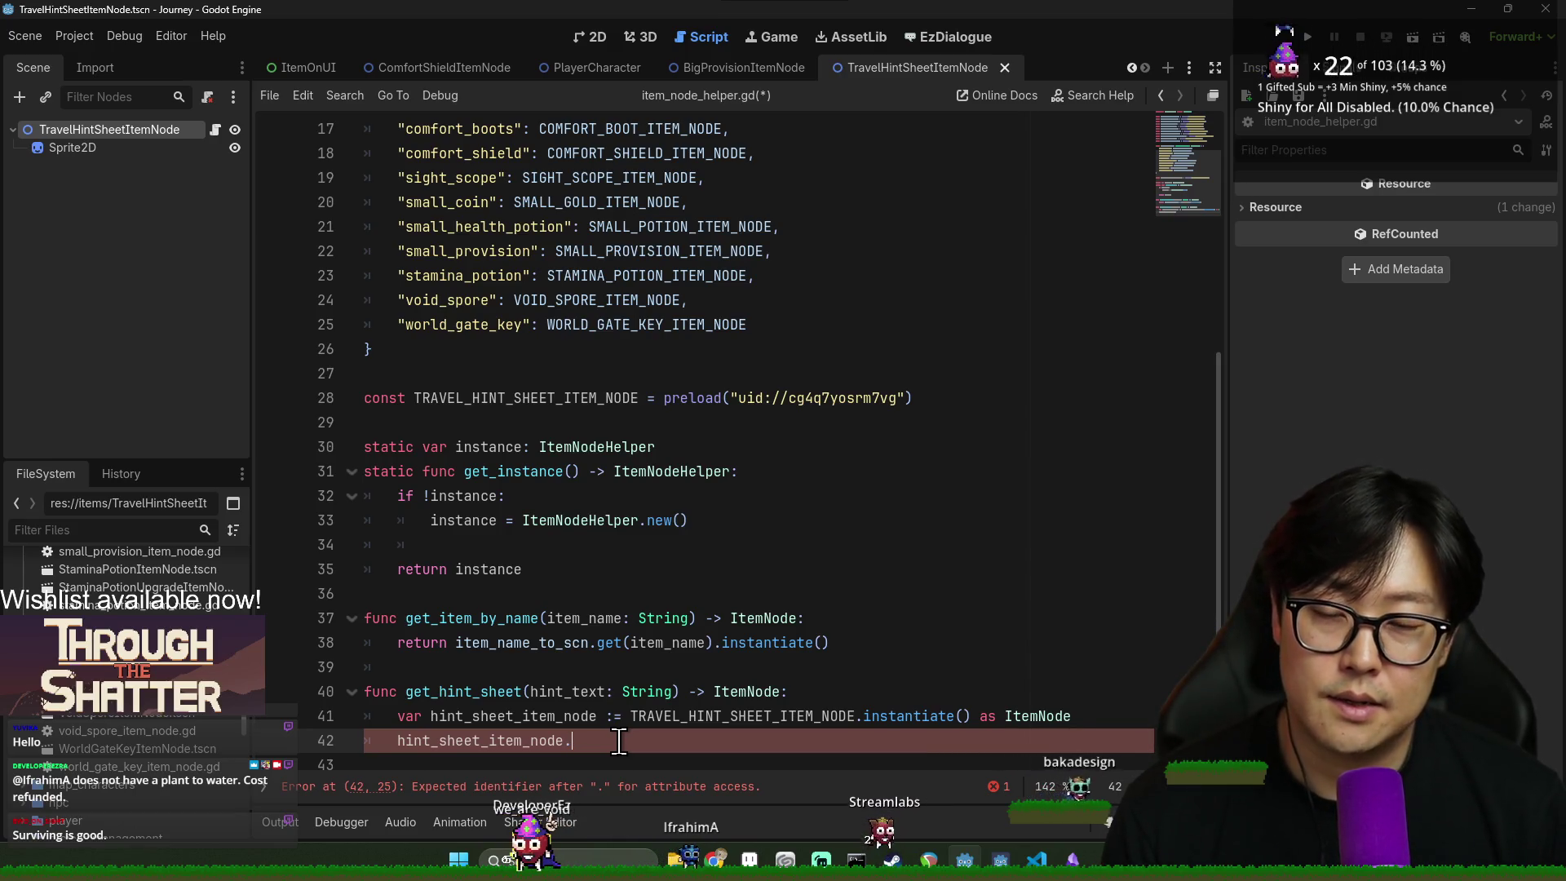
mouse_move(648, 719)
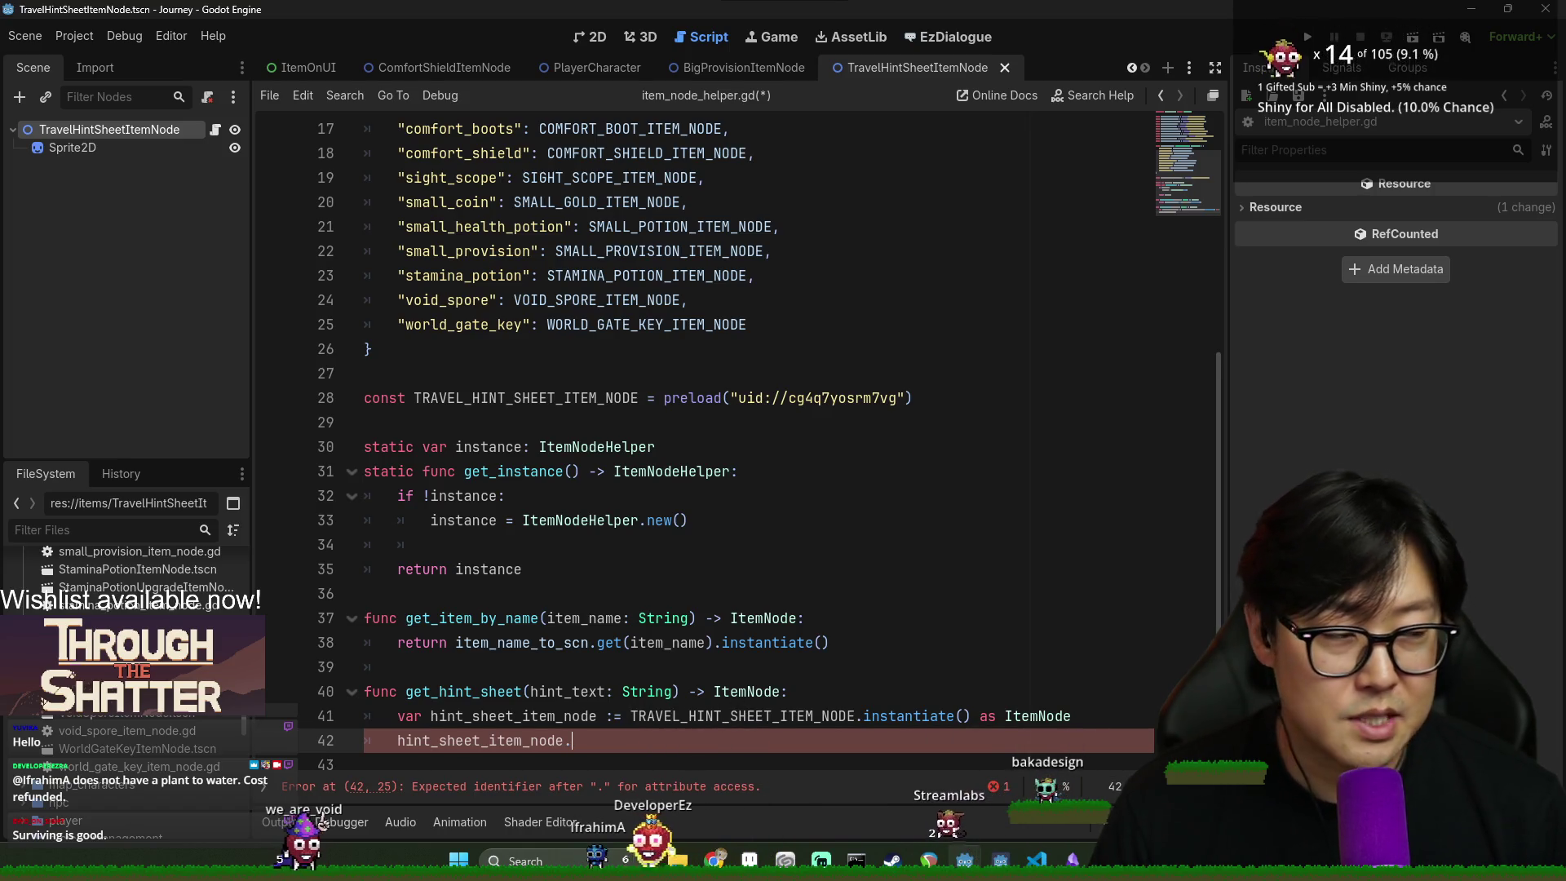
click(979, 671)
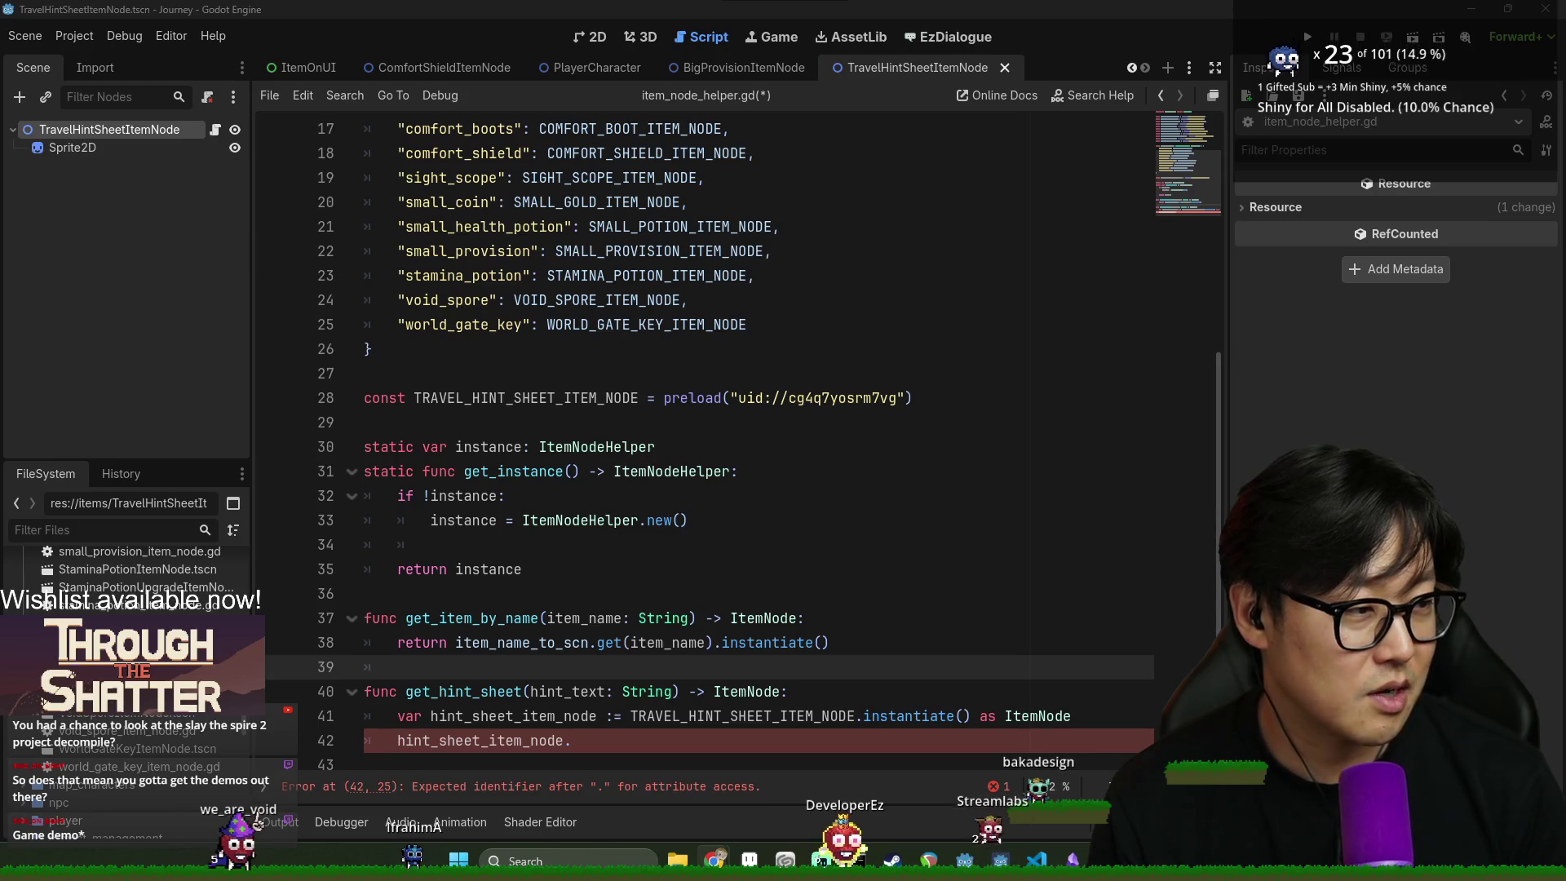
click(984, 422)
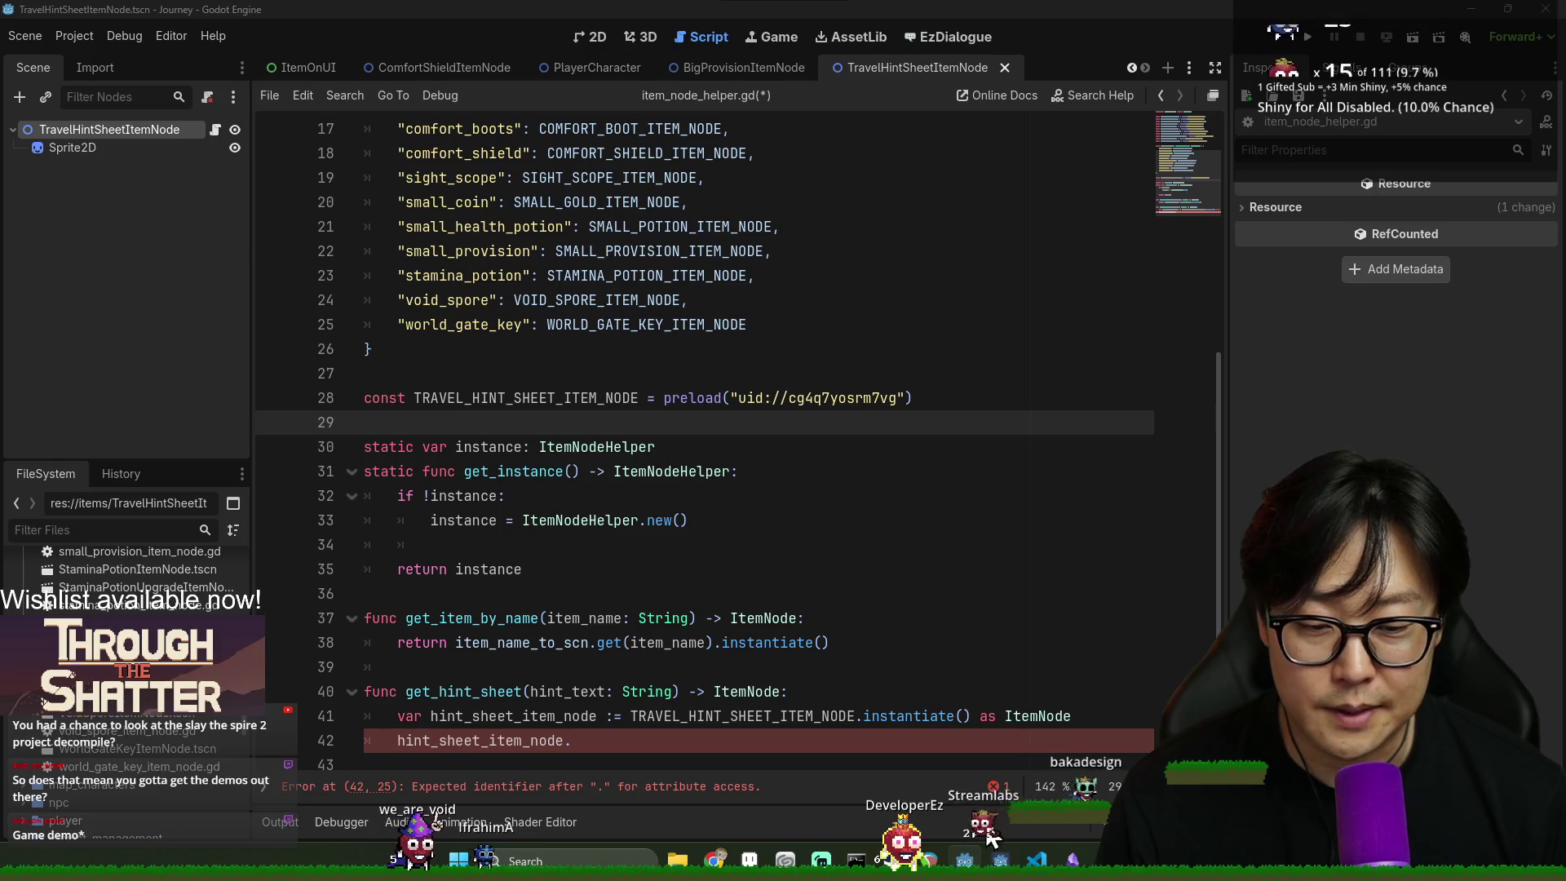
right_click(971, 857)
click(972, 738)
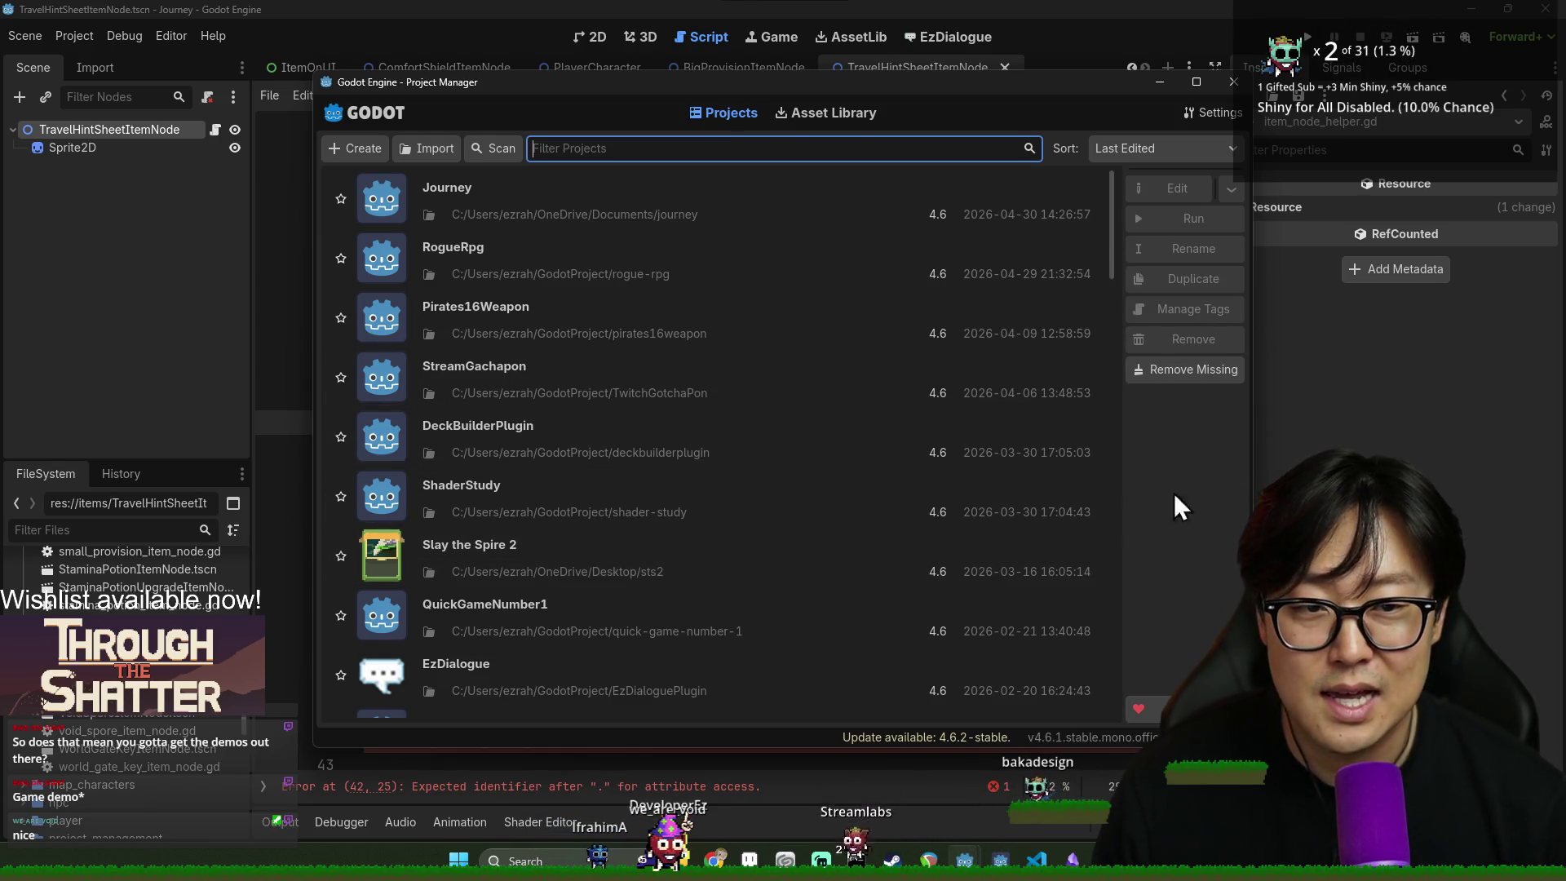
click(1233, 81)
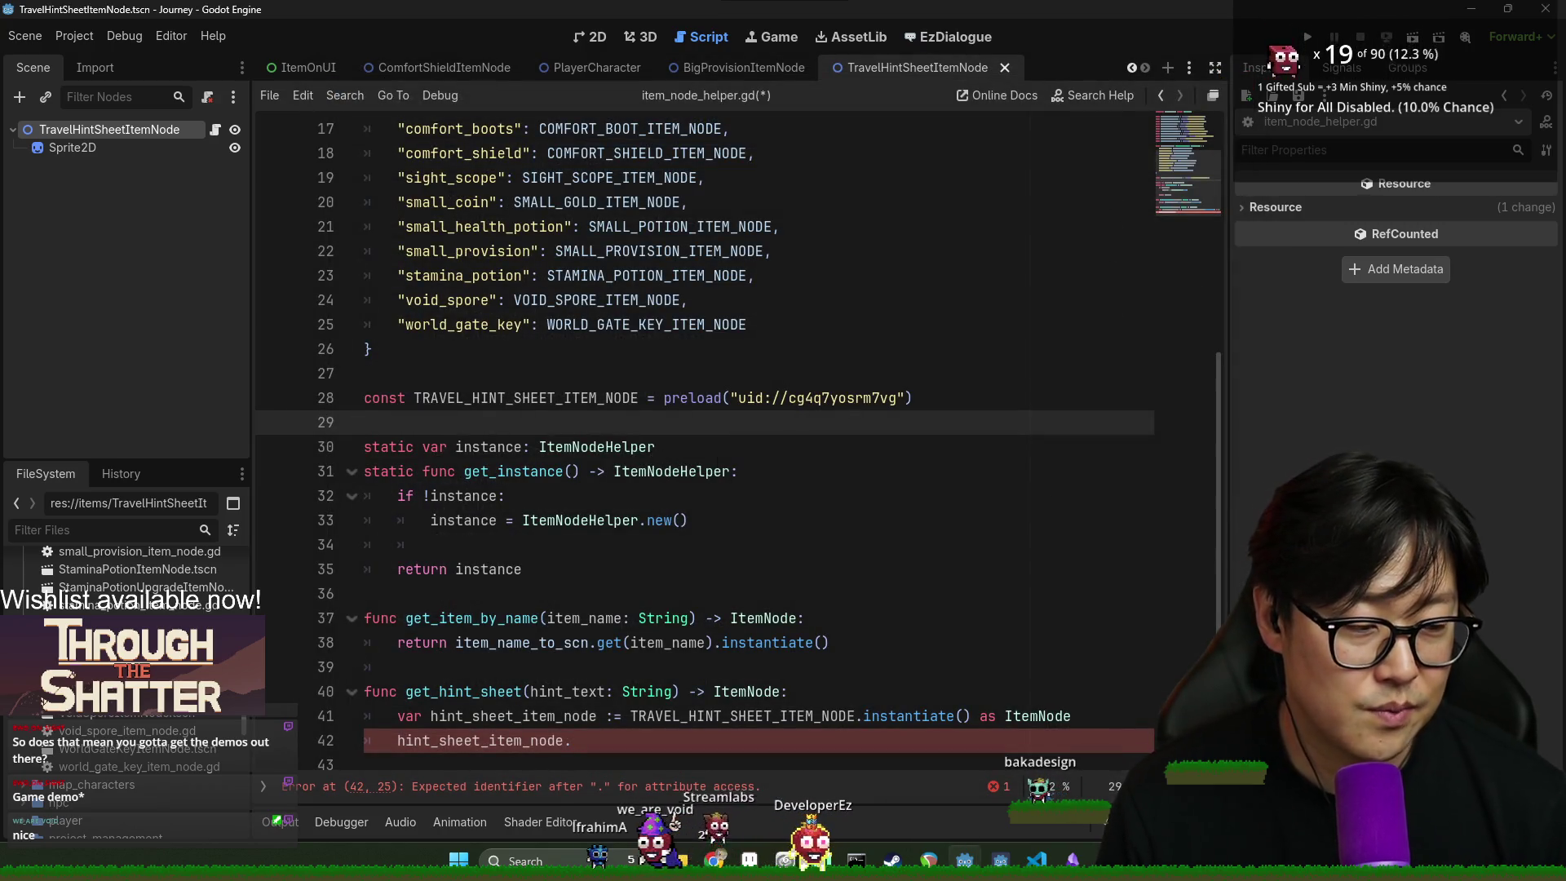
scroll(67, 751, up, 5)
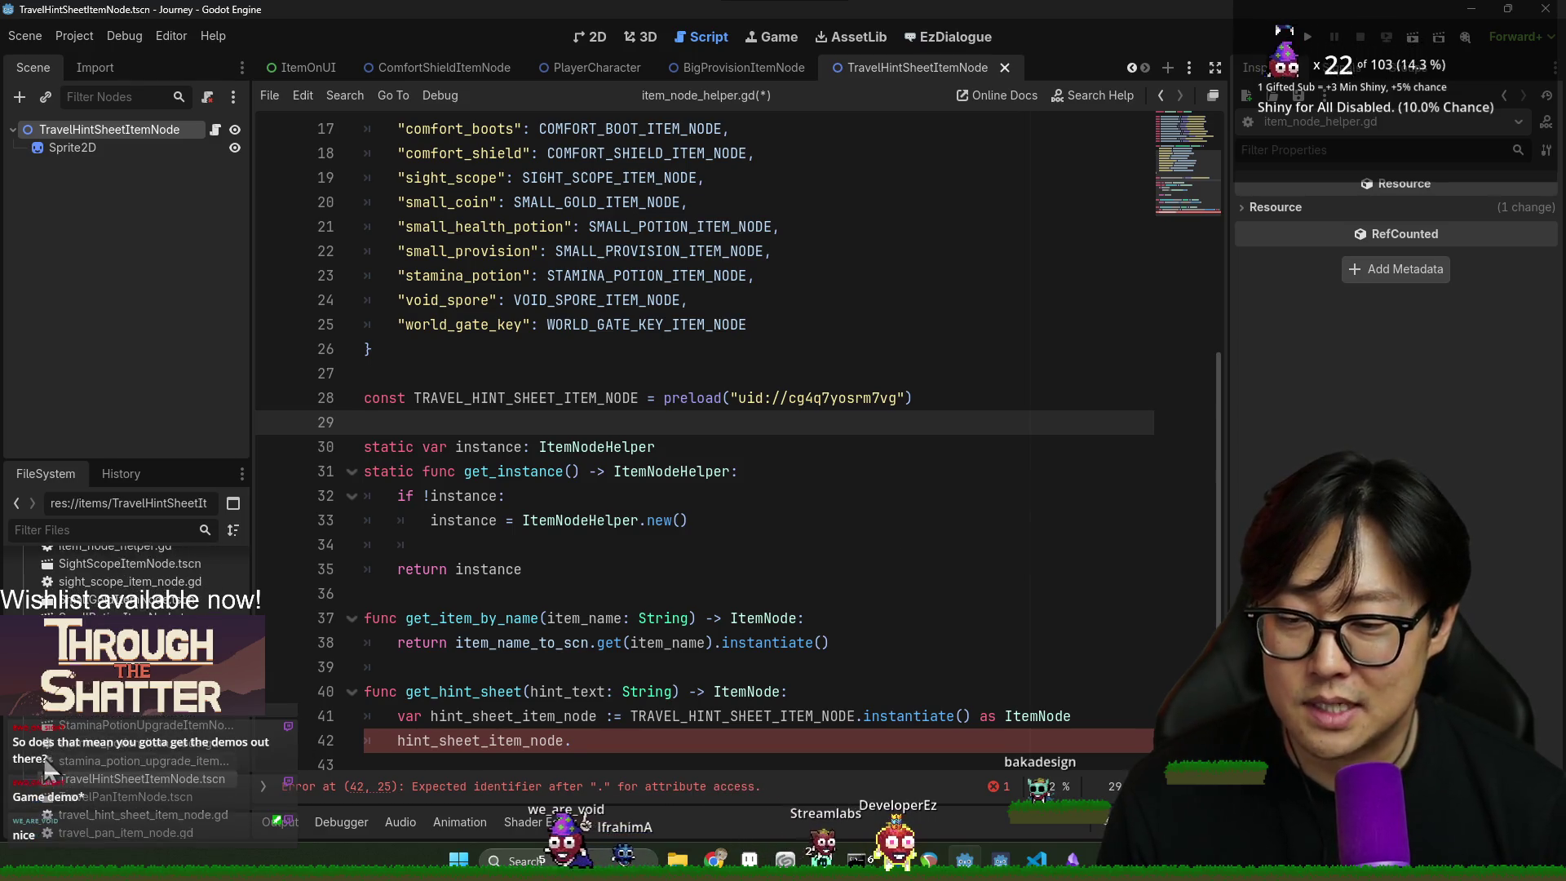
scroll(157, 750, up, 10)
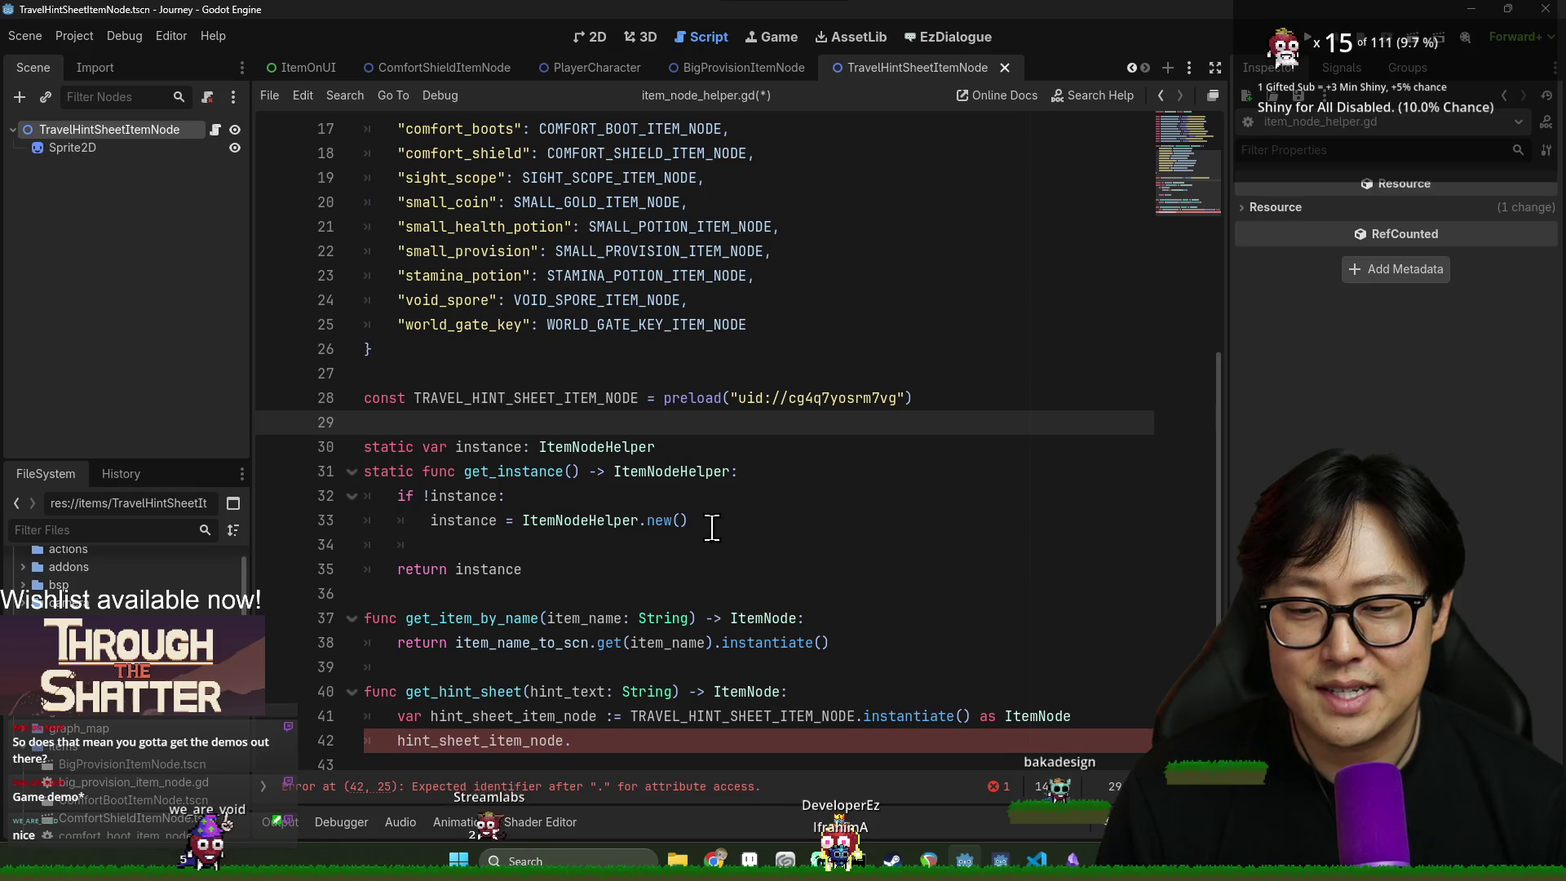
click(620, 740)
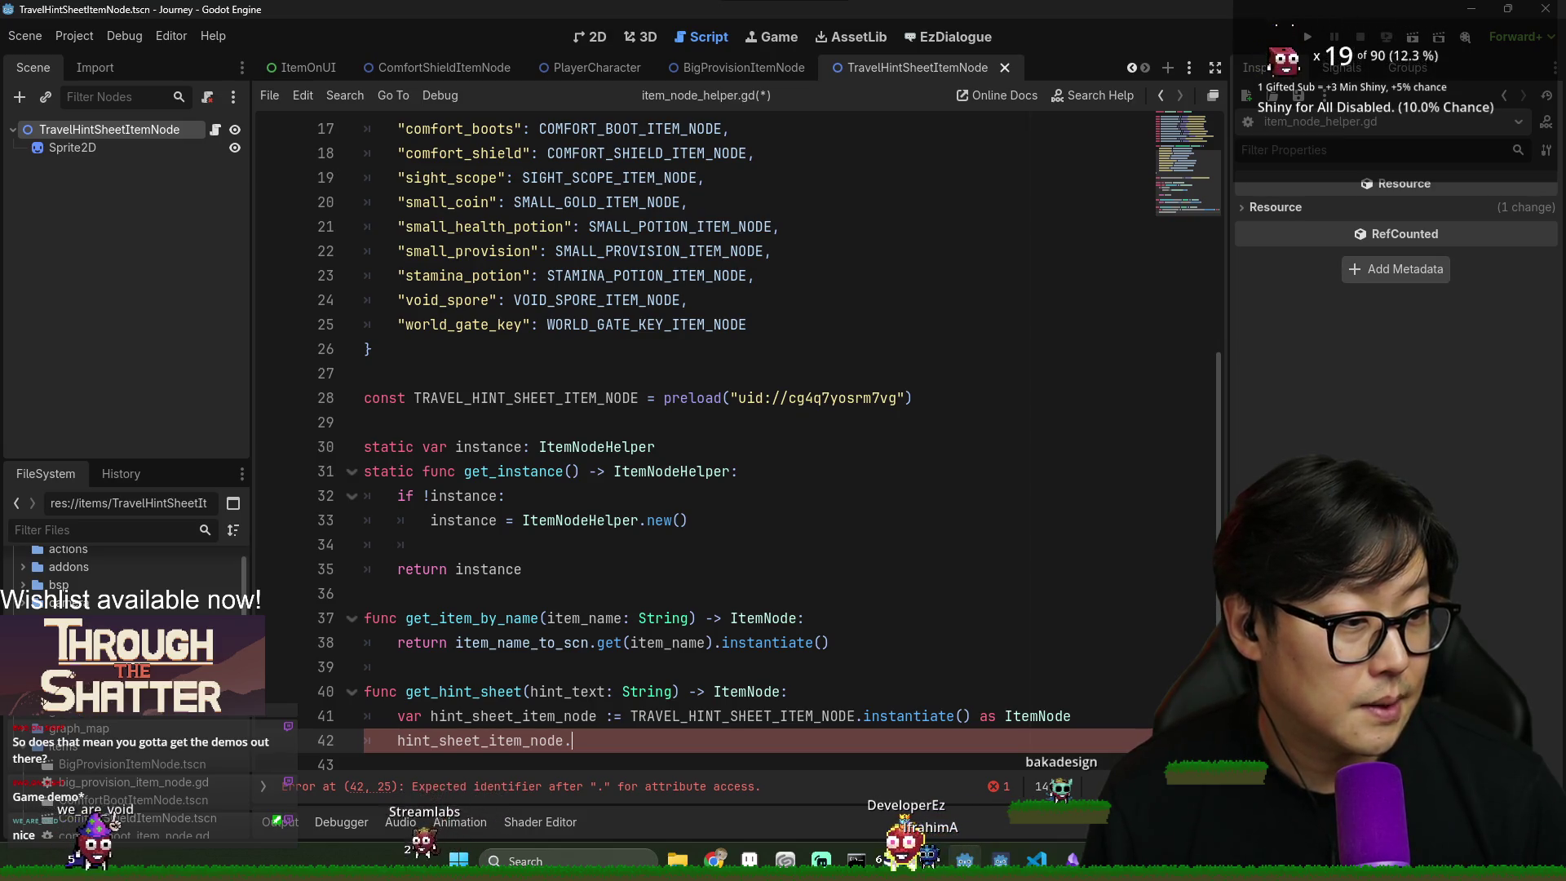
key(Up)
key(Up)
key(Up)
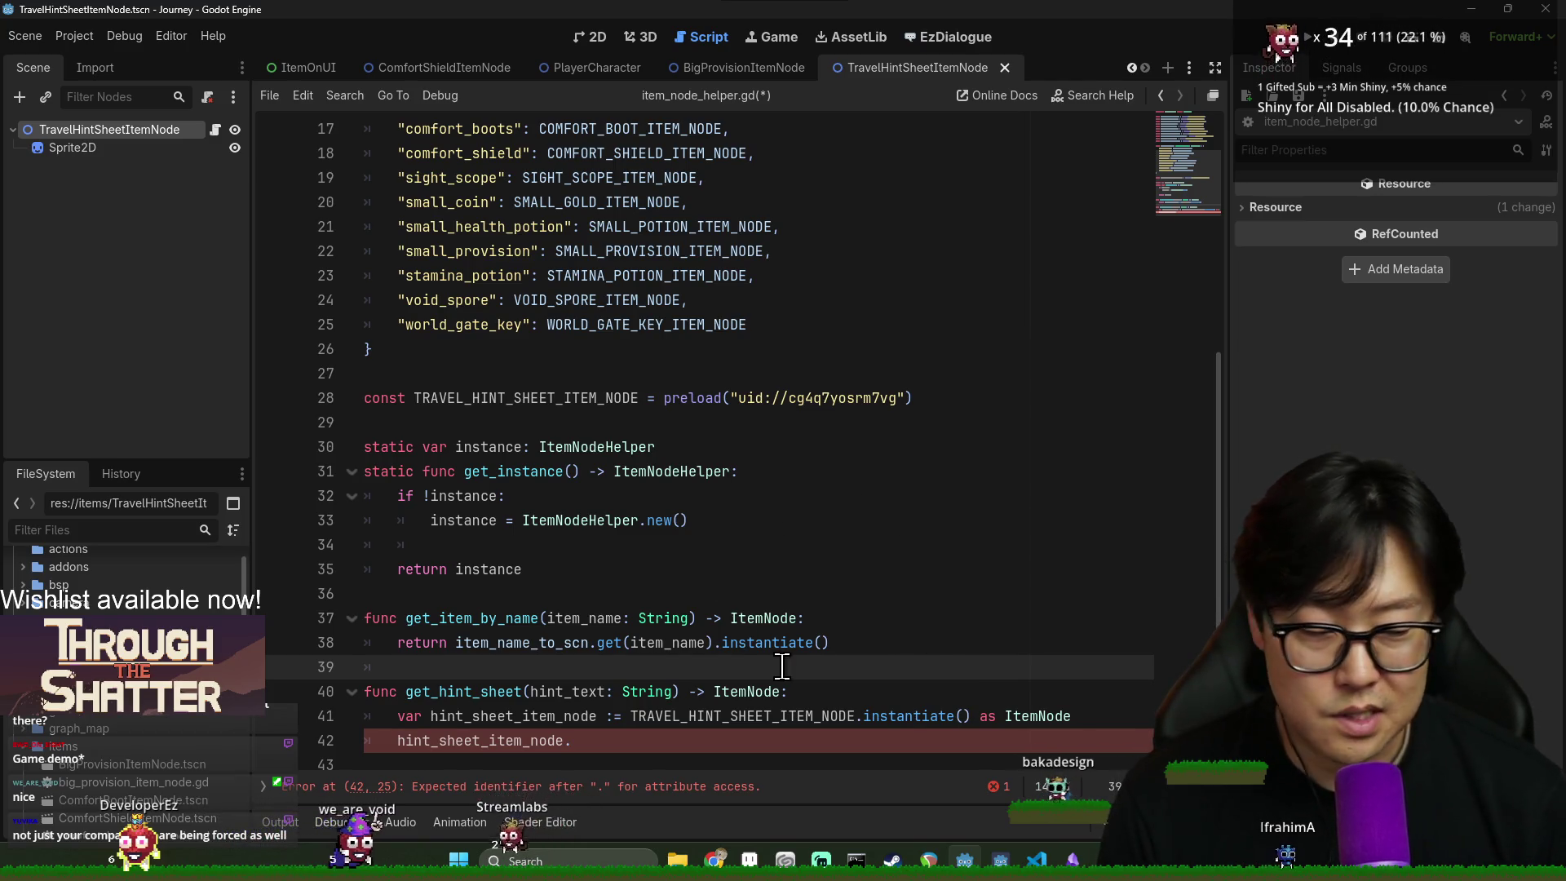
click(893, 616)
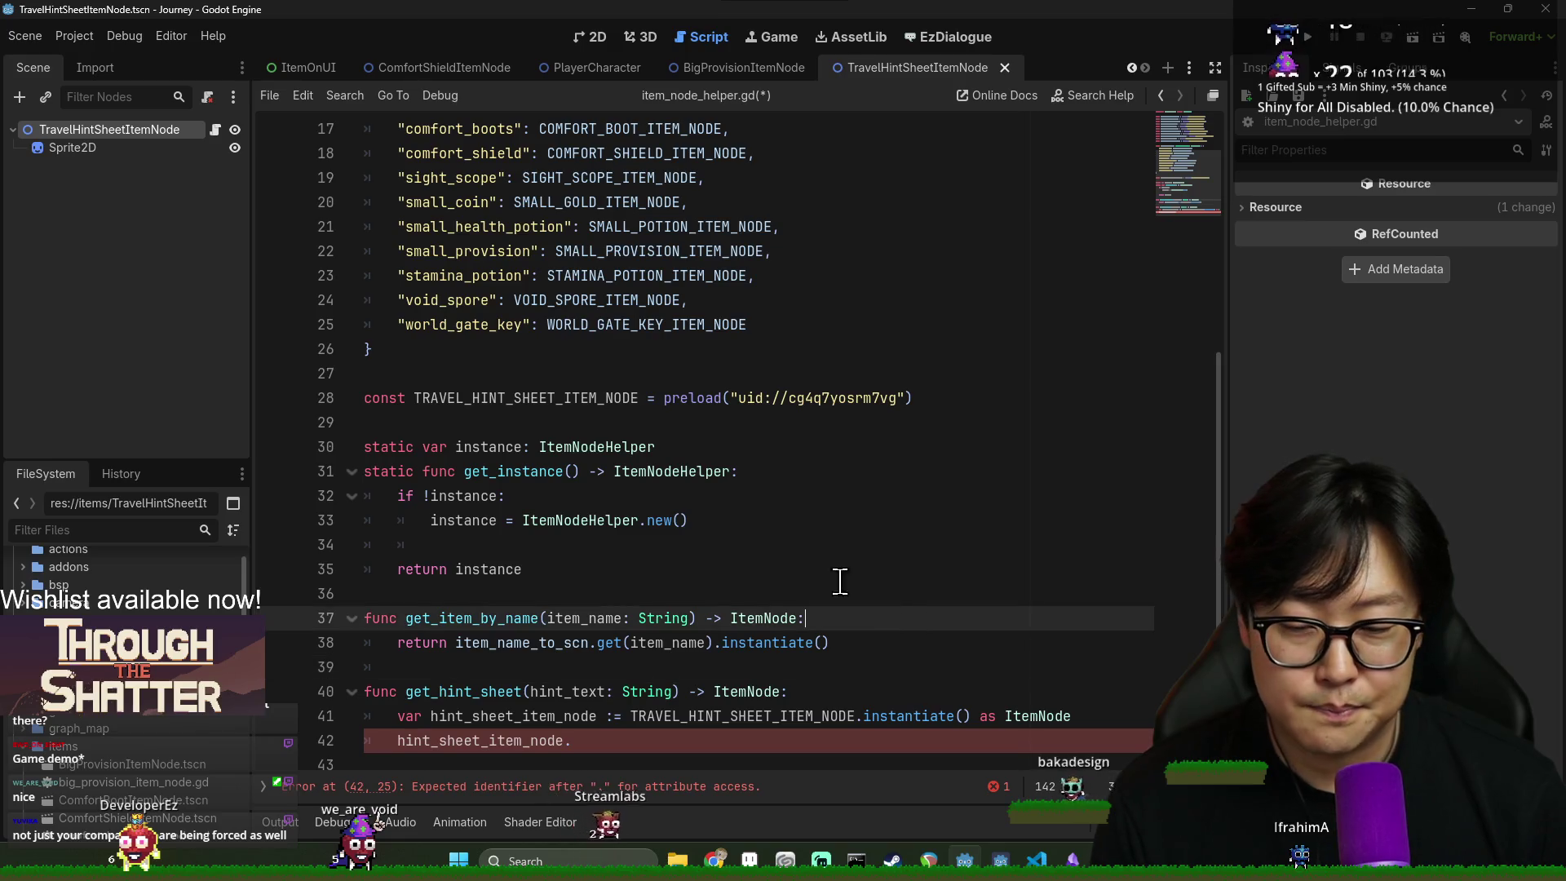
click(674, 568)
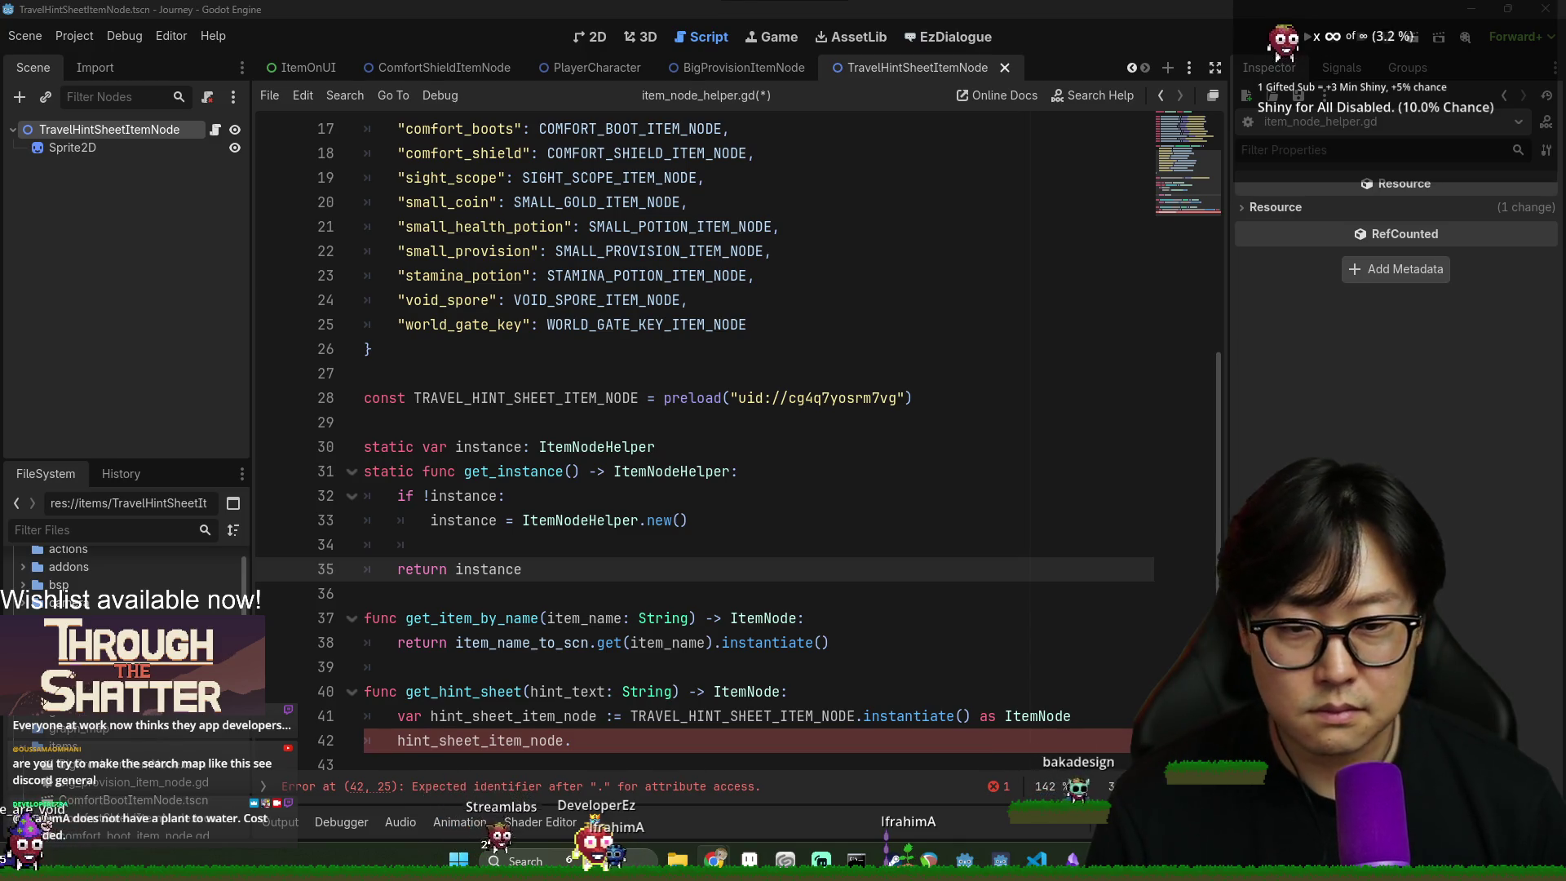
click(917, 446)
scroll(921, 465, up, 2)
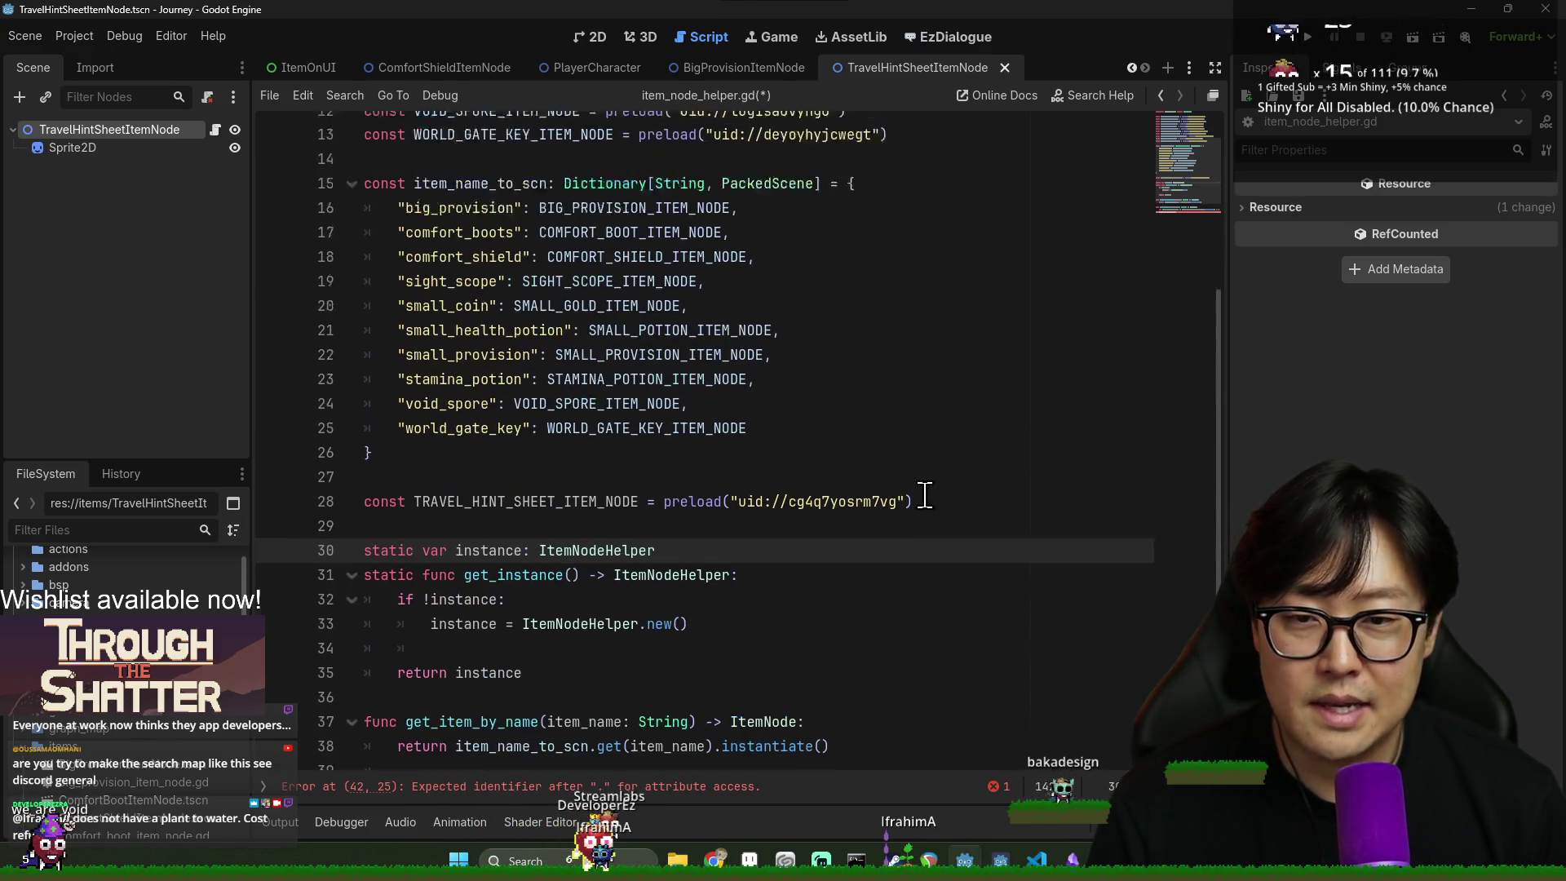
scroll(925, 495, down, 1)
scroll(1012, 445, down, 1)
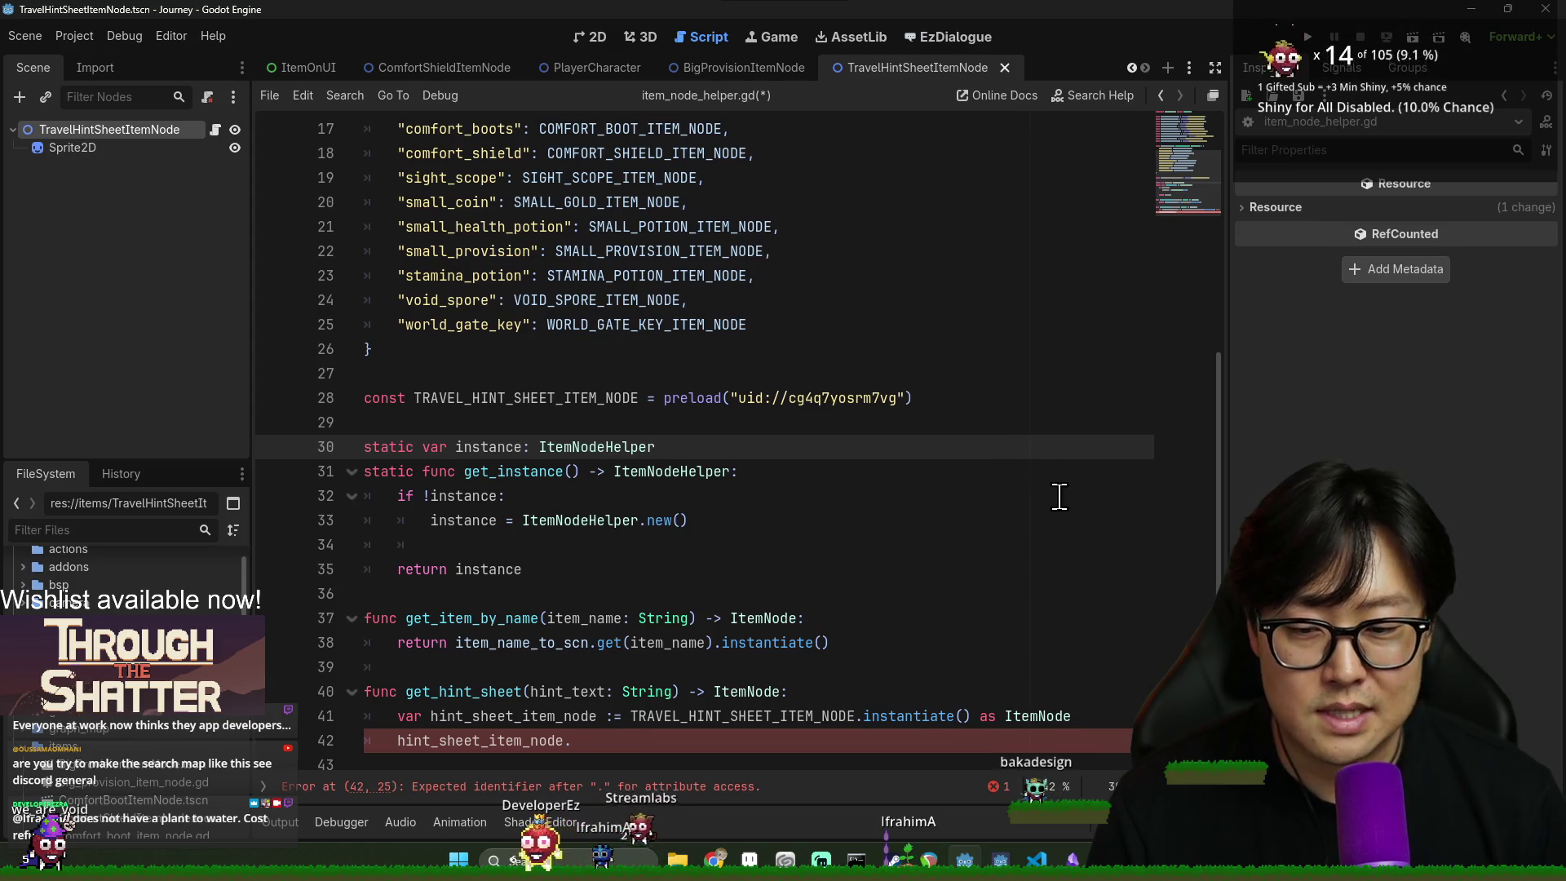
click(694, 570)
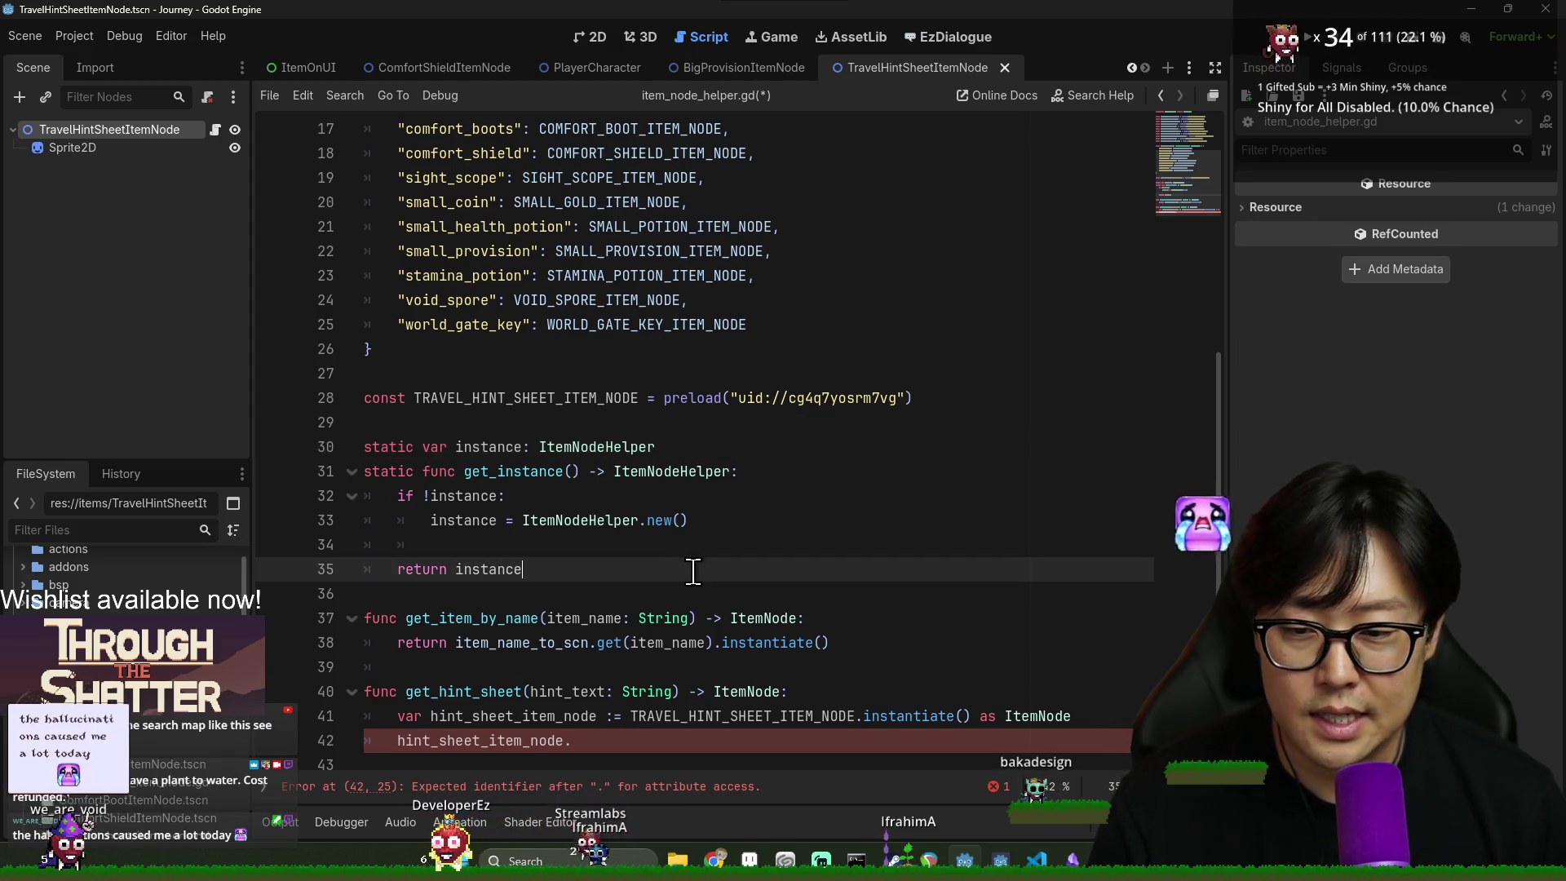
click(699, 602)
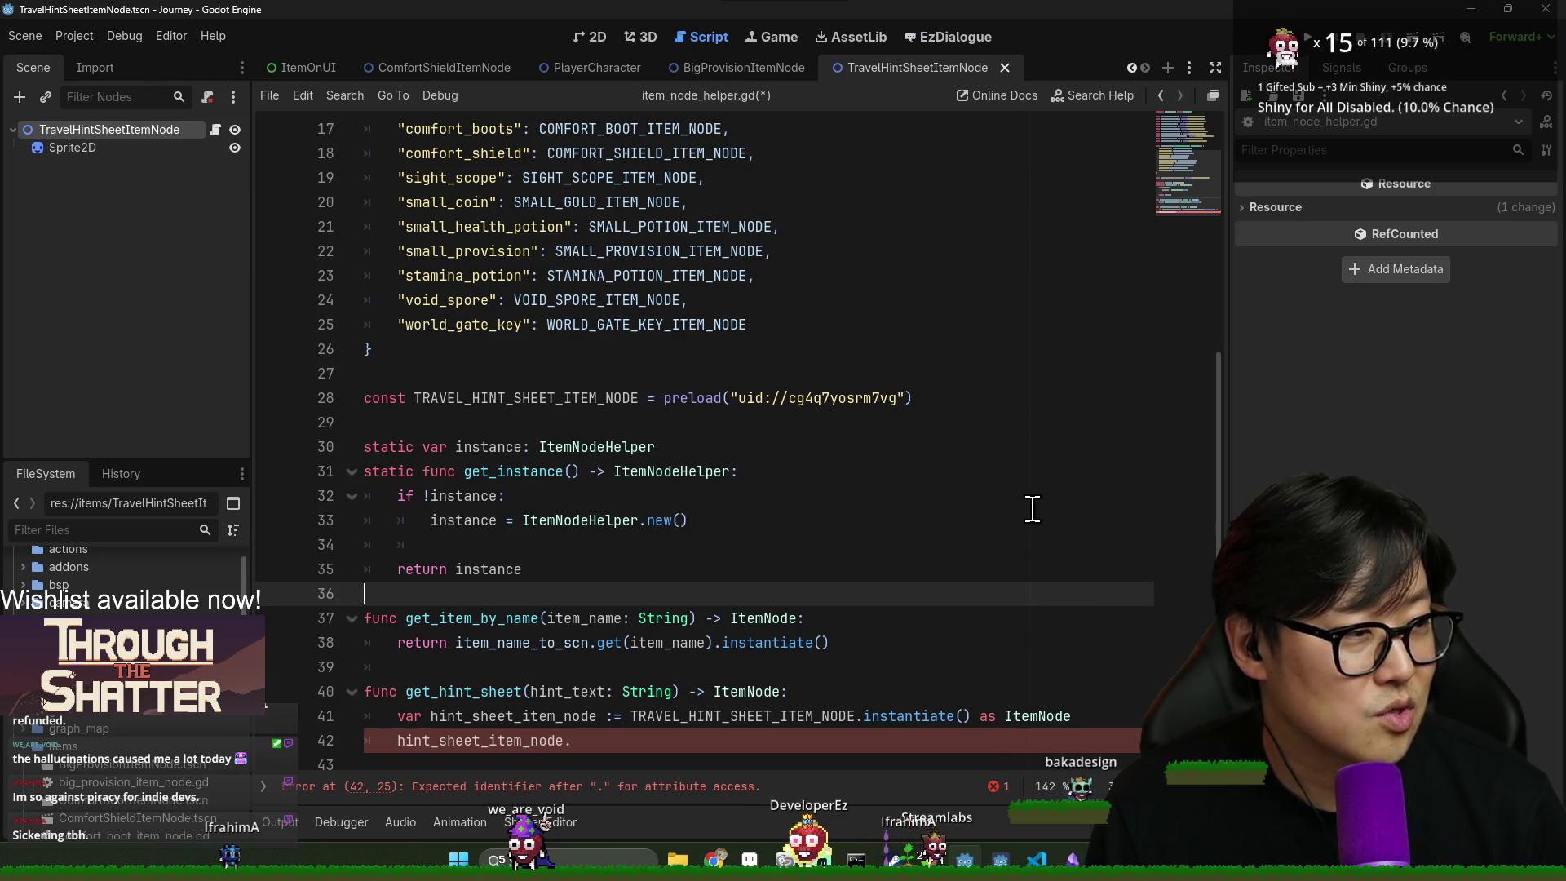
- Switch to the Discord window and open the server's general channel
key(alt+Tab)
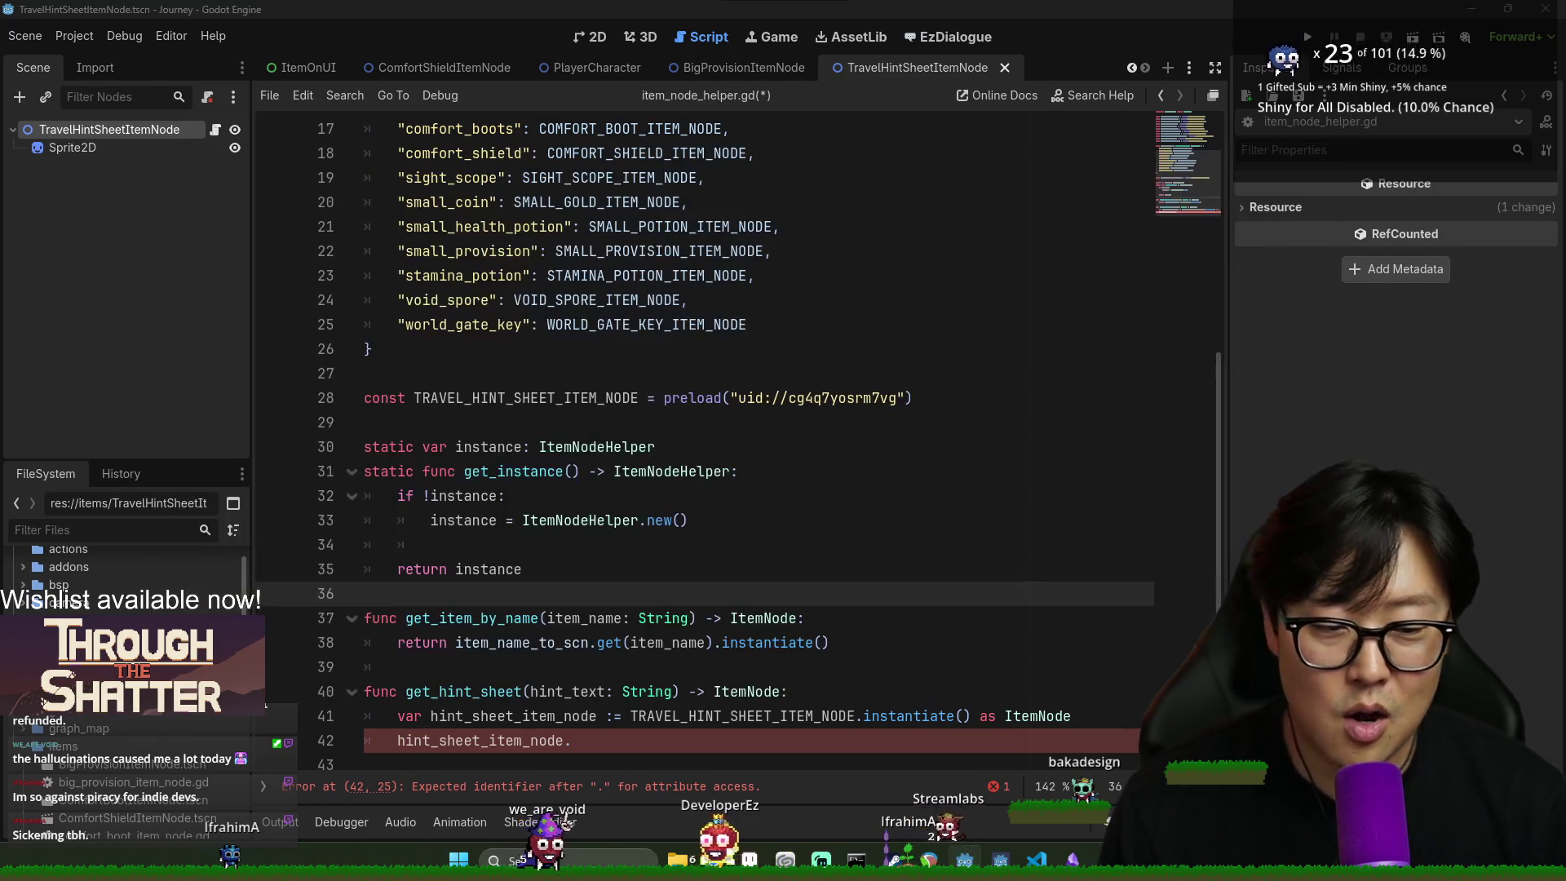
key(alt+Tab)
scroll(155, 433, down, 4)
scroll(143, 444, up, 4)
click(168, 322)
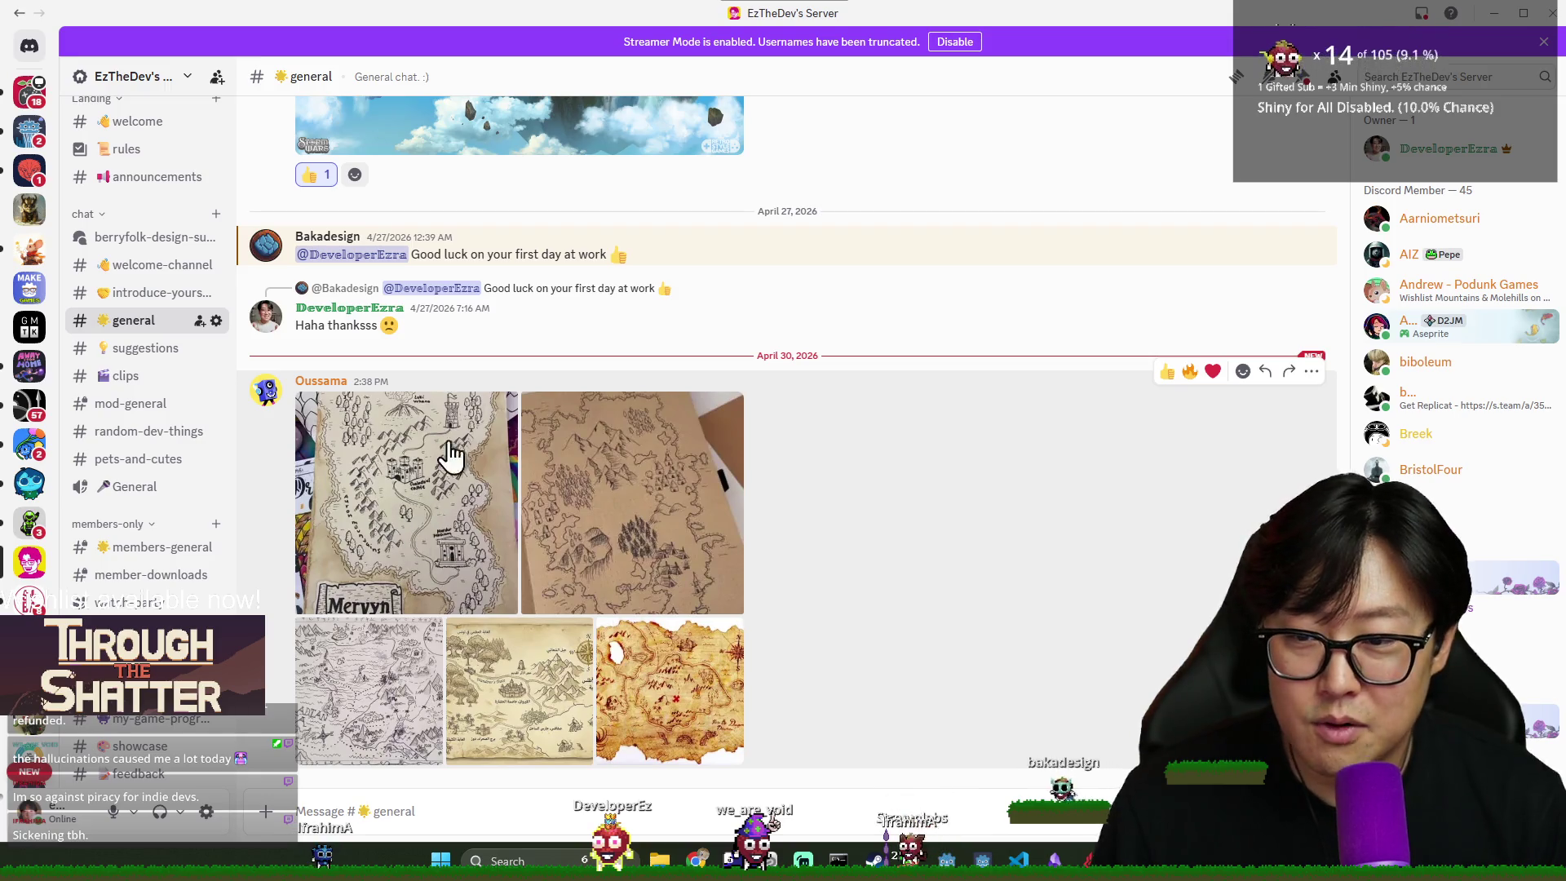
- View the shared hand-drawn map images full size one by one, then return to Godot
click(451, 455)
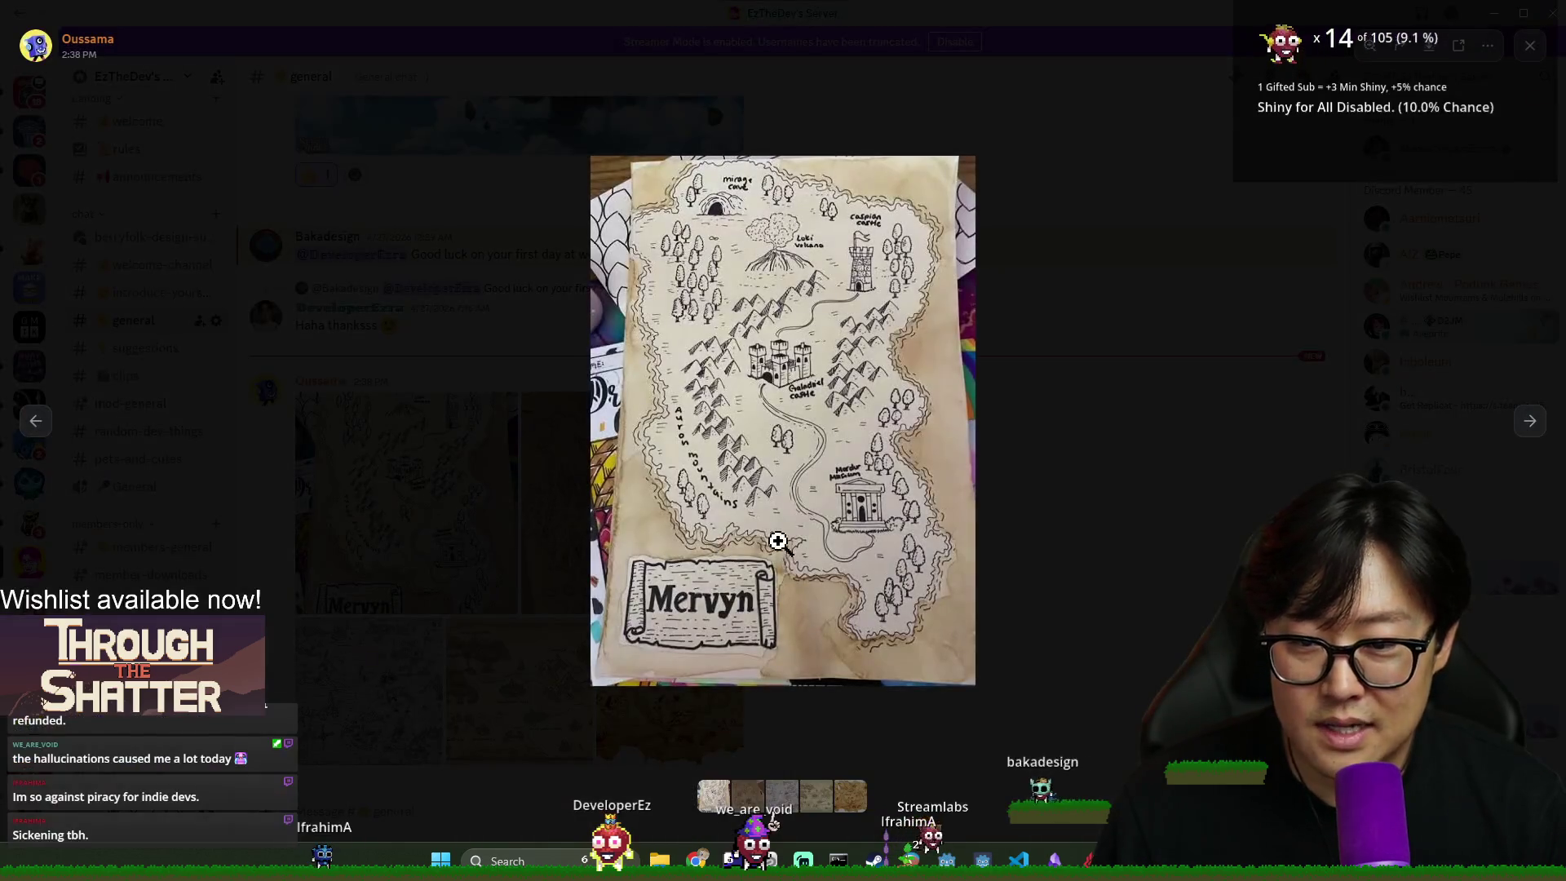
click(1532, 426)
click(1532, 425)
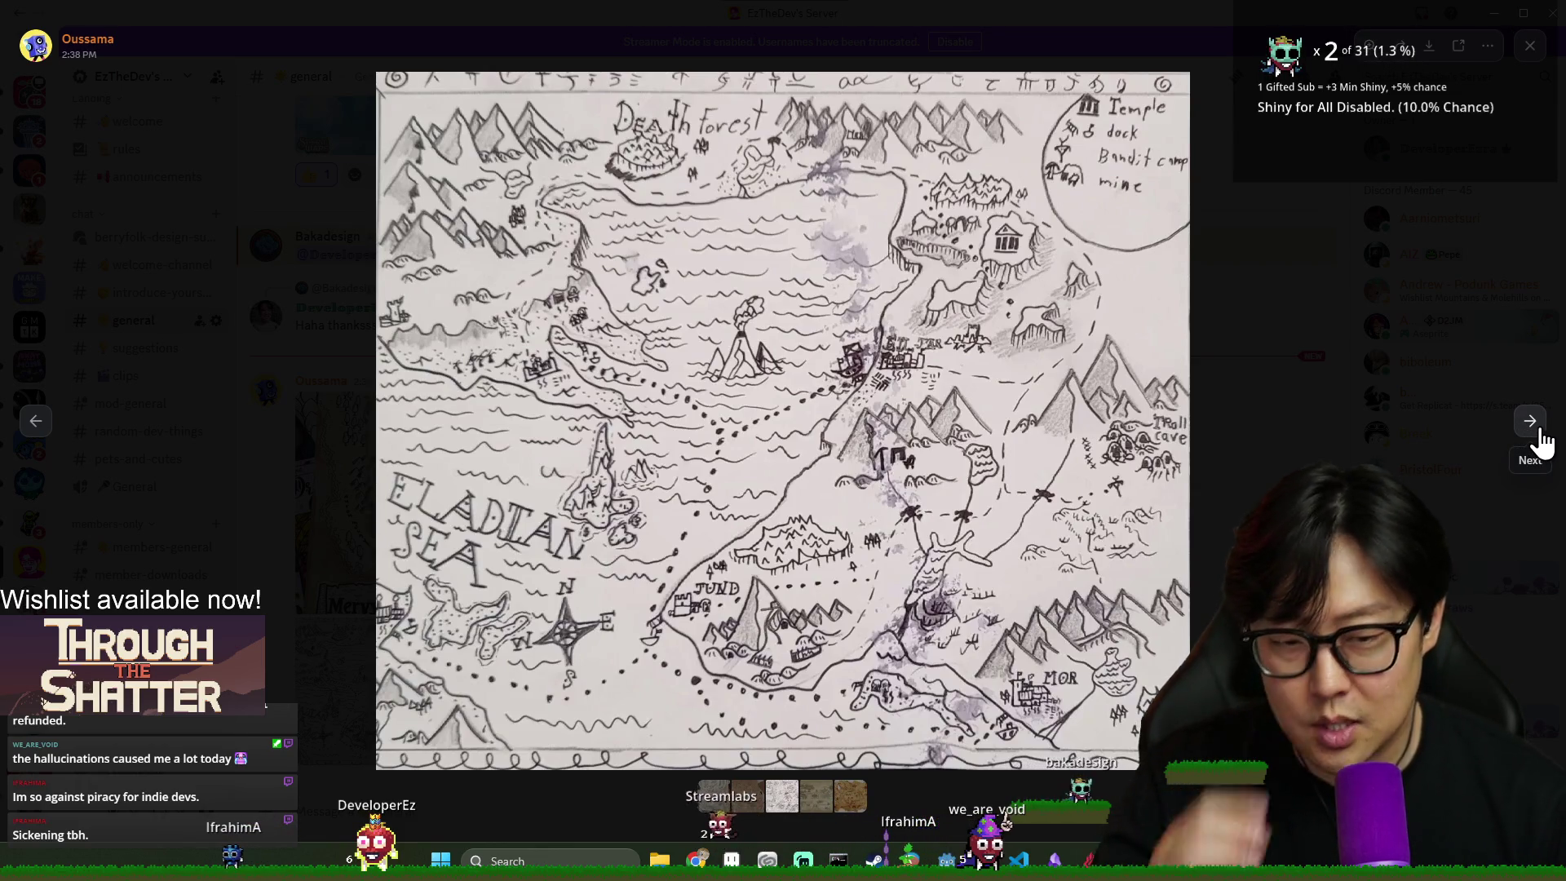
click(1531, 432)
key(Escape)
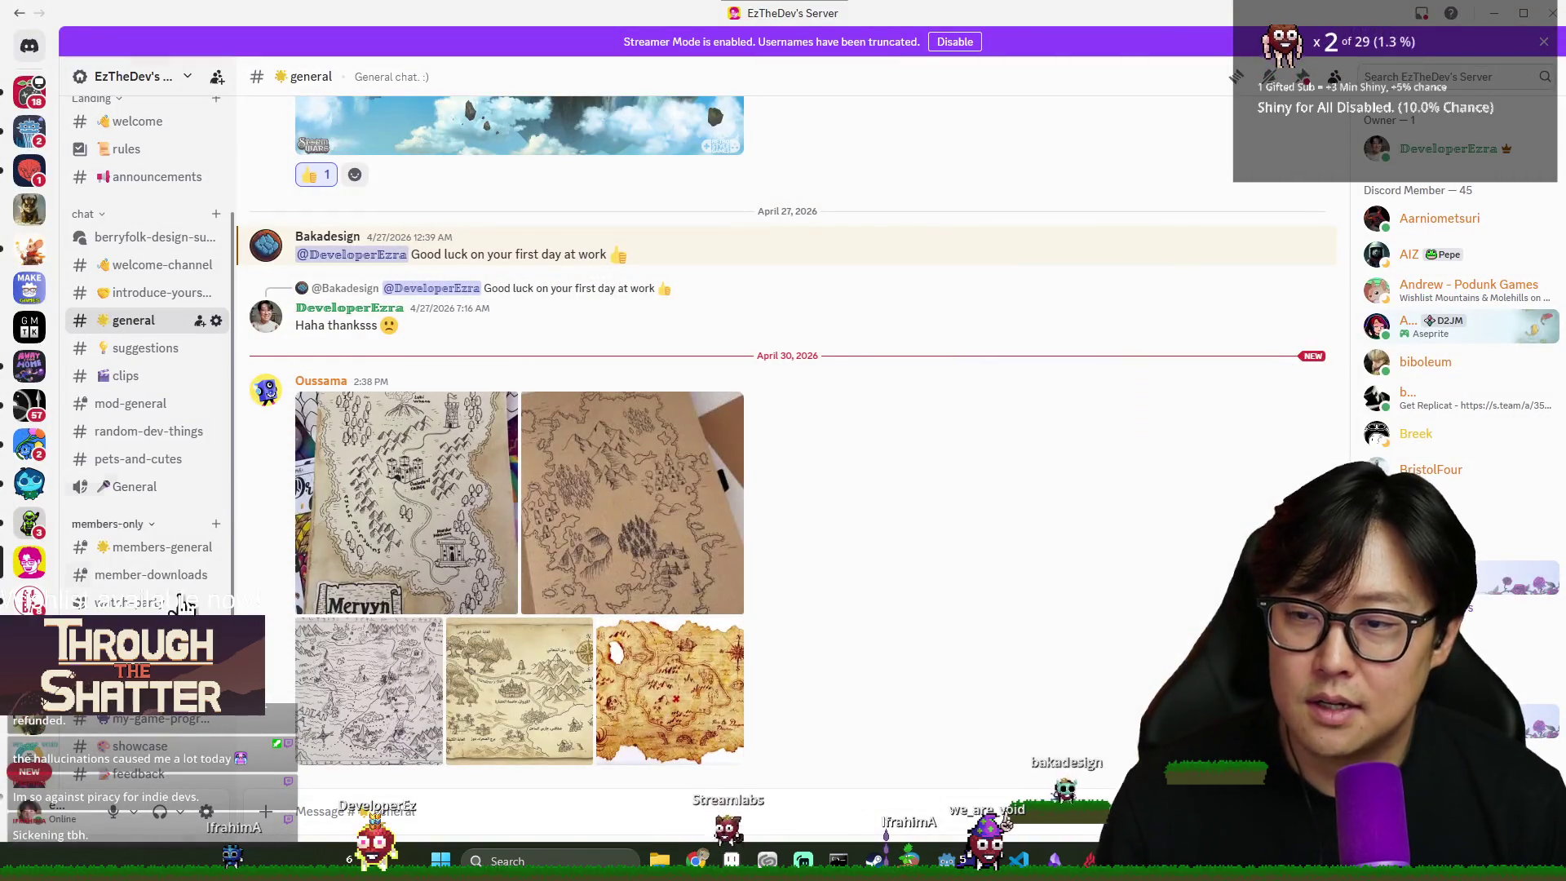
key(alt+Tab)
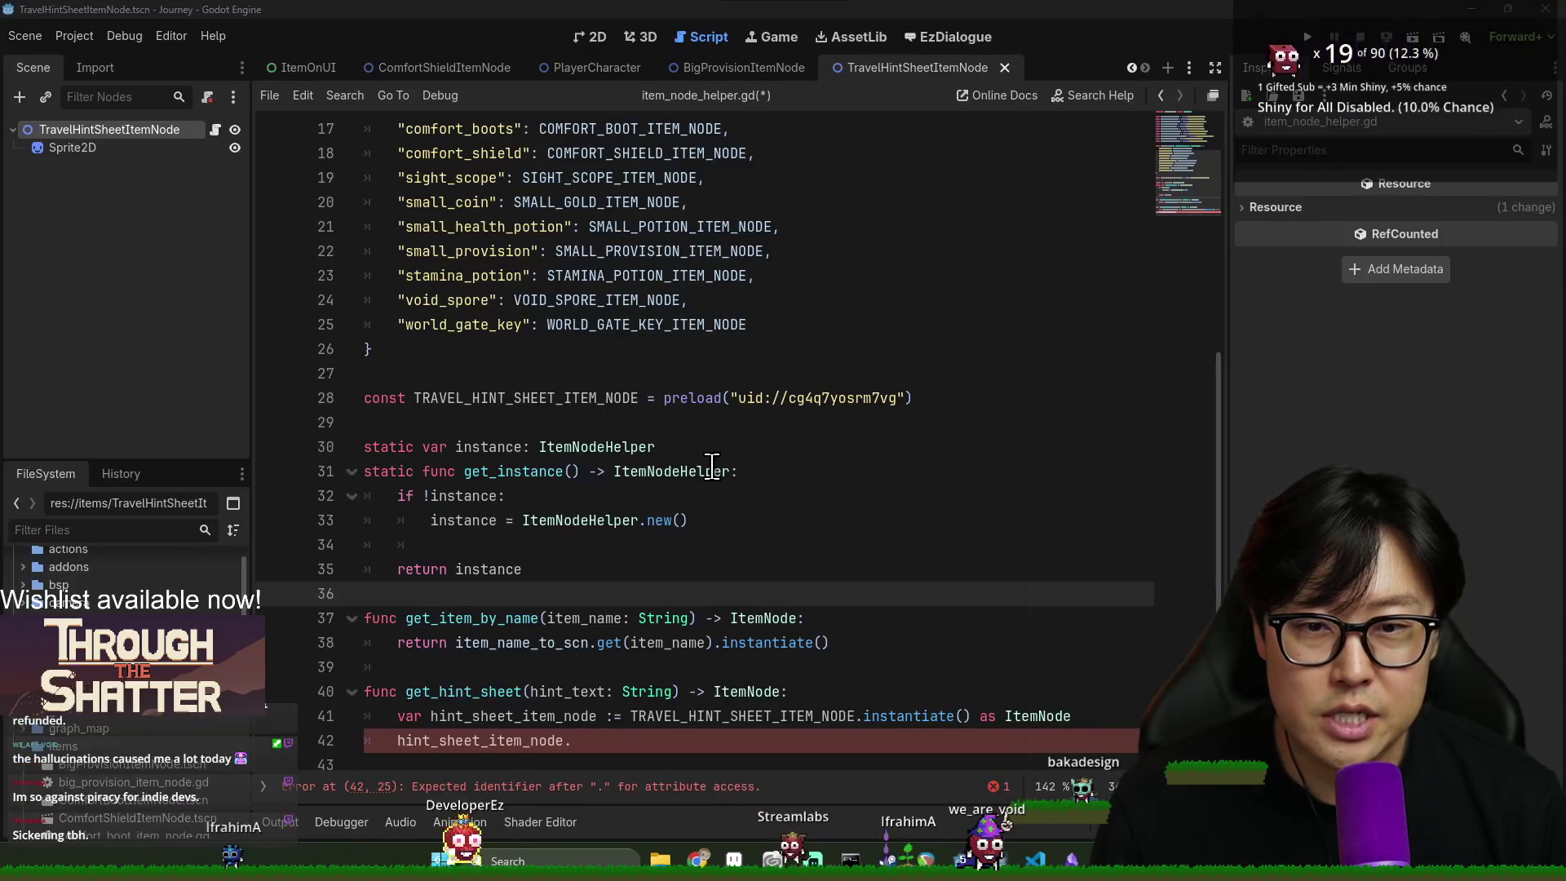
- Complete line 42 as hint_sheet_item_node.item_description = hint_text
click(608, 739)
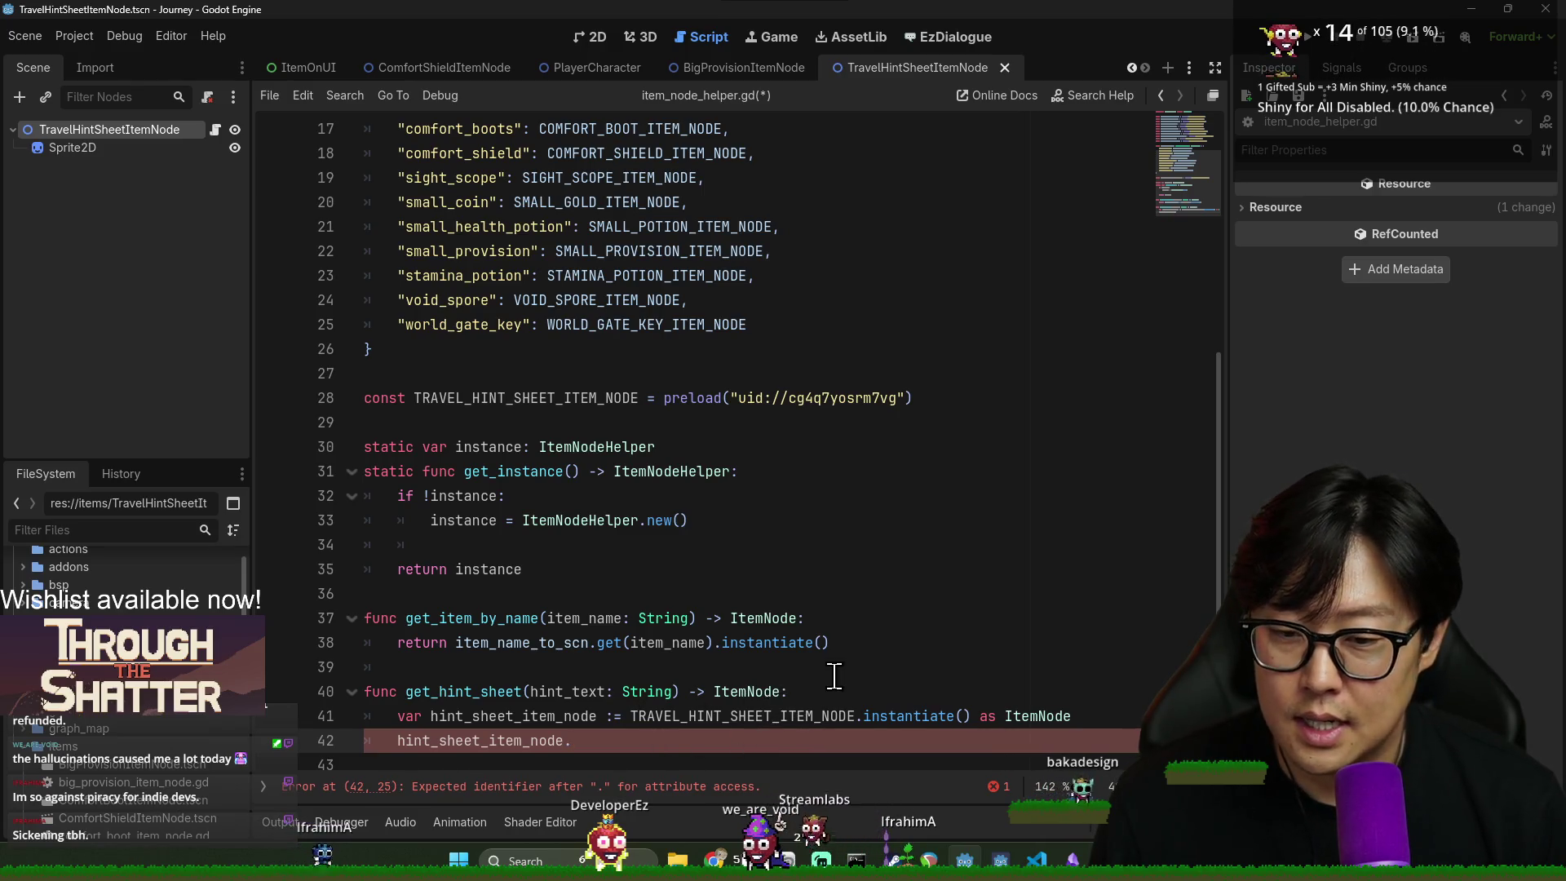
click(714, 620)
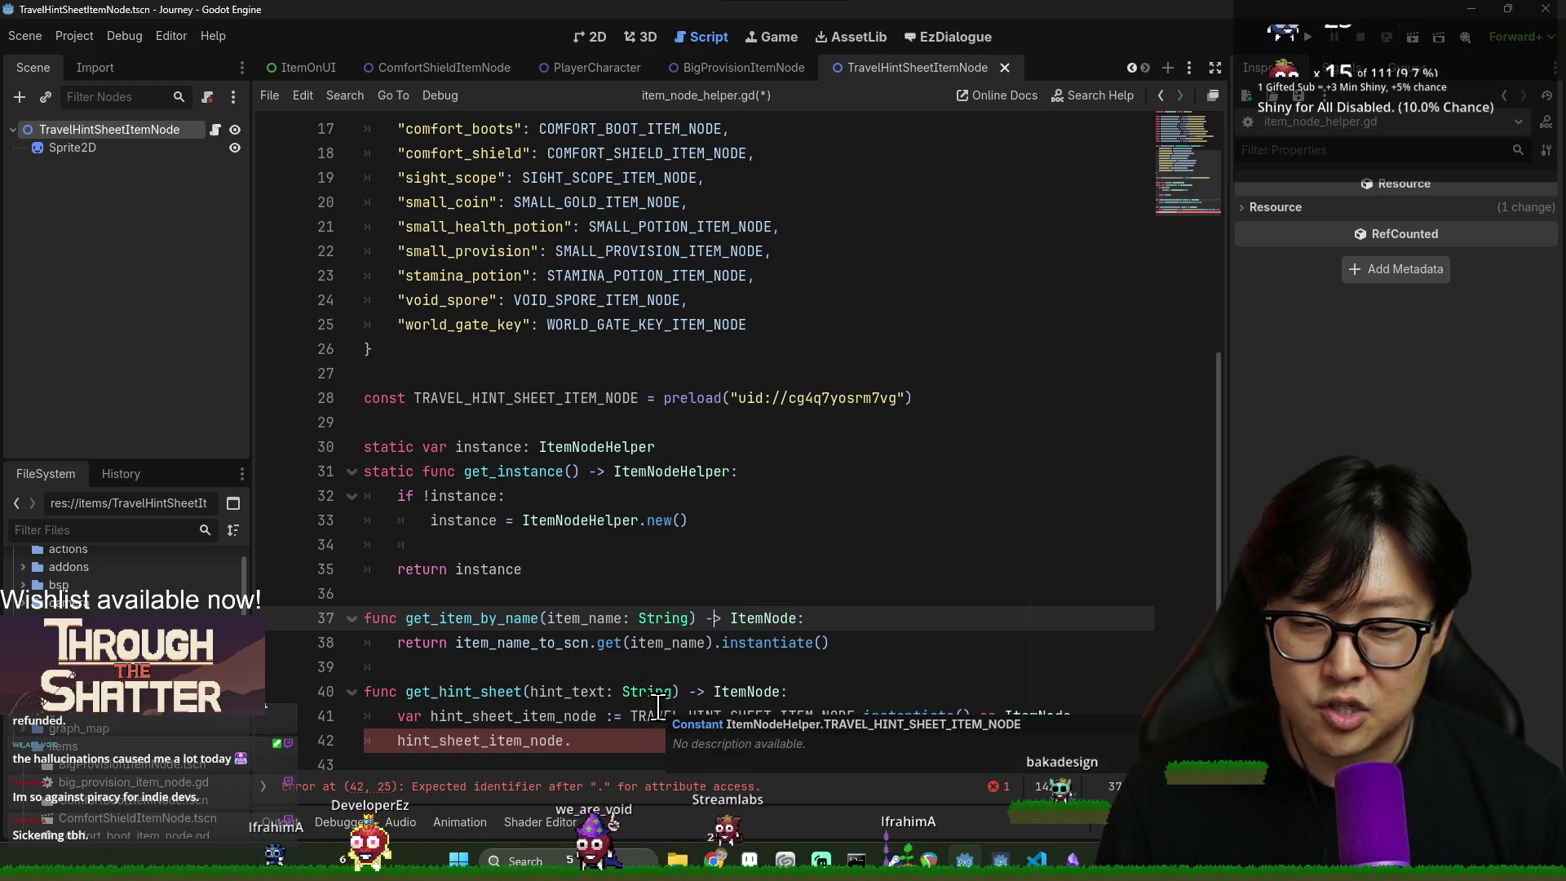
click(597, 749)
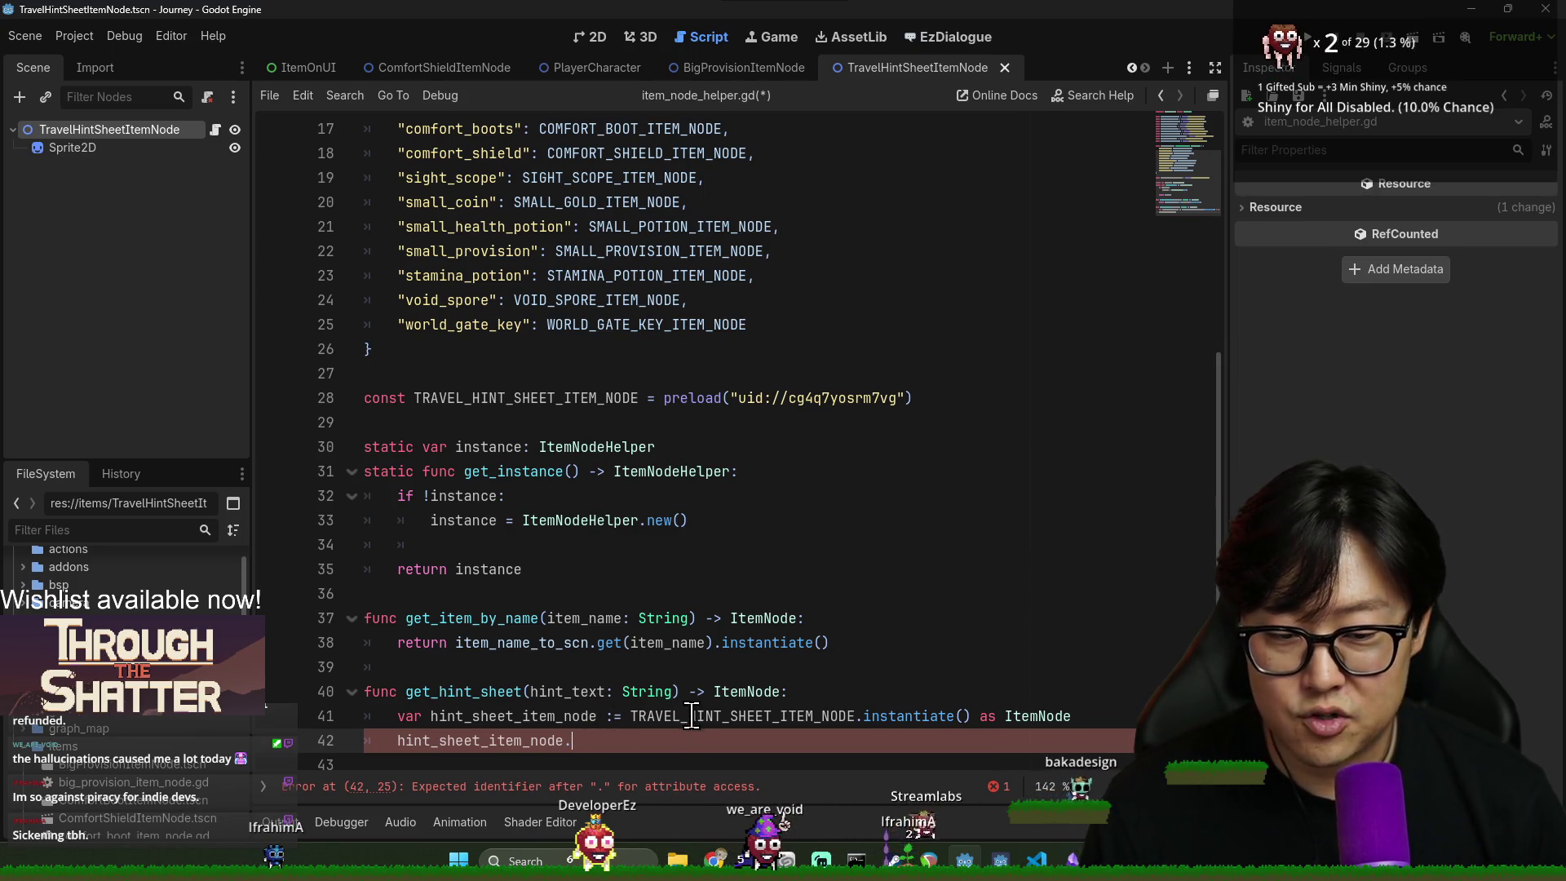
key(ctrl+space)
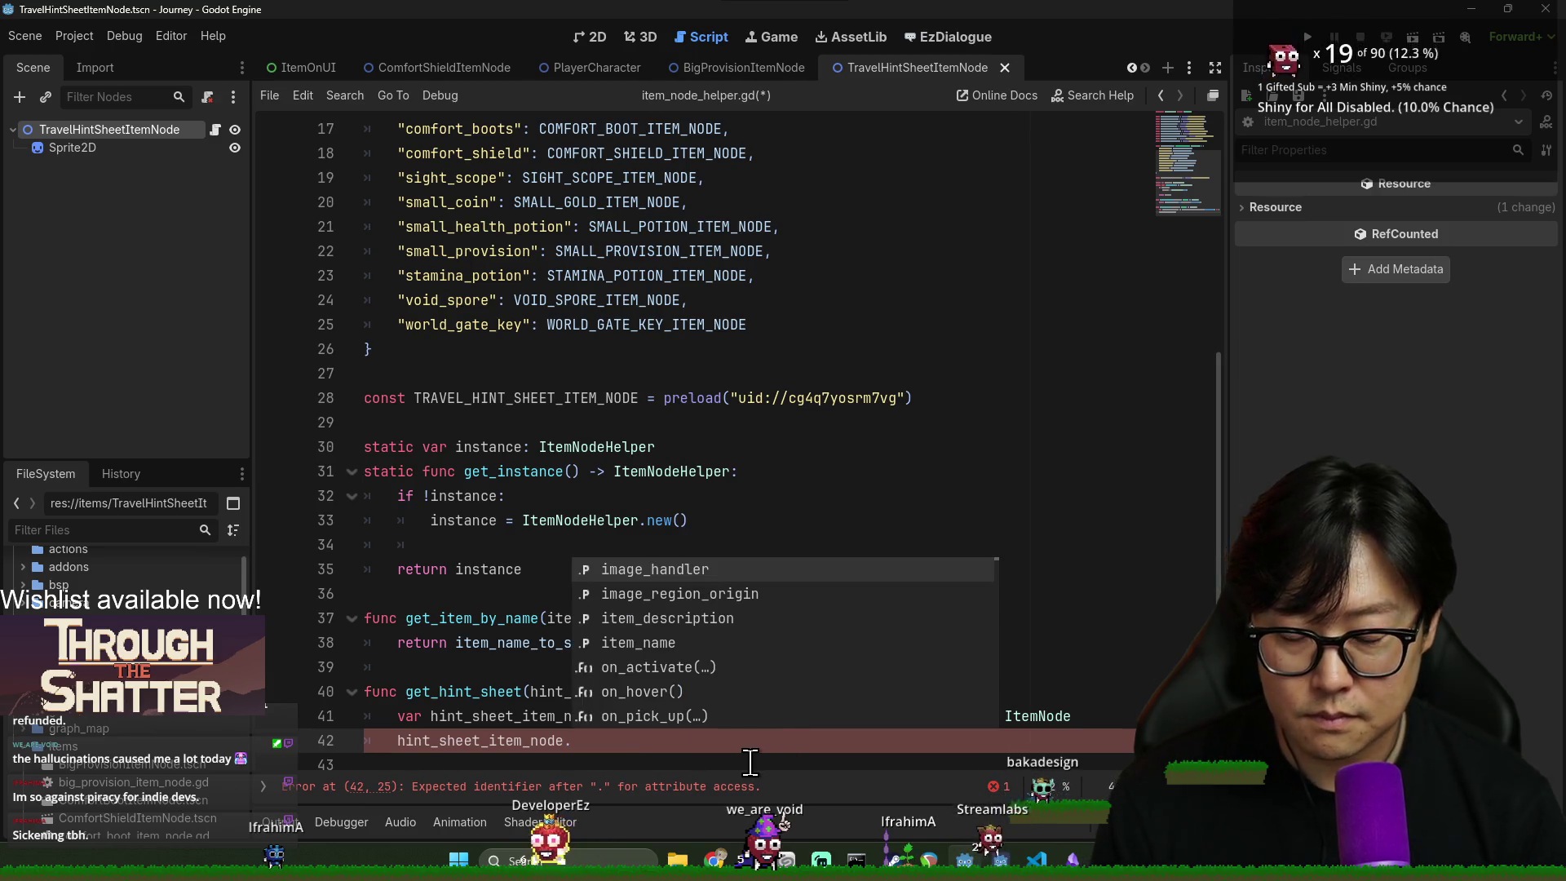
click(720, 620)
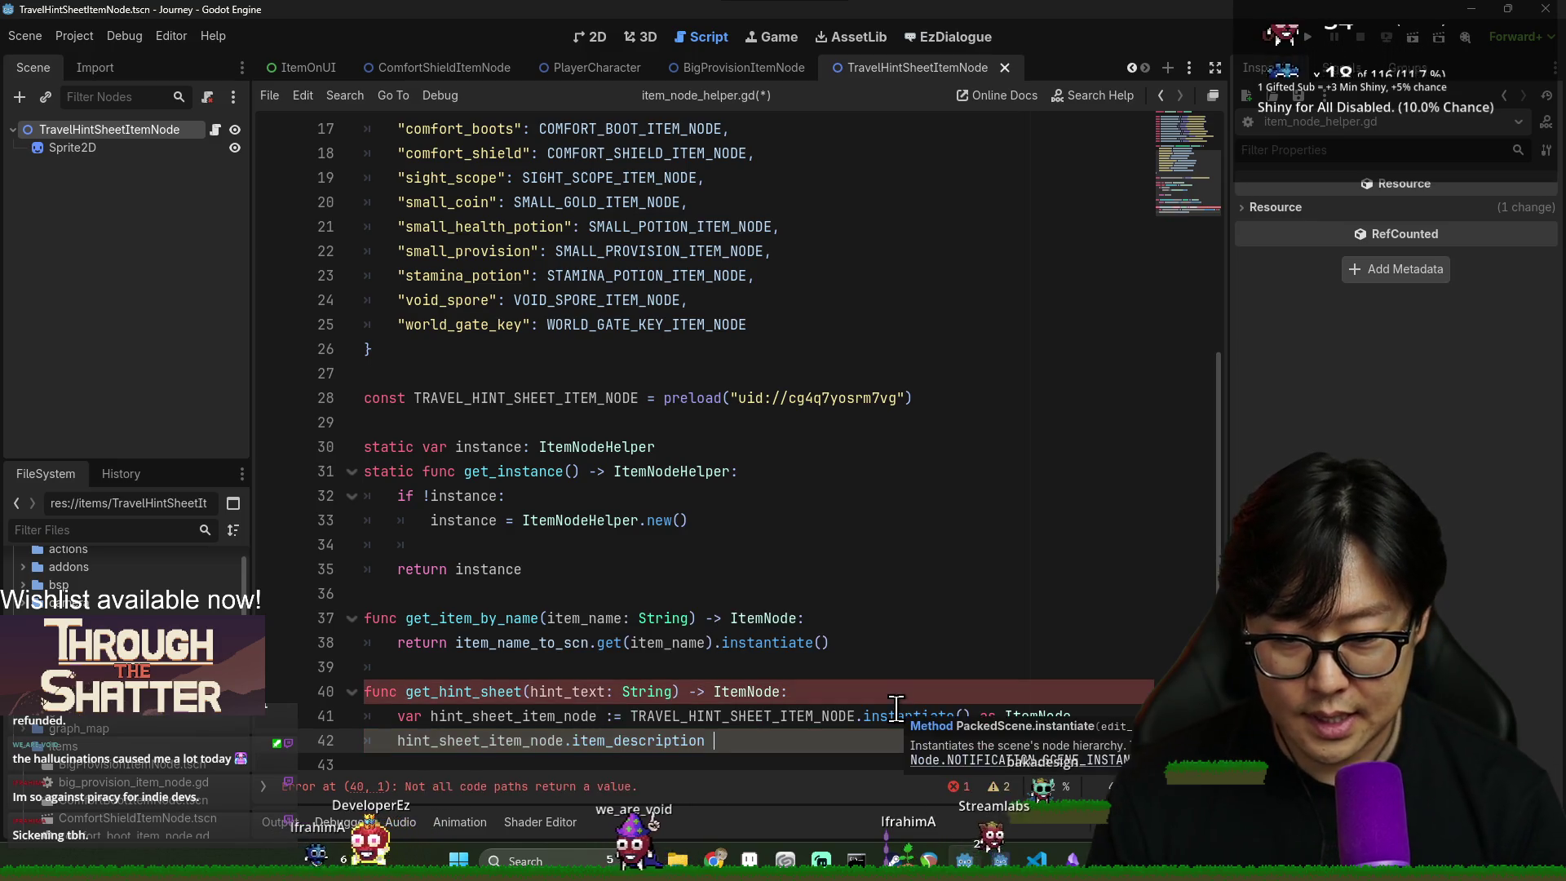
text(= hint_text)
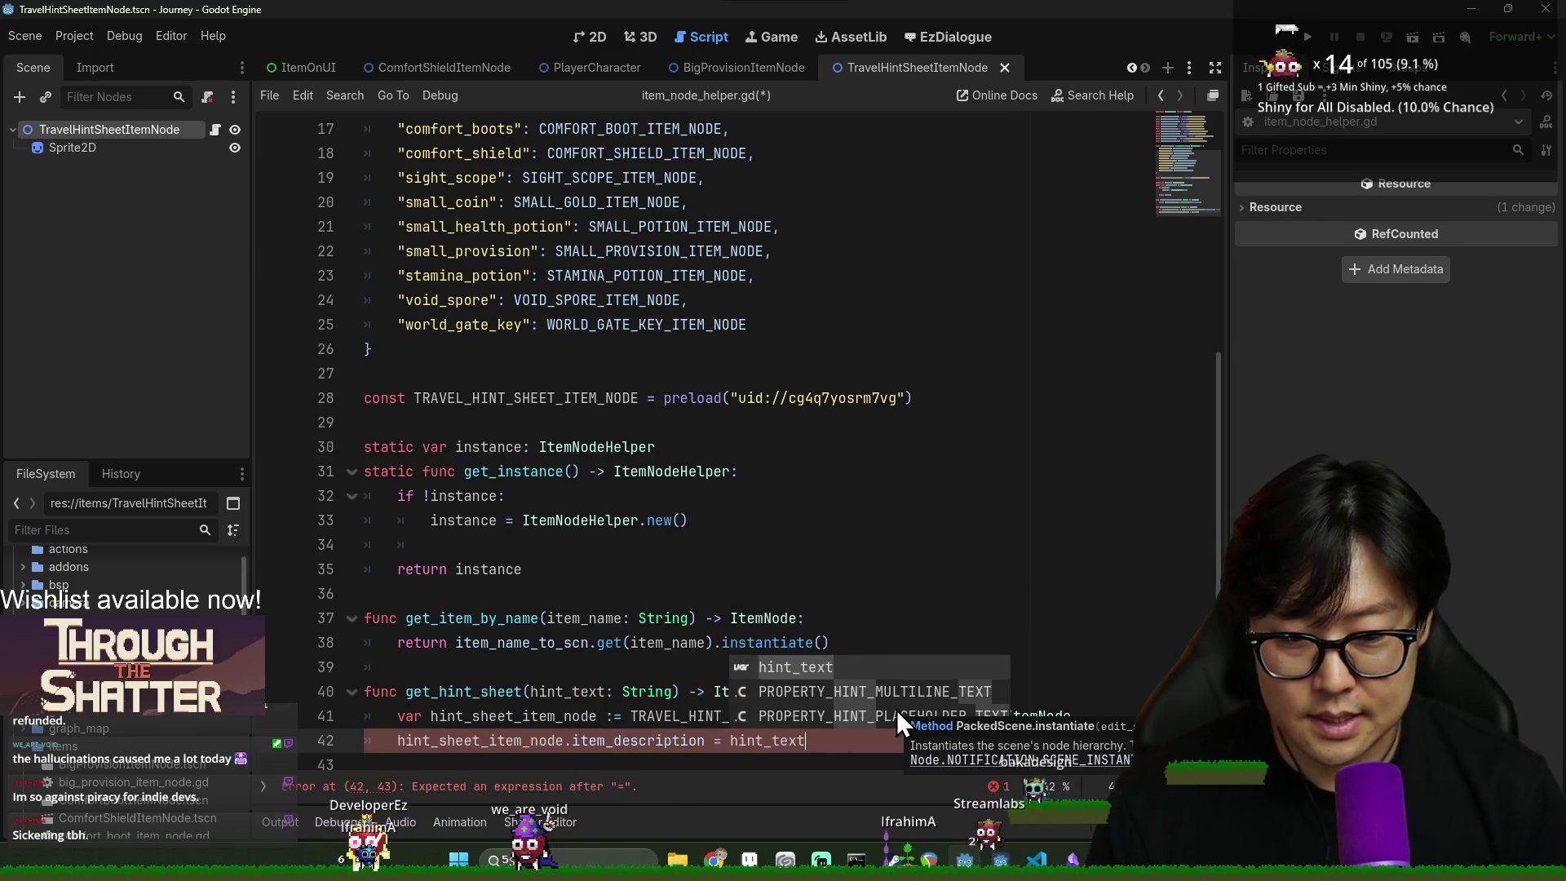
key(Return)
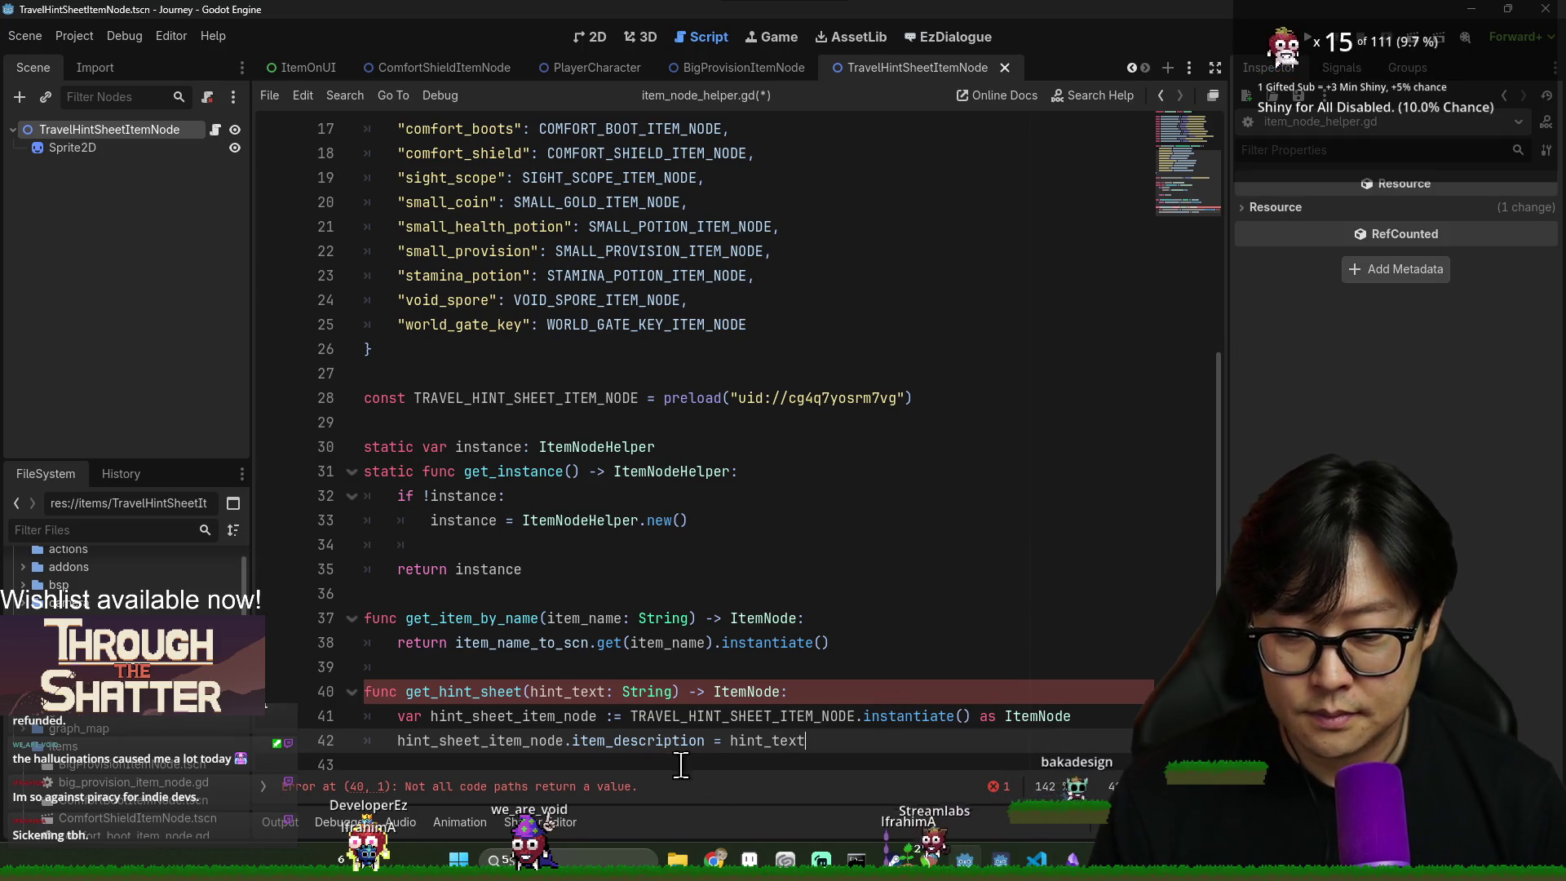
- Prefix hint_text with the quoted text 'ancient script says:' and save
click(736, 741)
text("\")
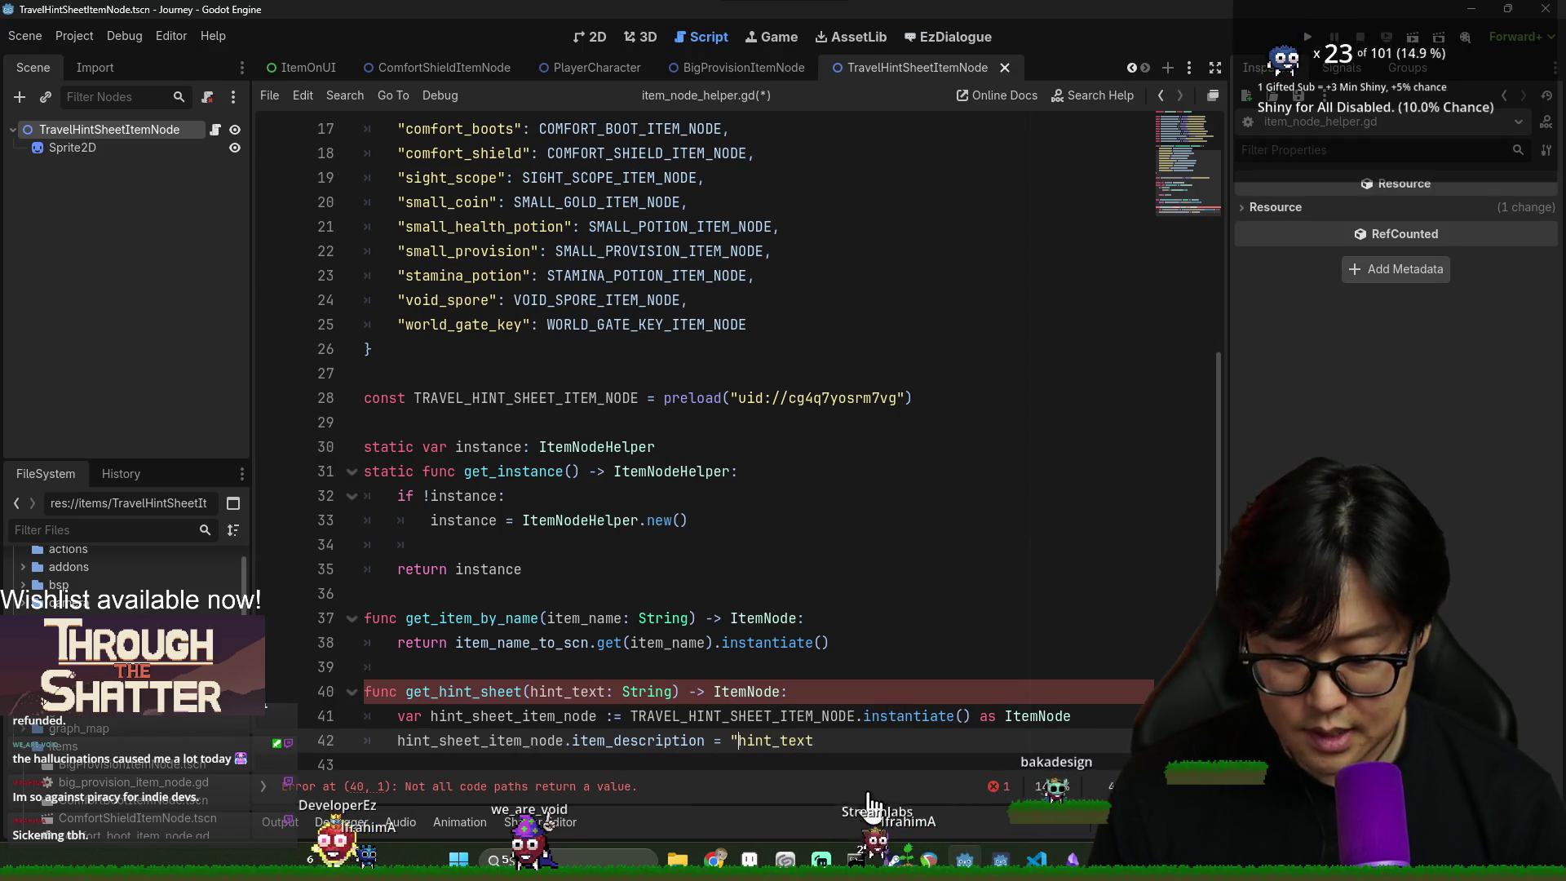
text(" +)
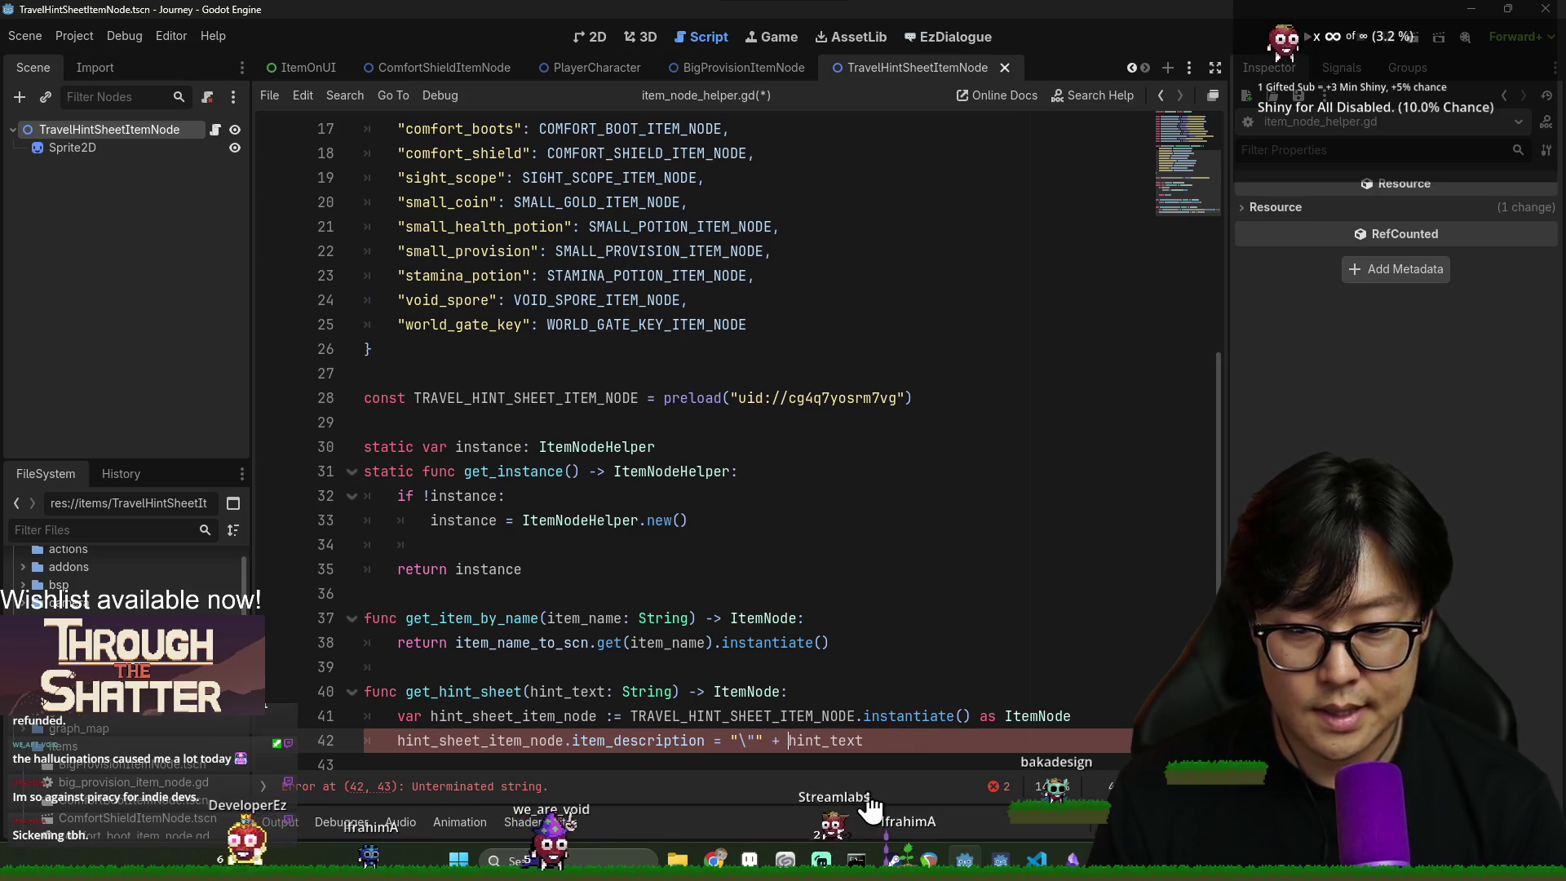
click(925, 751)
text("\"")
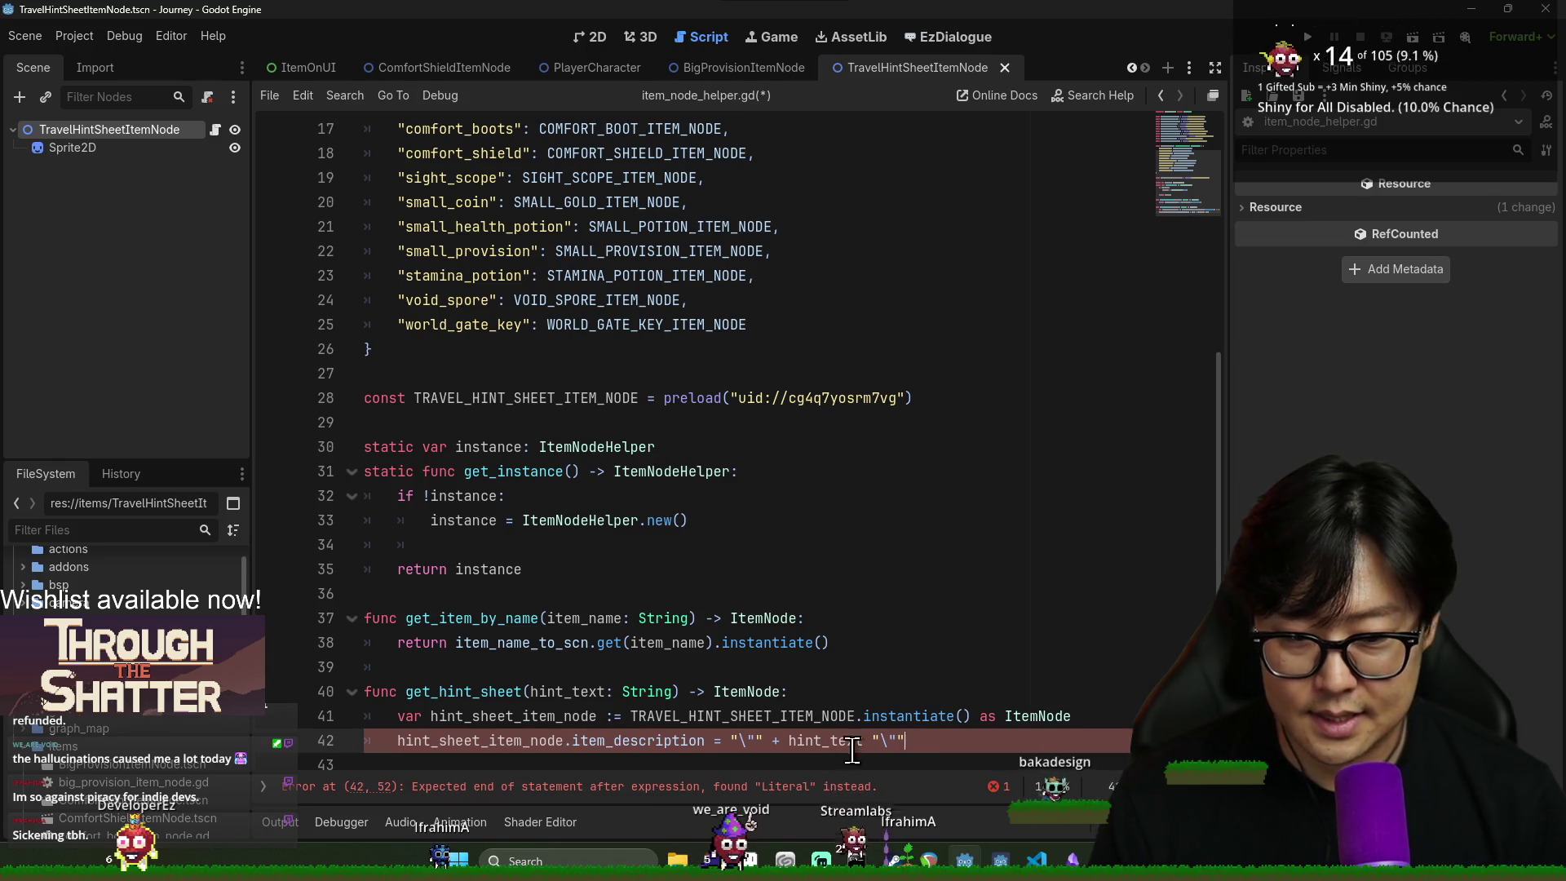
click(741, 740)
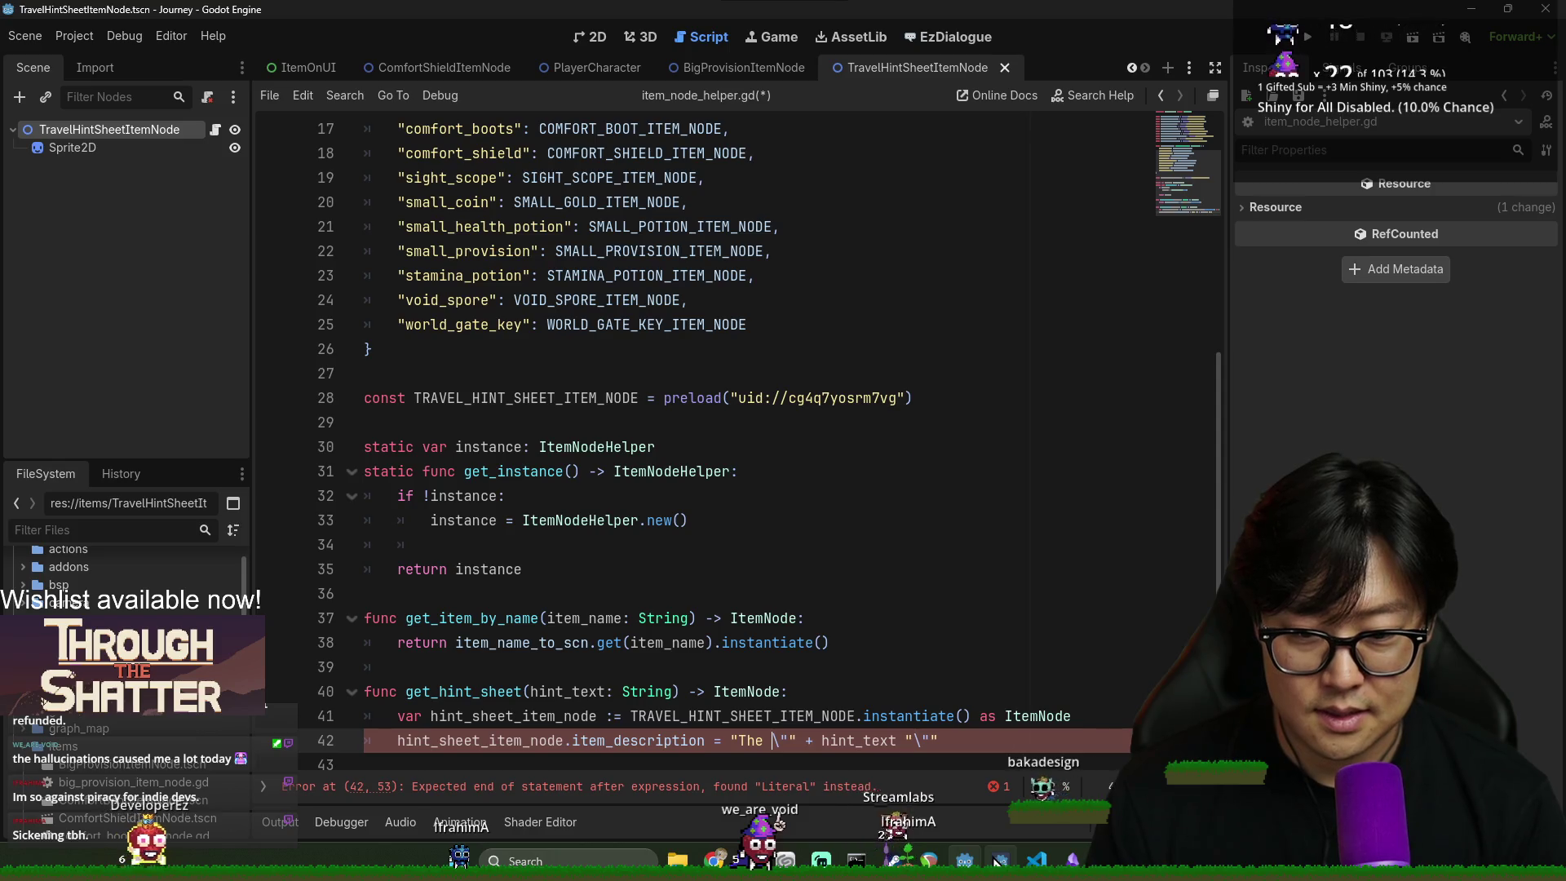
text(ancient )
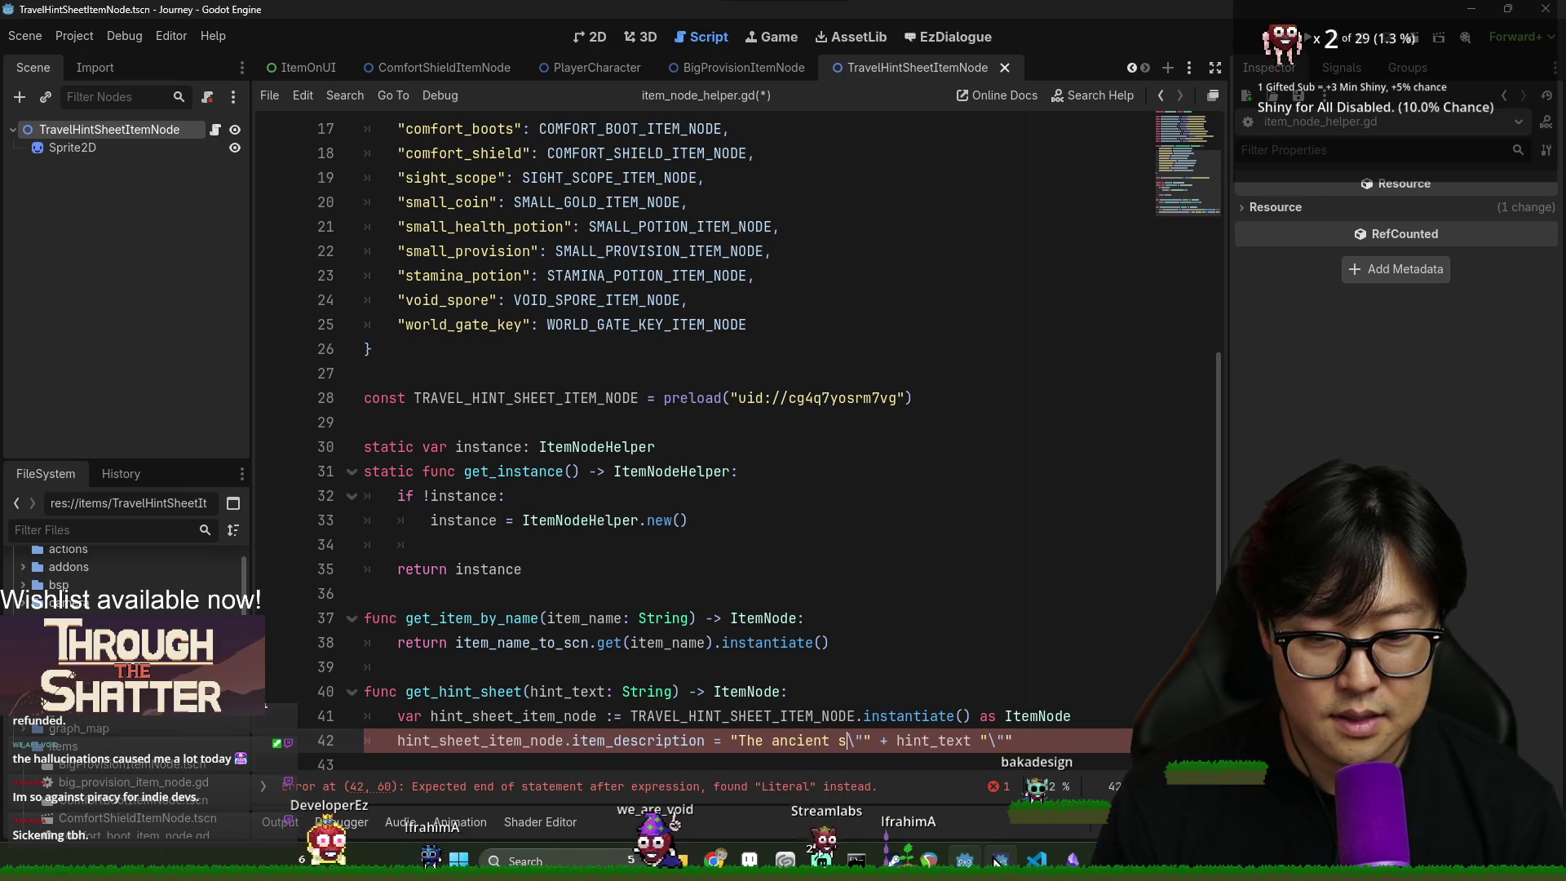
text(scri)
text(pt says:)
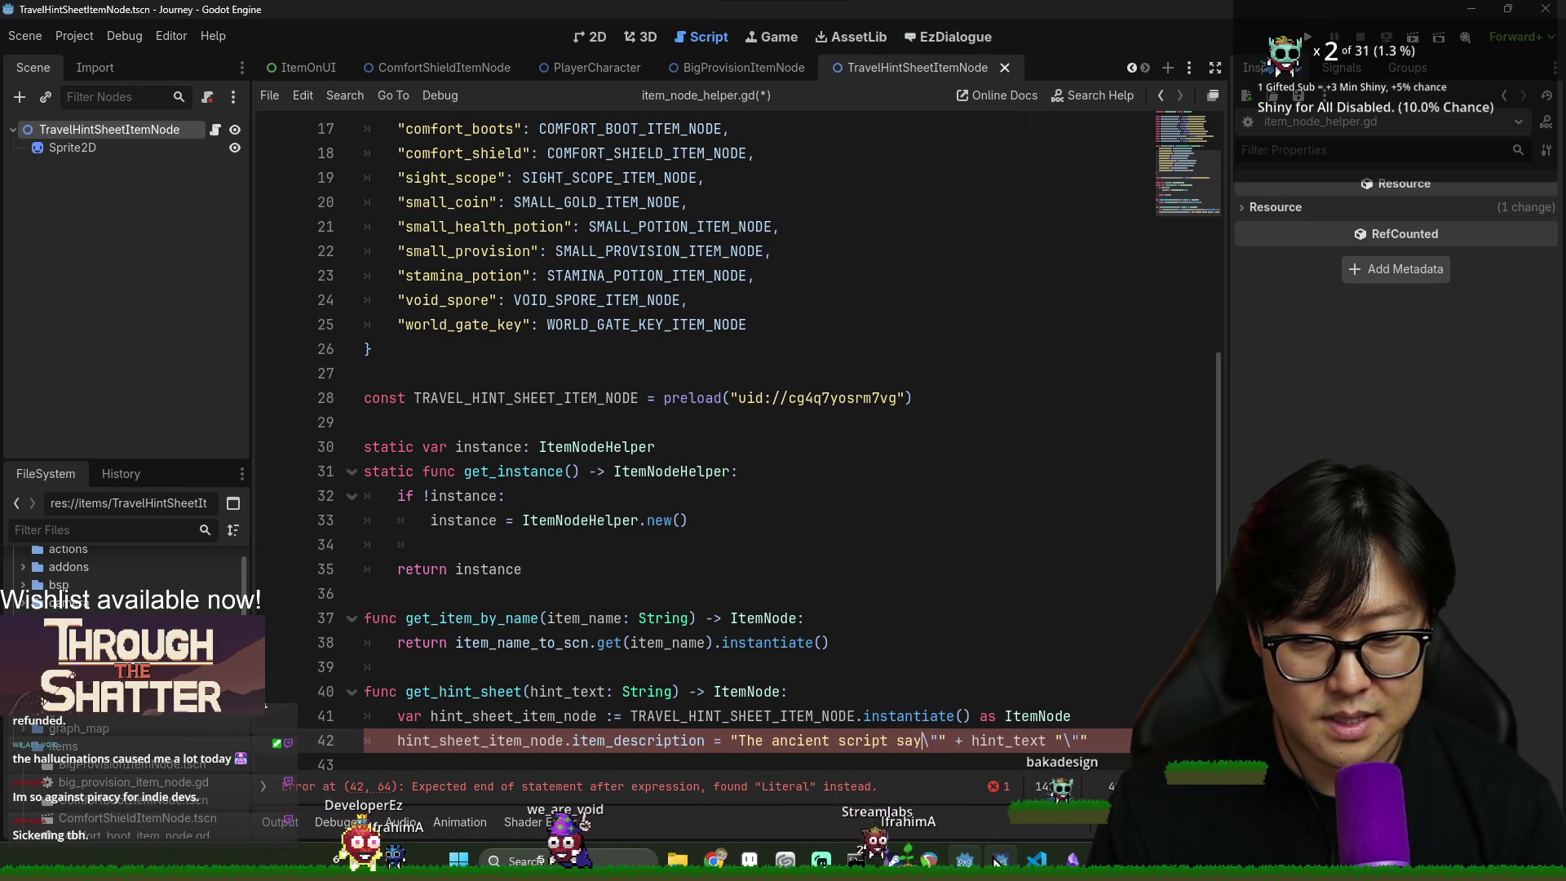
key(ctrl+s)
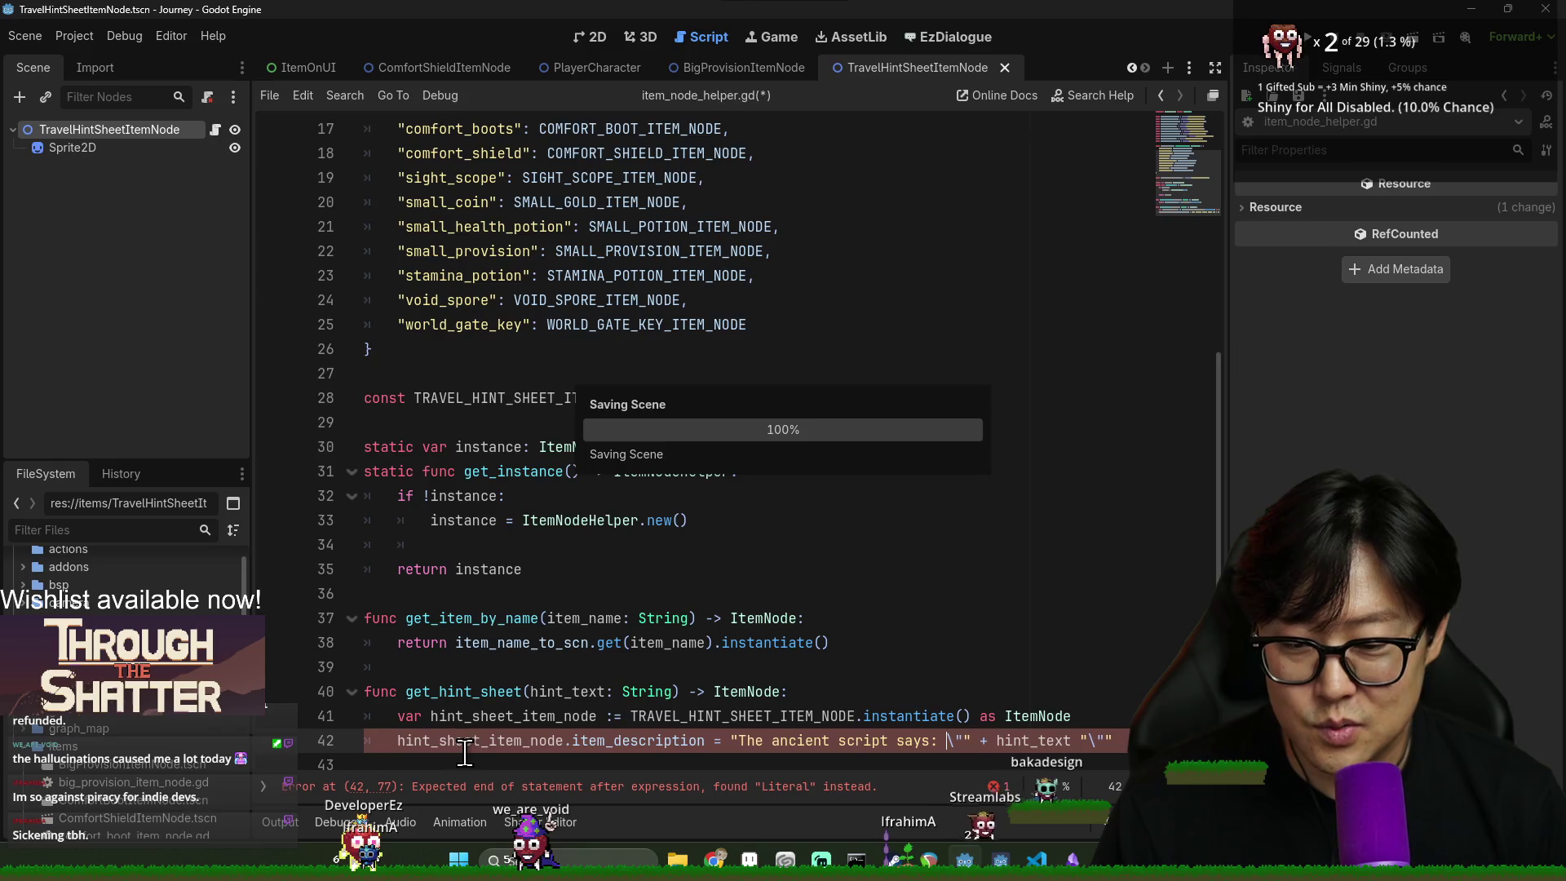
- Add return hint_sheet_item_node, save, and jump to item_description's declaration in item.gd
click(1098, 731)
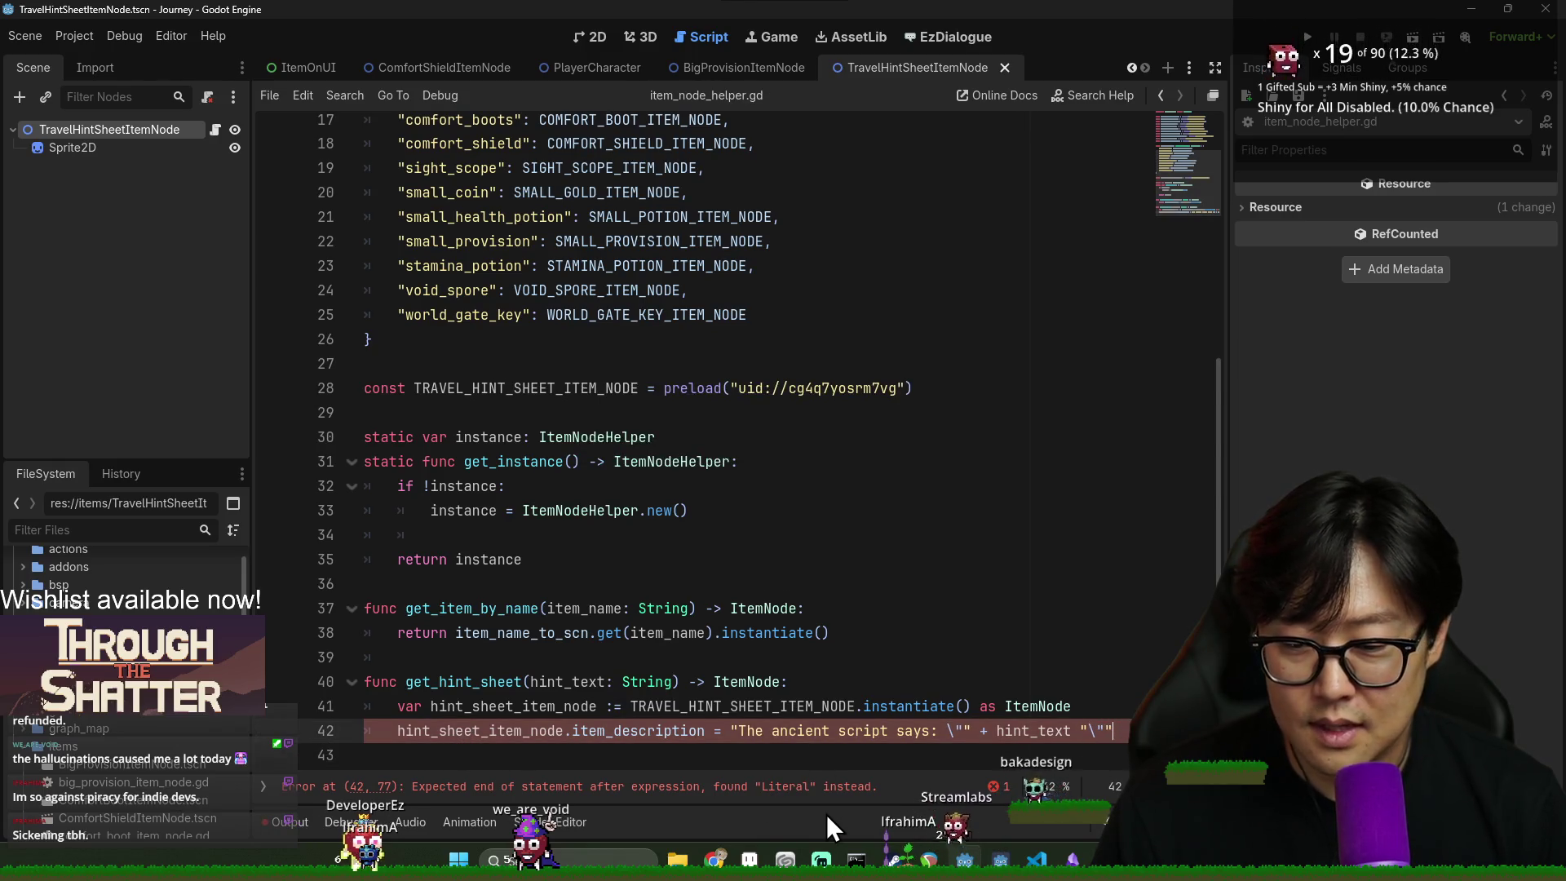
key(Return)
text(return )
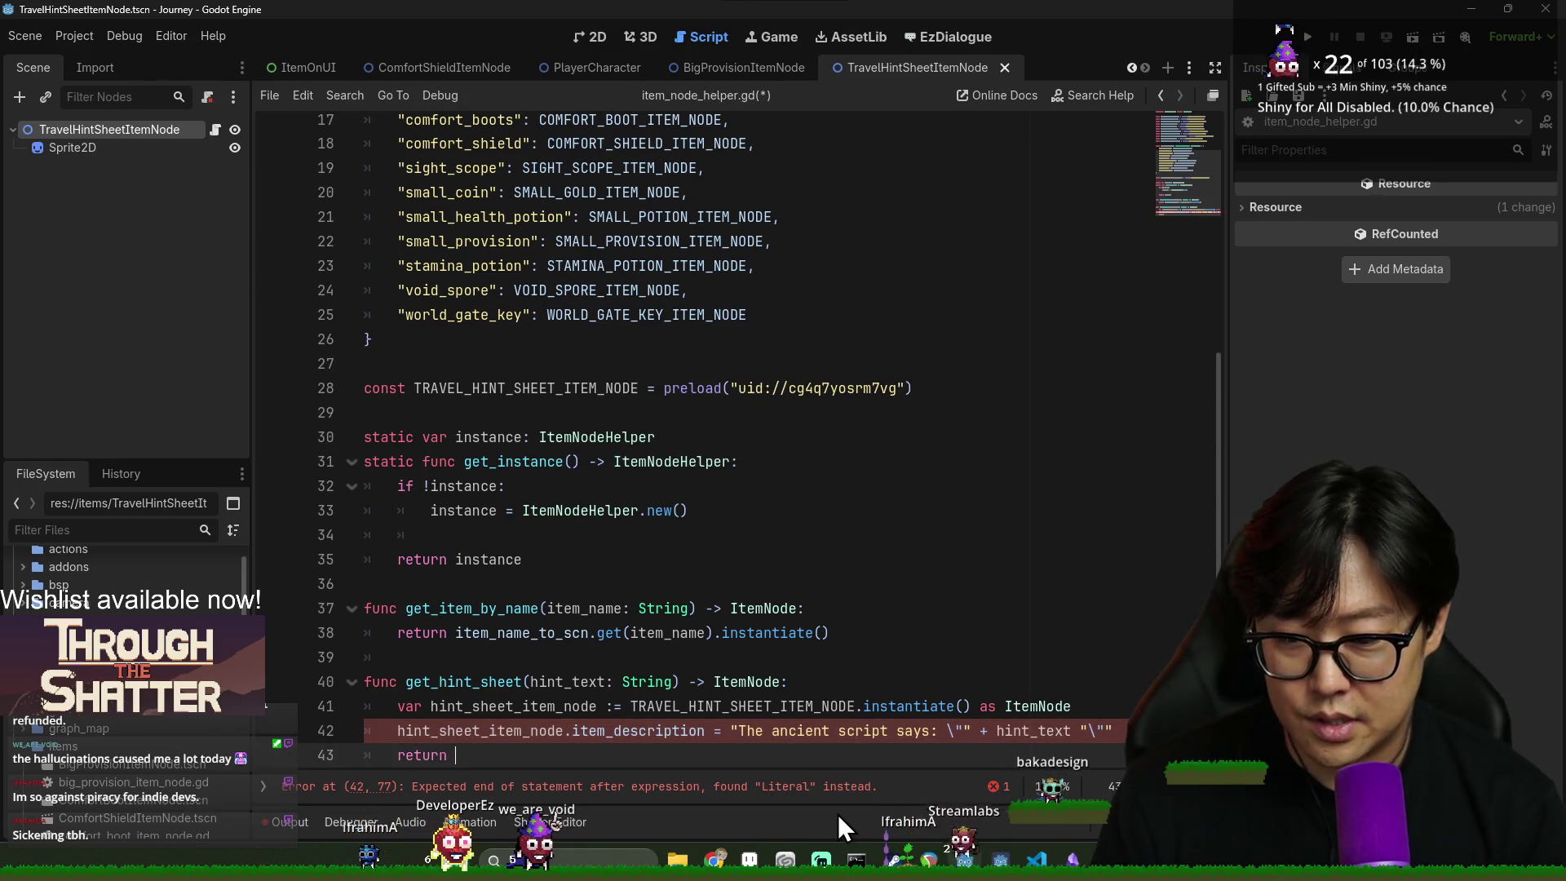
text(hint_sheet_item_node)
key(ctrl+s)
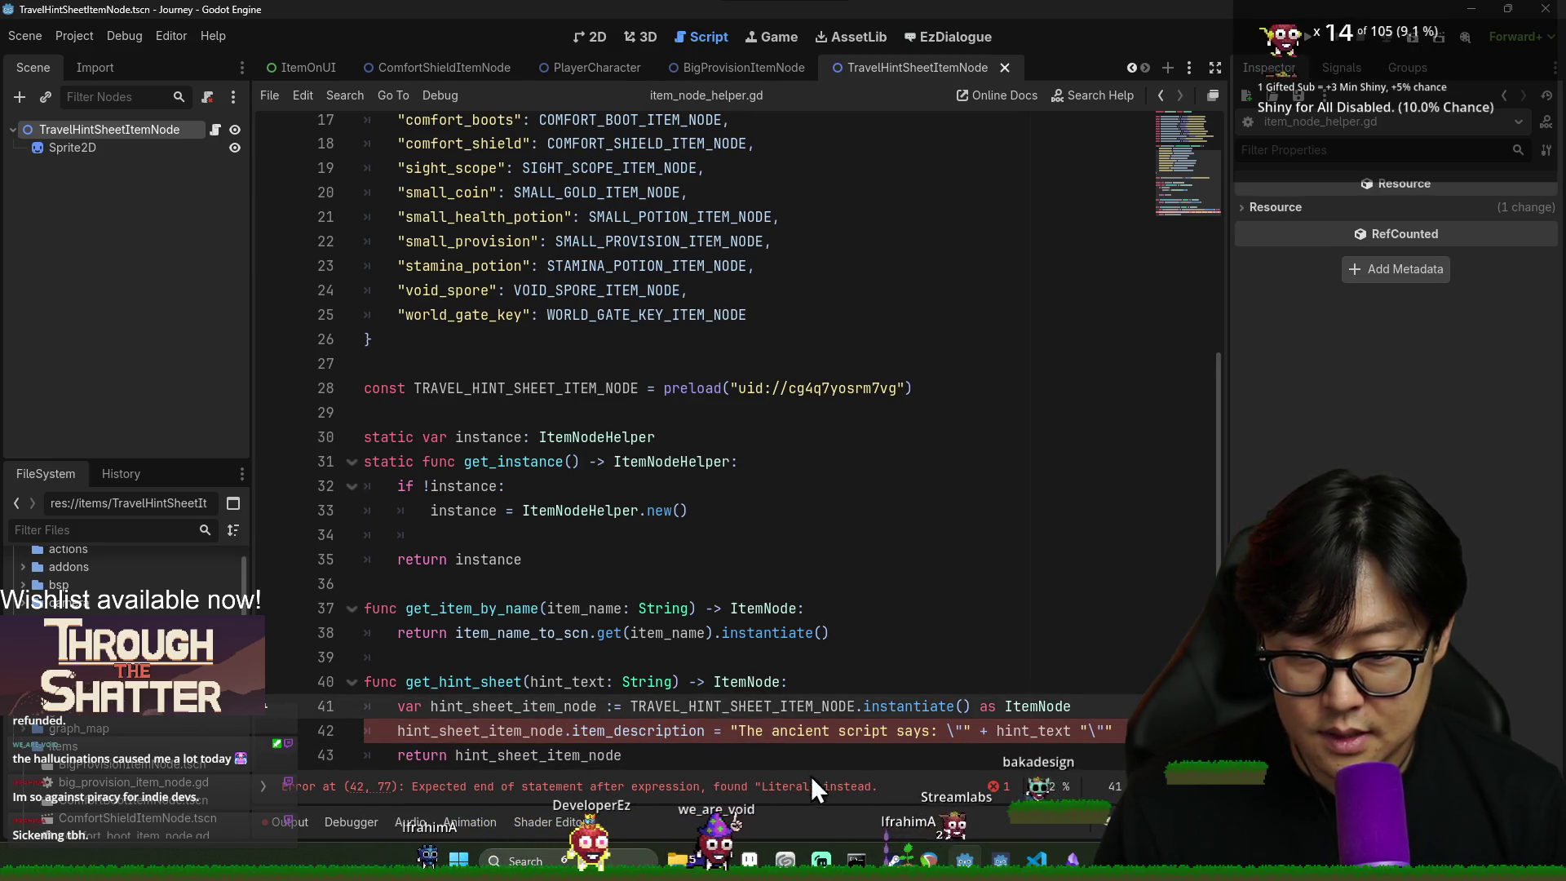
click(650, 728)
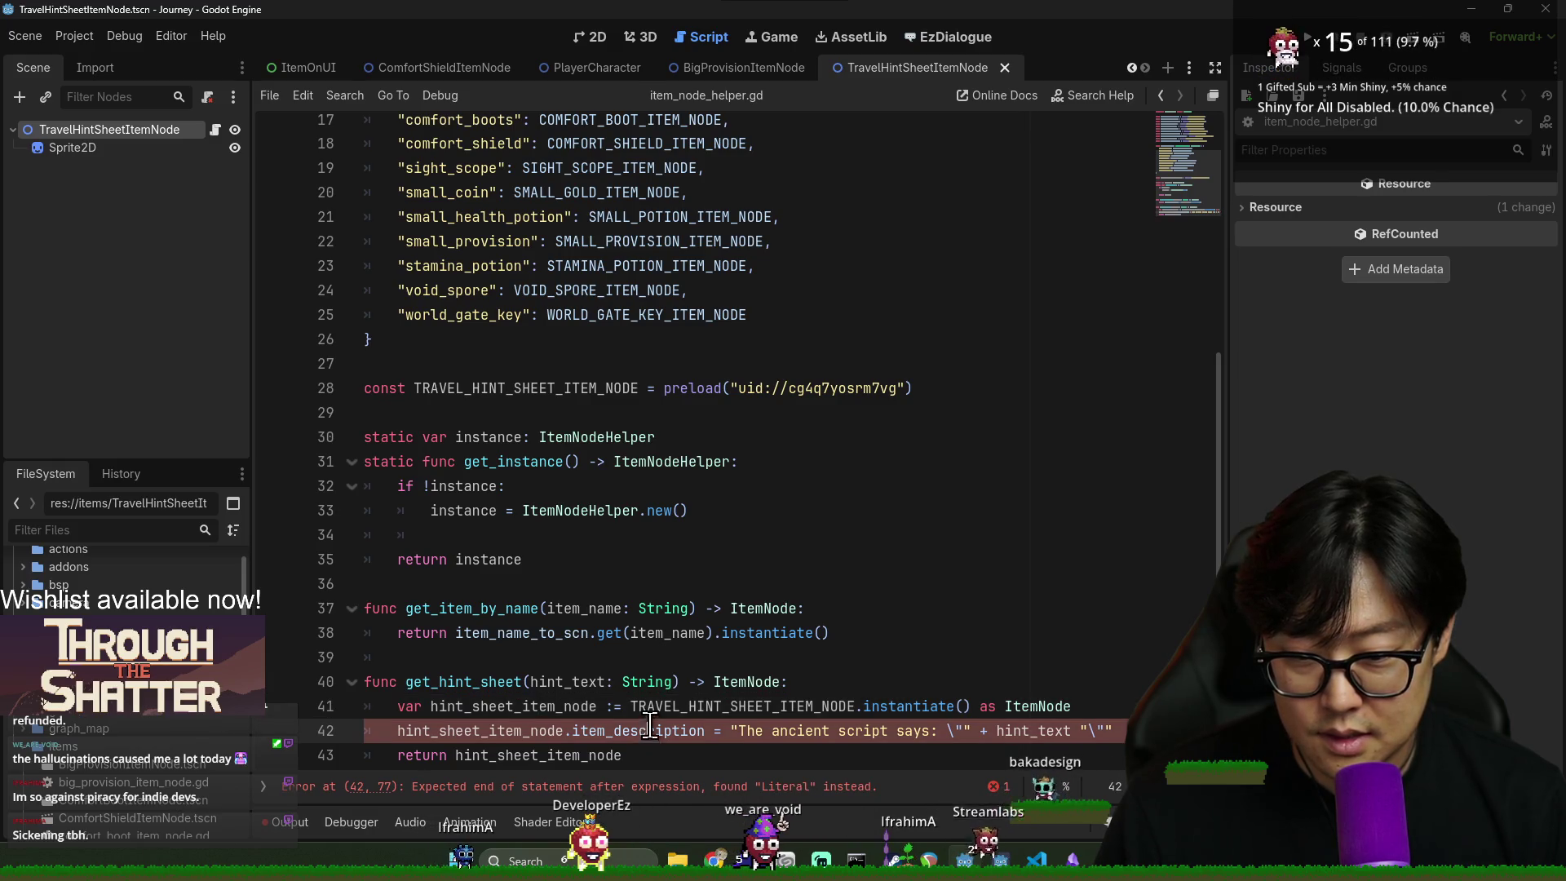
ctrl+click(651, 729)
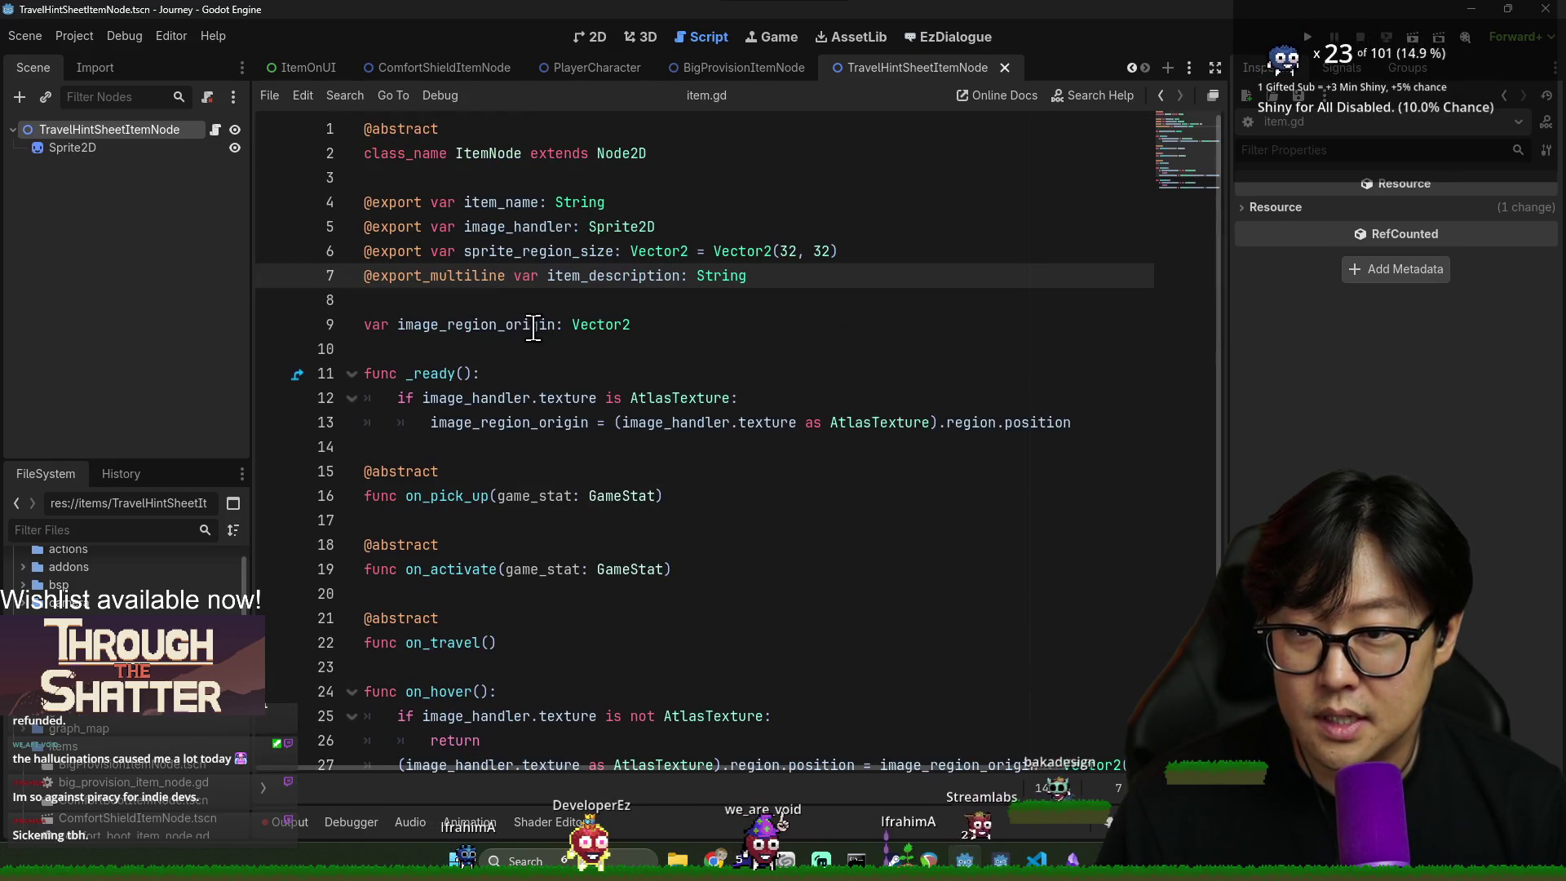
- Back in item_node_helper.gd, insert the missing + before the closing quote on line 42 and save
double_click(603, 275)
key(alt+Left)
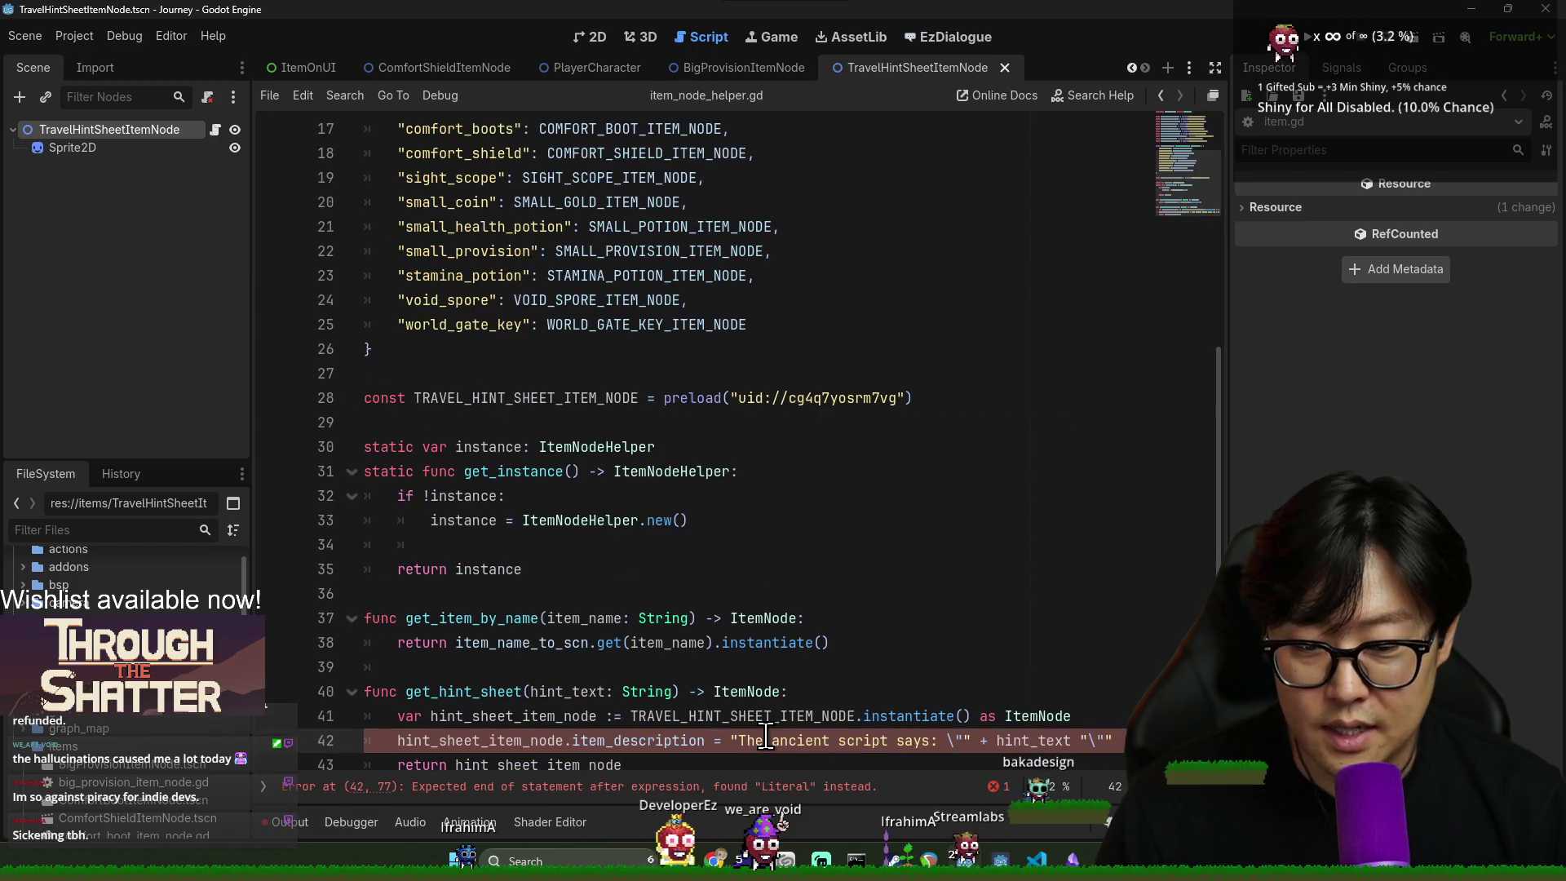
scroll(622, 754, down, 1)
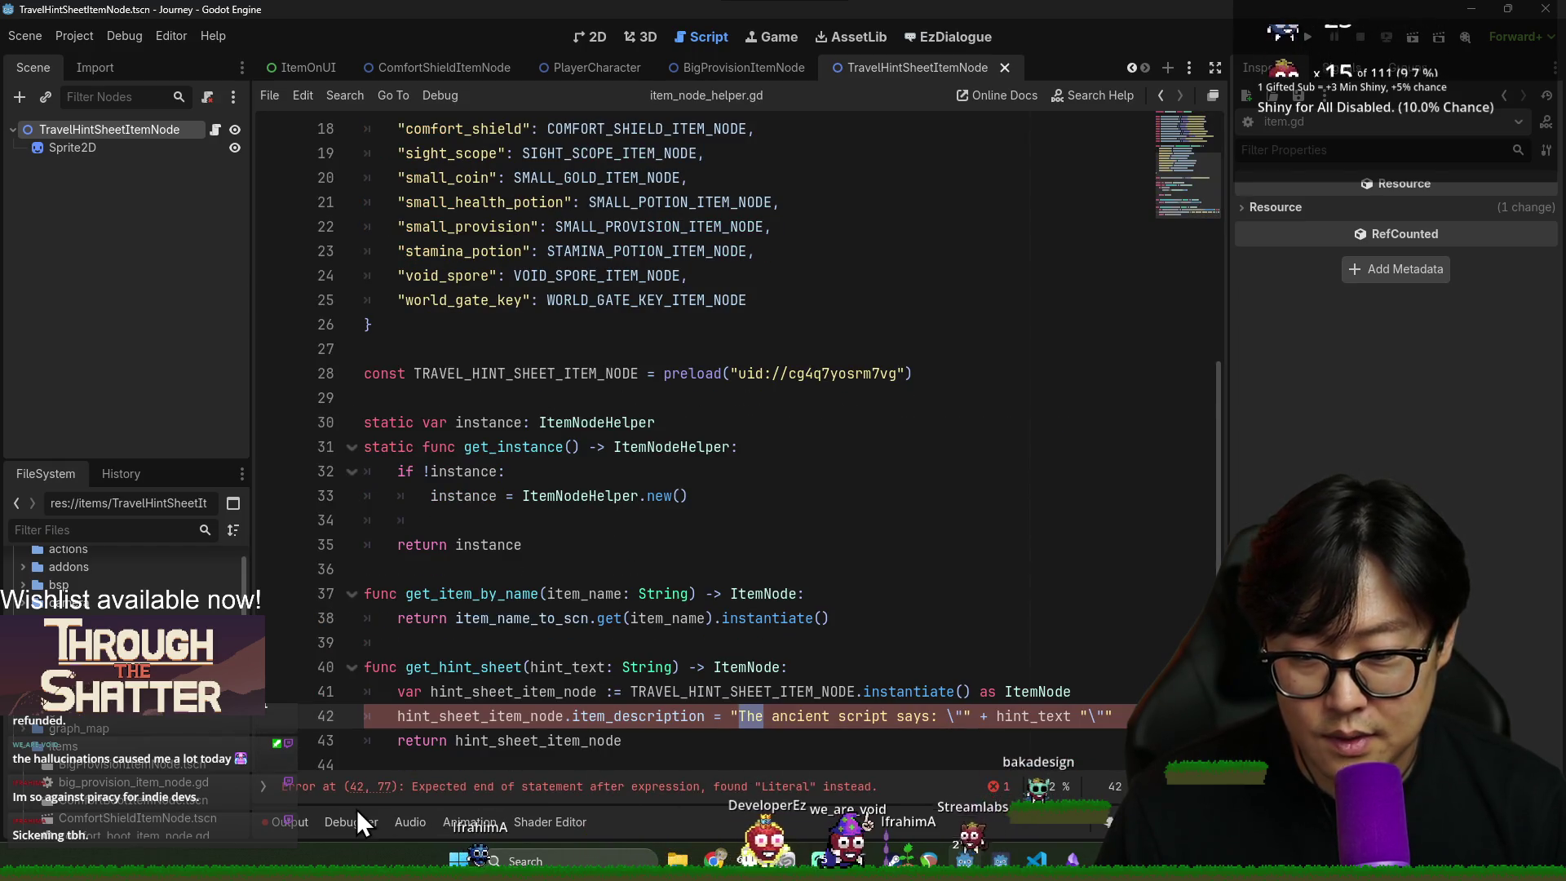
click(1111, 717)
text(+)
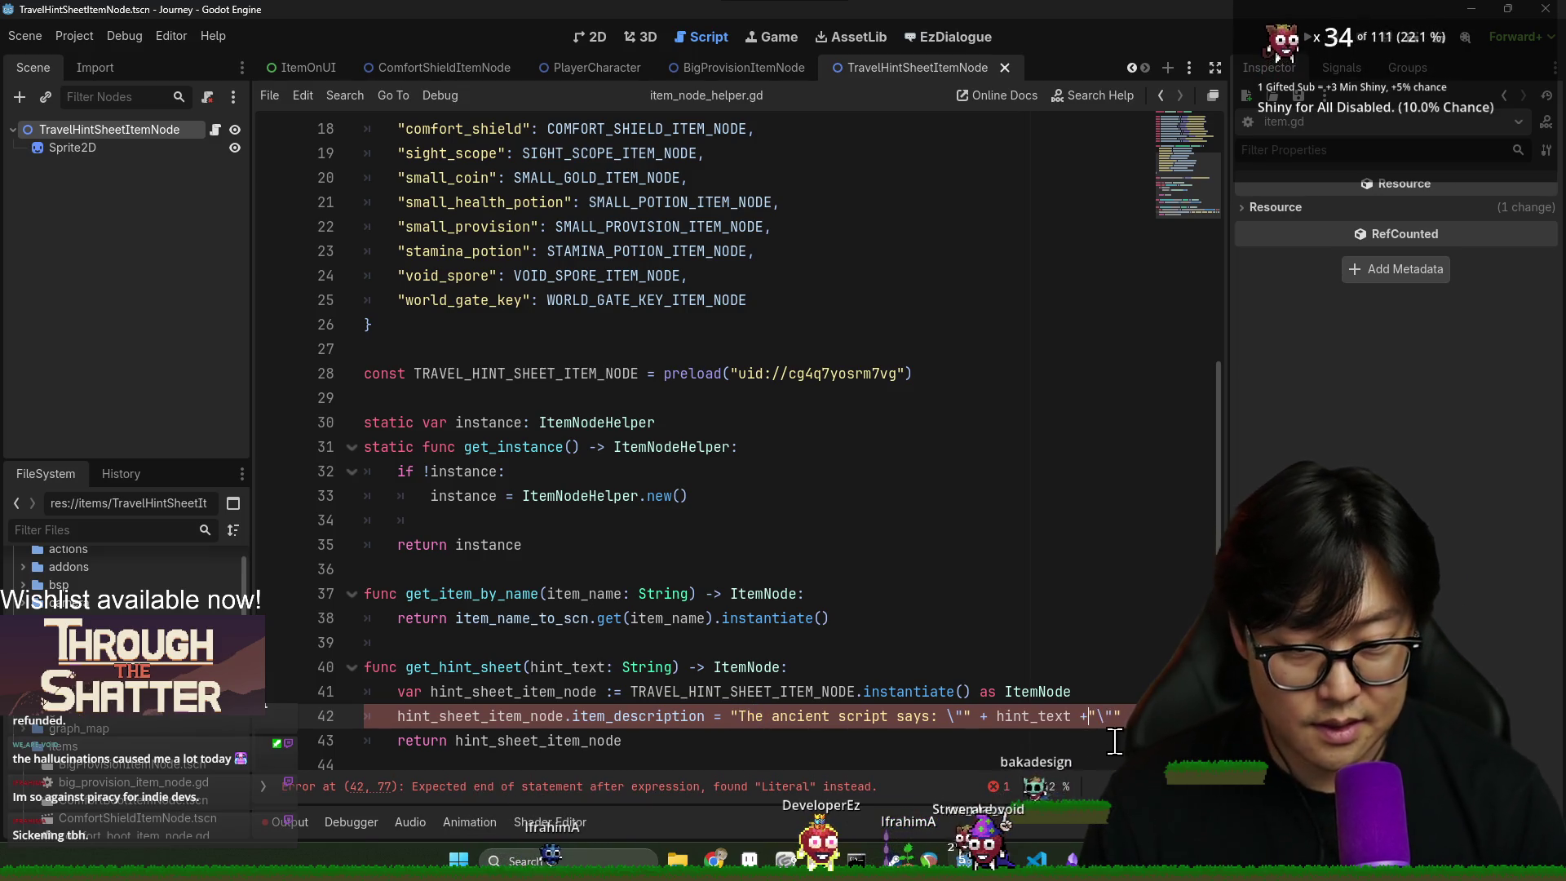
key(ctrl+s)
- Insert a blank line after the description line 42
click(506, 740)
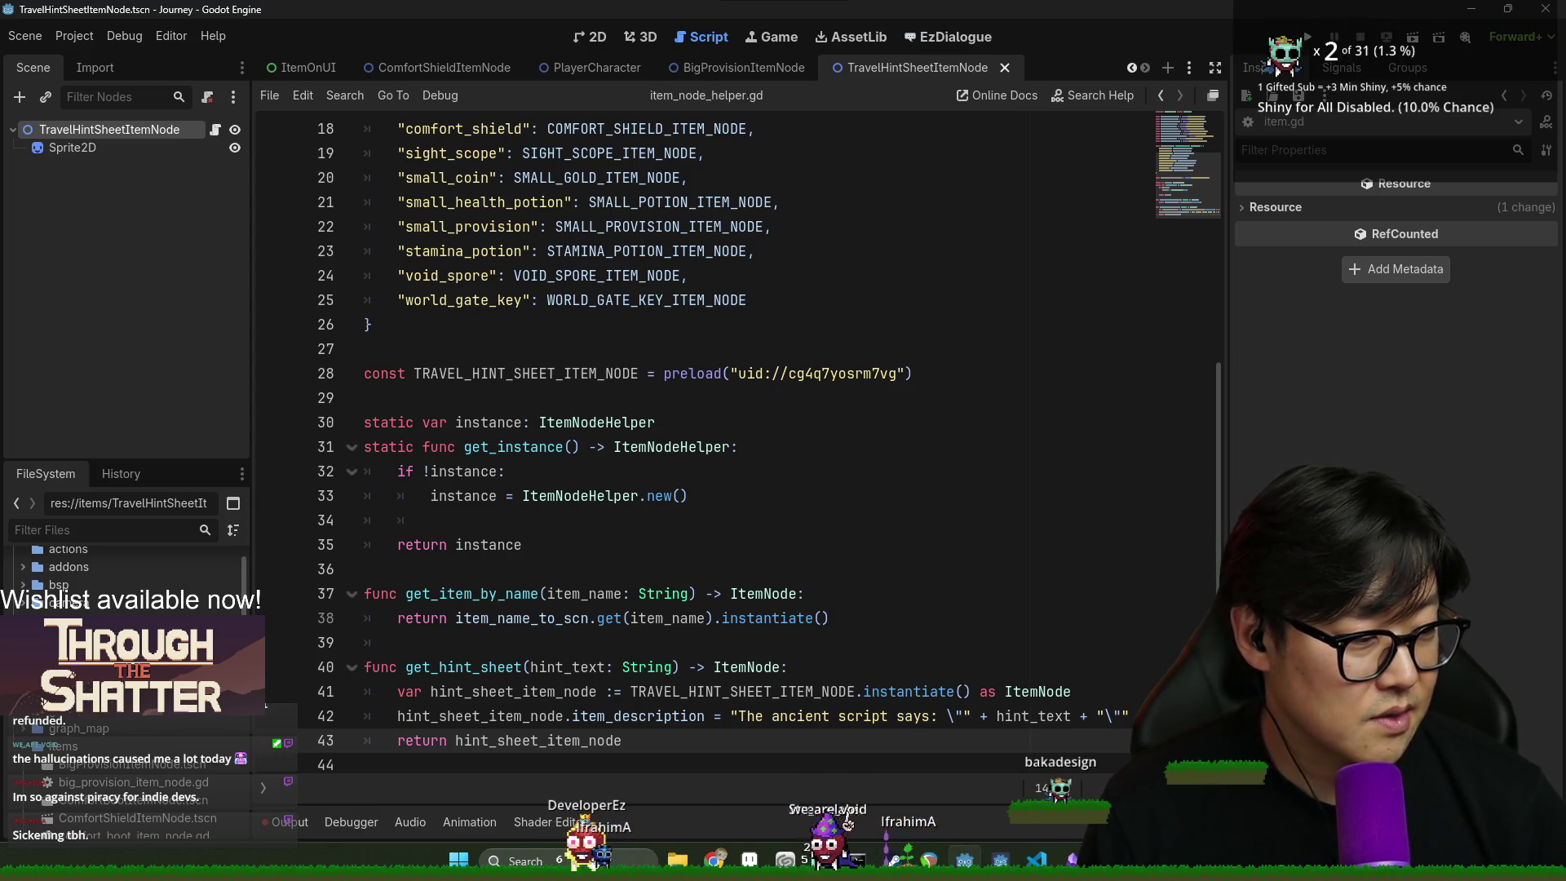
click(606, 716)
key(ctrl+s)
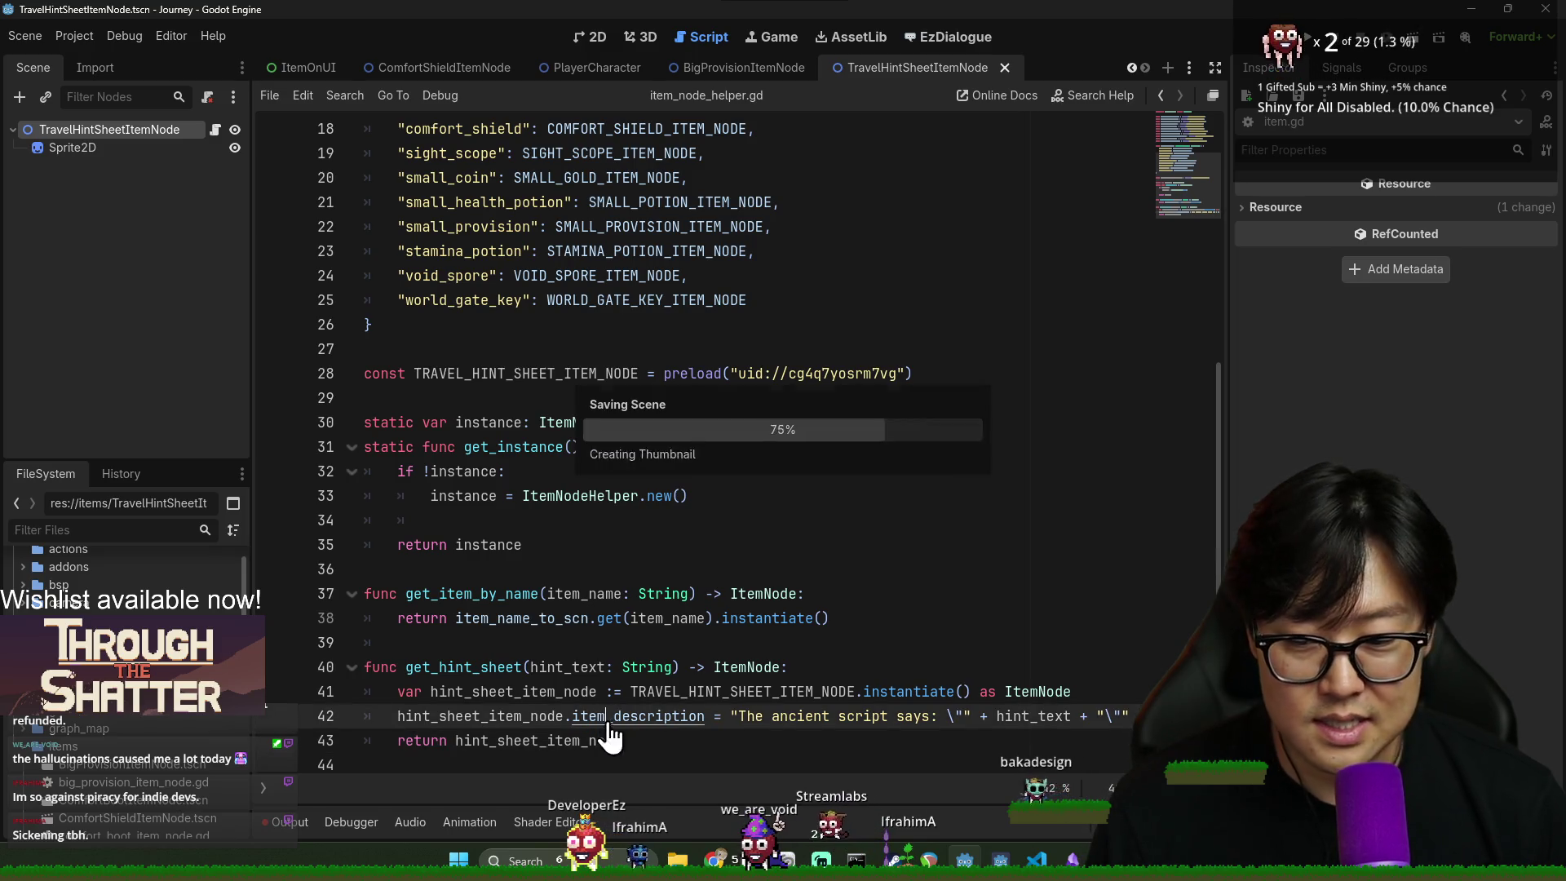
click(1133, 715)
key(Return)
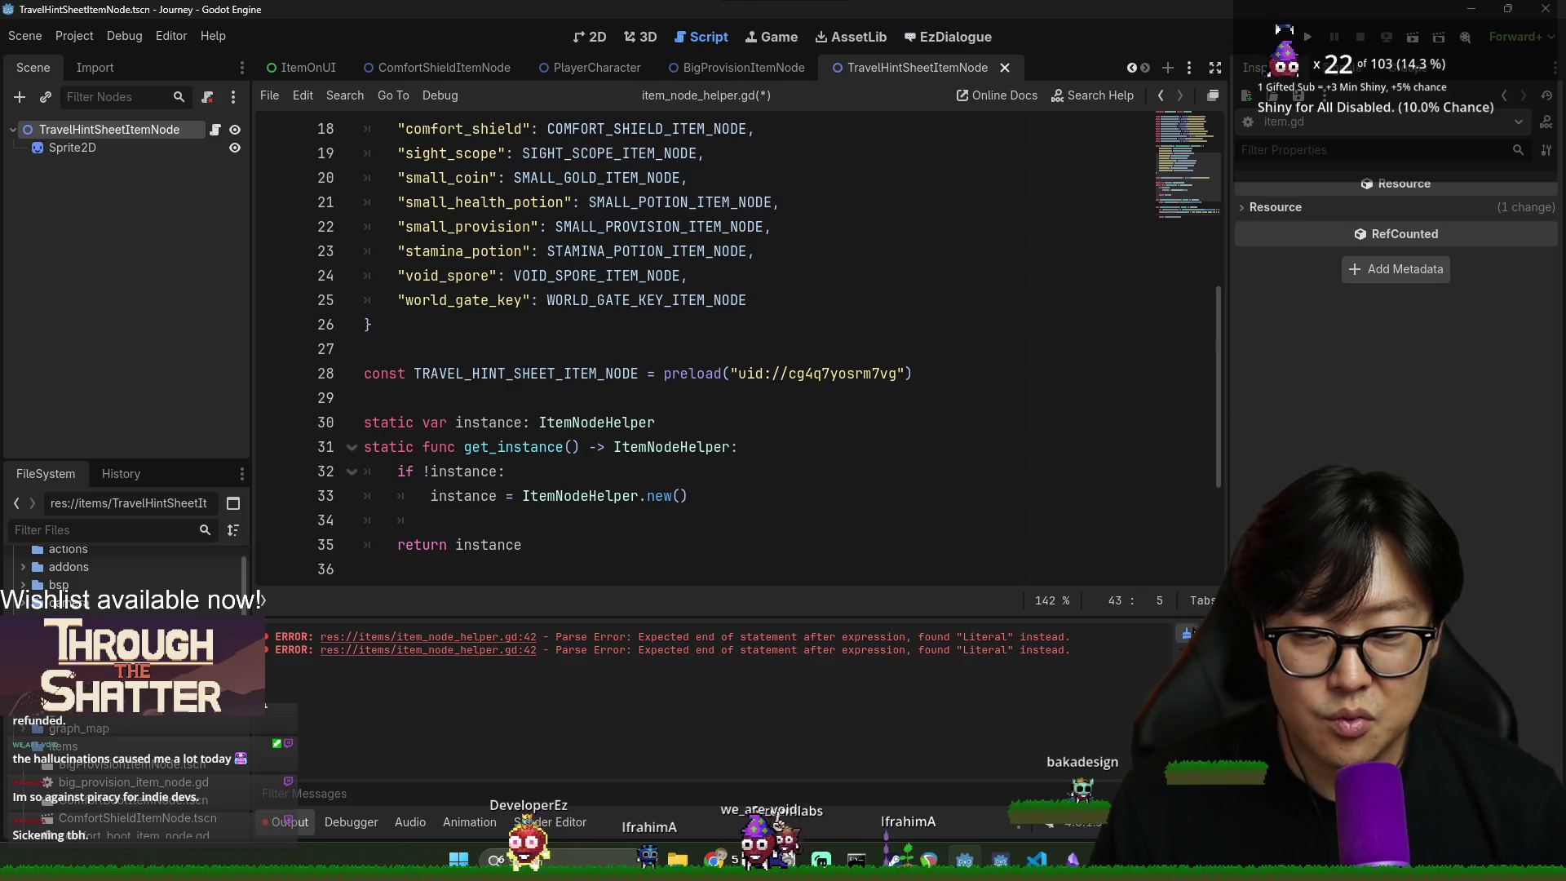
- Check the debugger errors and stack trace, then save the script
click(342, 822)
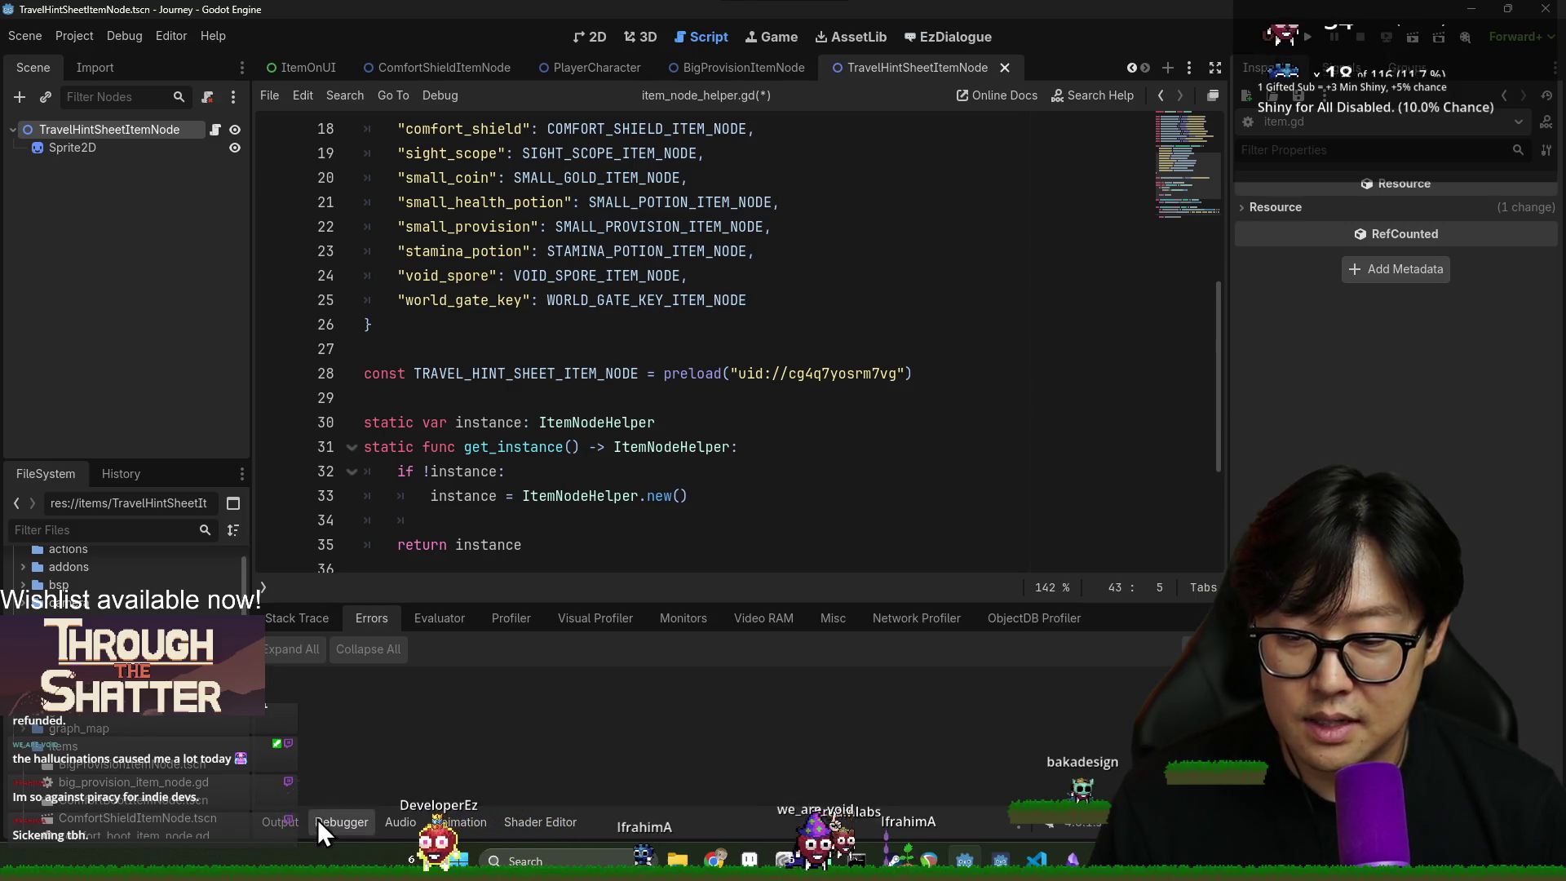
click(311, 620)
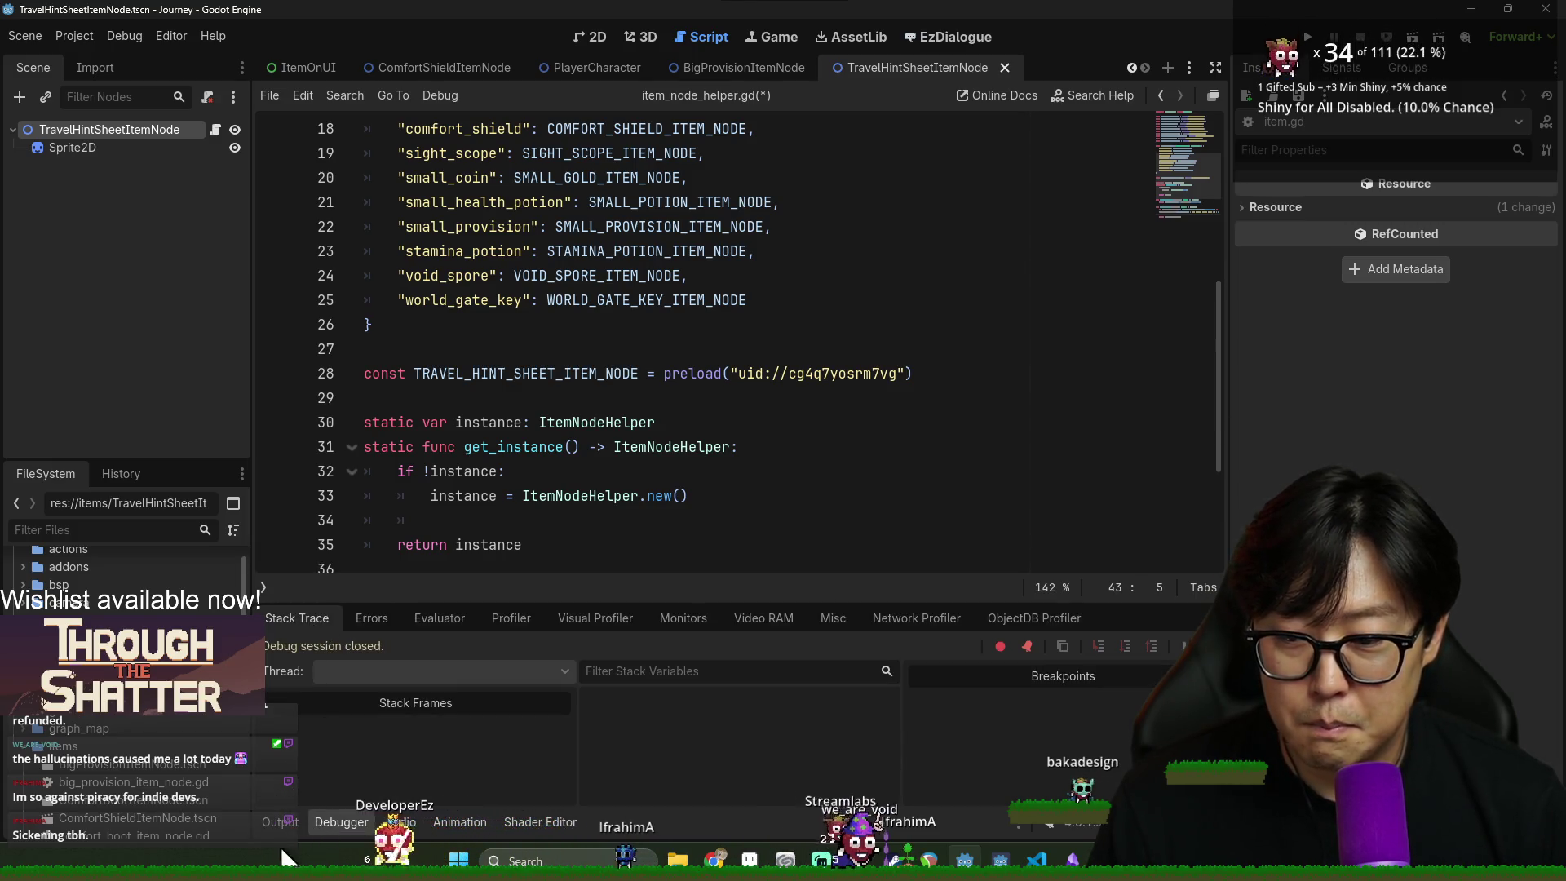
click(343, 823)
click(563, 642)
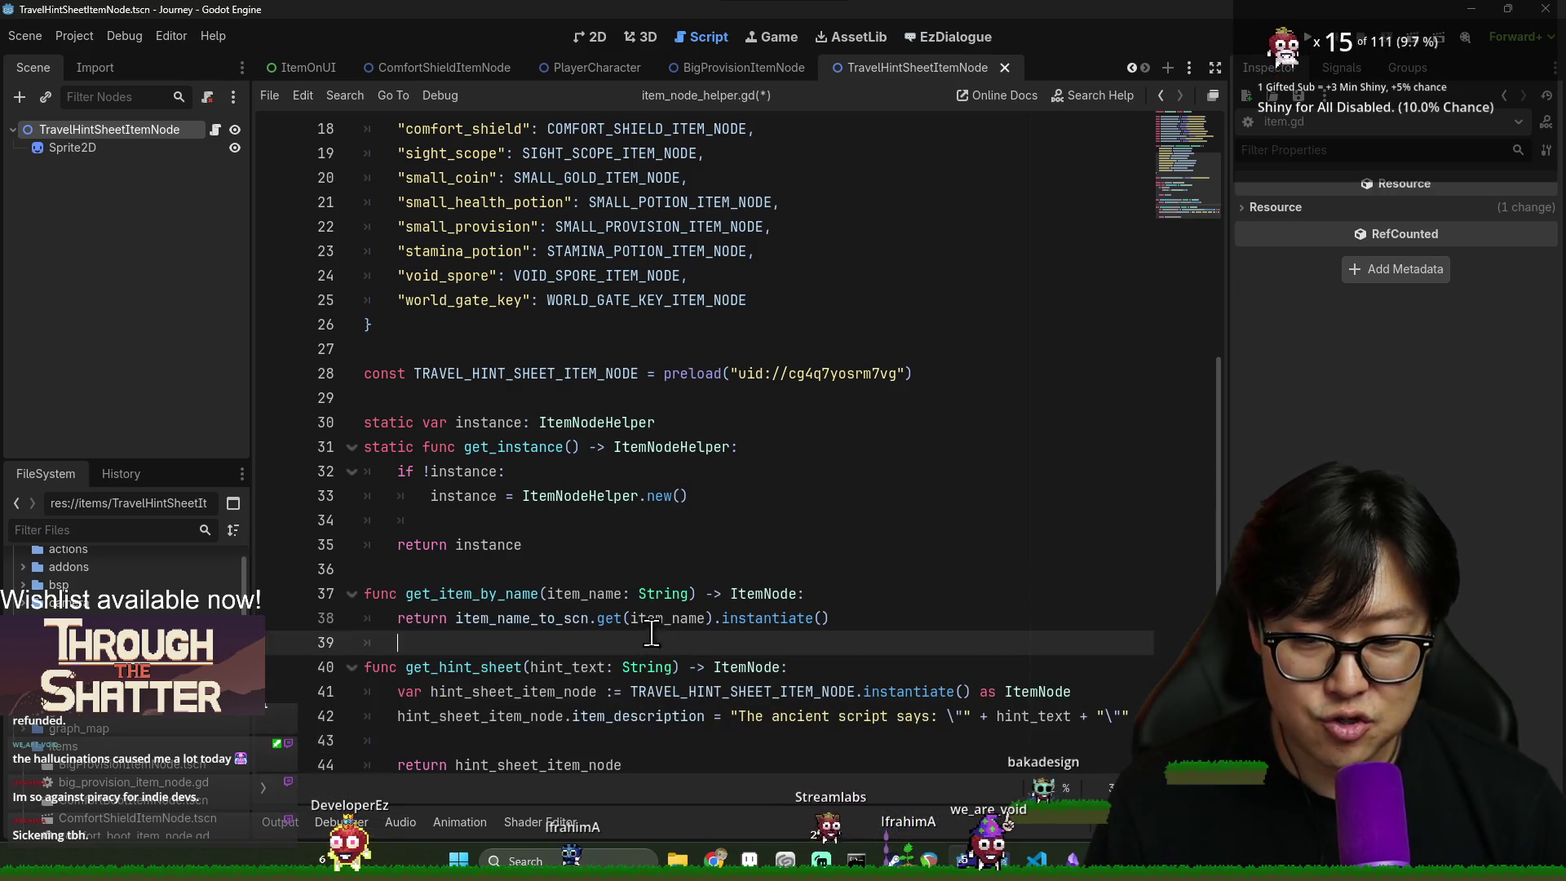
scroll(565, 702, down, 1)
key(ctrl+s)
click(677, 737)
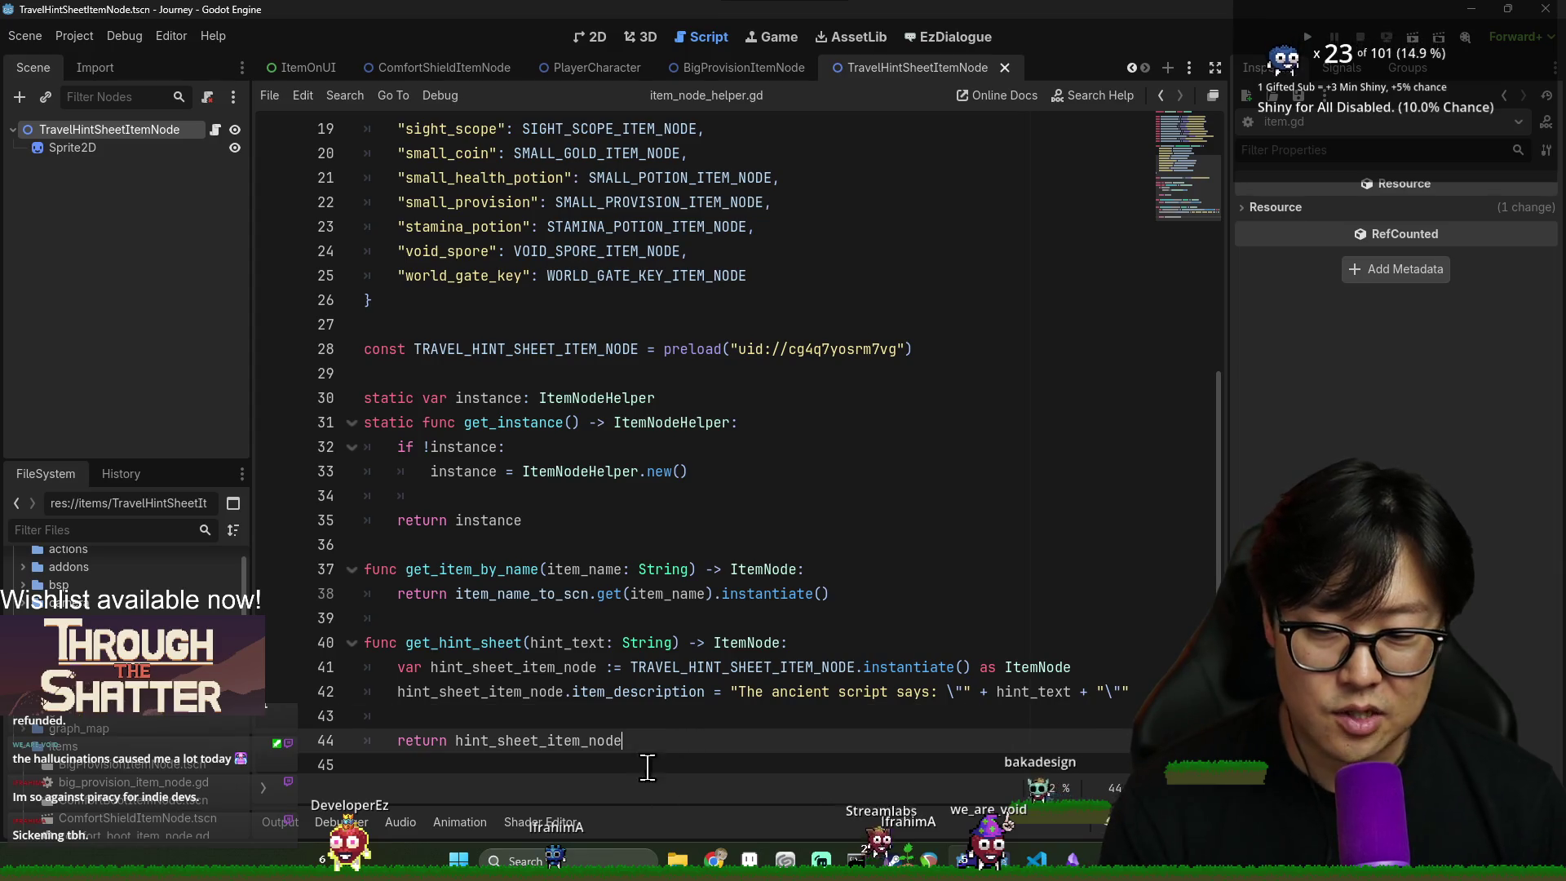
key(ctrl+s)
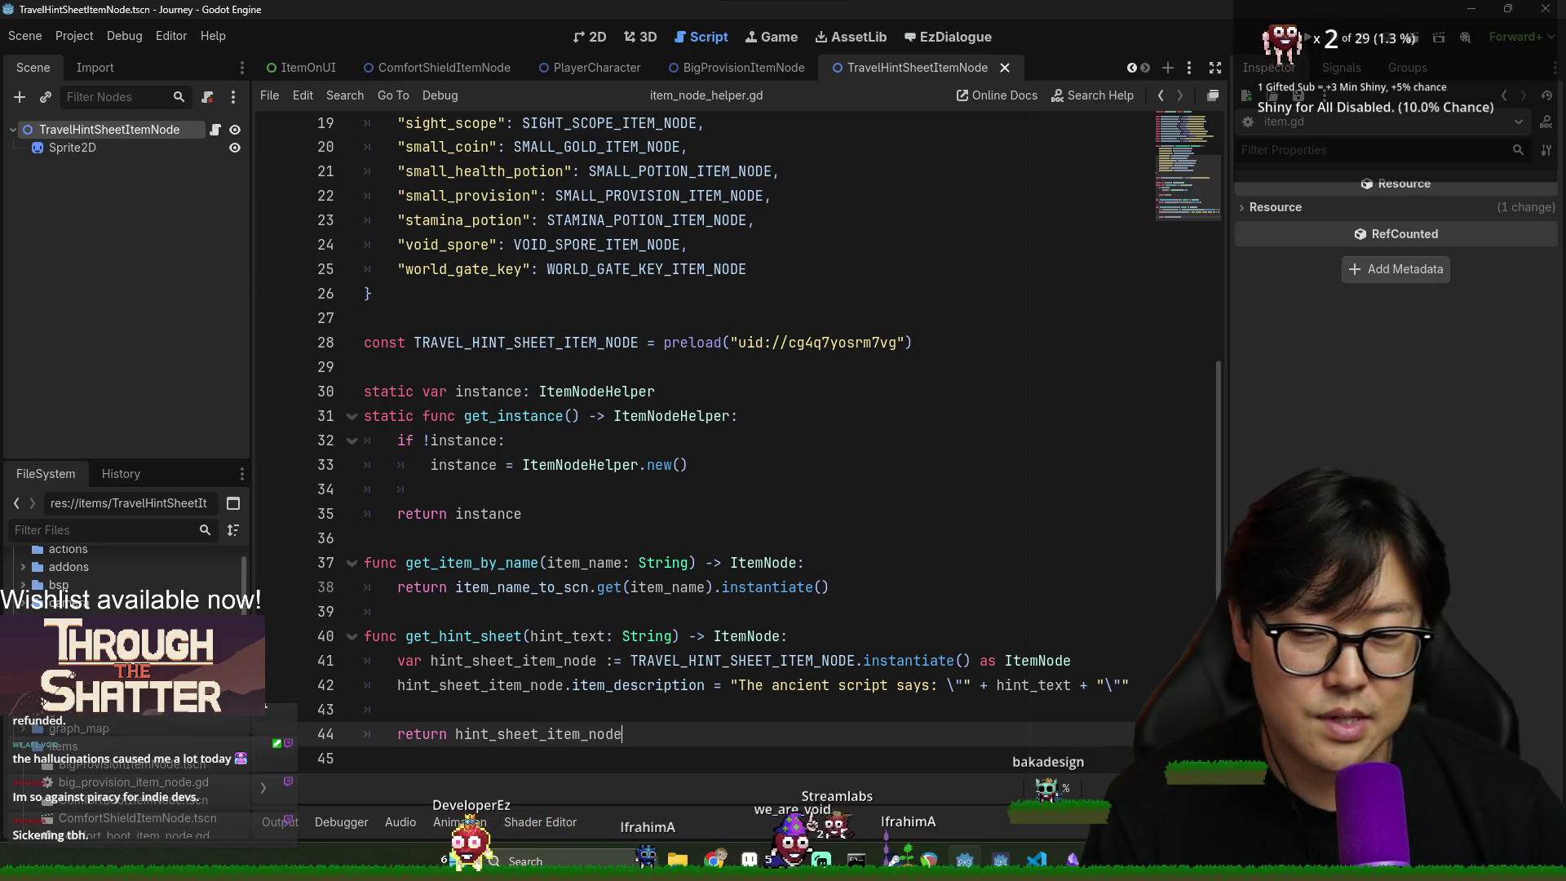
click(844, 644)
key(ctrl+s)
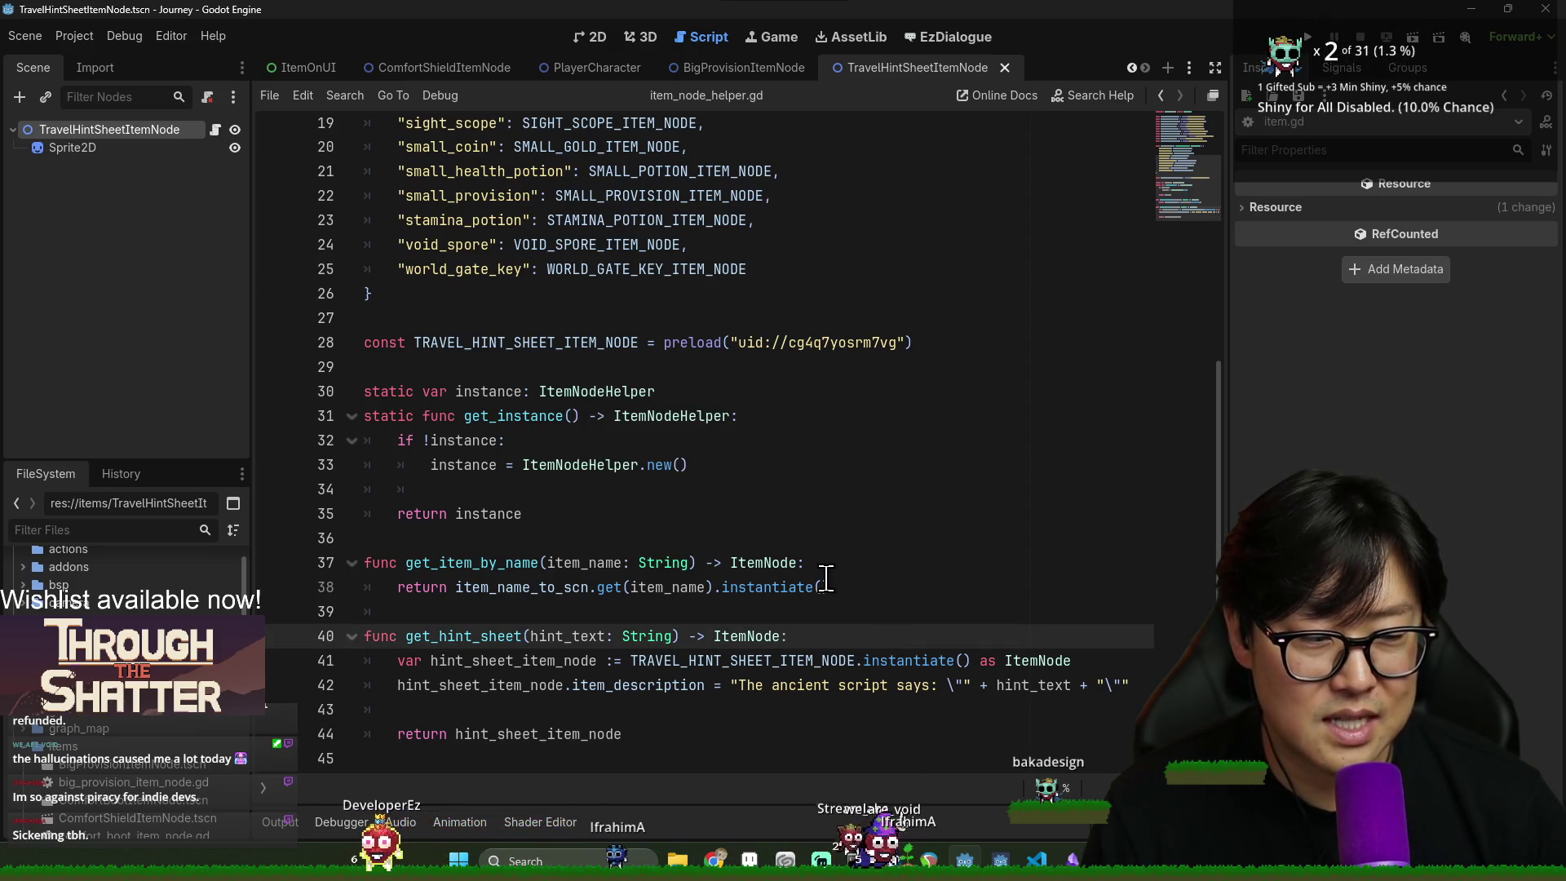
click(829, 581)
click(837, 620)
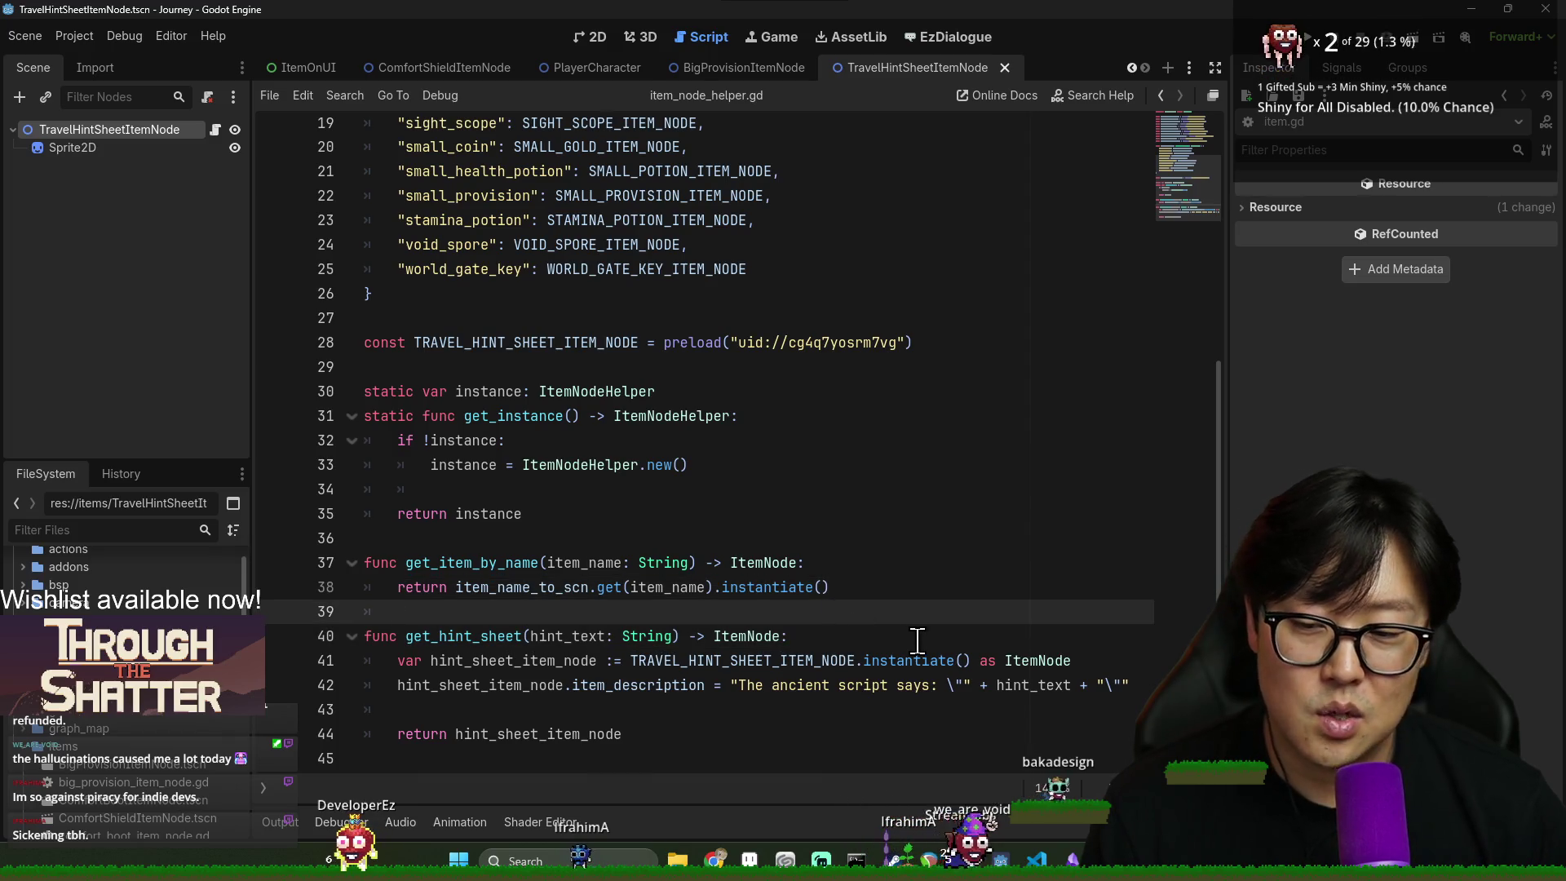
key(ctrl+s)
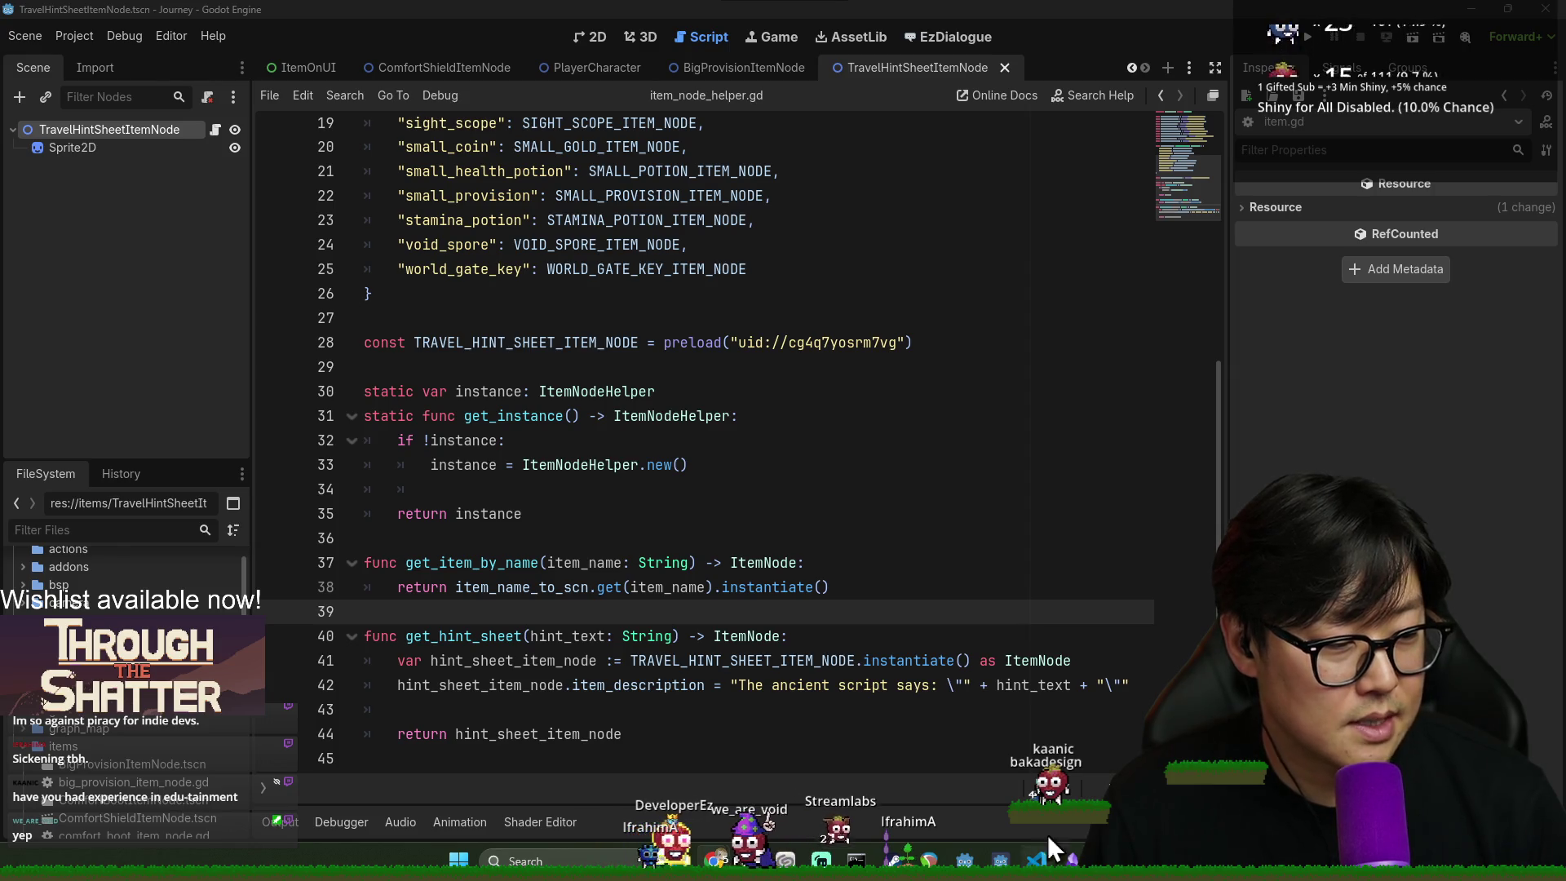
click(657, 541)
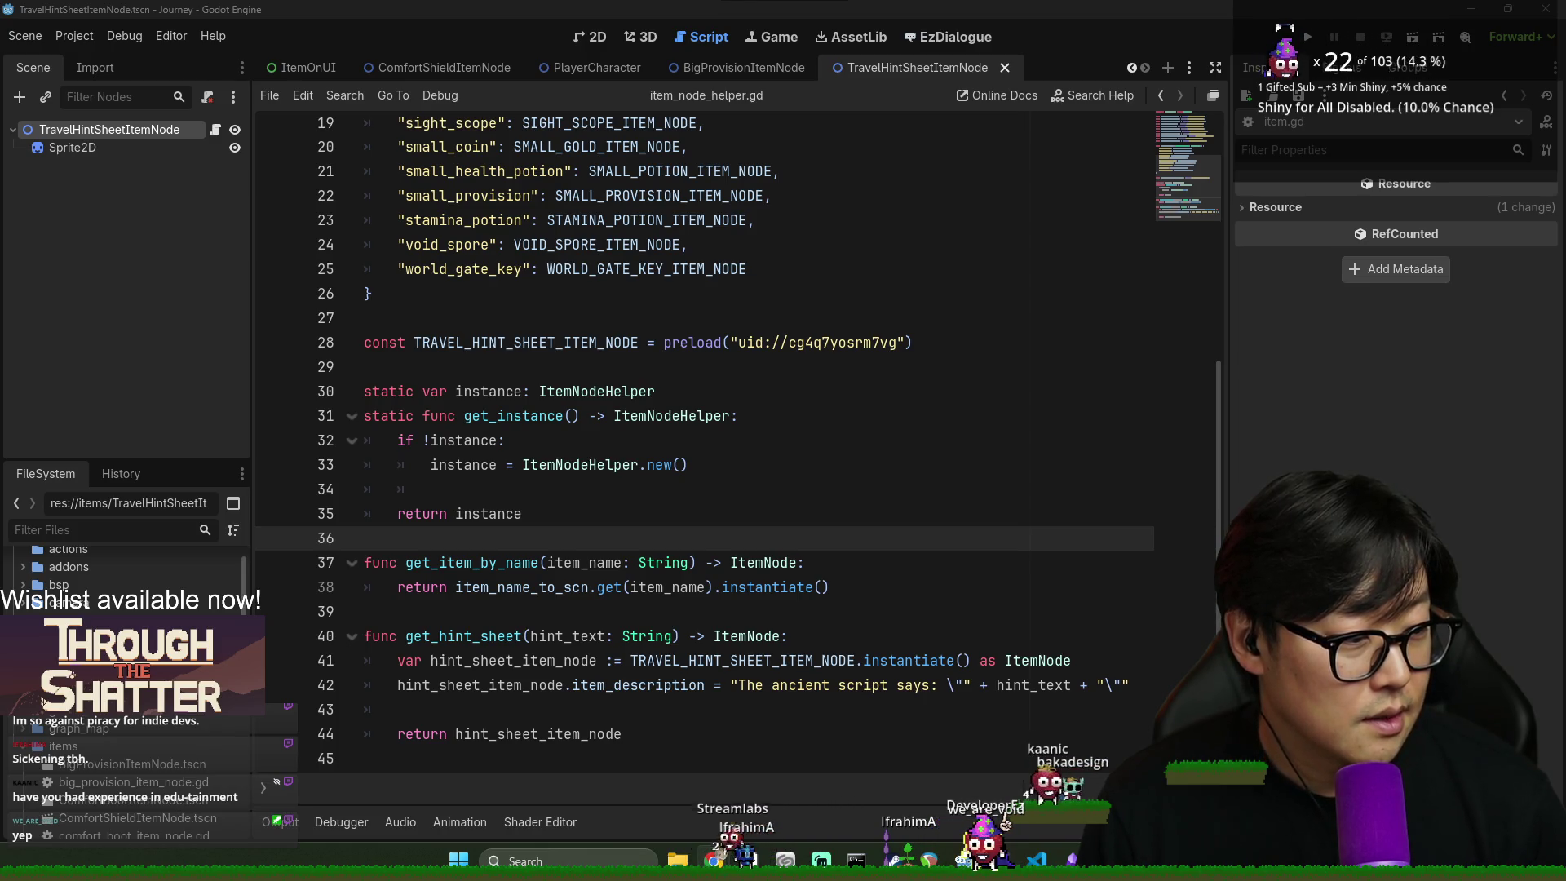
- Select the get_hint_sheet function name in item_node_helper.gd
click(535, 737)
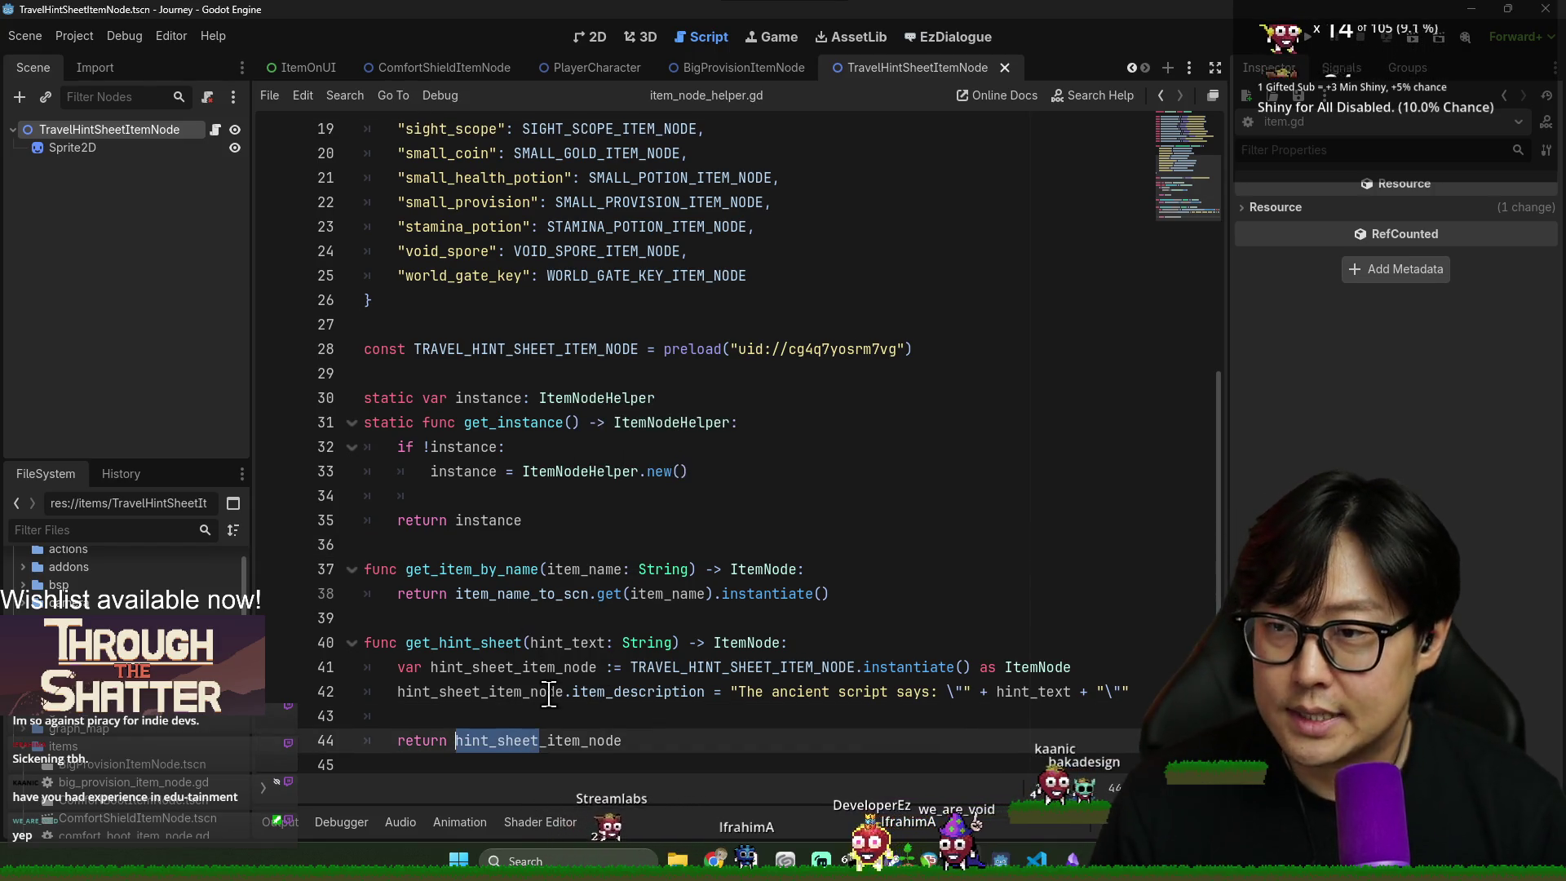
click(487, 706)
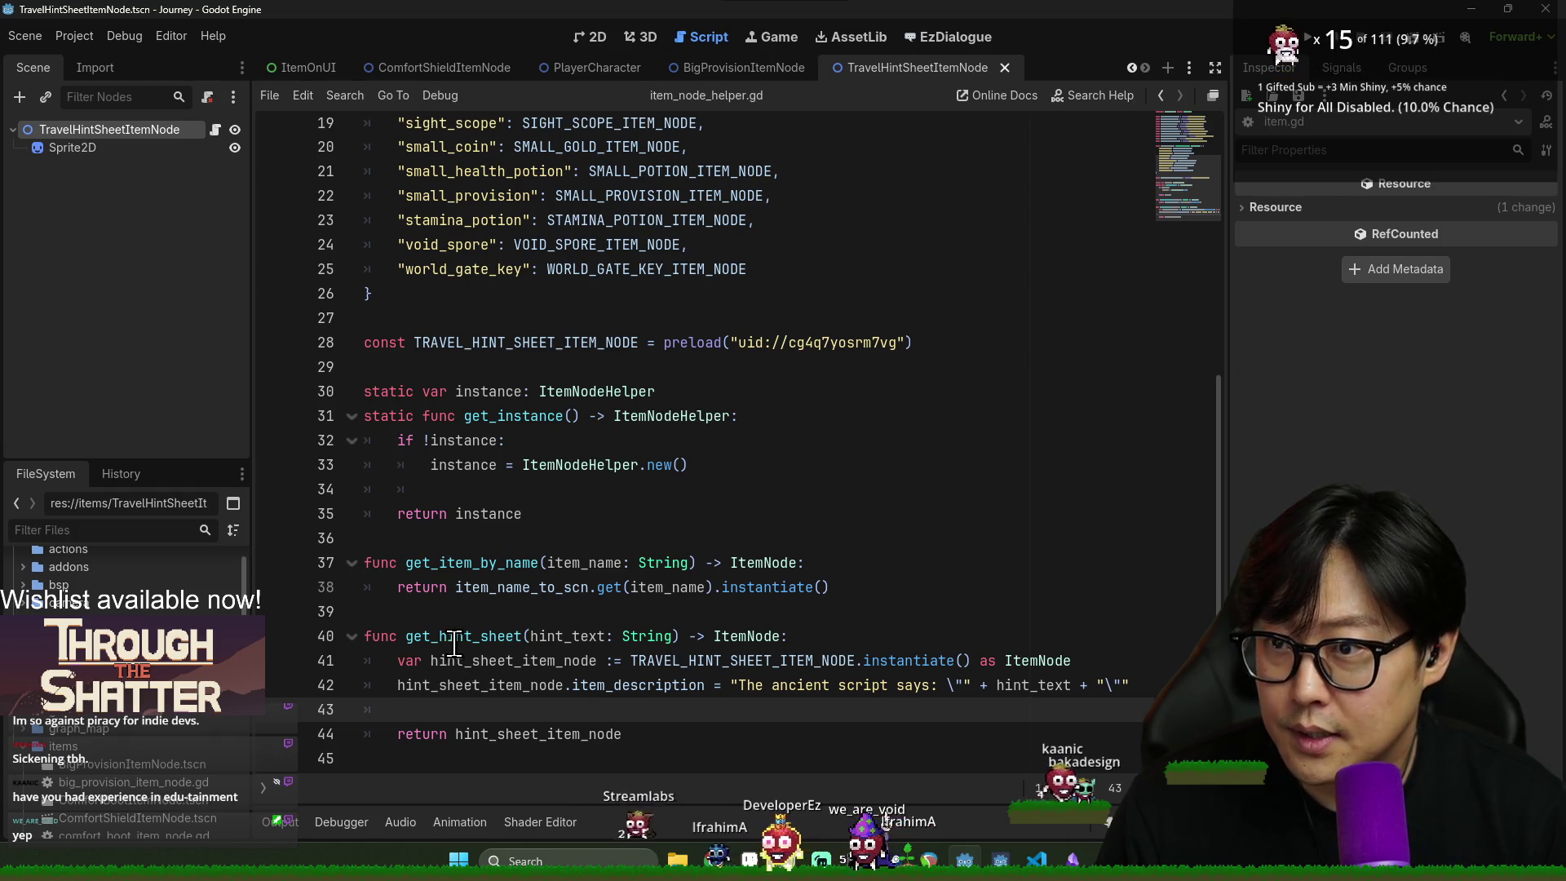
click(480, 636)
double_click(479, 637)
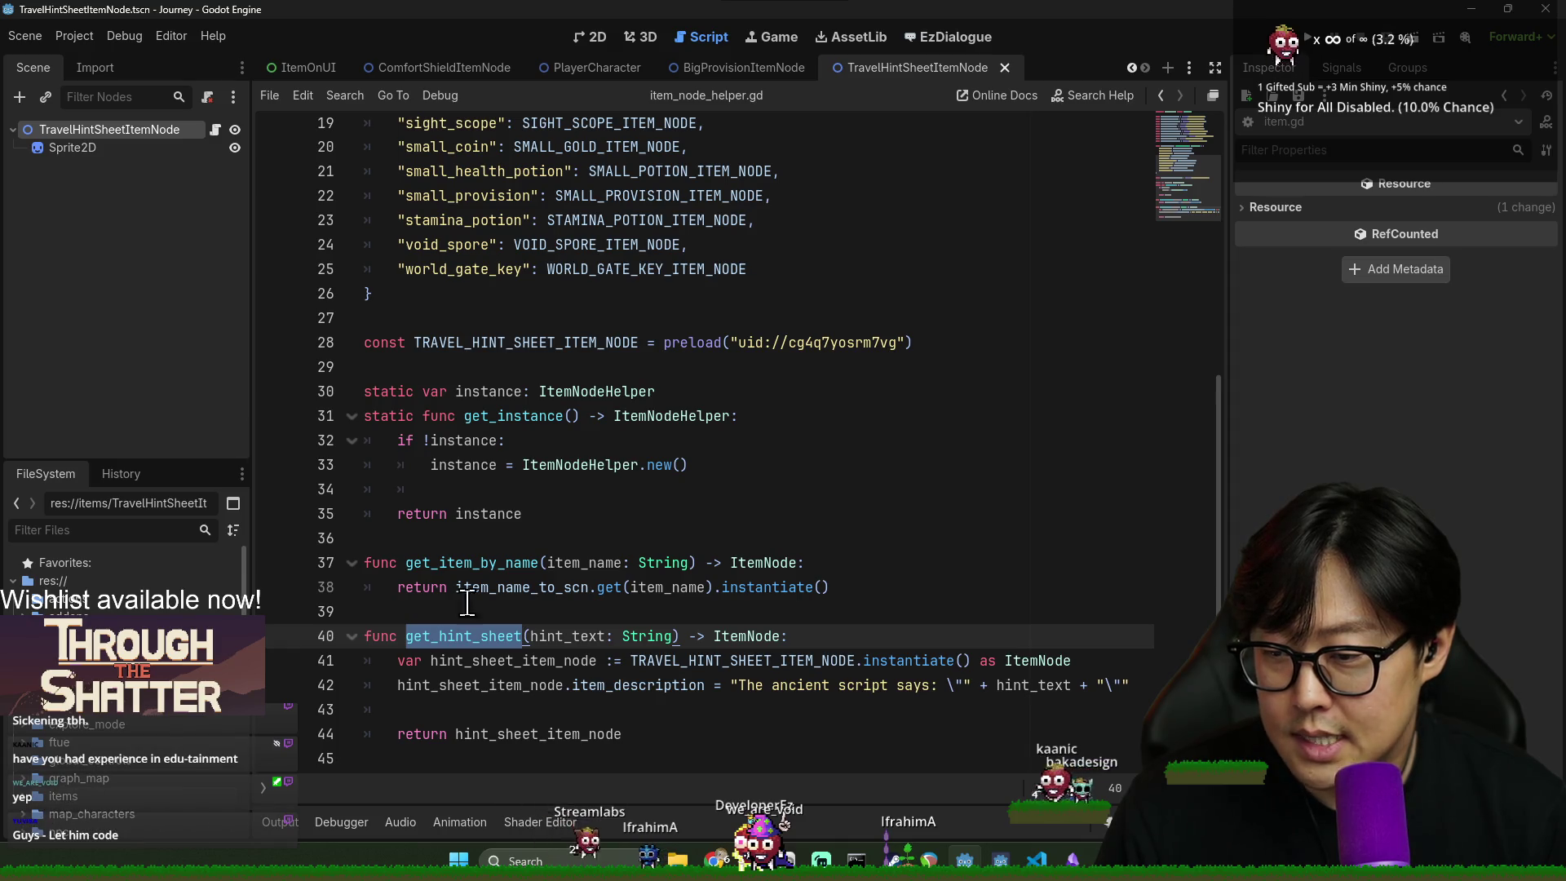
- Close the TravelHintSheetItemNode, MapNode and BigProvision scene tabs
click(1004, 67)
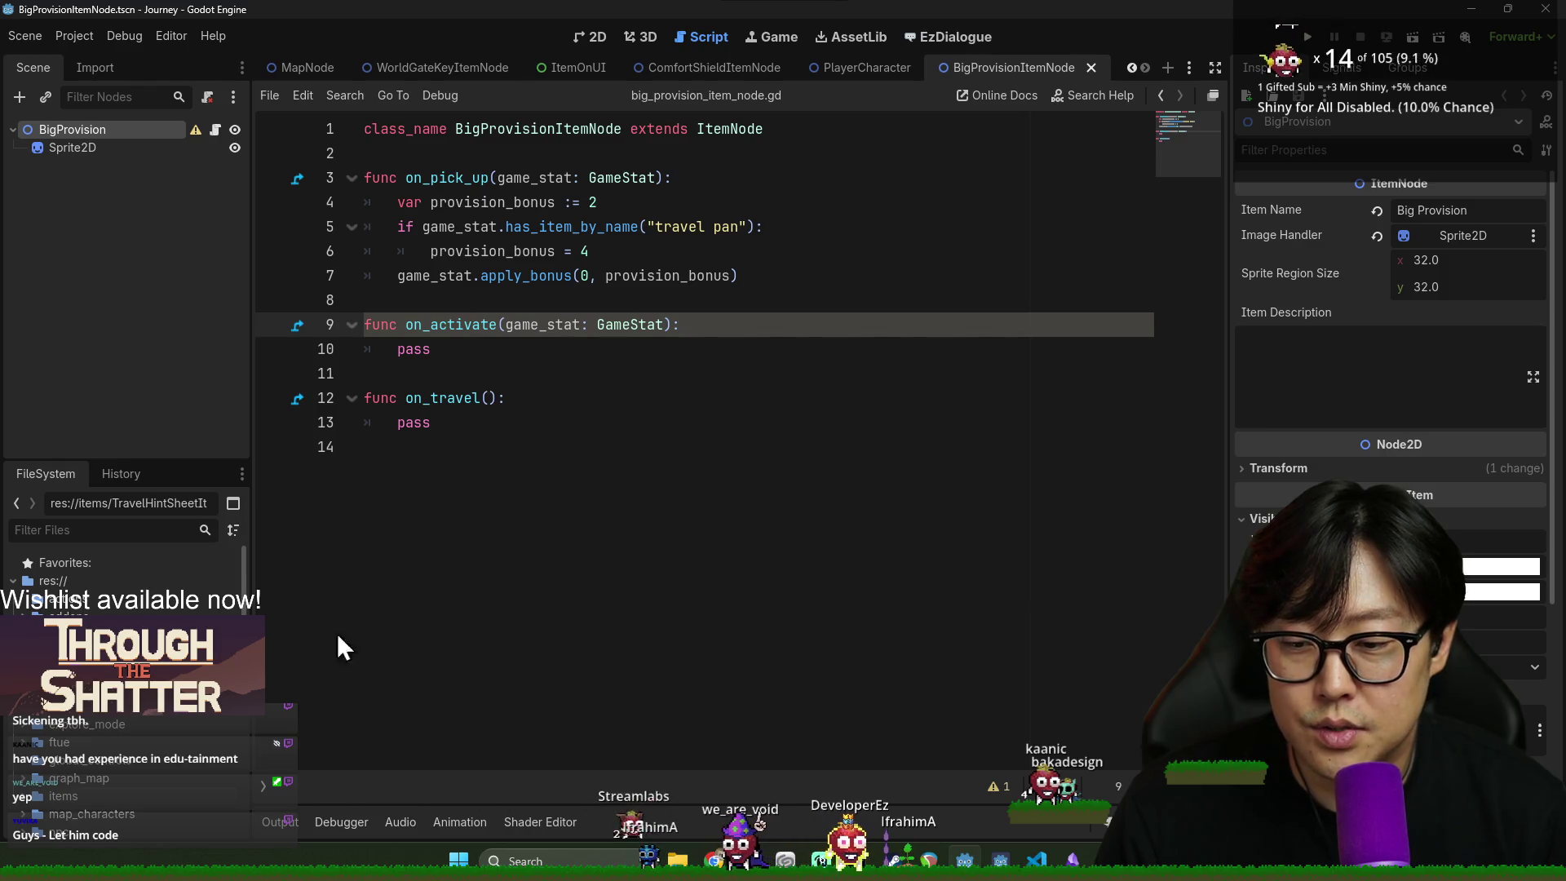
click(301, 67)
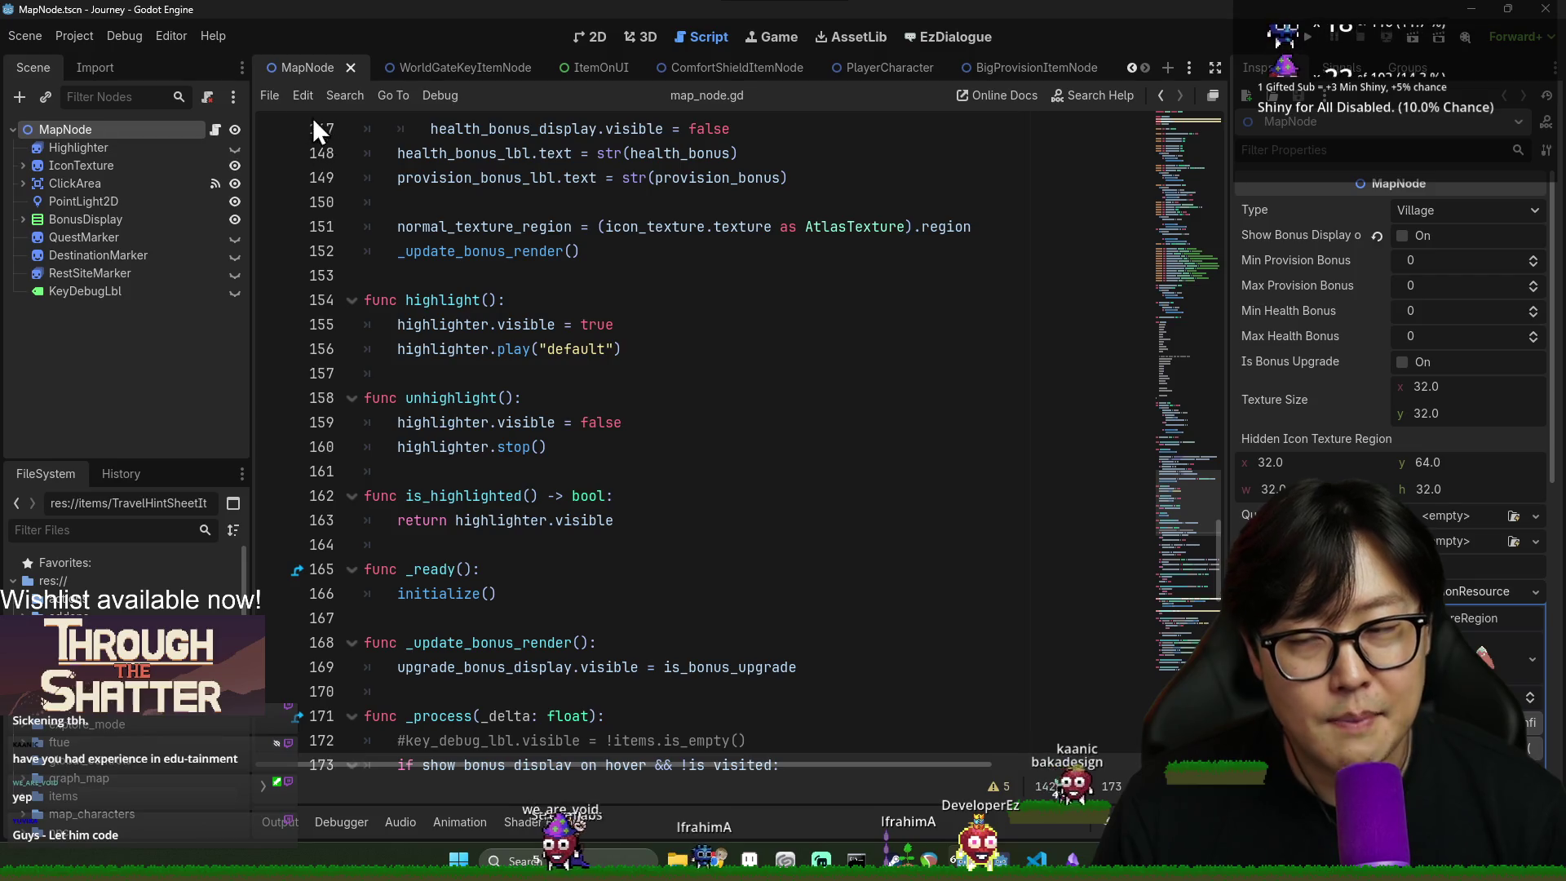
click(351, 67)
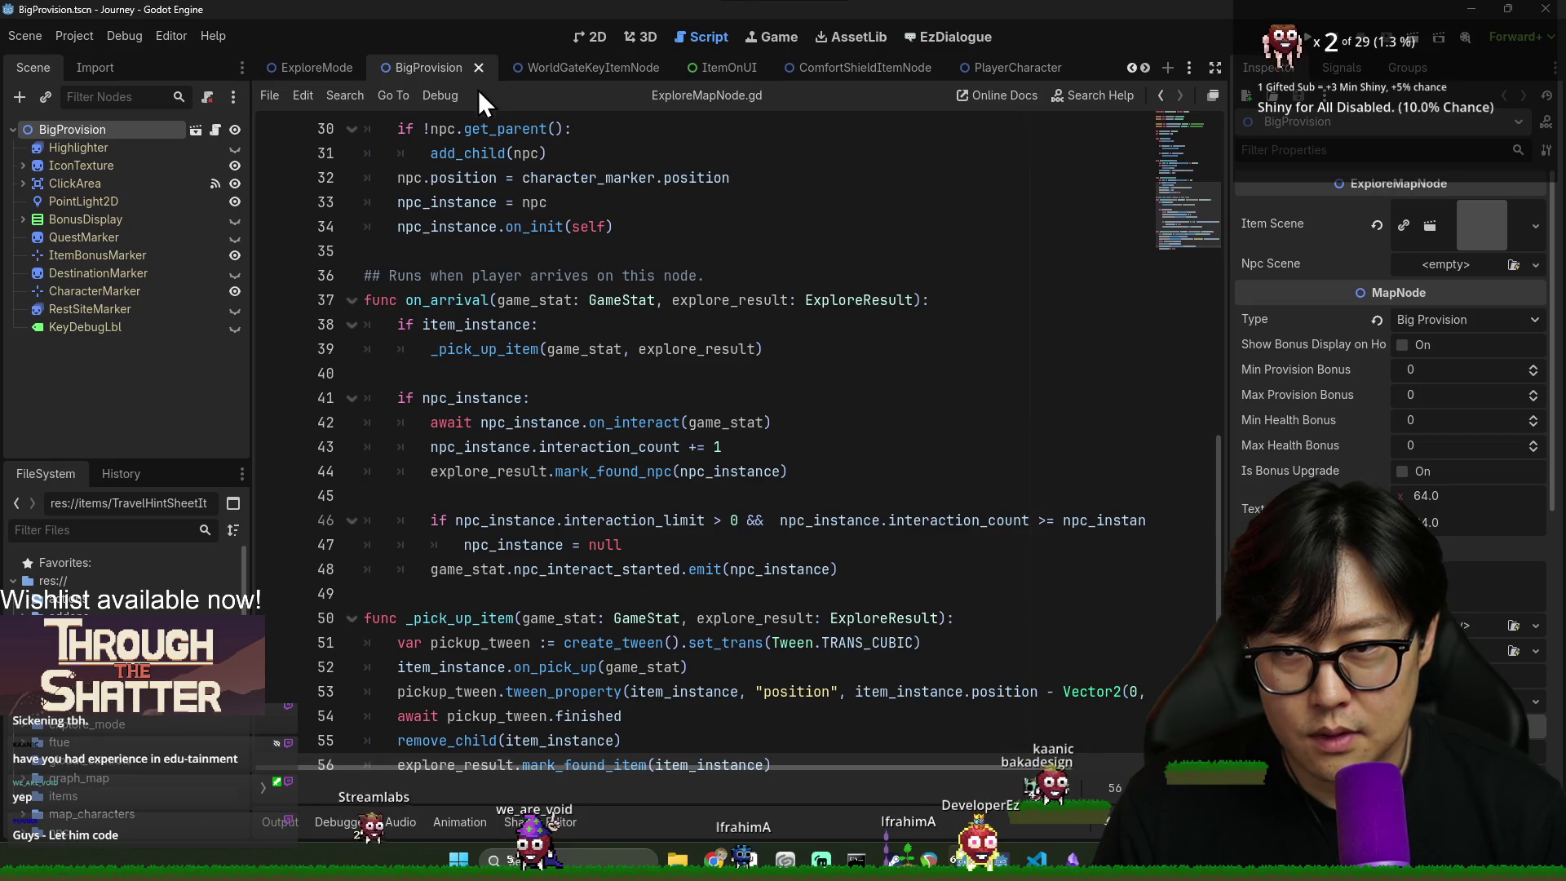
click(479, 68)
click(171, 526)
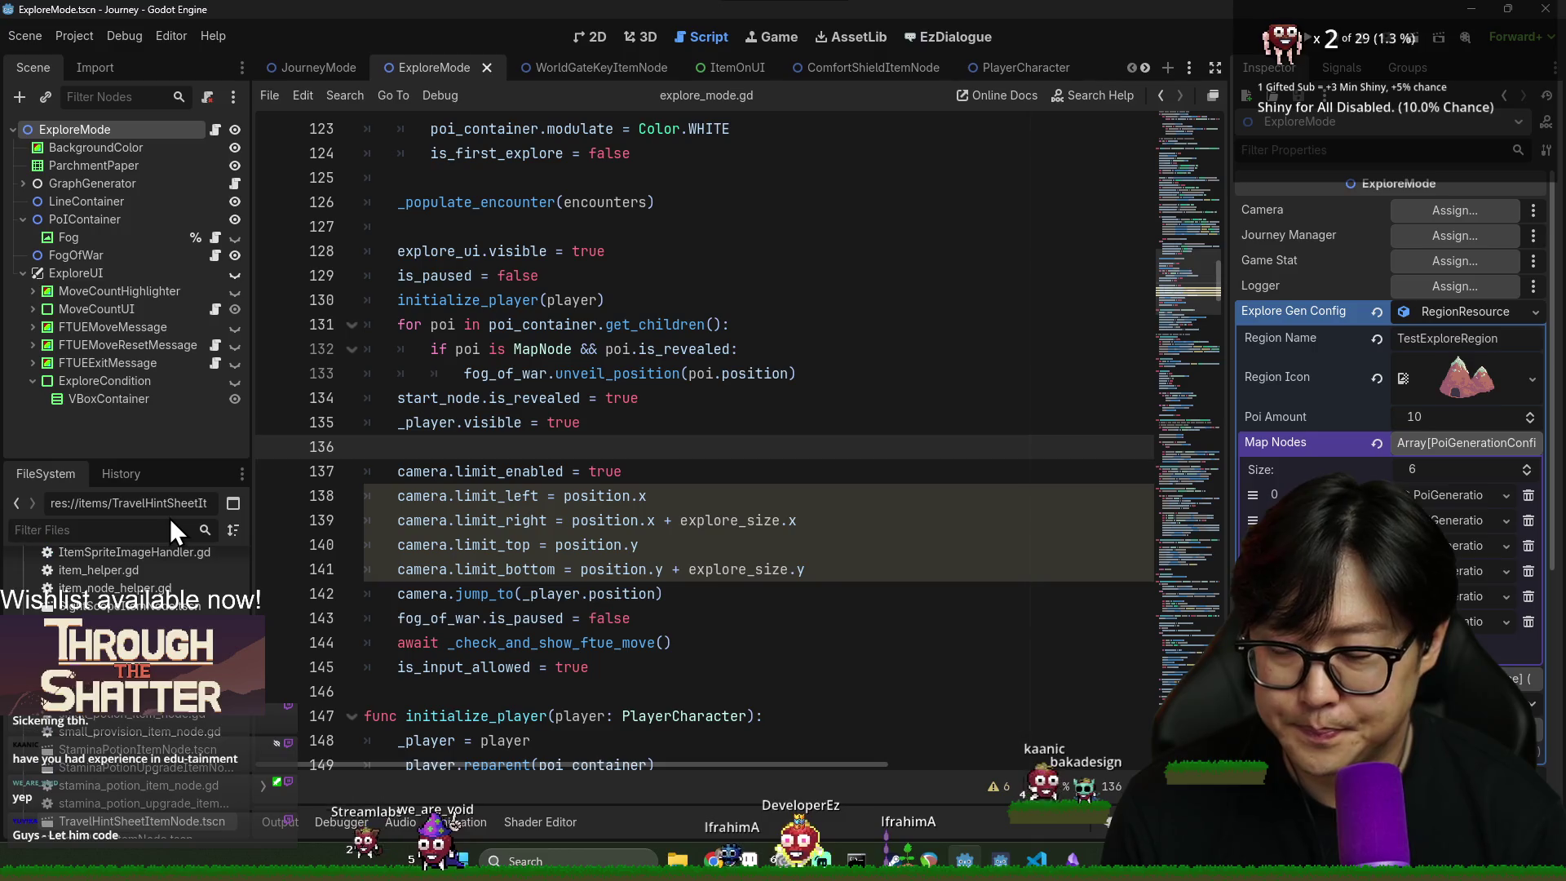
- Filter the FileSystem for 'journ' and open the JourneyMode scene
text(key)
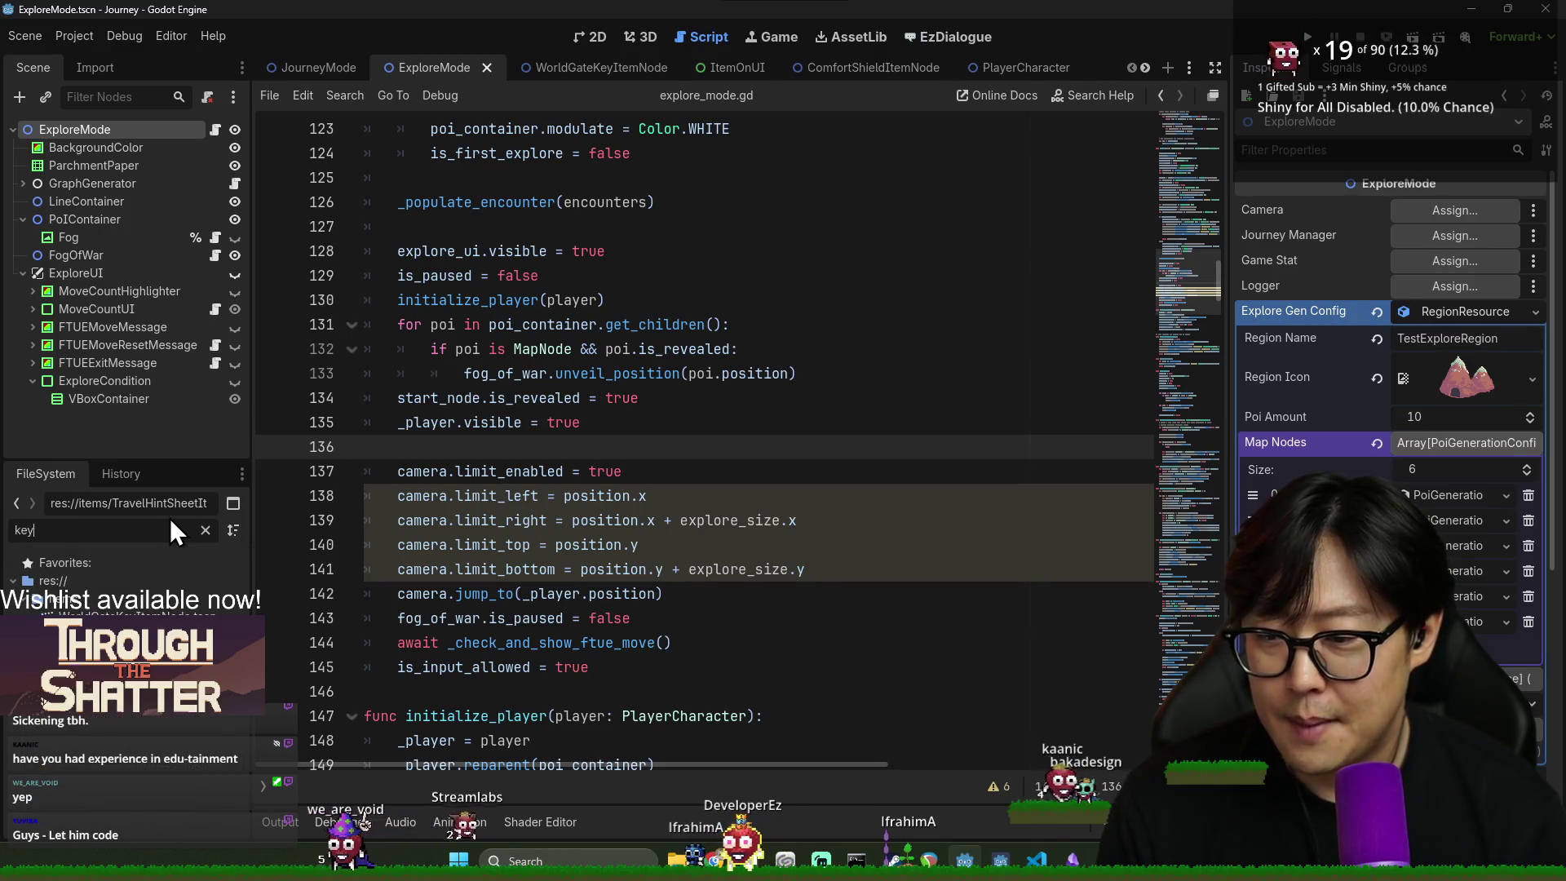
key(BackSpace)
key(BackSpace)
key(BackSpace)
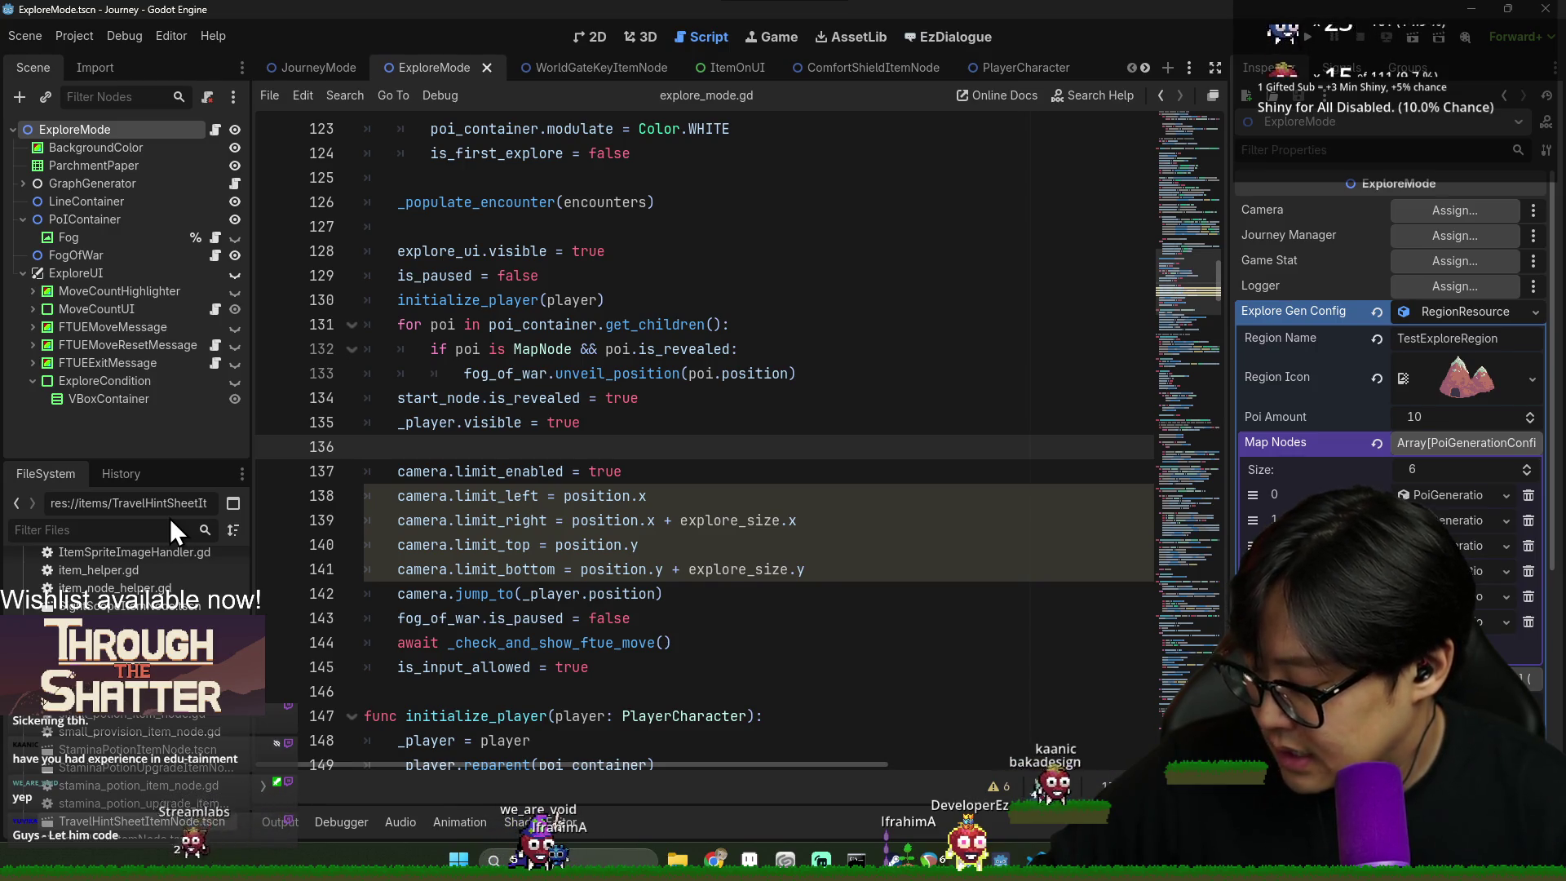
text(journ)
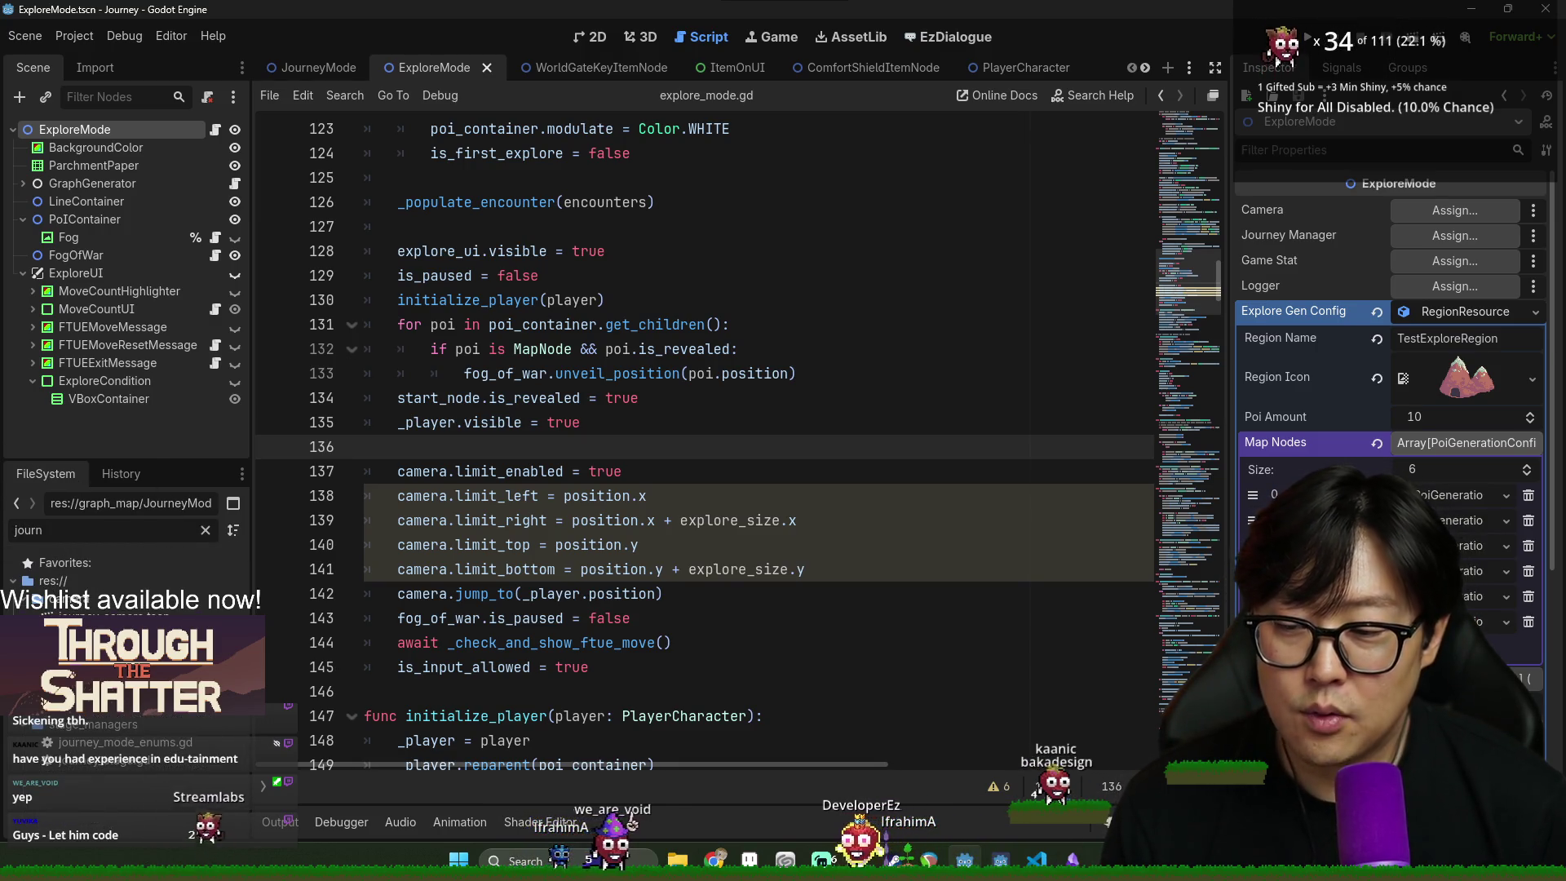
double_click(90, 634)
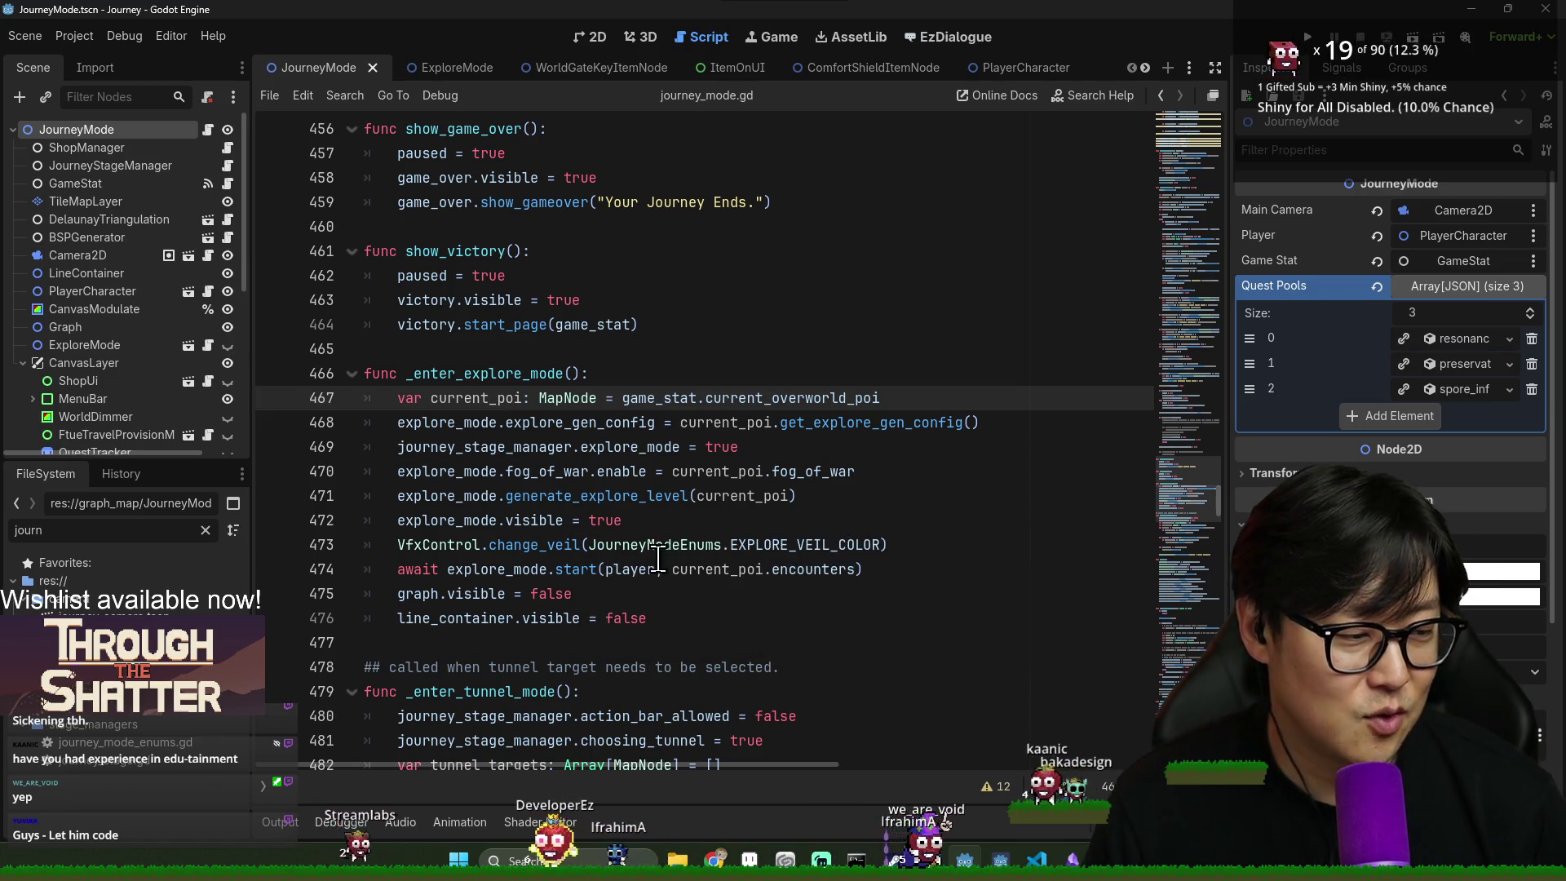
- Save the scene and bring up search within journey_mode.gd
key(Down)
key(ctrl+s)
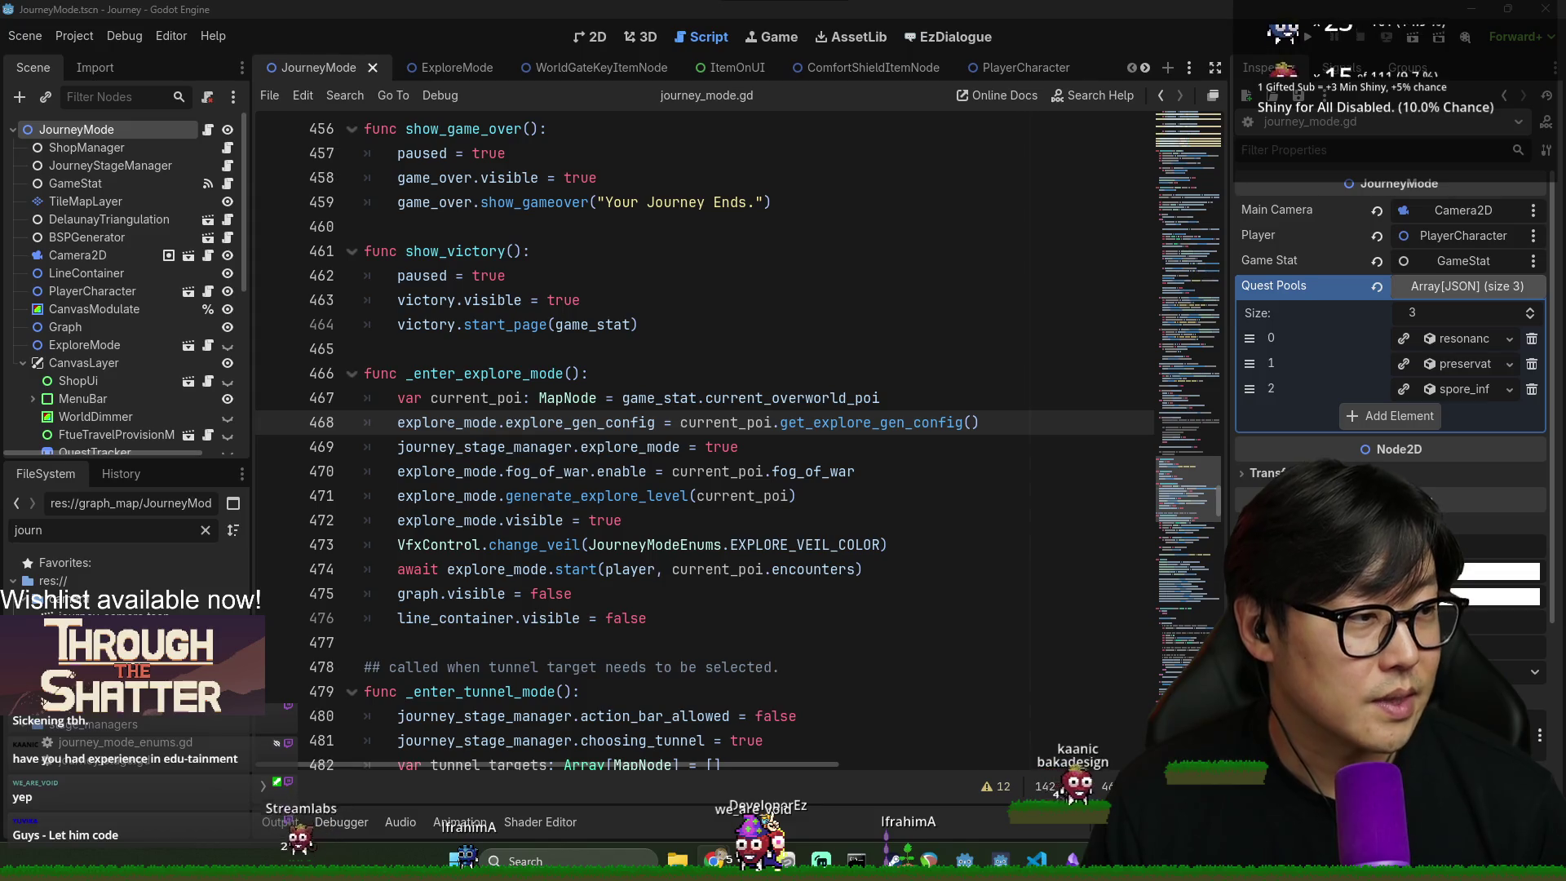
key(ctrl+s)
click(622, 301)
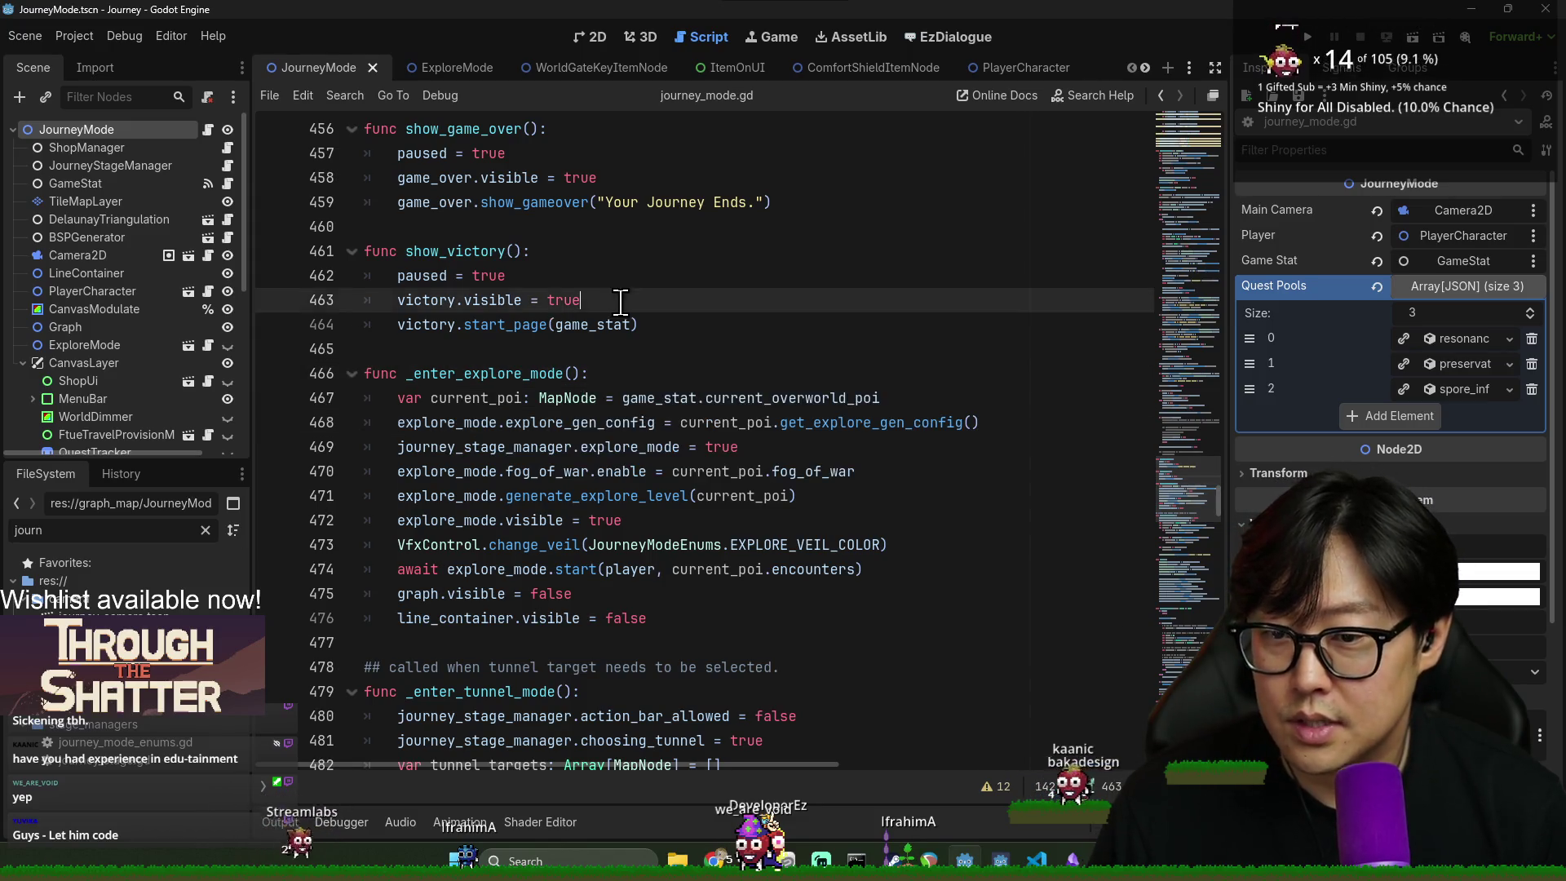
key(ctrl+l)
key(ctrl+f)
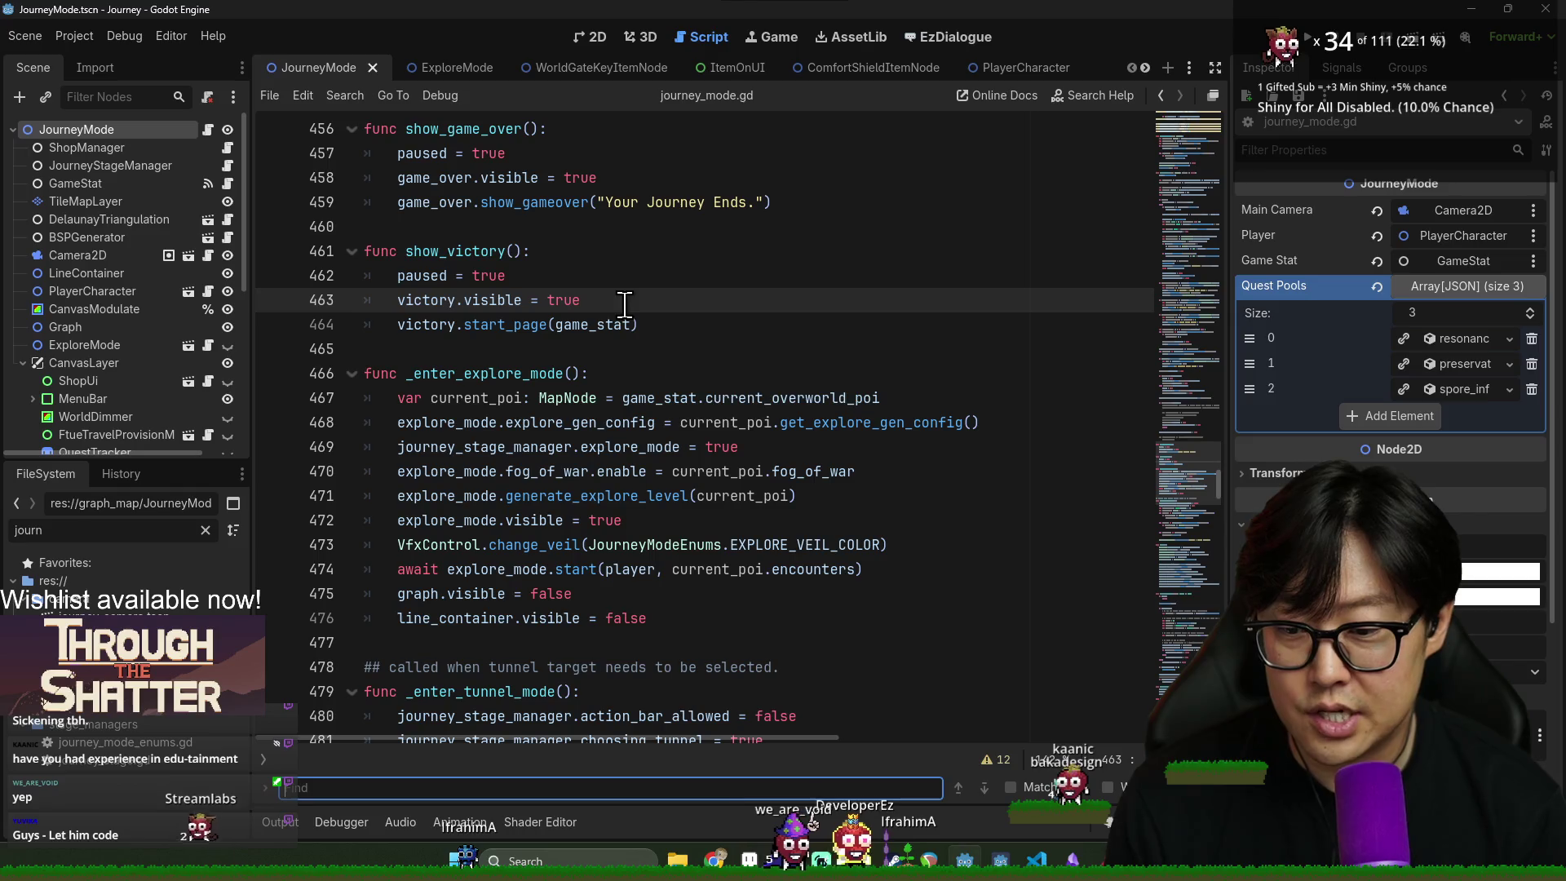
- Search for the WORLD_GATE_KEY_ITEM_NODE constant and jump to its use on line 151
text(Key)
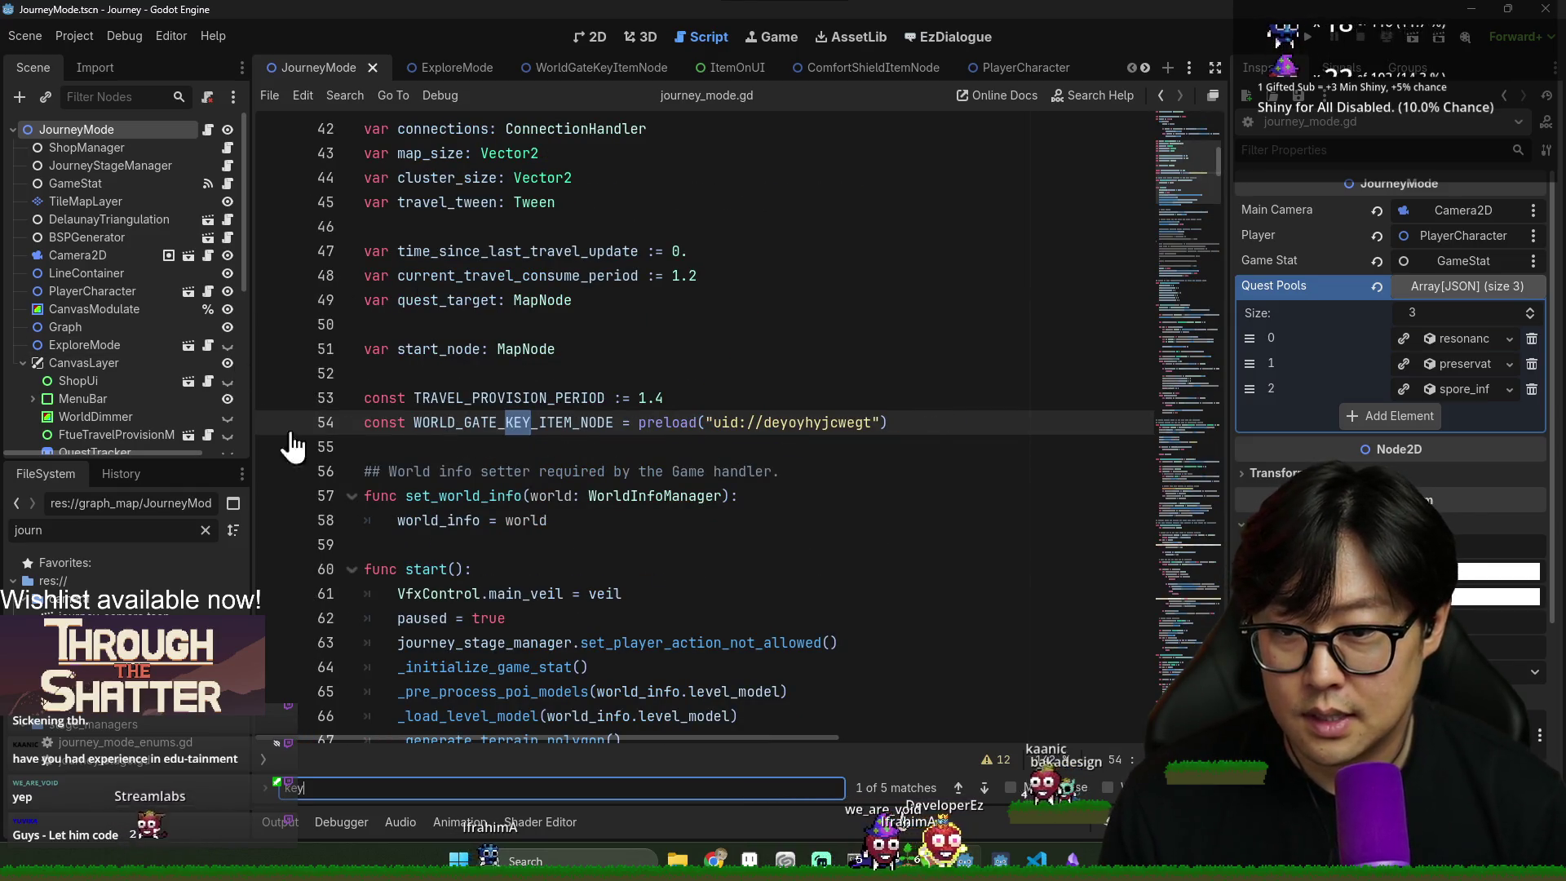
double_click(517, 432)
key(ctrl+f)
key(Return)
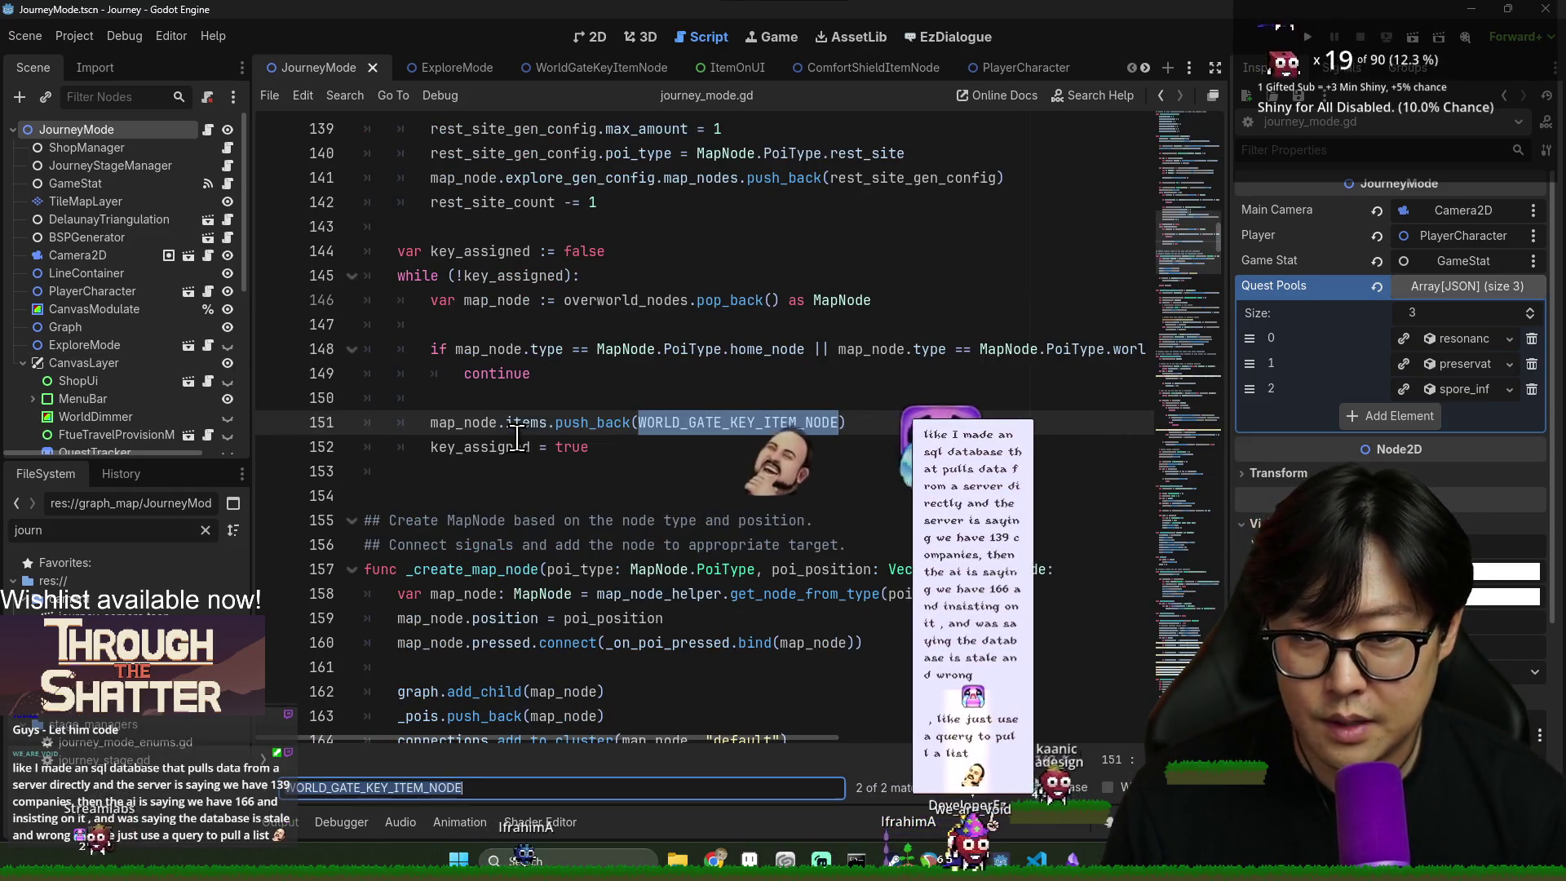
- Review how map_node, key_assigned, overworld_nodes and rest_site_count are used across lines 131–151
double_click(474, 424)
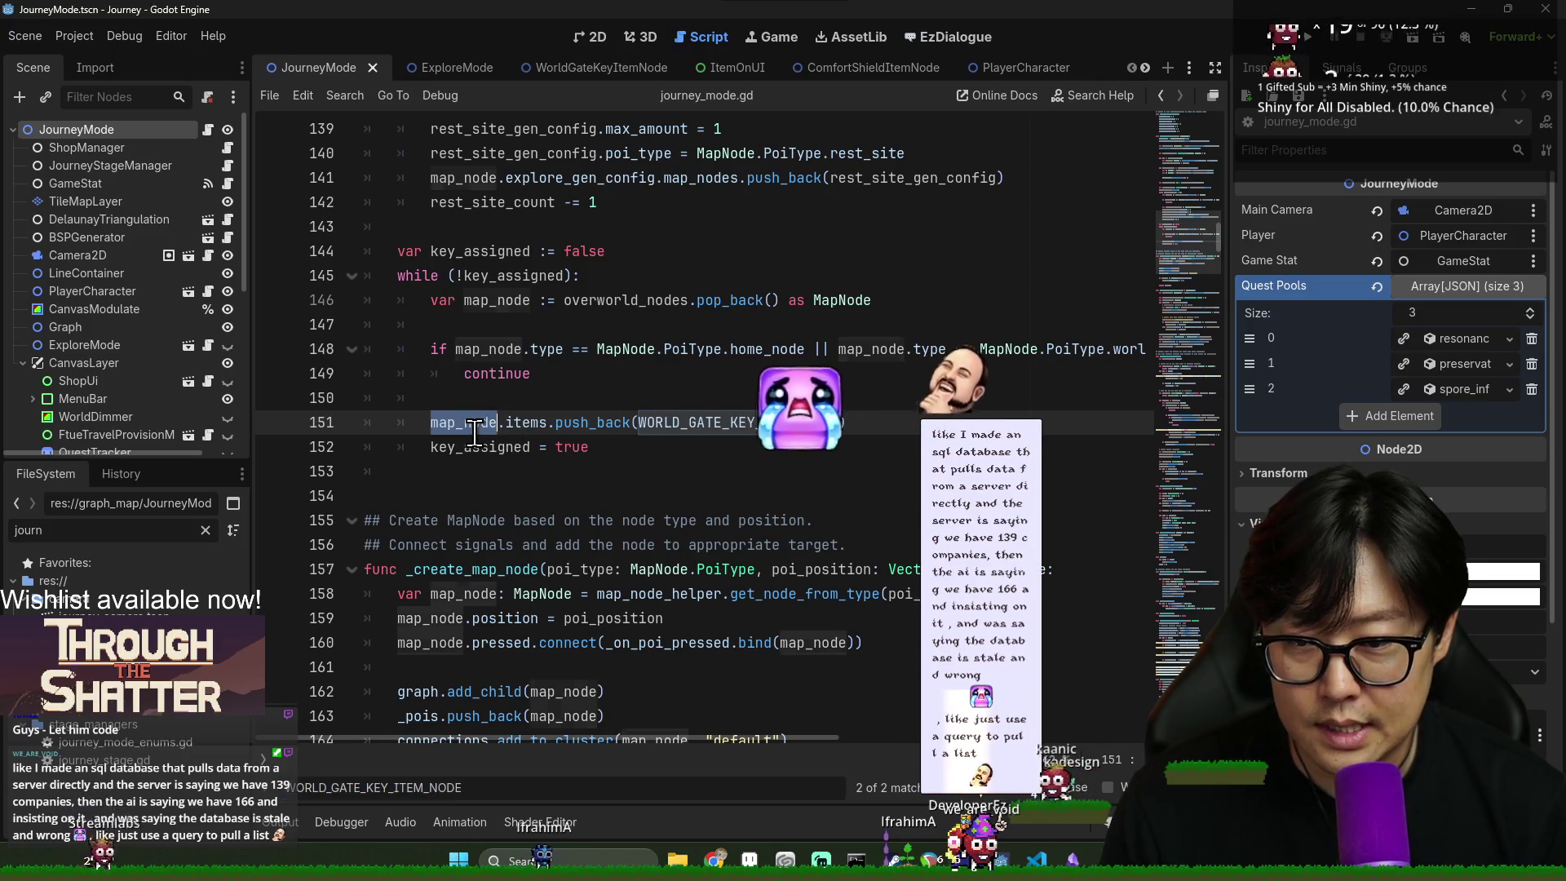
double_click(493, 275)
scroll(527, 414, up, 1)
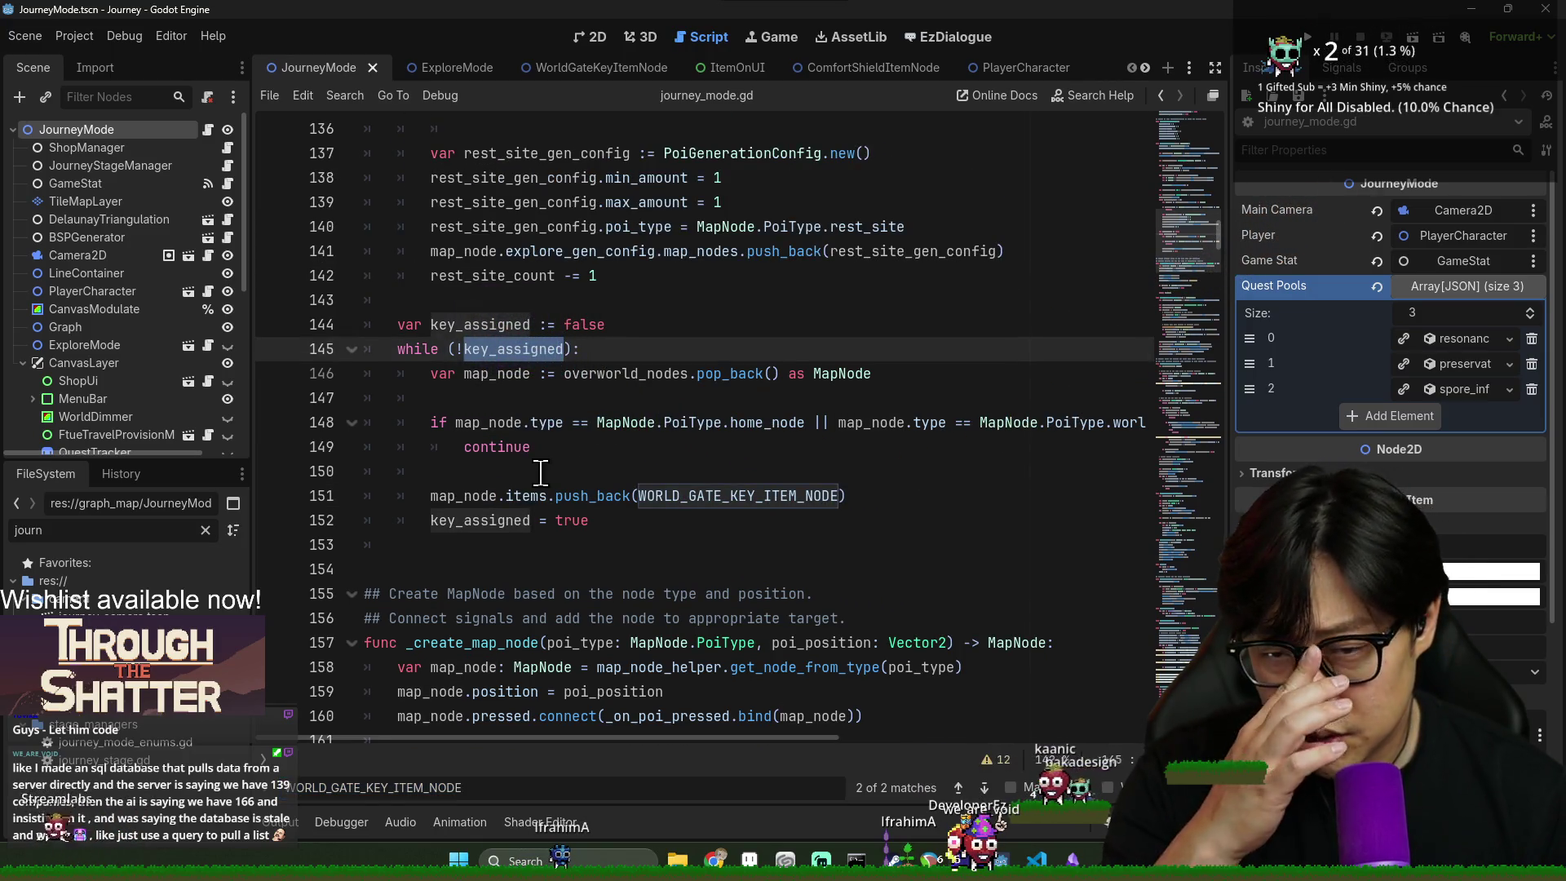
double_click(497, 373)
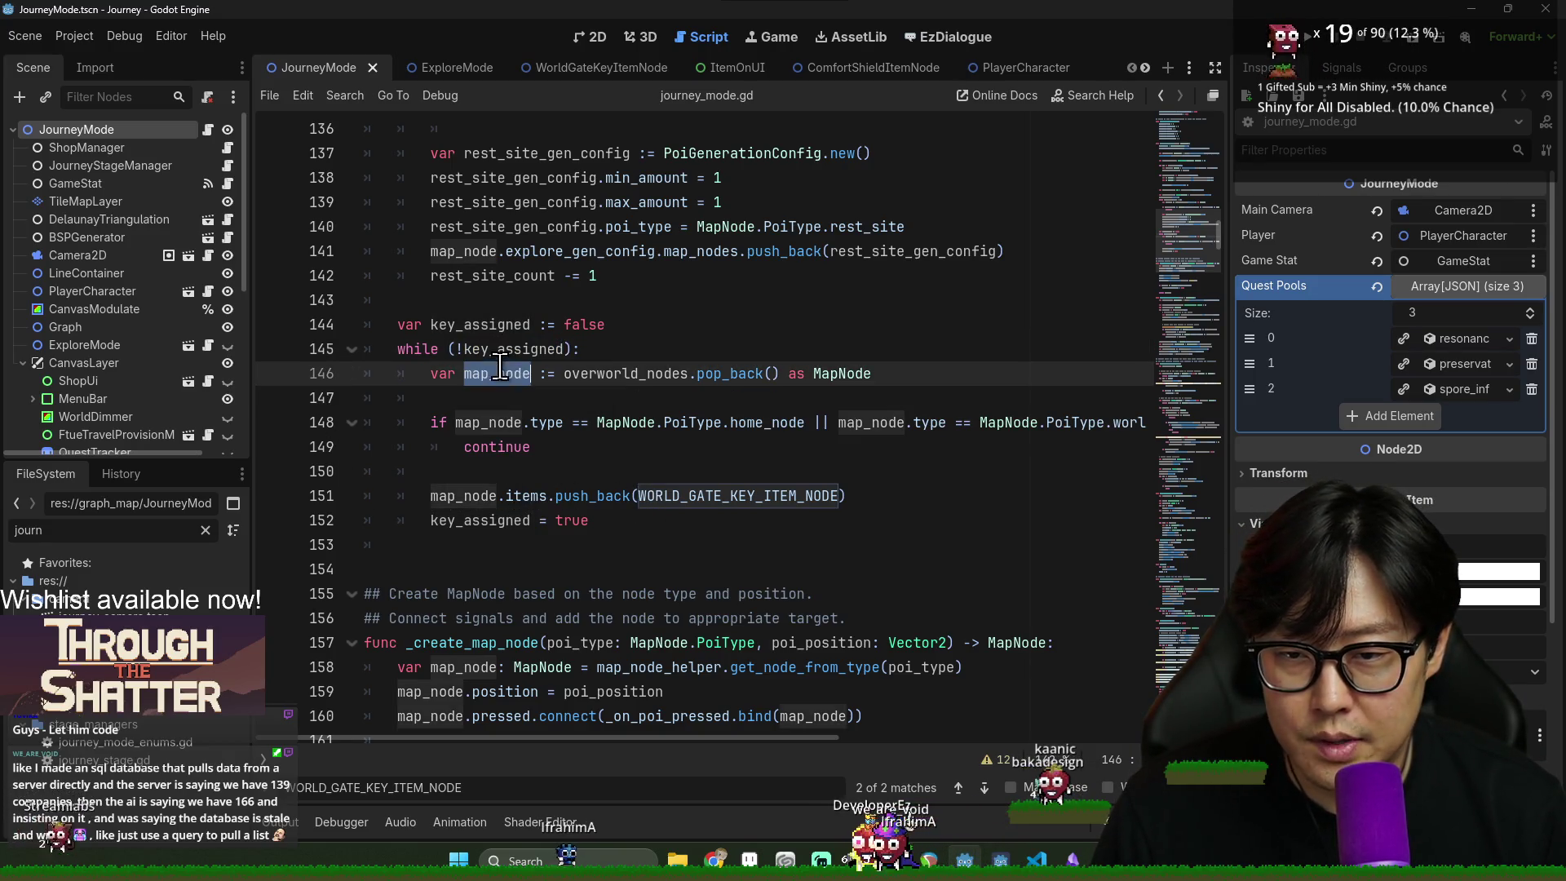
double_click(626, 373)
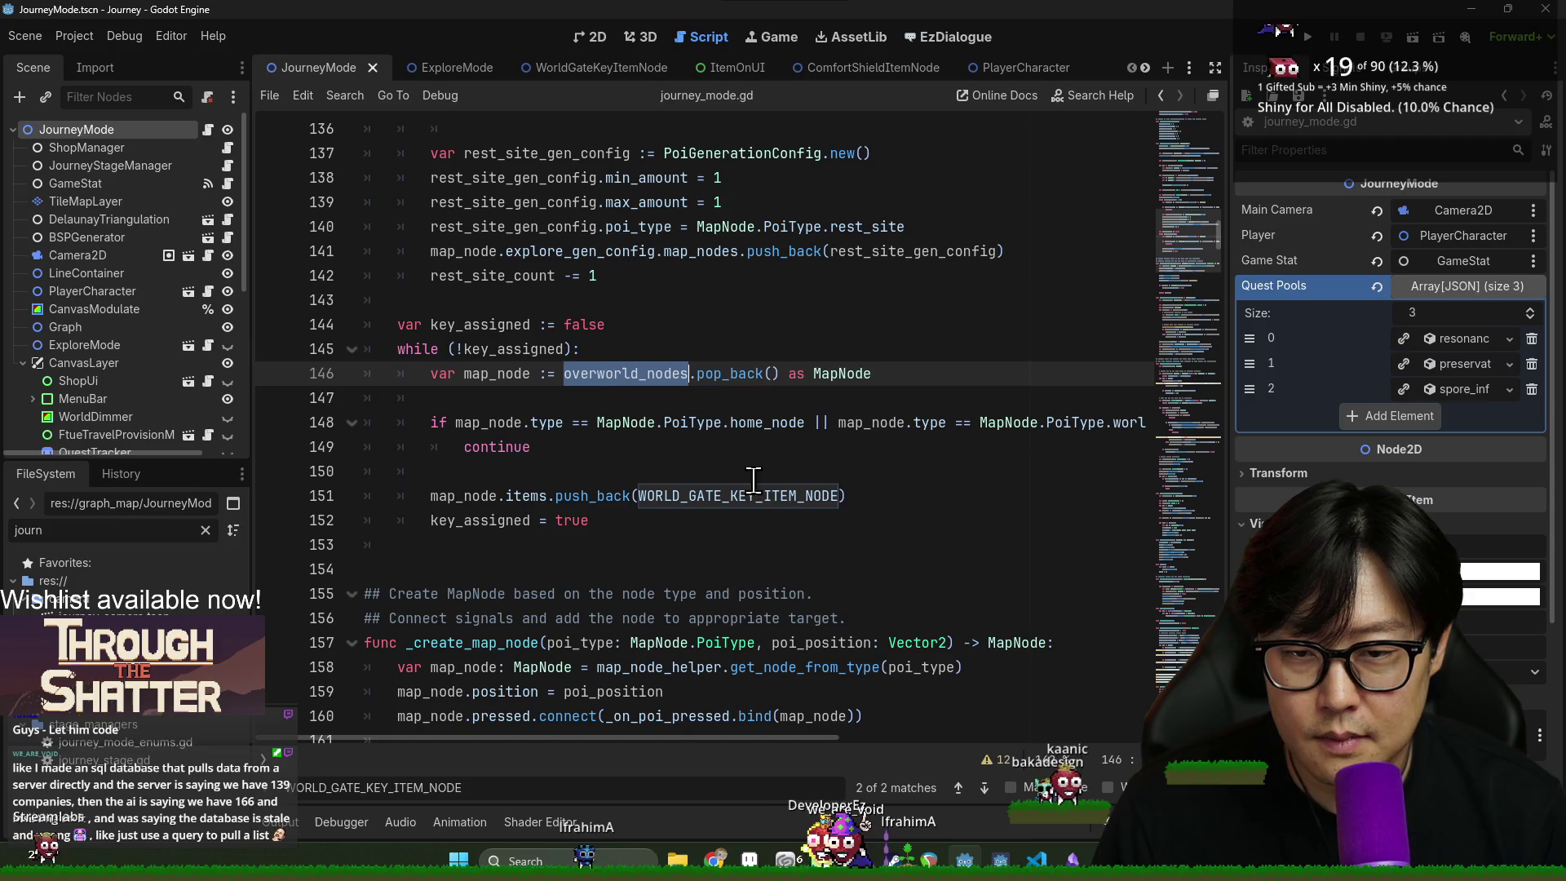
double_click(629, 374)
scroll(629, 377, up, 3)
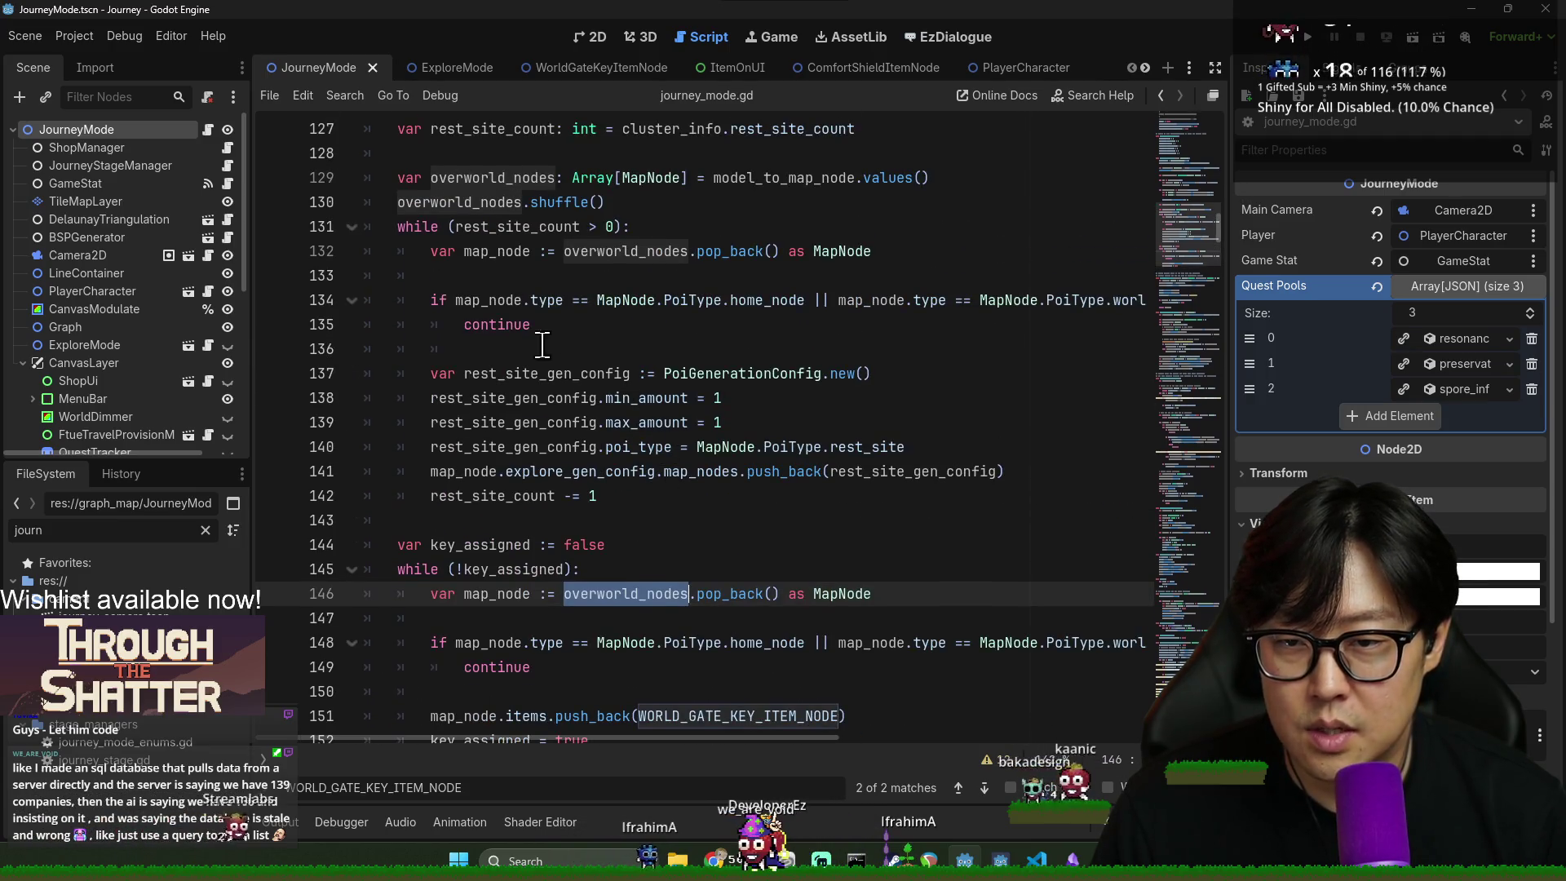
scroll(601, 575, down, 3)
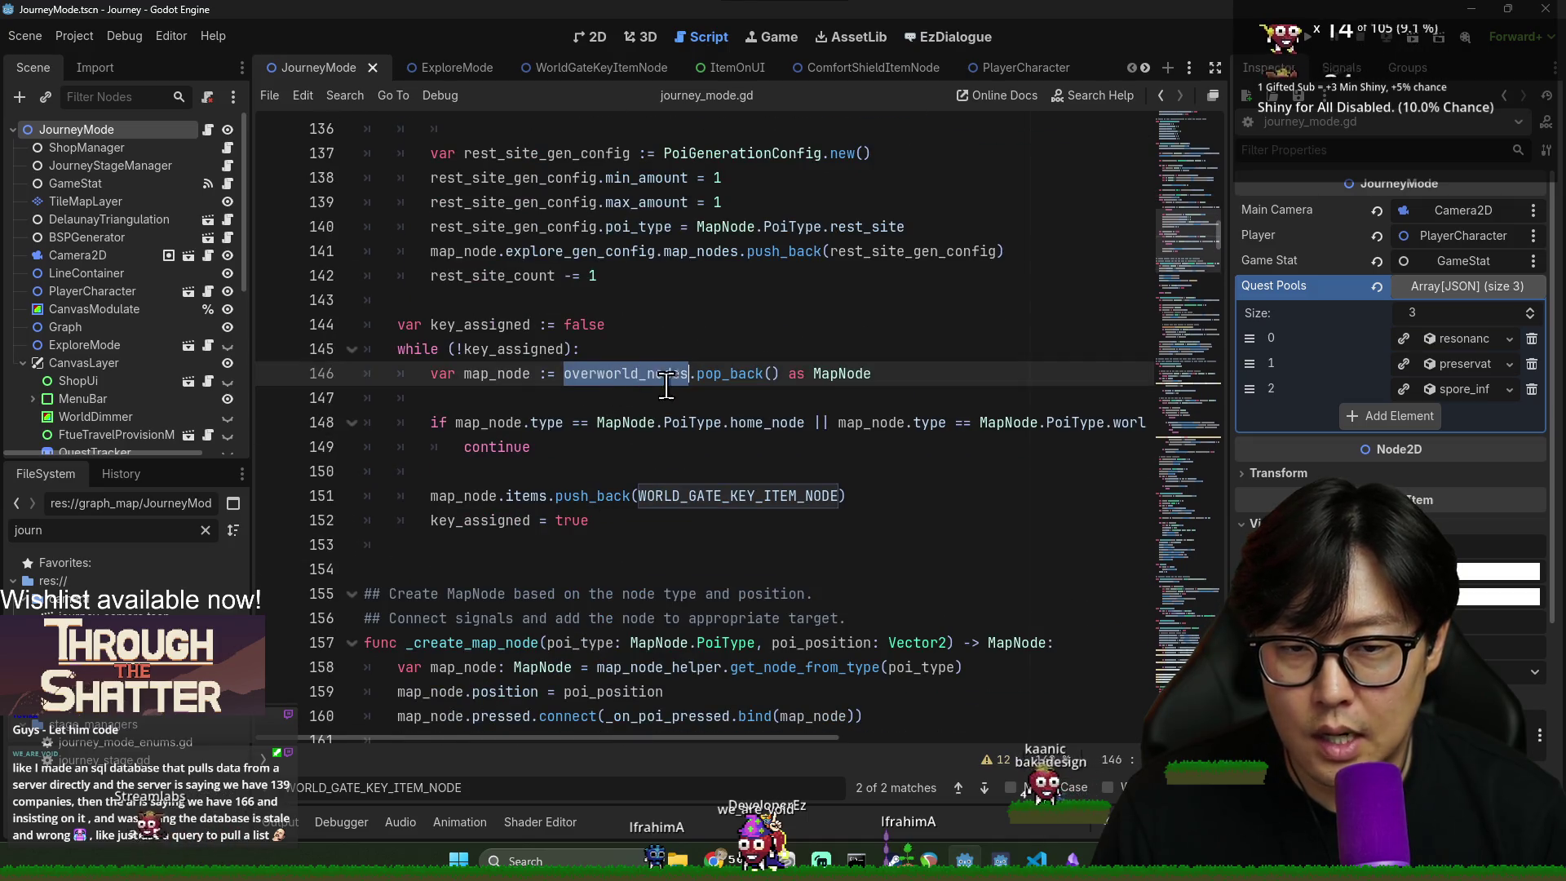
scroll(637, 374, up, 2)
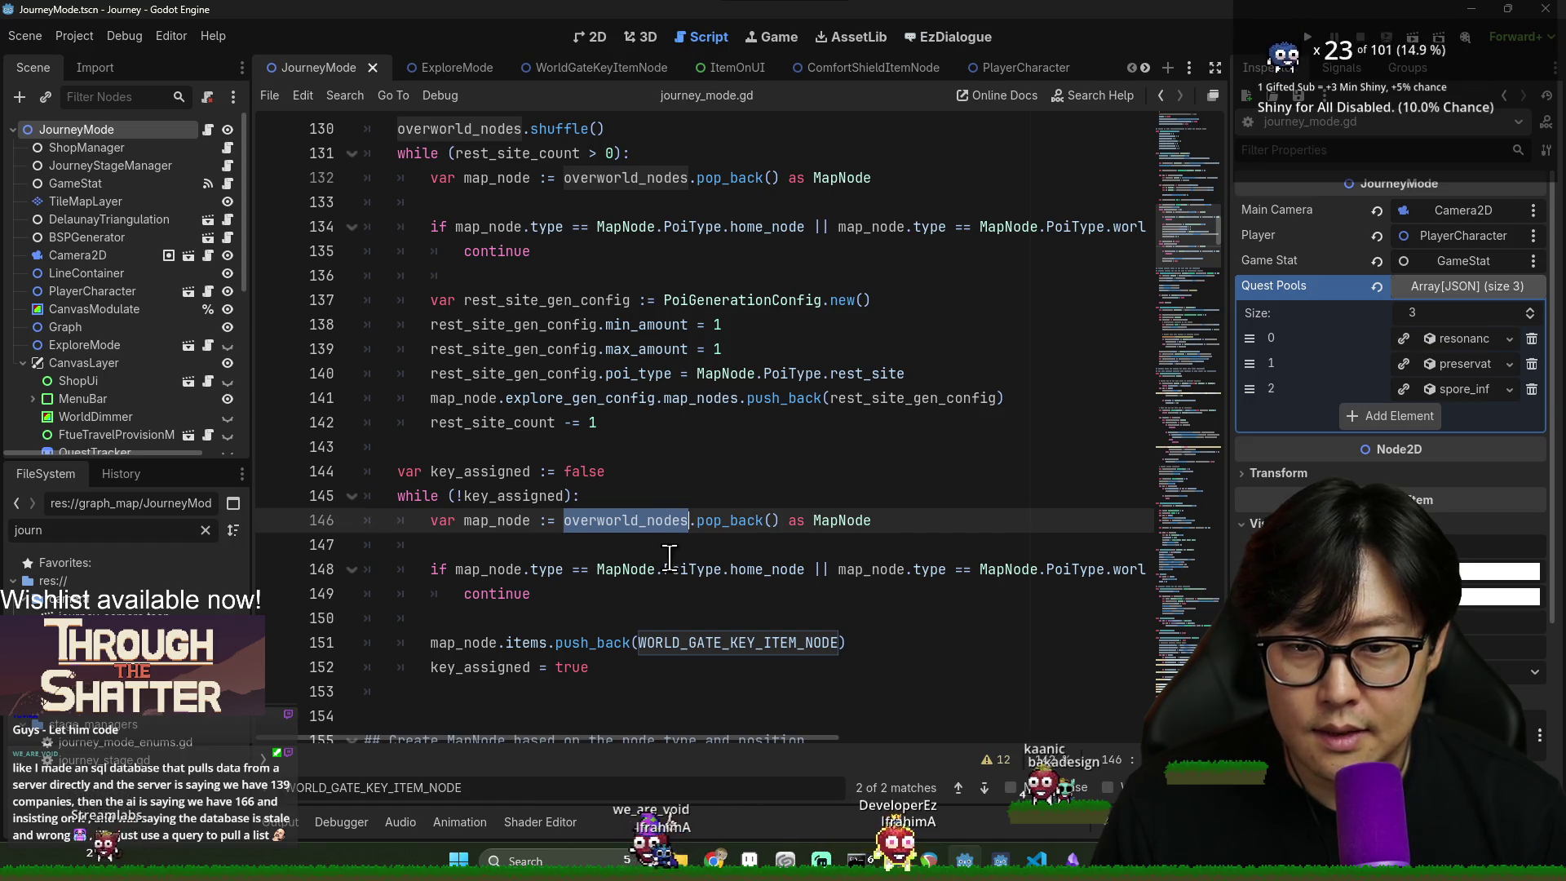
double_click(517, 152)
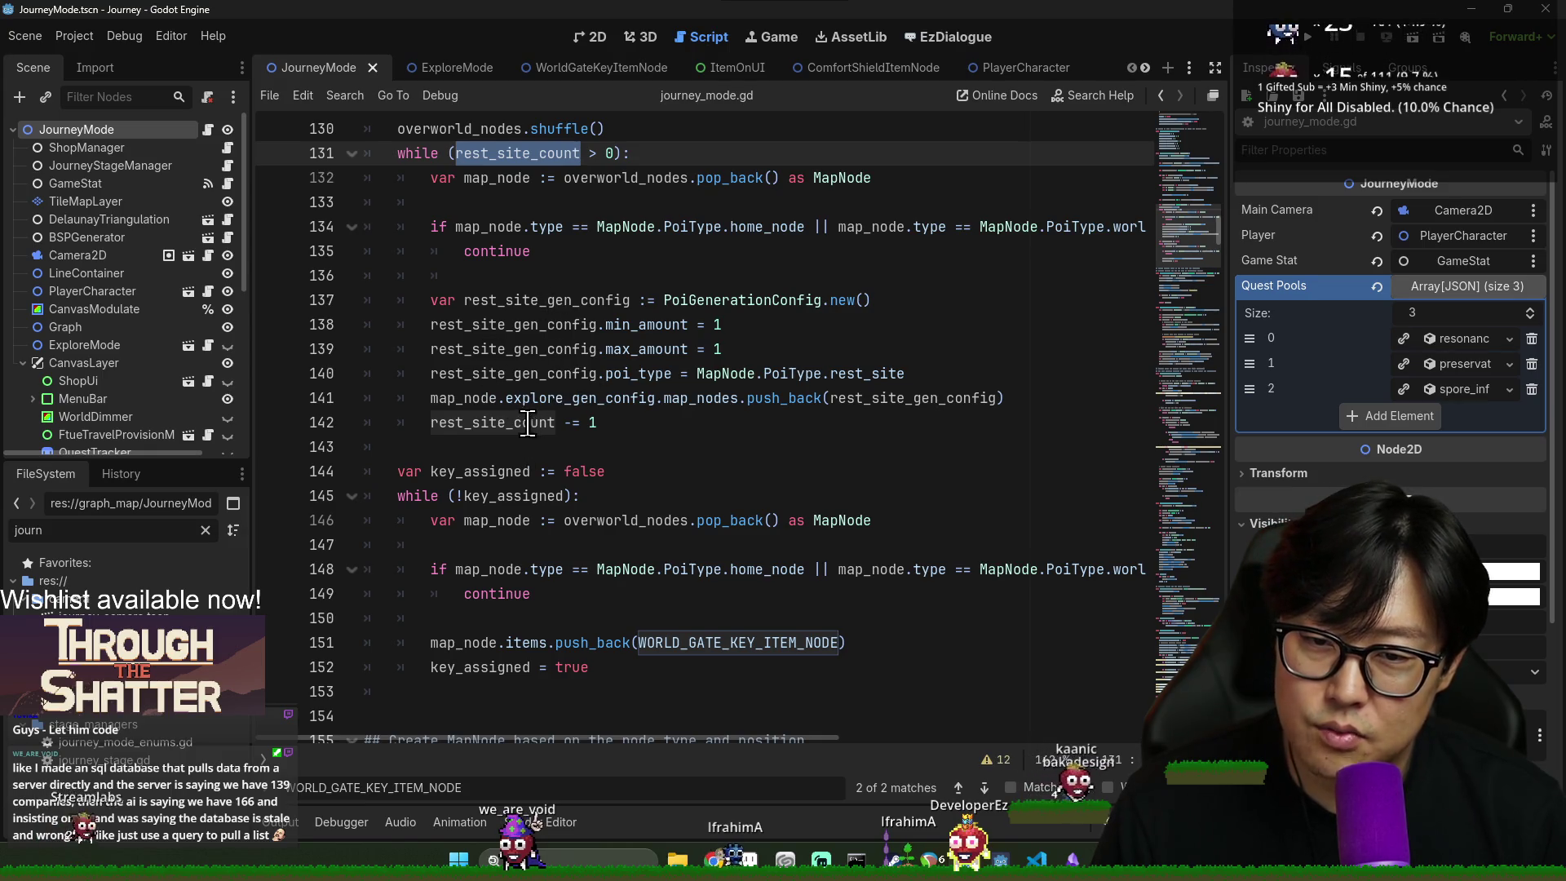
scroll(557, 334, up, 1)
double_click(497, 251)
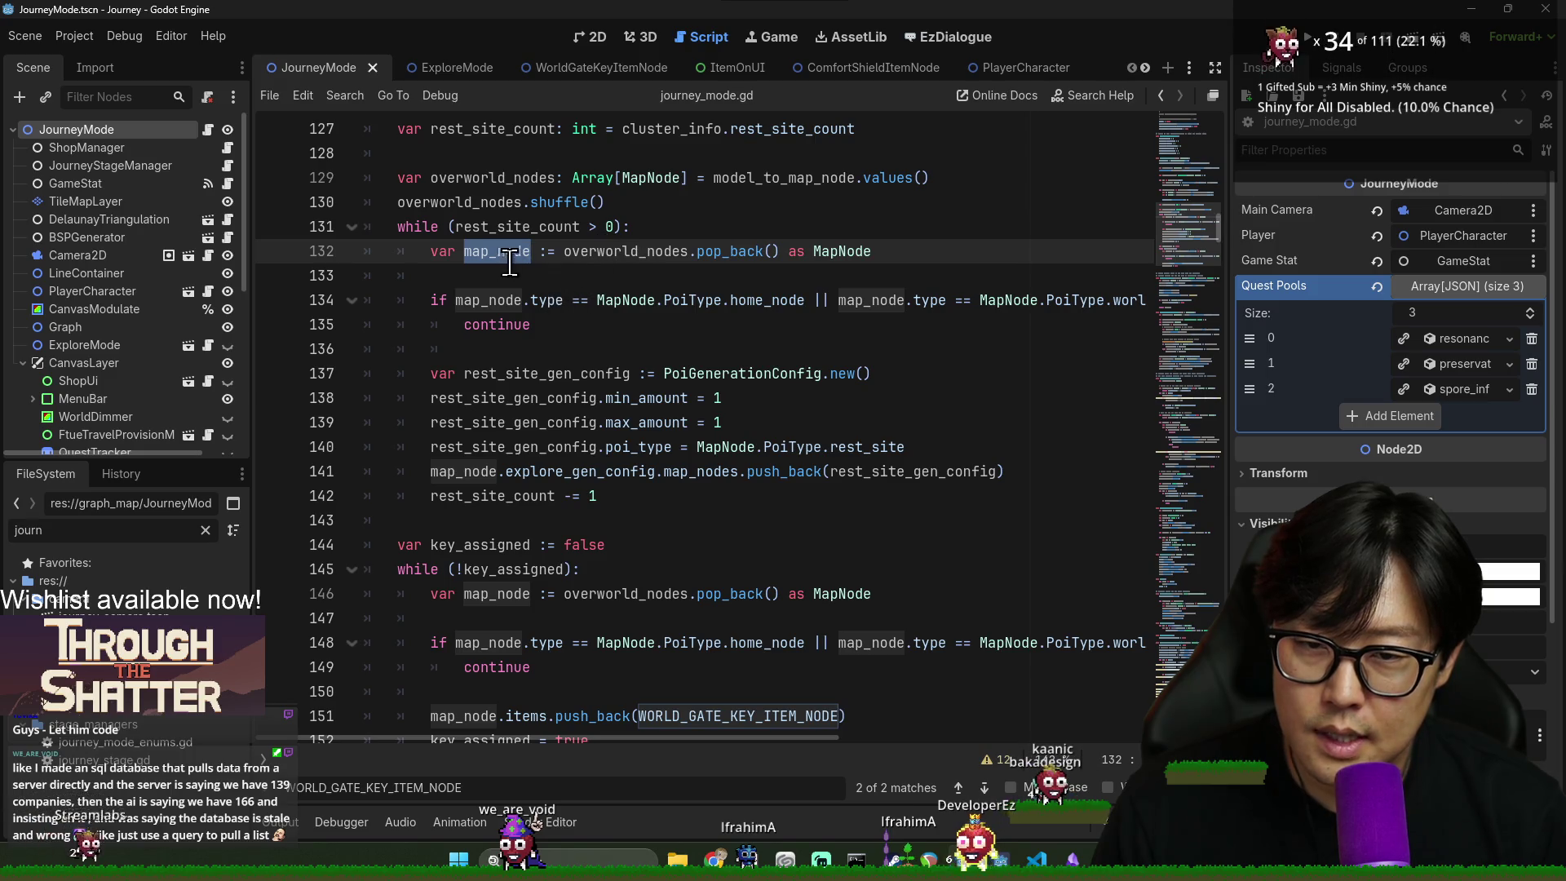
double_click(603, 251)
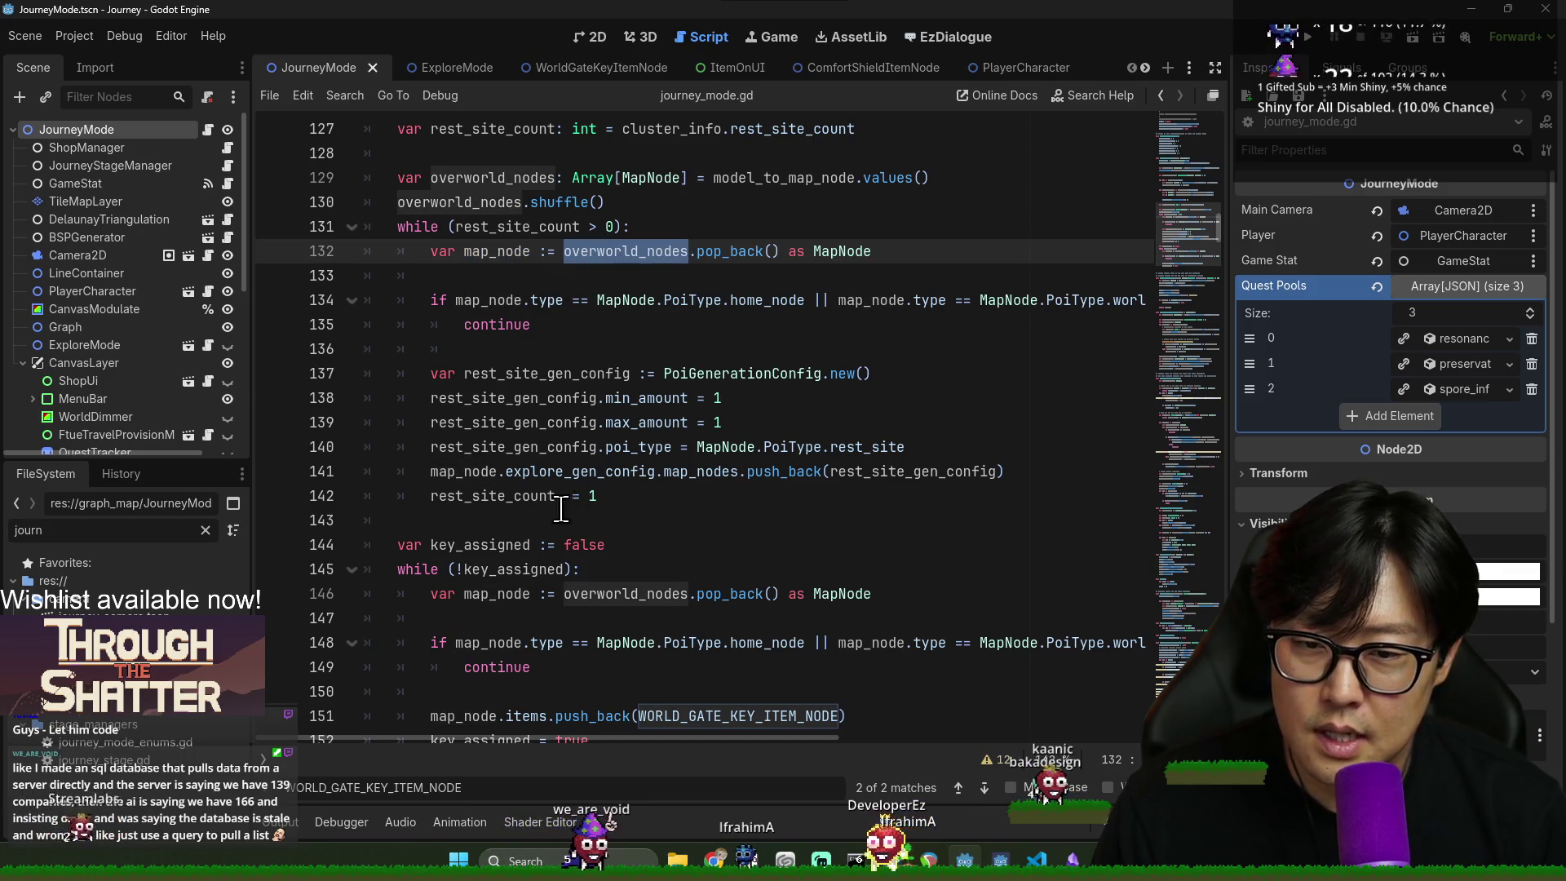
- Inspect the rest_site_gen_config and explore_gen_config poi_type lines 138–142
click(512, 496)
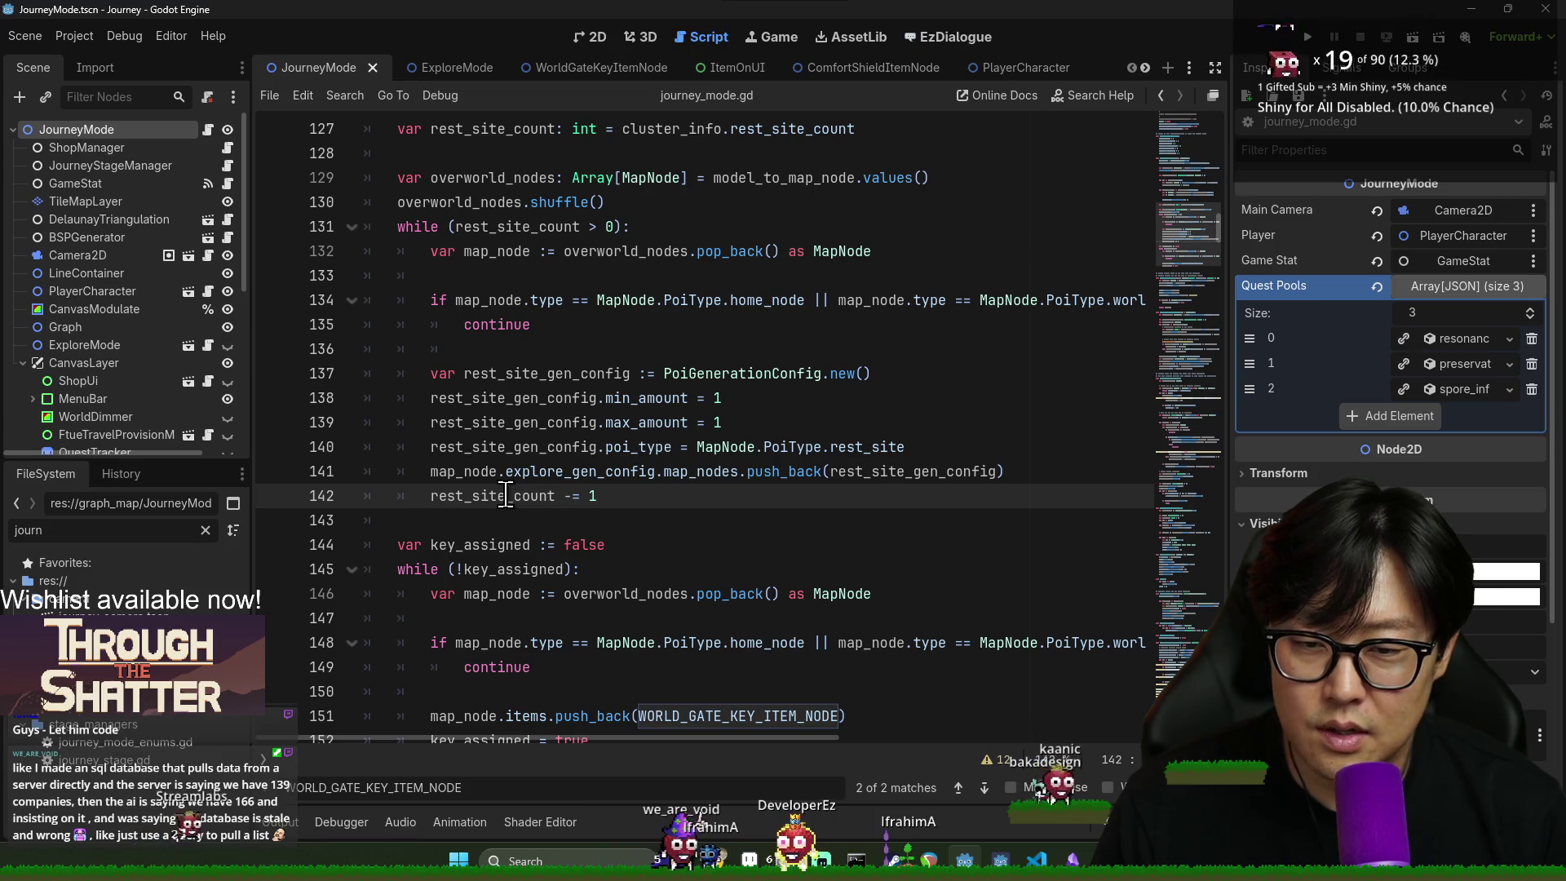
double_click(513, 496)
double_click(490, 406)
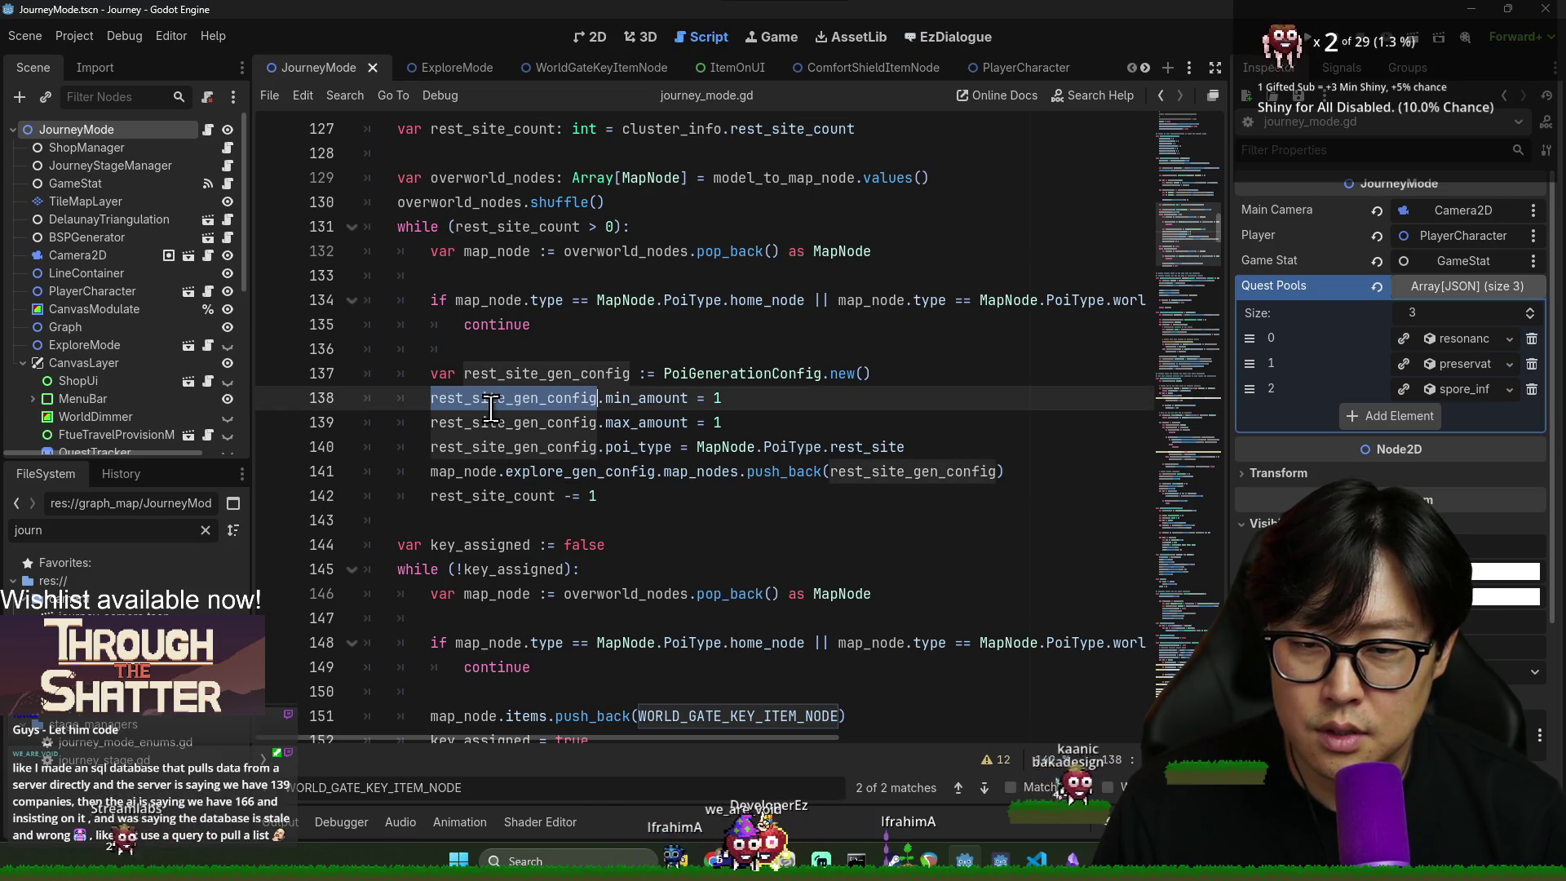
double_click(562, 416)
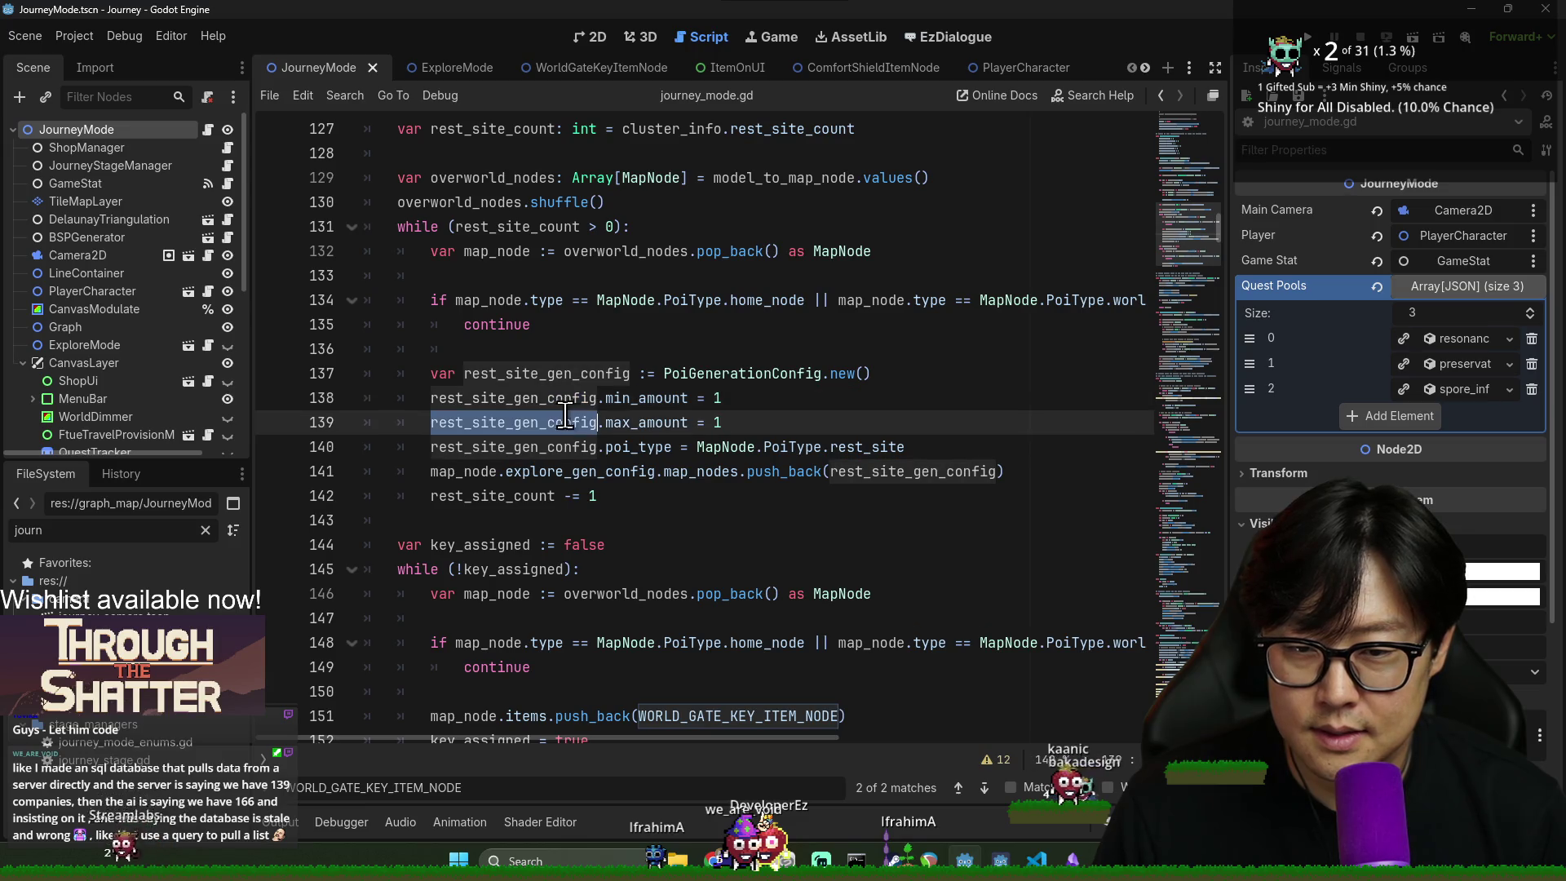
double_click(536, 396)
double_click(563, 373)
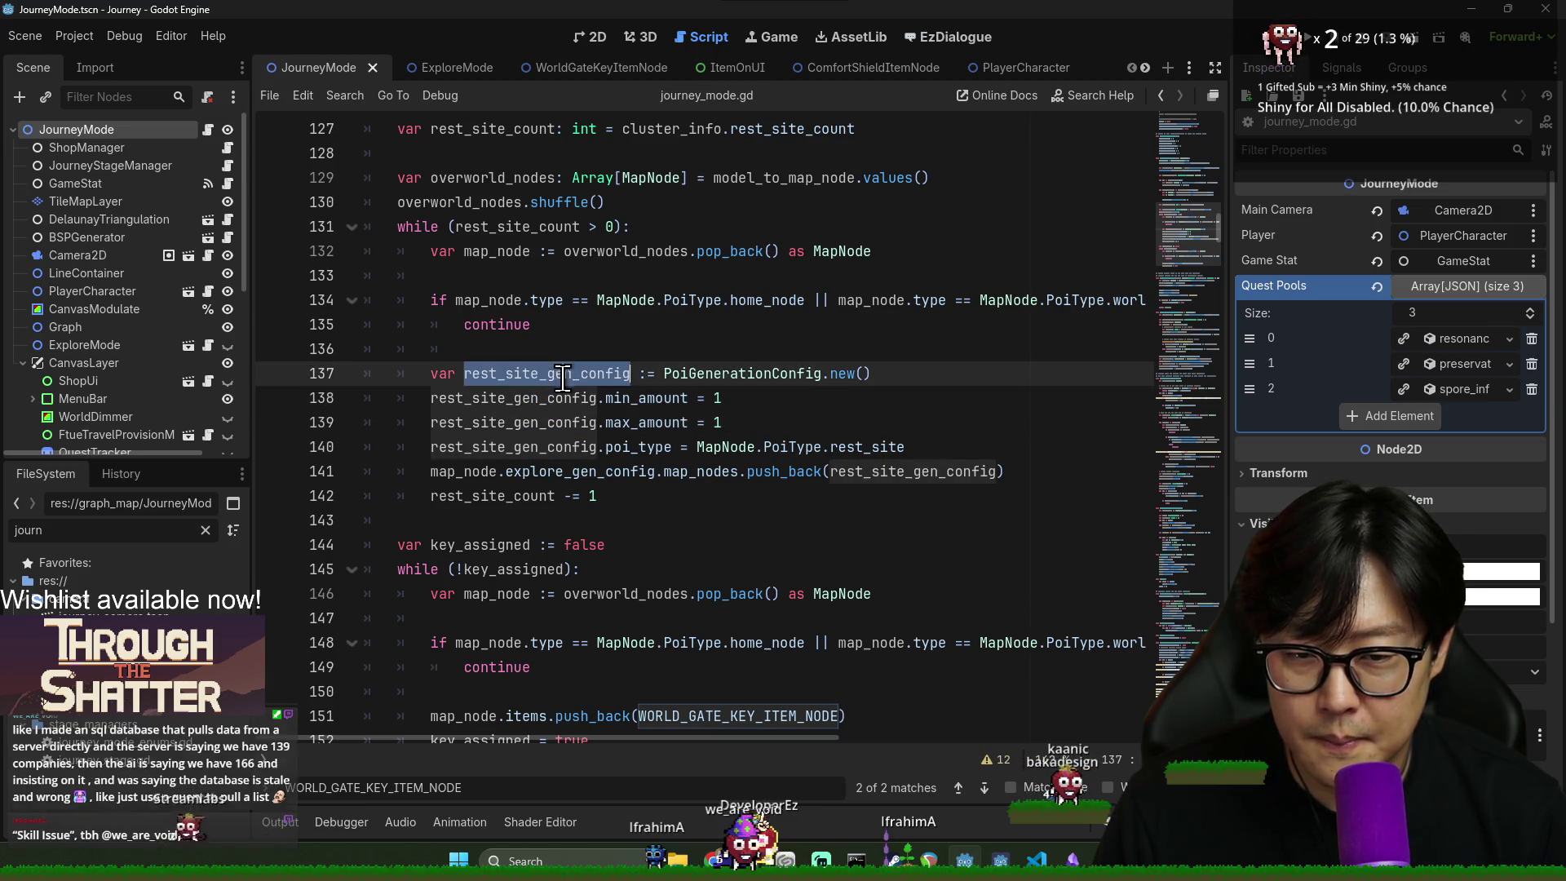
triple_click(553, 447)
double_click(530, 398)
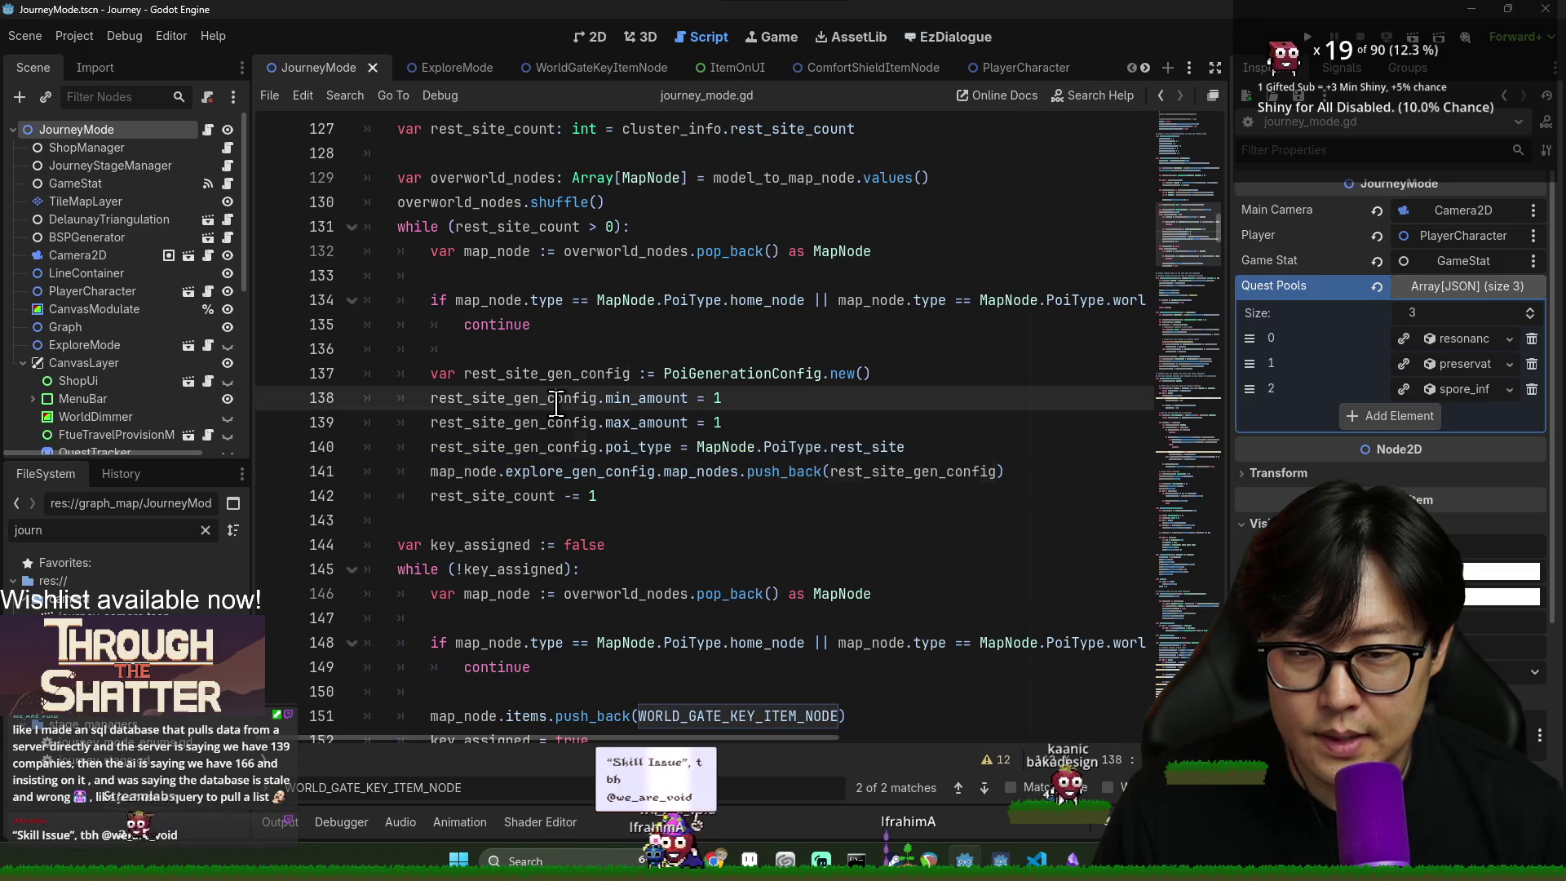
double_click(652, 423)
click(718, 422)
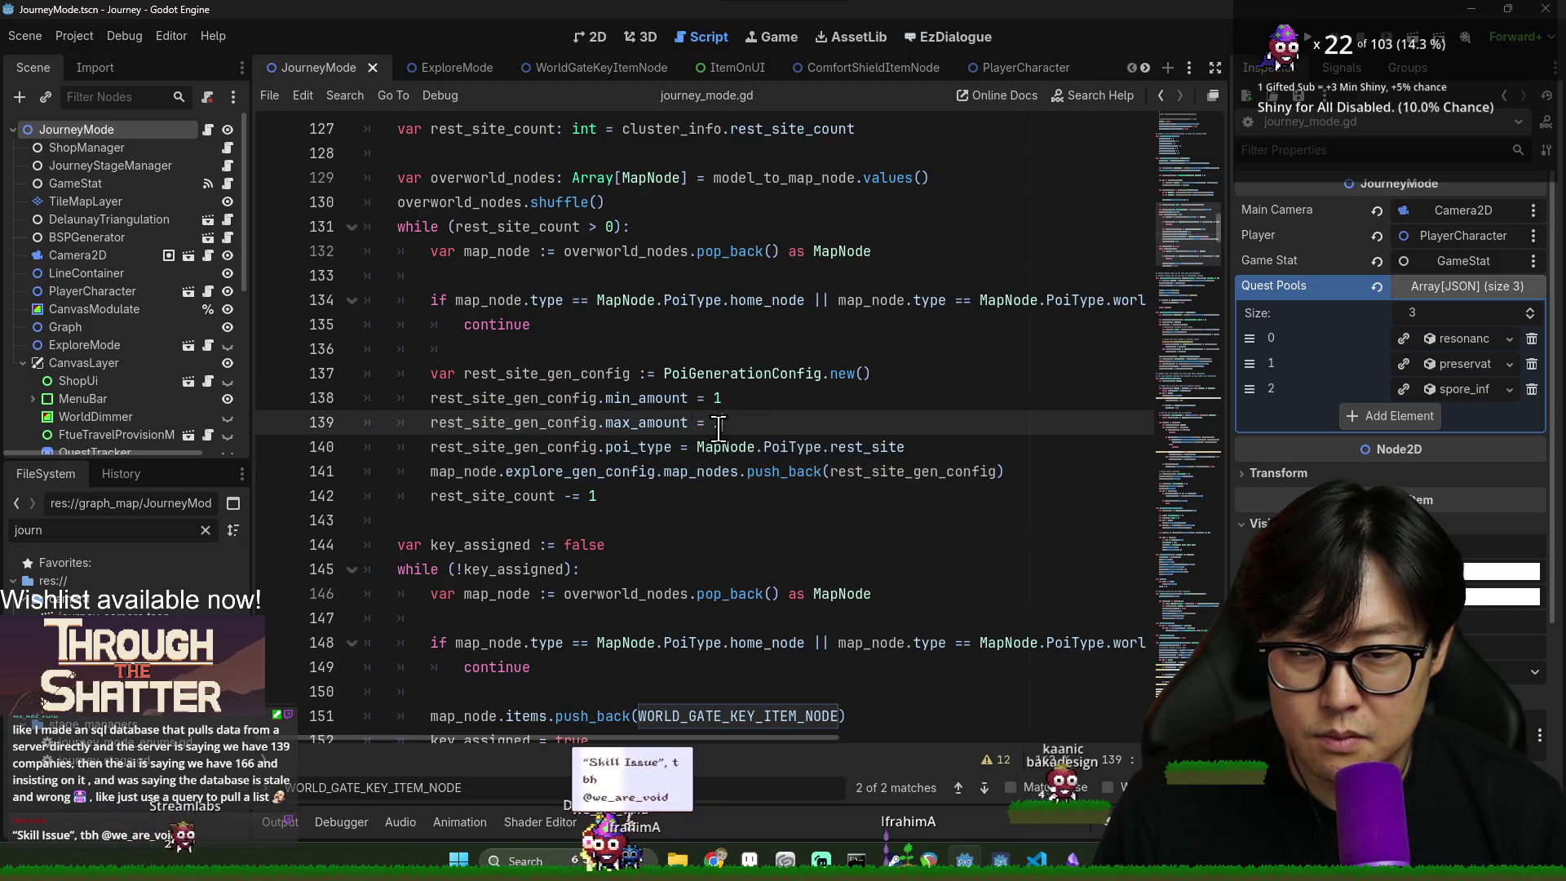
key(shift+Up)
key(shift+Up)
key(Down)
triple_click(565, 447)
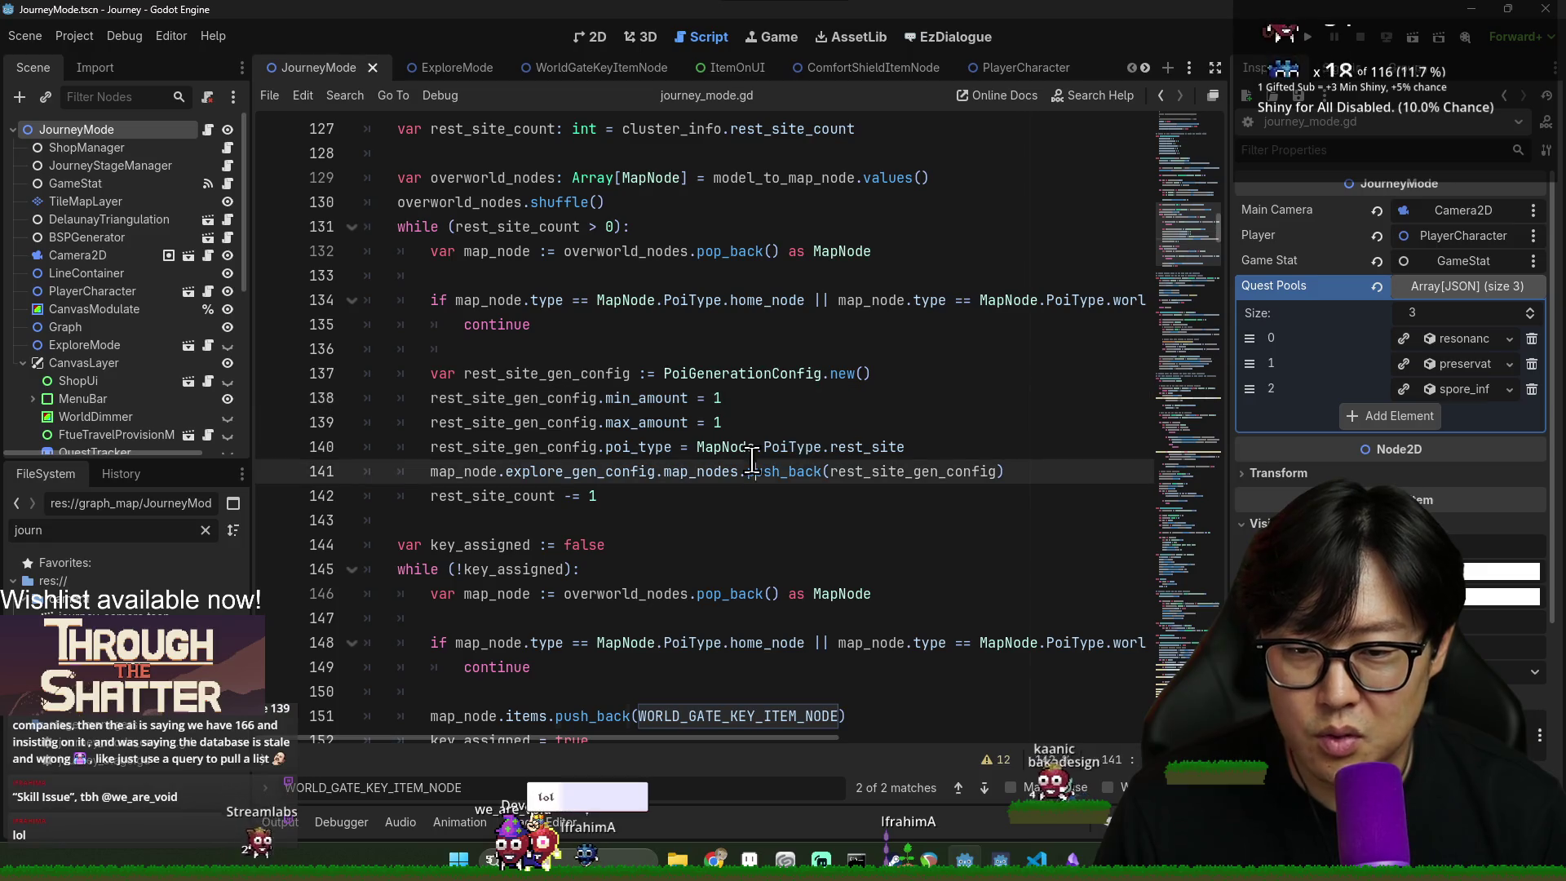
click(565, 447)
double_click(582, 472)
double_click(792, 447)
double_click(638, 447)
click(554, 448)
double_click(554, 447)
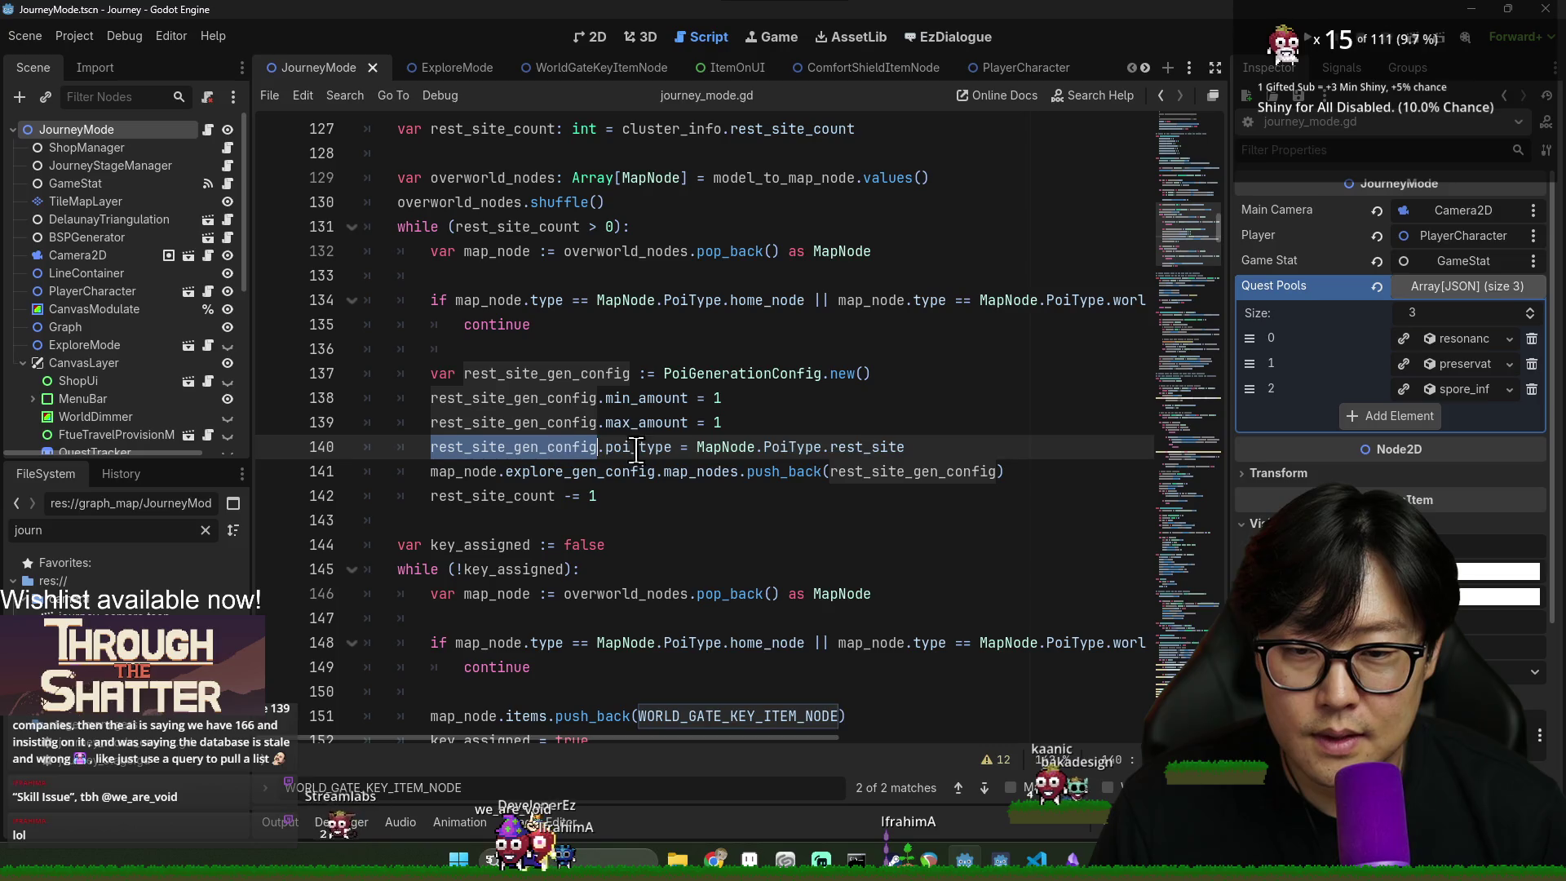
double_click(885, 471)
double_click(579, 472)
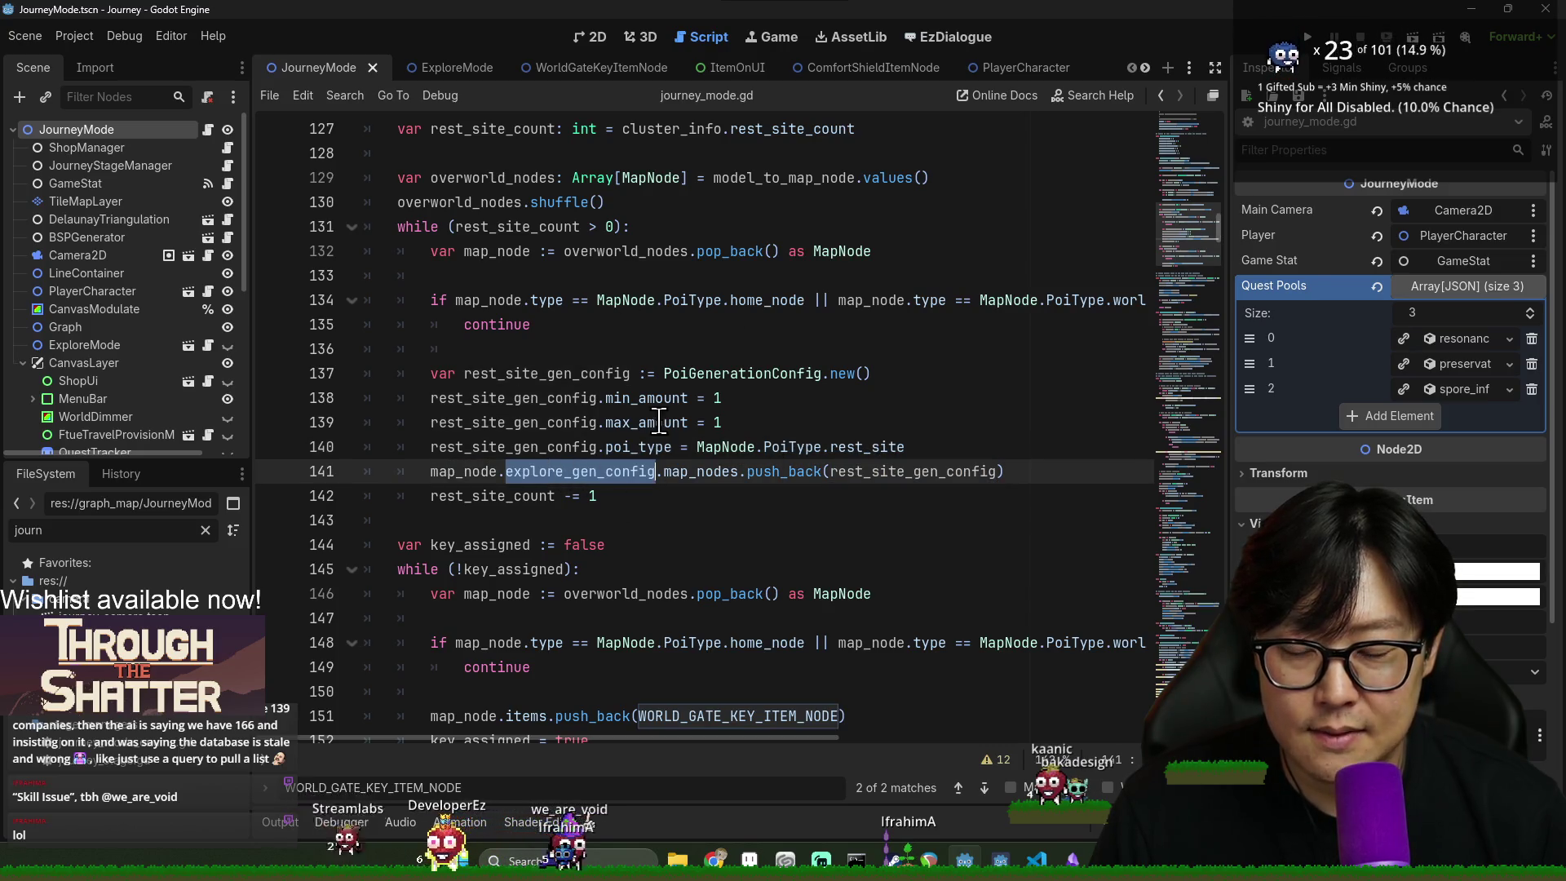
- Open a new indented line after key_assigned = true in the loop
scroll(558, 524, down, 1)
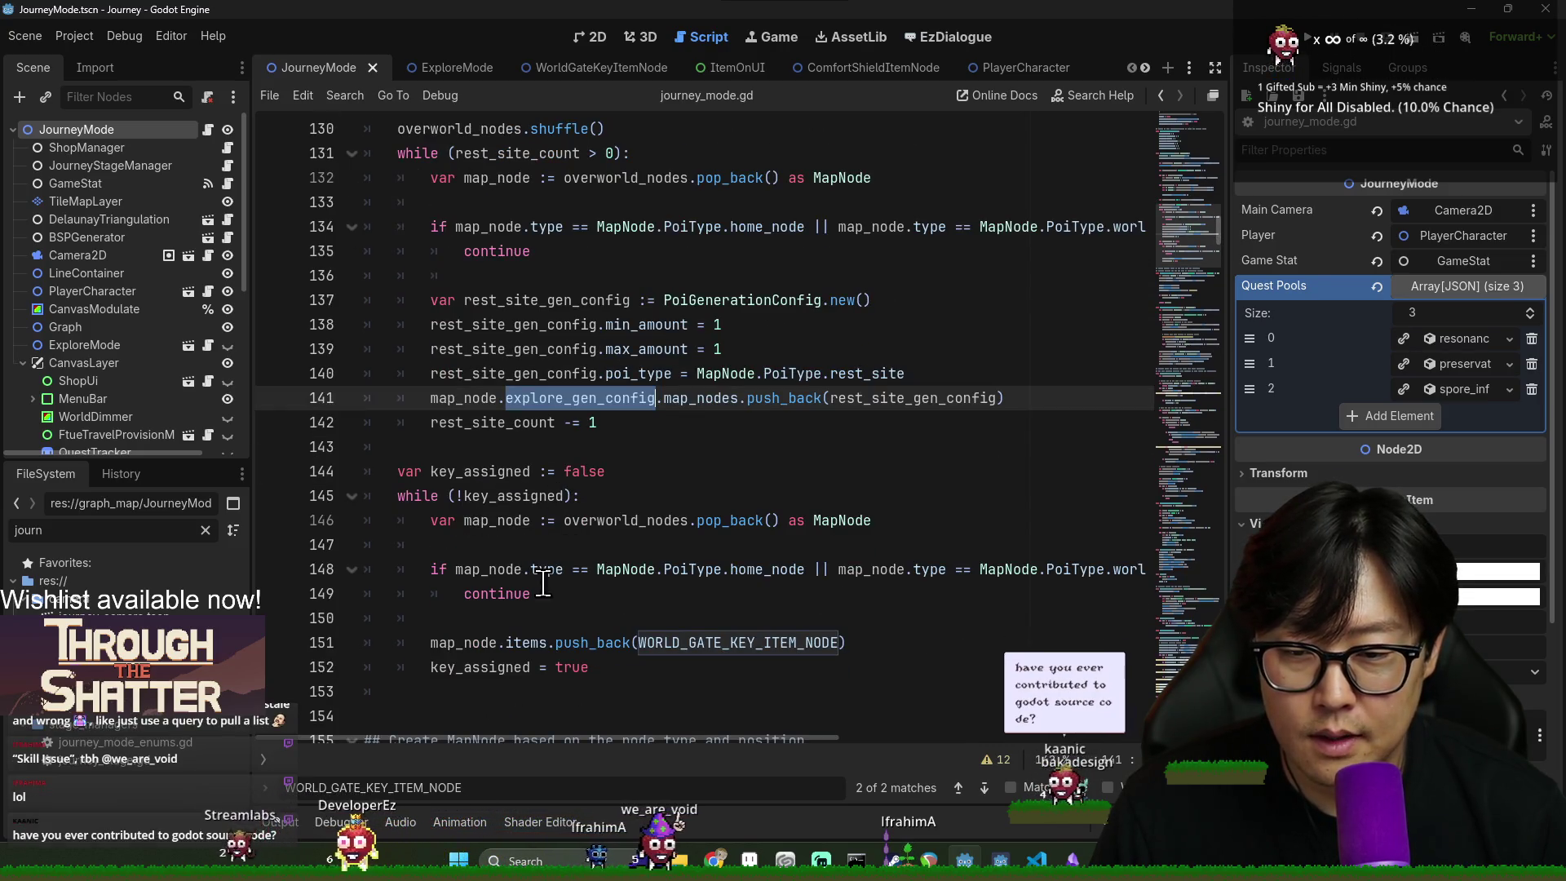
double_click(523, 644)
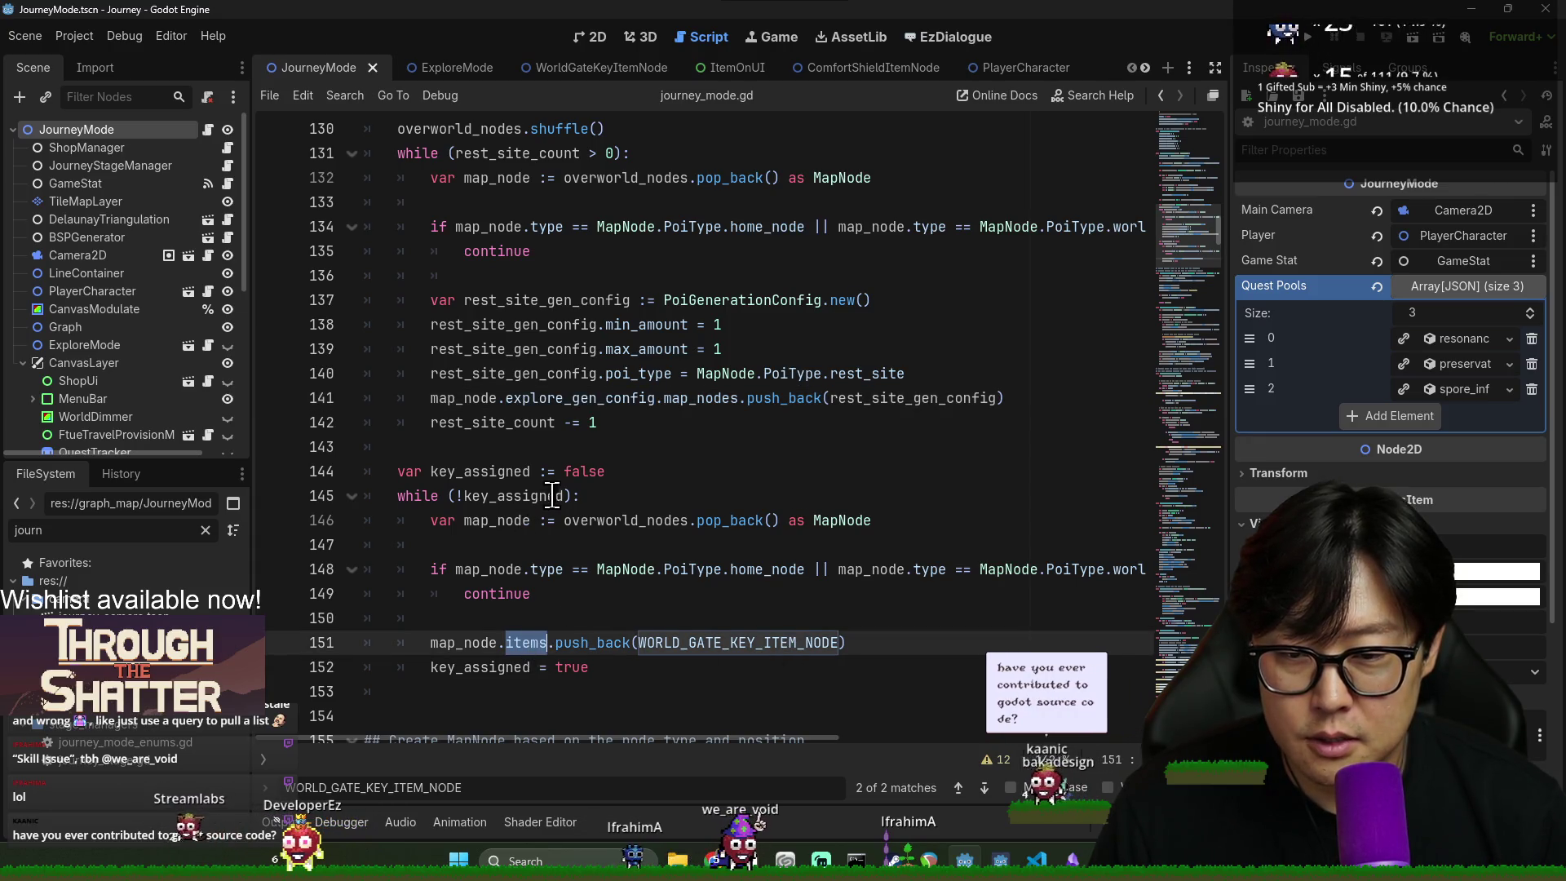
double_click(486, 529)
scroll(506, 528, down, 1)
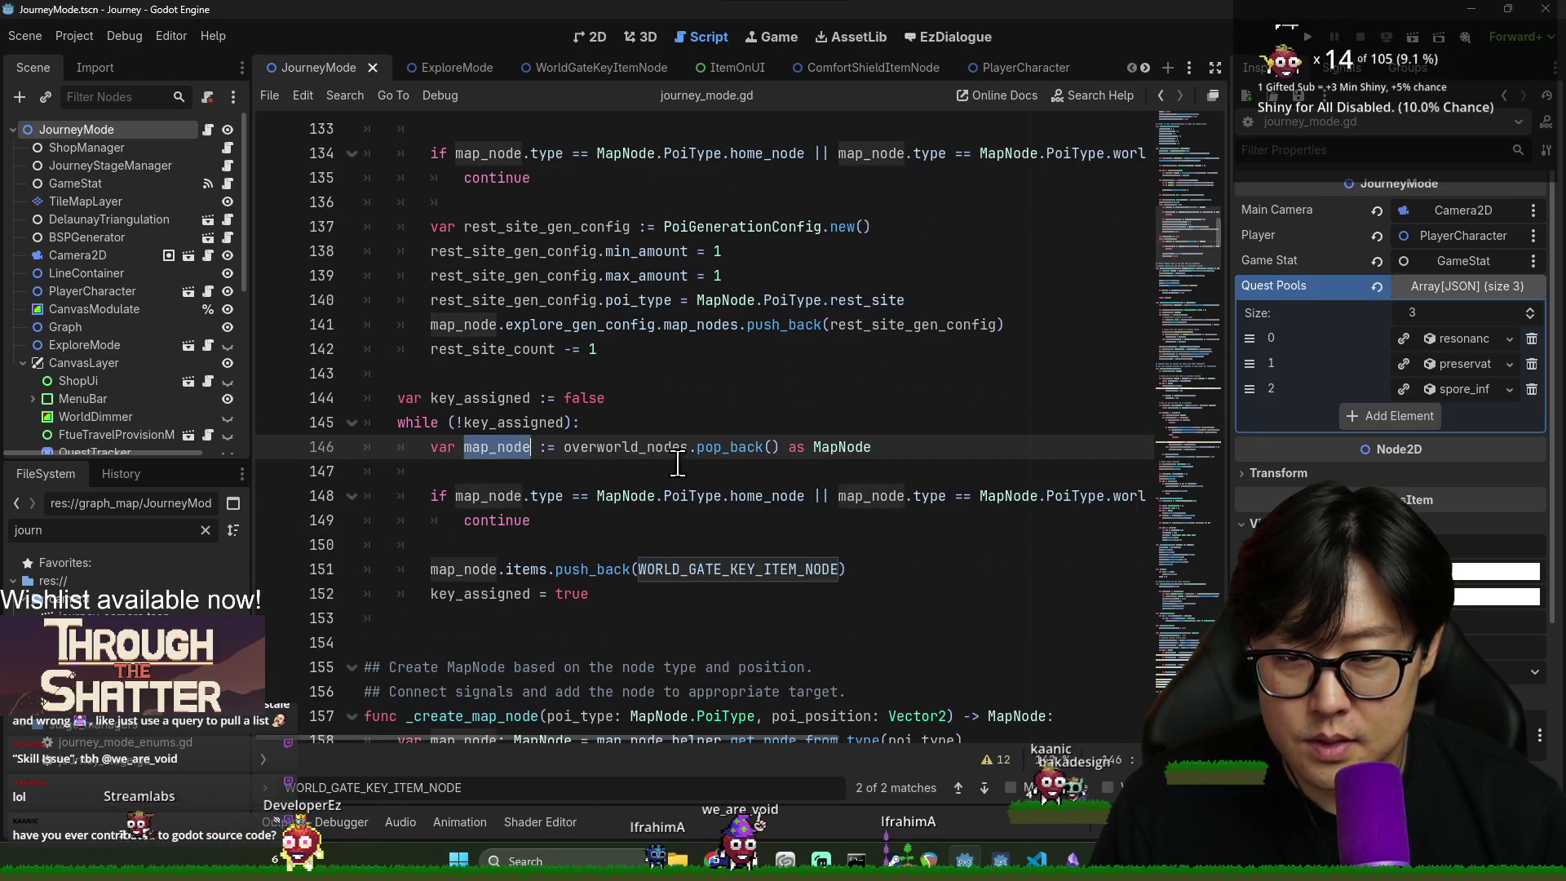
click(691, 579)
drag(690, 579, 727, 588)
click(578, 594)
click(513, 423)
click(647, 594)
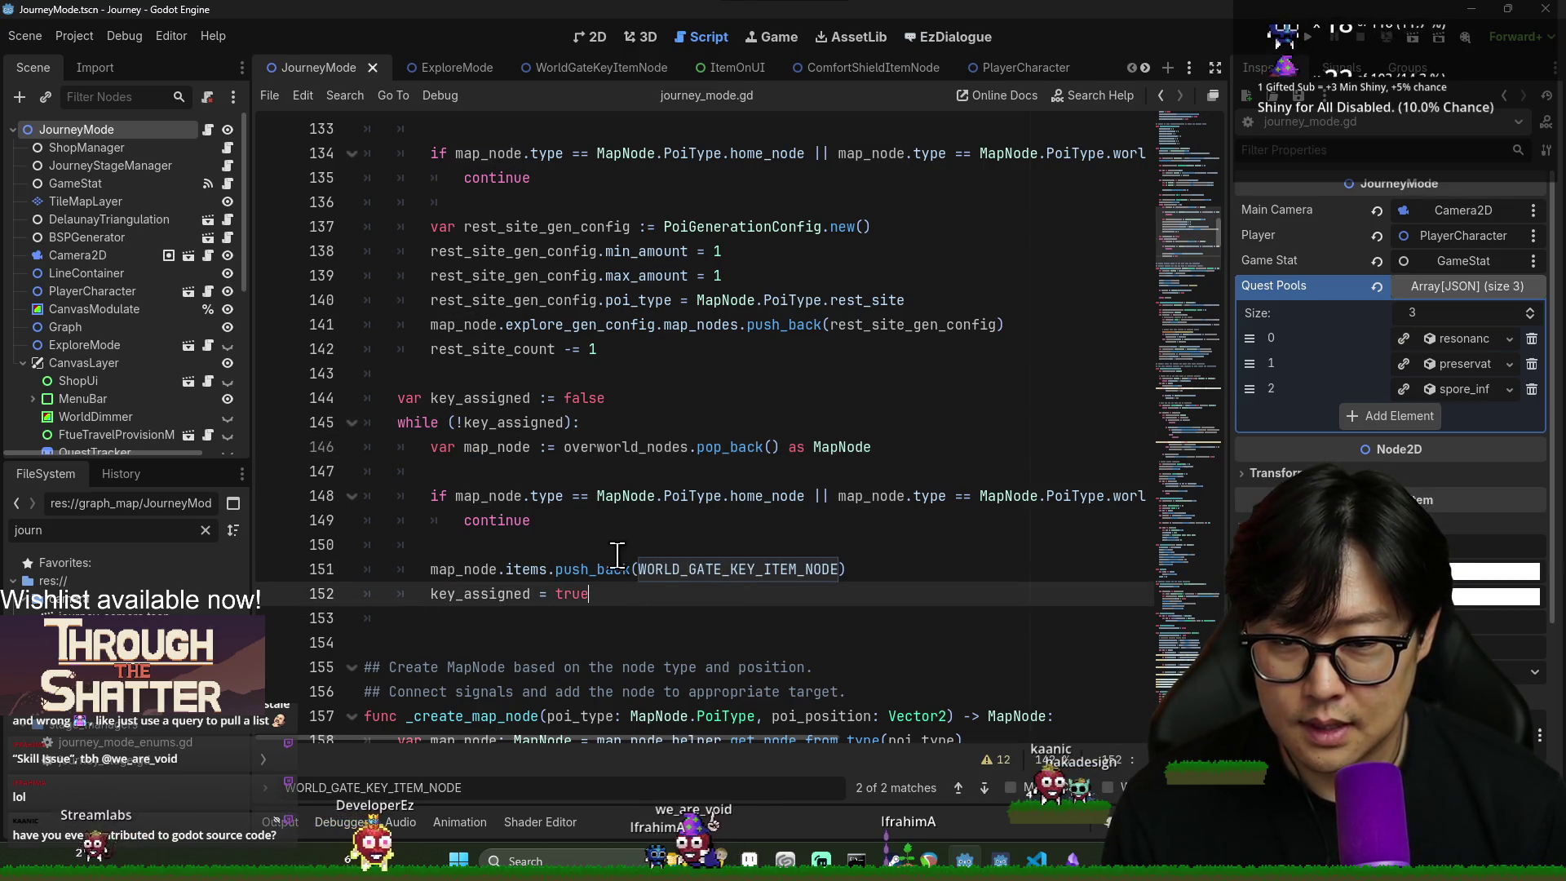
key(Return)
key(Return)
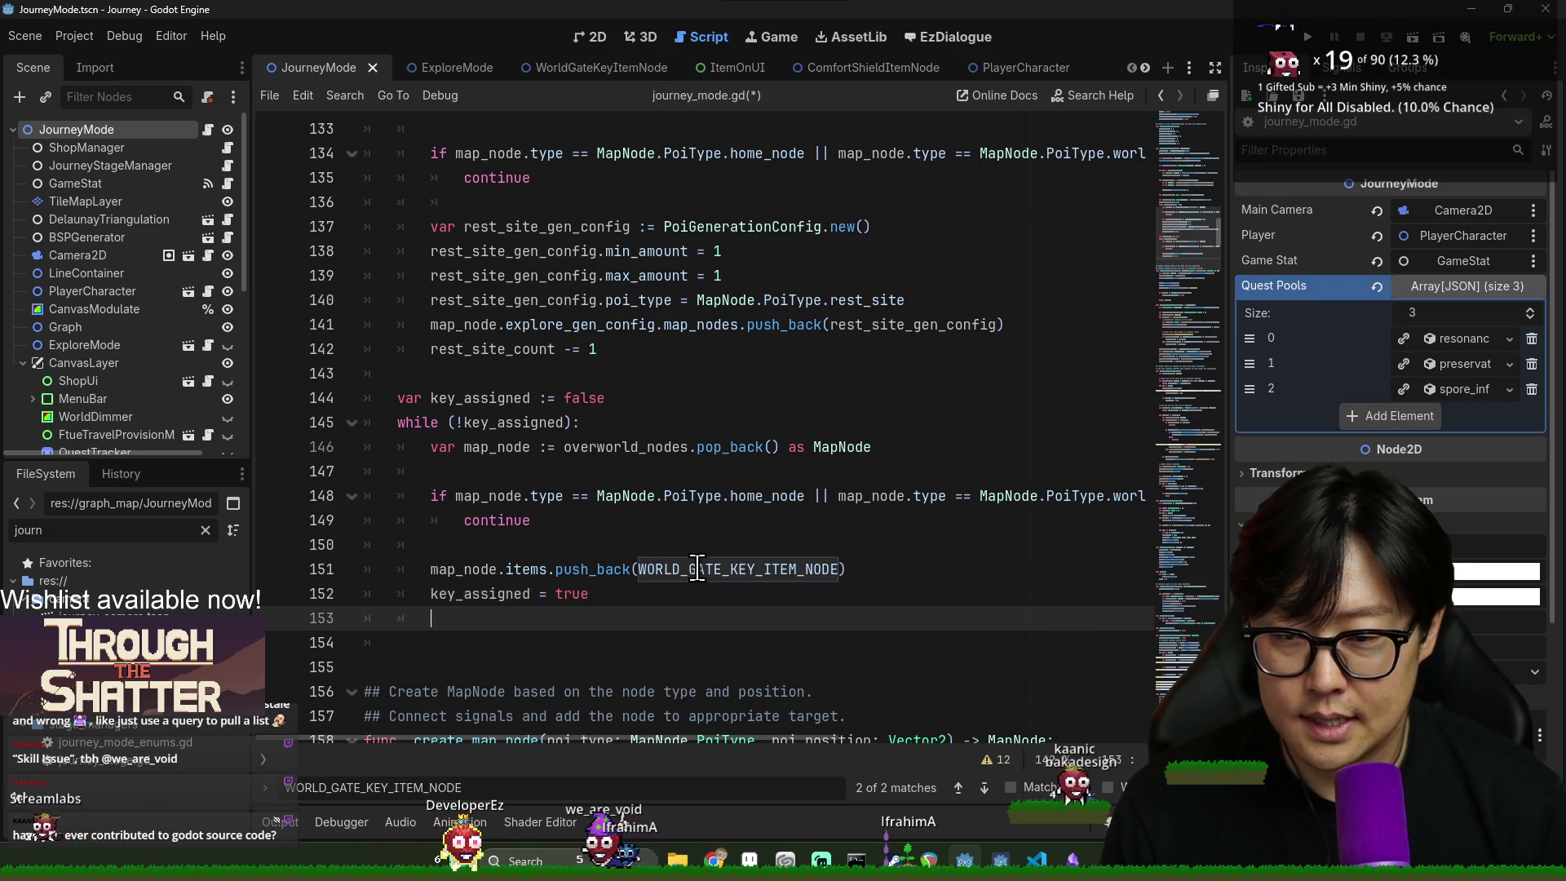
- Start a 'while ()' loop line and declare hint_count := 4 just above it
key(BackSpace)
text(while ()
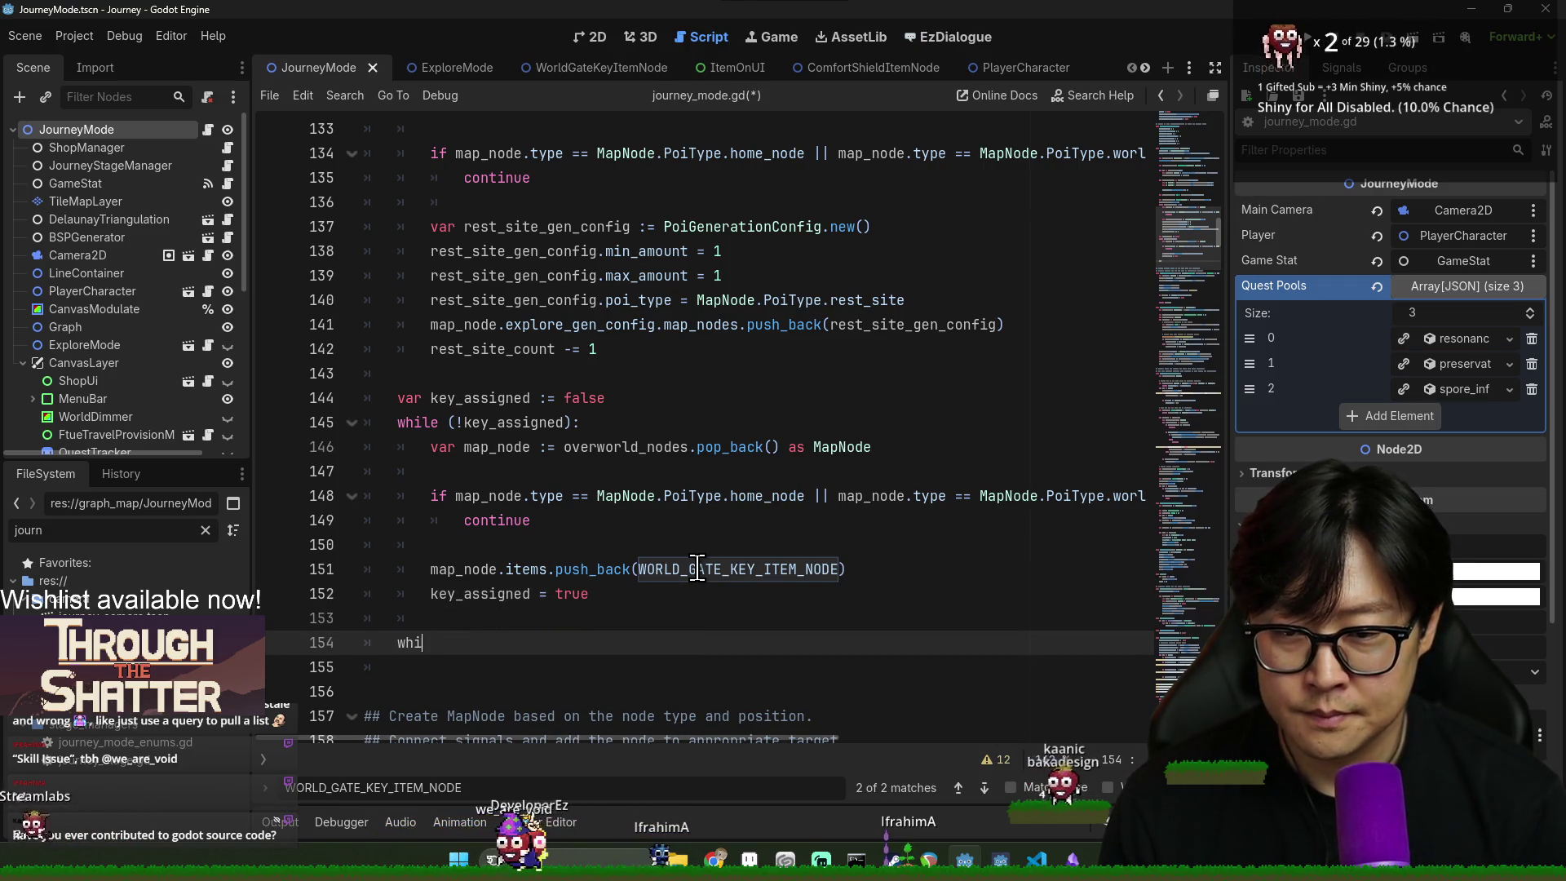
click(508, 620)
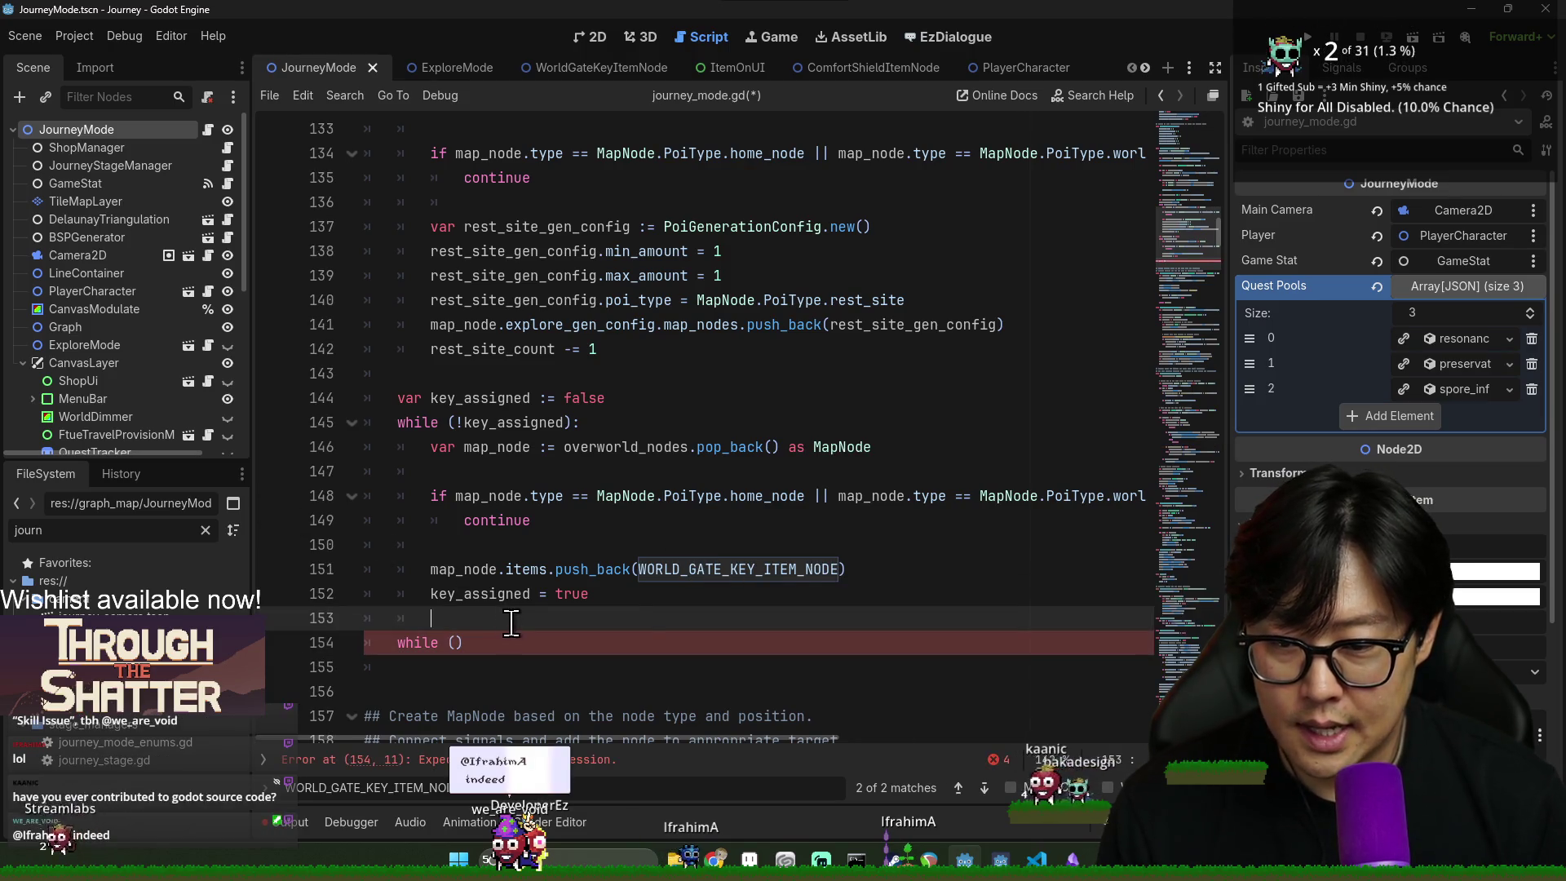
key(Return)
text(var)
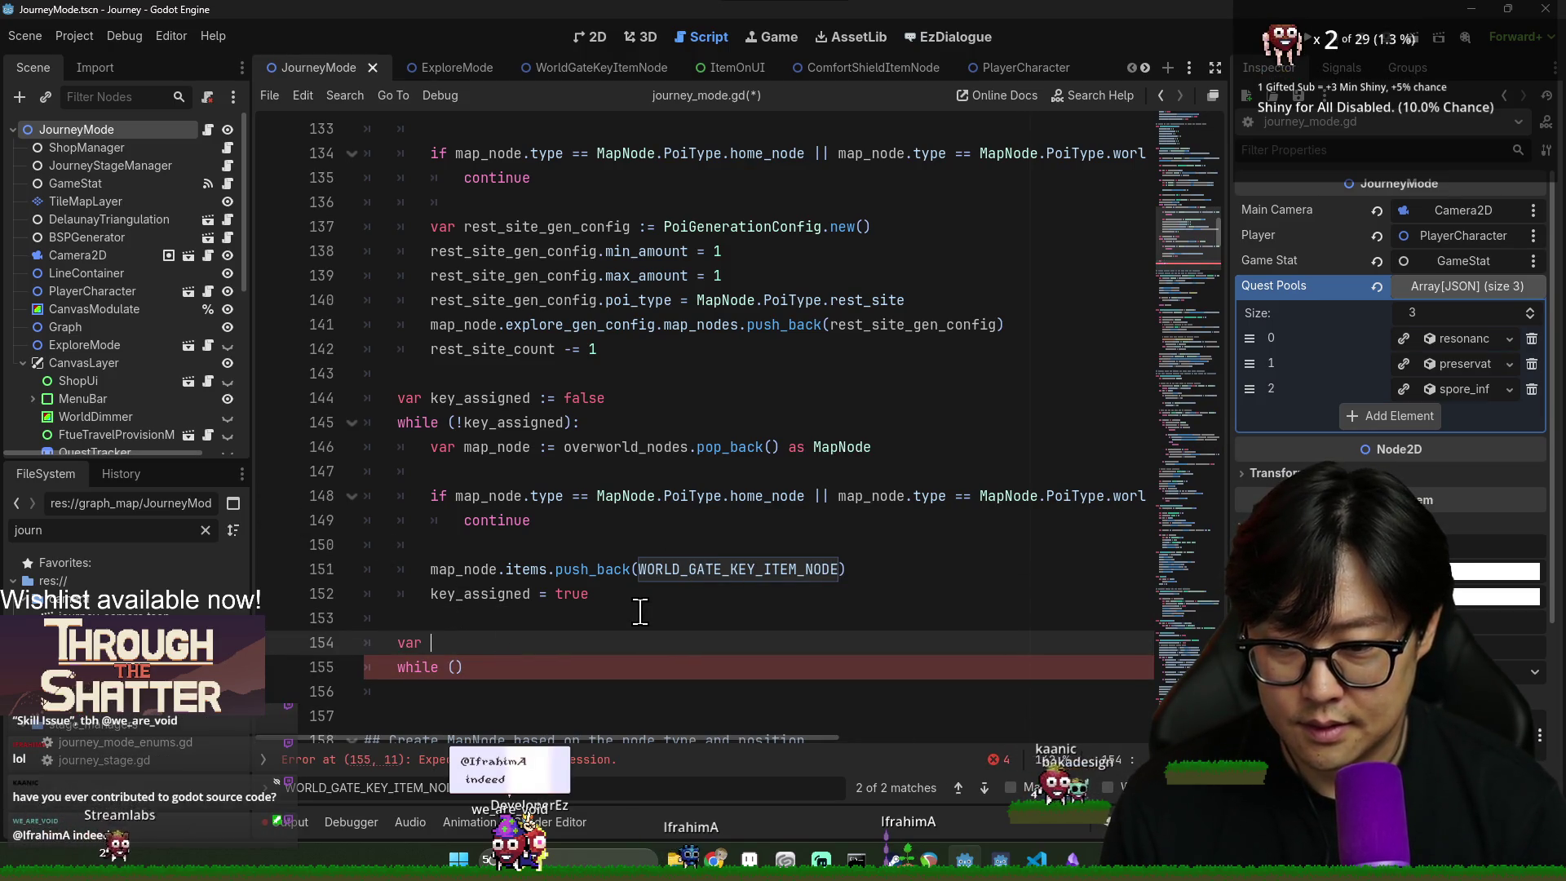
text(hint_)
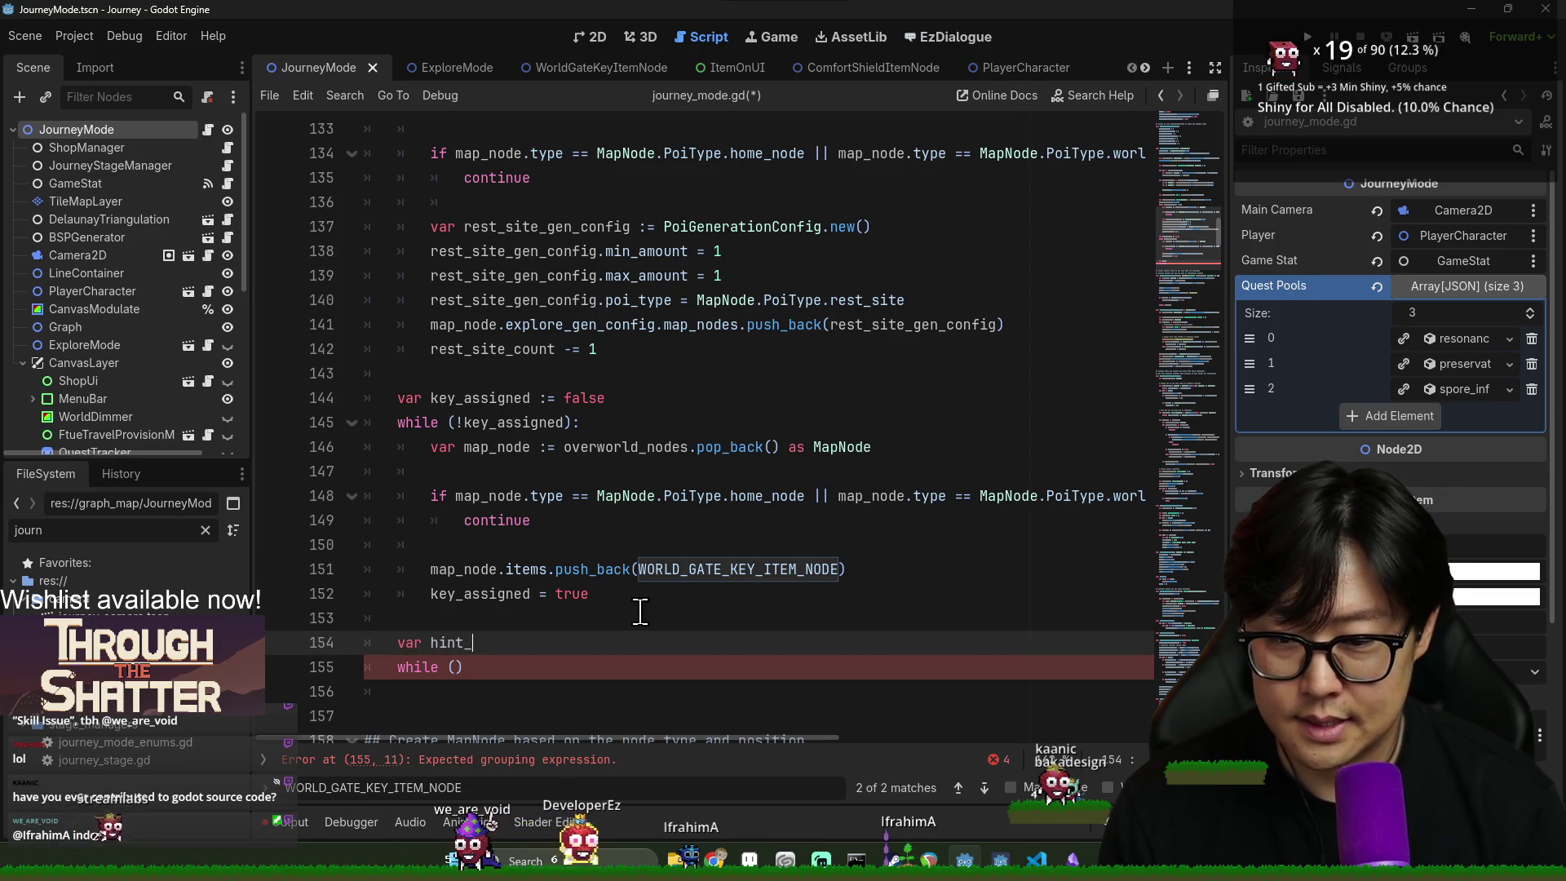
text(count := int)
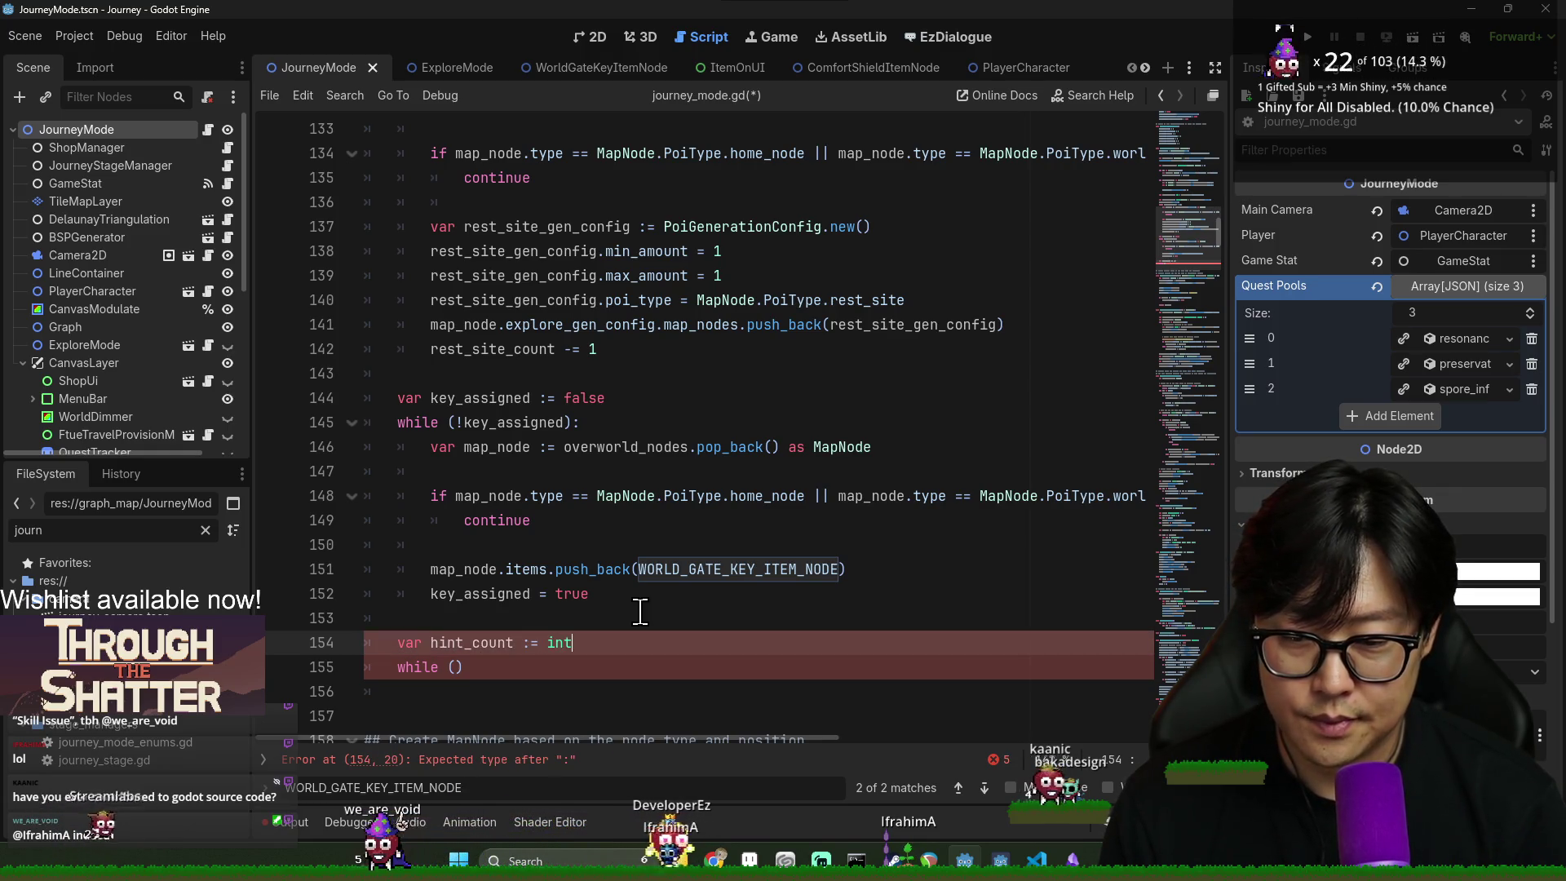
key(BackSpace)
key(BackSpace)
key(BackSpace)
text(3)
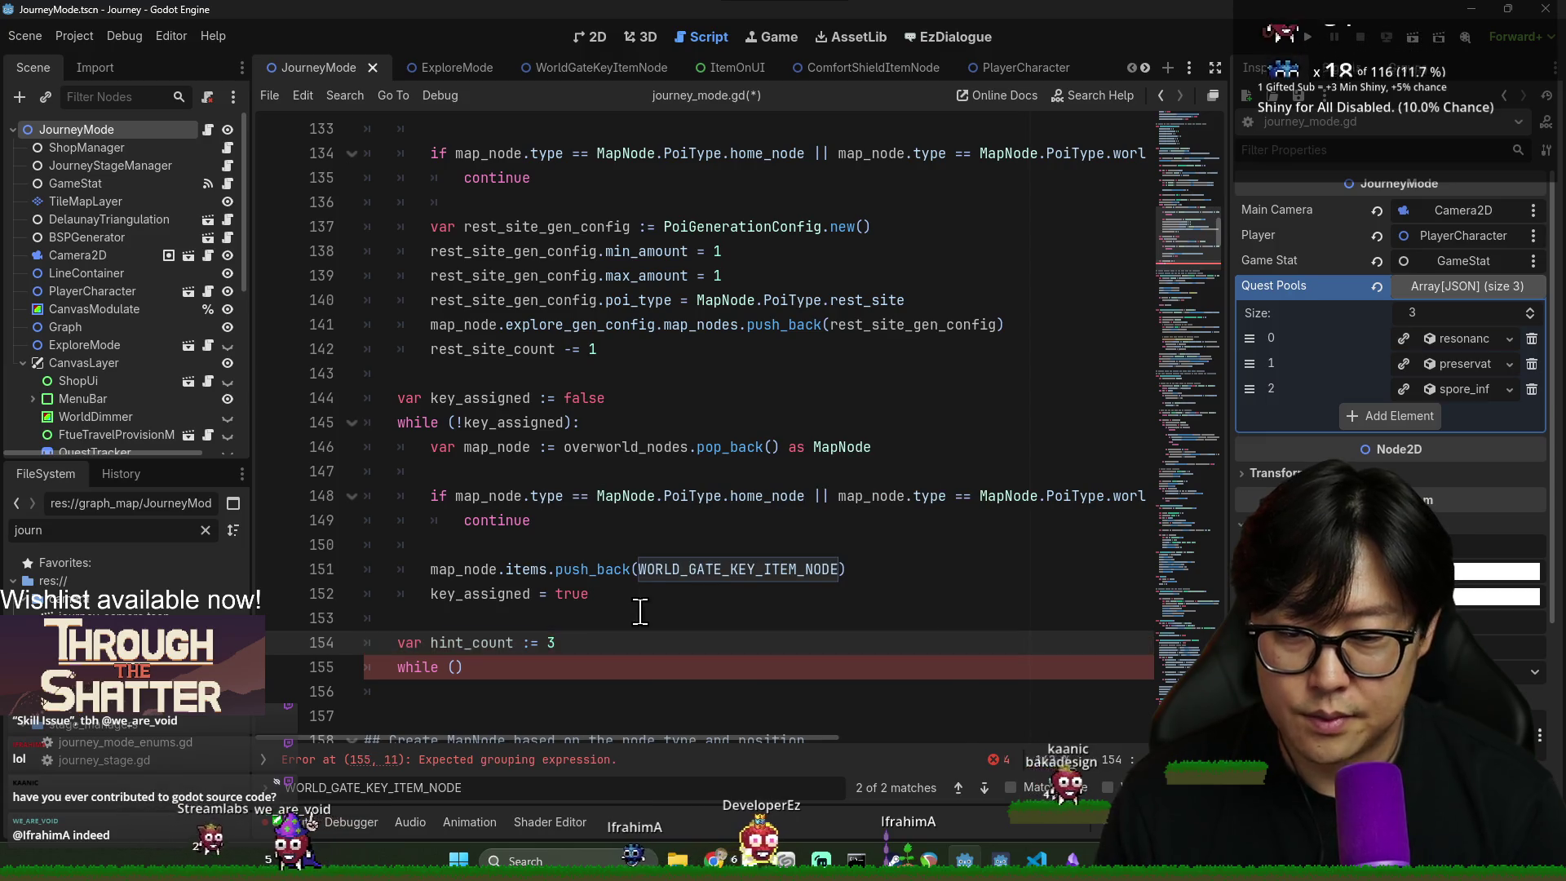
click(457, 669)
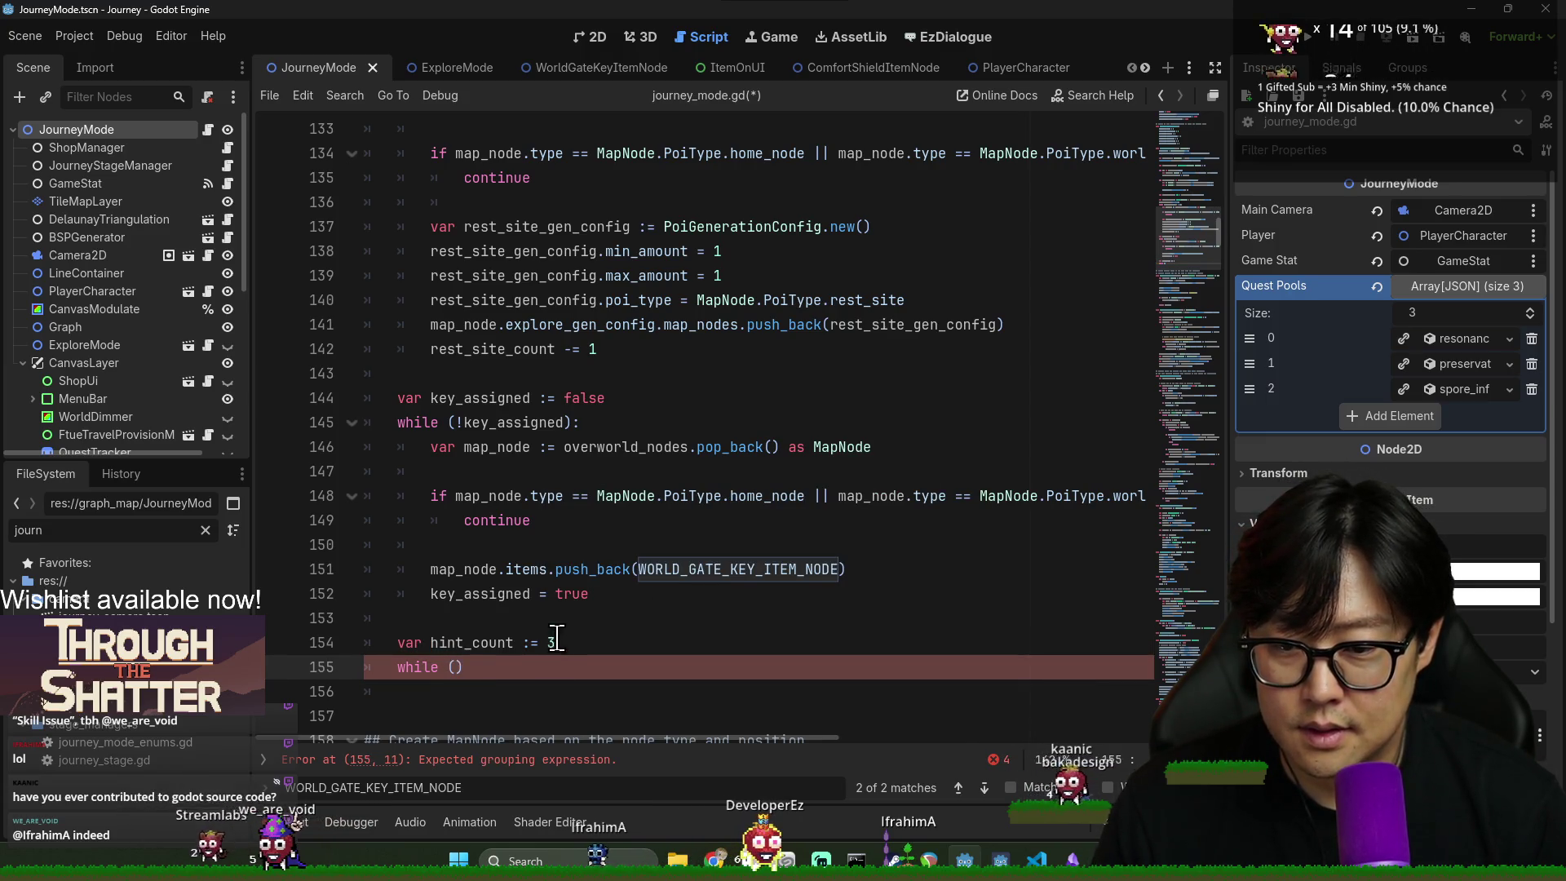
double_click(552, 643)
text(4)
click(449, 667)
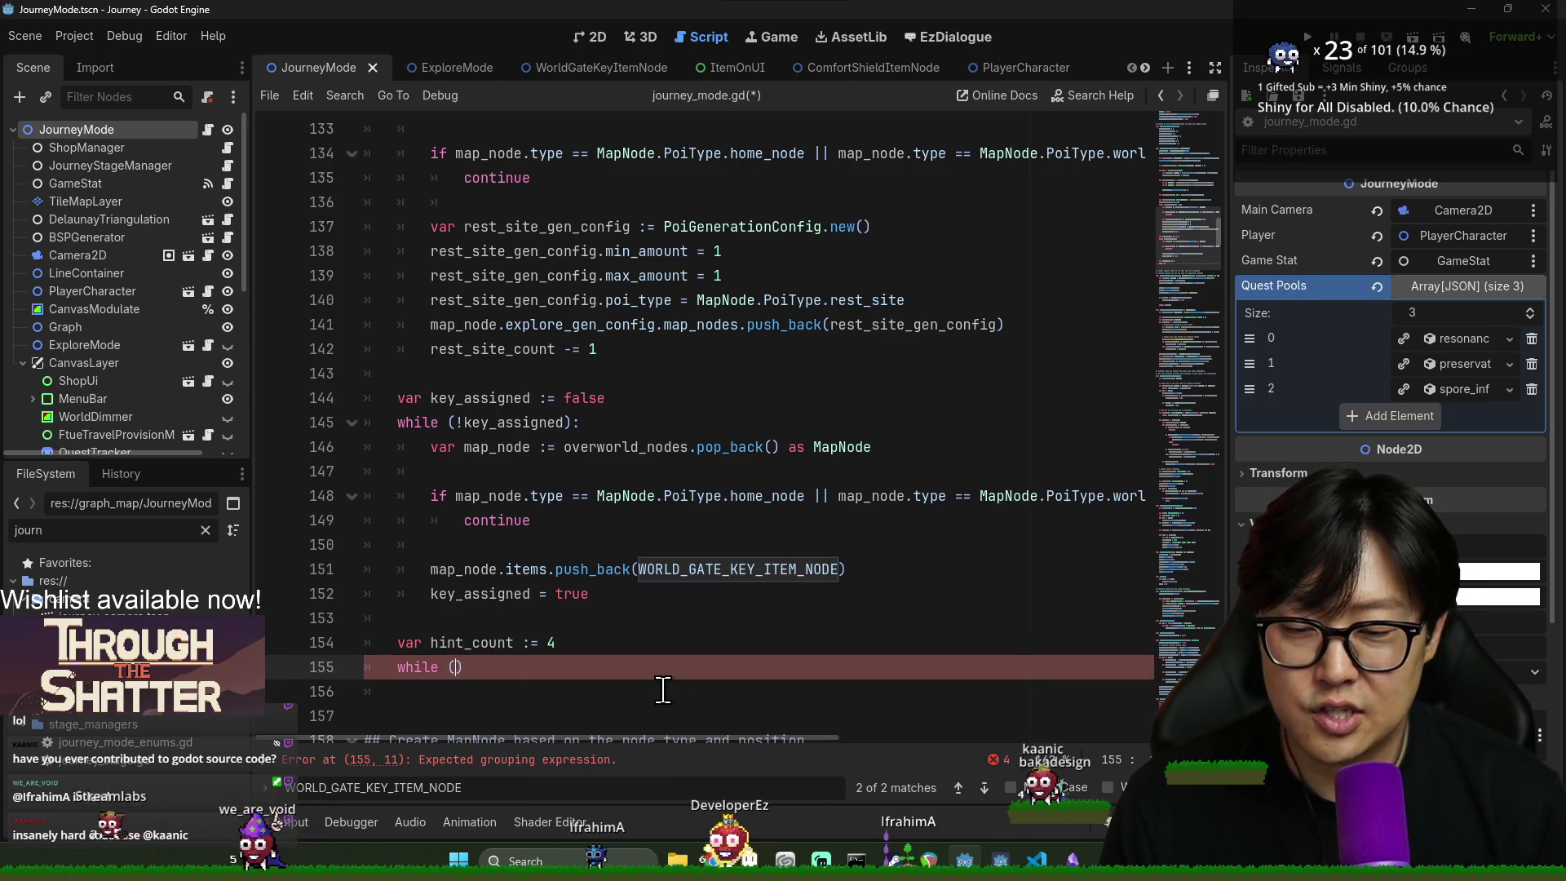
- Close the find bar and clear the 'journ' FileSystem filter
key(Escape)
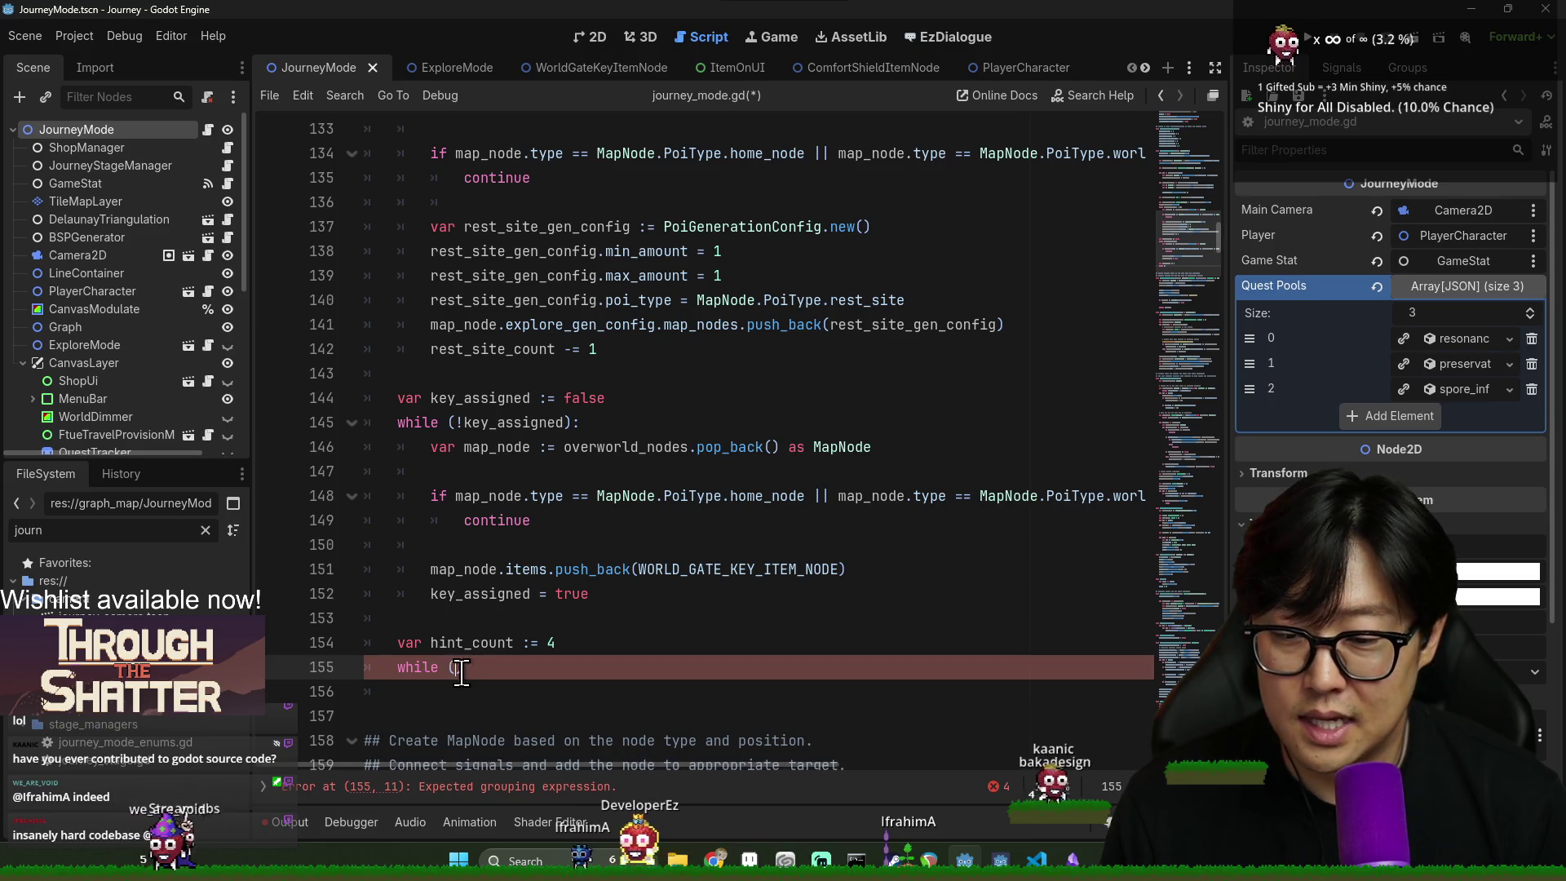
click(204, 530)
scroll(163, 734, down, 3)
click(130, 531)
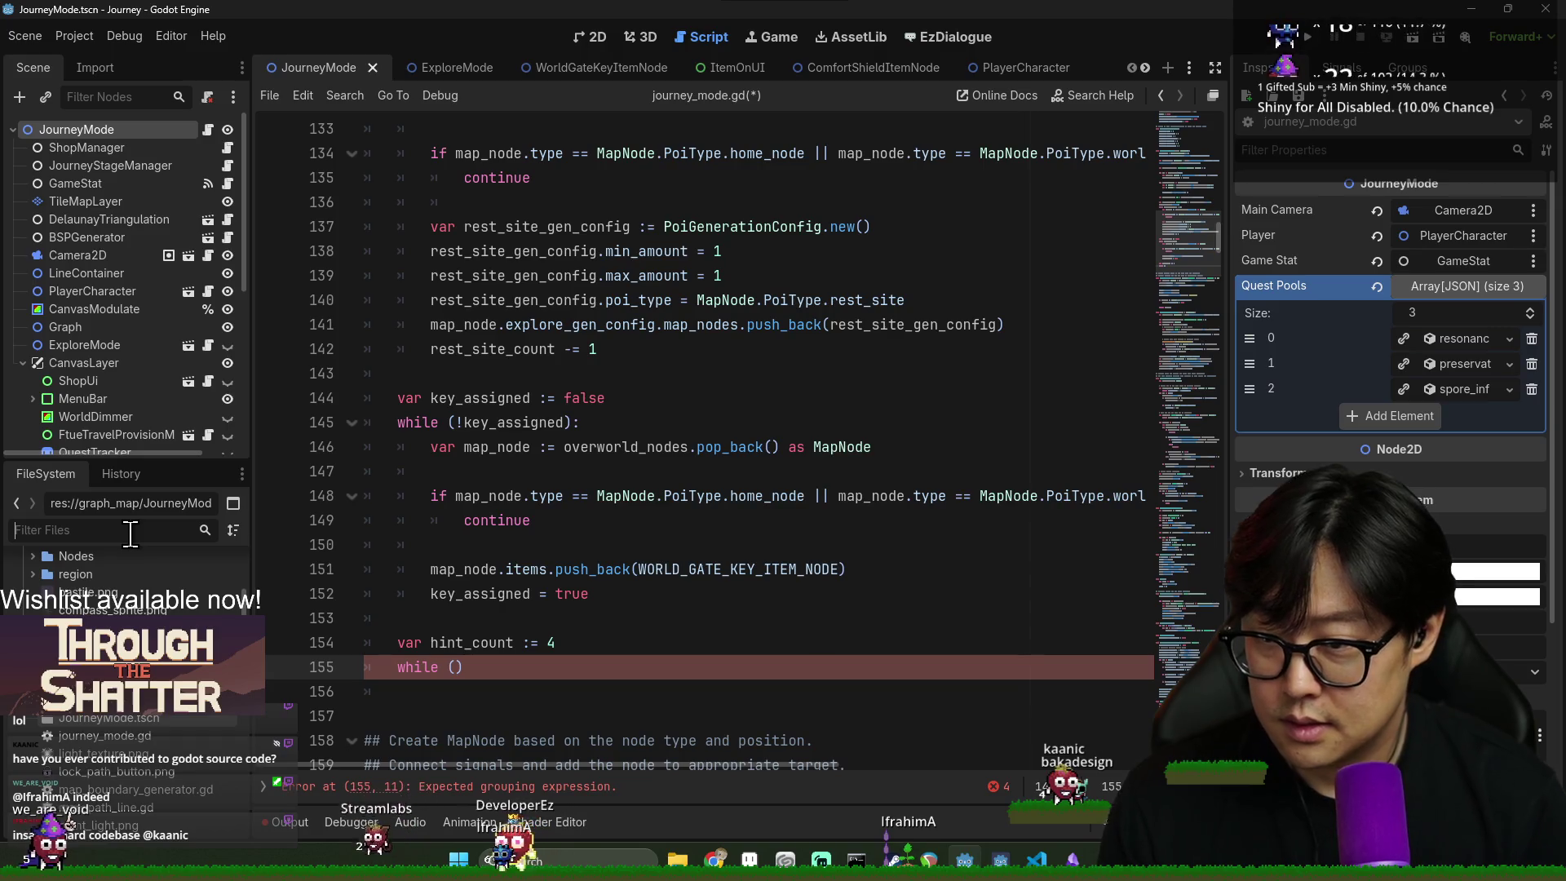
- Create a new key hint folder inside the graph_map folder
click(23, 363)
scroll(123, 571, up, 3)
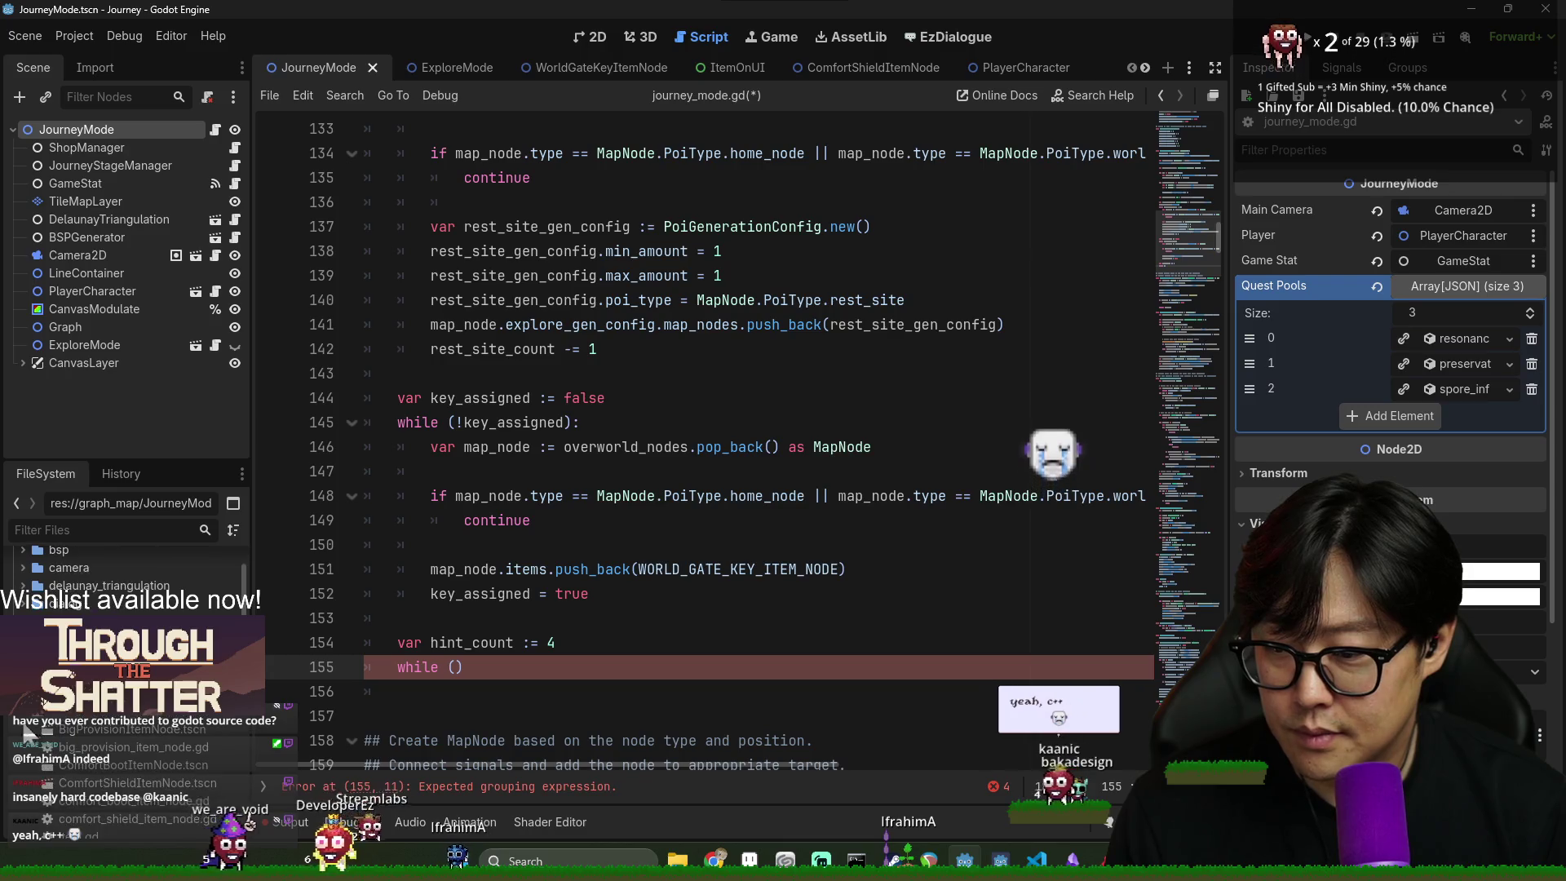
scroll(119, 783, up, 3)
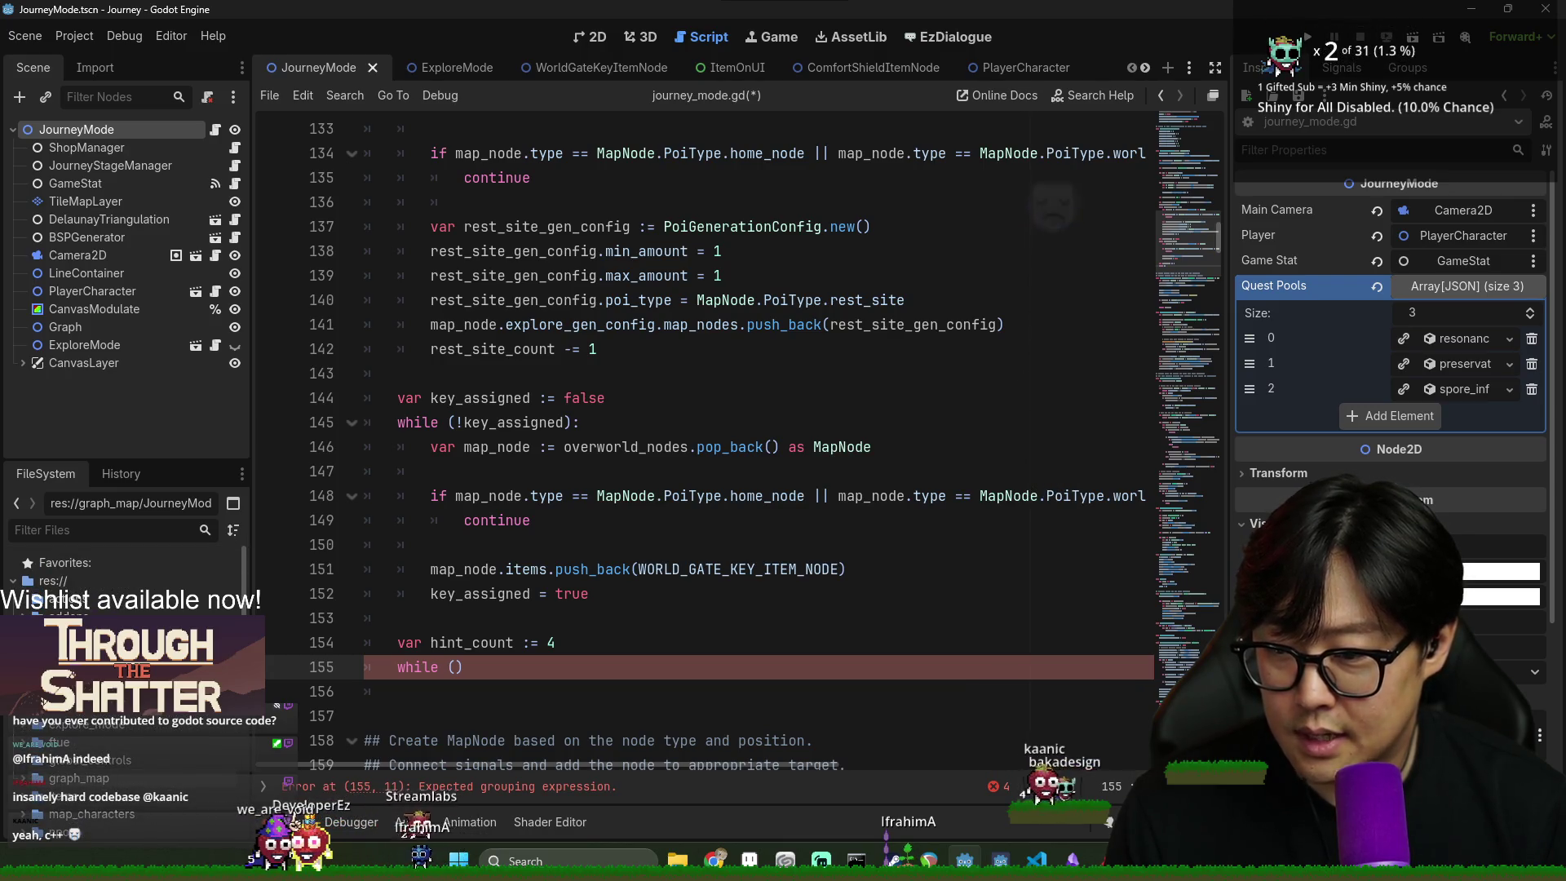
double_click(112, 751)
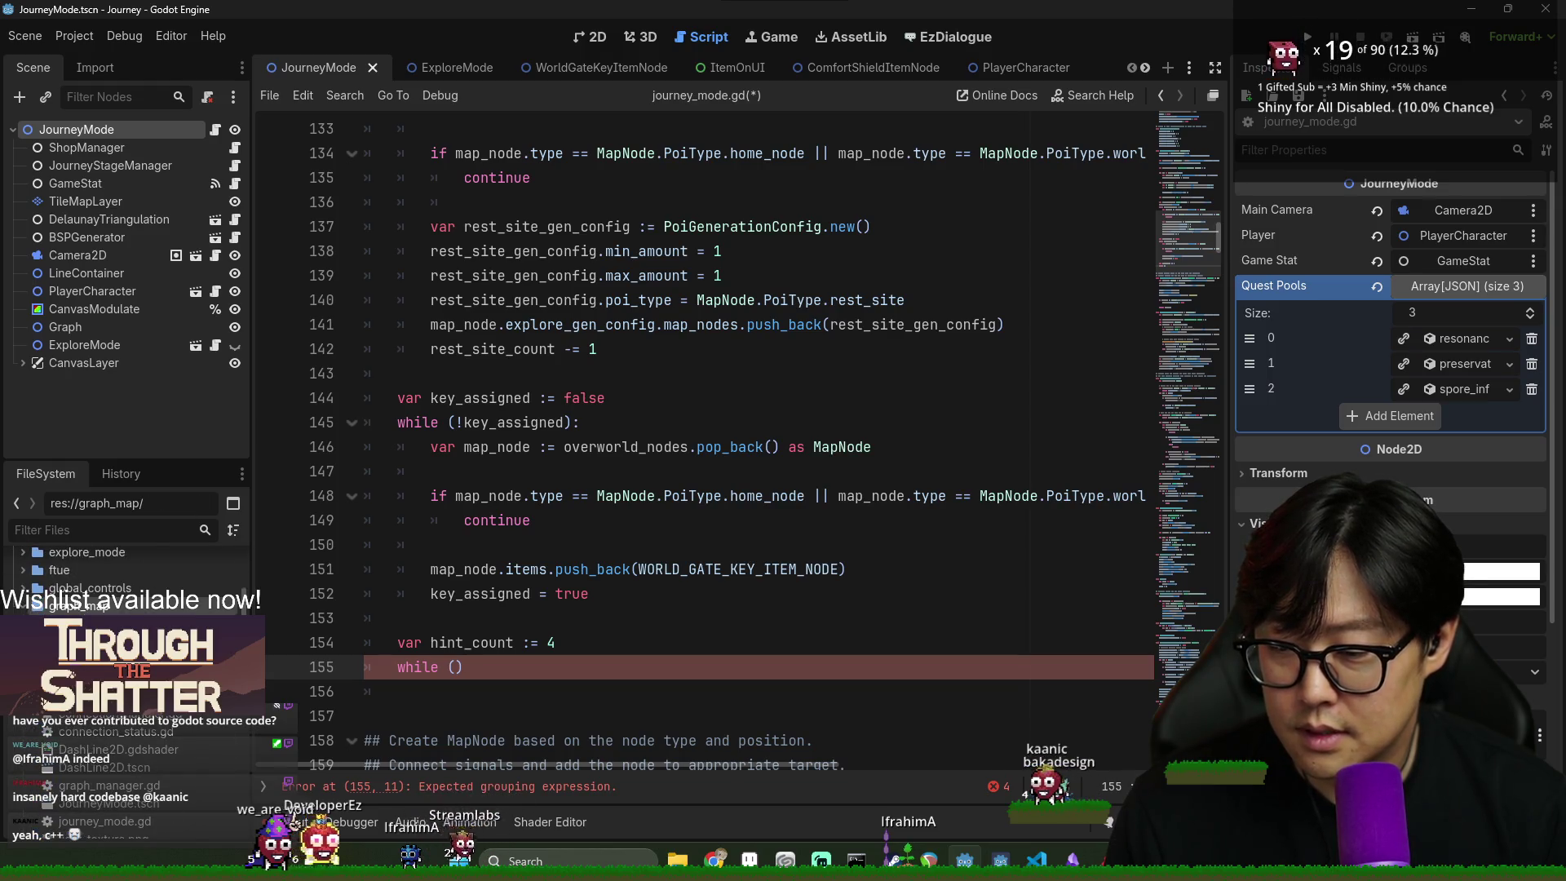
right_click(70, 606)
mouse_move(125, 557)
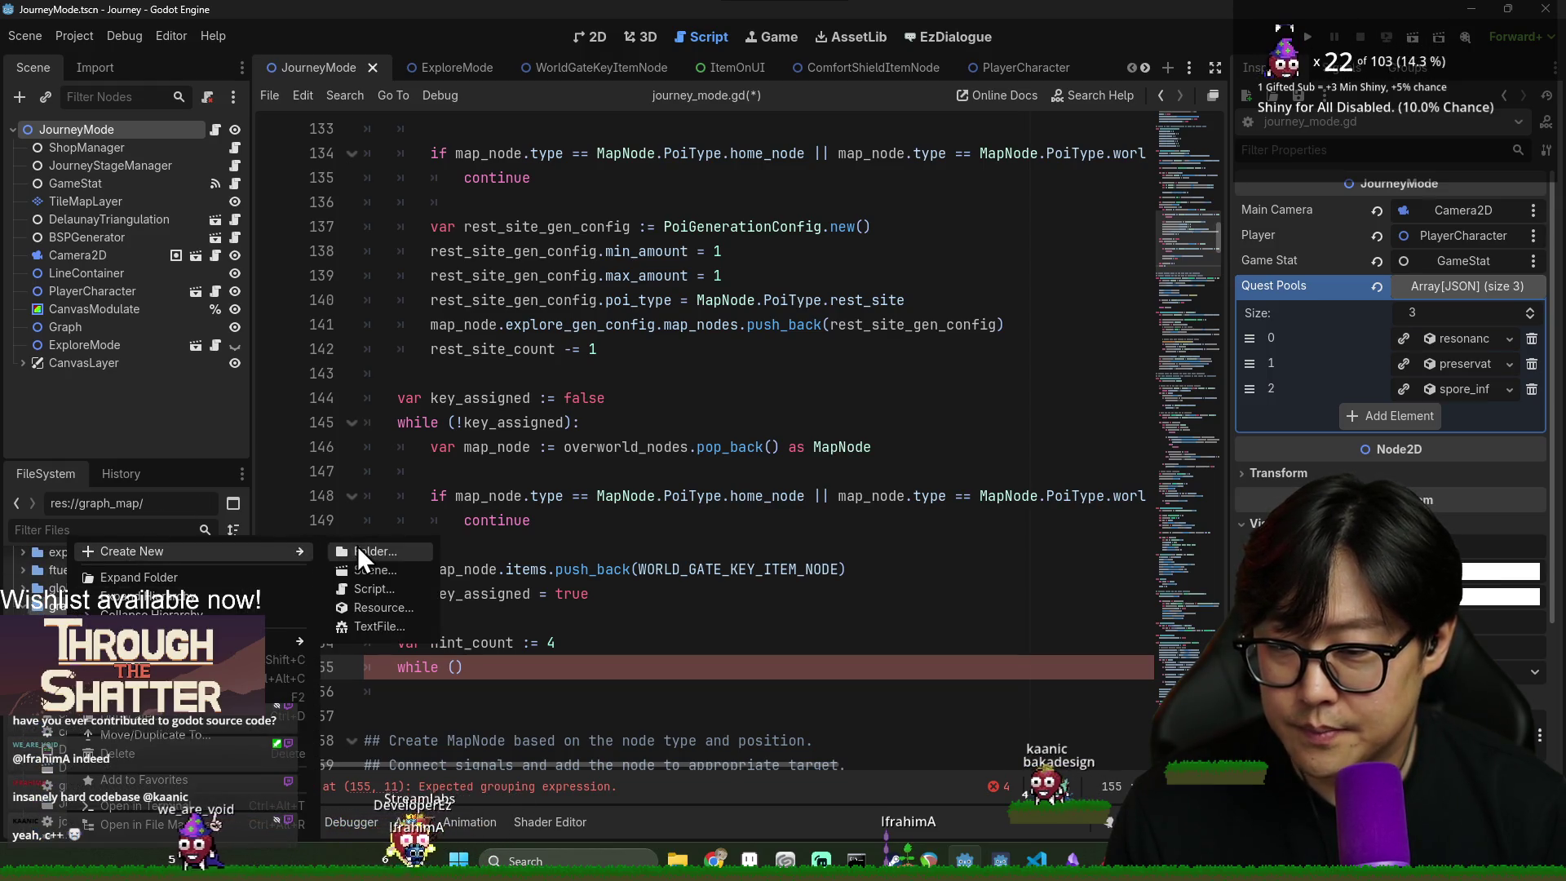
click(357, 550)
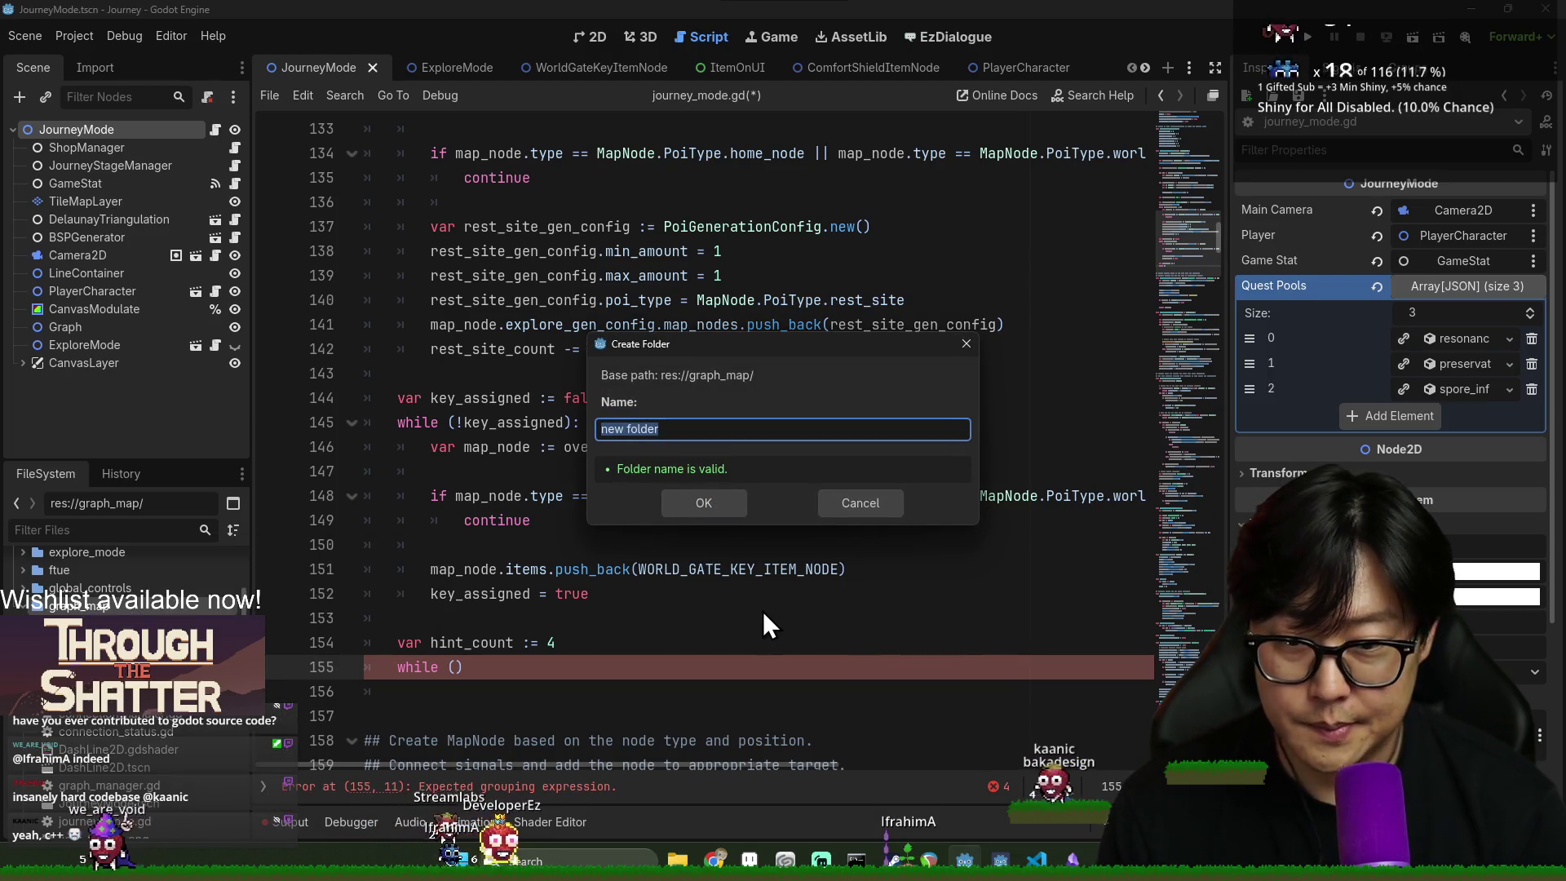
text(key_hint)
text(_item)
key(Return)
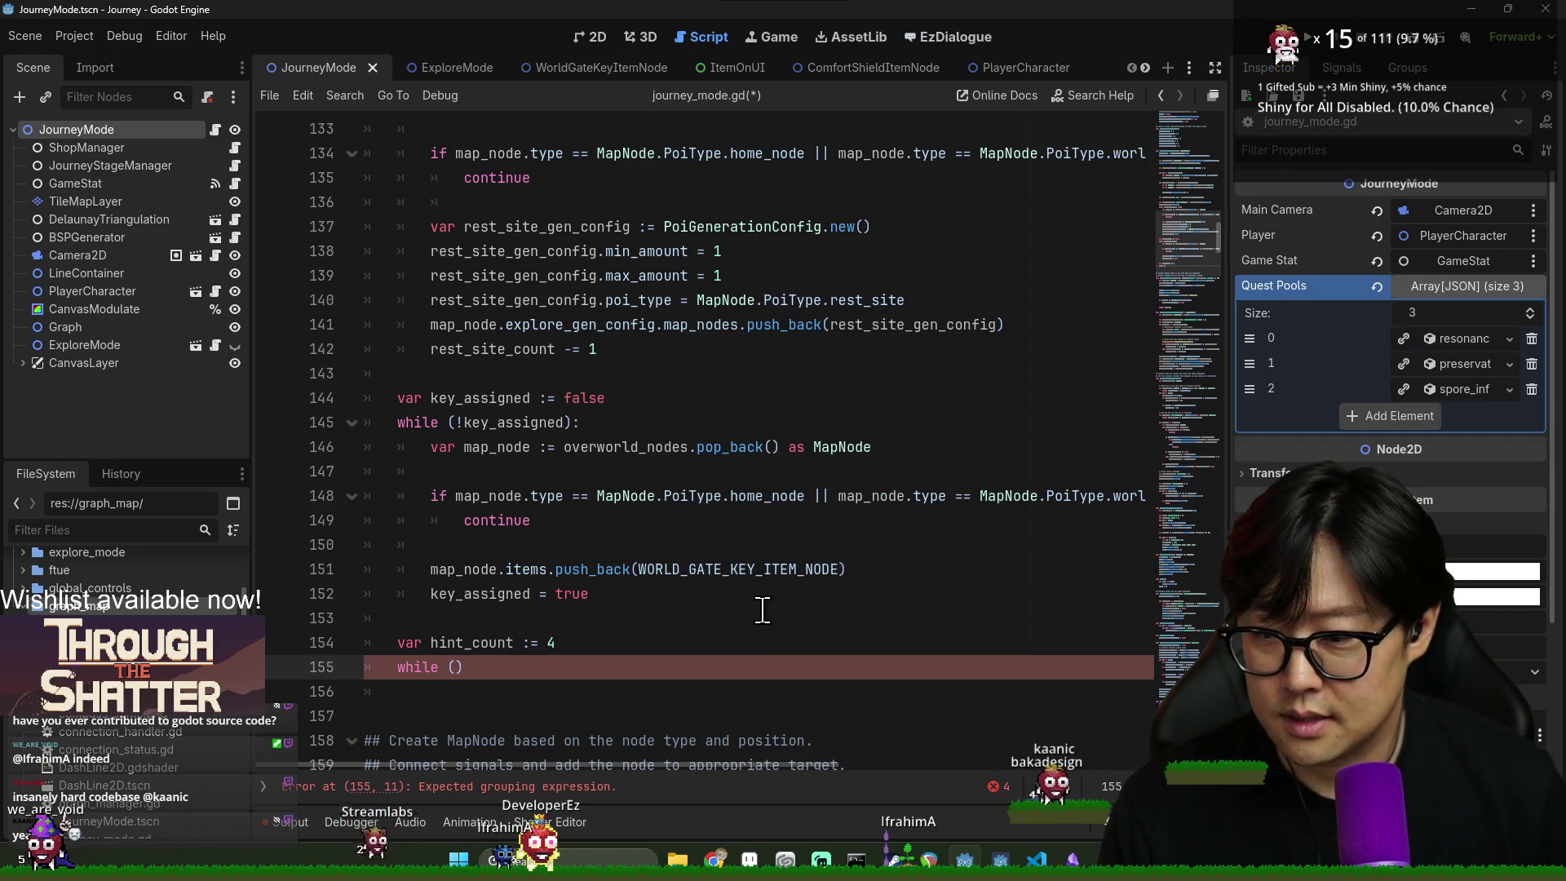
- Create a key_hint_generator.gd script inside the new folder
right_click(108, 544)
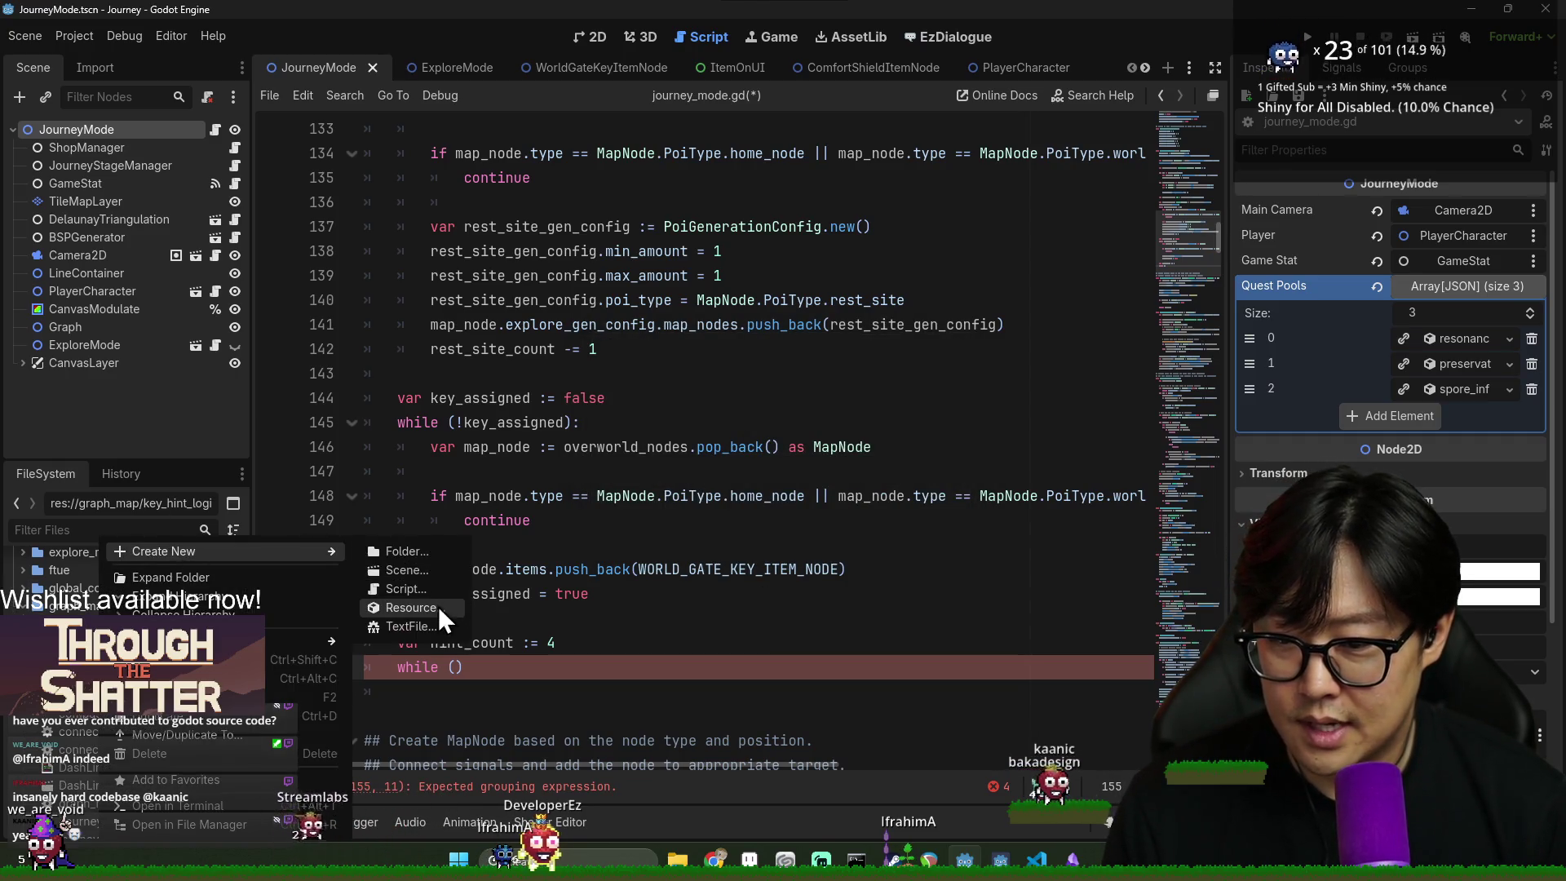
click(406, 588)
text(Key_hii)
key(BackSpace)
text(nt_generator)
key(Return)
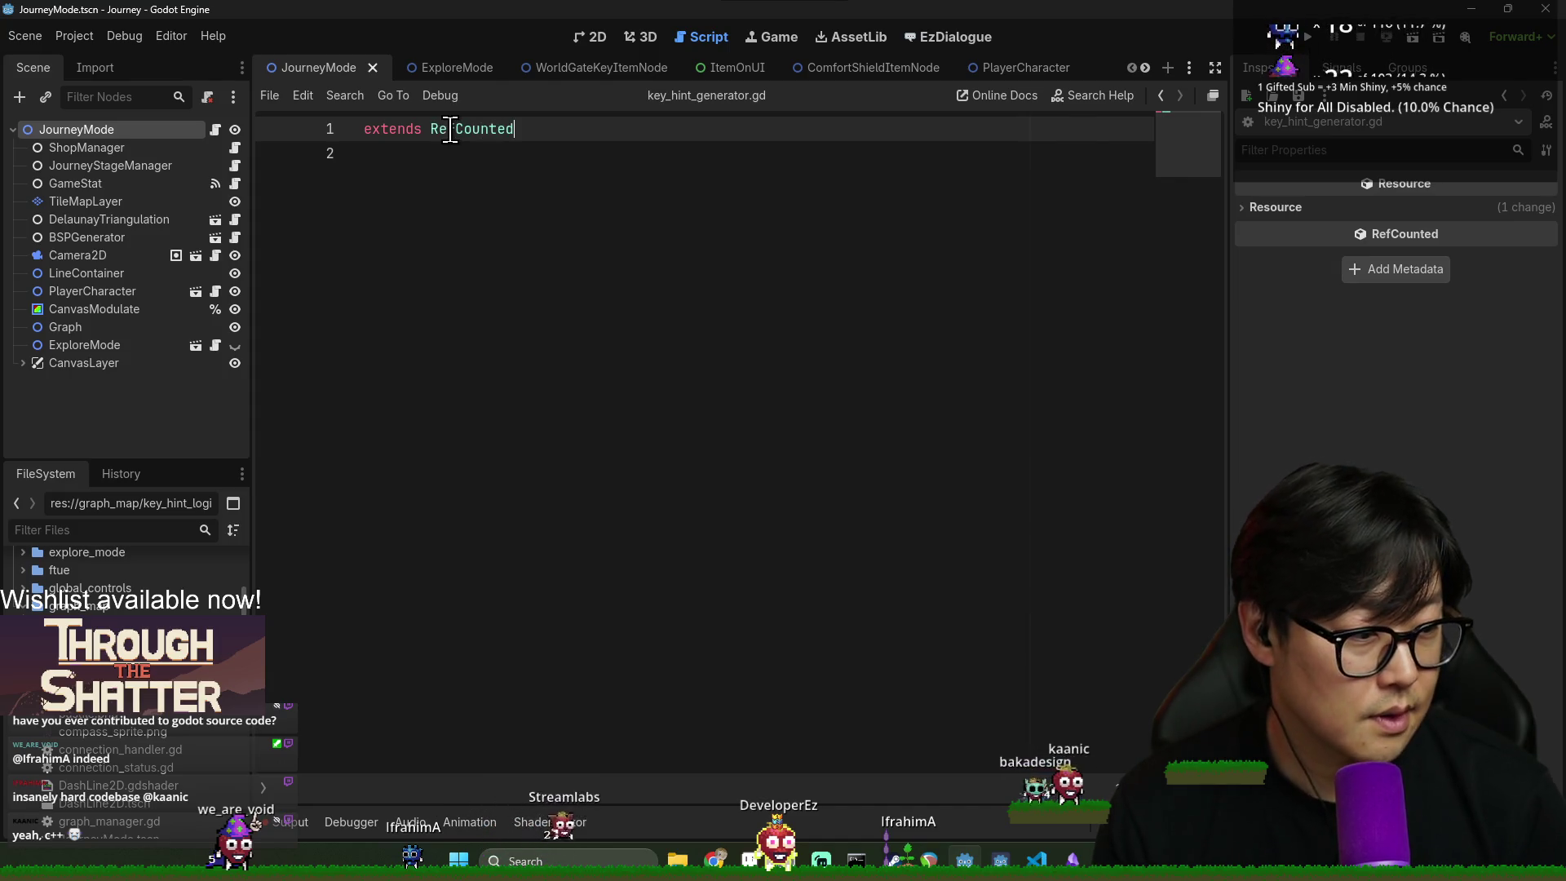
- Begin typing 'class_name KeyHintGenerator' in front of extends RefCounted on line 1
key(Tab)
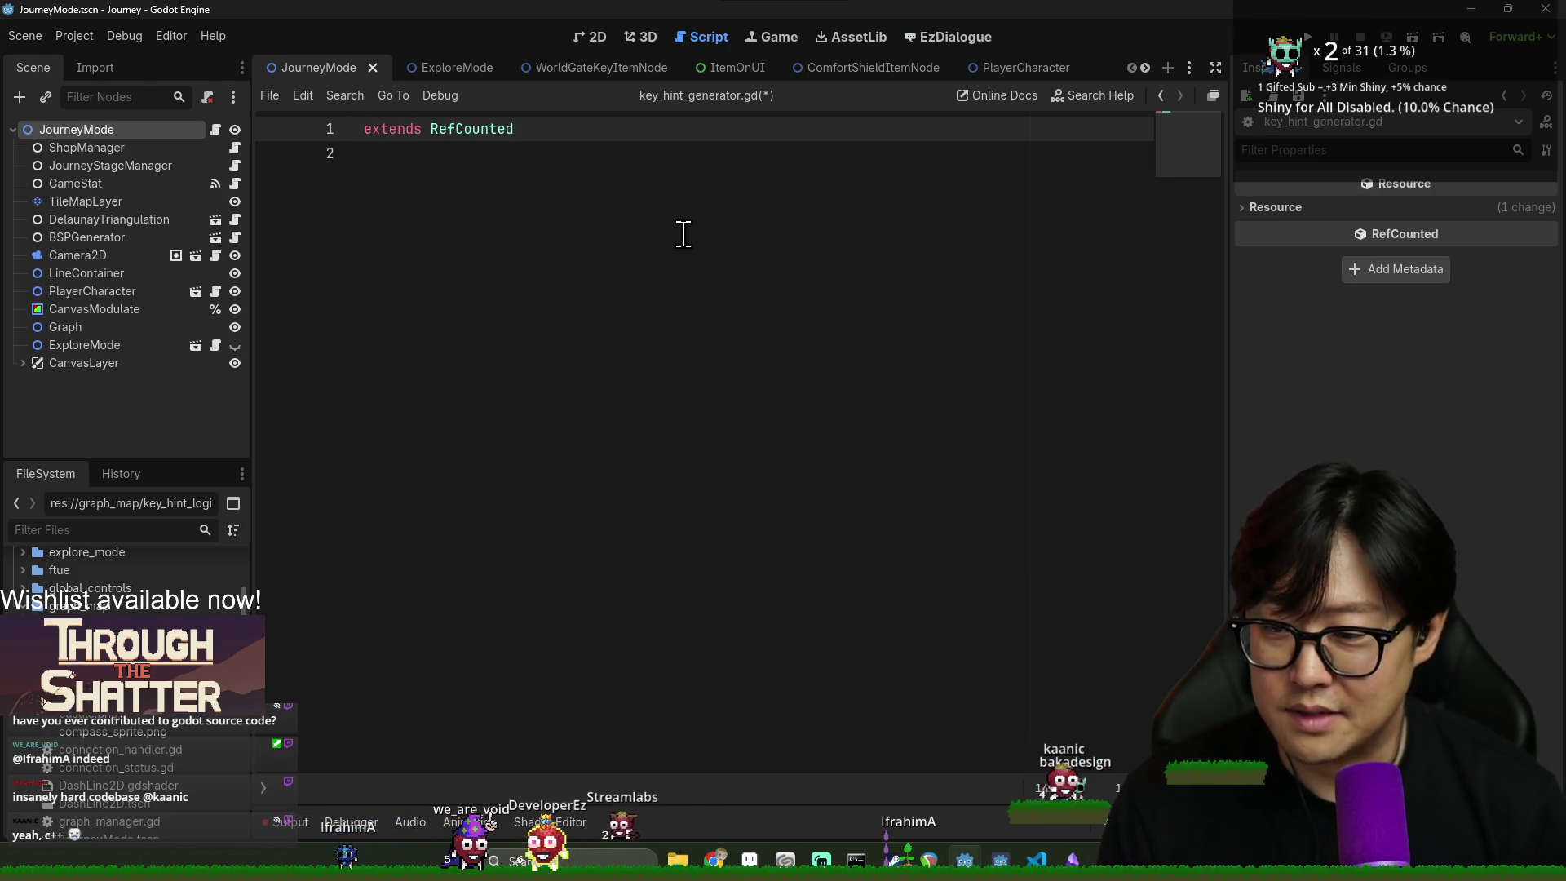
key(Home)
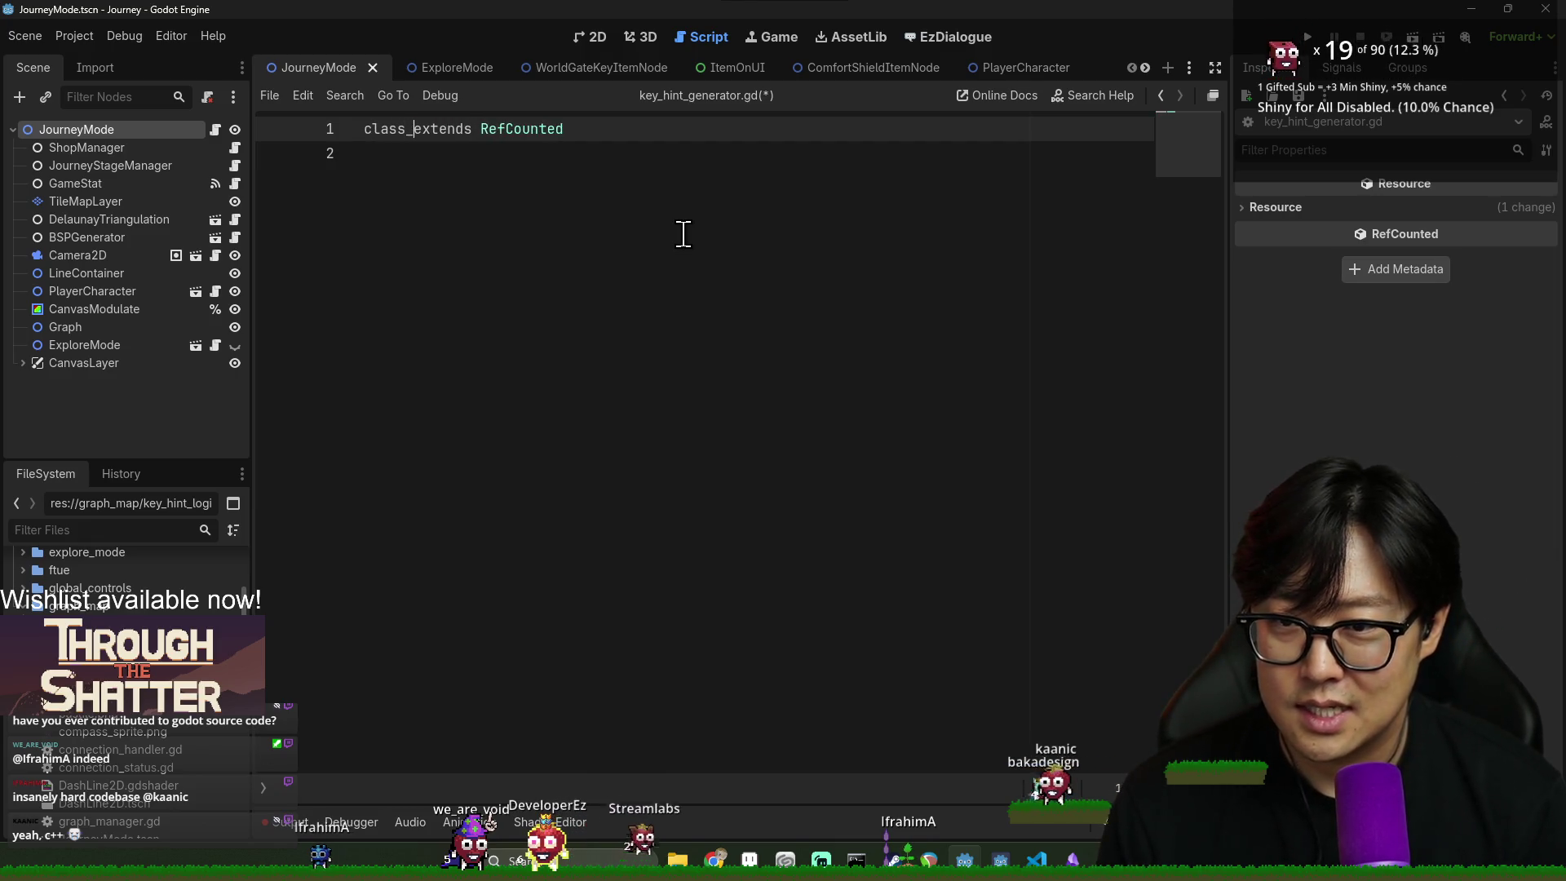
text(name KeyHint)
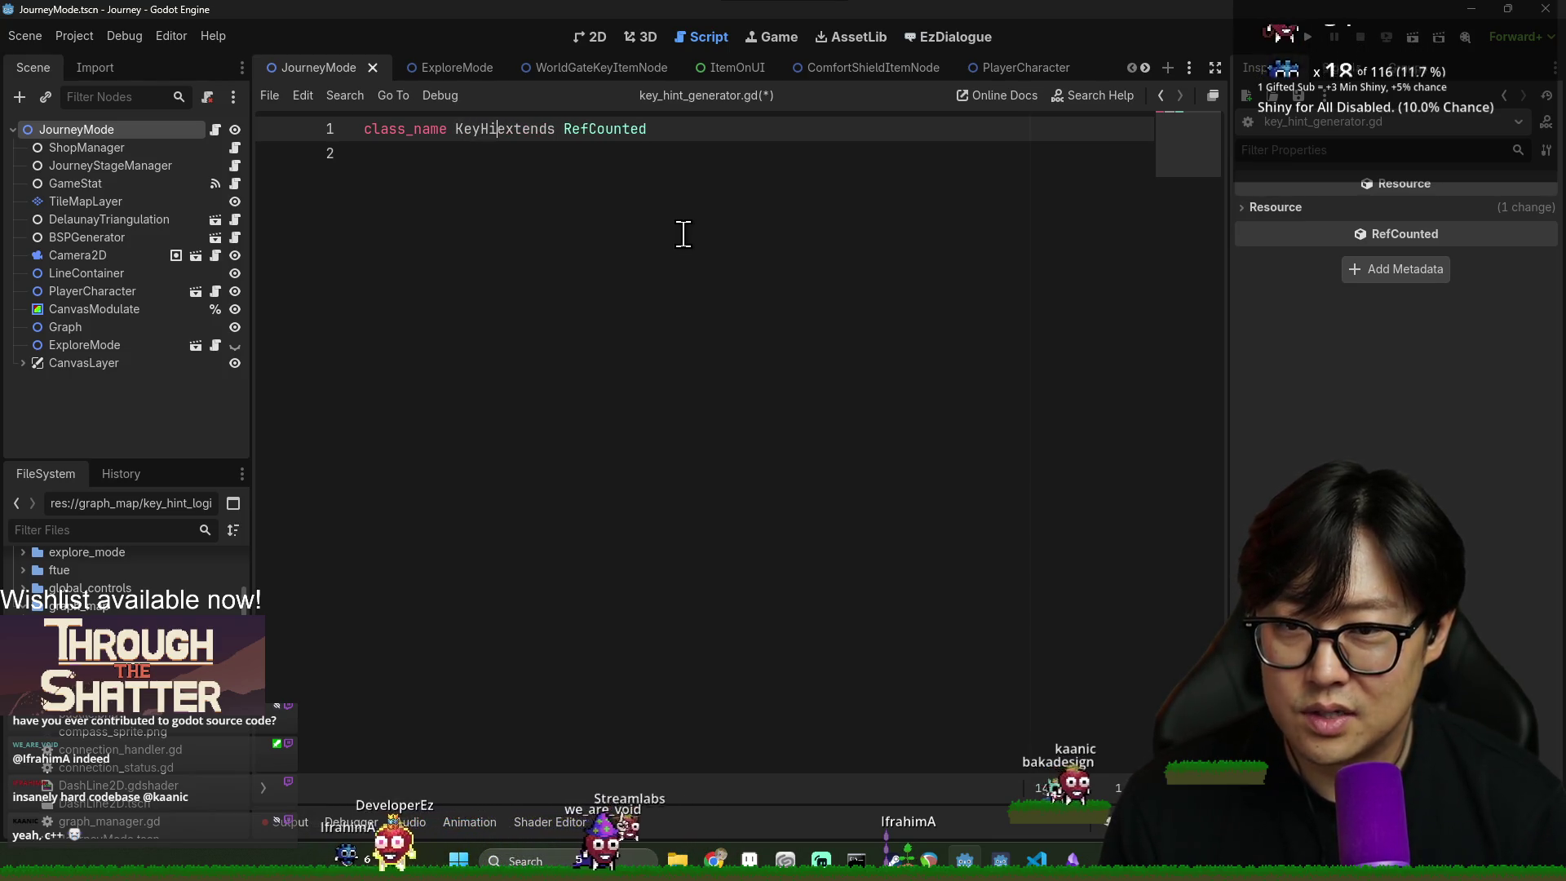
text(Generator)
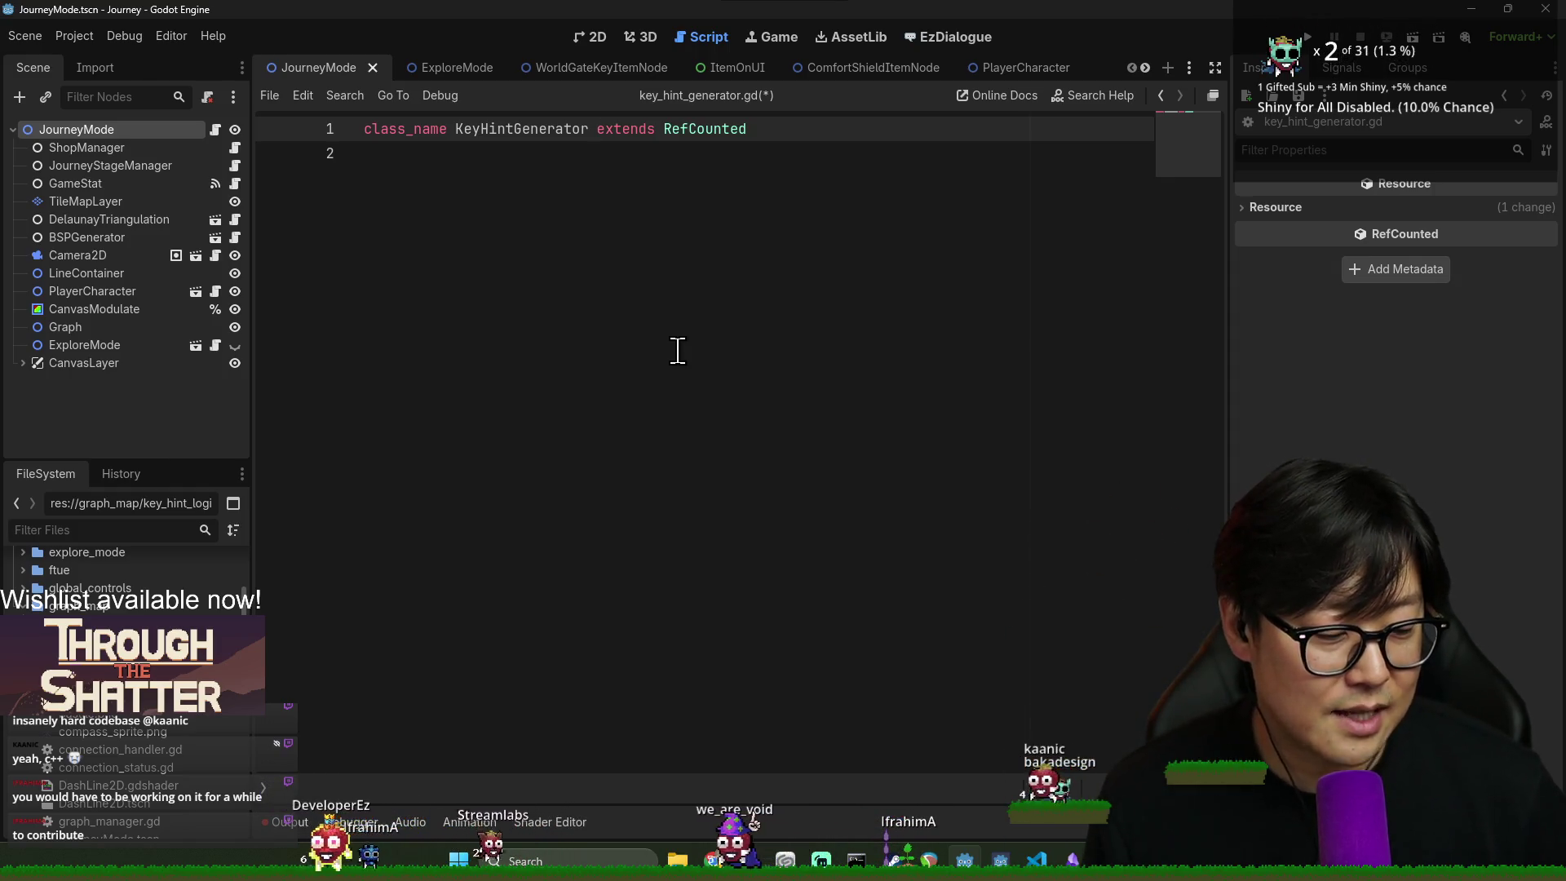
- Clear the null-node errors from the Output log and add a line below class_name KeyHintGenerator
click(503, 259)
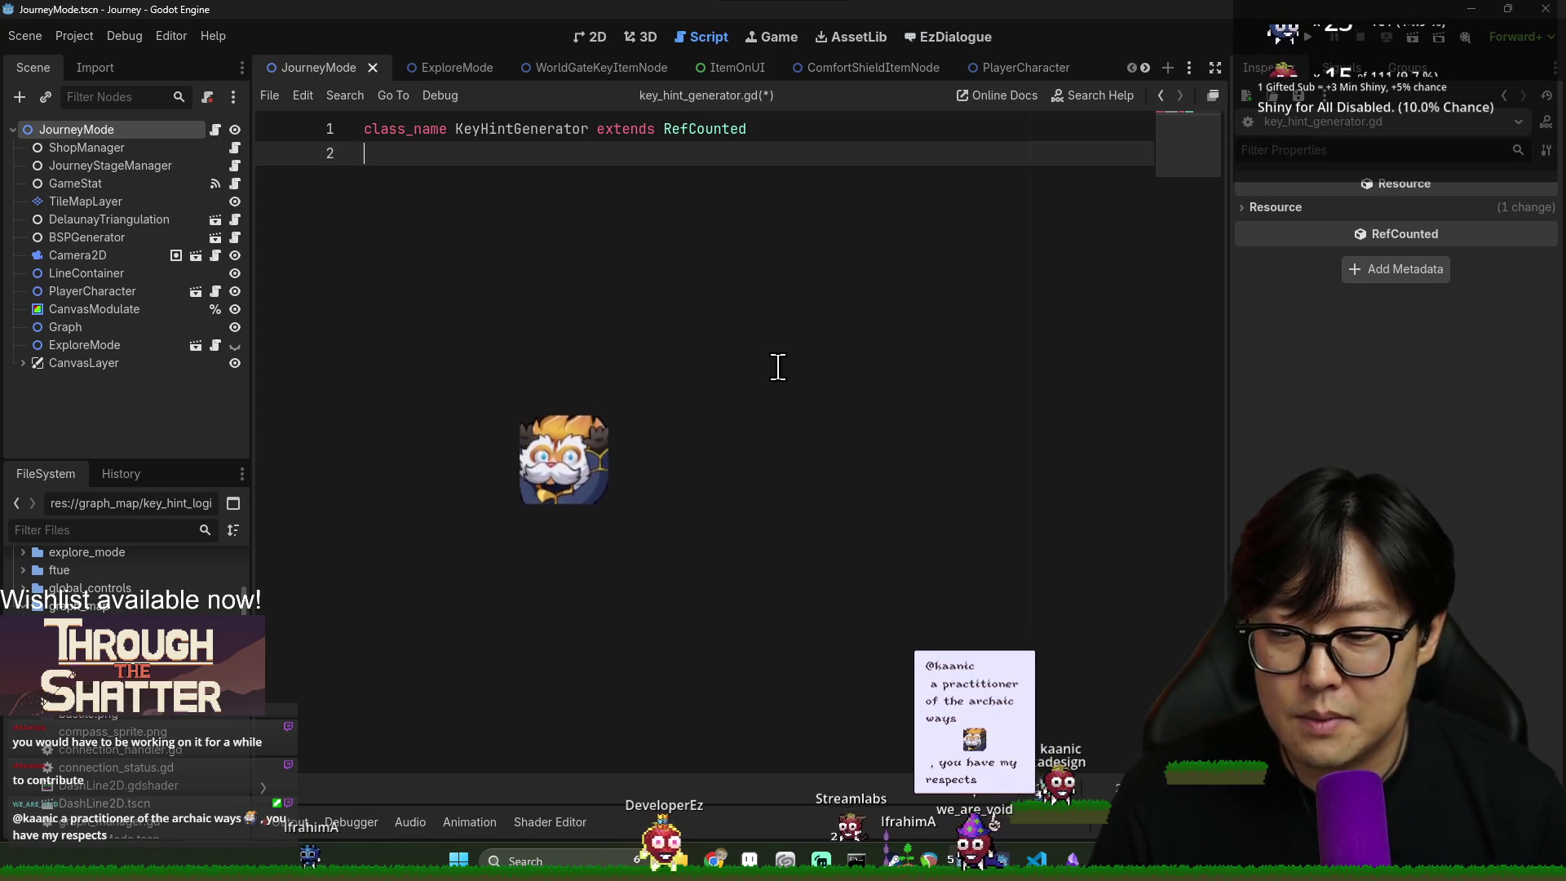
click(300, 826)
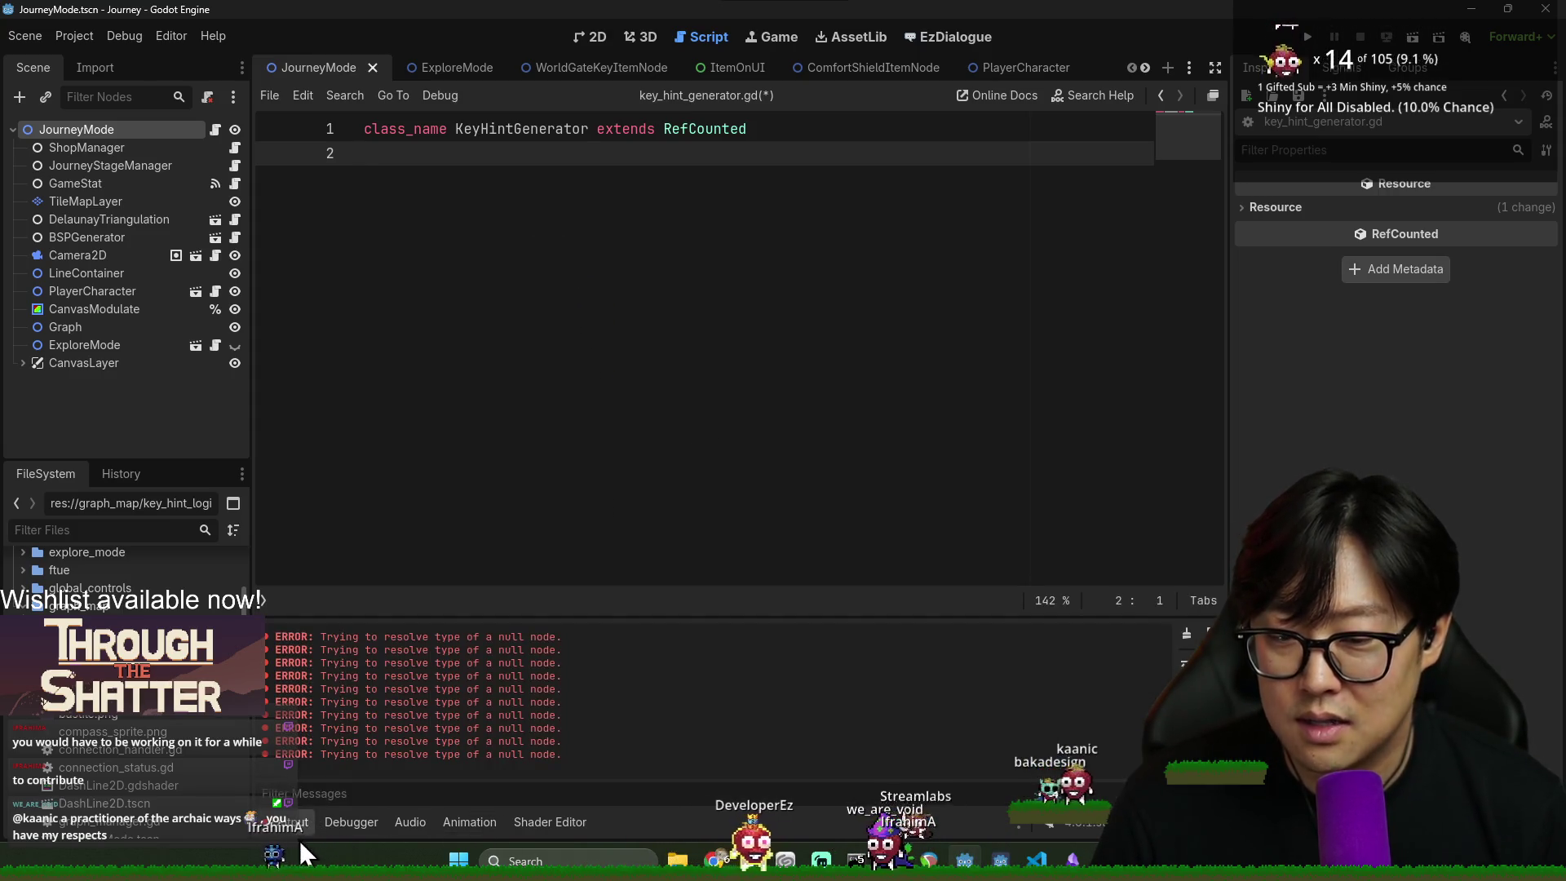
click(1187, 634)
click(297, 826)
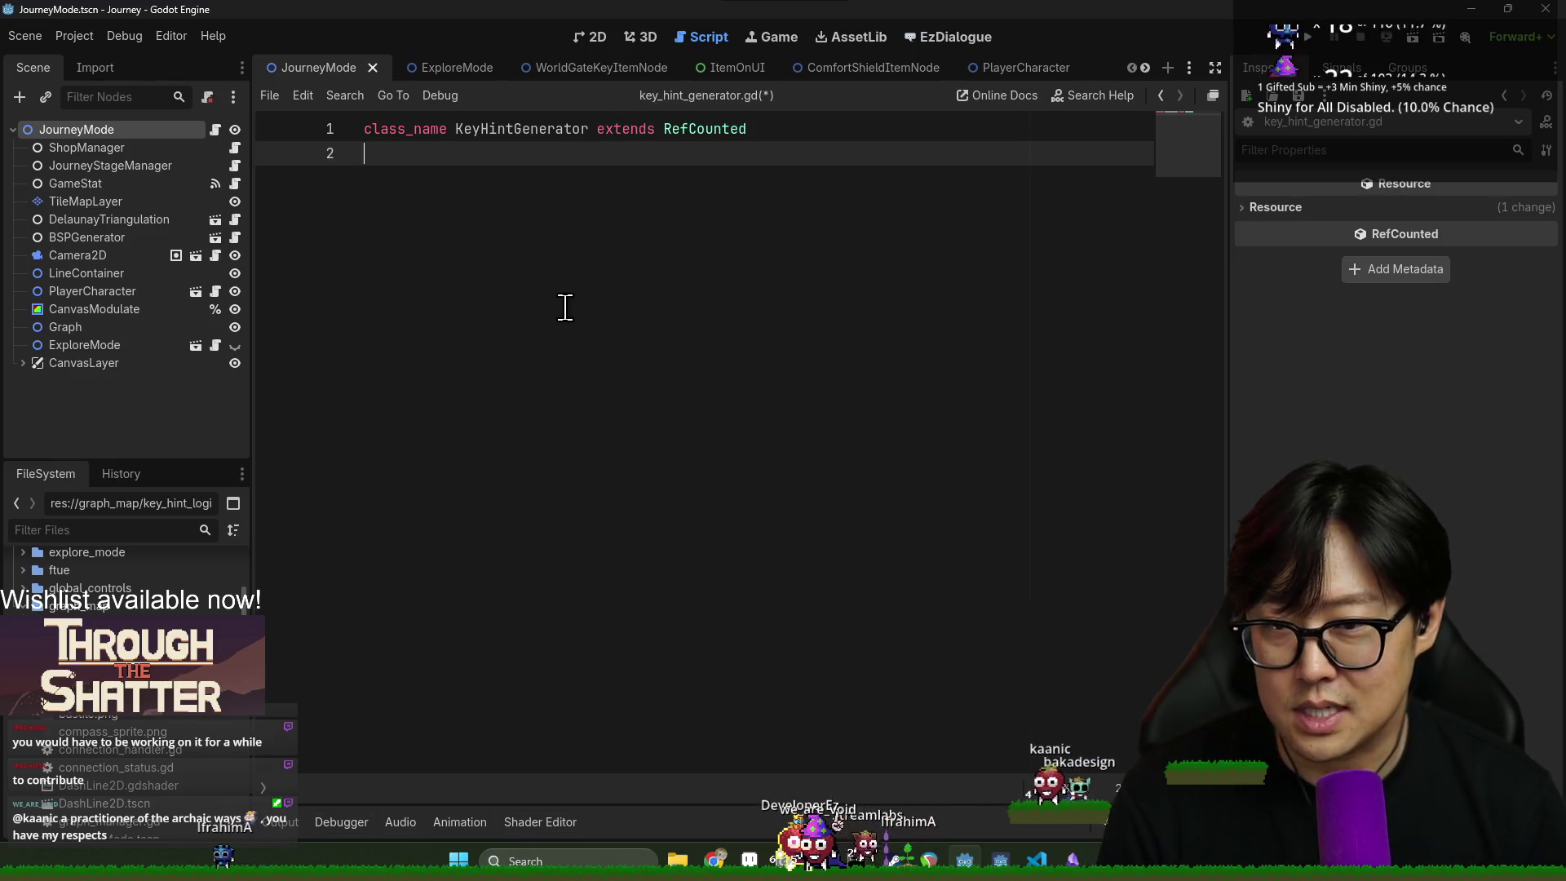
key(Return)
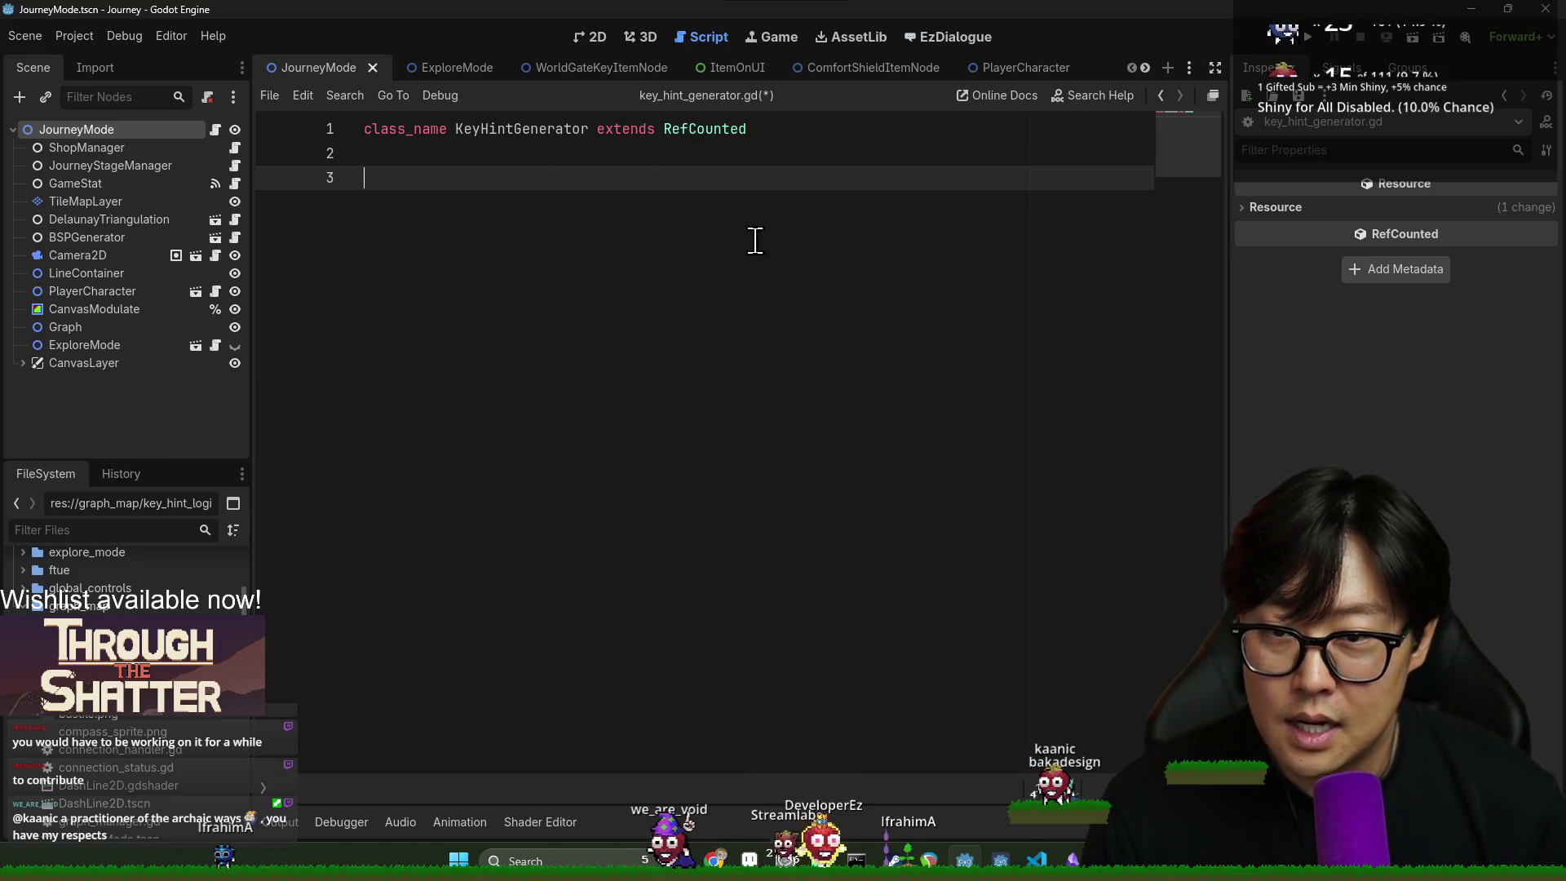
- Write the func generate_hints() -> header with an indented 'return hints' line
text(fun)
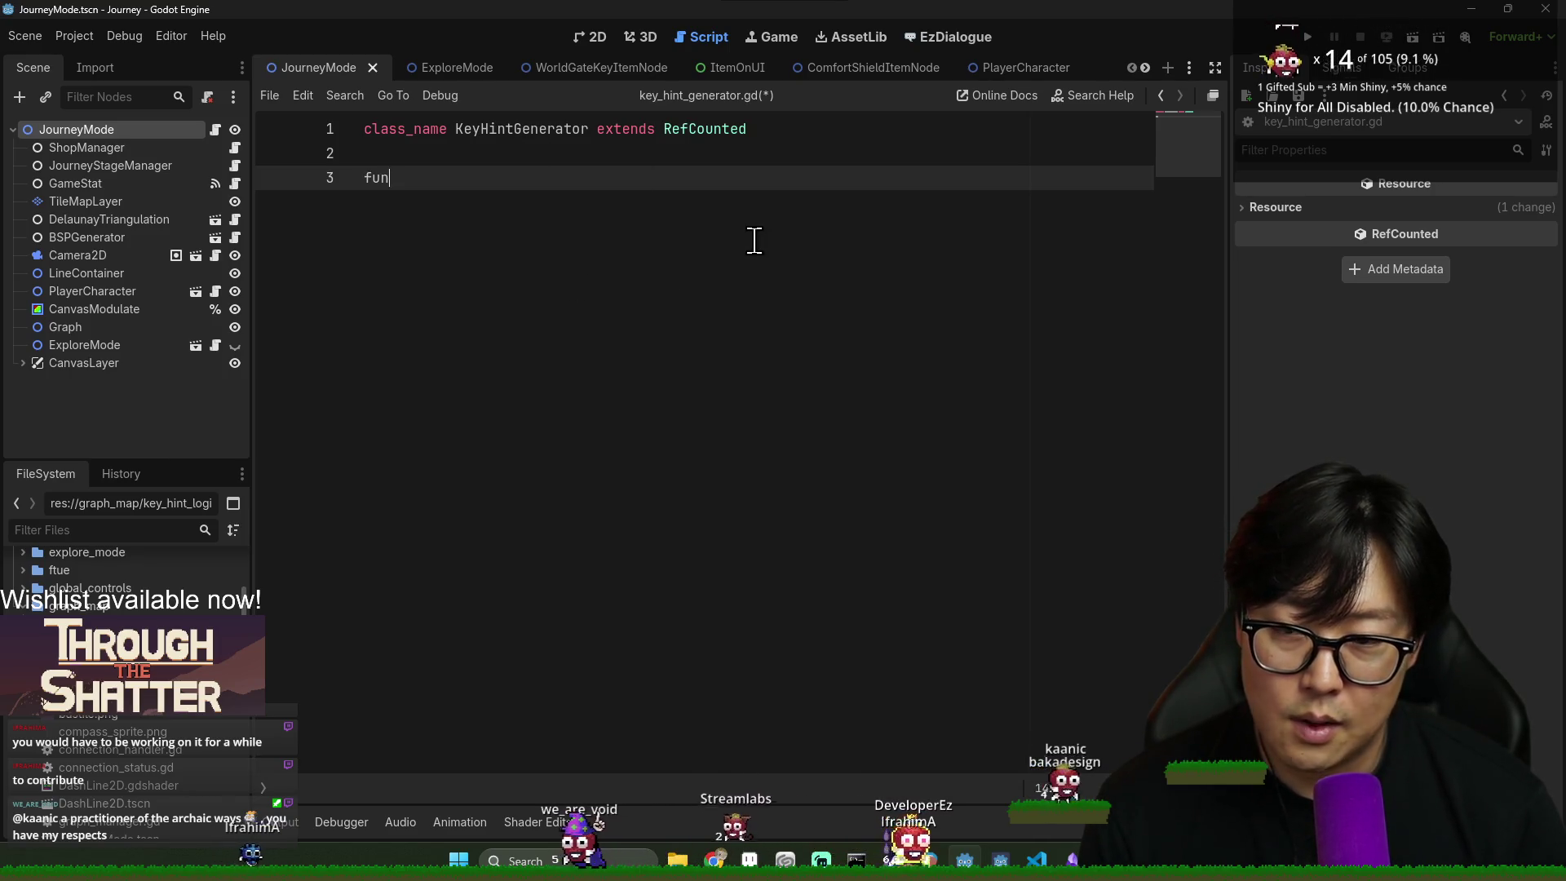
text(c g)
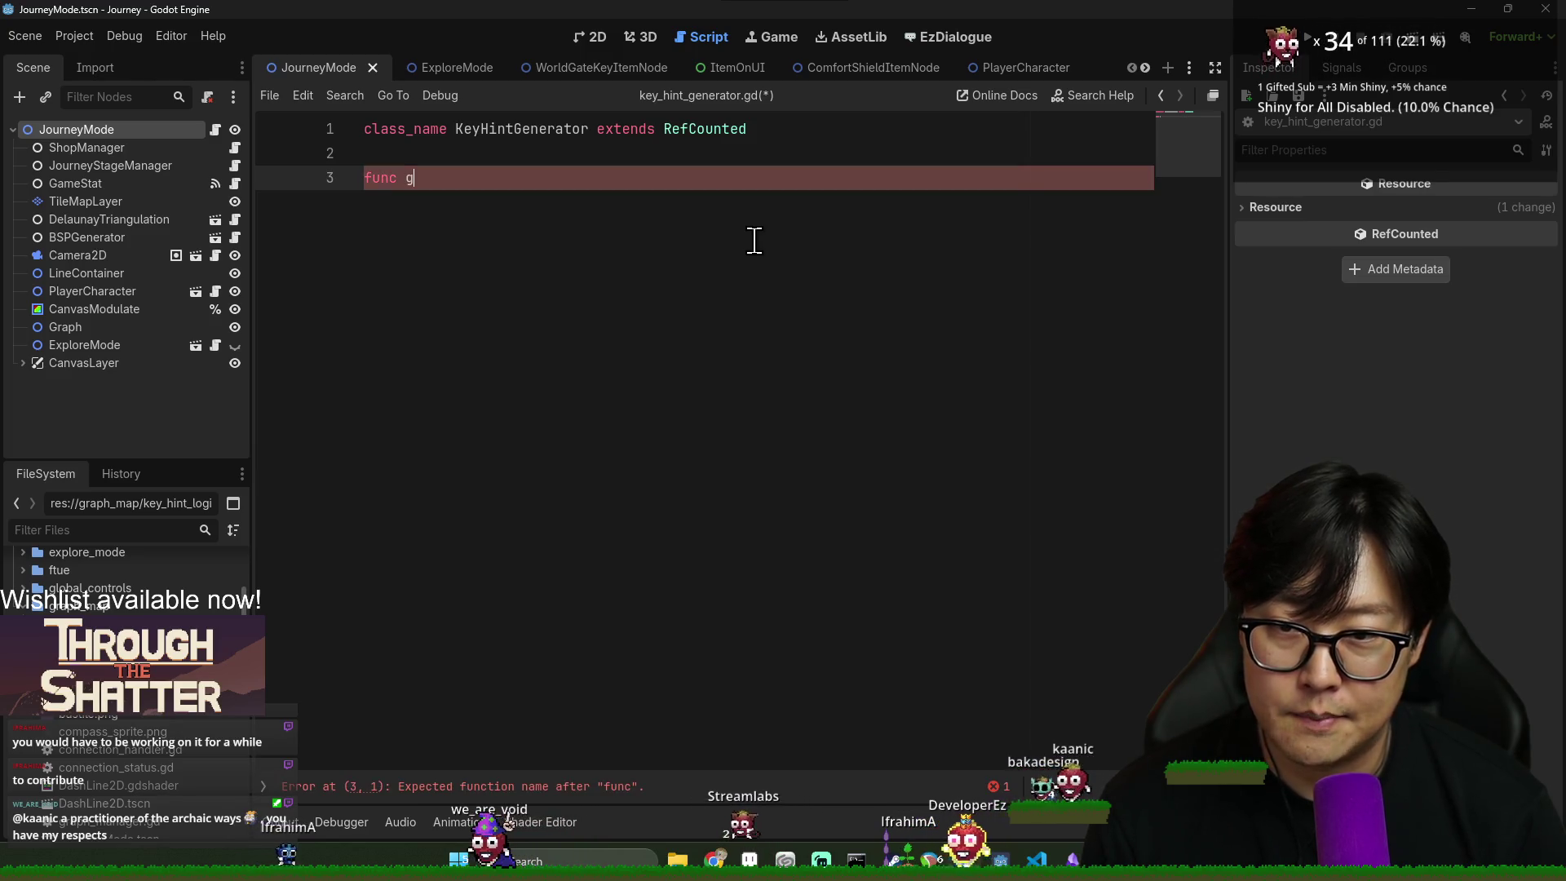
text(enerate_hints())
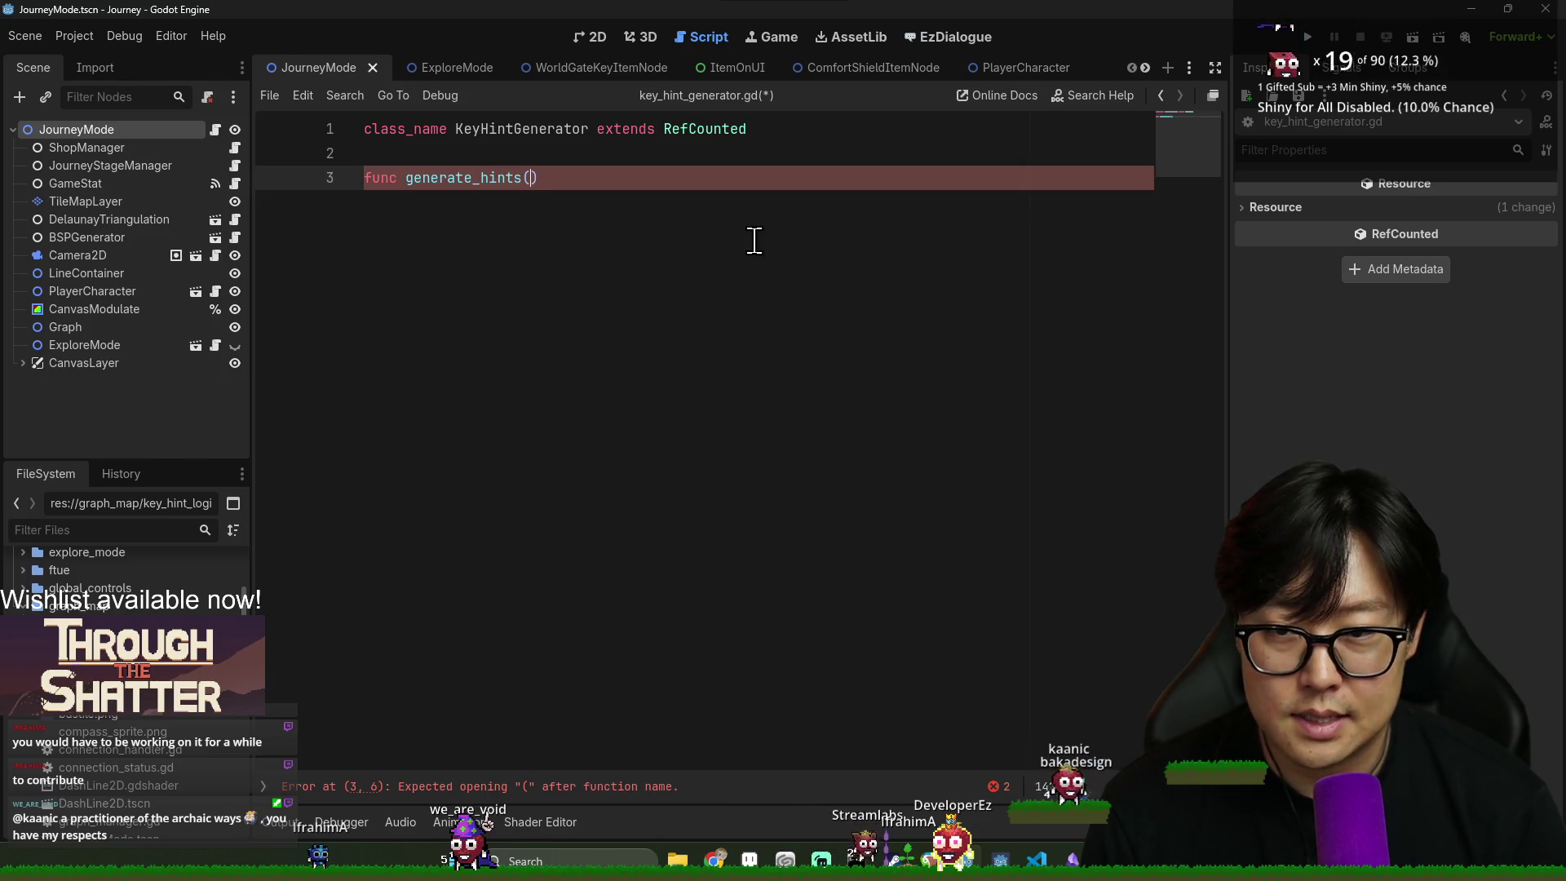
text( -> Array[String)
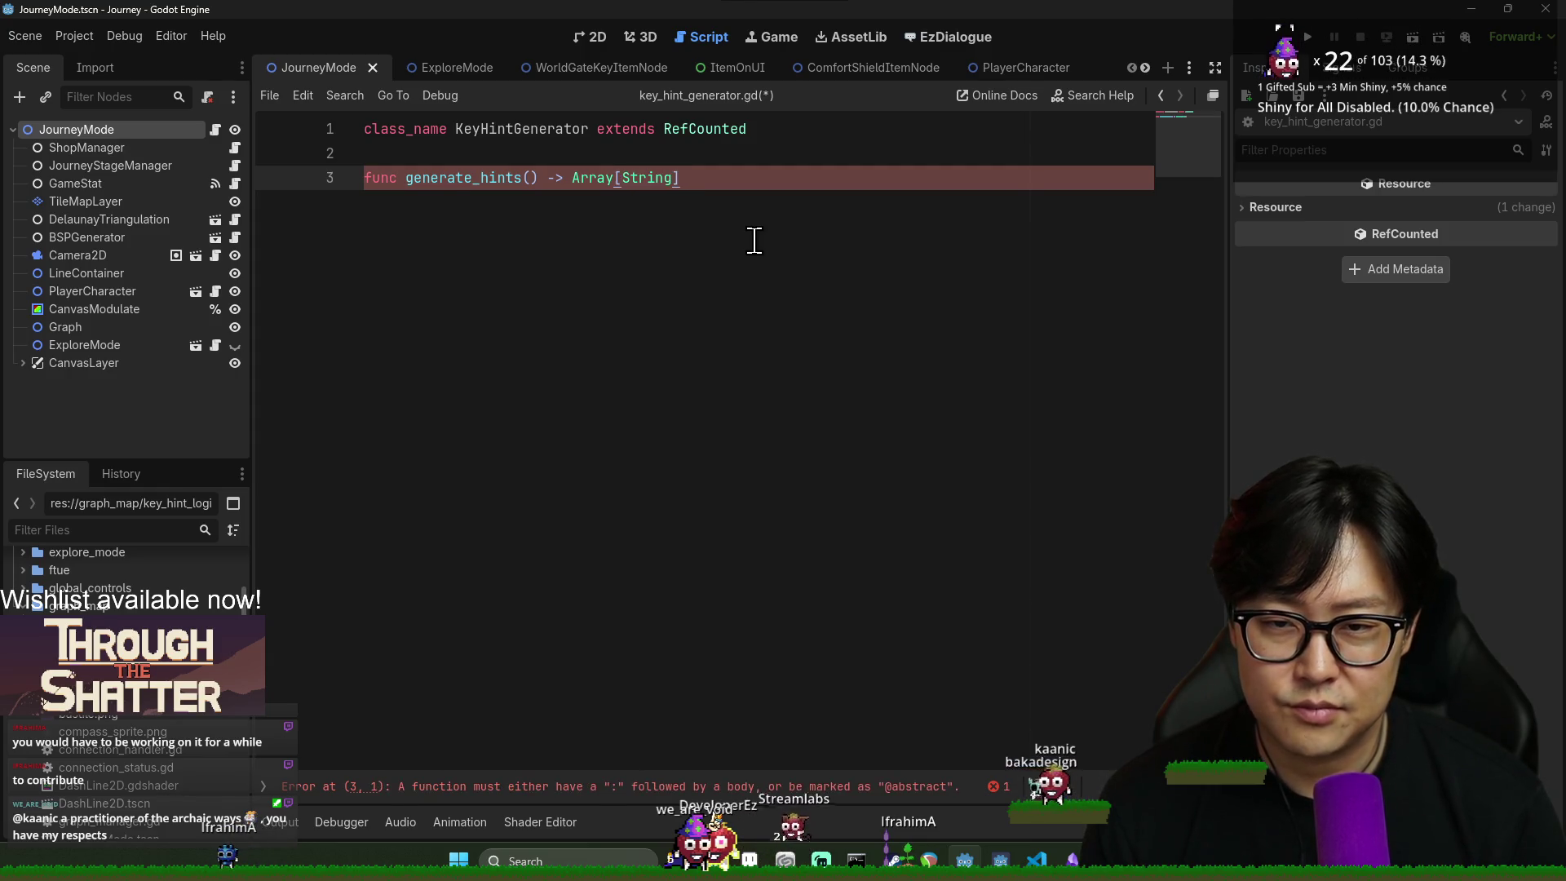
text(:)
key(Return)
text(return hint)
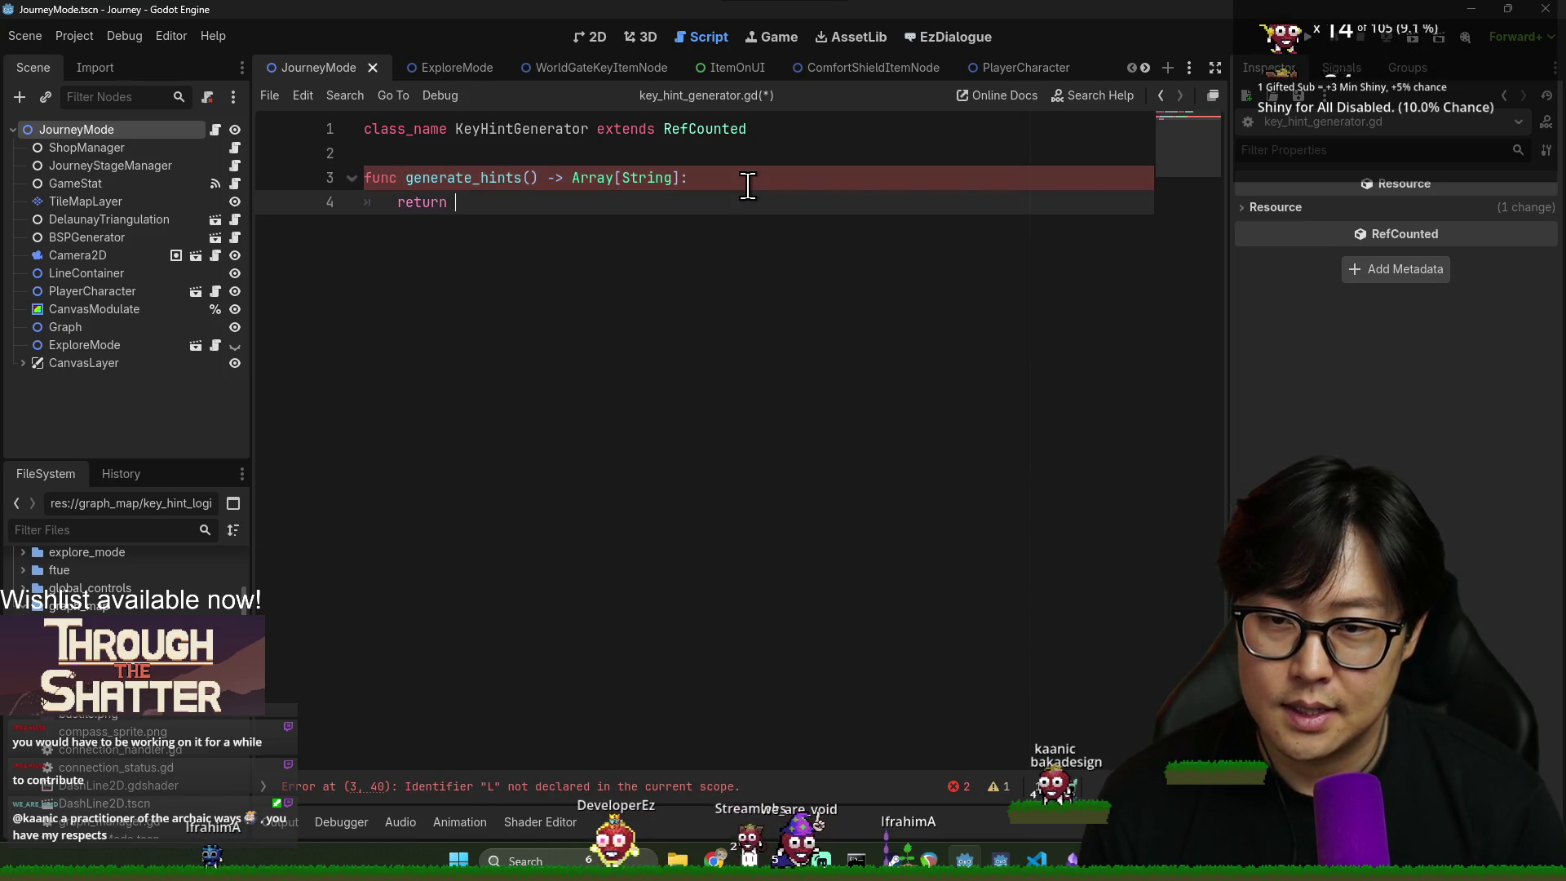
key(BackSpace)
key(BackSpace)
key(BackSpace)
text(hints)
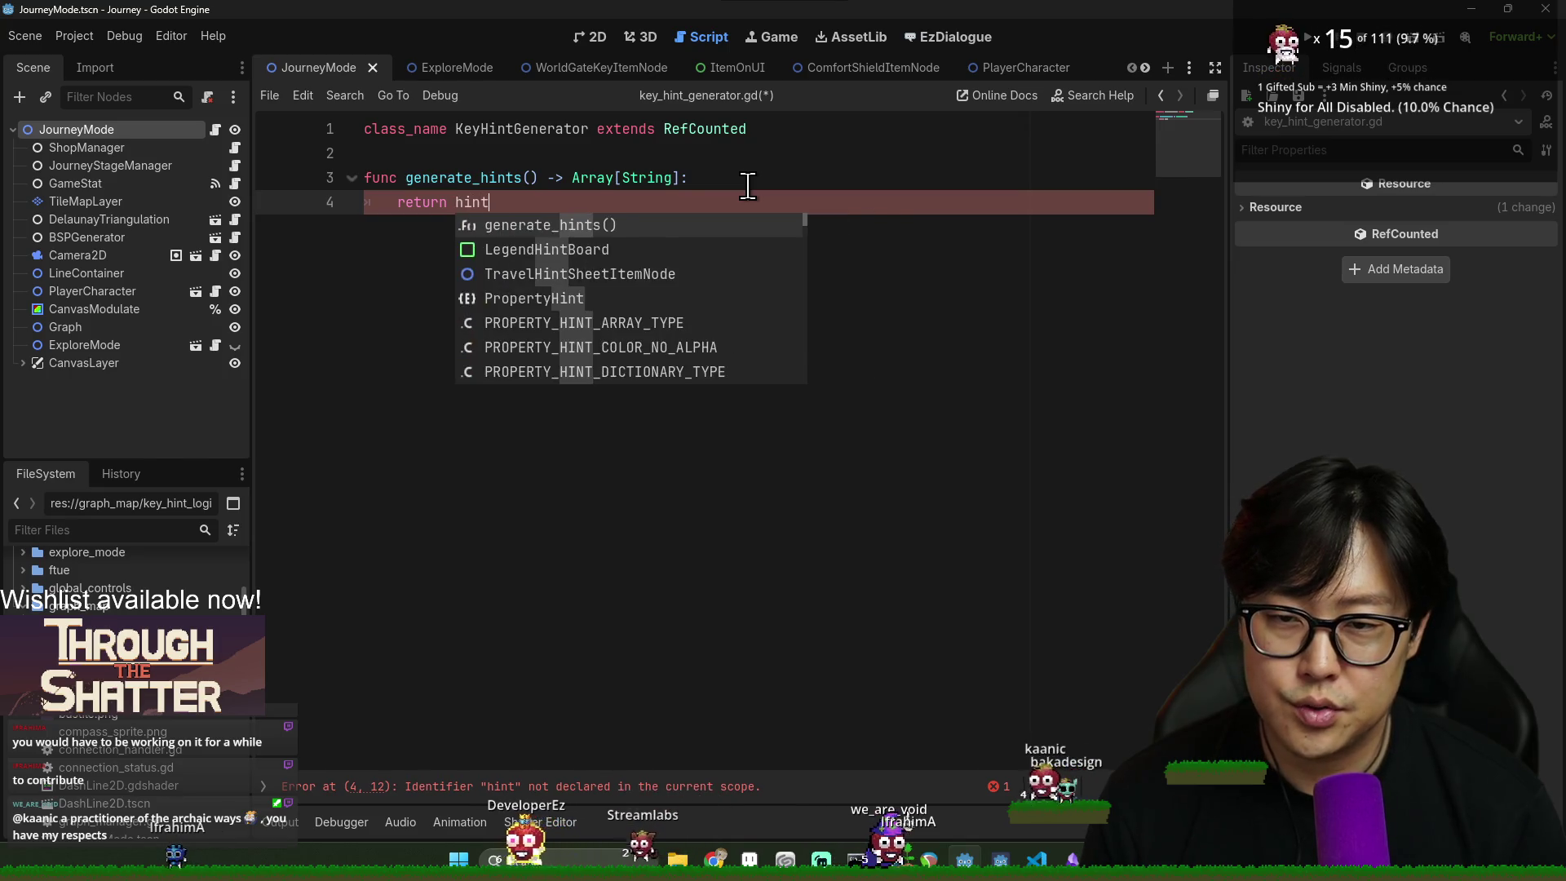
- Insert a 'var' hints declaration line above the return statement
double_click(516, 203)
click(744, 176)
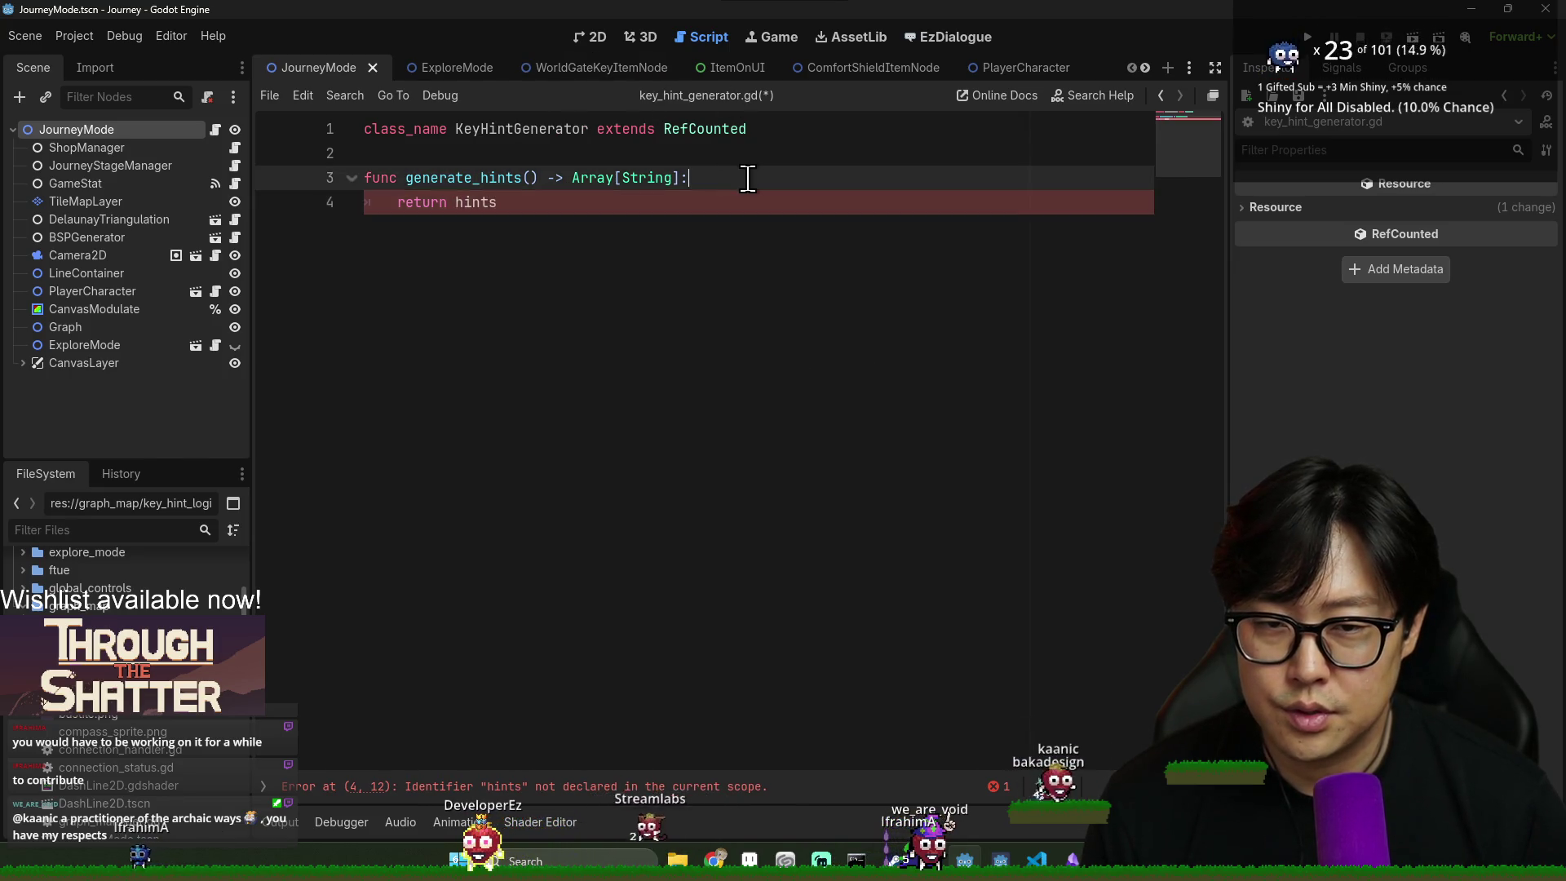
key(Return)
text(var hints: Array[String] = [)
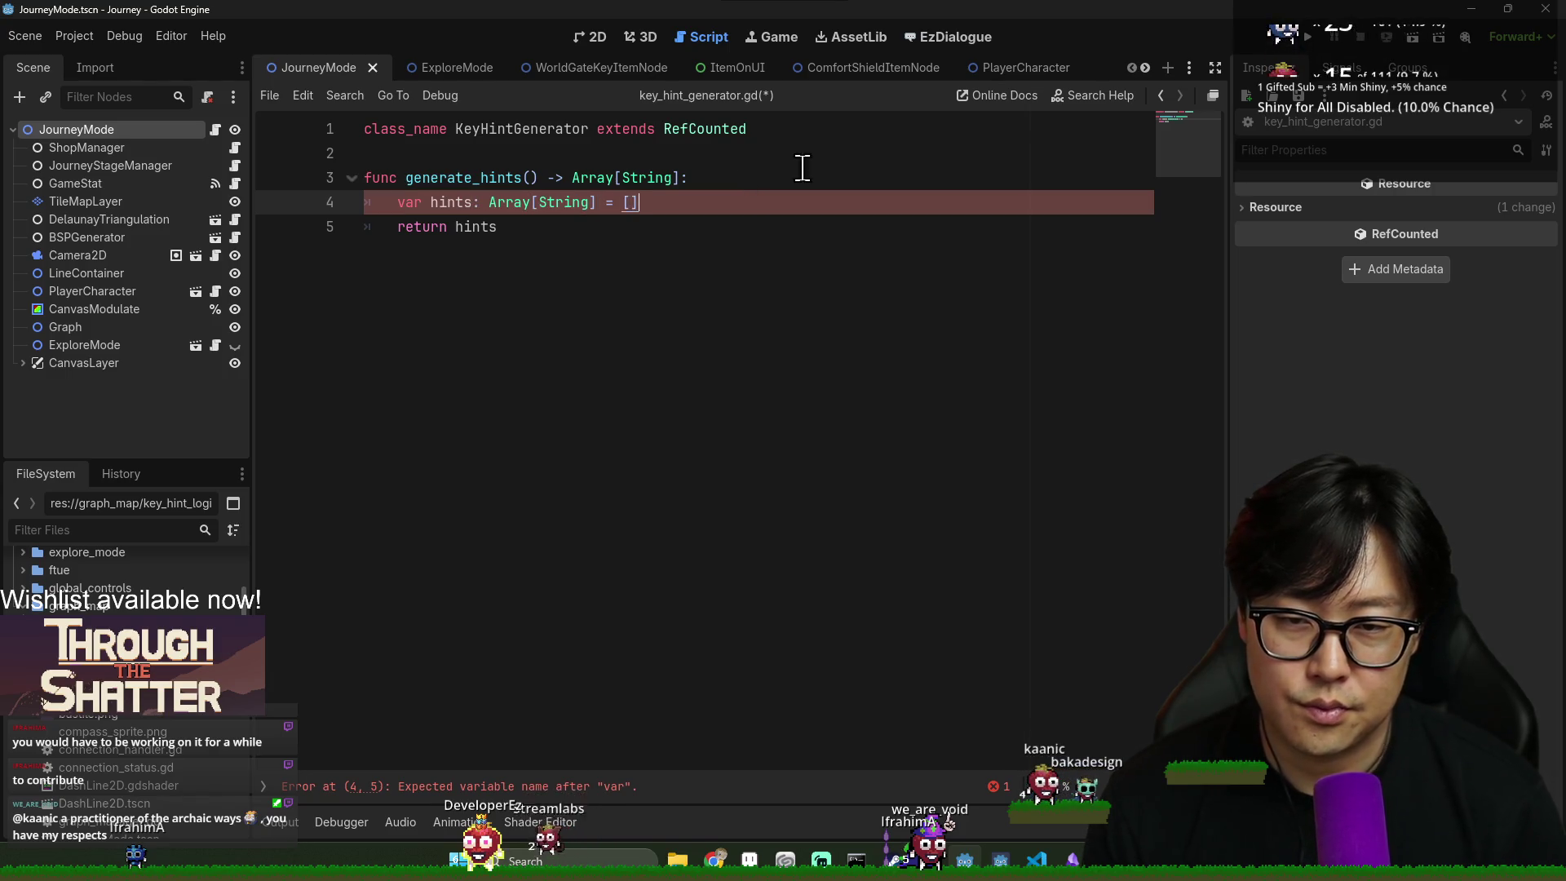
click(531, 178)
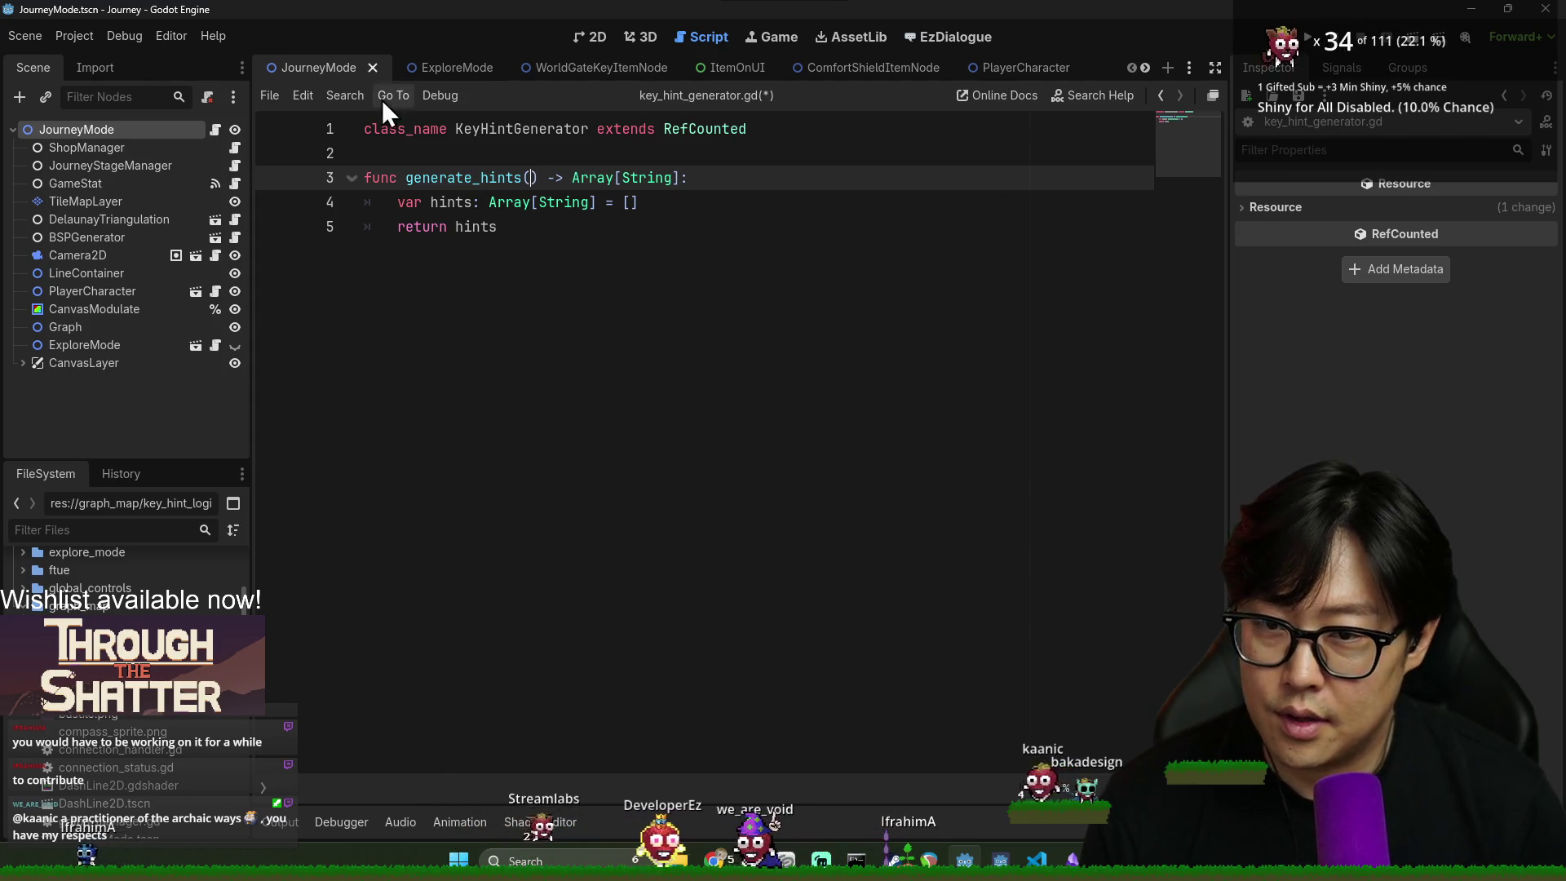
click(215, 132)
click(715, 350)
key(ctrl+f)
text(_po)
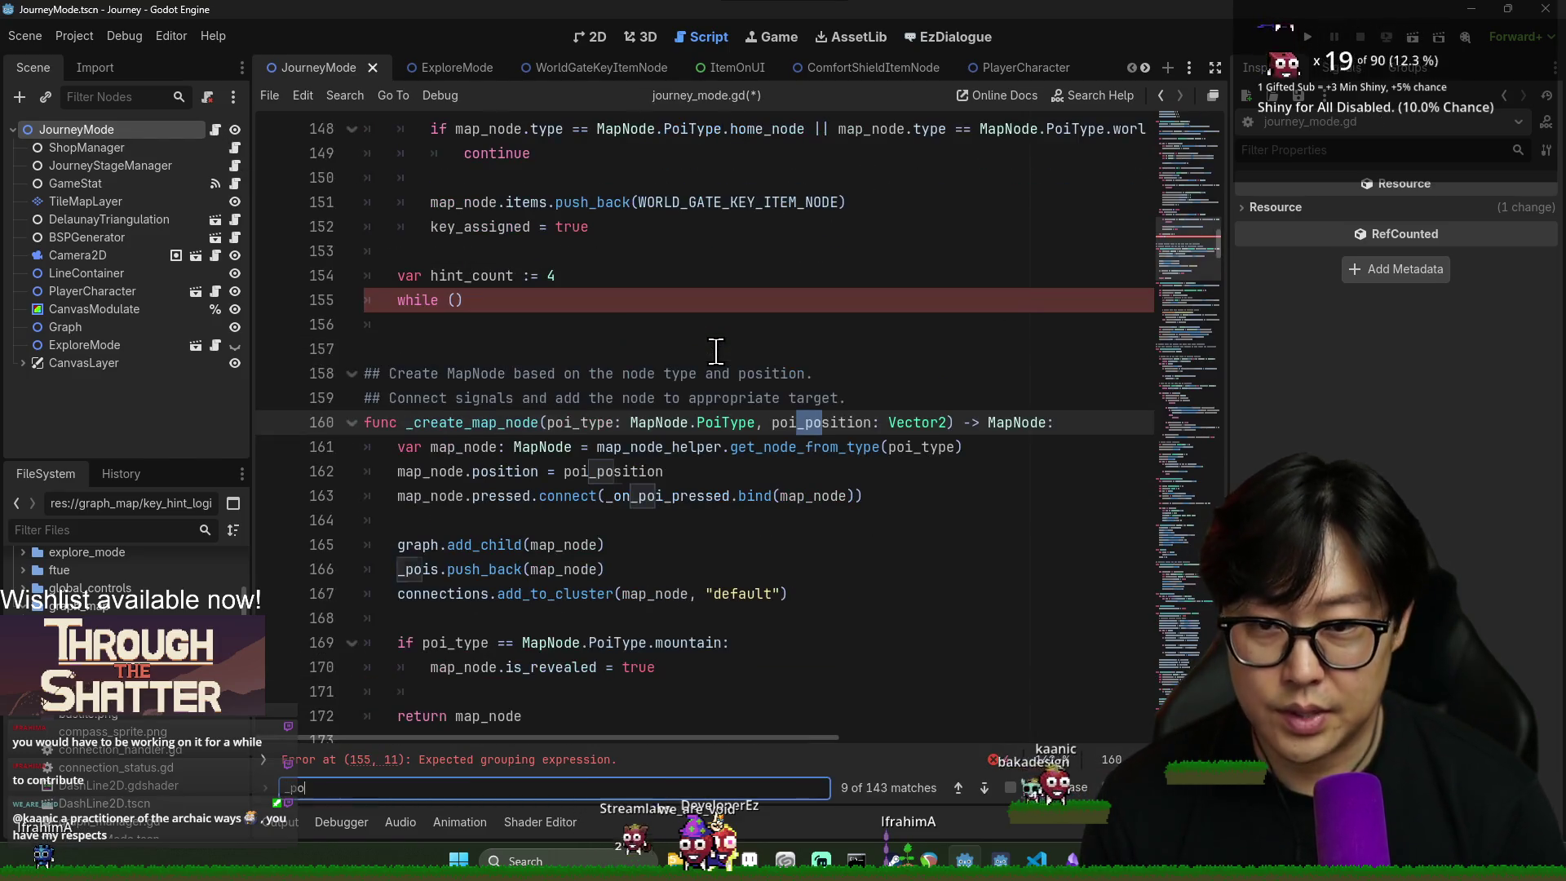
text(is)
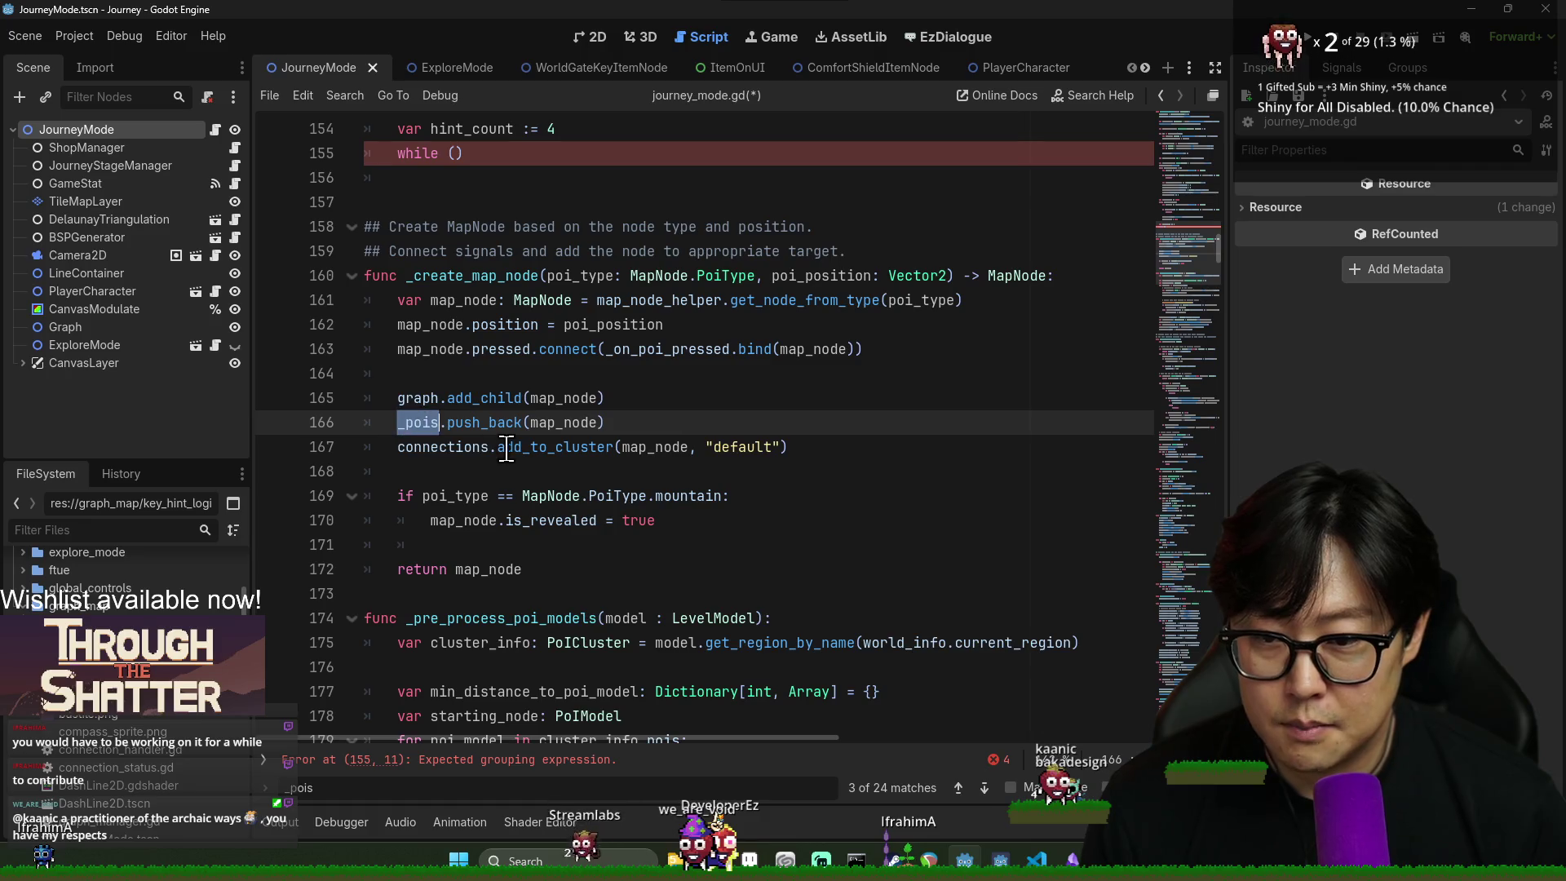
double_click(418, 400)
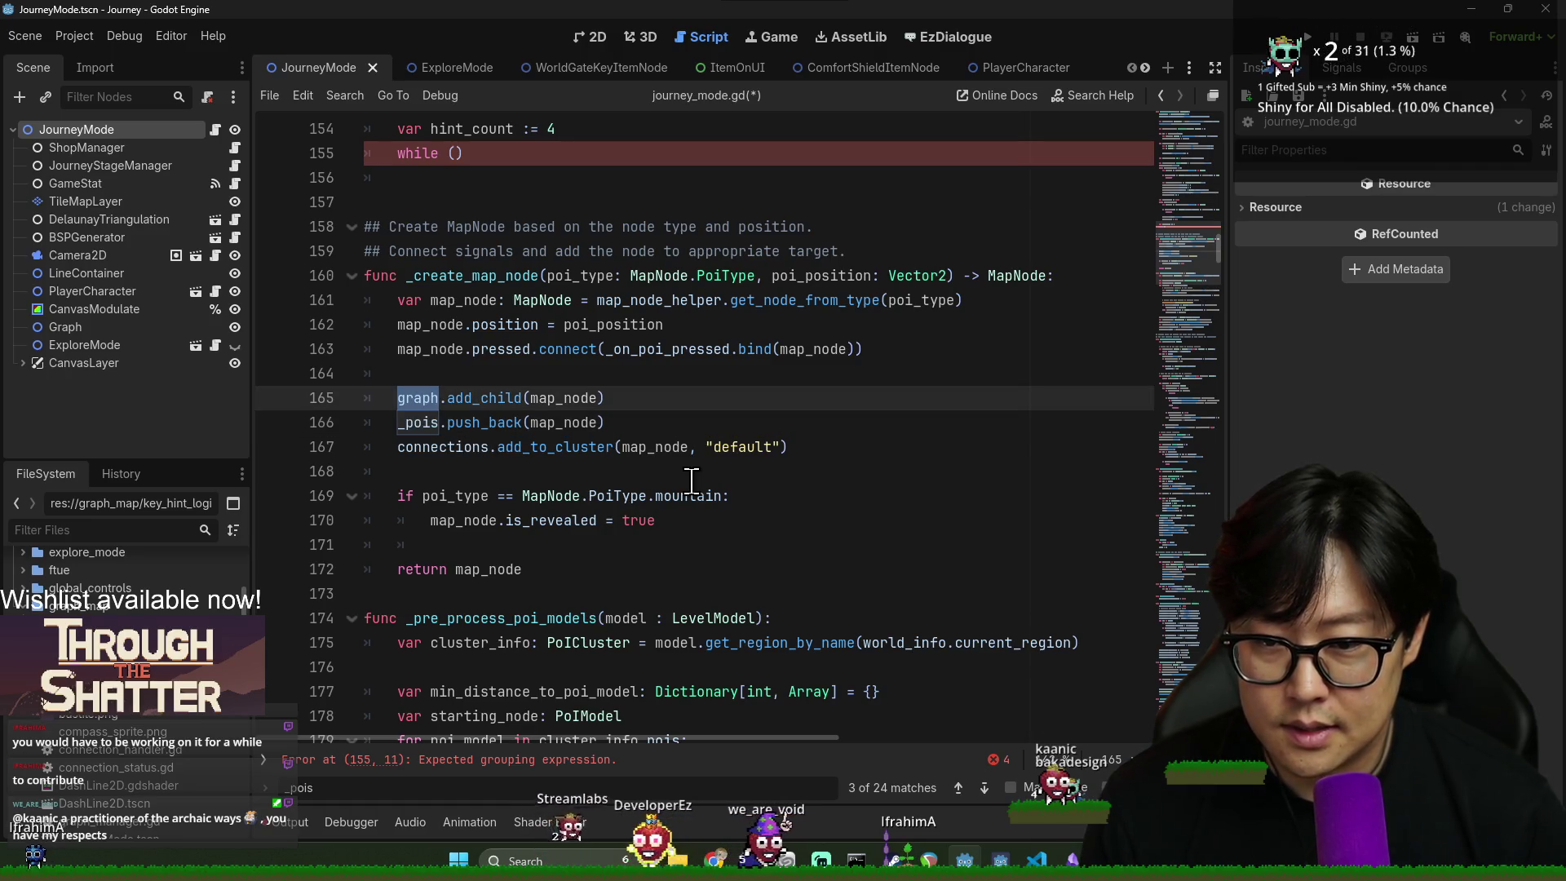
key(F3)
double_click(482, 447)
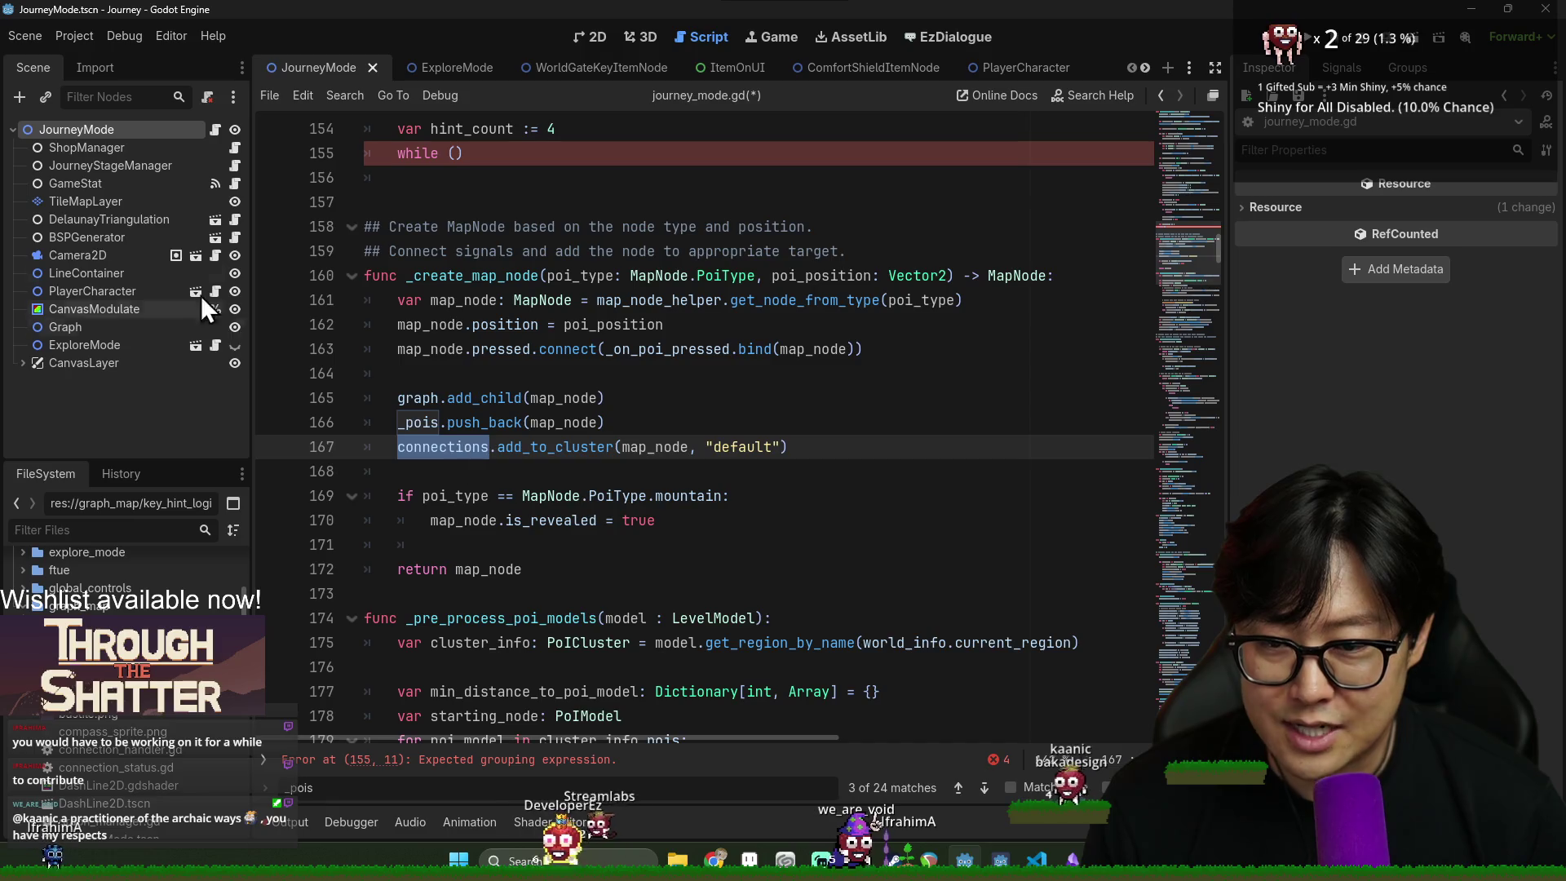
ctrl+click(422, 424)
double_click(520, 421)
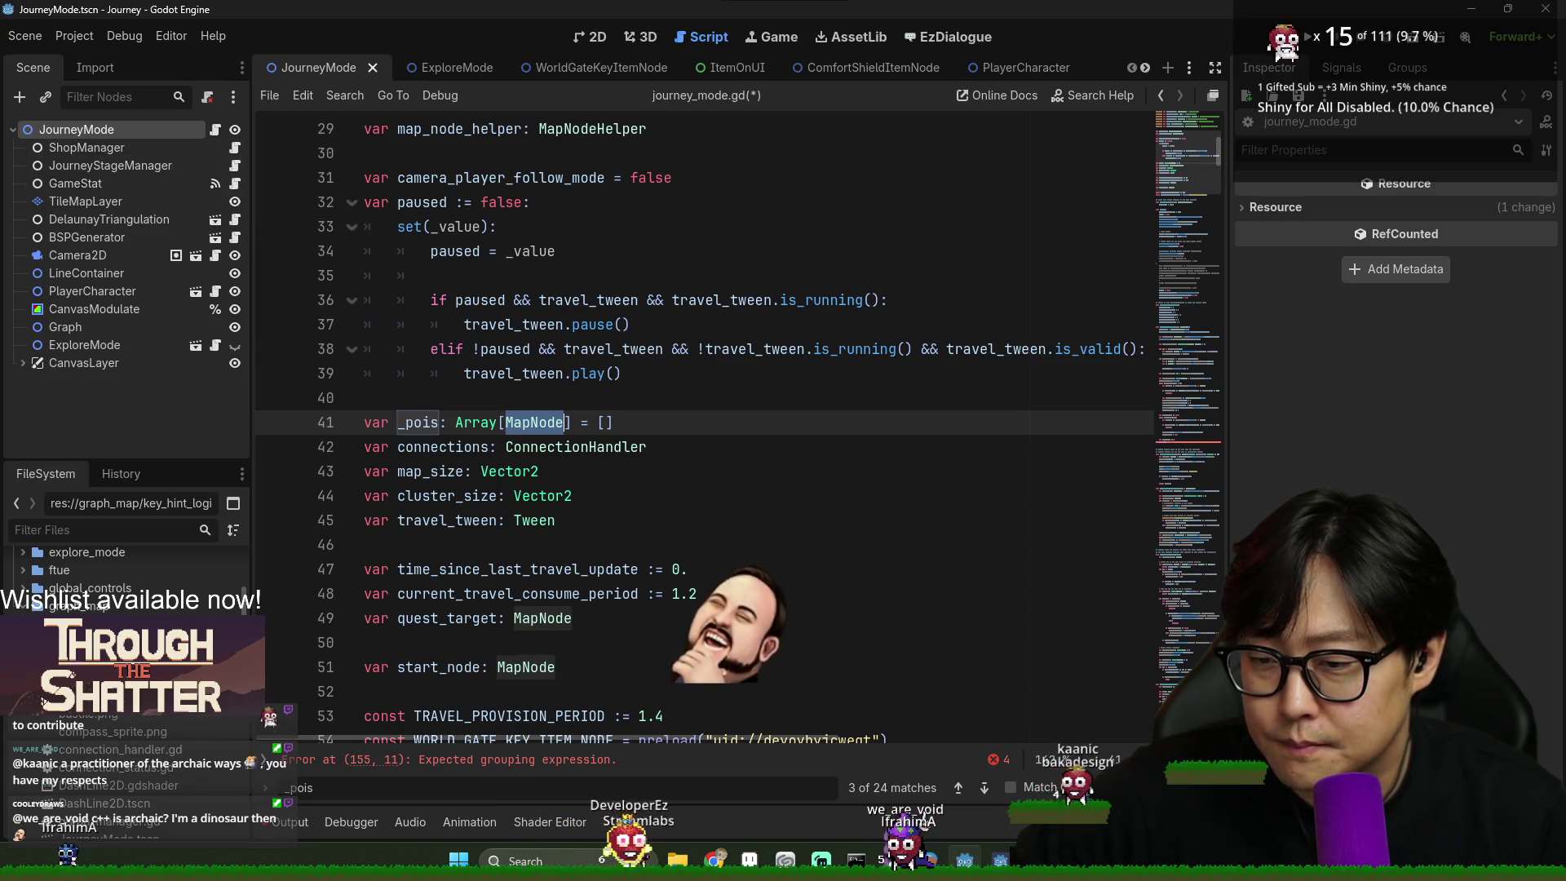
key(alt+Left)
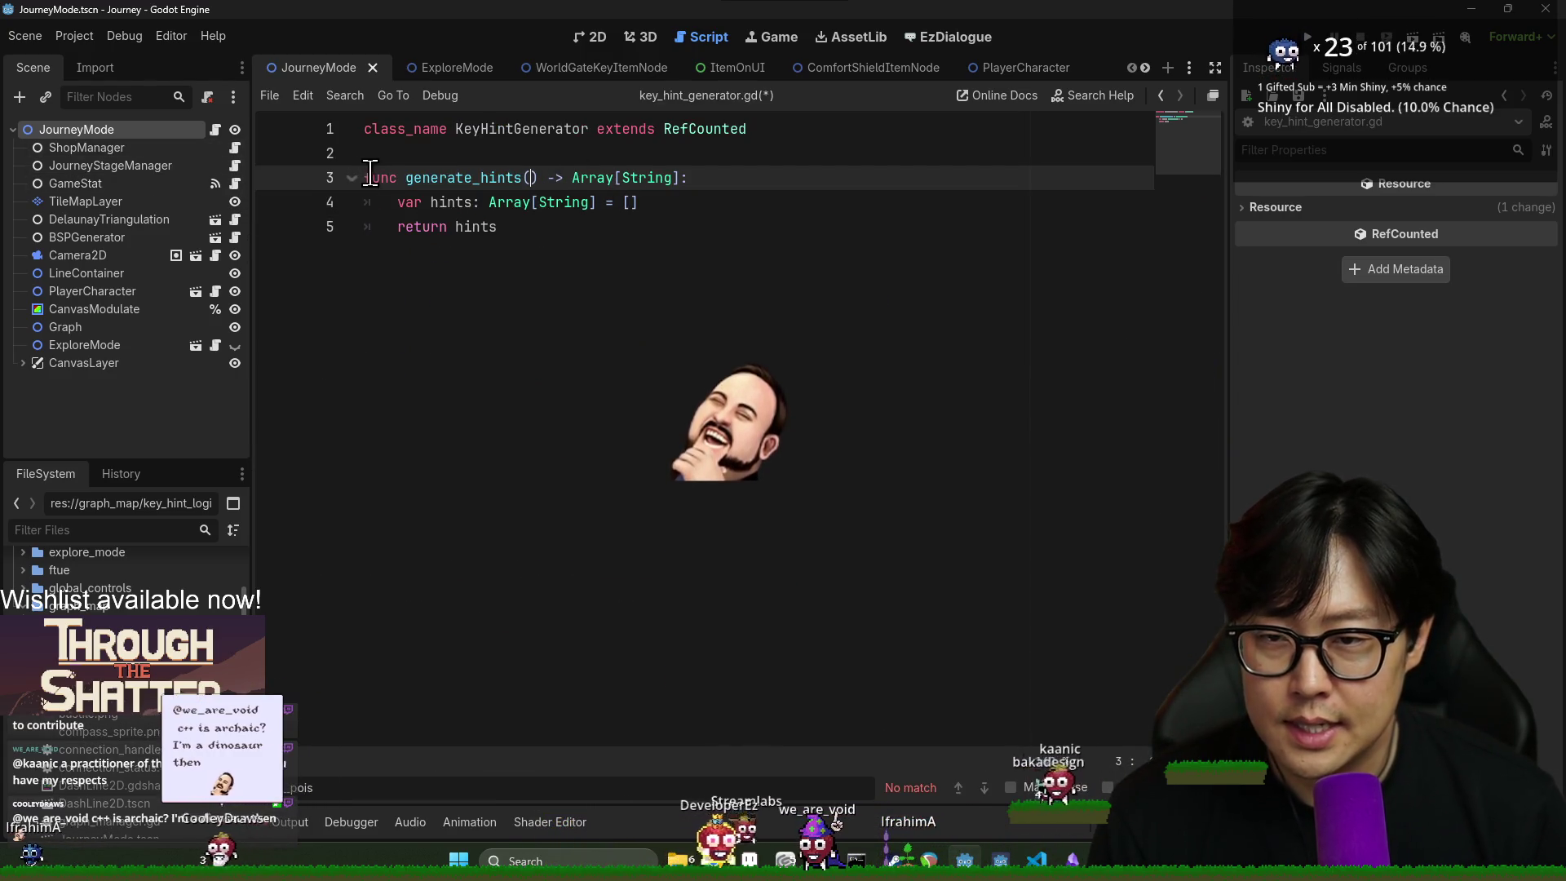
- Add static and parameters pois: Array[MapNode], connections: ConnectionHandler to generate_hints, save, open connection_handler.gd
click(405, 177)
text(static)
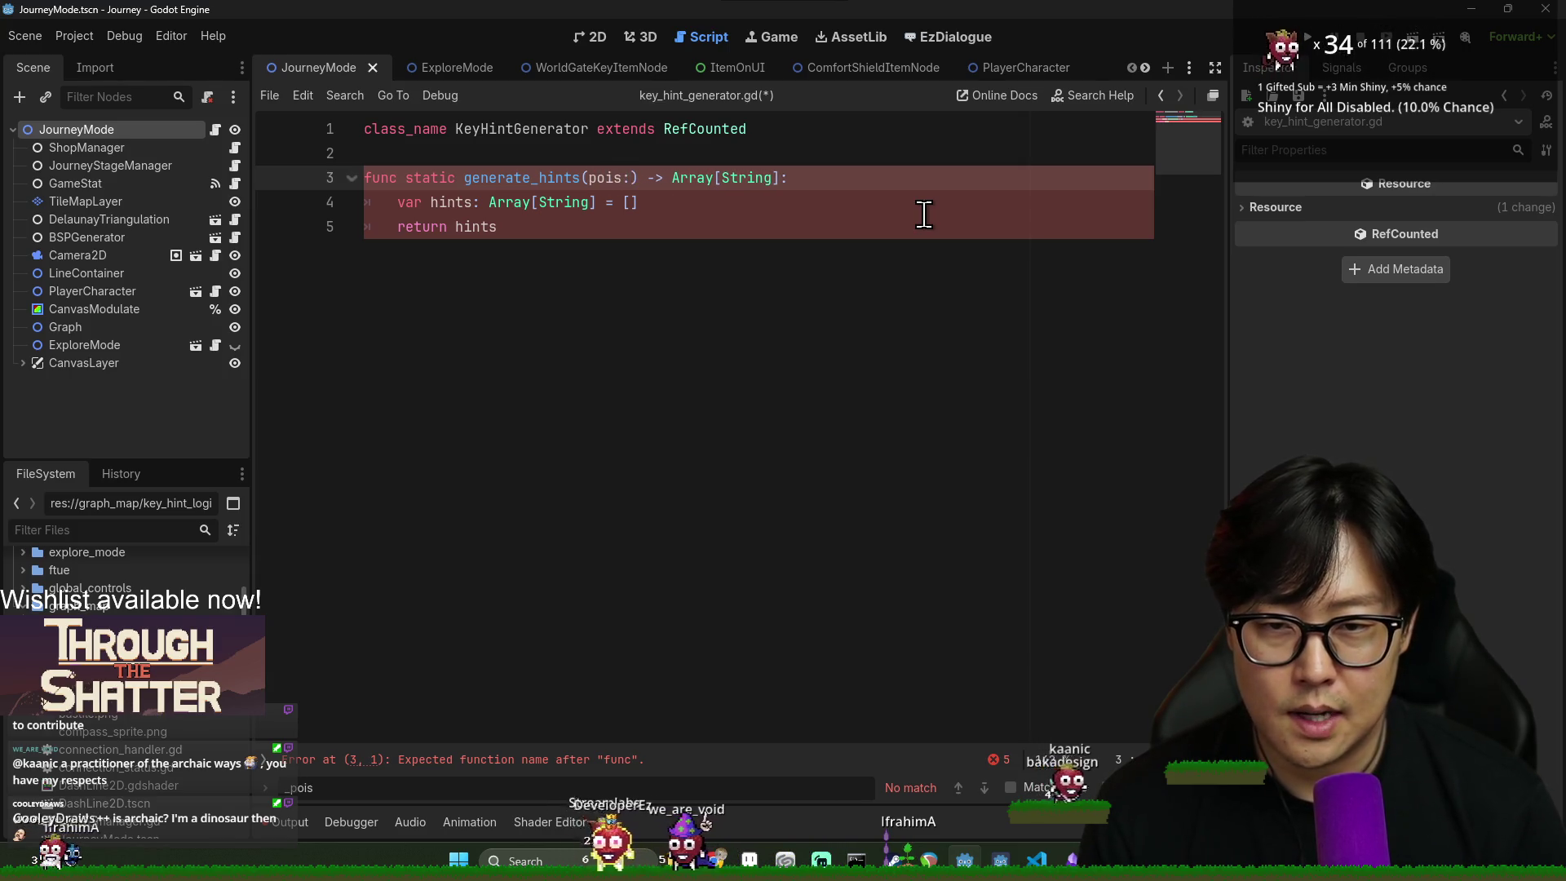
text(rray[MapNode])
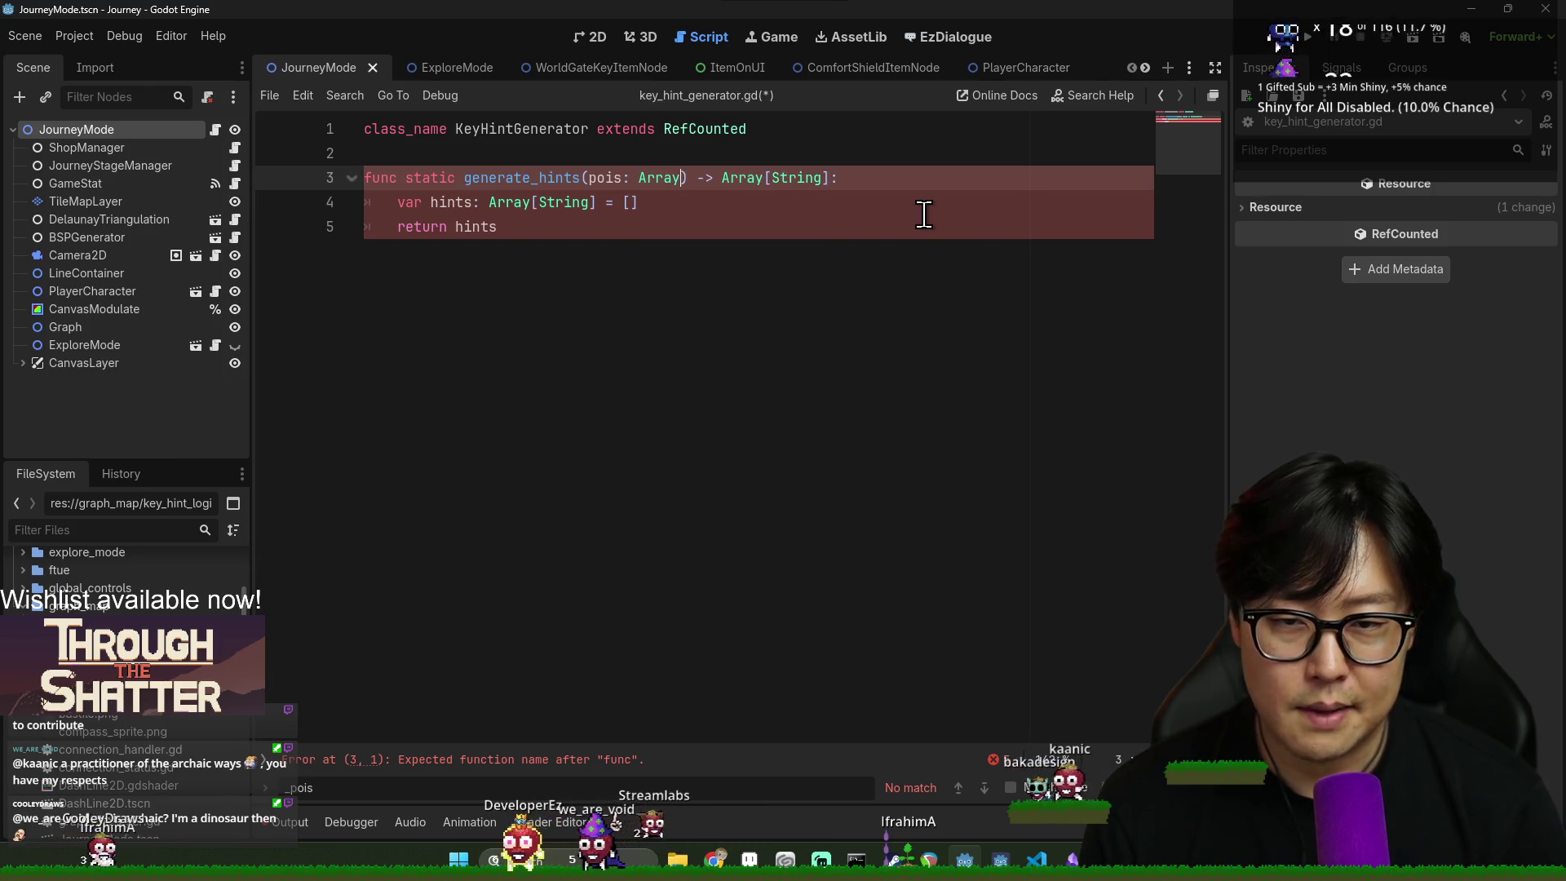
key(BackSpace)
text(, connections: )
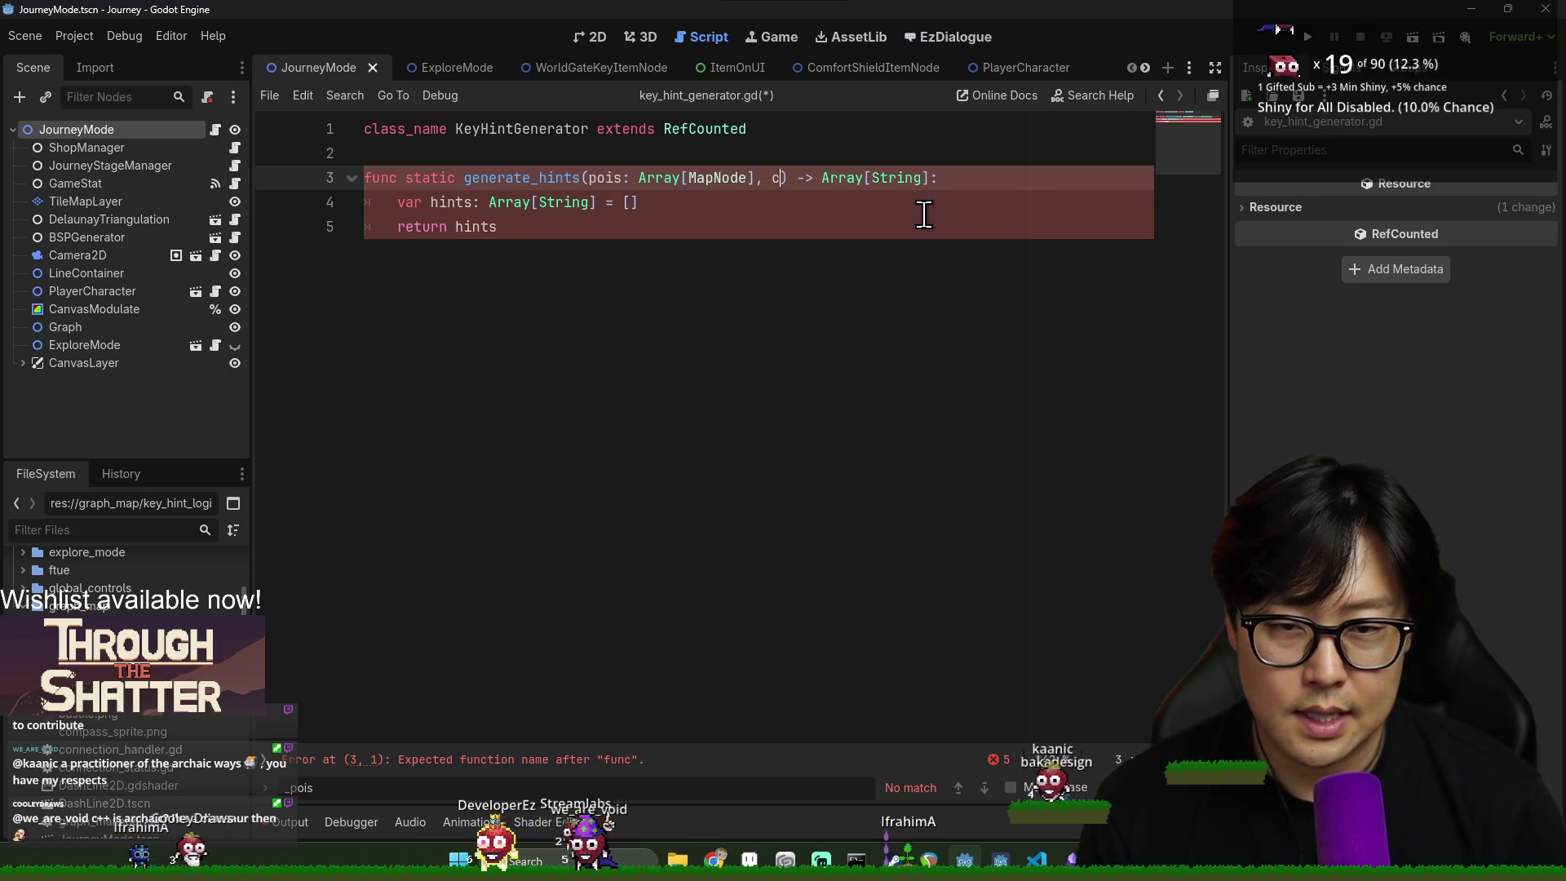
text(d)
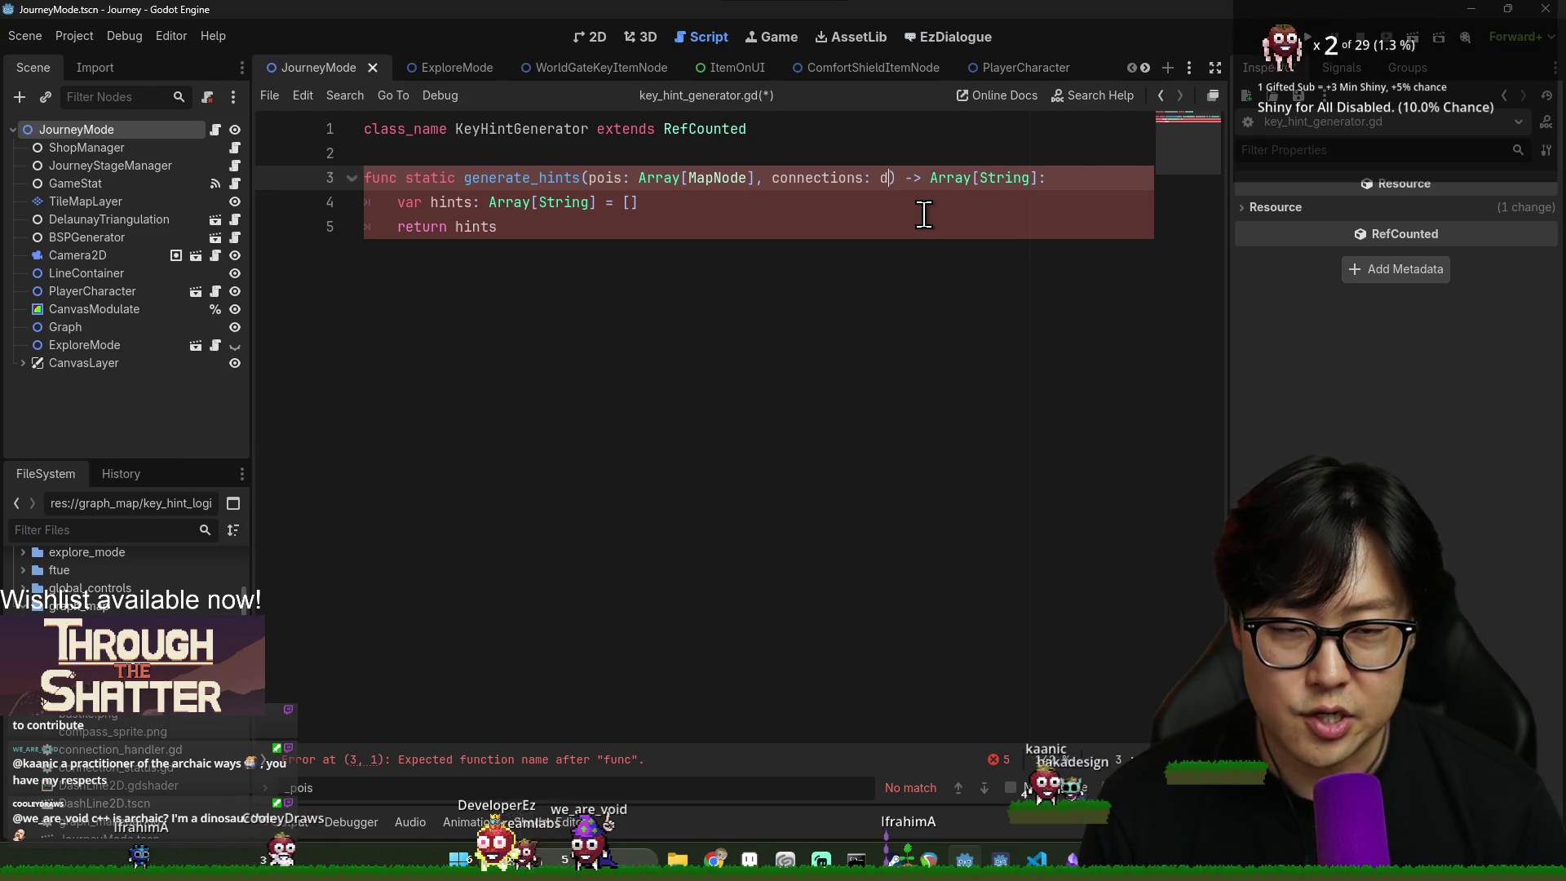
text(Conn)
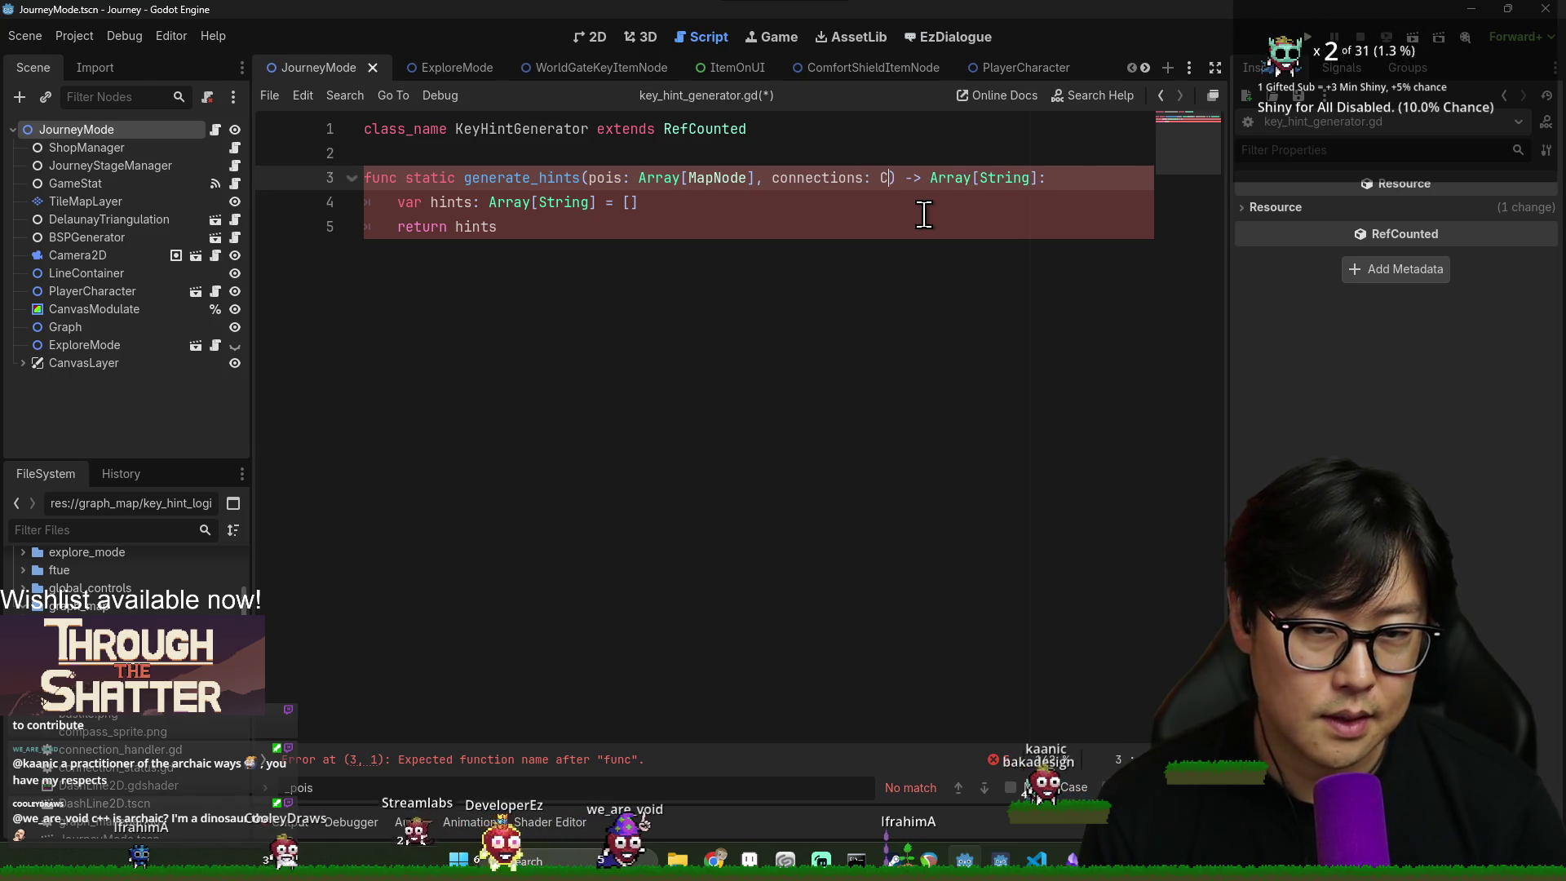
text(ectionHandler)
key(ctrl+s)
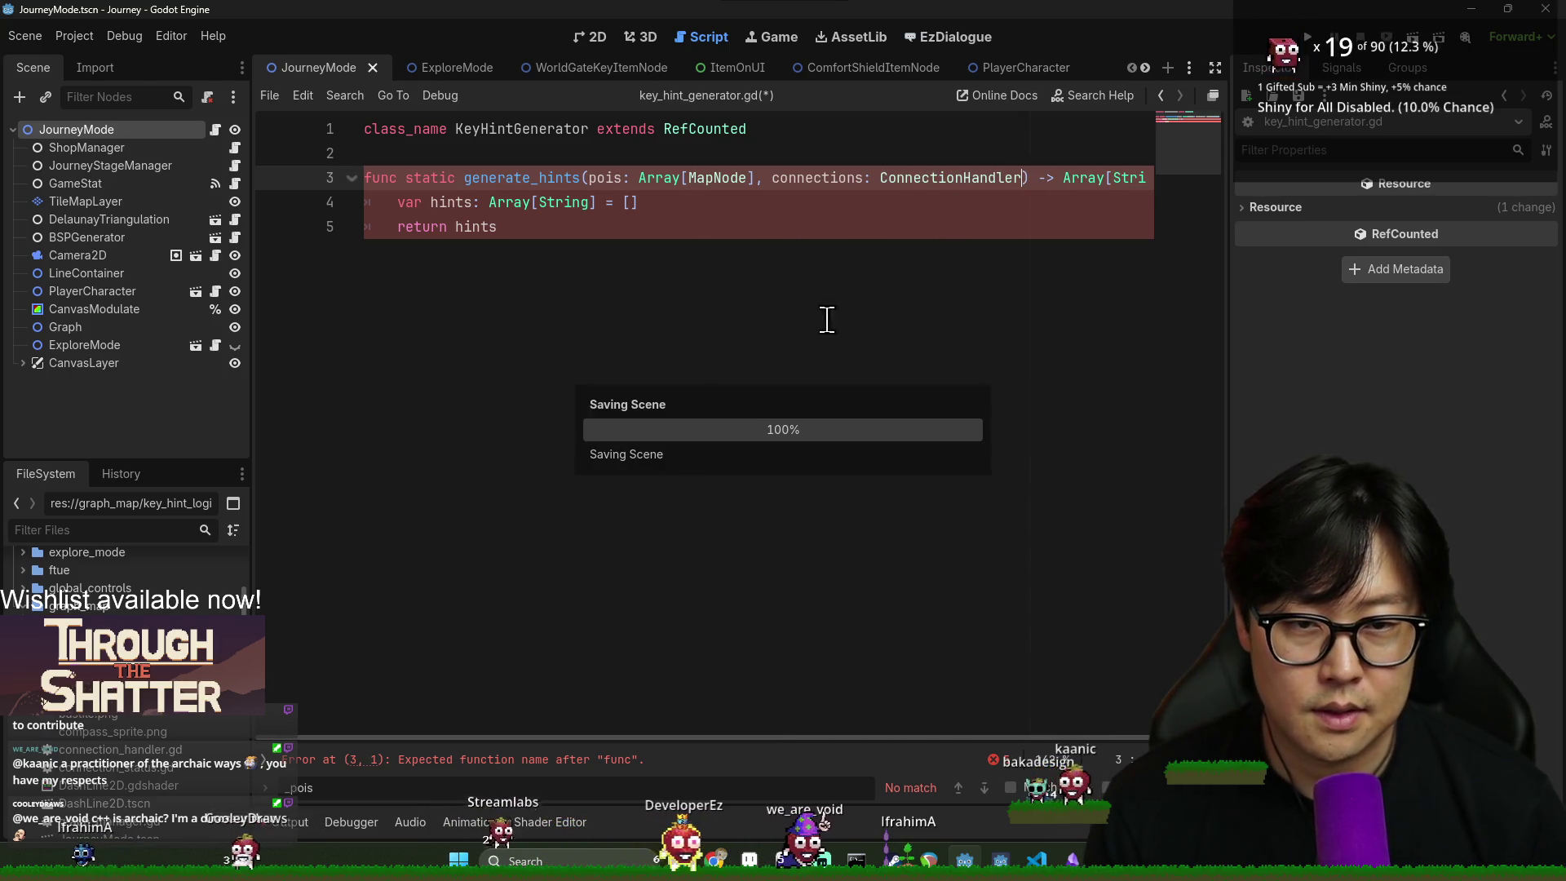
ctrl+click(938, 179)
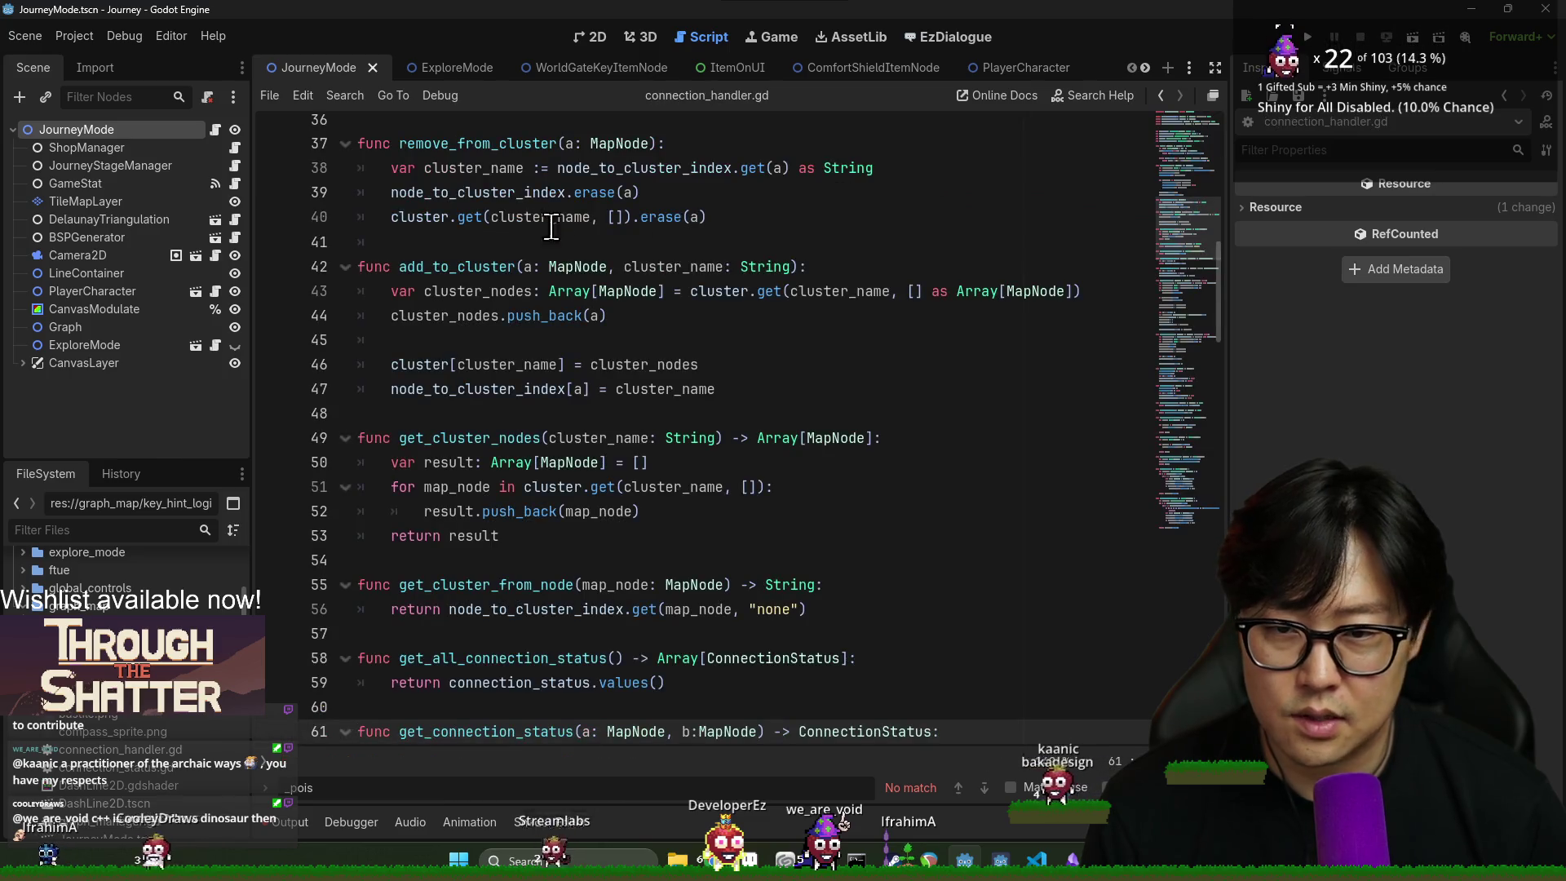
- Return to key_hint_generator.gd, correct the header to 'static func', and save
key(alt+Left)
double_click(797, 173)
key(ctrl+s)
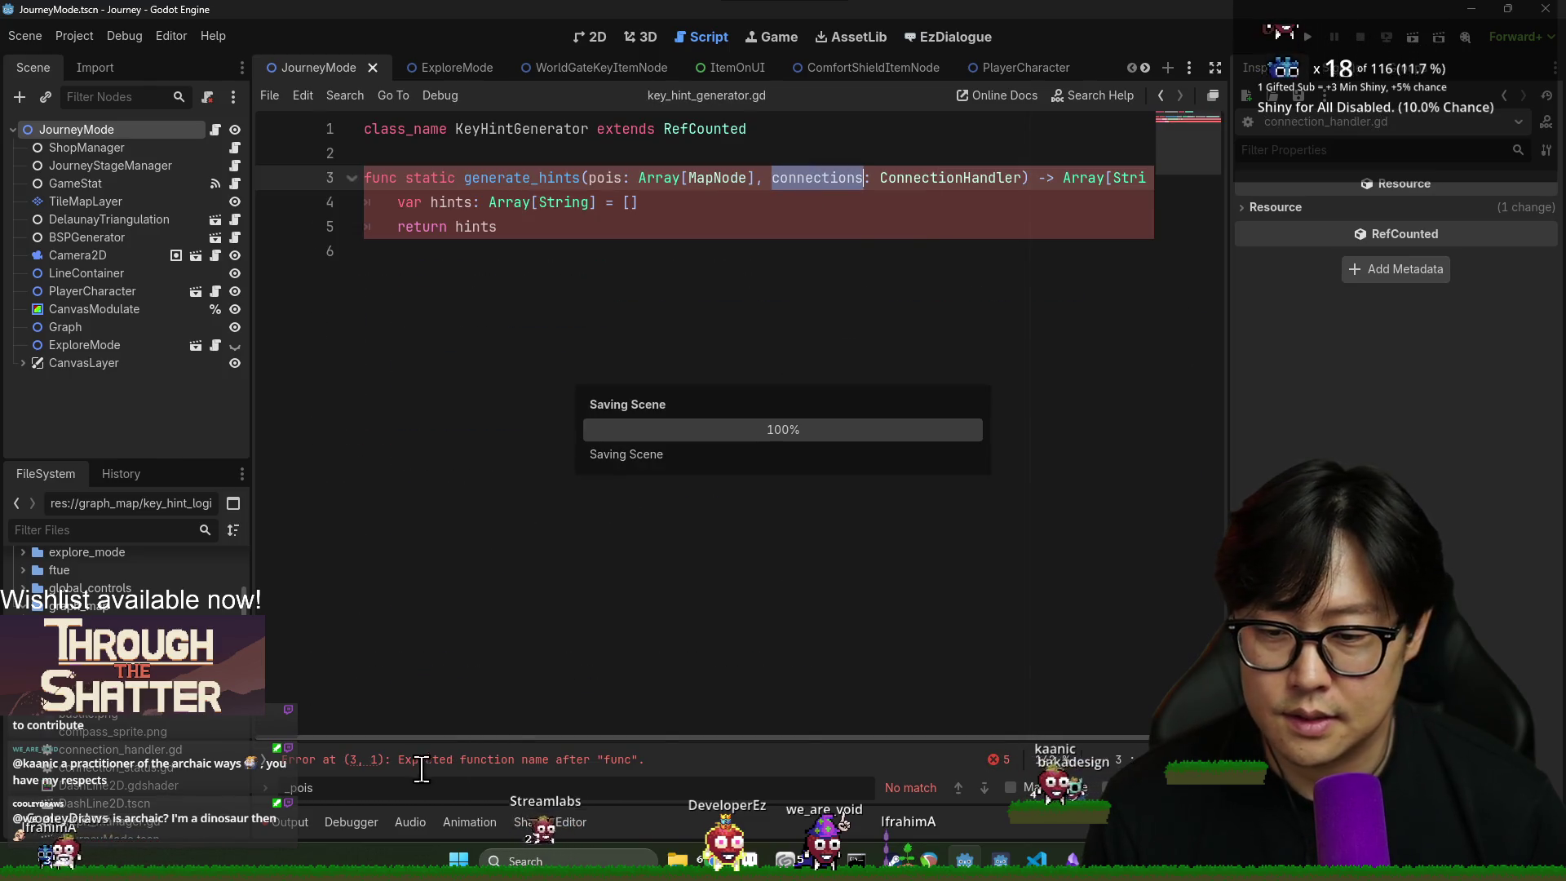
key(ctrl+s)
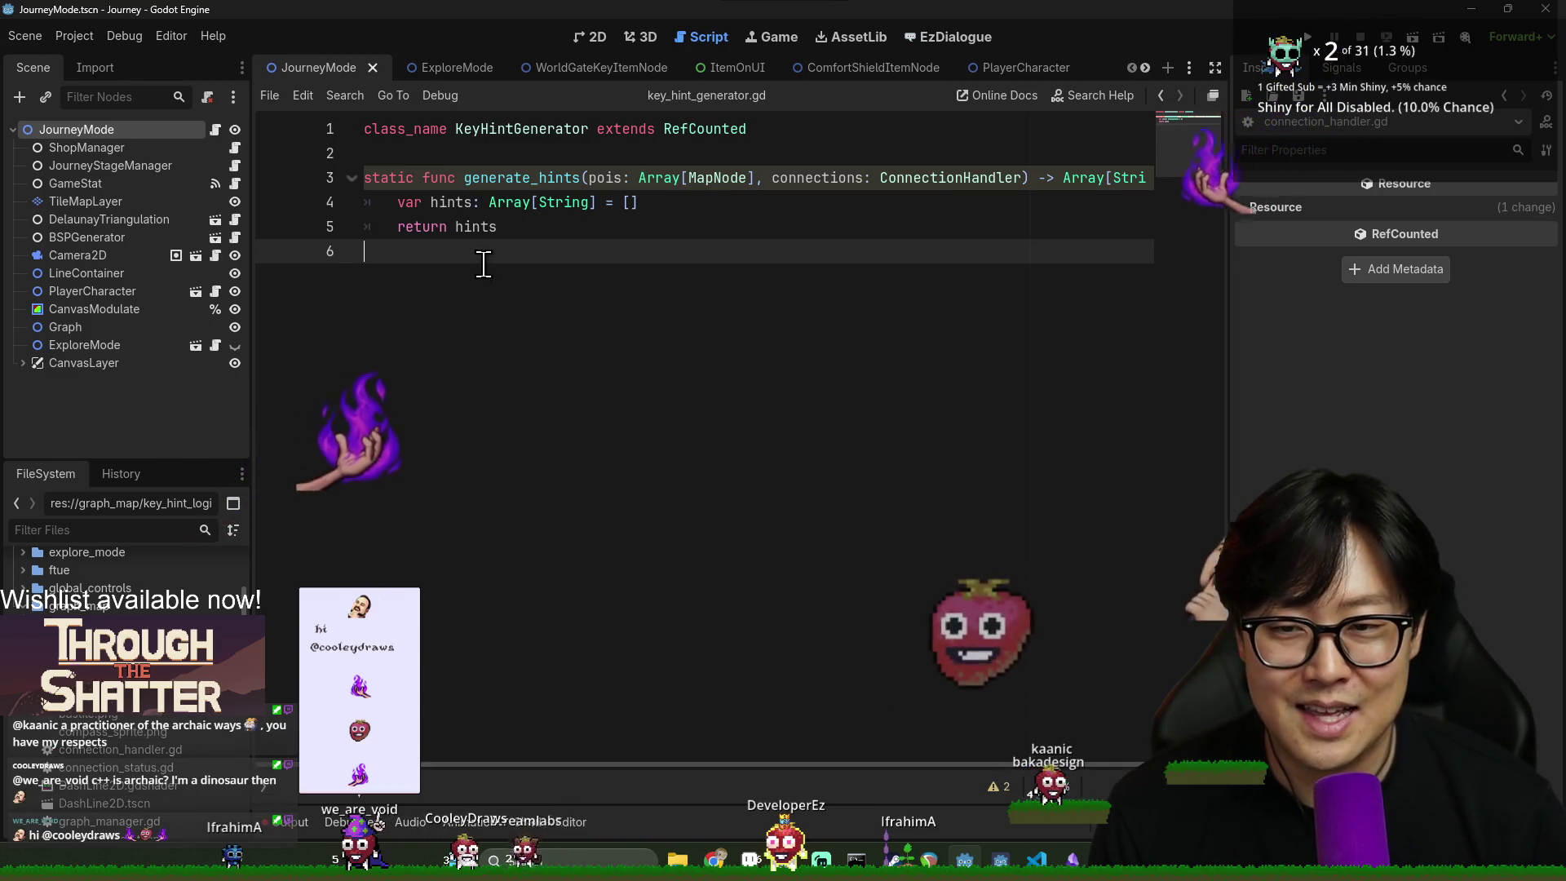
key(ctrl+s)
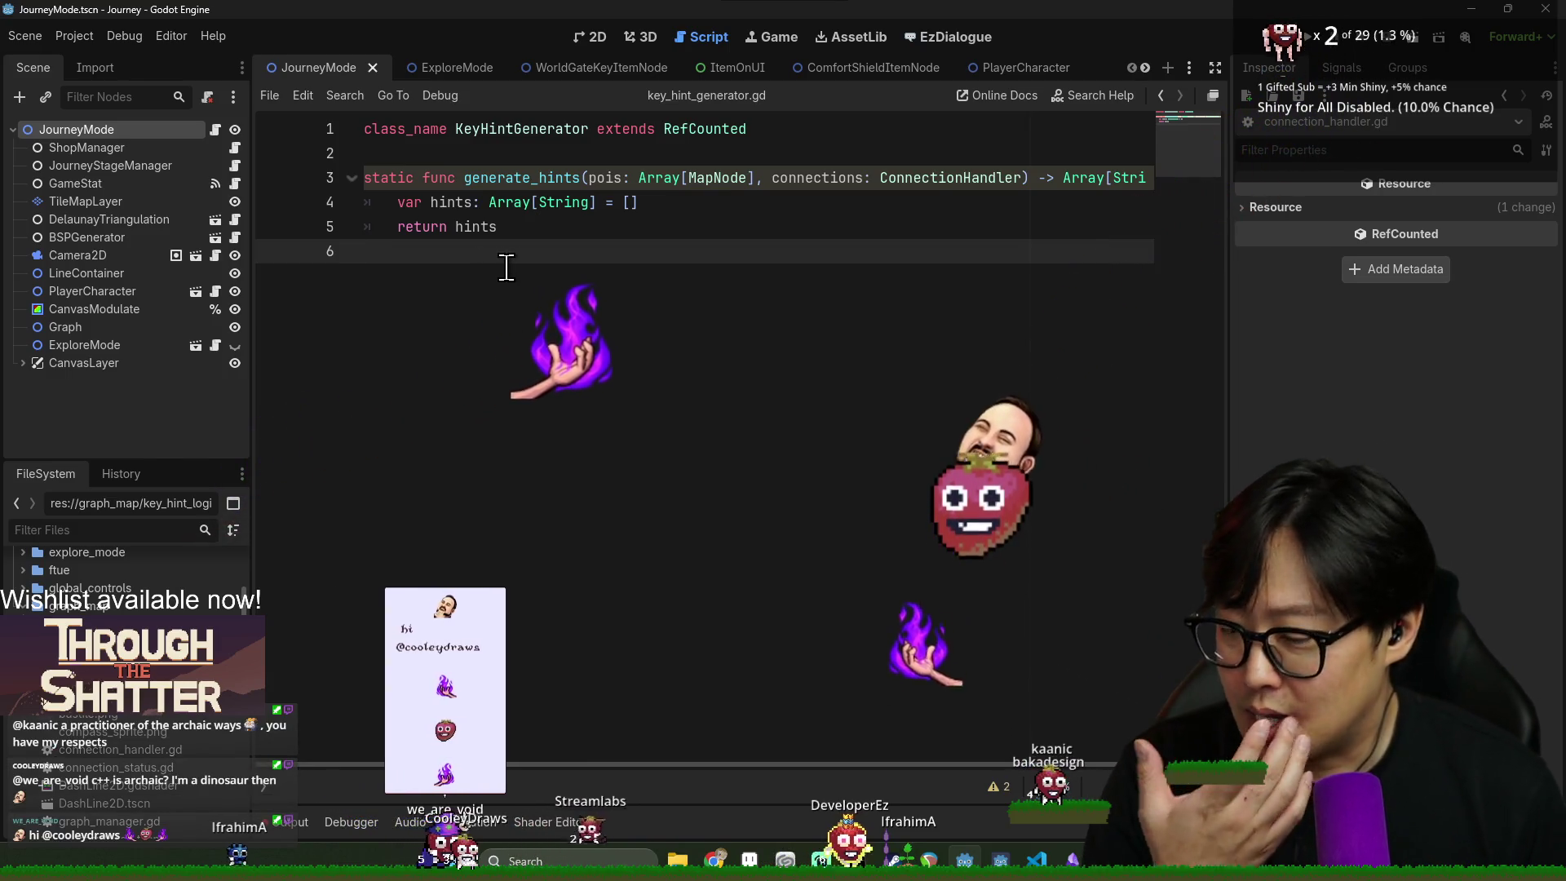
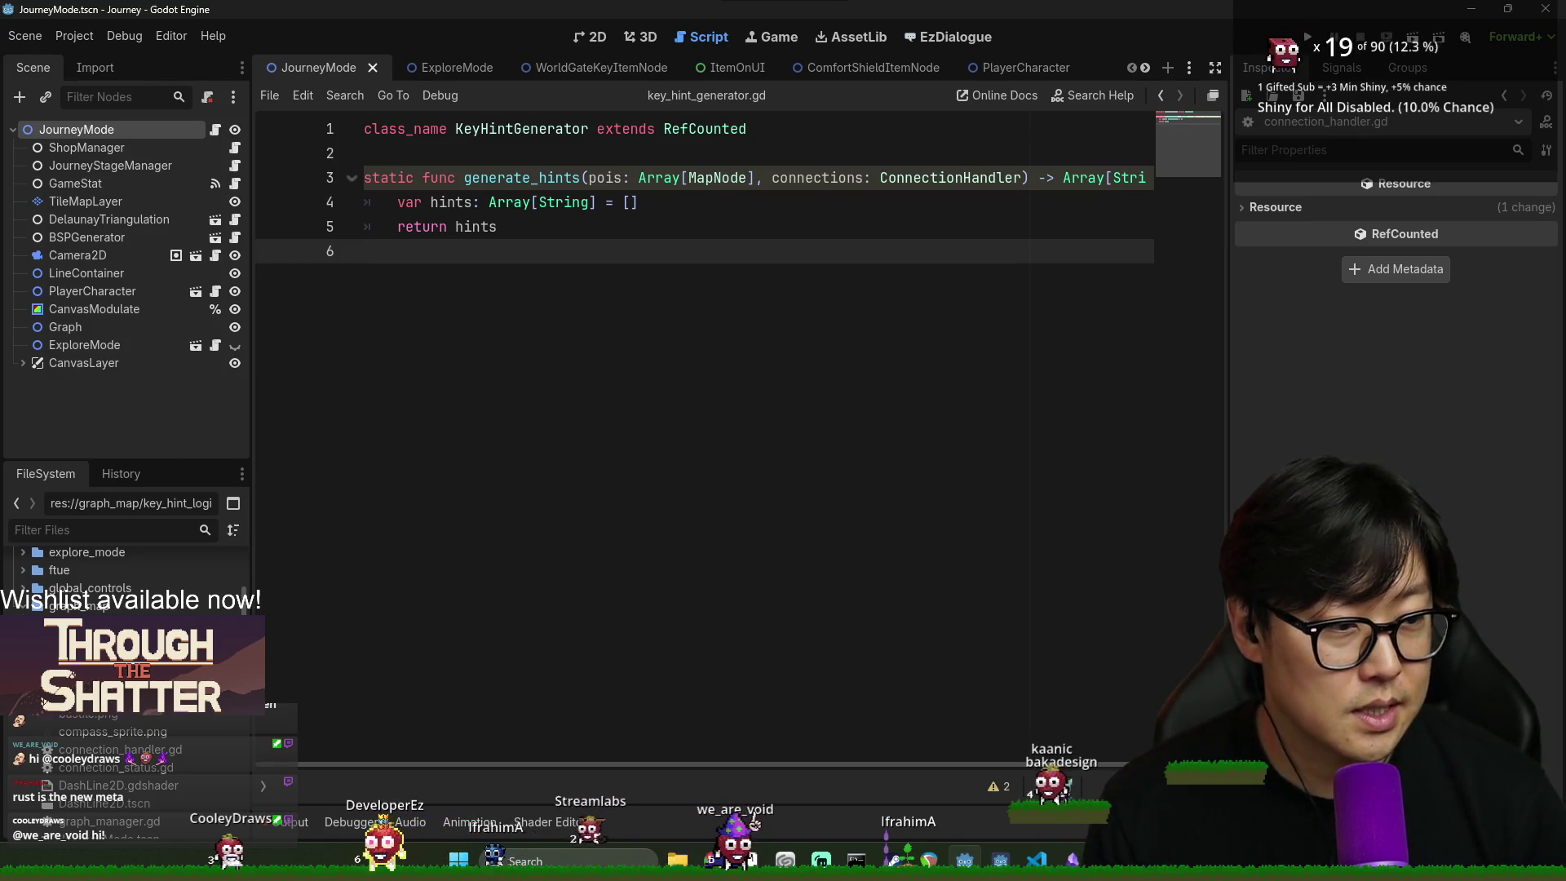
- Open blank lines below the hints declaration and save the script
click(595, 204)
key(End)
key(Return)
key(Return)
key(Return)
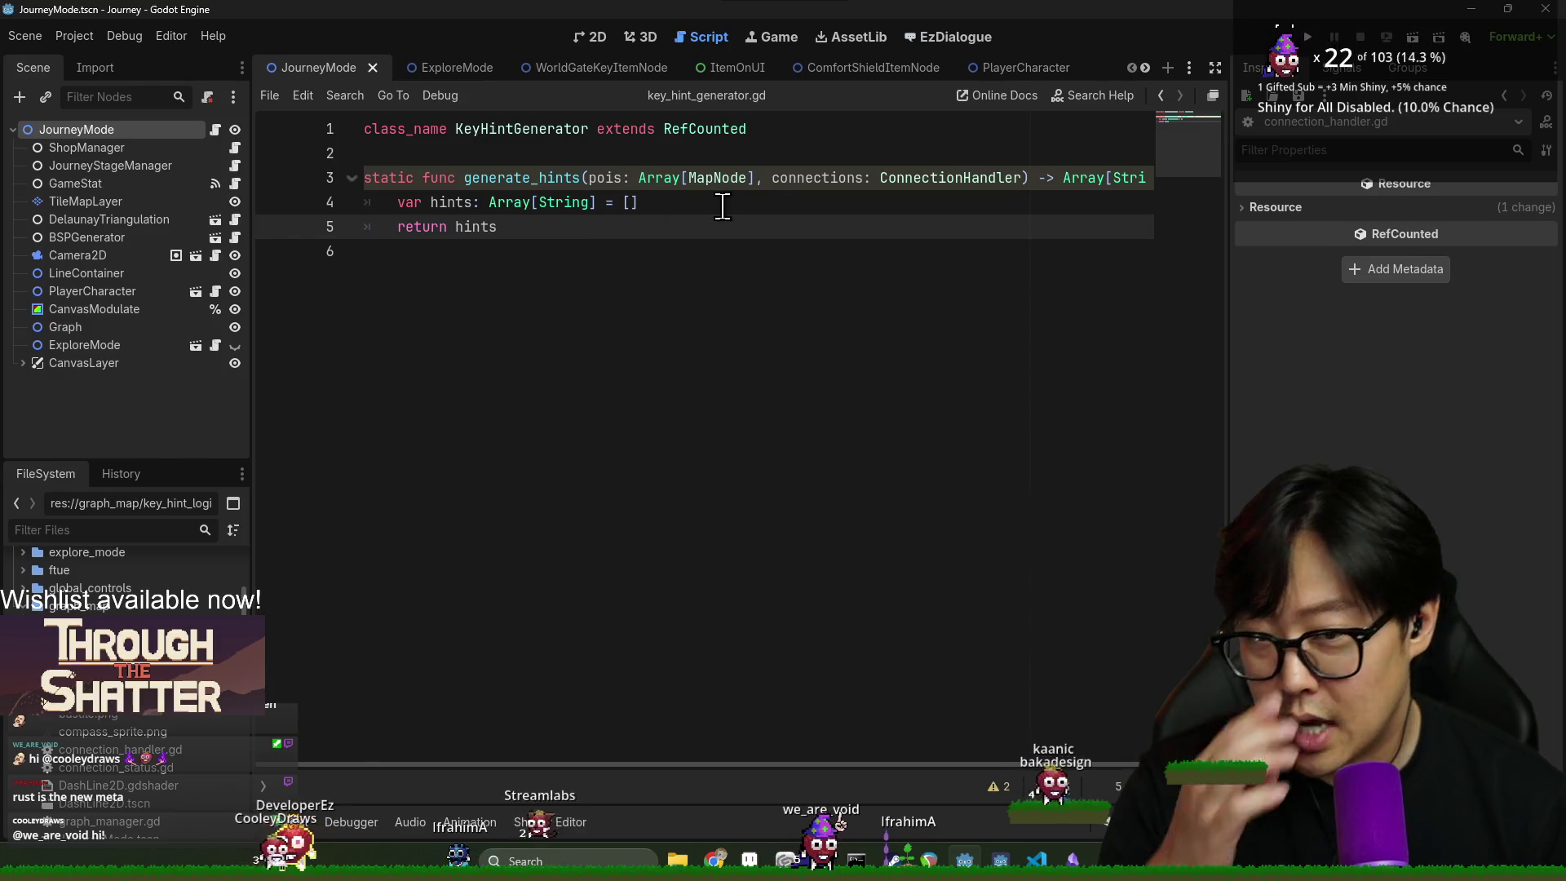
key(ctrl+s)
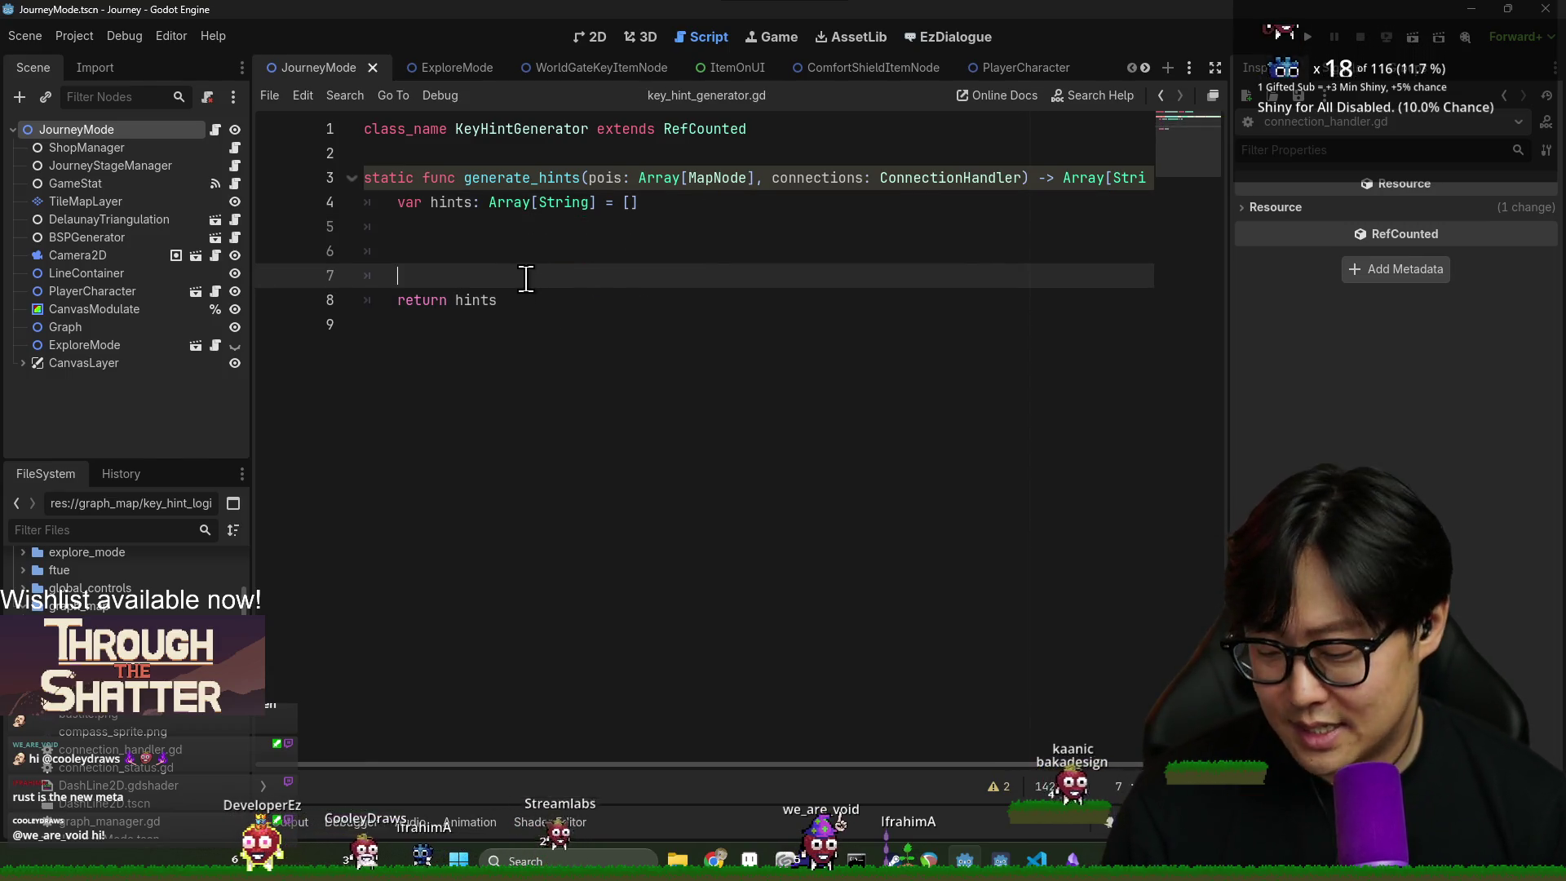
- Insert key_location: MapNode as the first parameter of generate_hints, before pois
click(611, 178)
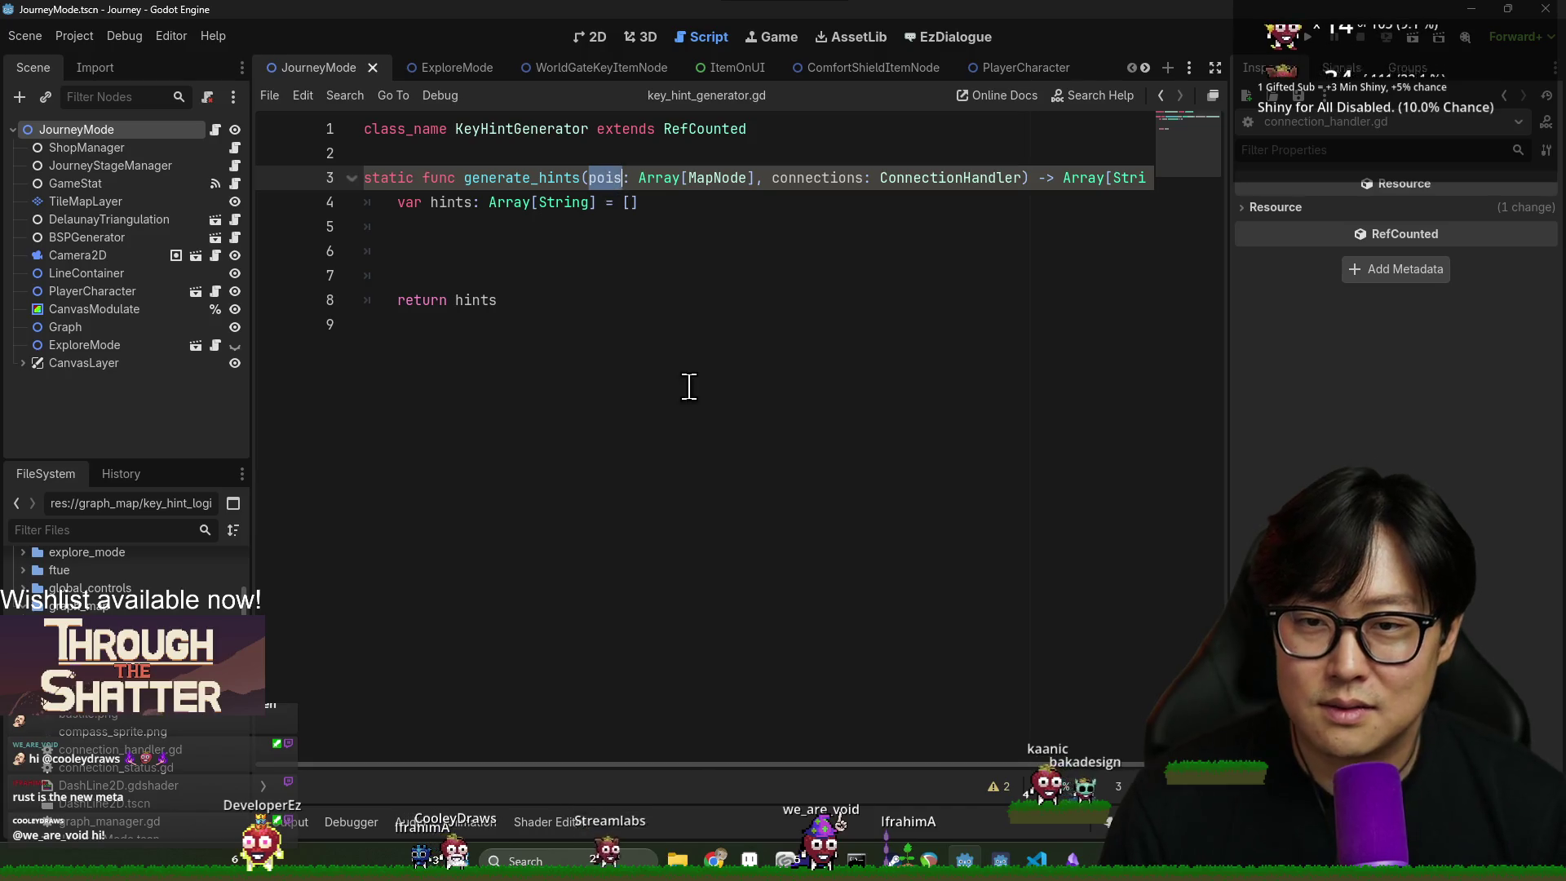
click(1036, 184)
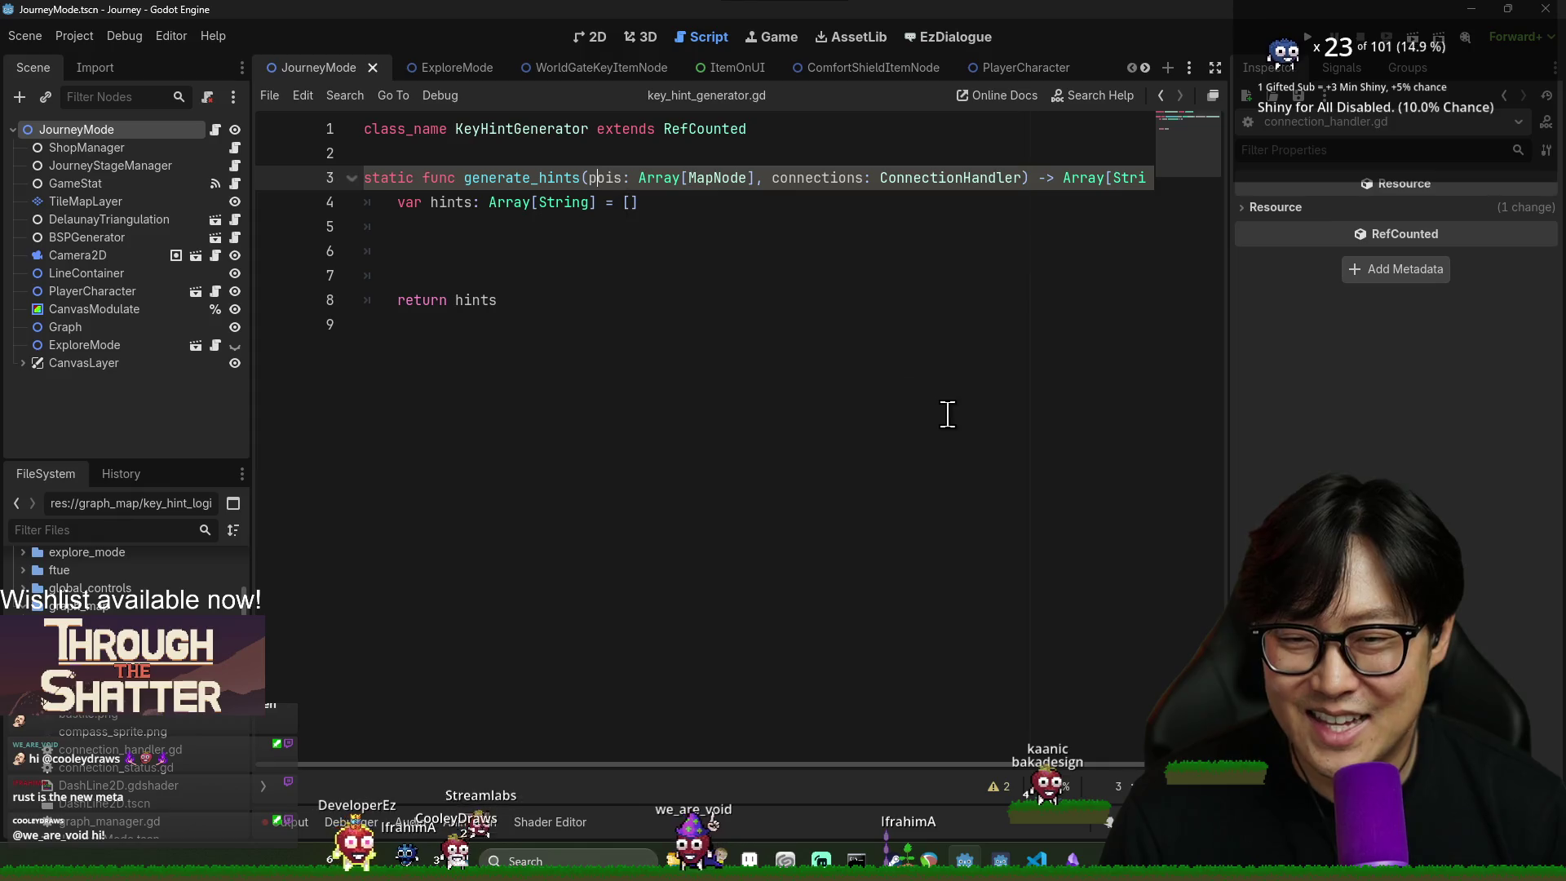
text(,)
key(BackSpace)
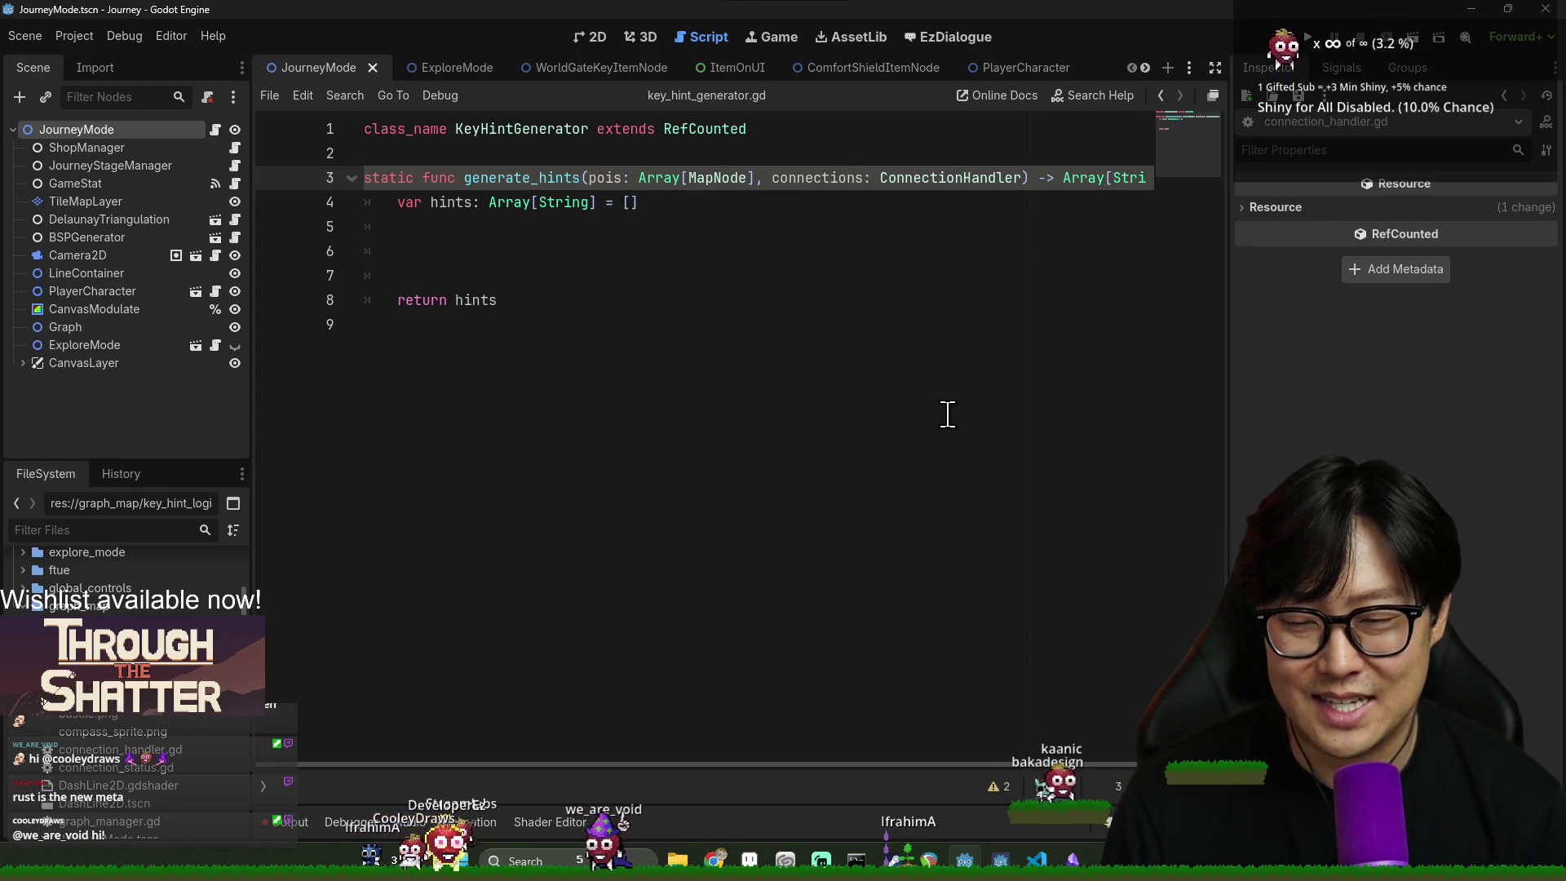
text(location: )
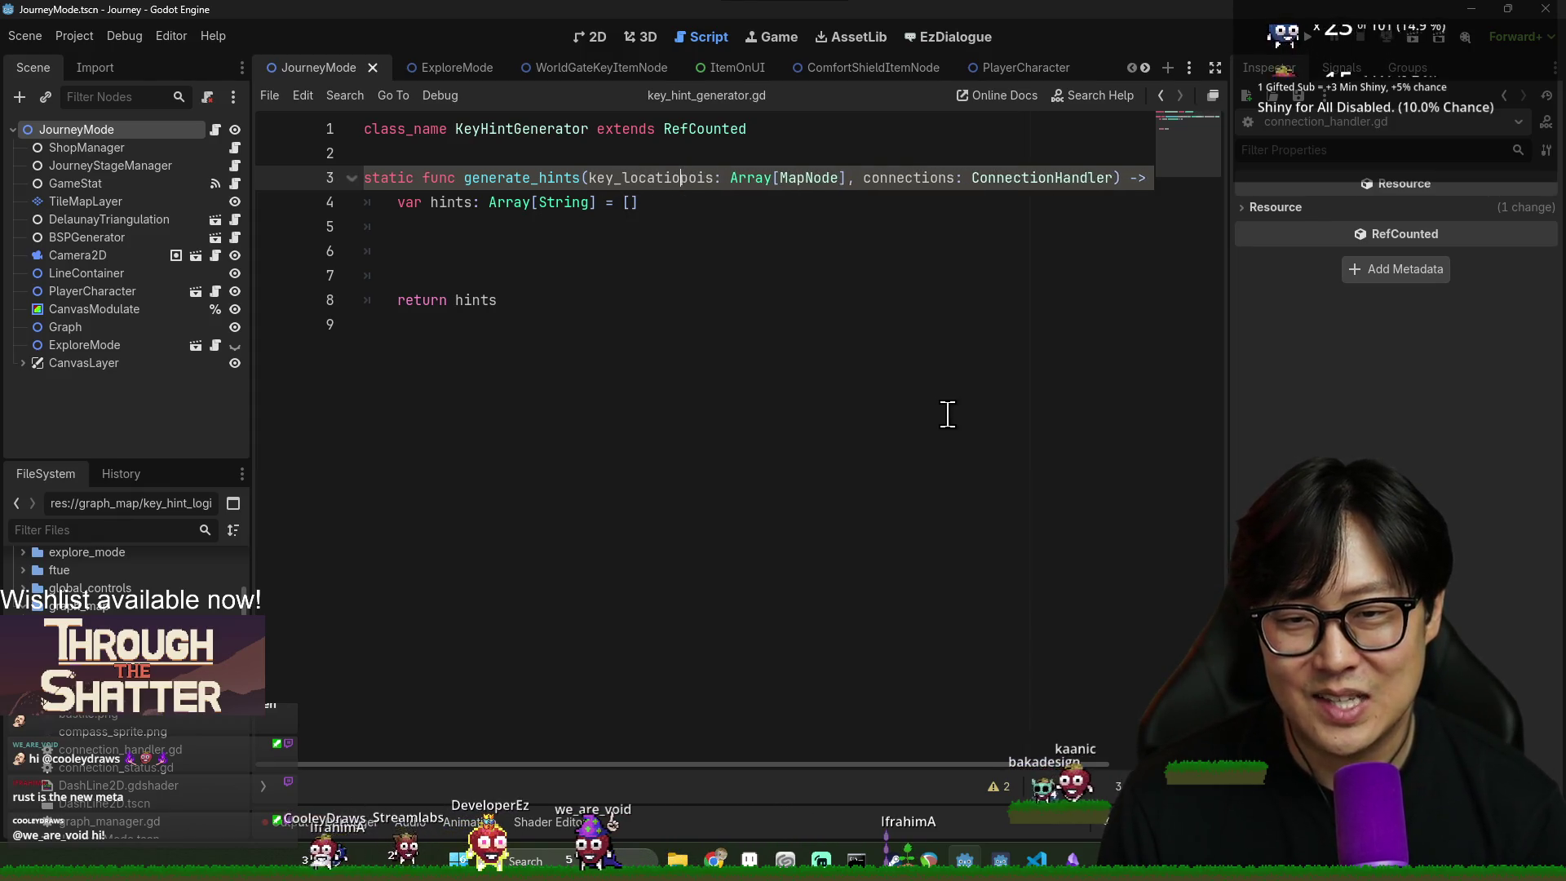
text(MapNode,)
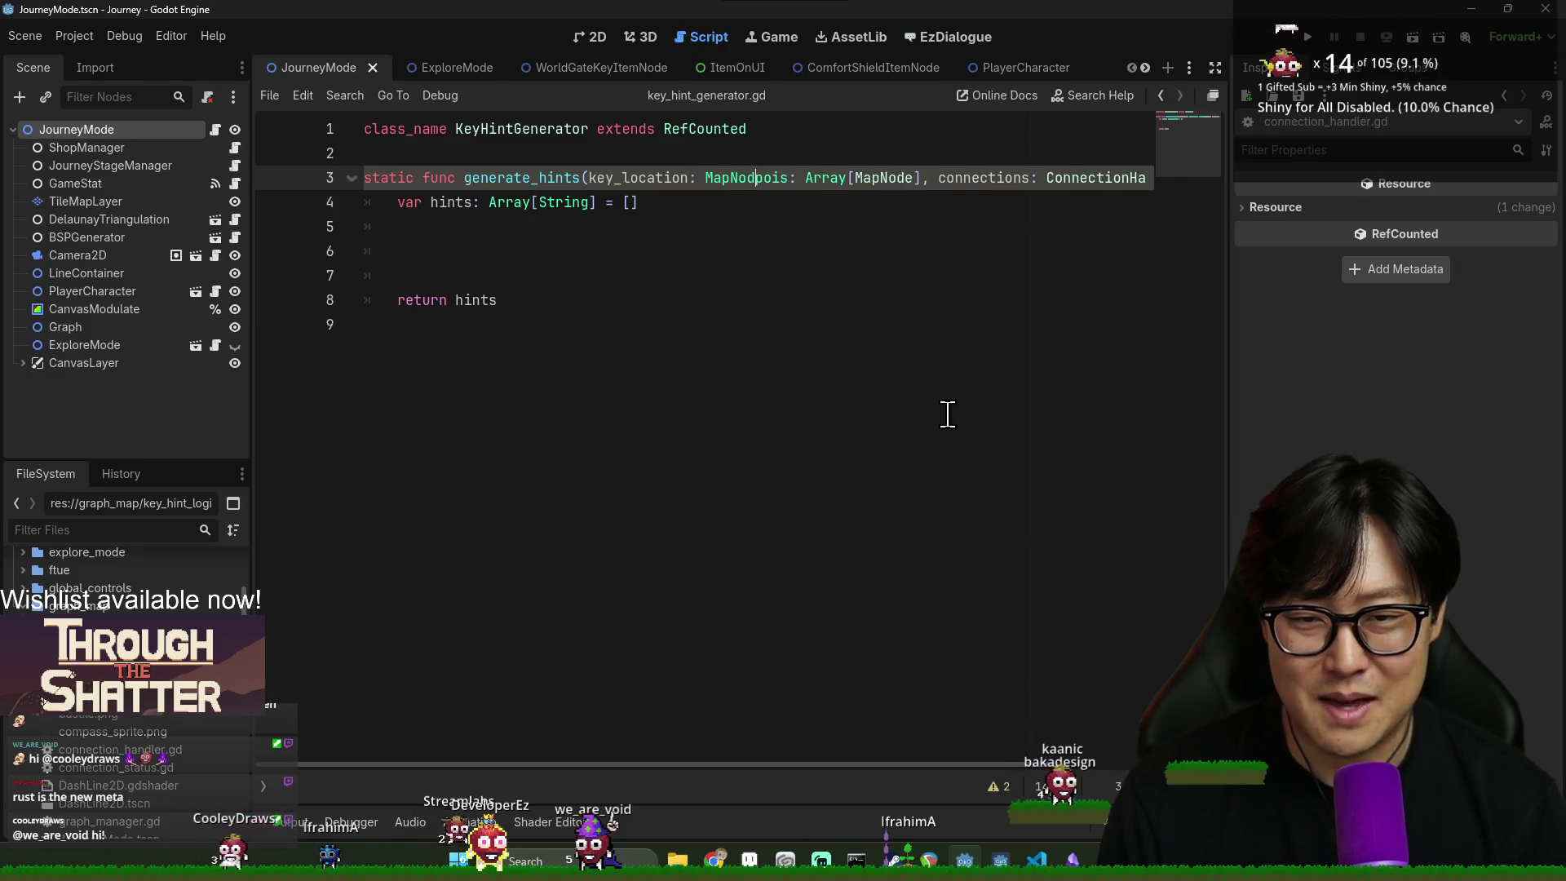
click(879, 315)
click(639, 173)
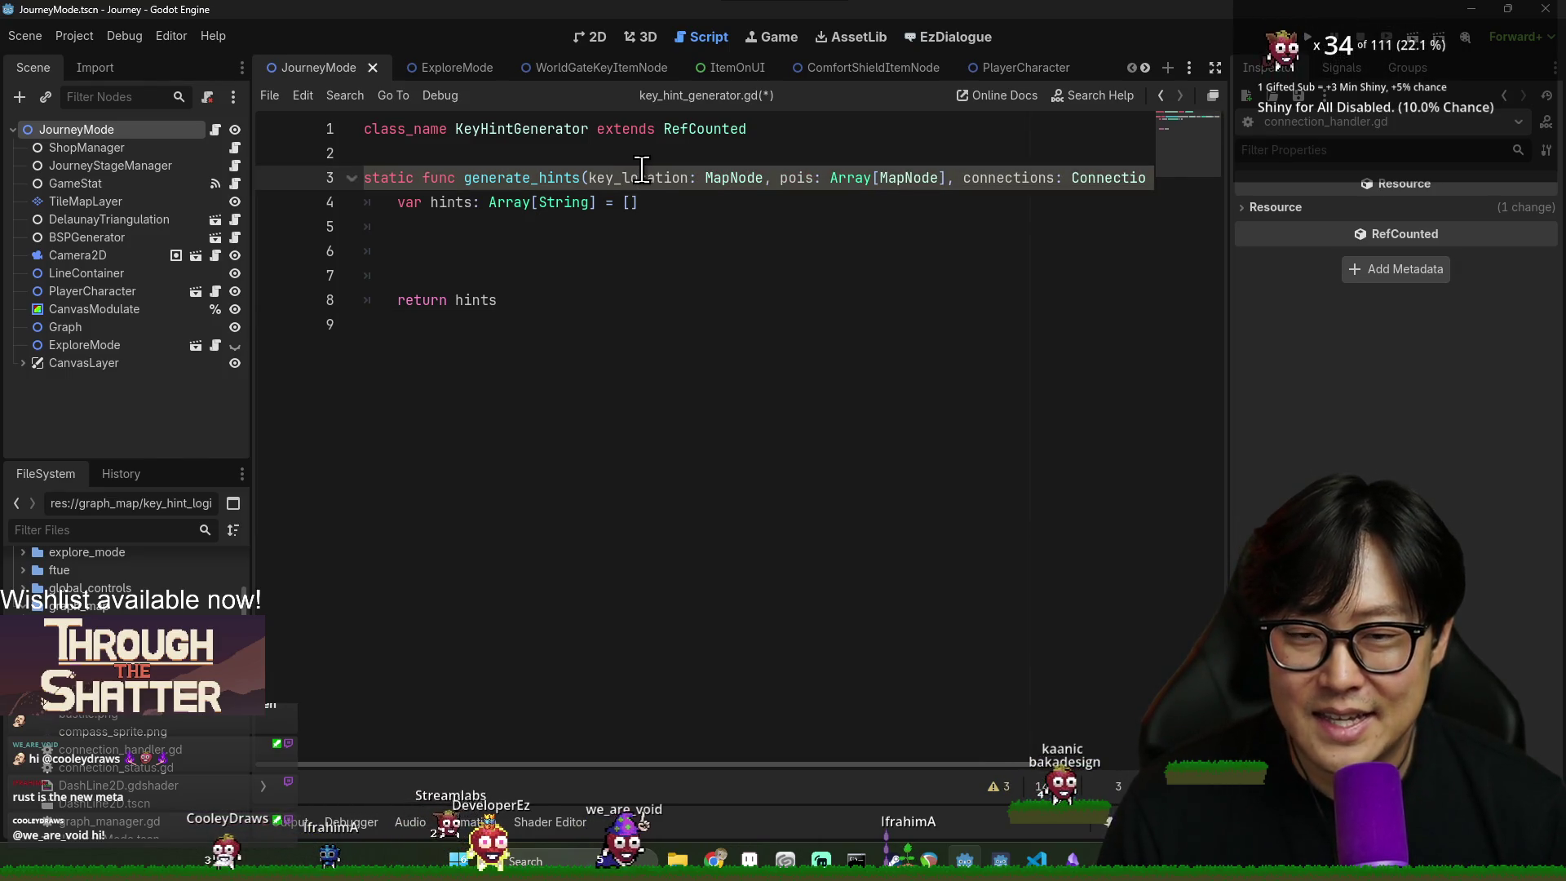
mouse_move(769, 182)
mouse_down()
mouse_move(933, 192)
mouse_move(990, 175)
mouse_up()
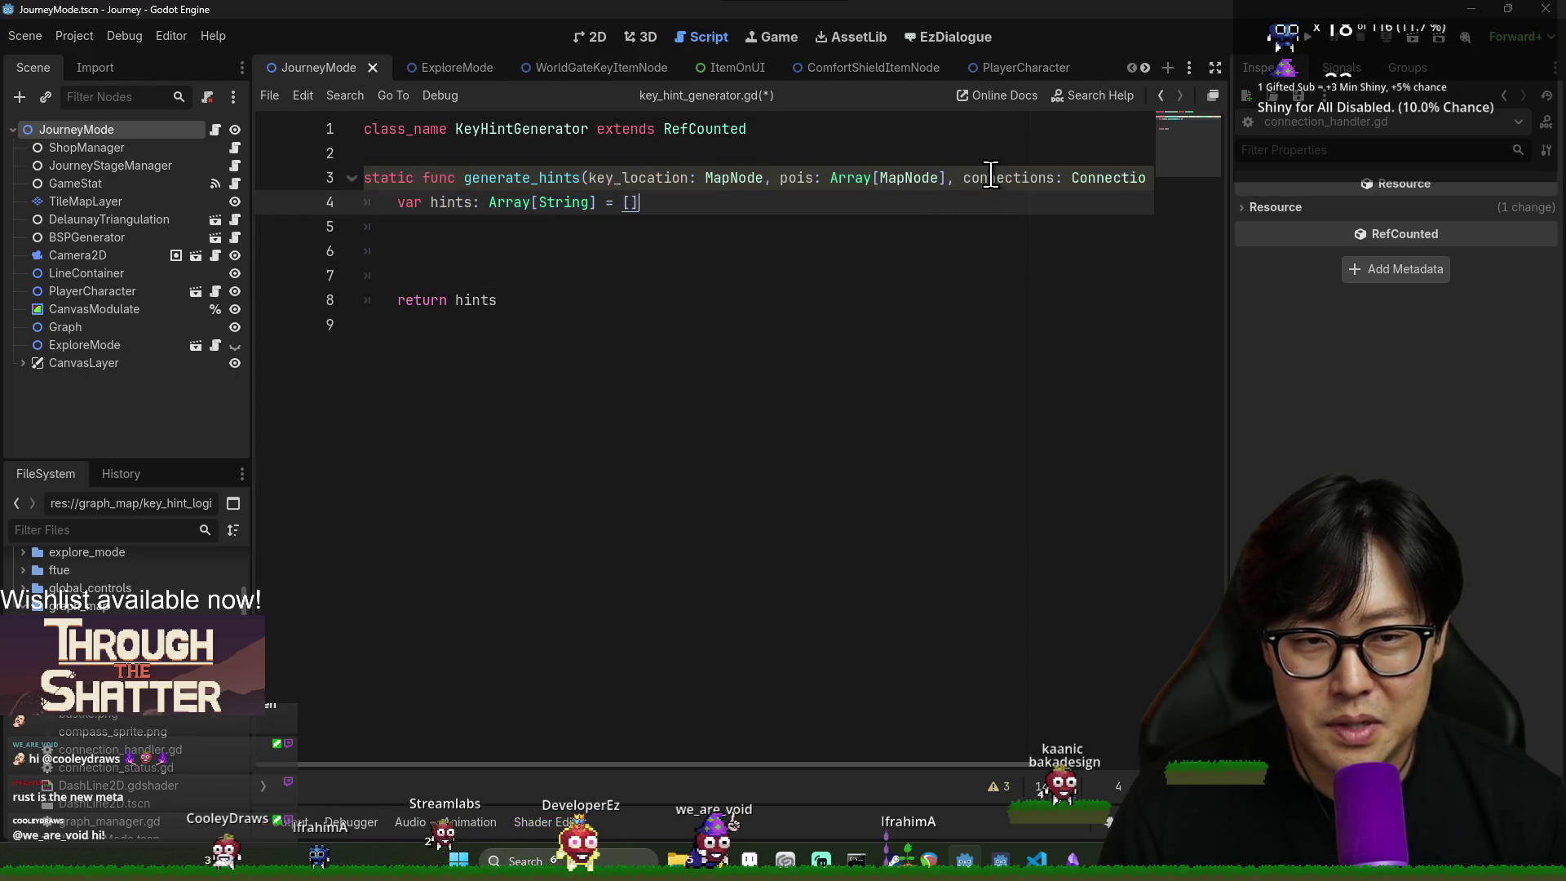
double_click(990, 177)
click(535, 271)
click(587, 246)
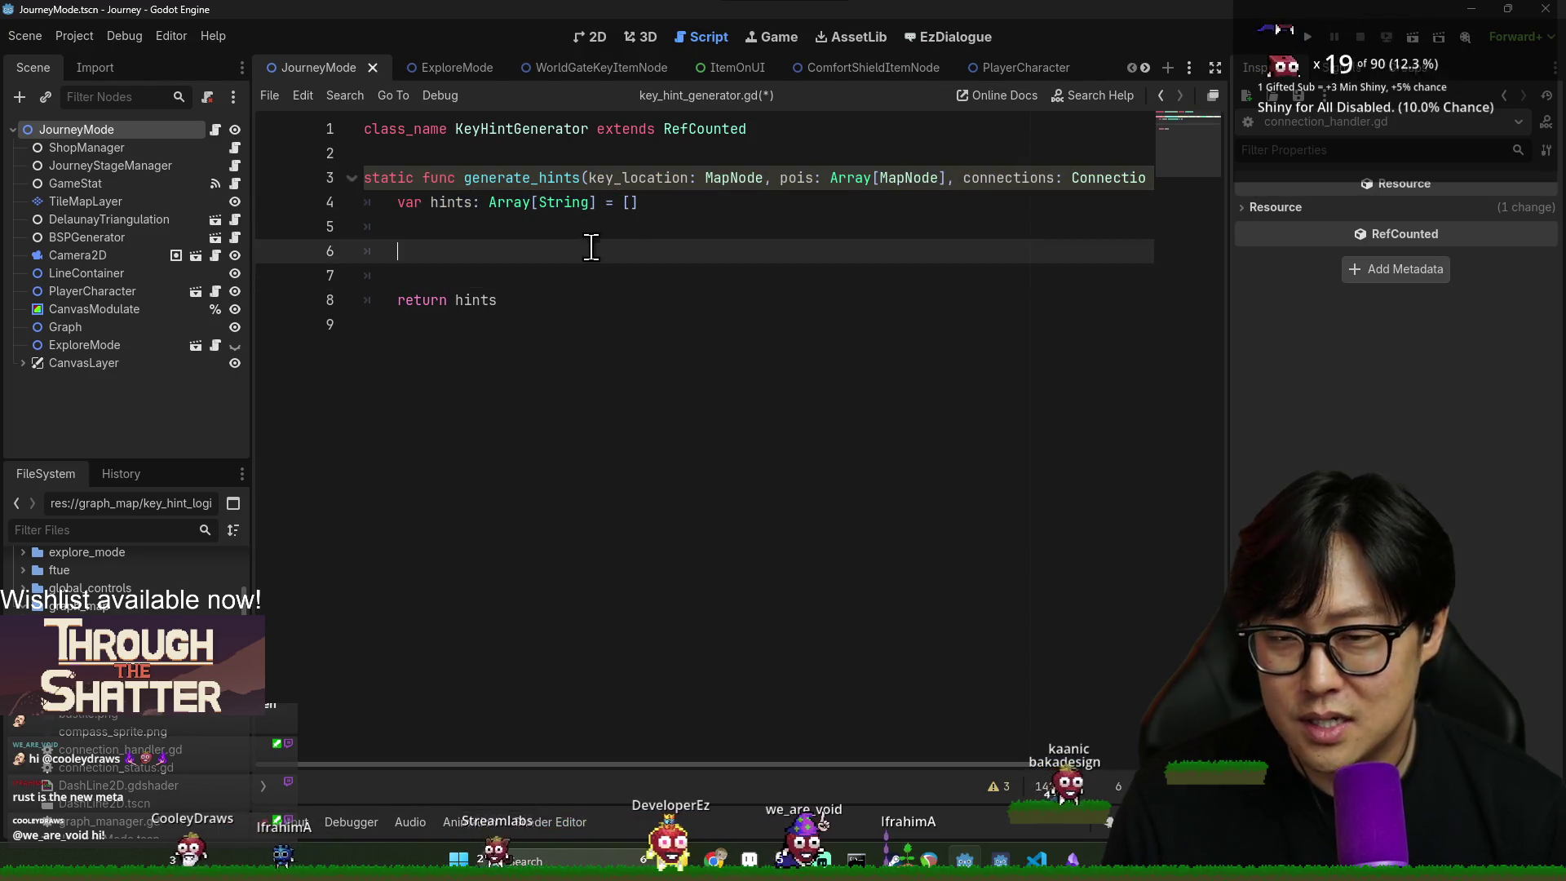
text(#)
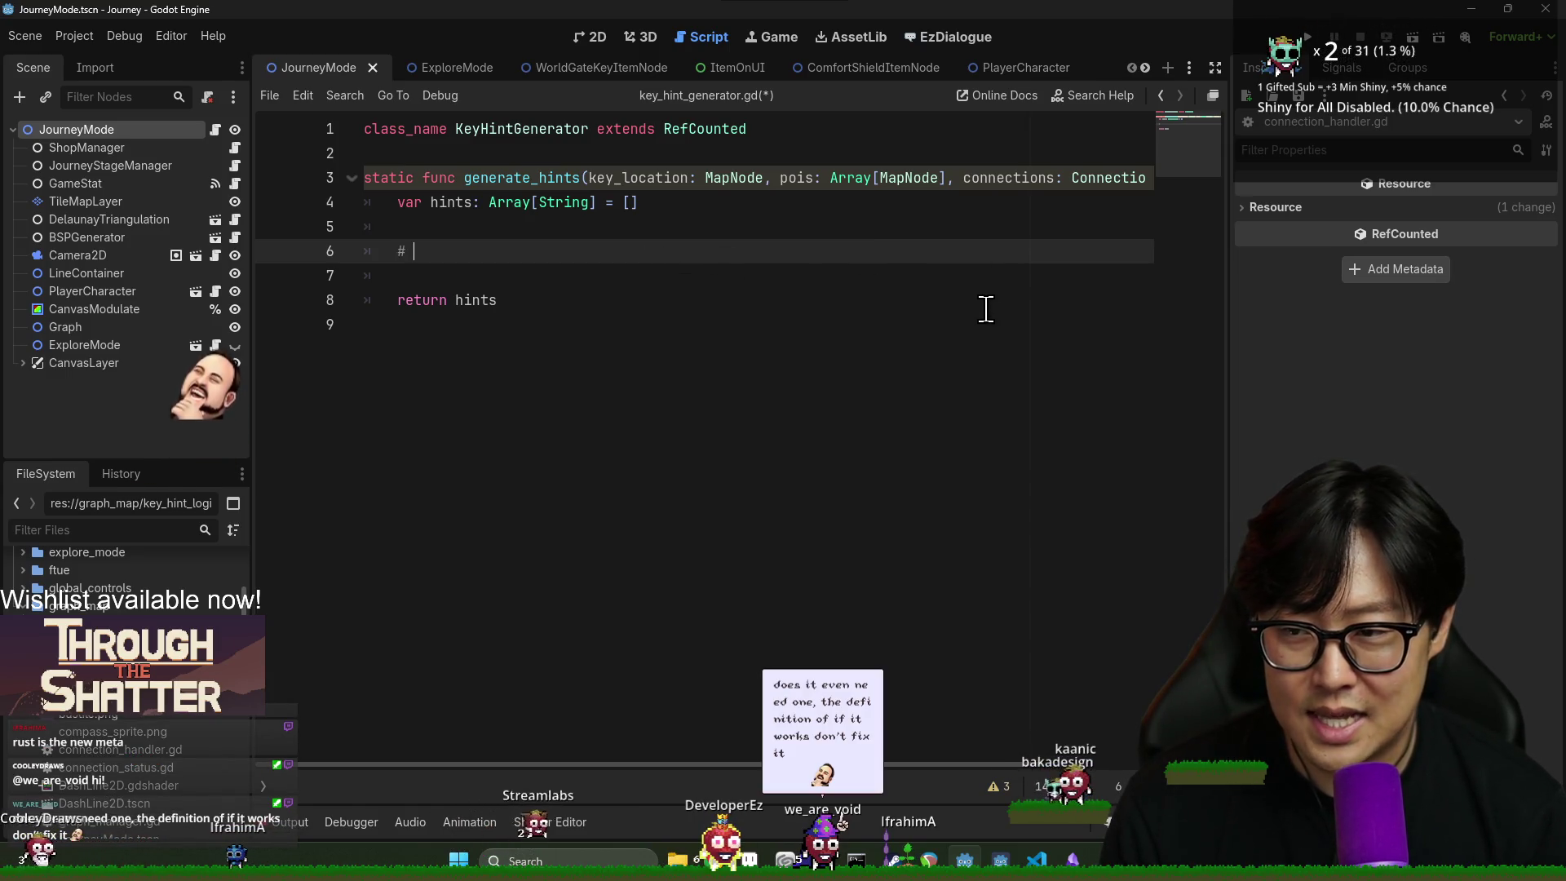
text( l)
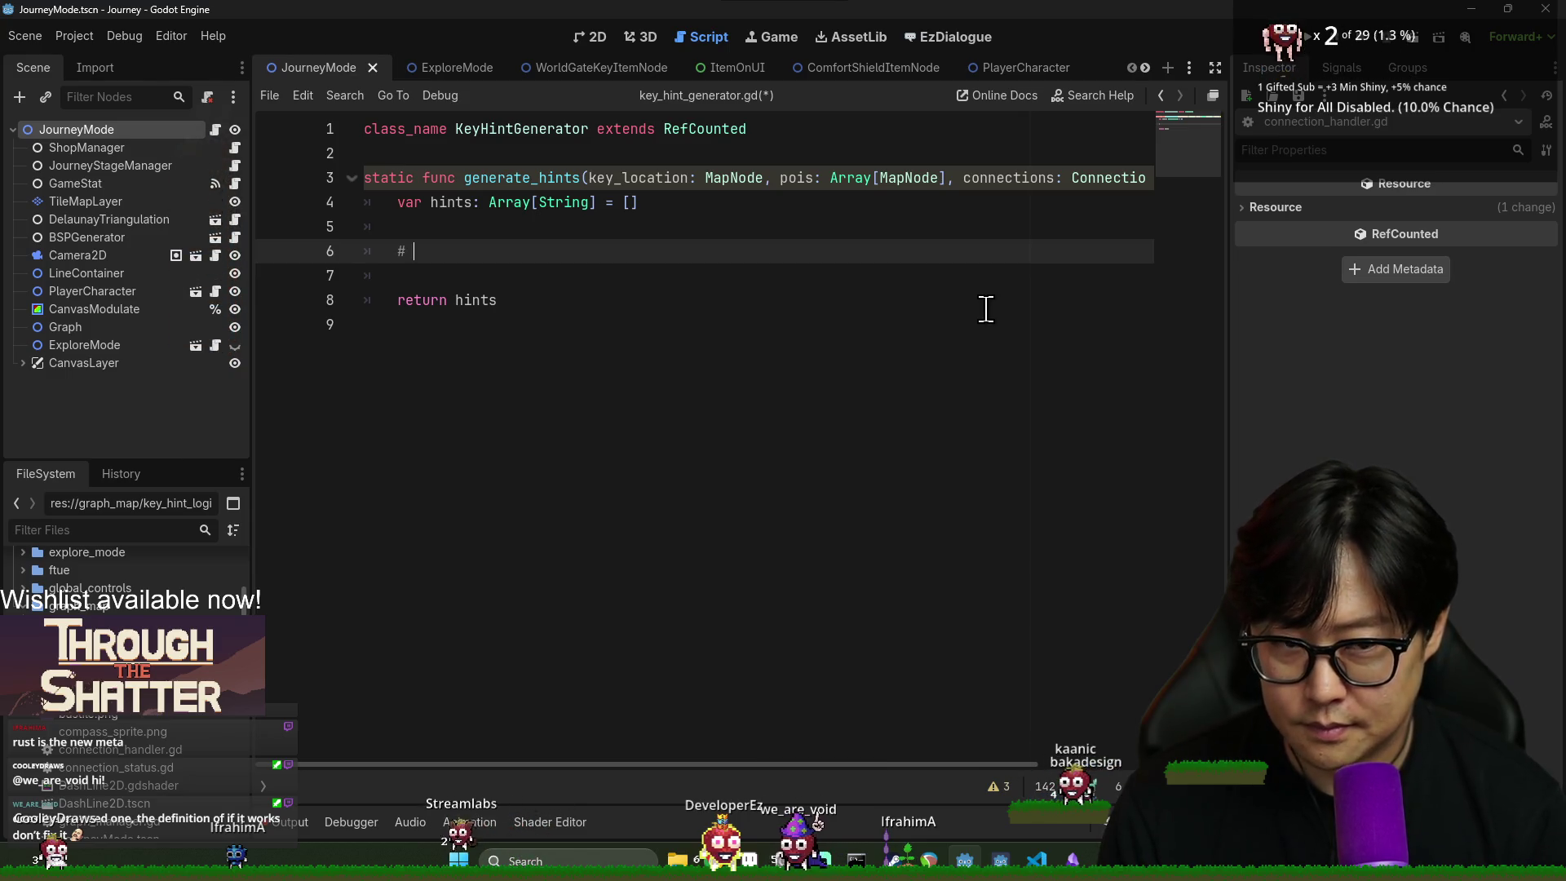
text(evel 1)
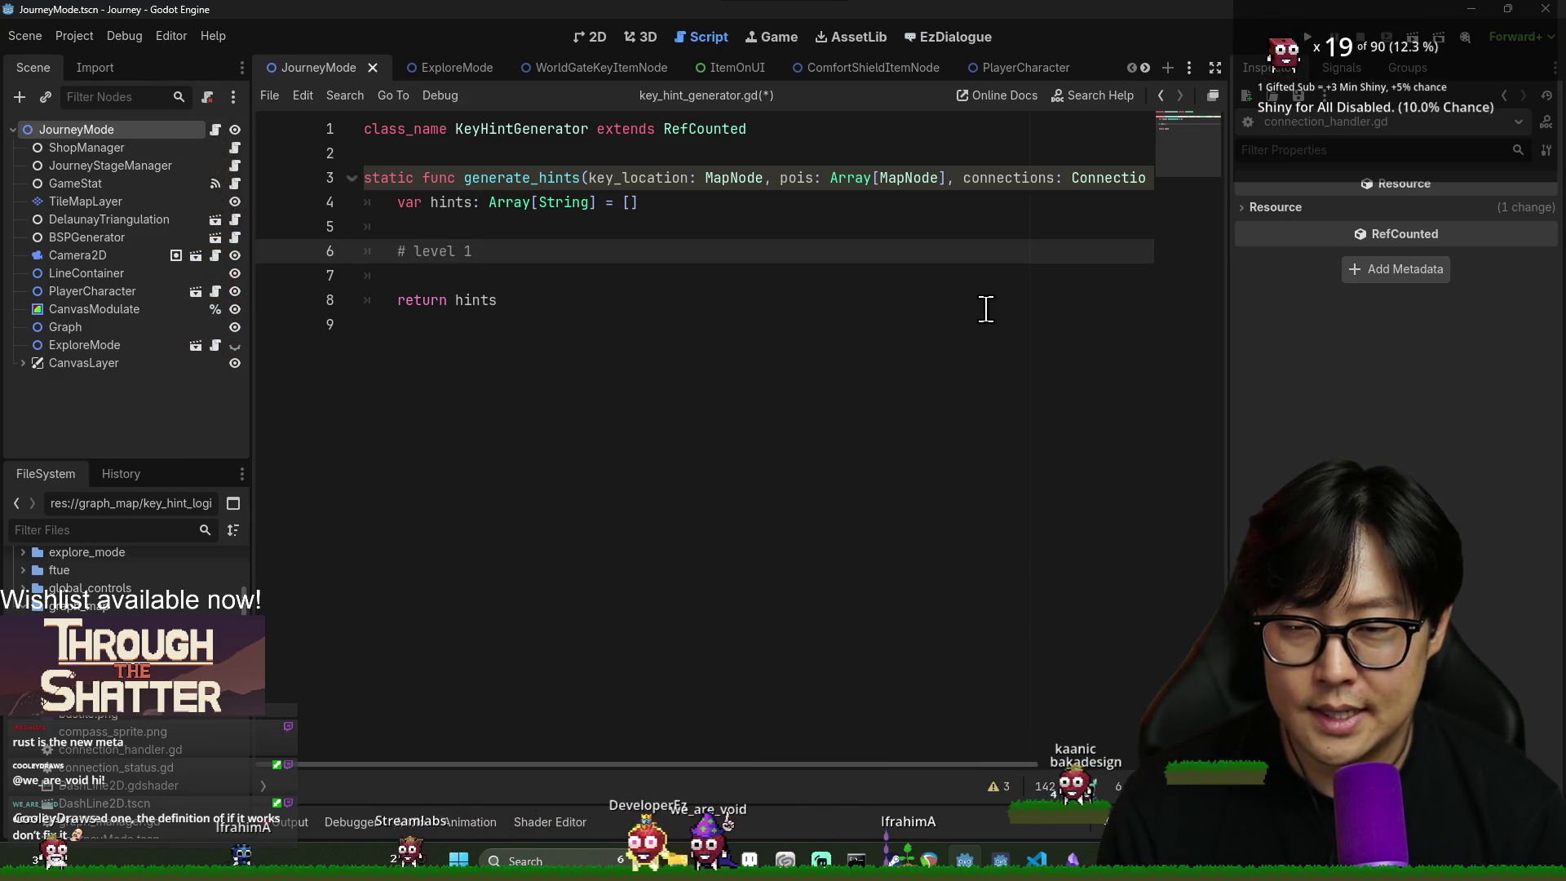
key(BackSpace)
key(BackSpace)
key(BackSpace)
text(# level)
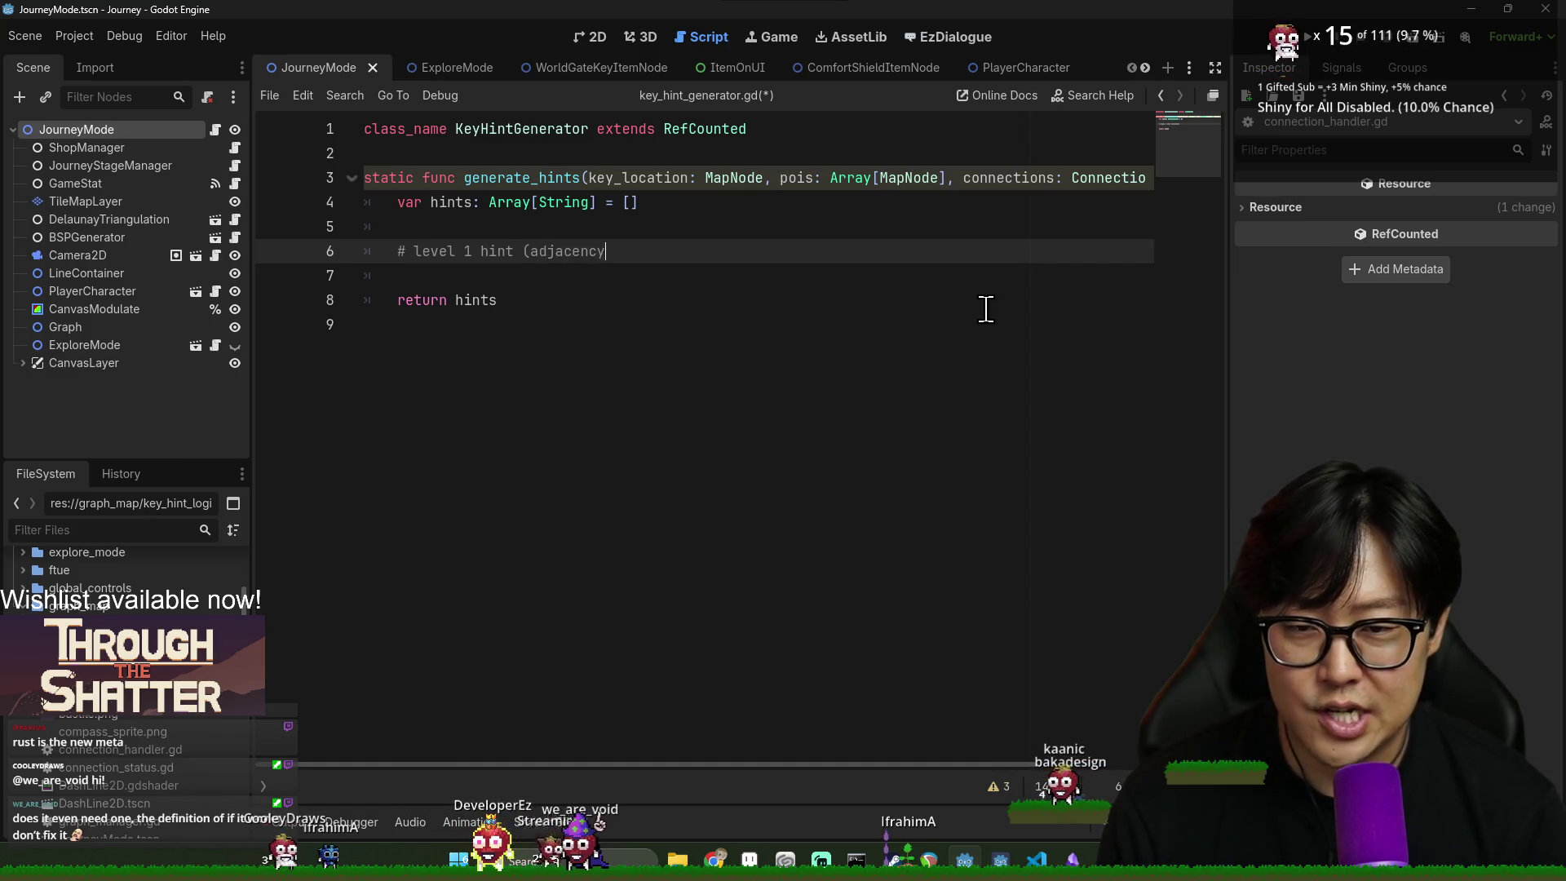
key(Return)
key(Return)
text(#l)
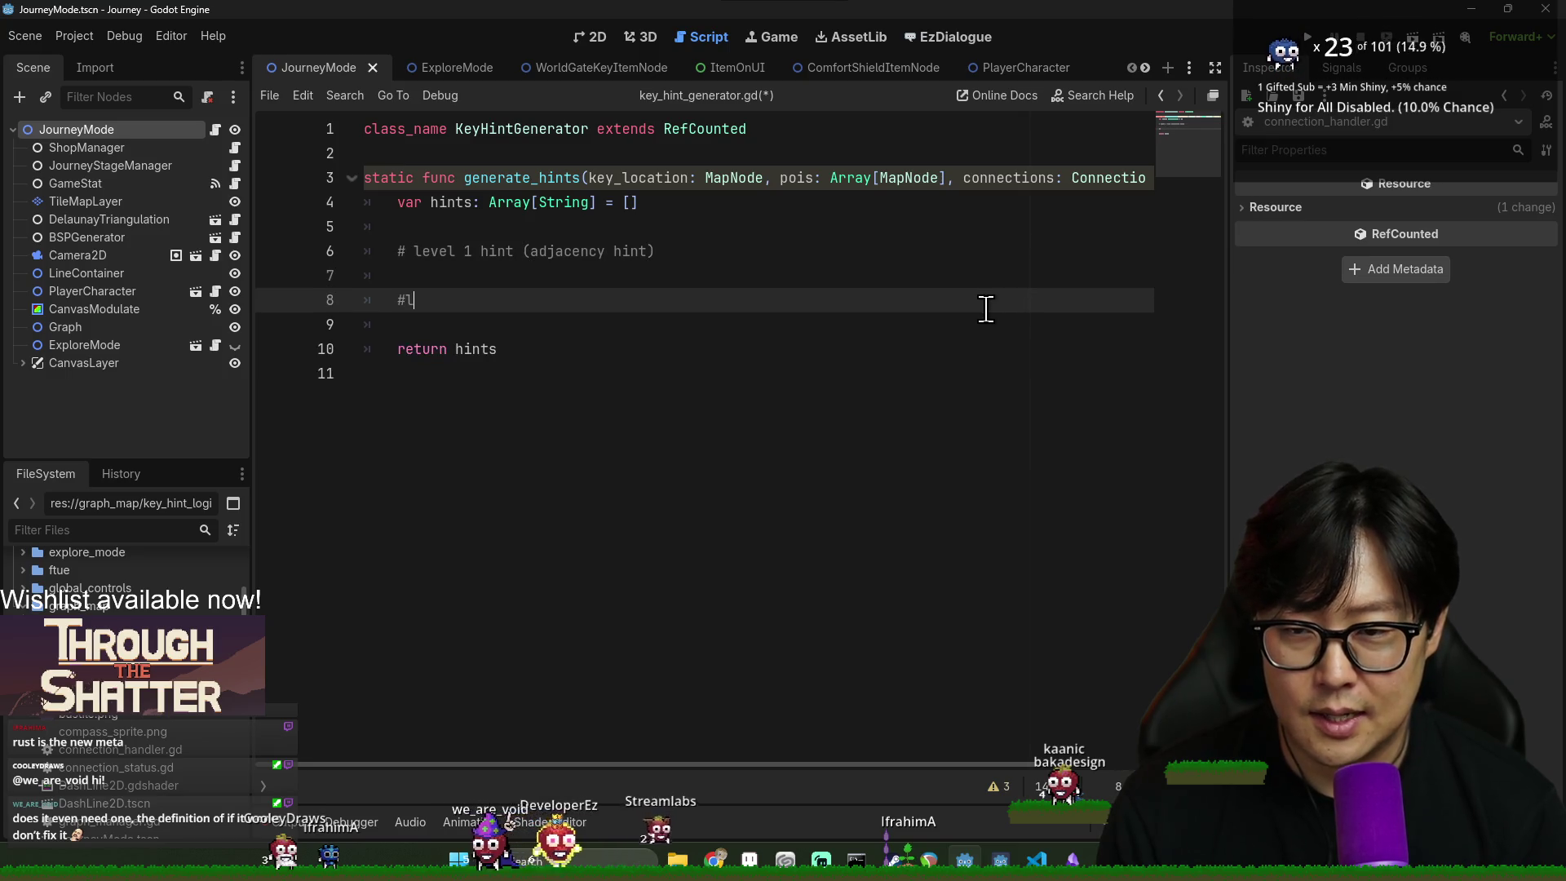
text(level2)
key(BackSpace)
key(BackSpace)
text(2 hint)
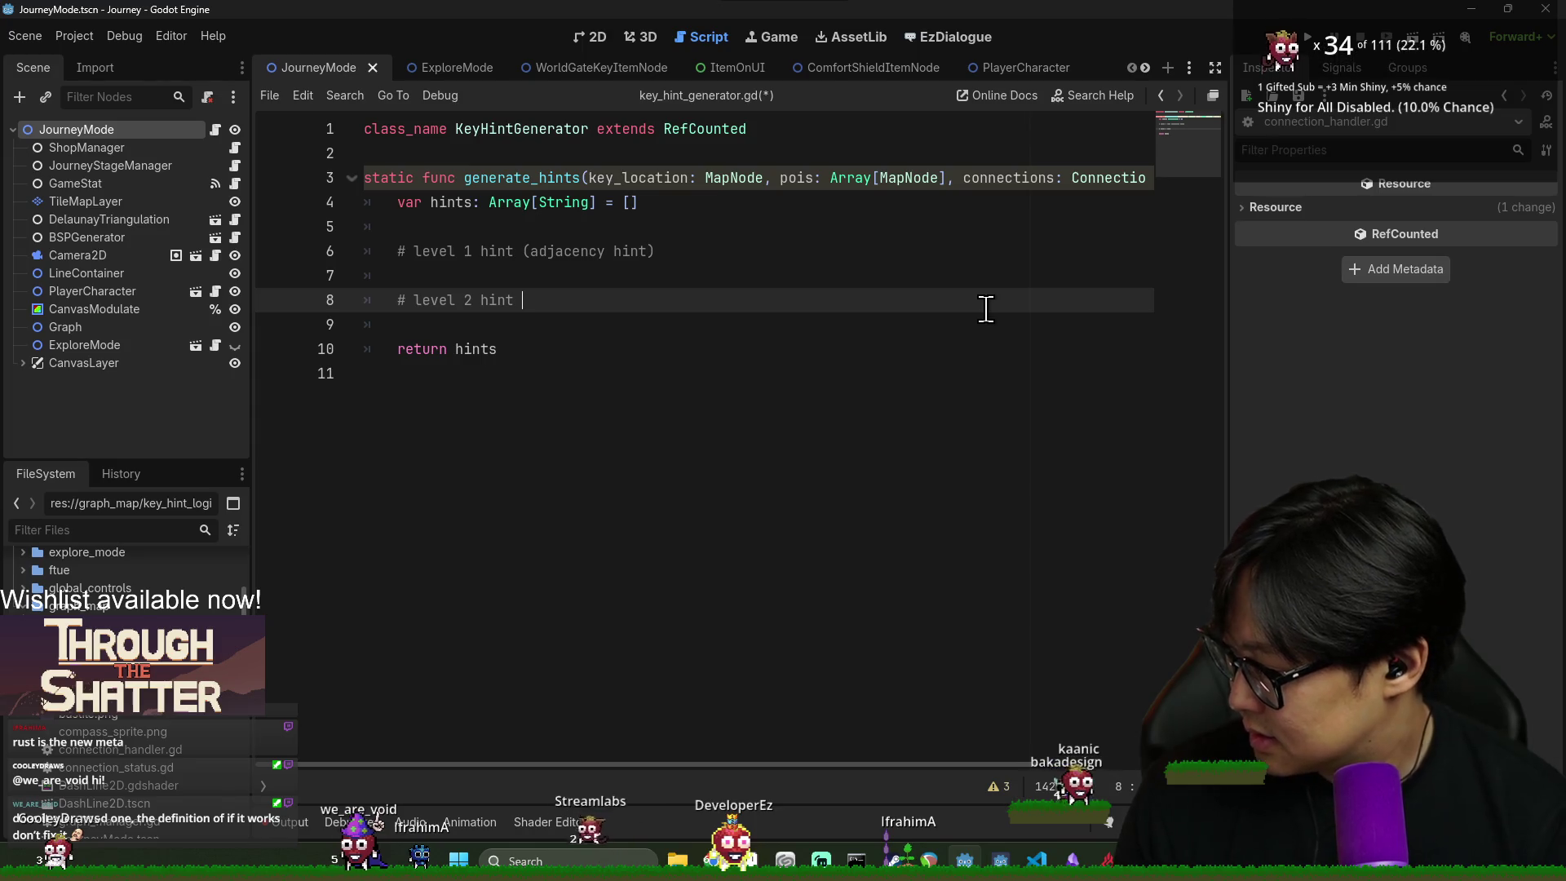
text((conn)
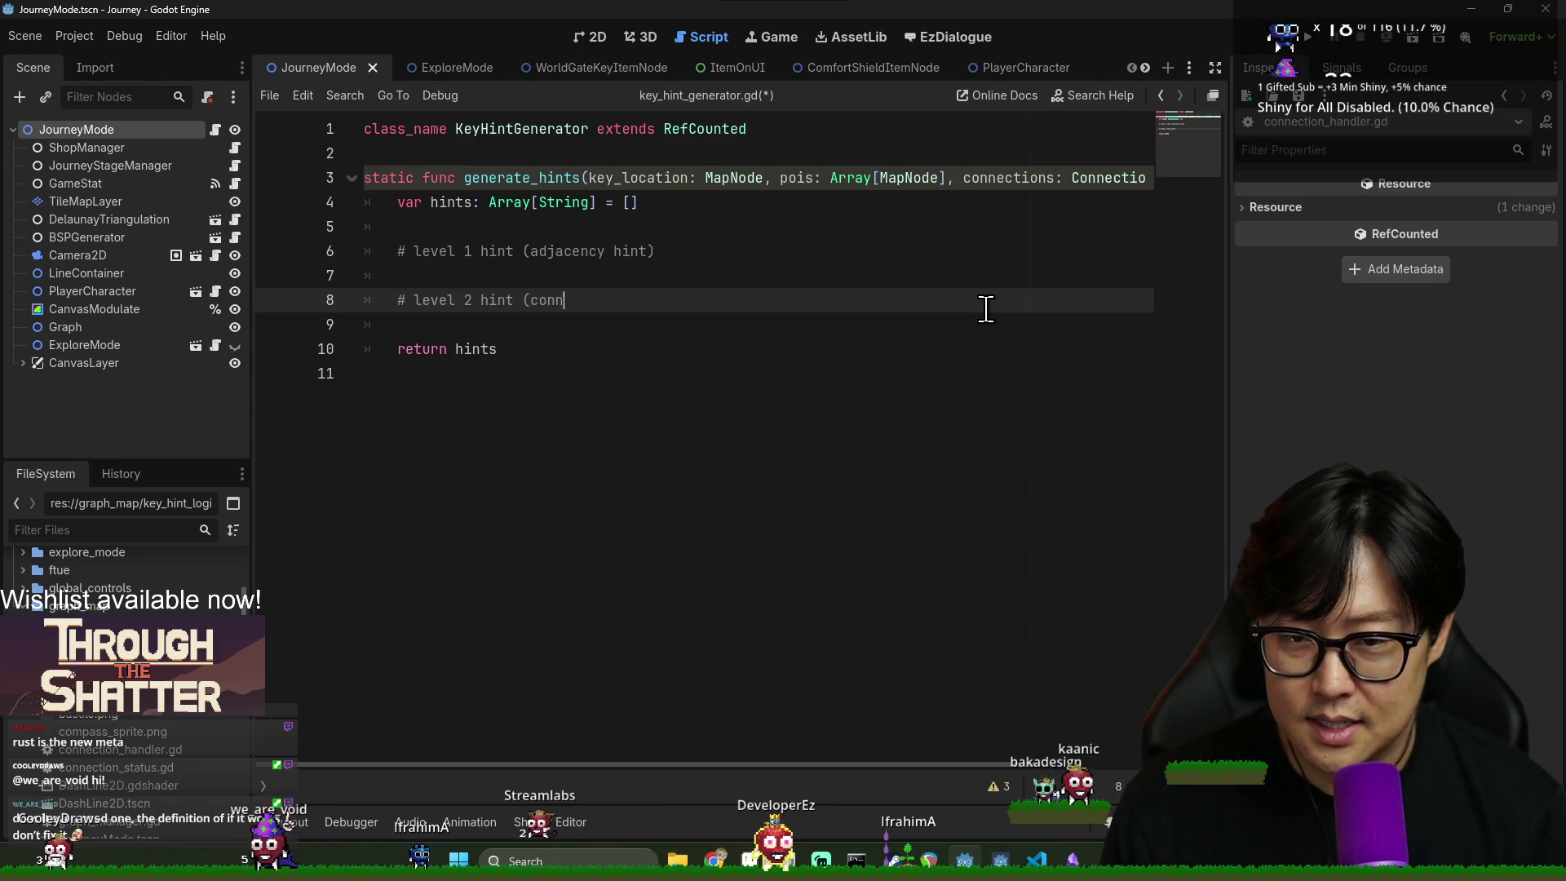
text(ection number hint))
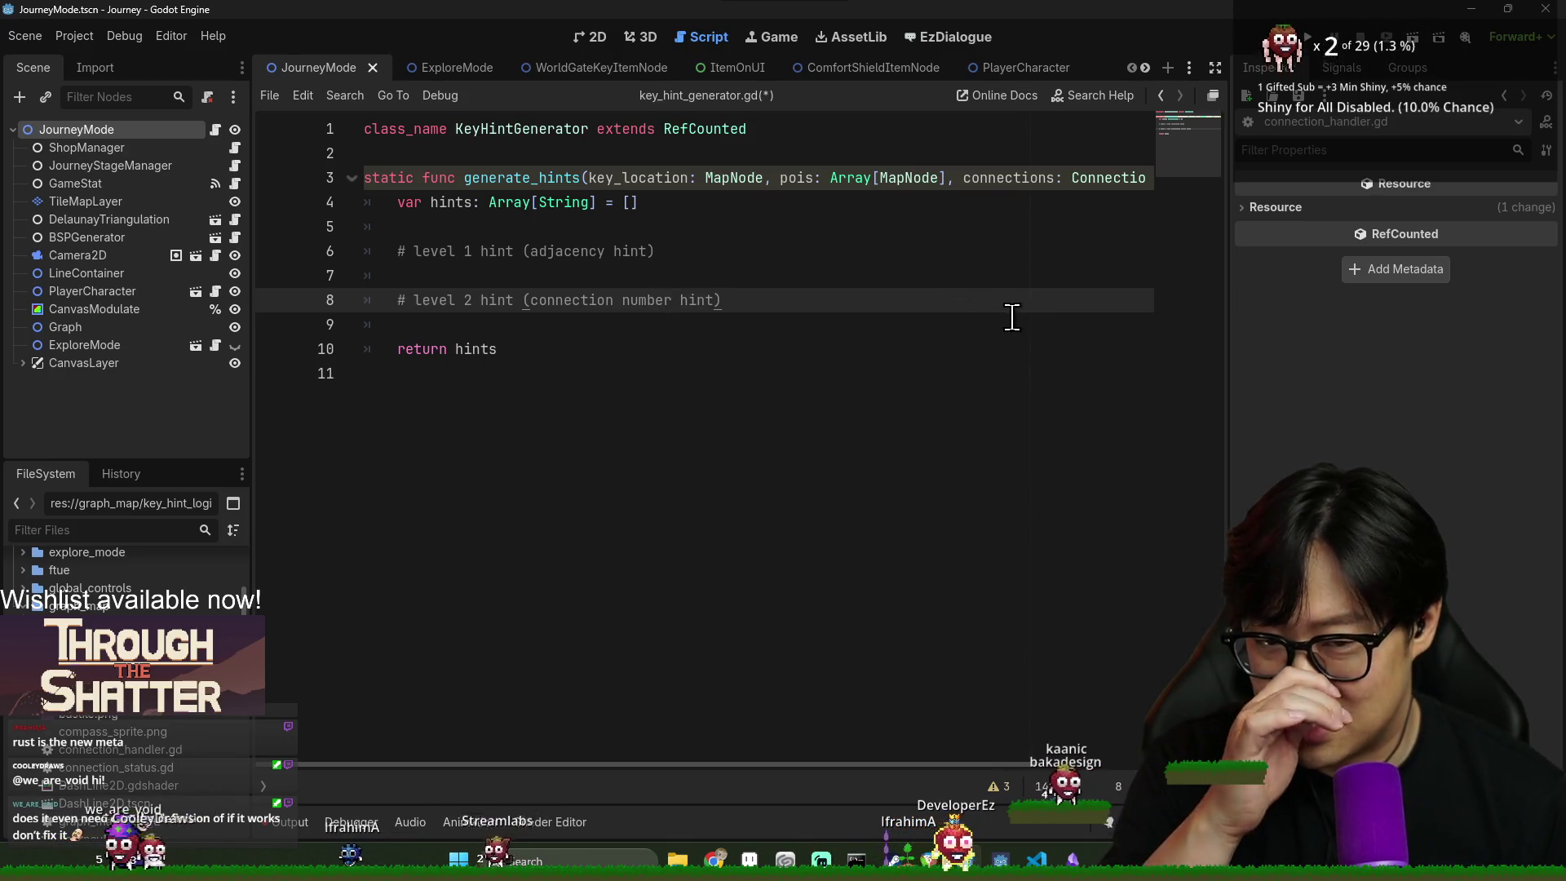
key(Return)
key(Return)
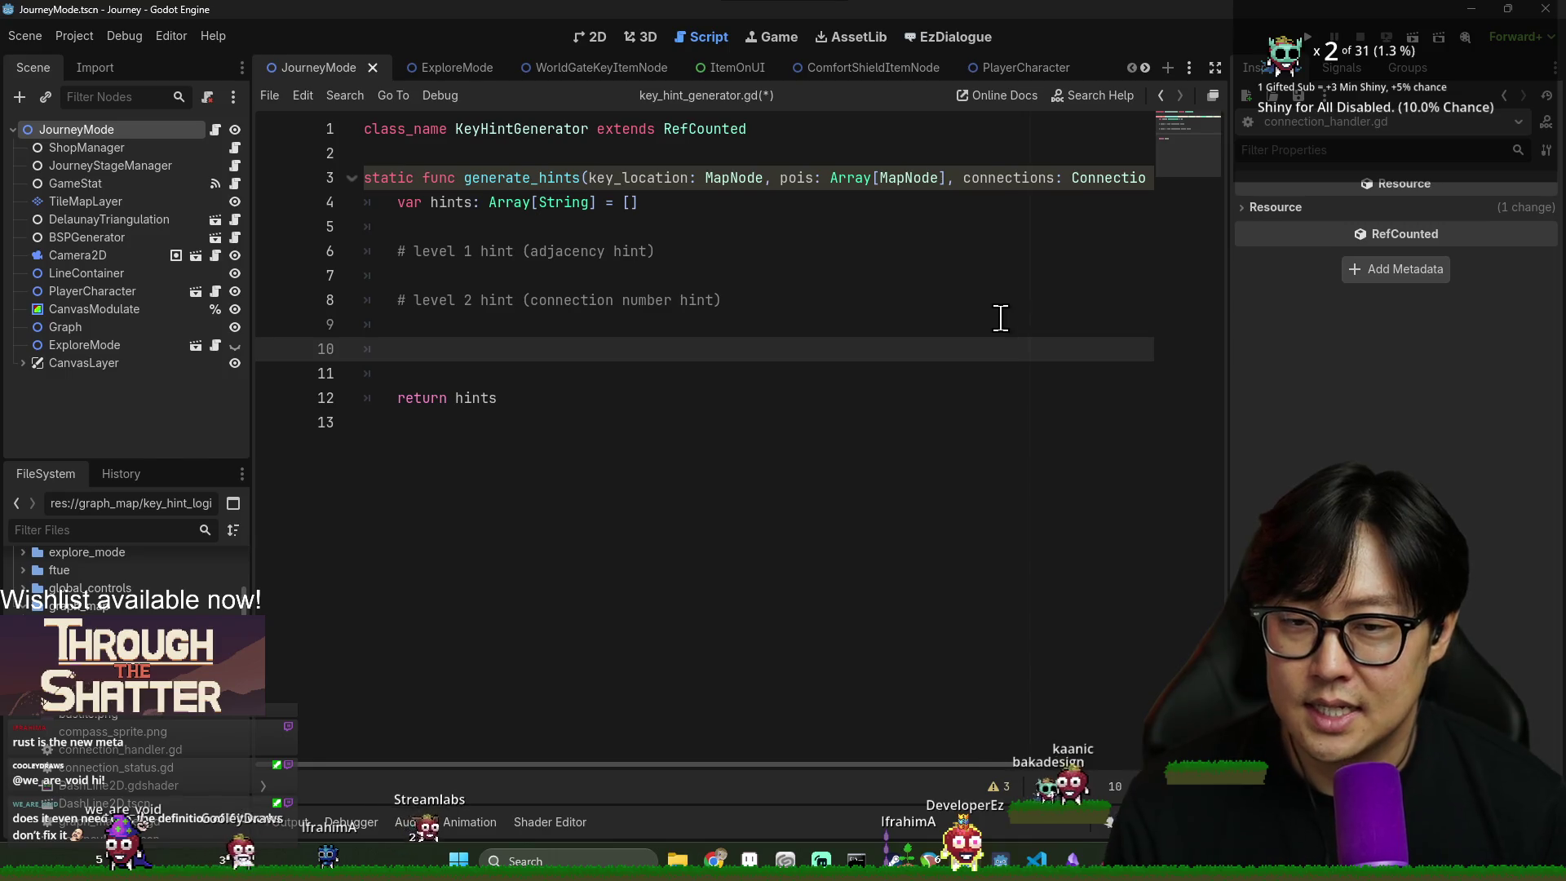
click(737, 310)
drag(407, 251, 580, 320)
key(BackSpace)
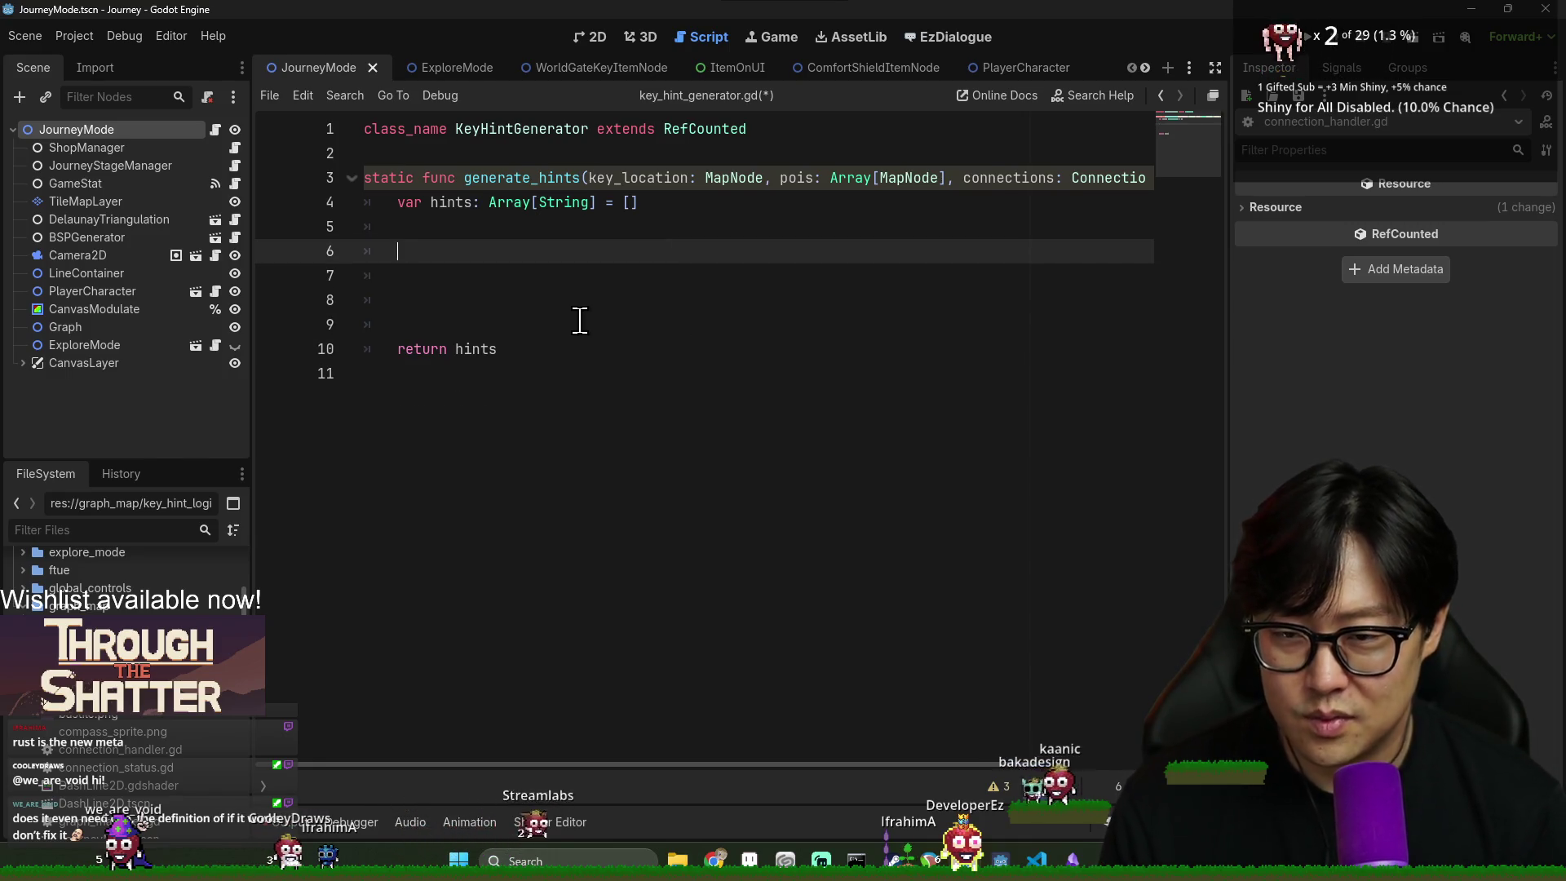
- Write the '# hint types' heading plus comments for revealing neighboring and NOT neighboring nodes
text(# hintypes)
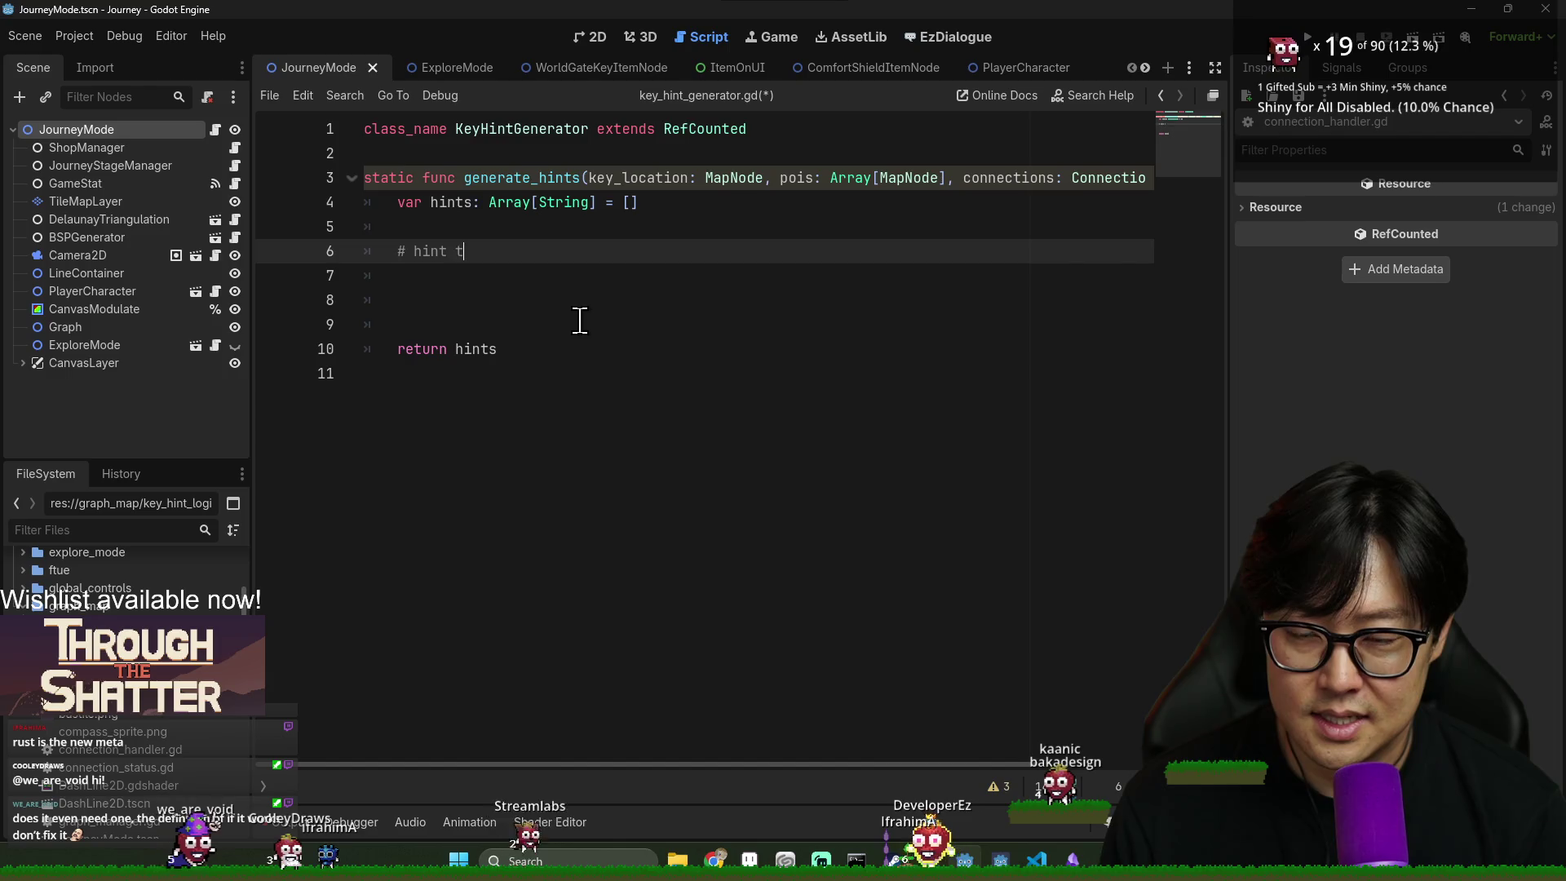
key(Return)
key(Return)
text(# reveal)
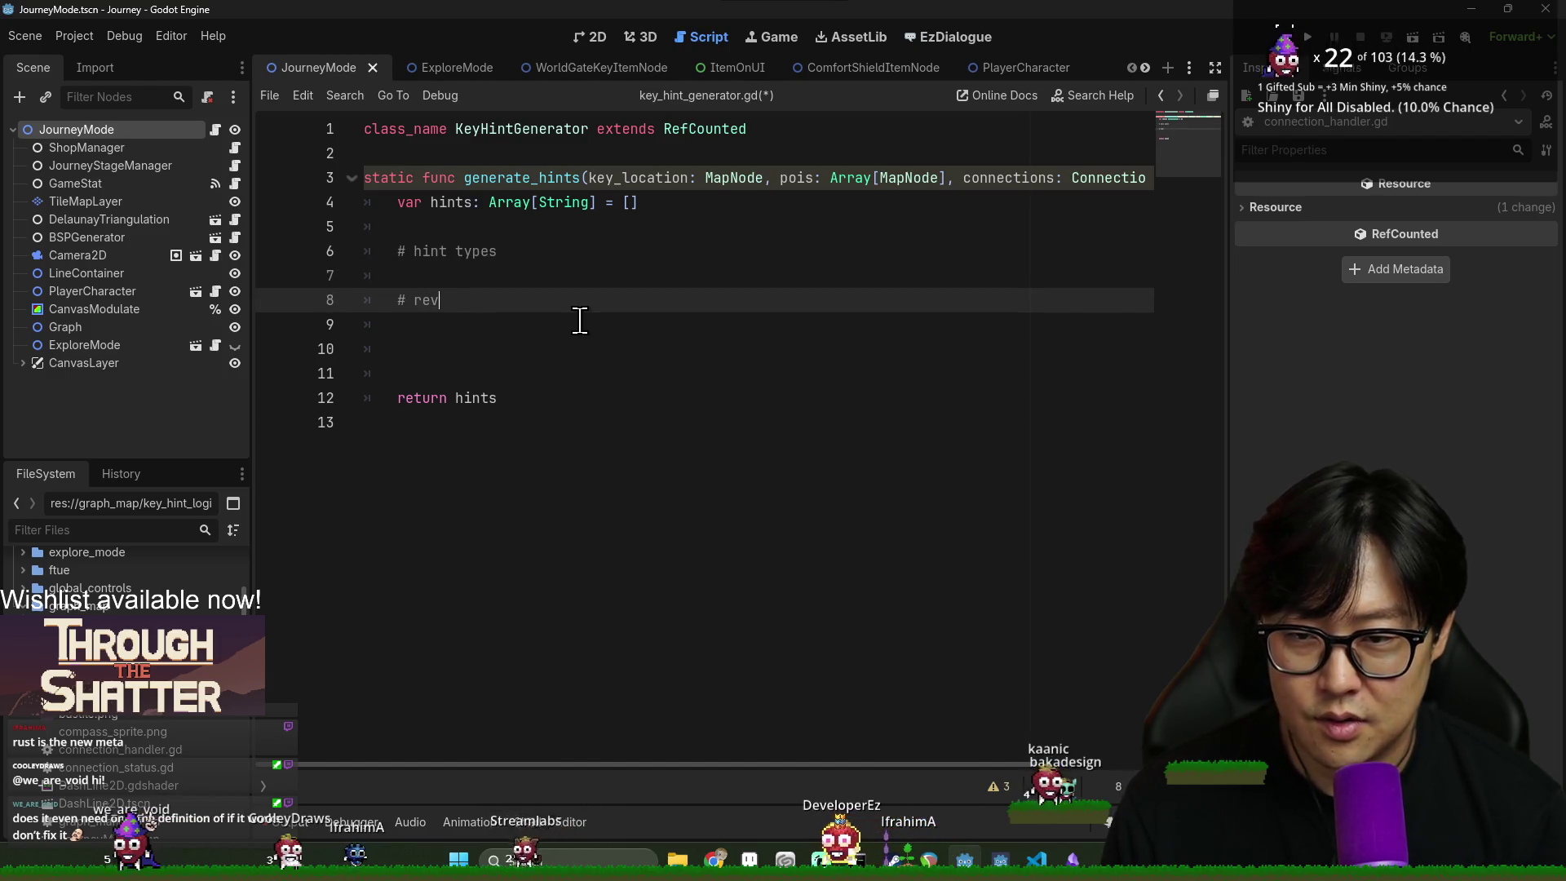
text( neighboring nodes)
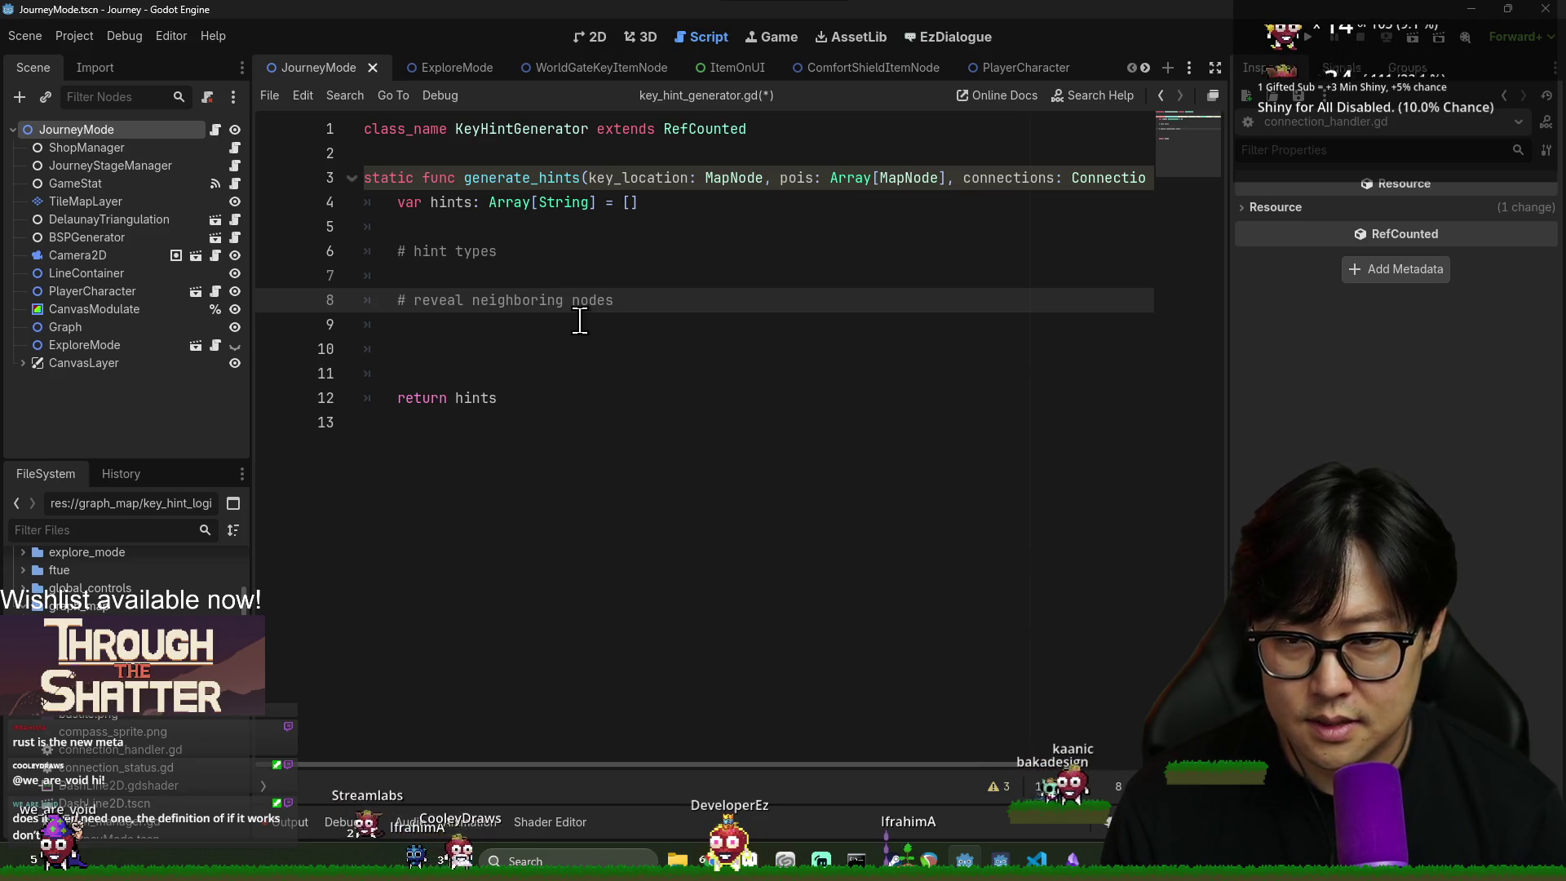
key(Return)
text(# reveal what is)
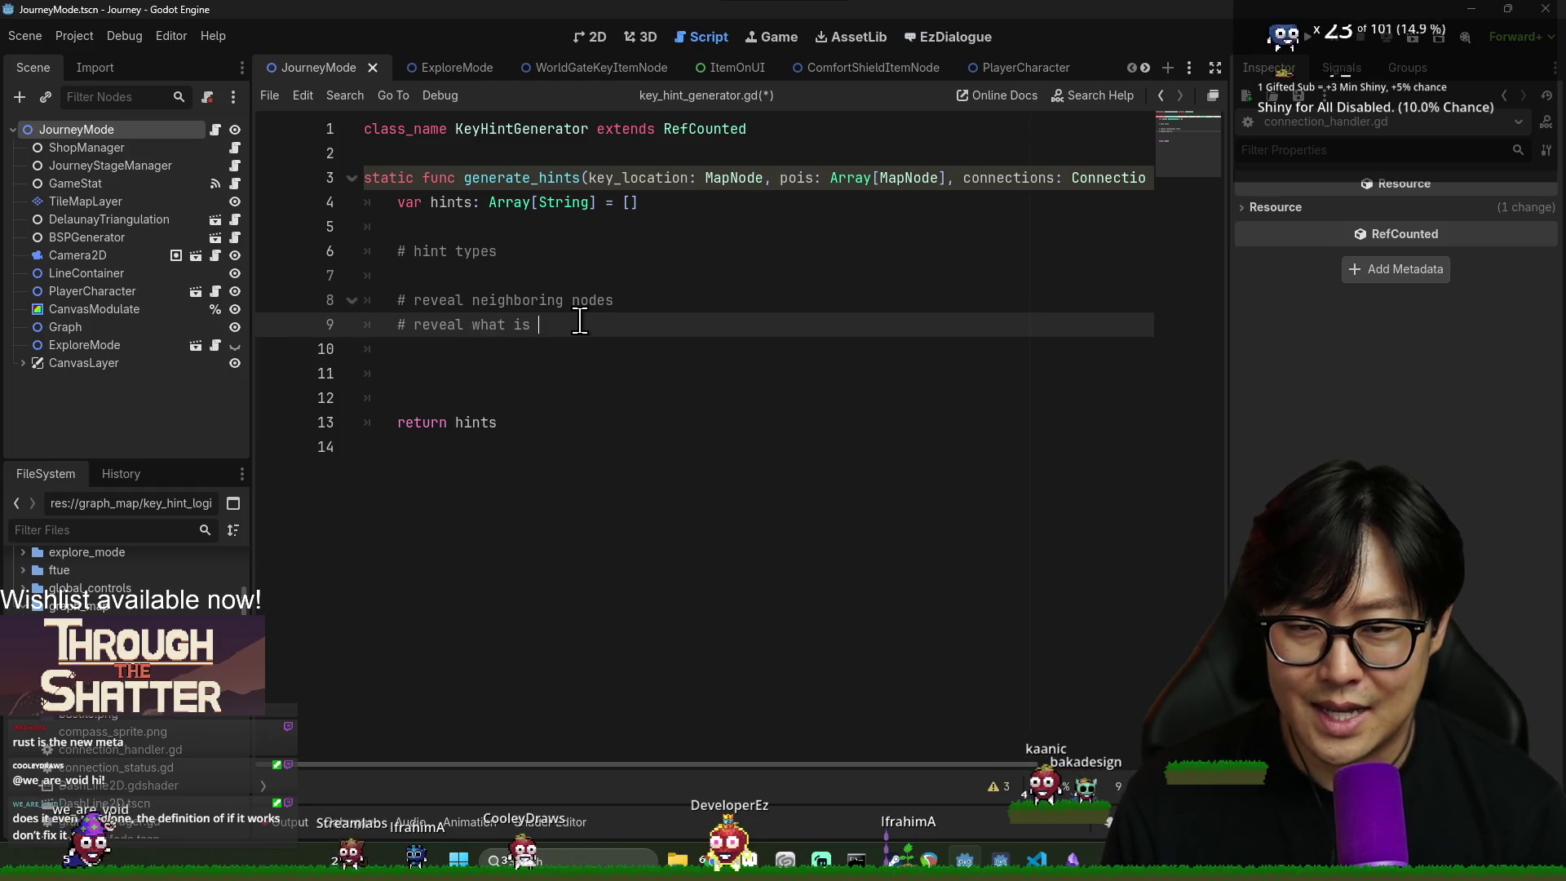
text(NOT re3i)
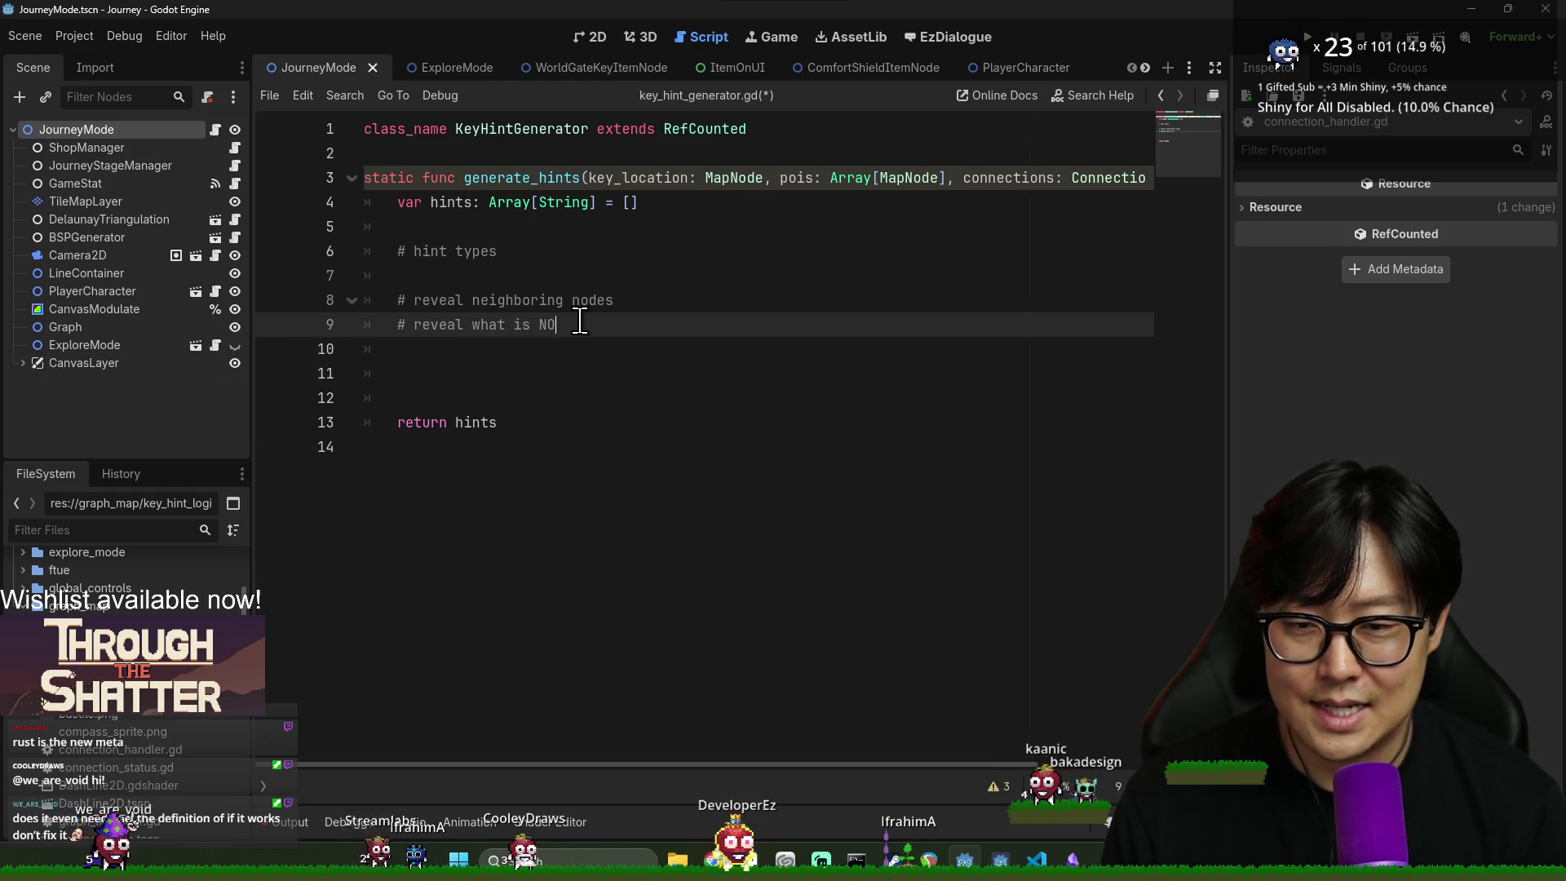
key(BackSpace)
key(BackSpace)
key(BackSpace)
text(neighboring)
- Add the connection-count and distance-from-key-locations hint comments
key(Return)
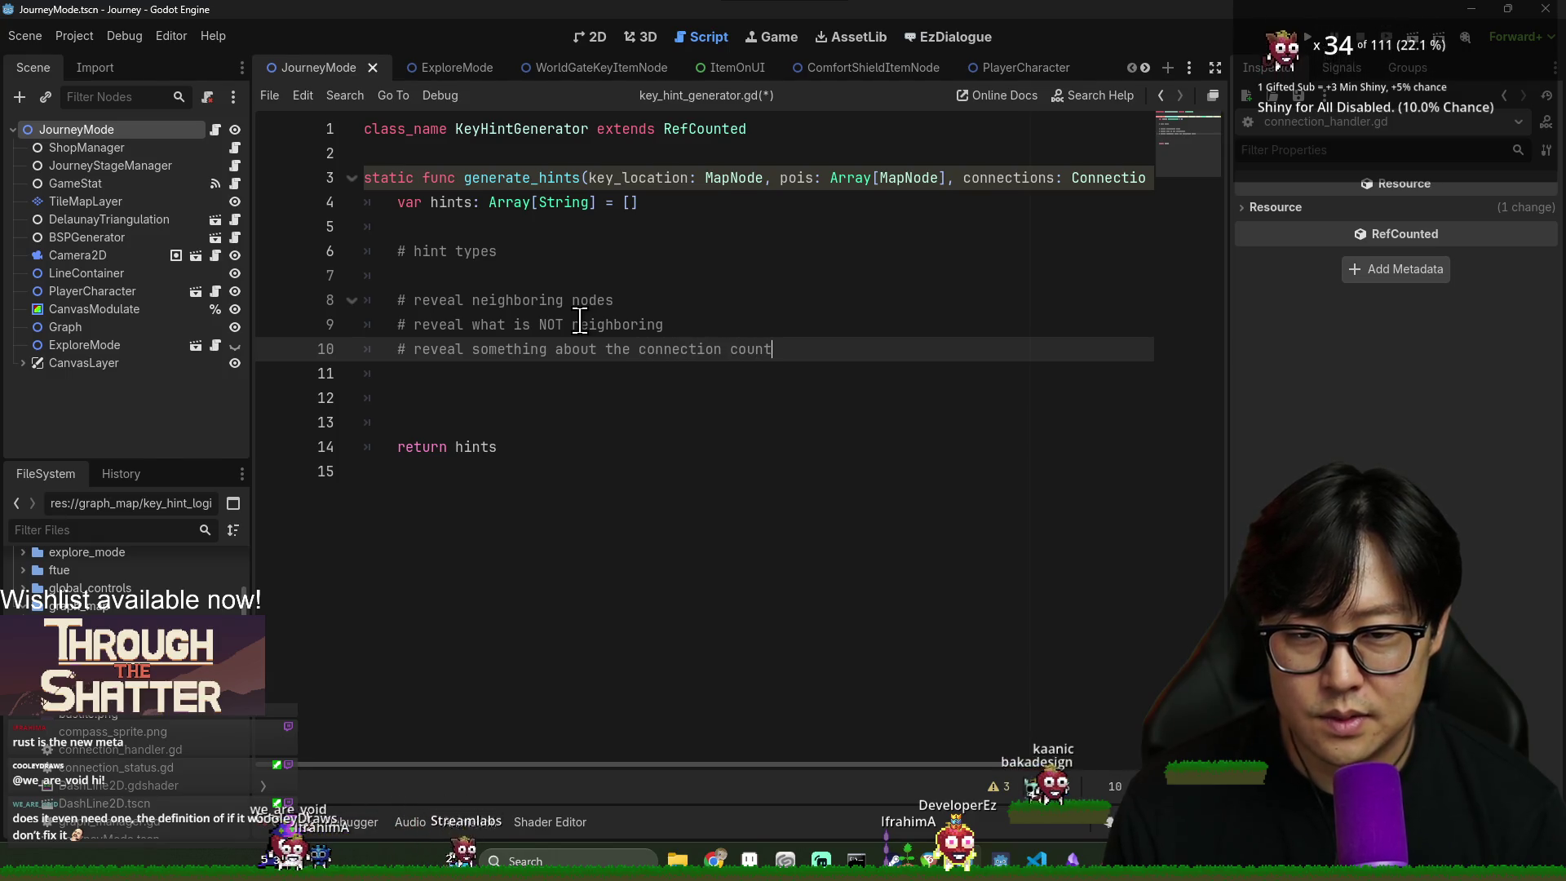
key(Return)
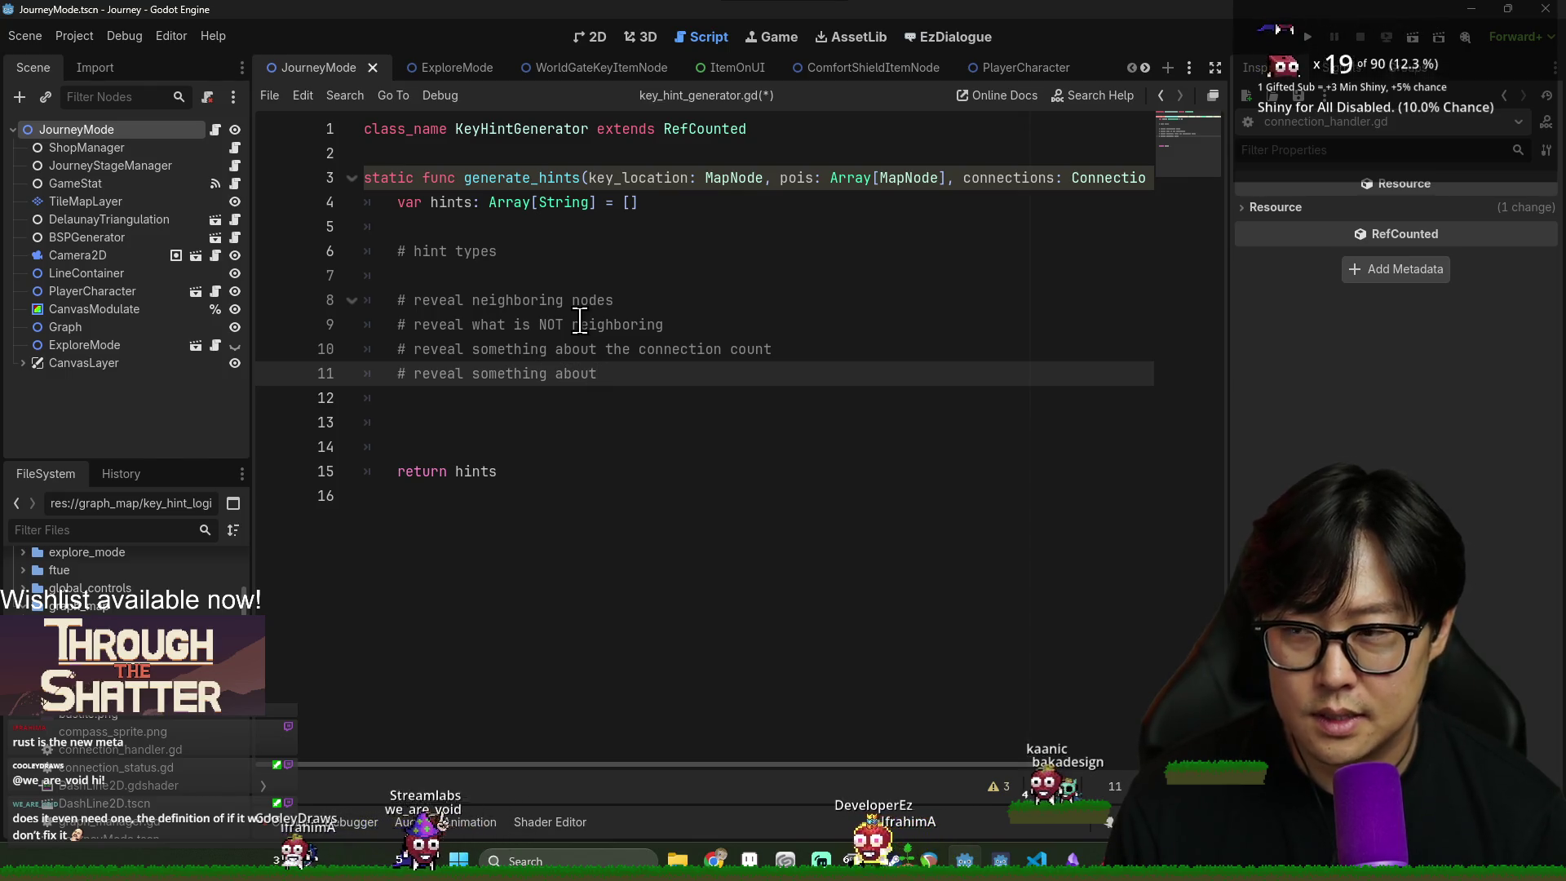
text(# reveal something about)
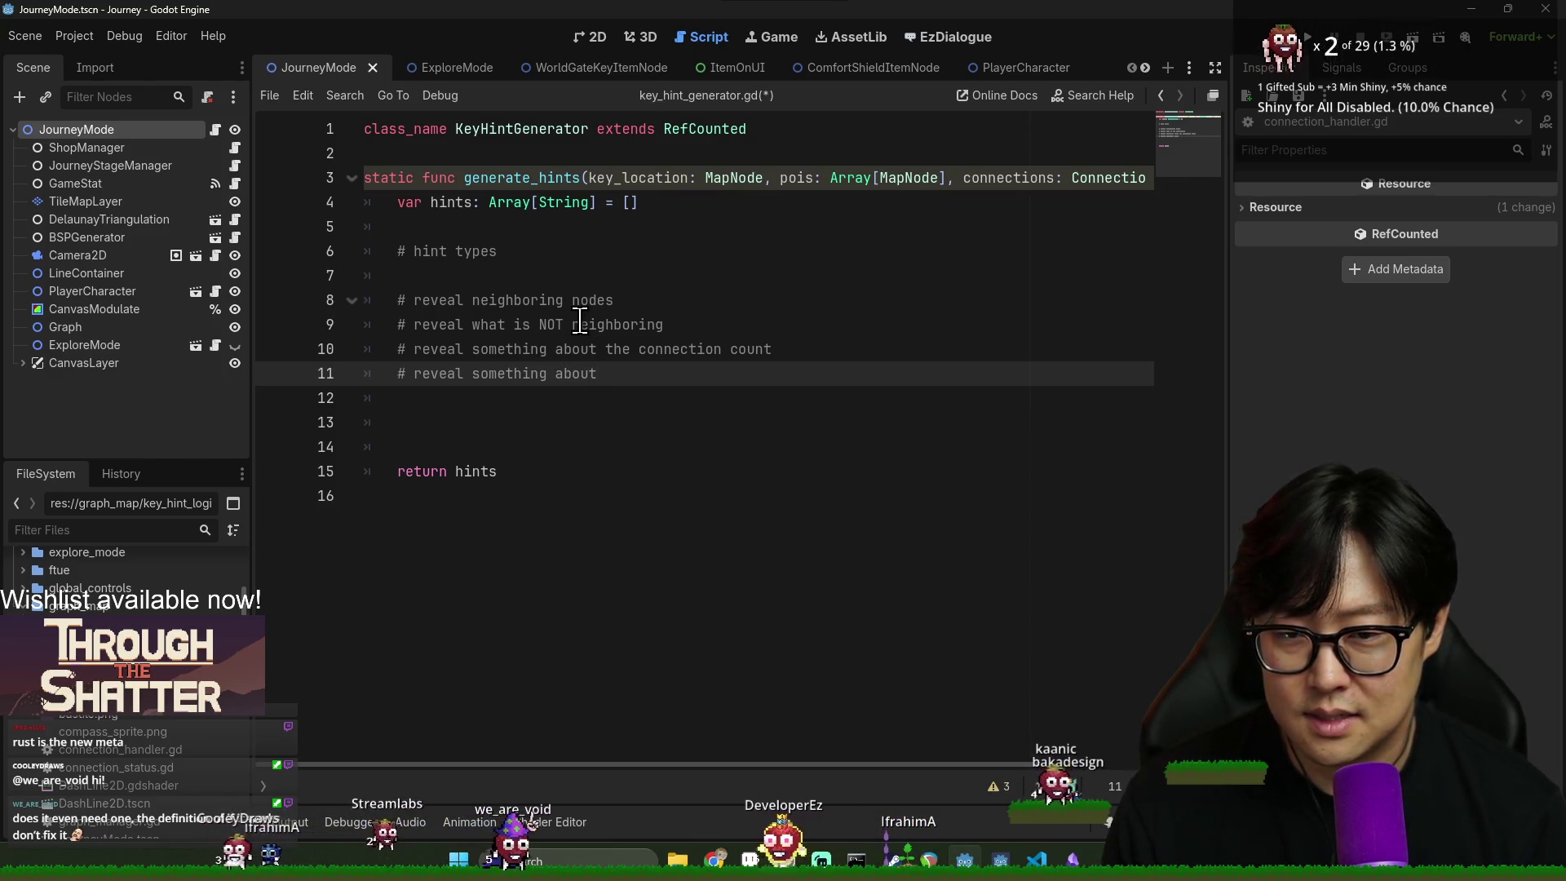
text(distance from key locations.)
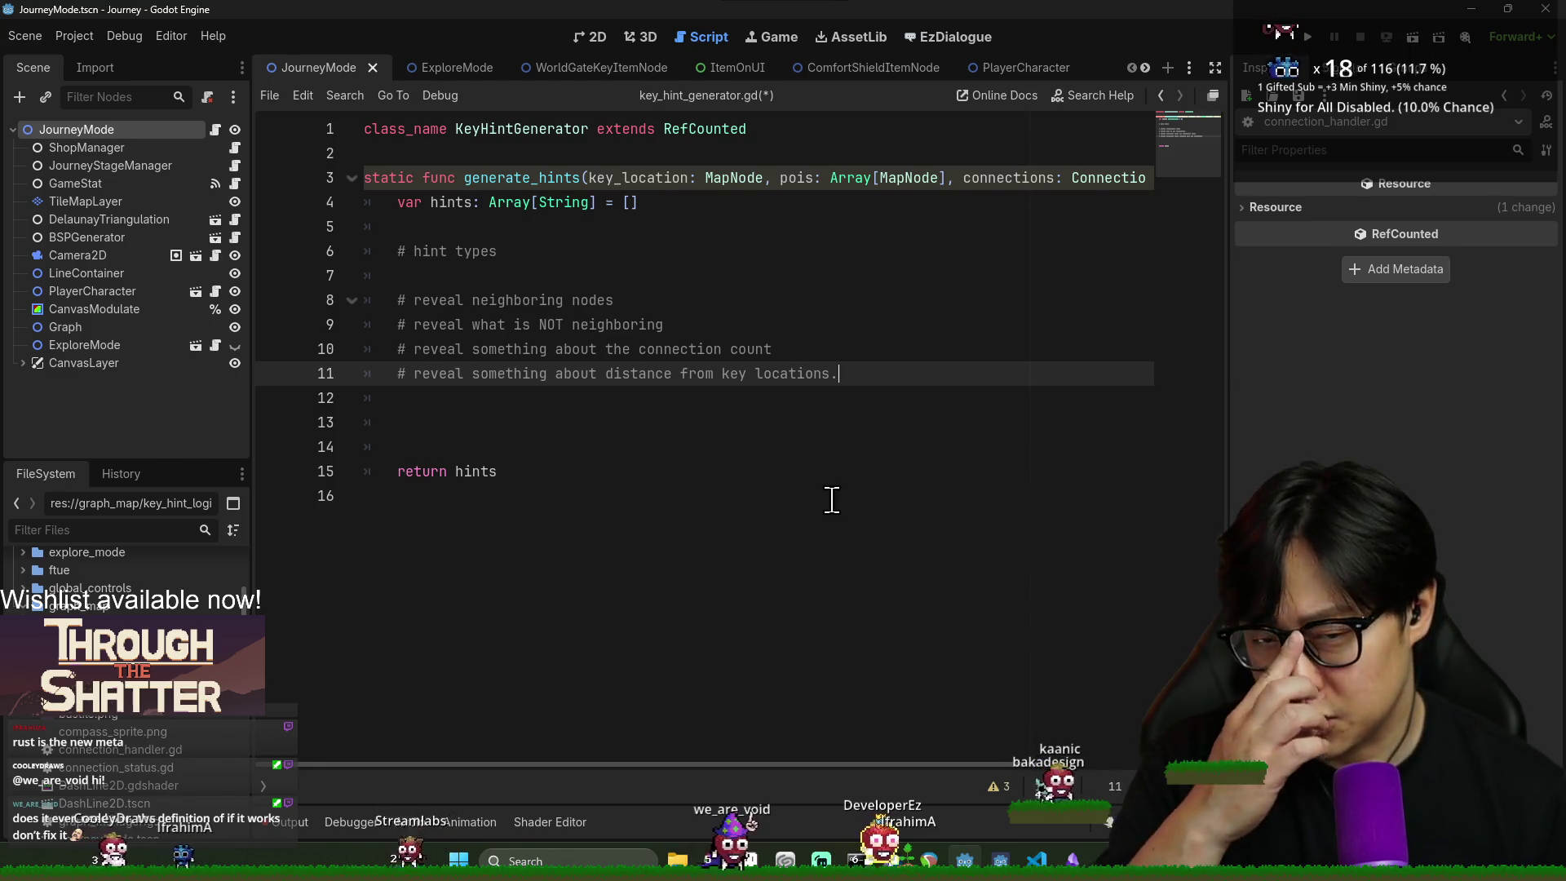
double_click(501, 350)
click(917, 372)
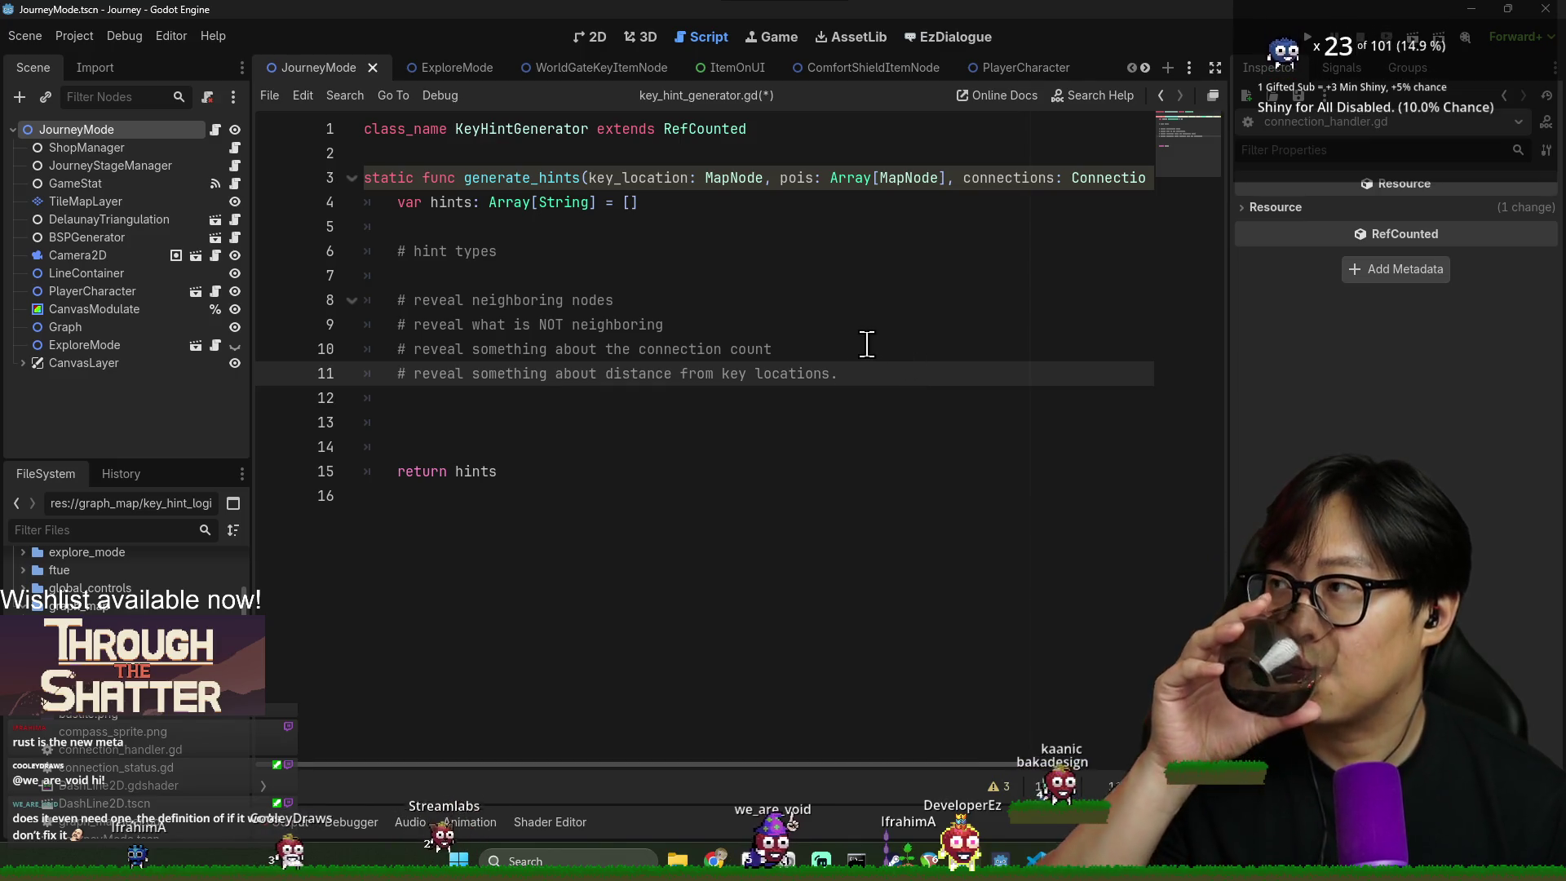
click(831, 351)
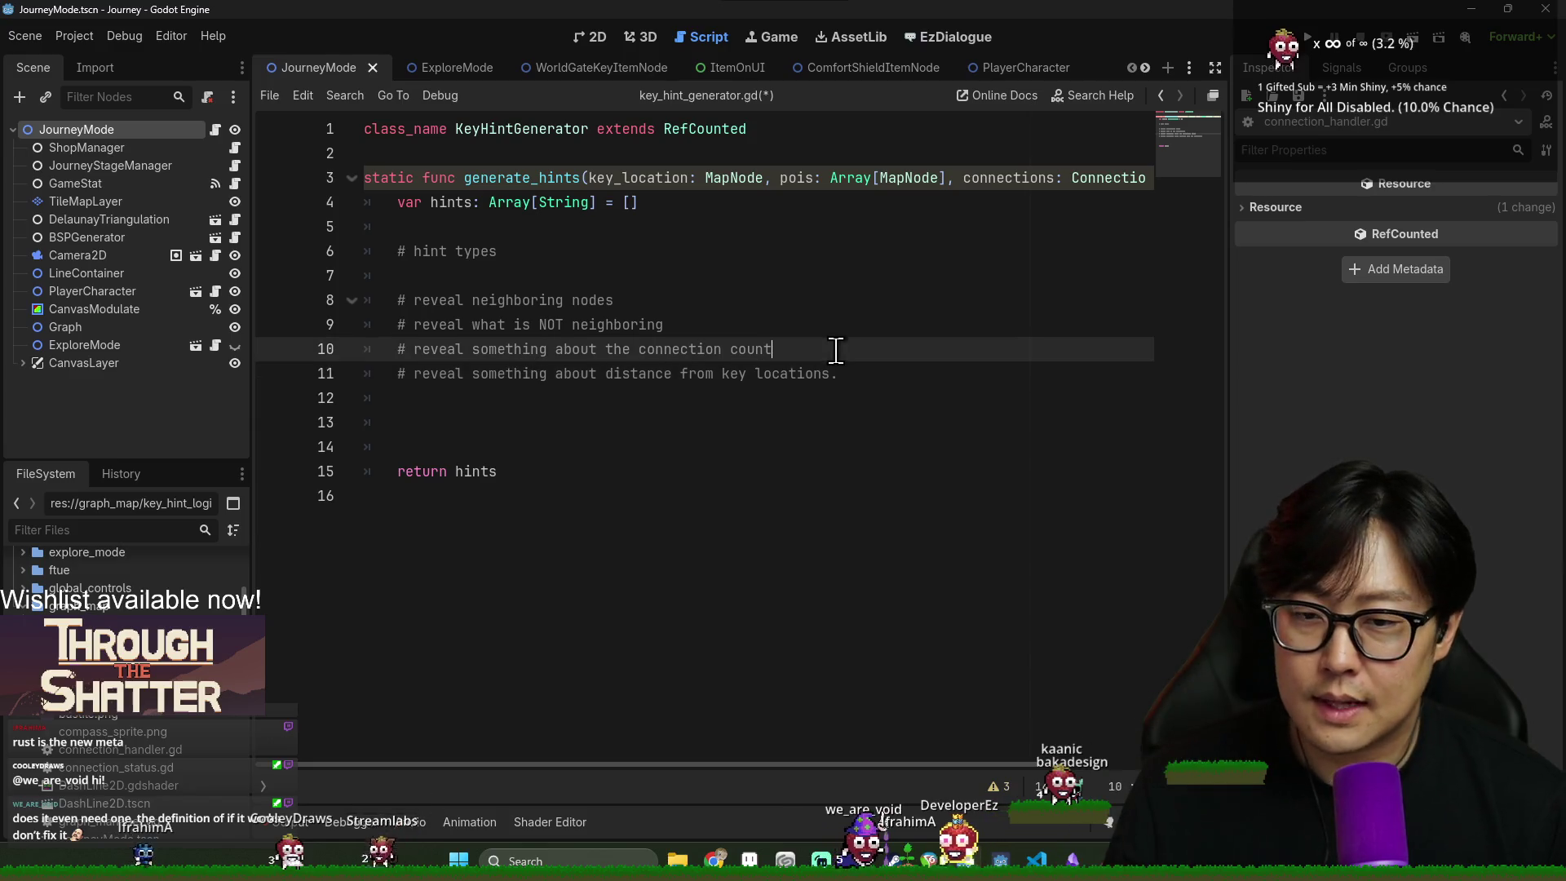
- Insert blank lines after the neighboring, NOT neighboring and connection count comments
key(Return)
click(673, 325)
key(Return)
click(650, 305)
key(Return)
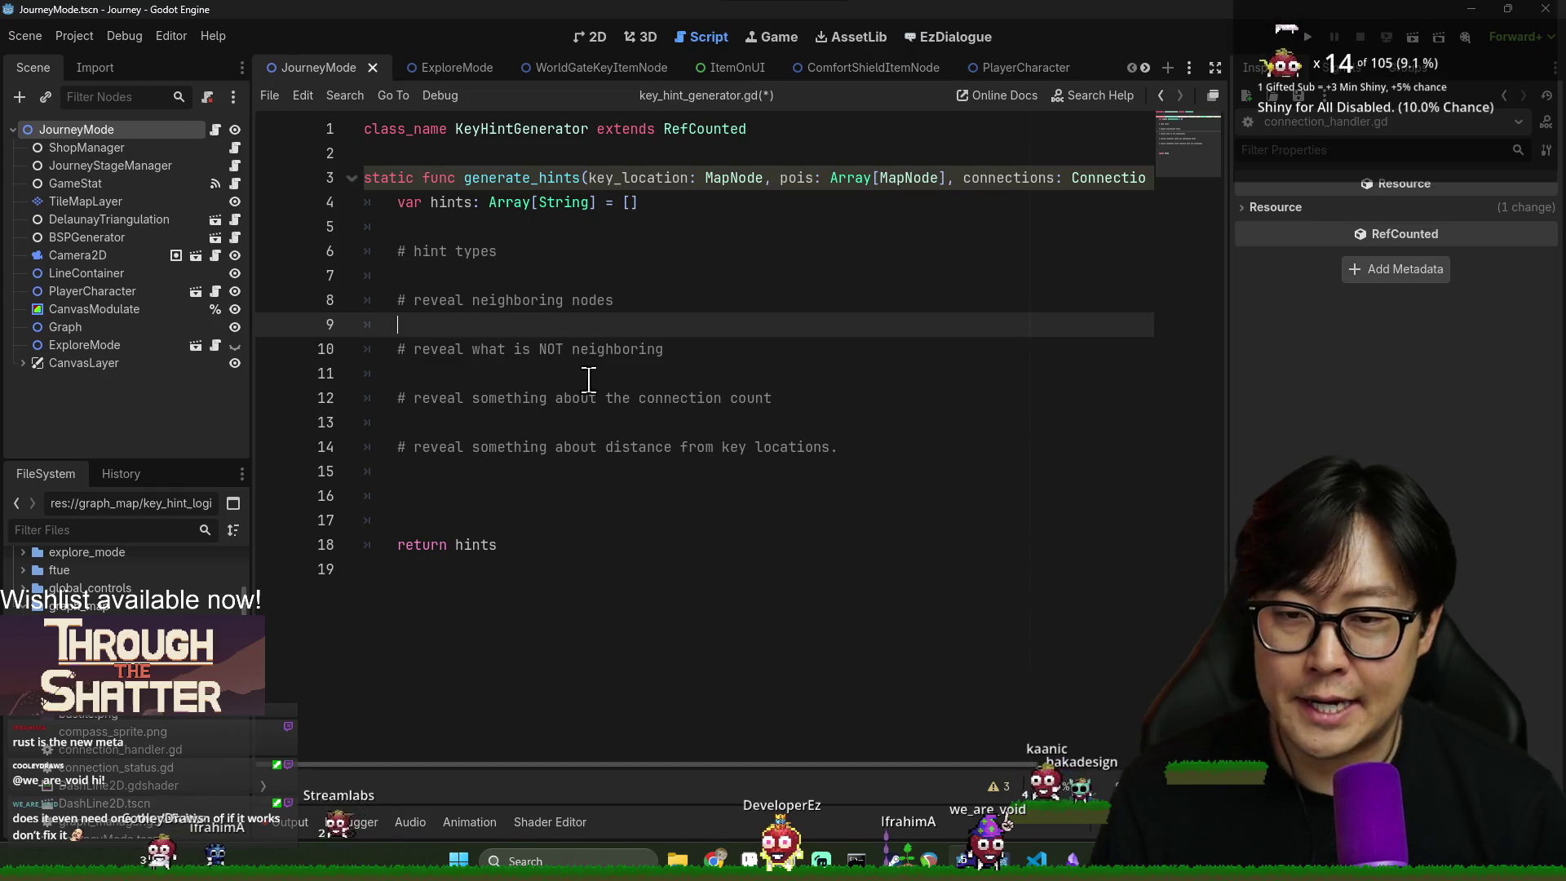
click(427, 350)
drag(448, 300, 623, 447)
click(622, 447)
drag(457, 300, 653, 462)
click(659, 448)
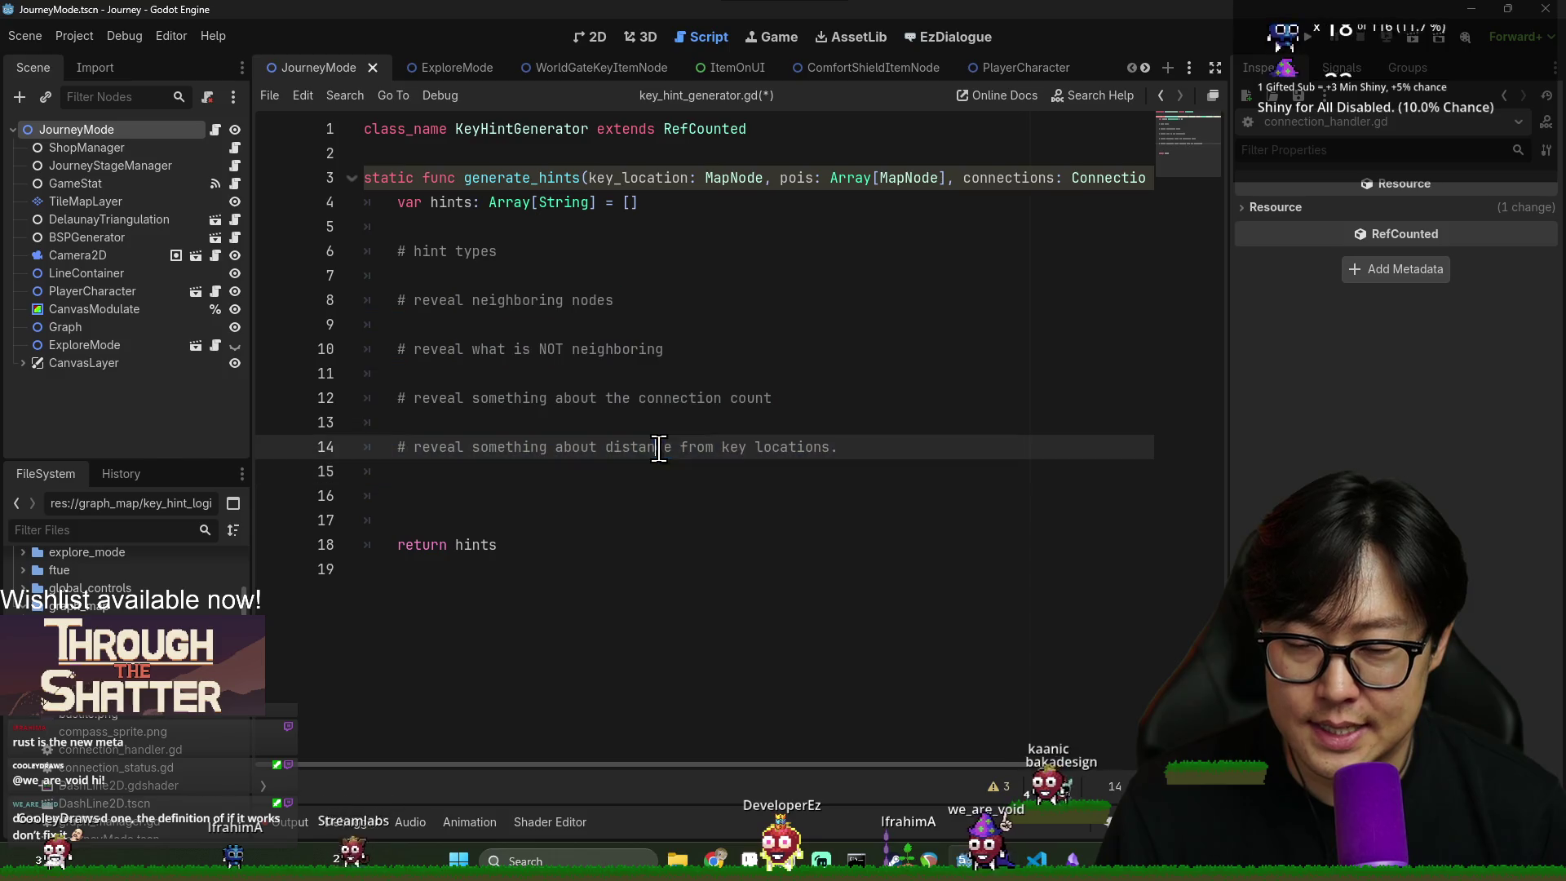
drag(478, 297, 672, 465)
click(673, 473)
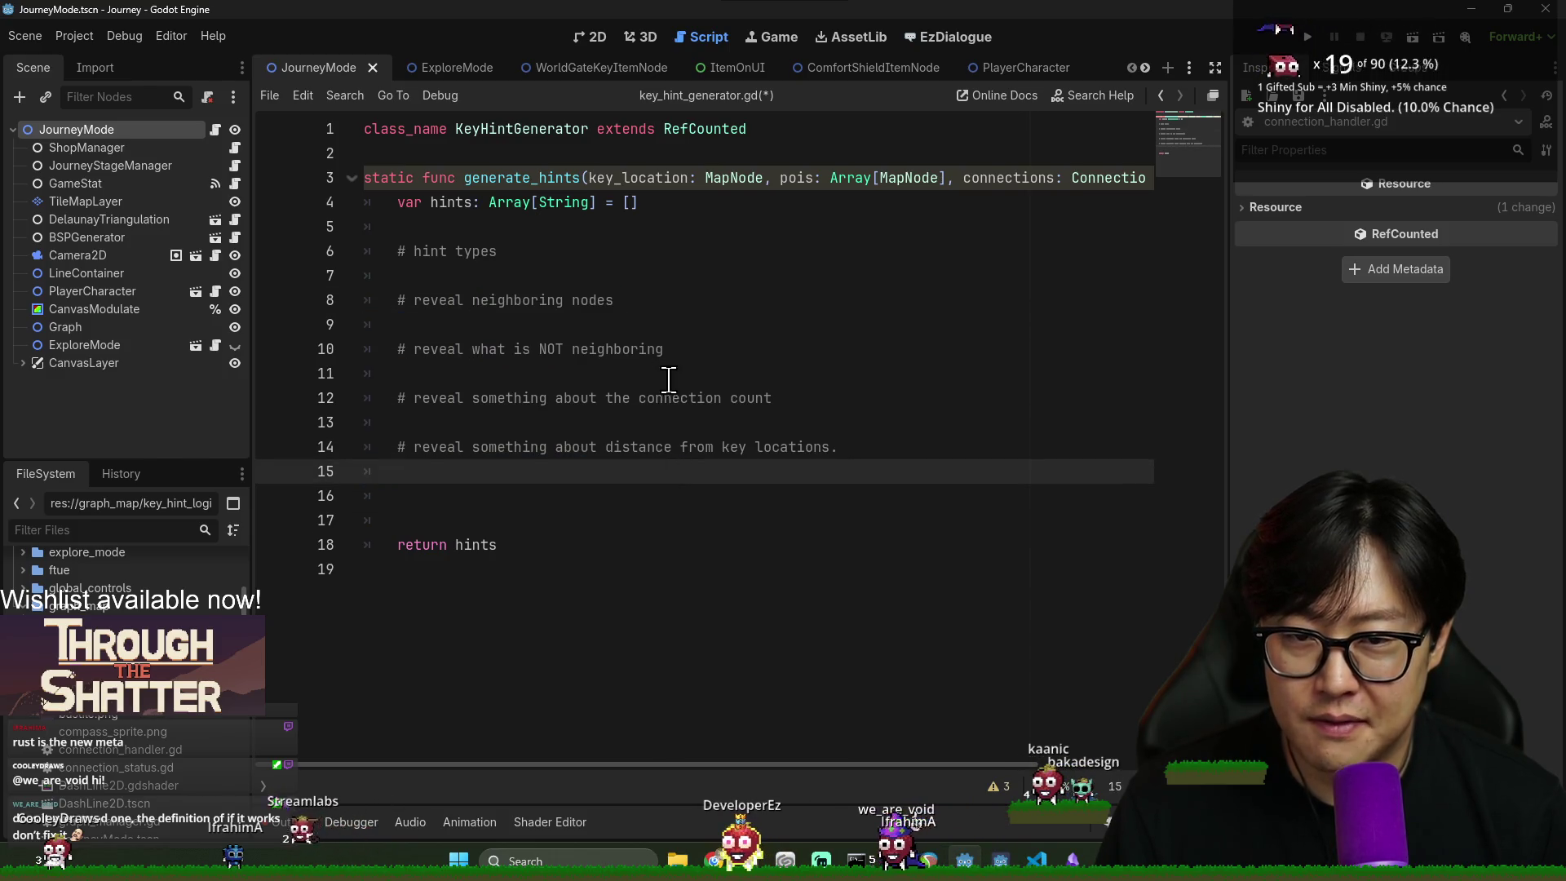
- Remove the blank lines under the 'hint types' heading and around the first two hint comments
click(502, 255)
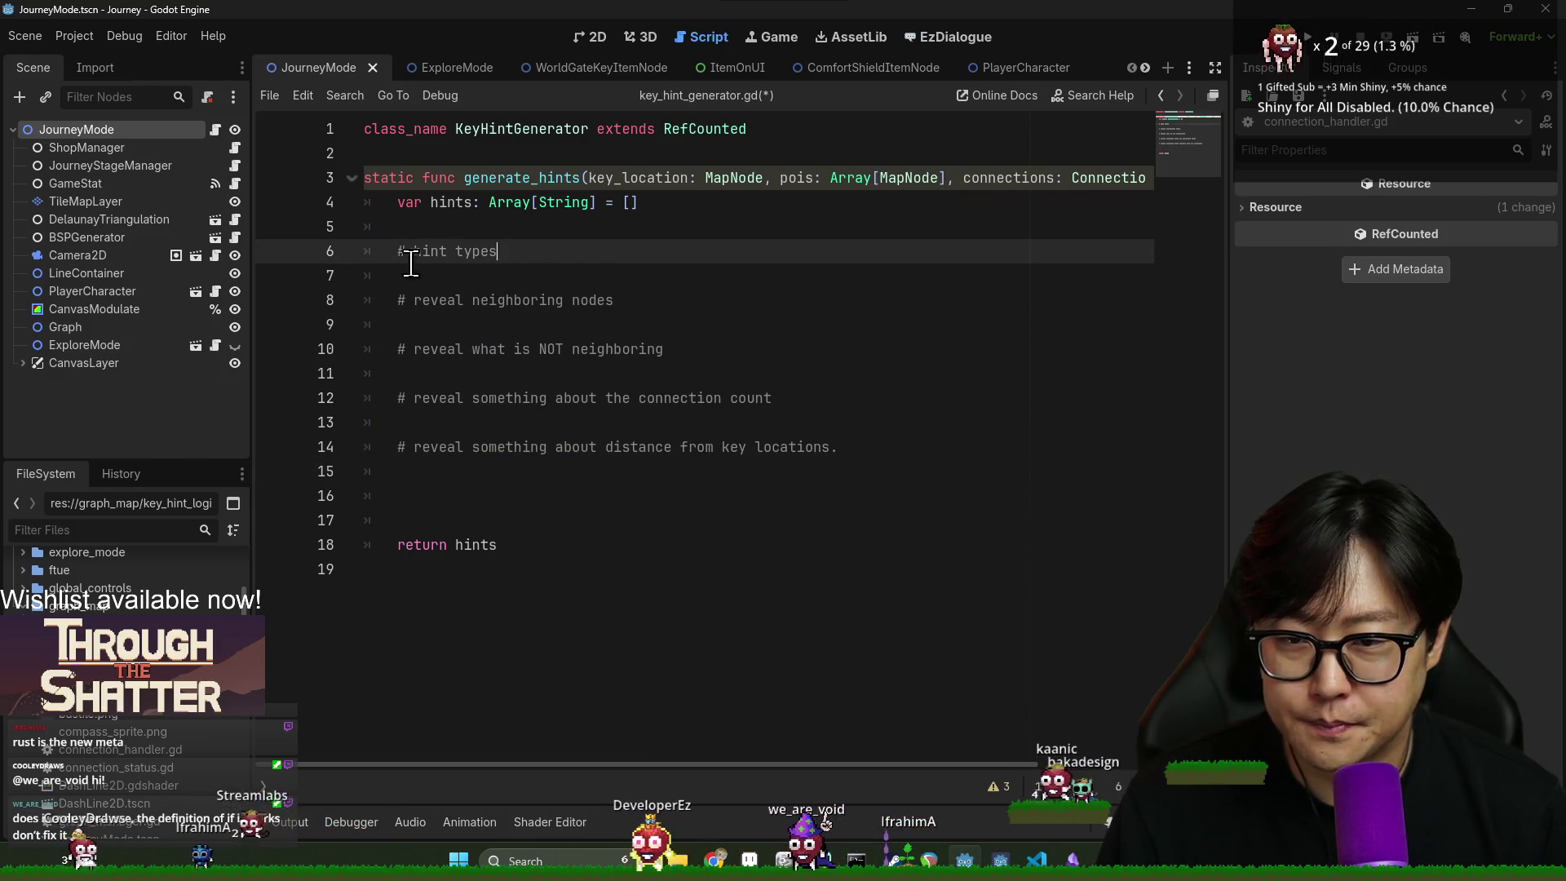
triple_click(416, 259)
click(547, 250)
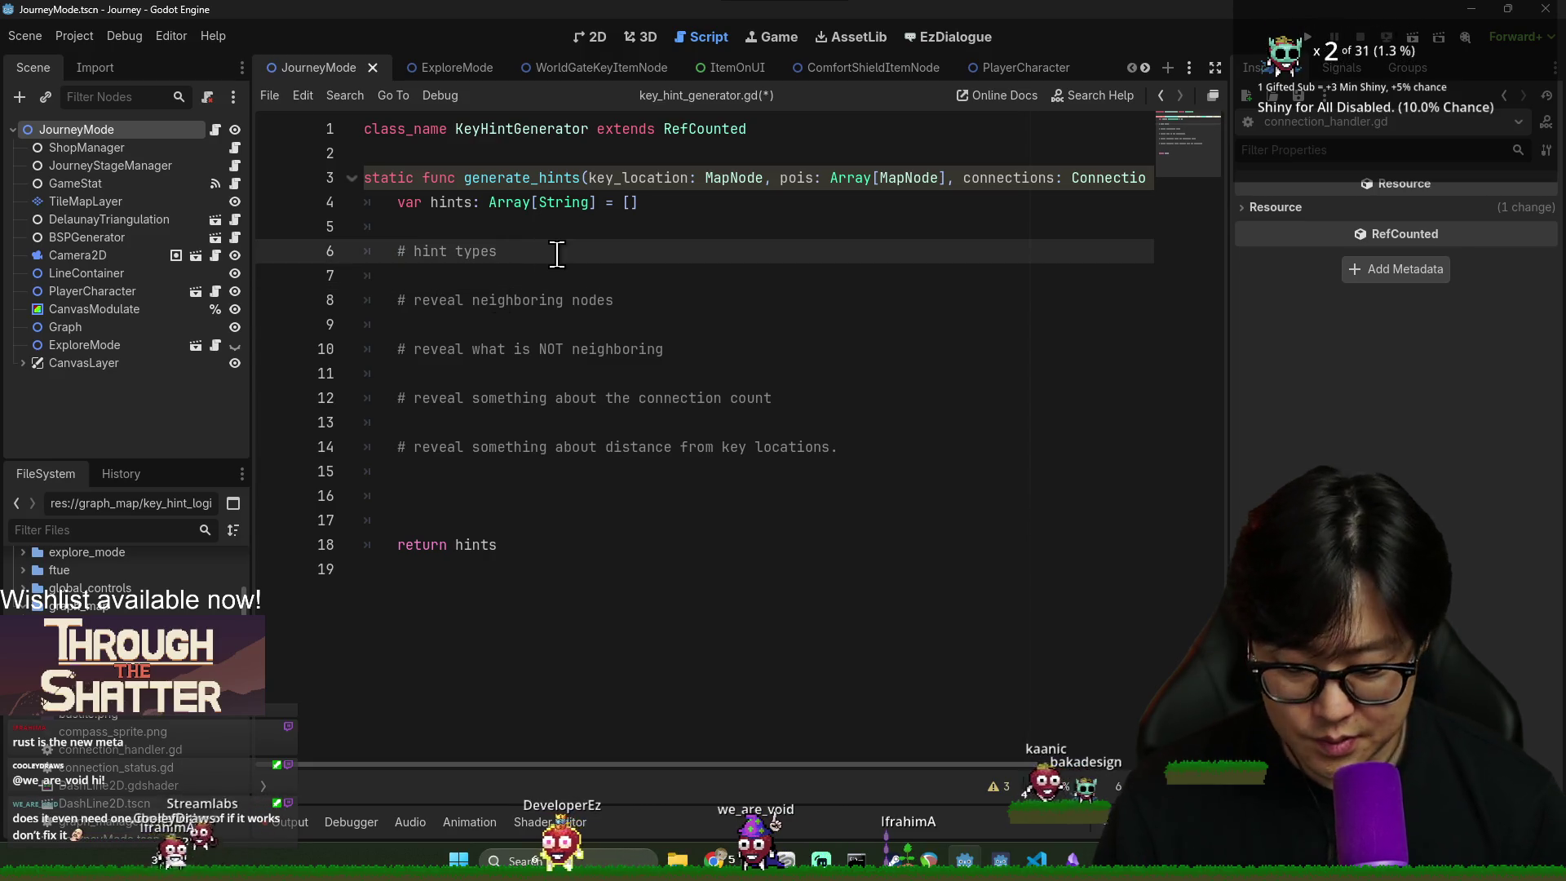
text(:)
key(Down)
key(BackSpace)
click(421, 286)
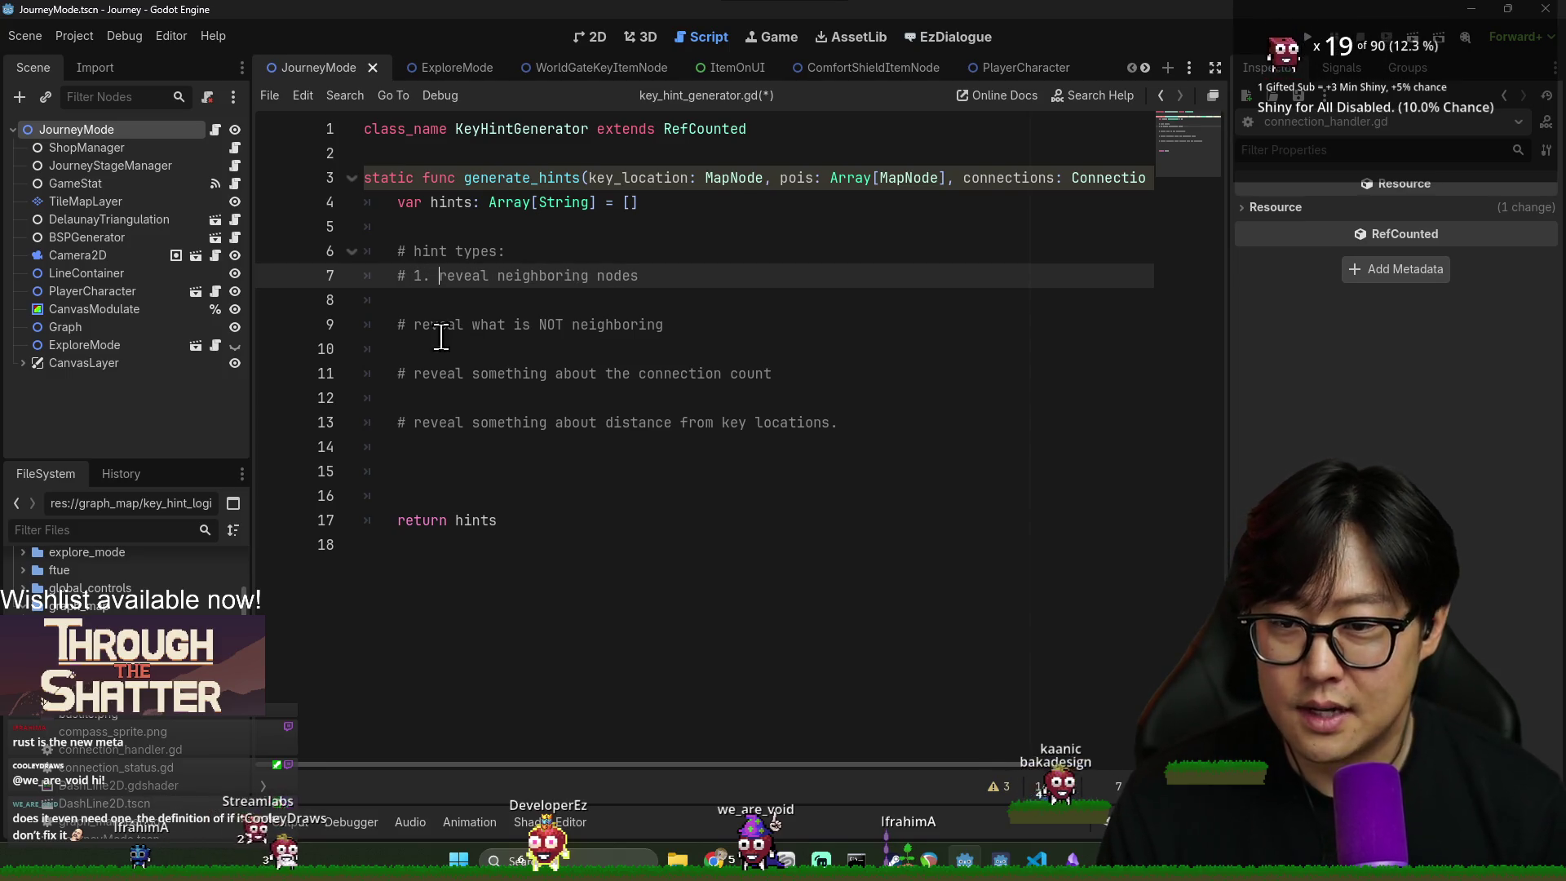
click(414, 325)
click(472, 302)
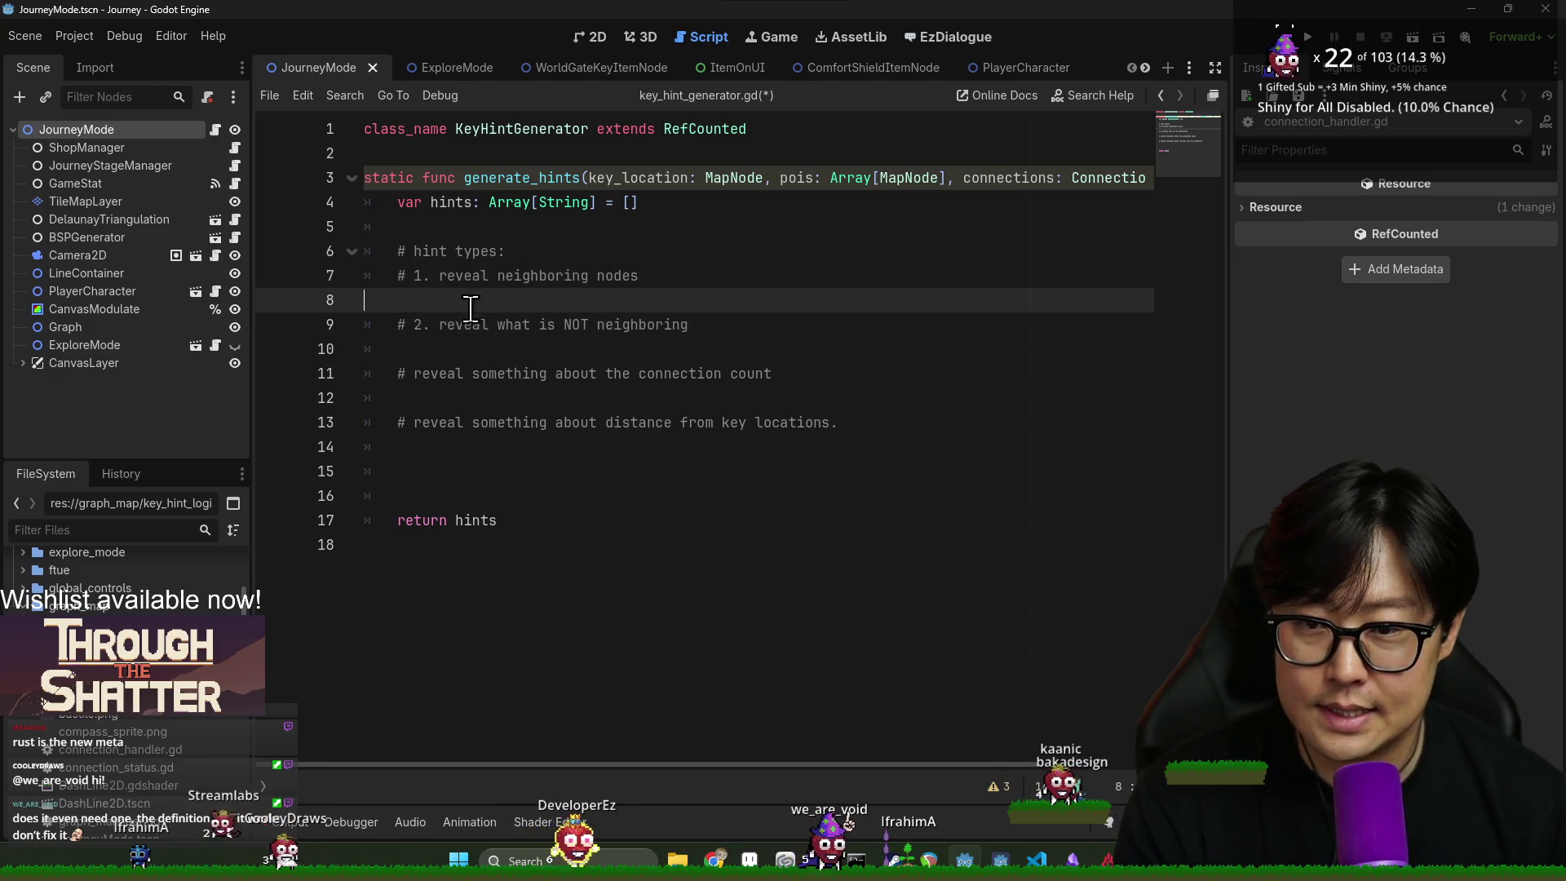
key(BackSpace)
key(Down)
key(Down)
- Number the third comment '3.' and join the third and fourth comments into the list
click(410, 350)
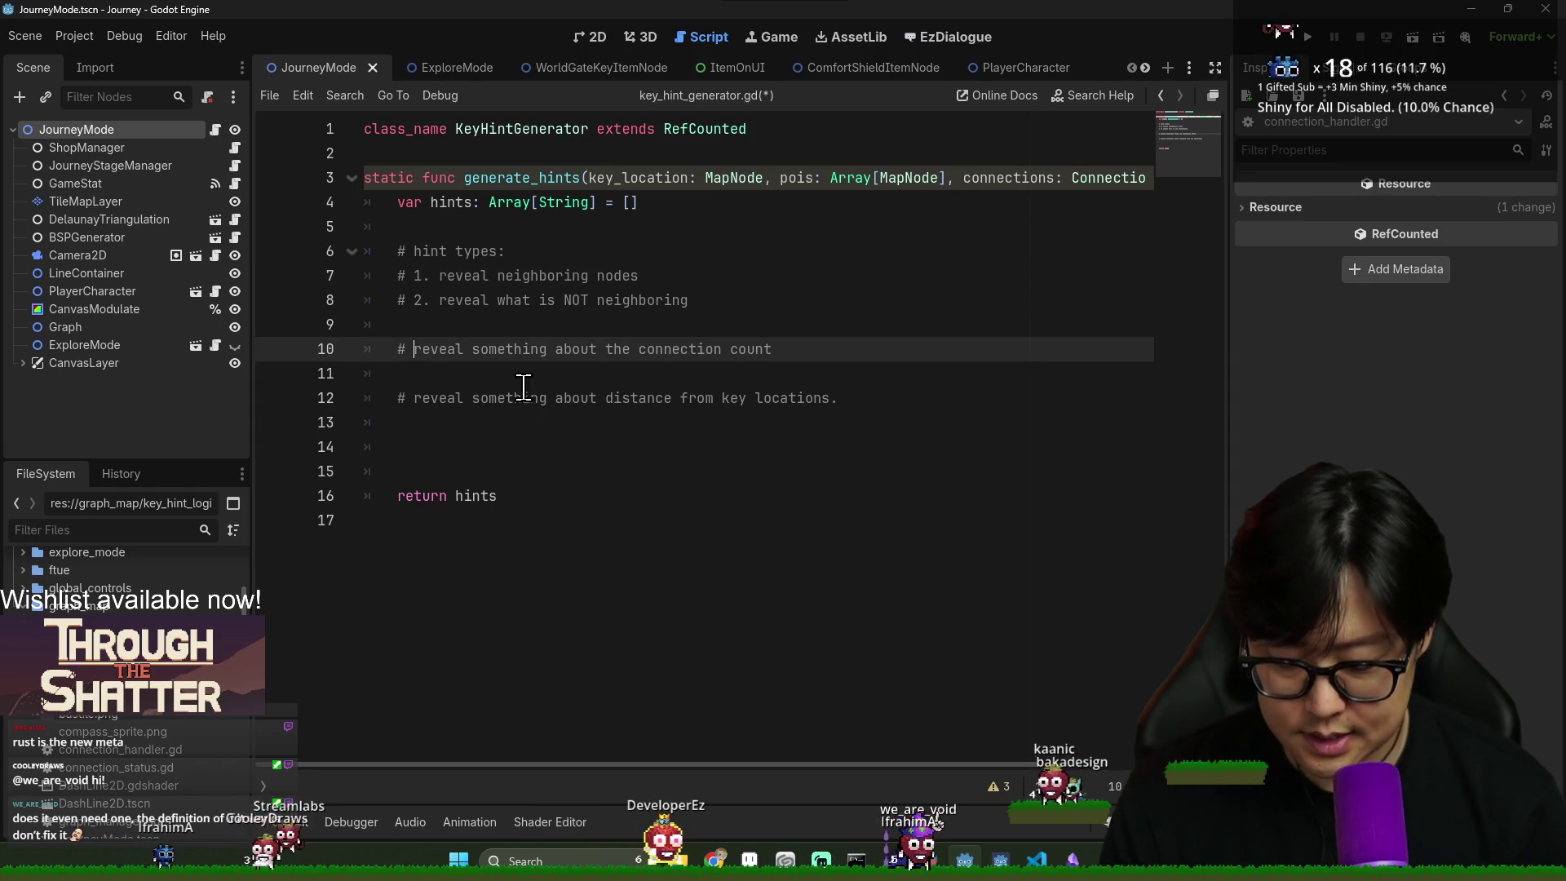
text(3.)
key(Up)
key(BackSpace)
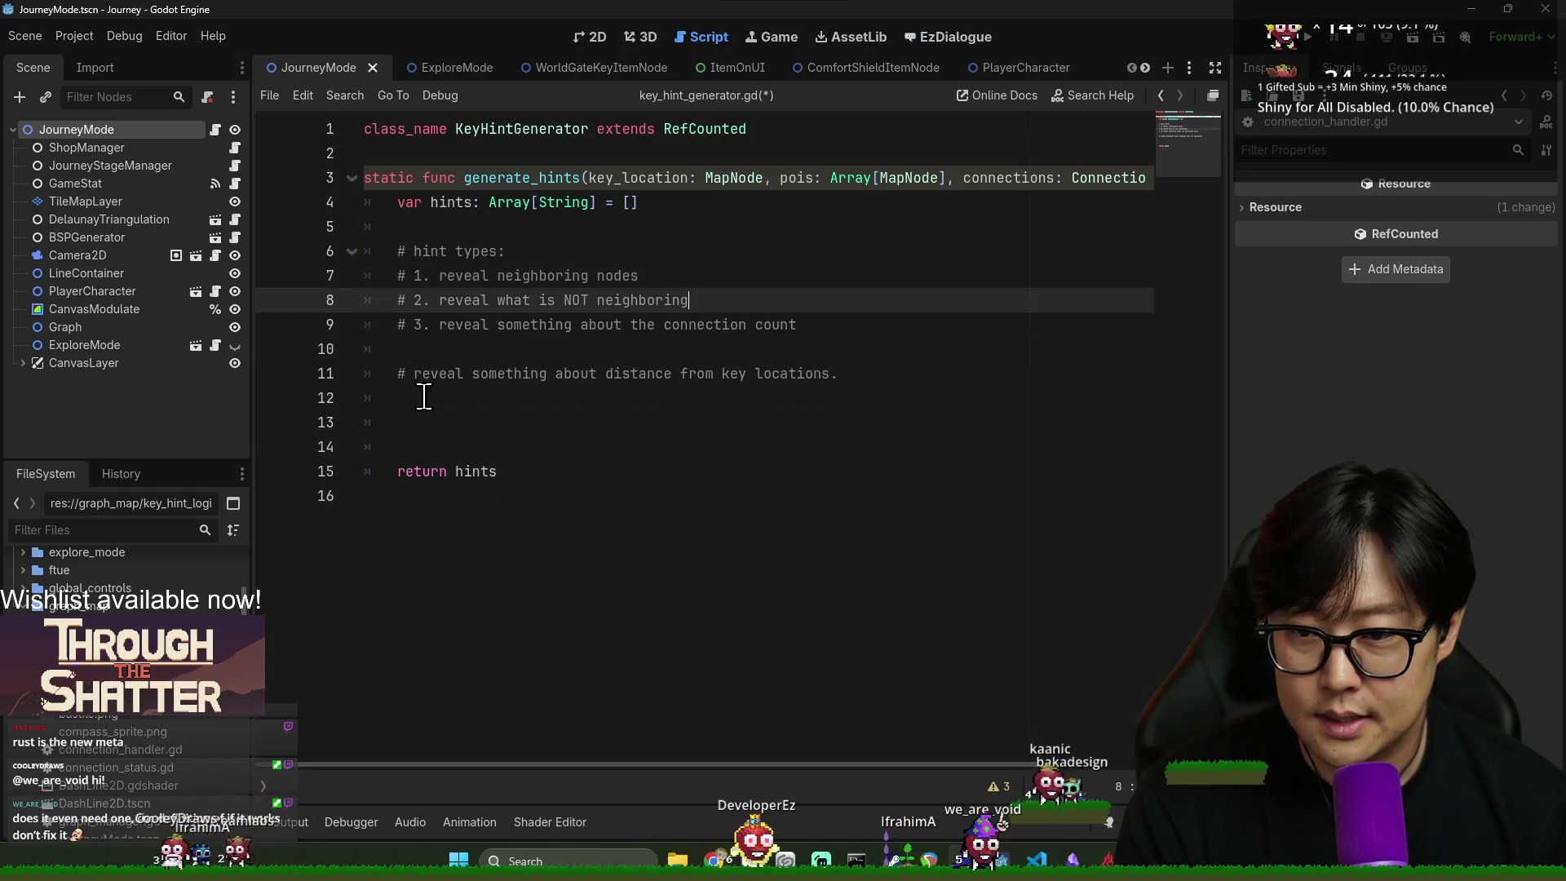
click(415, 374)
click(525, 349)
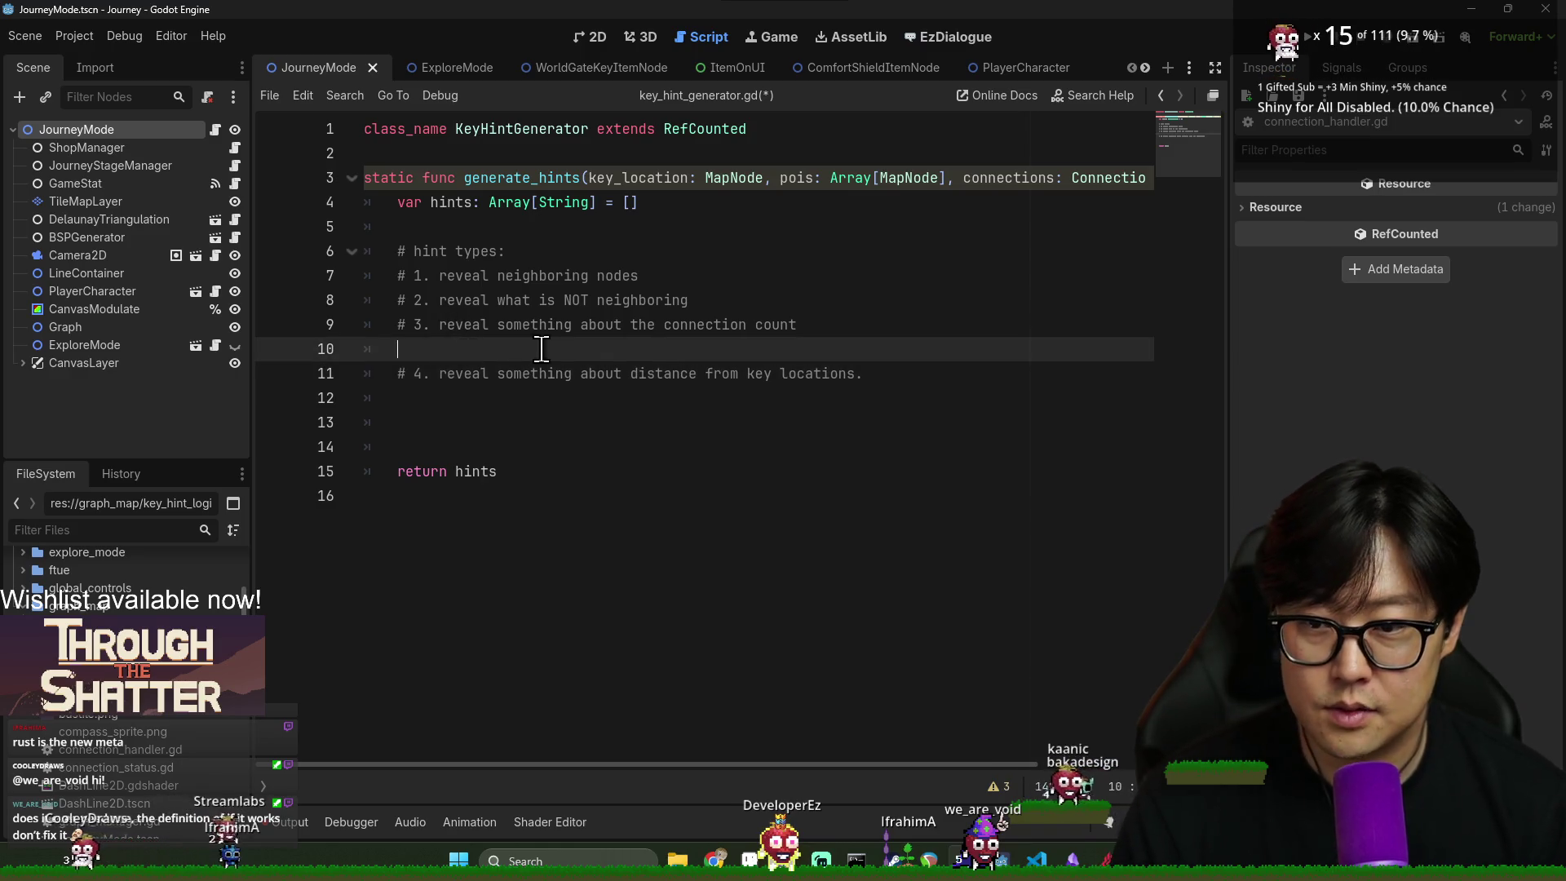
key(BackSpace)
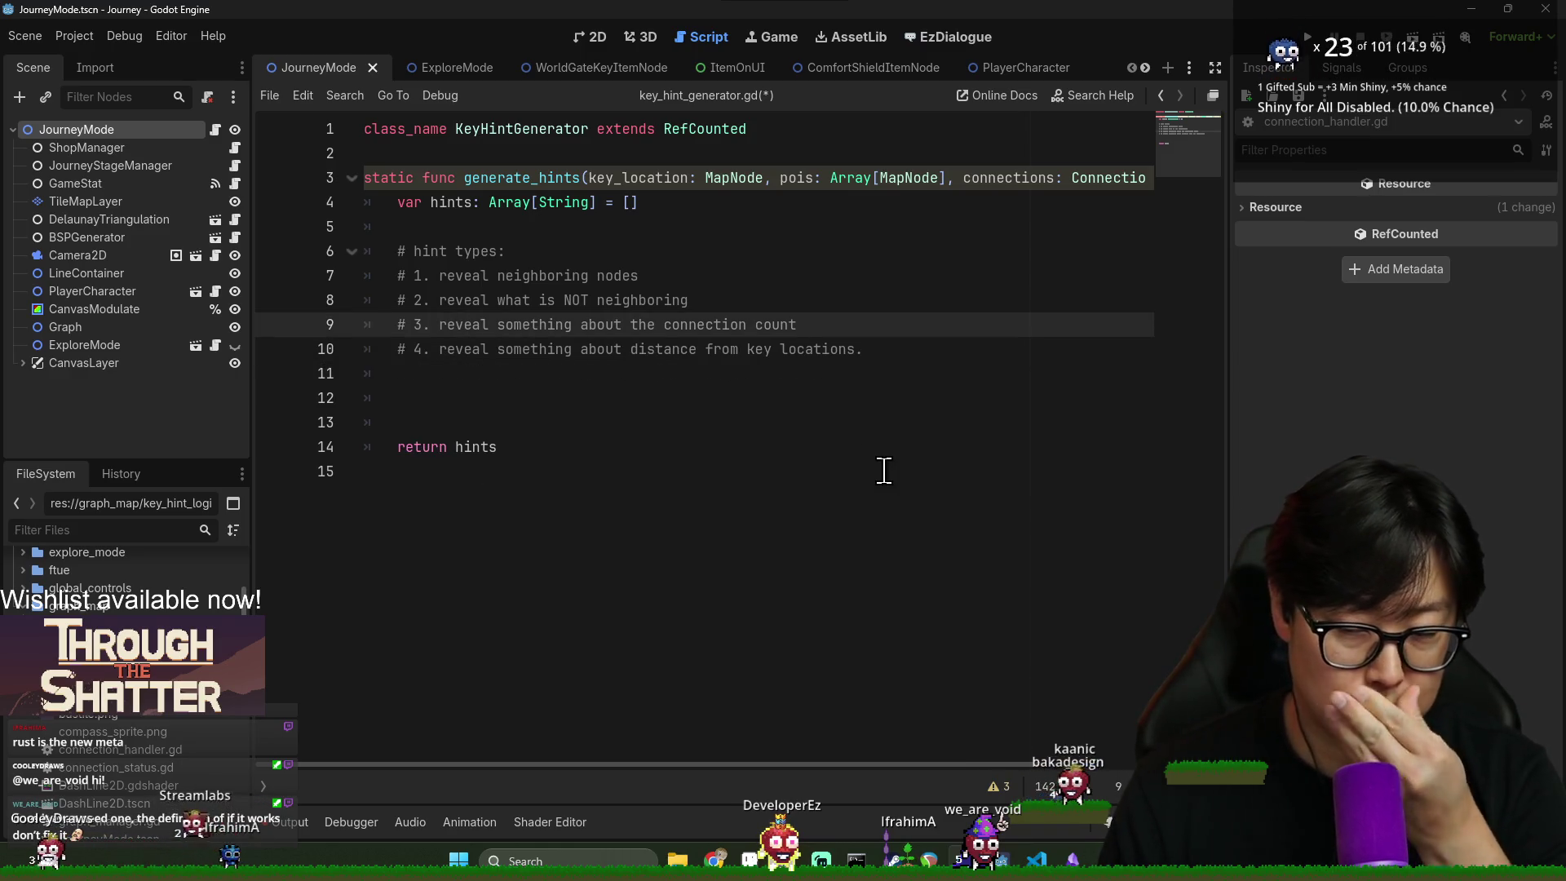
- Trim the extra empty lines so one blank line precedes return hints, and save
click(444, 374)
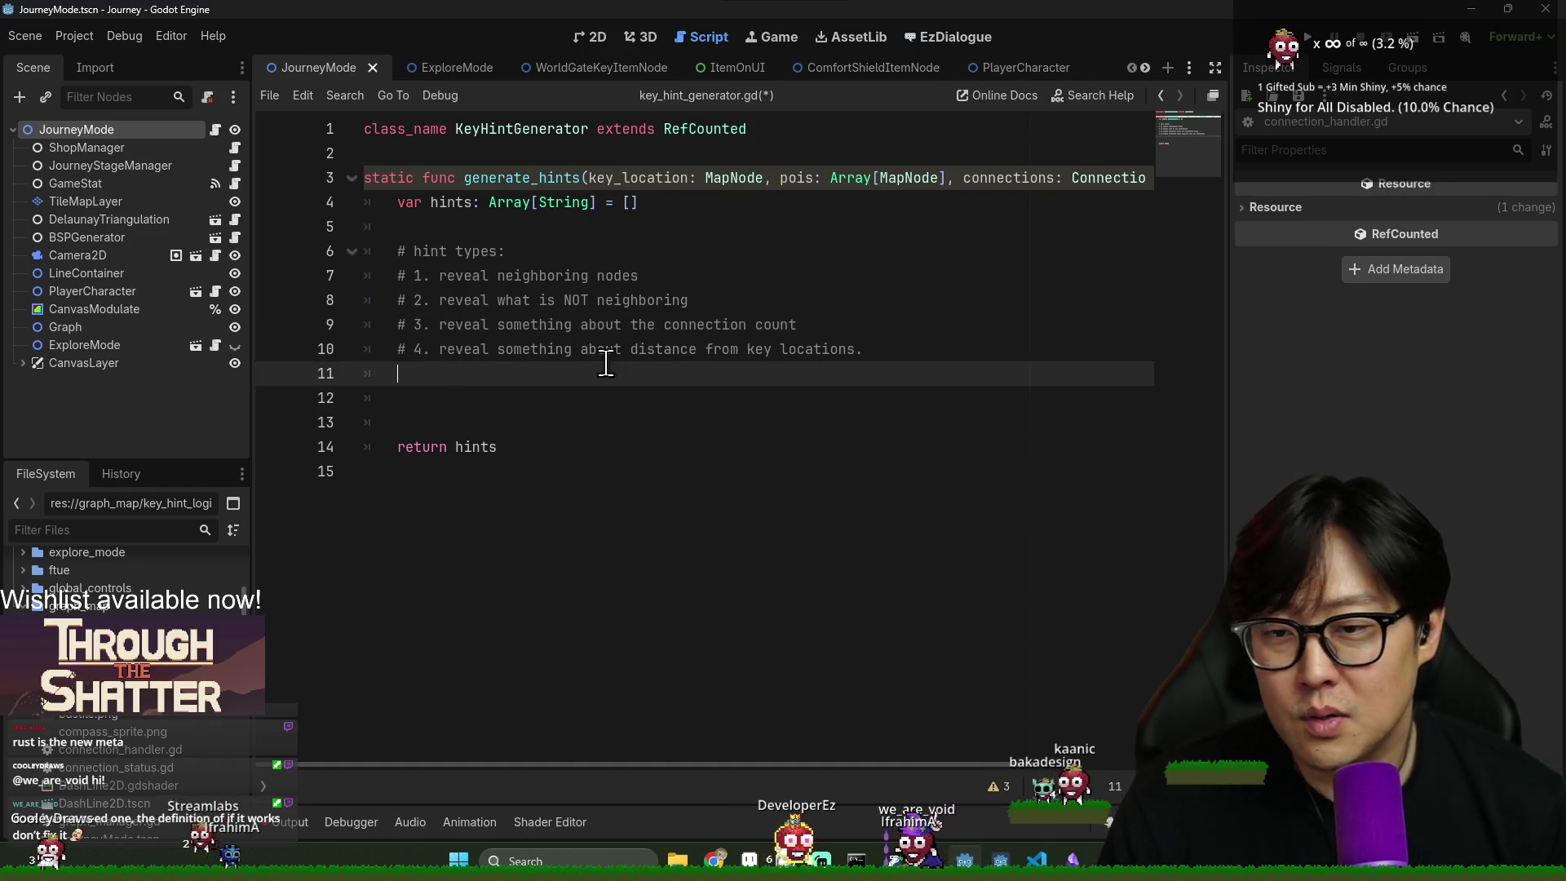
key(BackSpace)
click(595, 400)
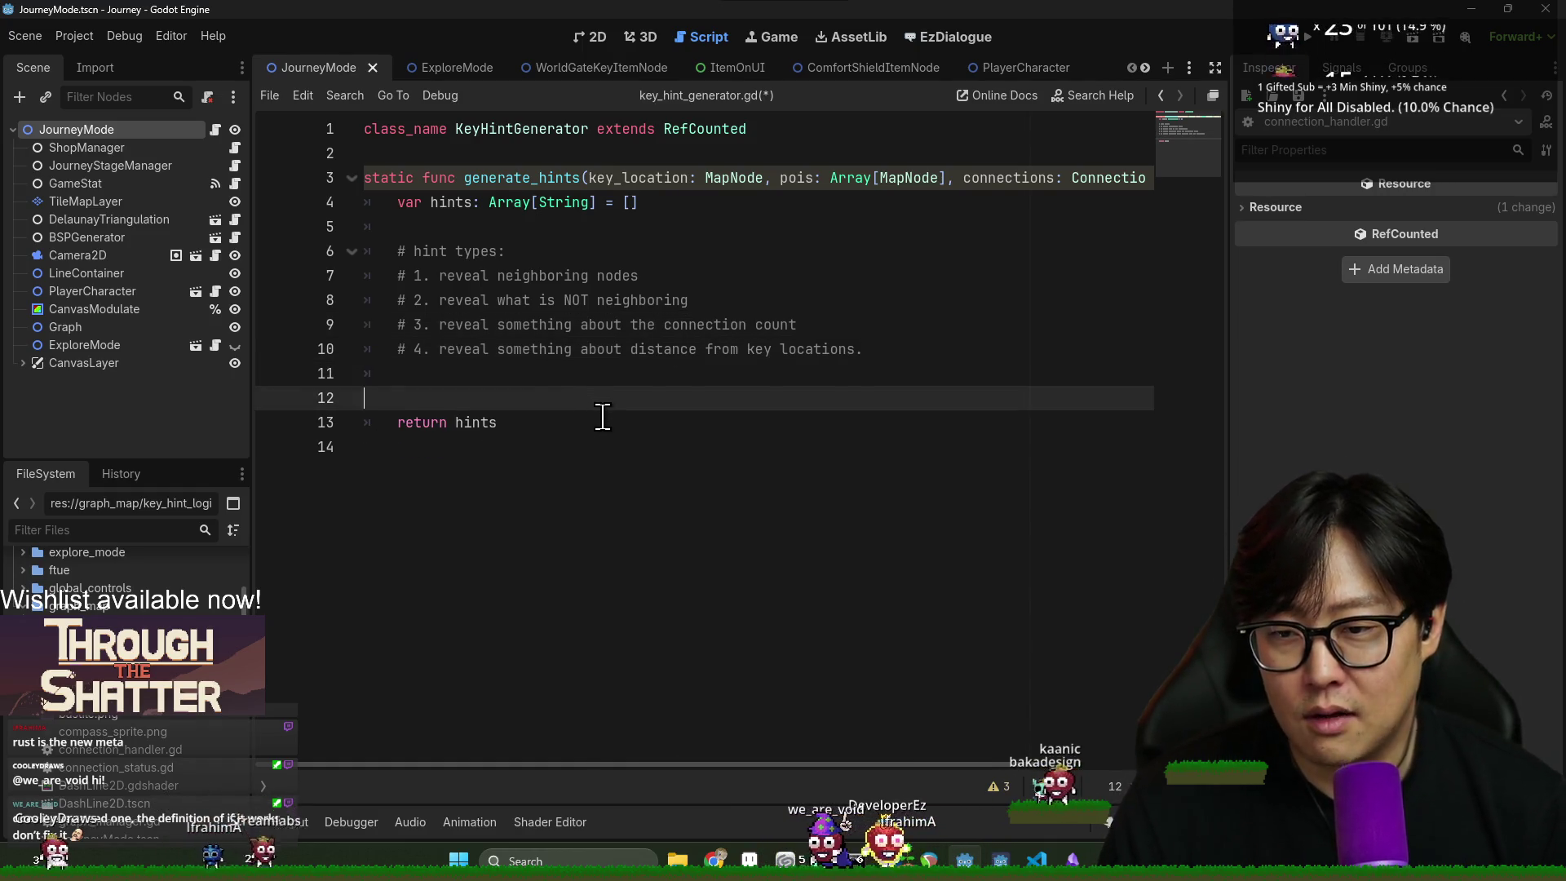
key(BackSpace)
key(ctrl+s)
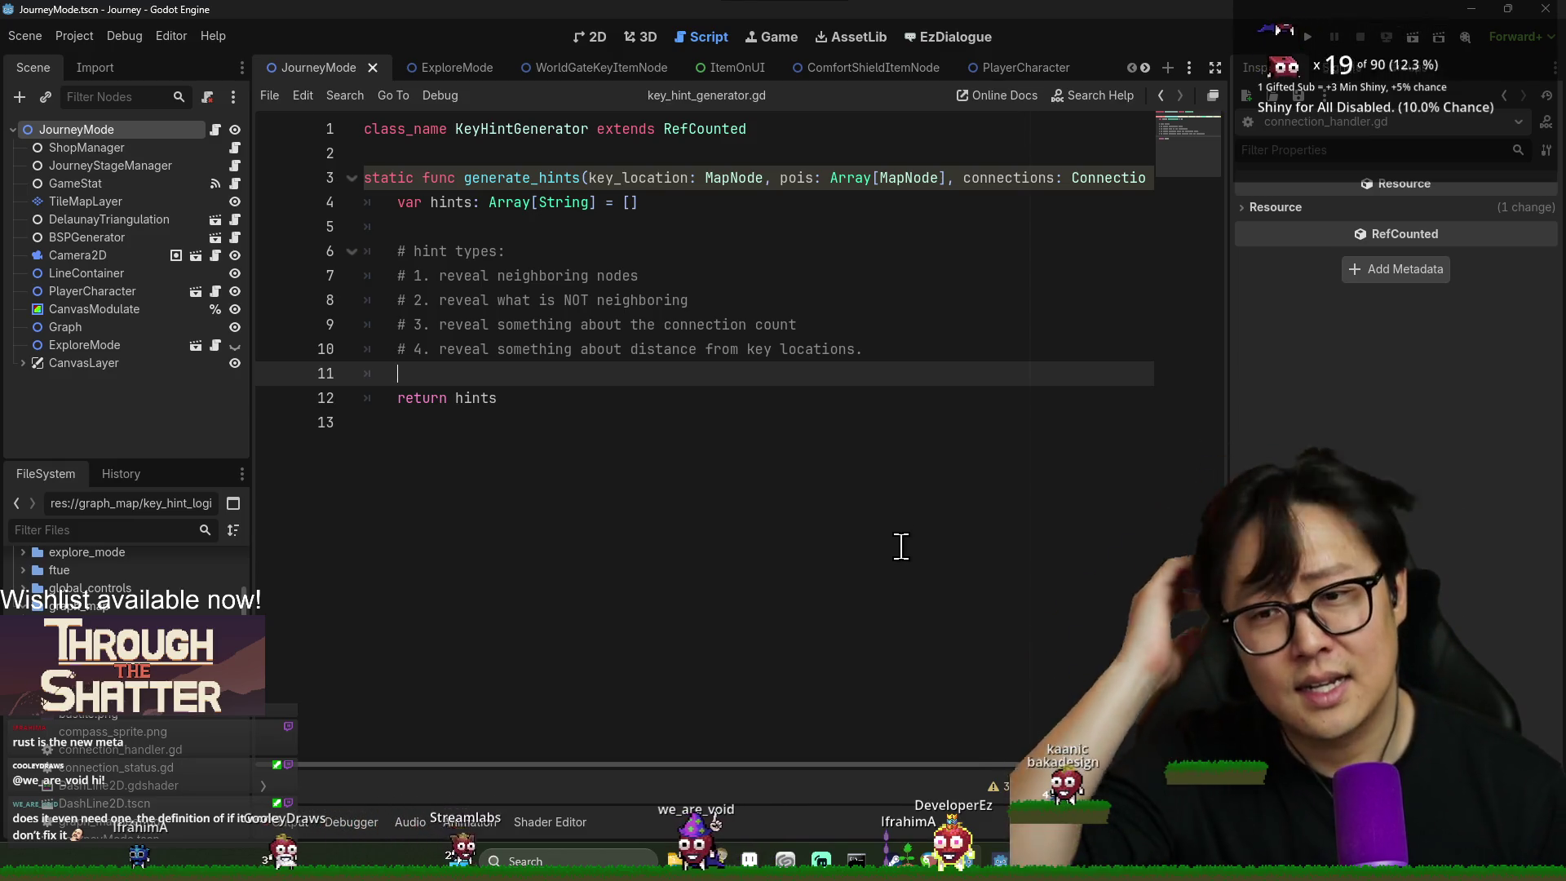
click(695, 398)
key(ctrl+s)
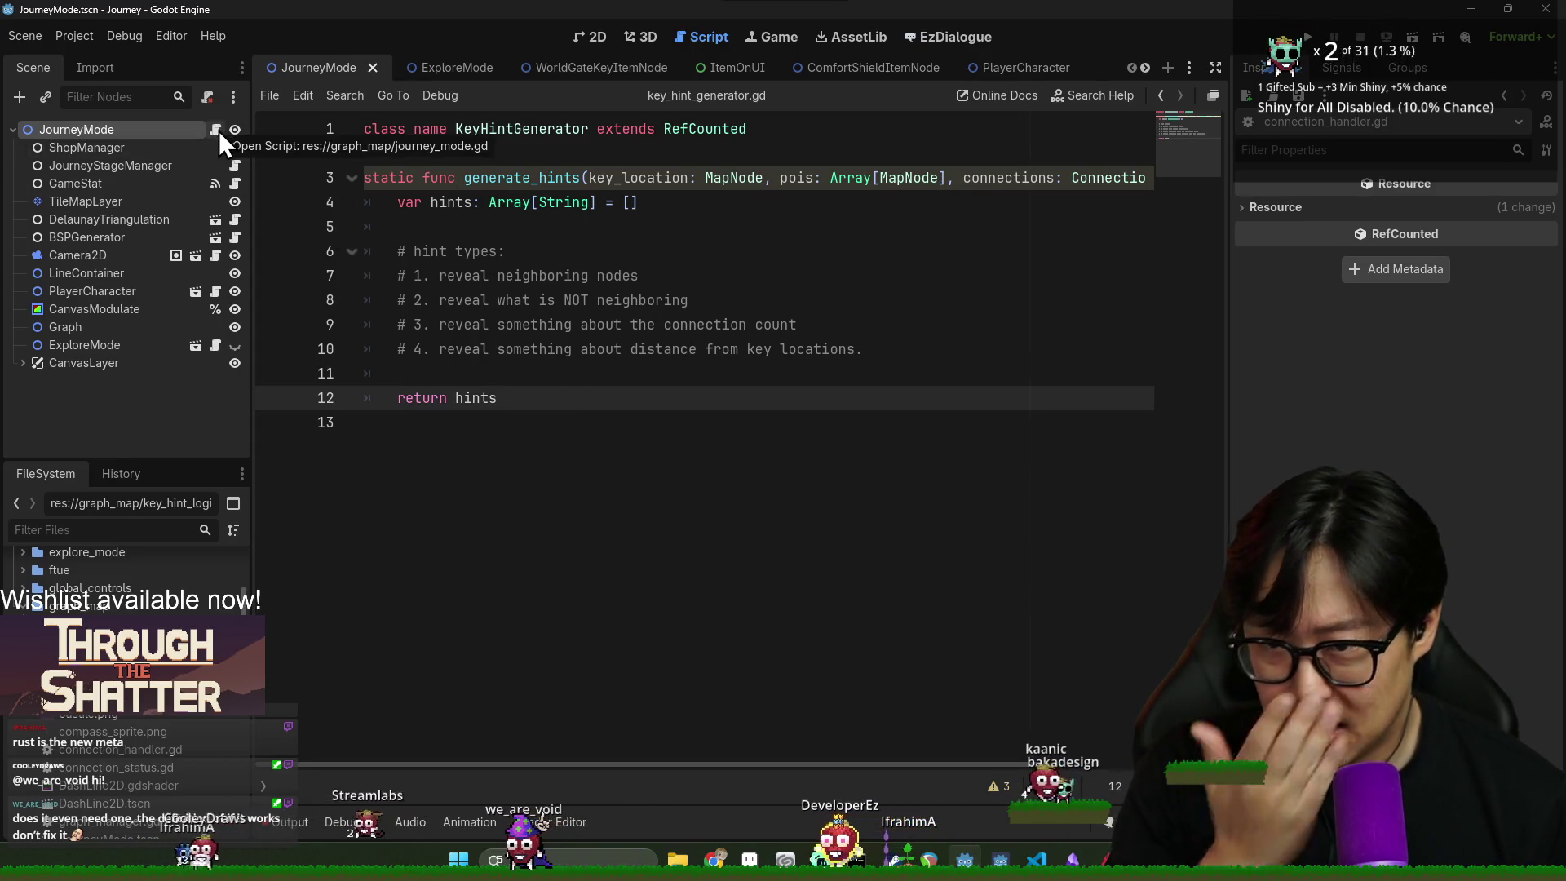
click(217, 131)
scroll(669, 542, down, 2)
scroll(669, 542, down, 4)
click(555, 786)
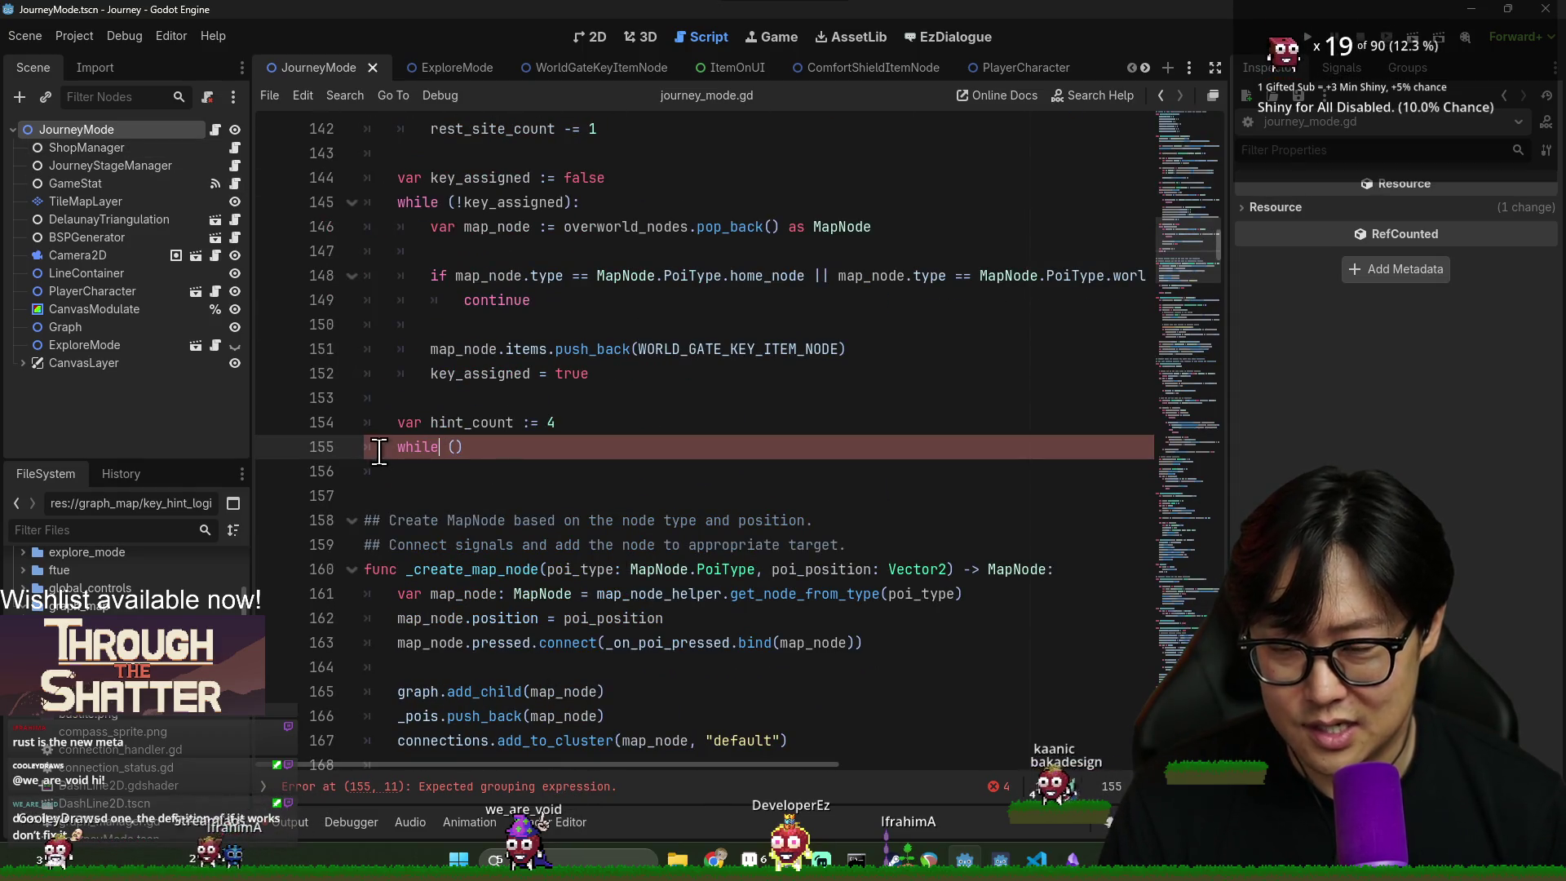
scroll(490, 489, up, 2)
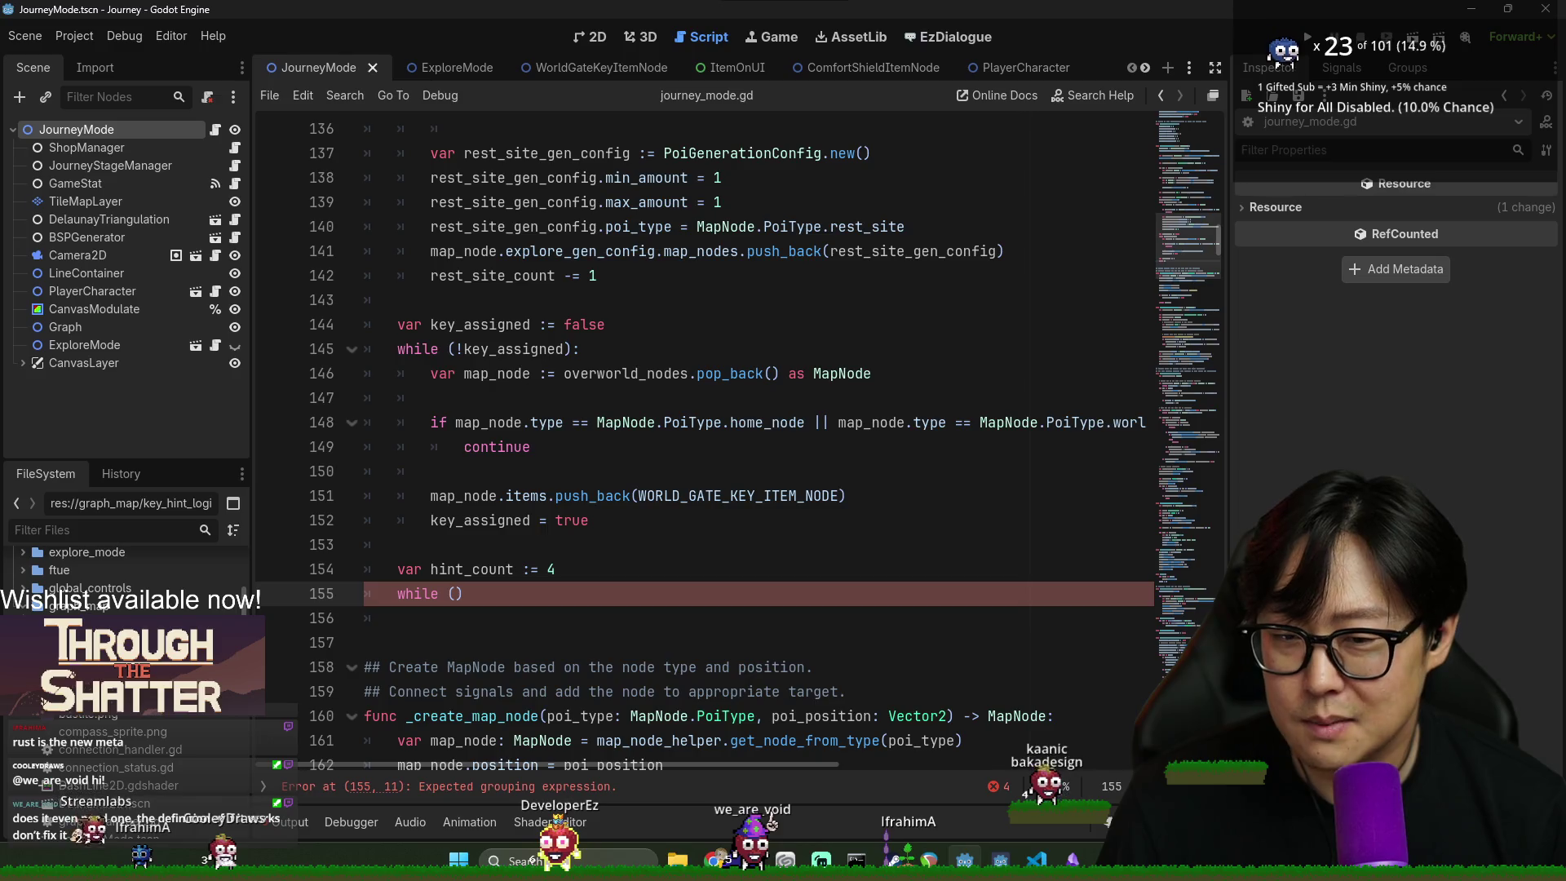
key(alt+Left)
click(633, 202)
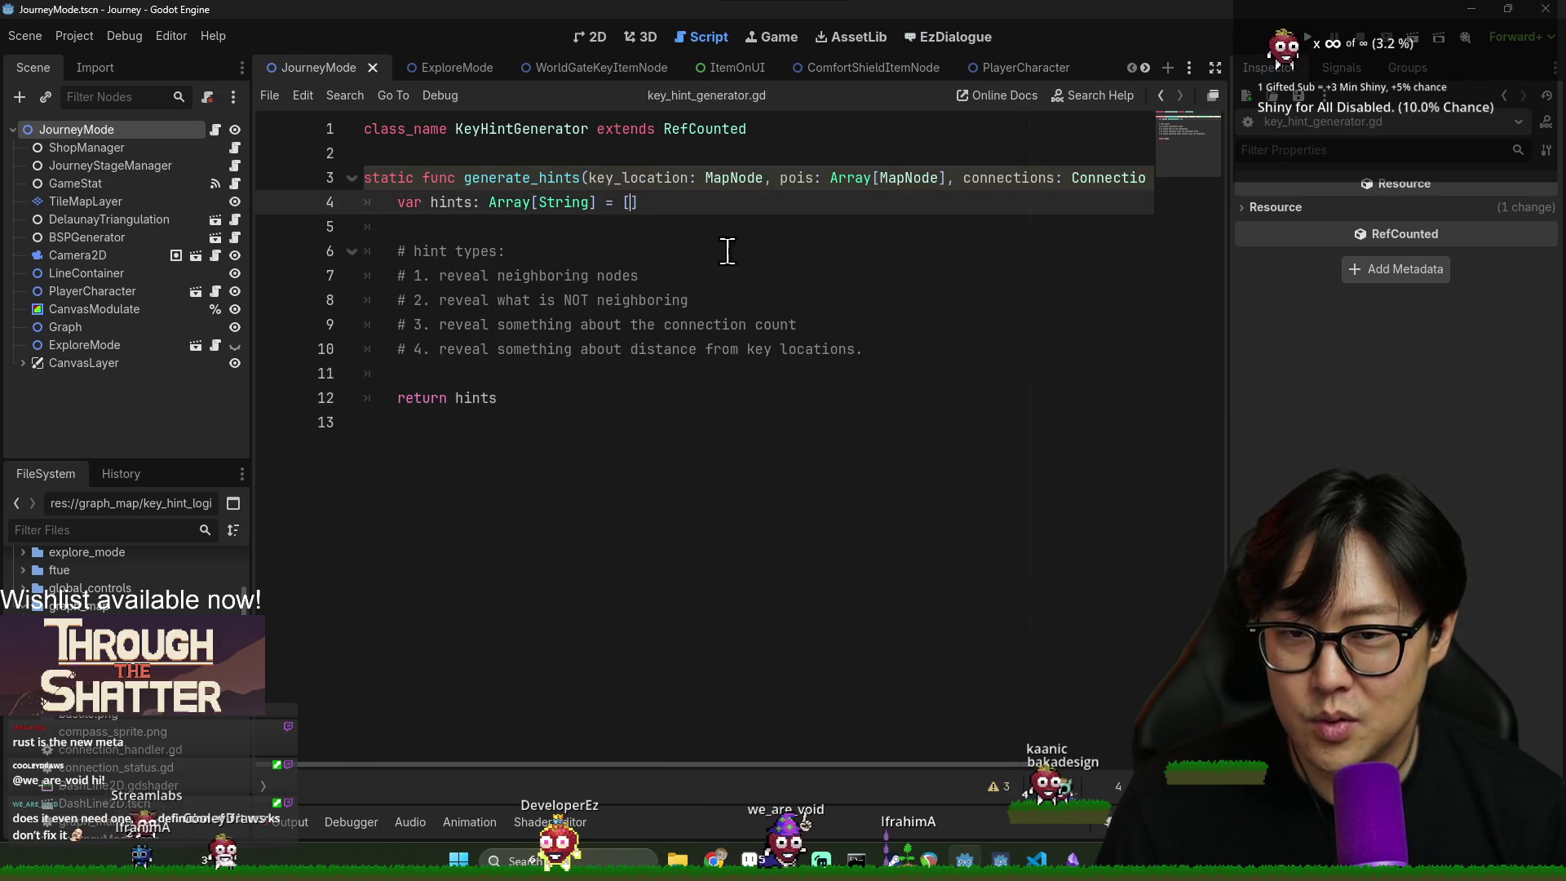
- Seed the hints array with four 'place holder hint' strings numbered 1–4 and save
text("place holer hint)
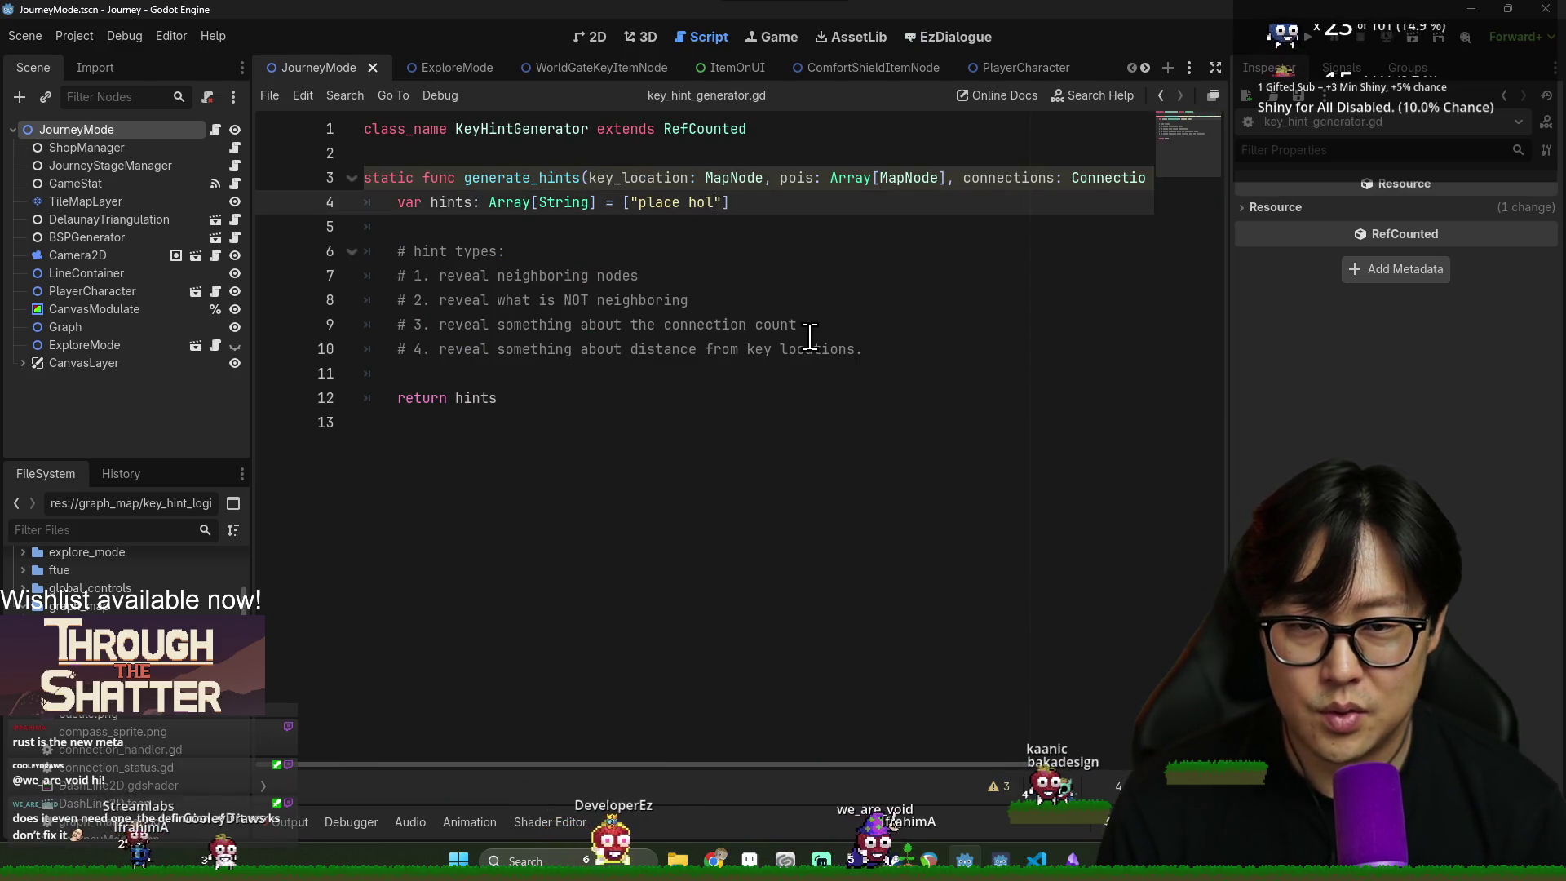
text( 1", "plac)
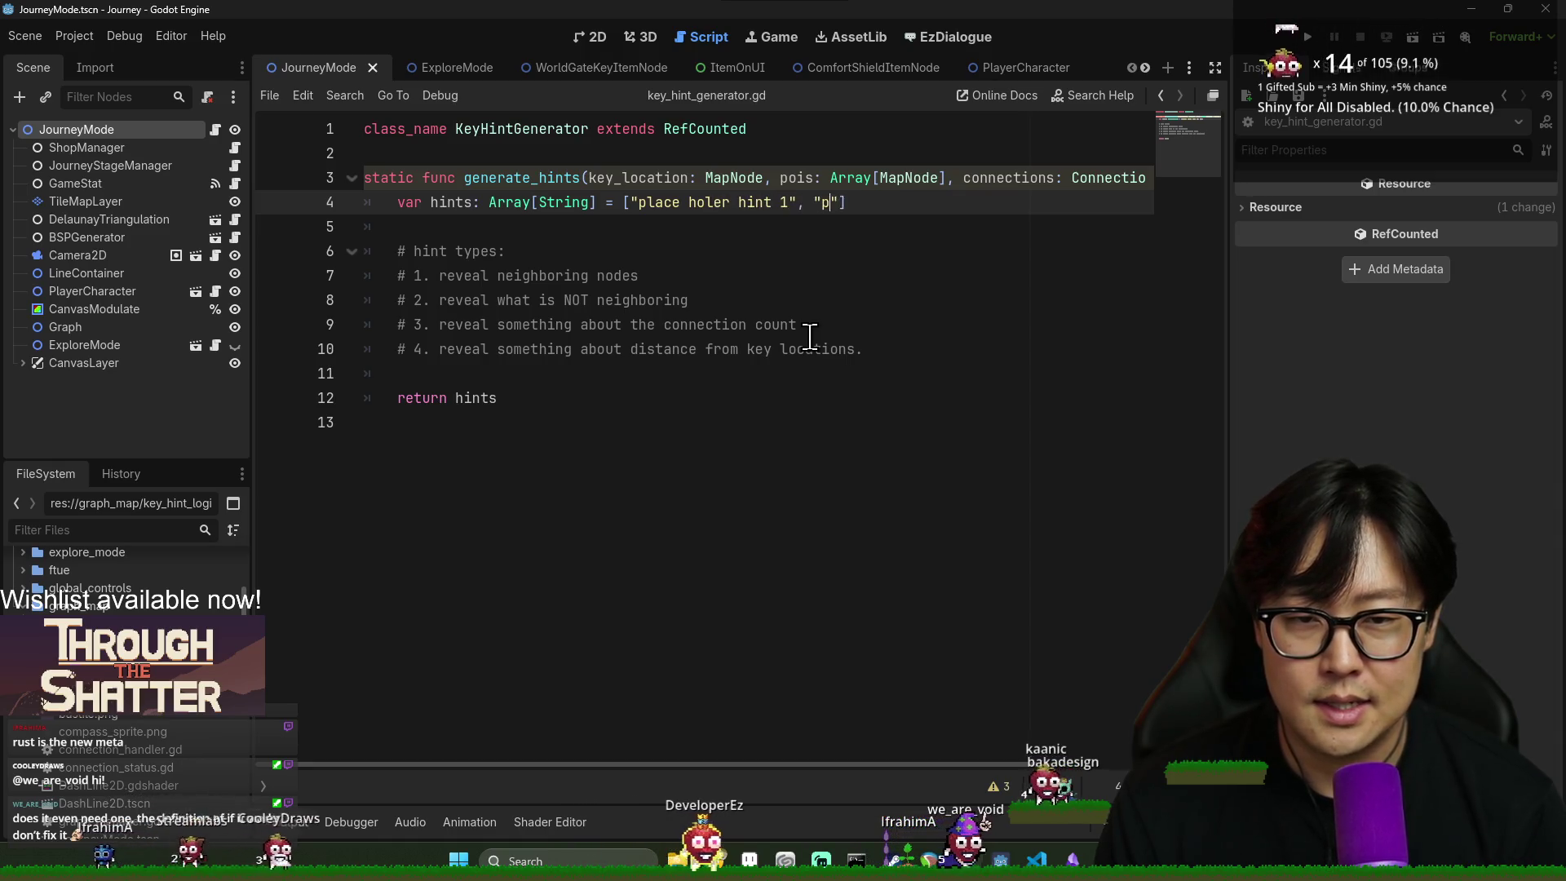
text(e holder hint 2", "place)
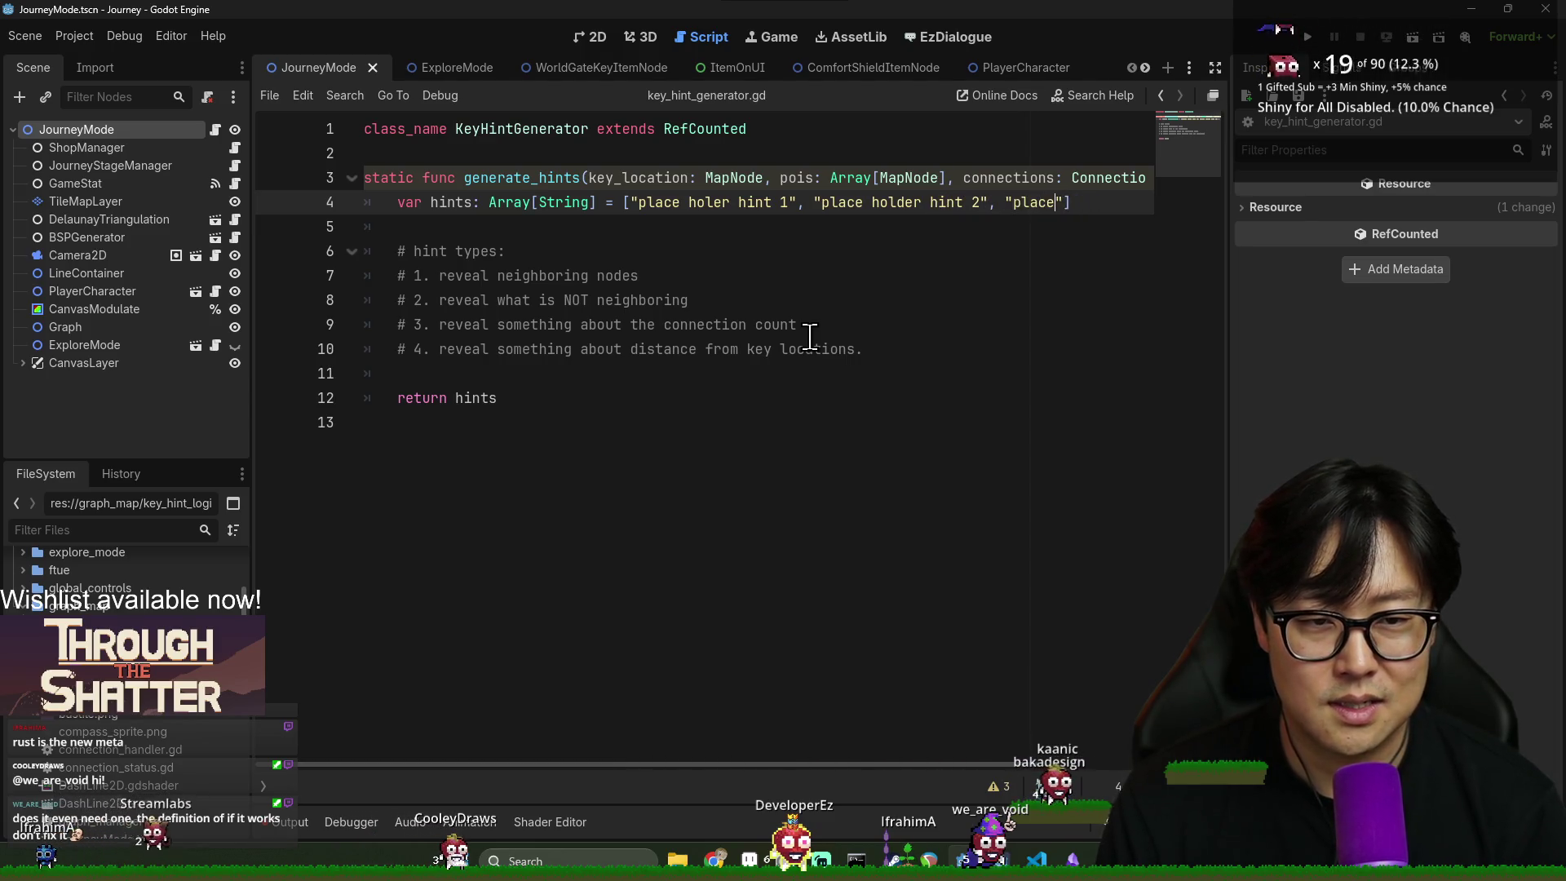
text(nt 3", "place)
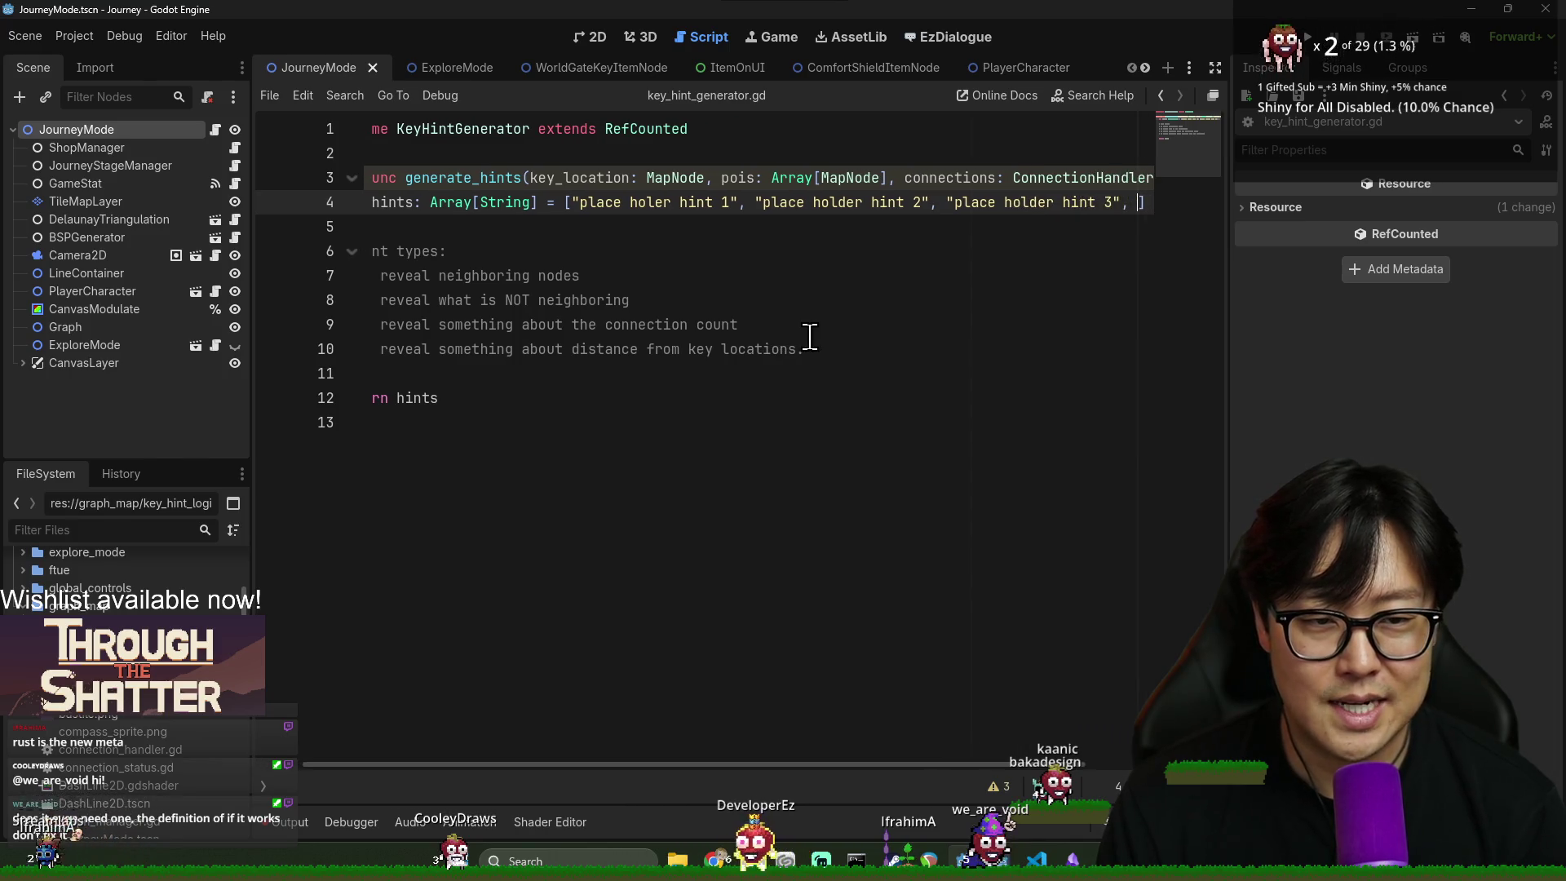
text( holde hi)
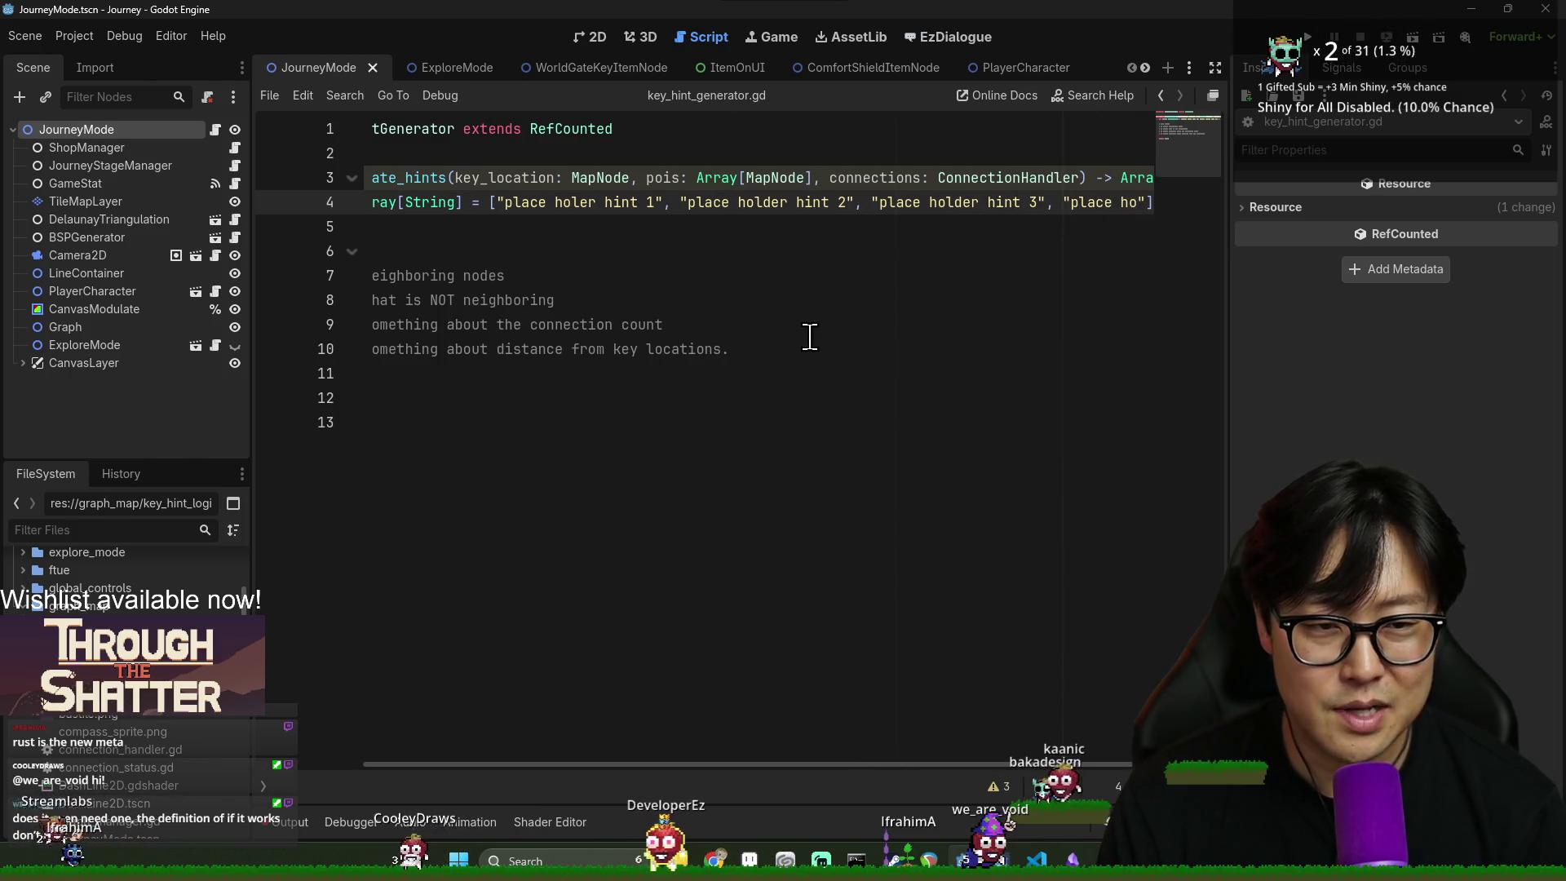
text(nt 4)
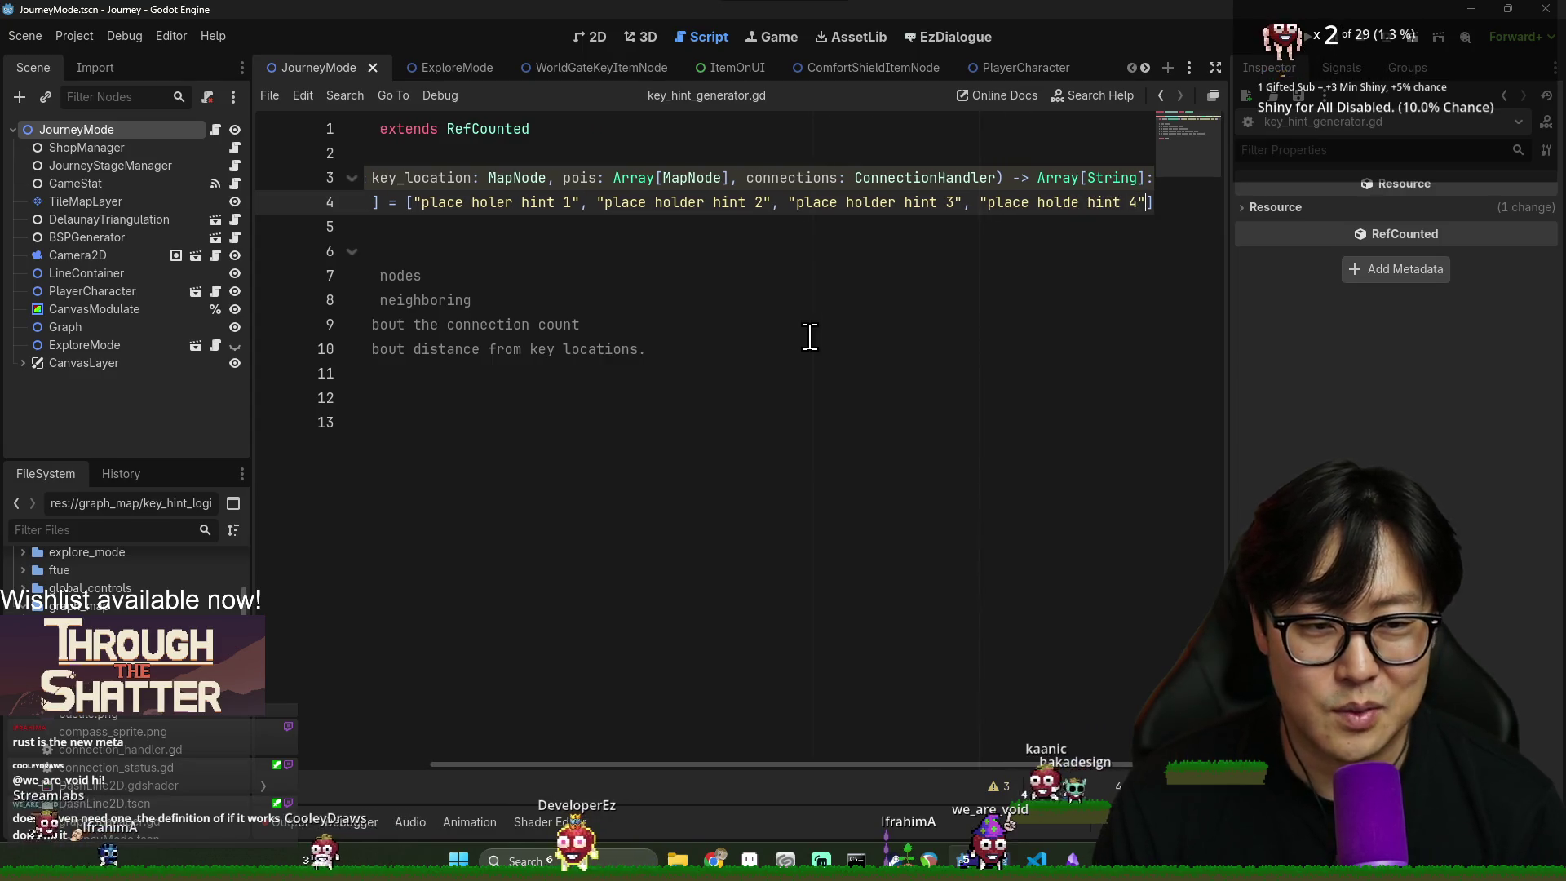
key(ctrl+s)
scroll(668, 766, left, 3)
key(Down)
key(Down)
click(571, 206)
click(697, 349)
- In journey_mode.gd, replace the hint_count line with var hints: Array[String] = KeyHintGenerator.generate_hints()
key(alt+Left)
key(ctrl+s)
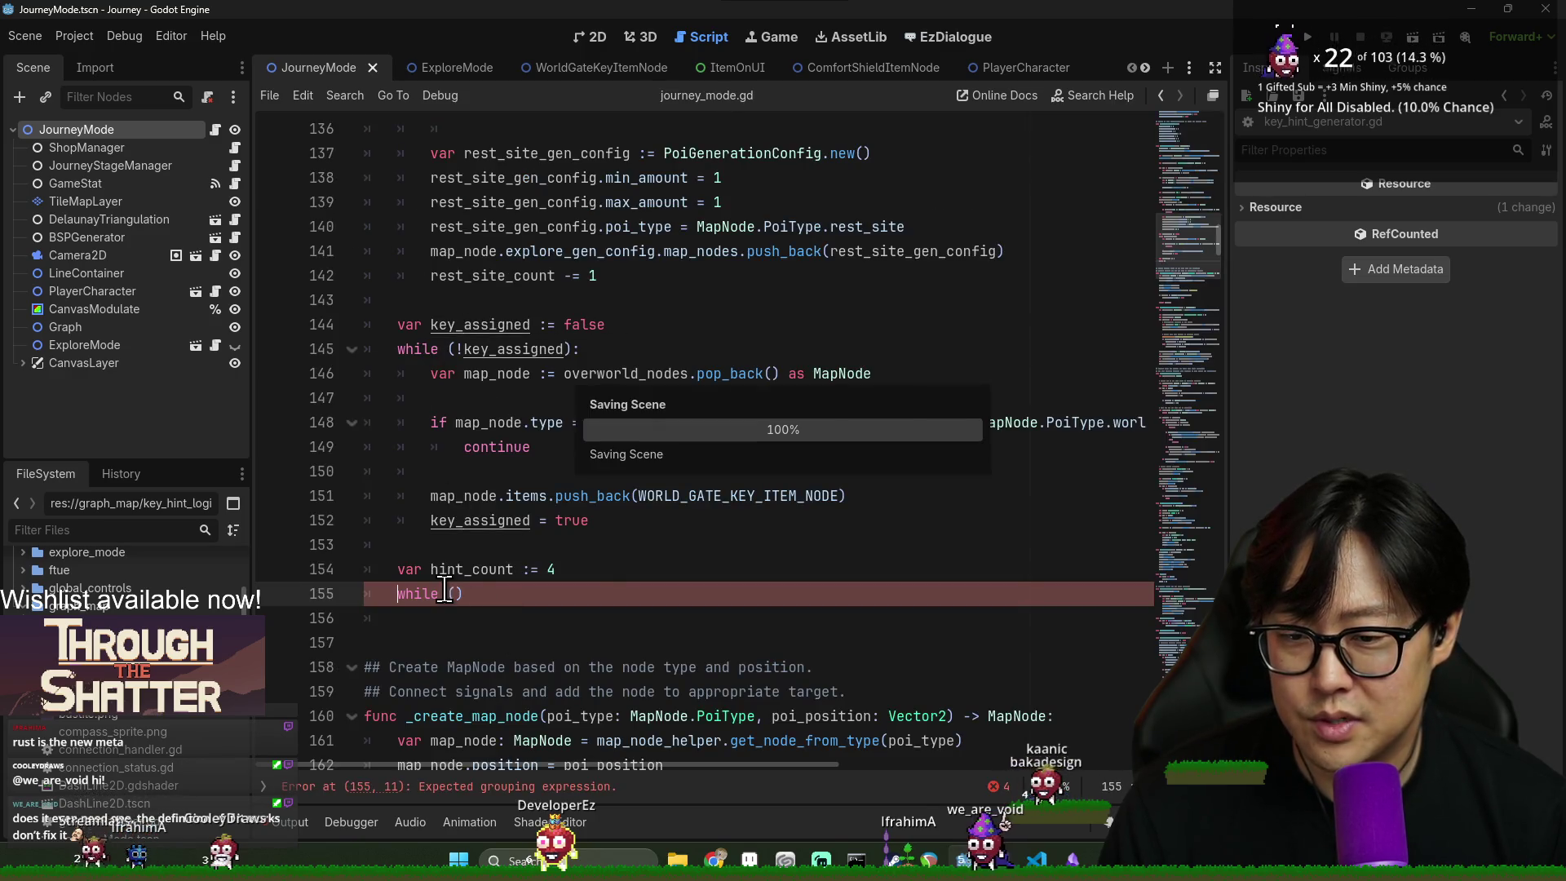
click(603, 577)
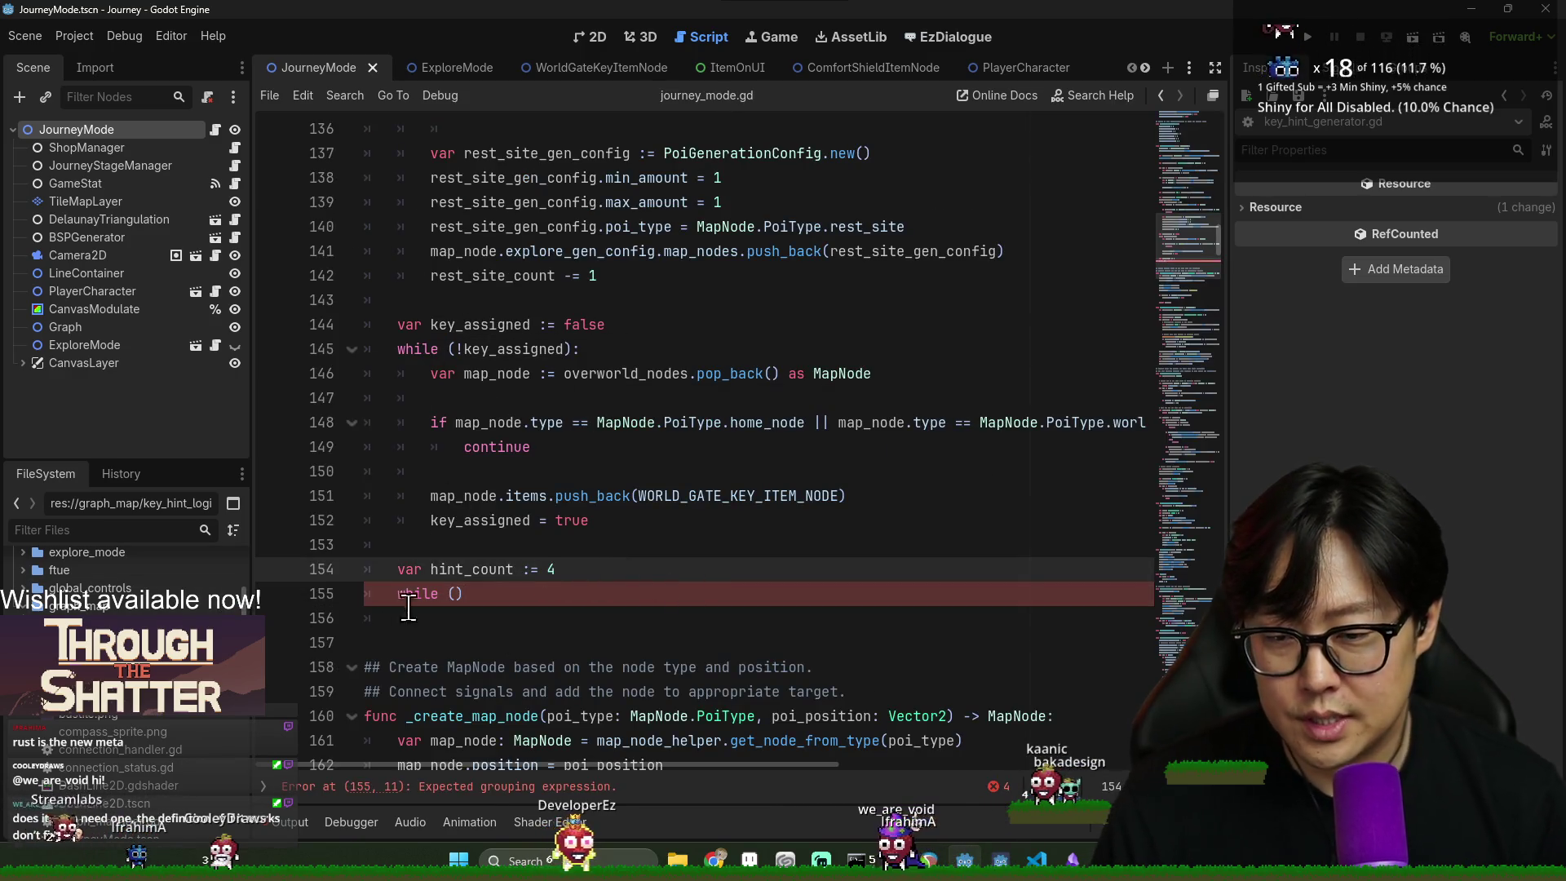
triple_click(418, 571)
text(var hints: Array[String)
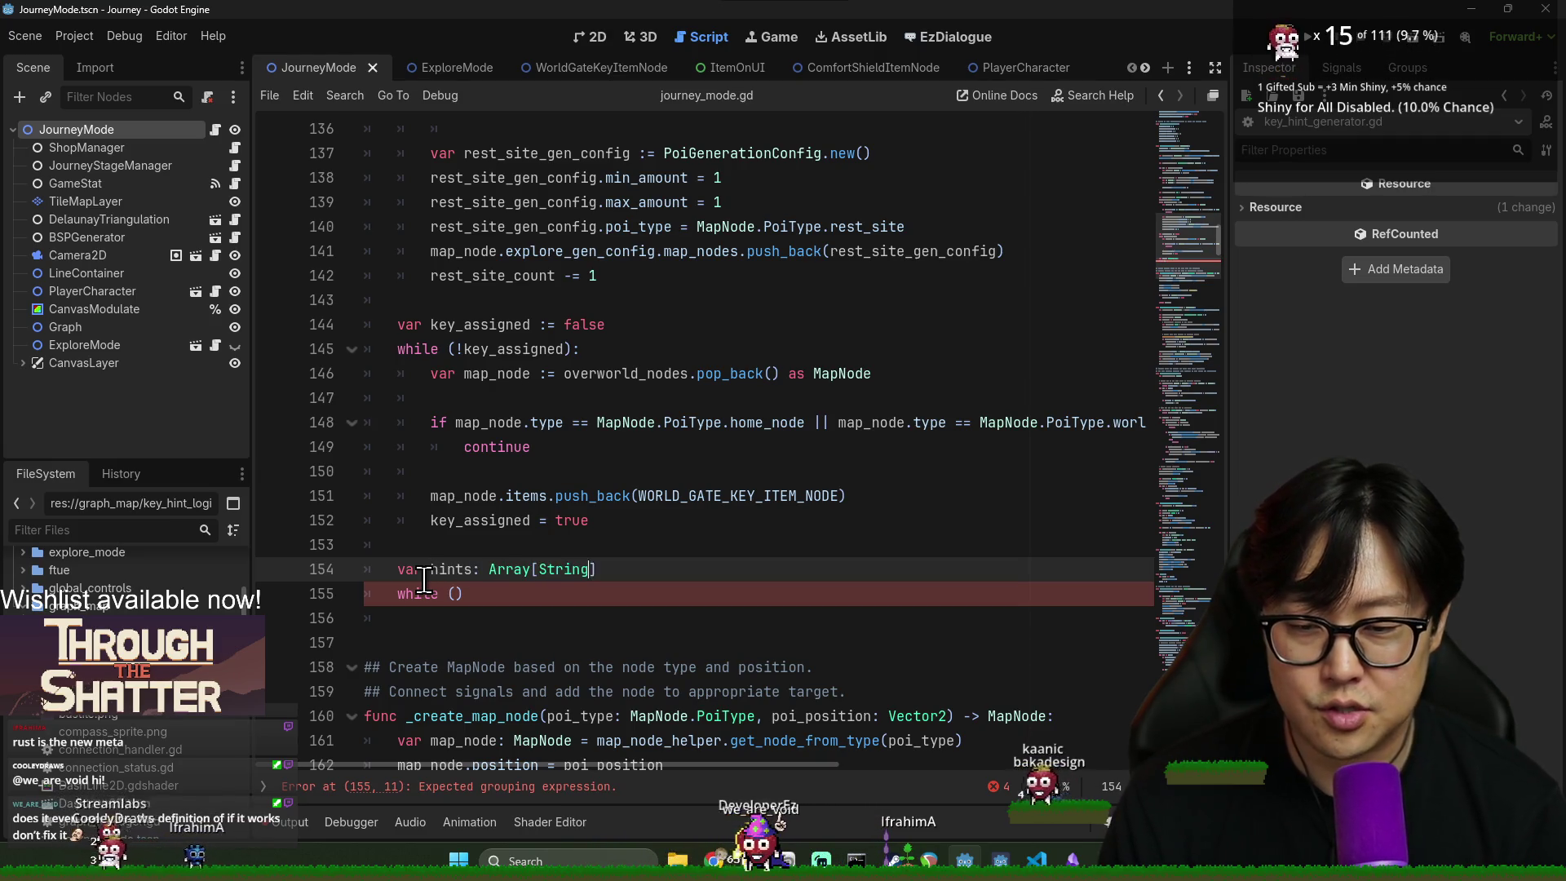
key(BackSpace)
key(BackSpace)
key(BackSpace)
text(=)
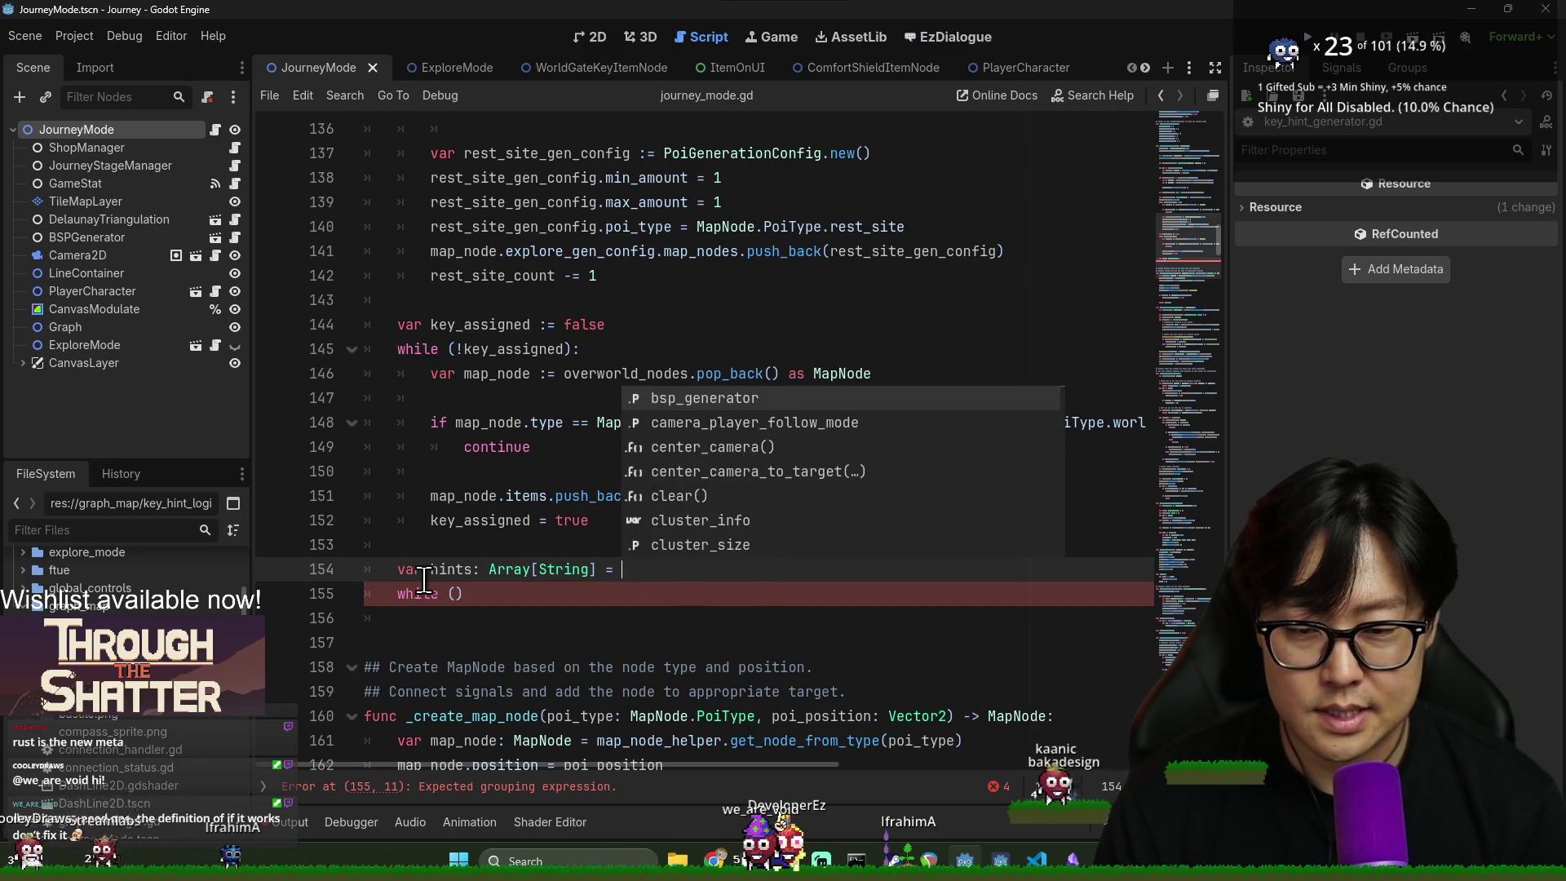
text(KeyHintGenerator.)
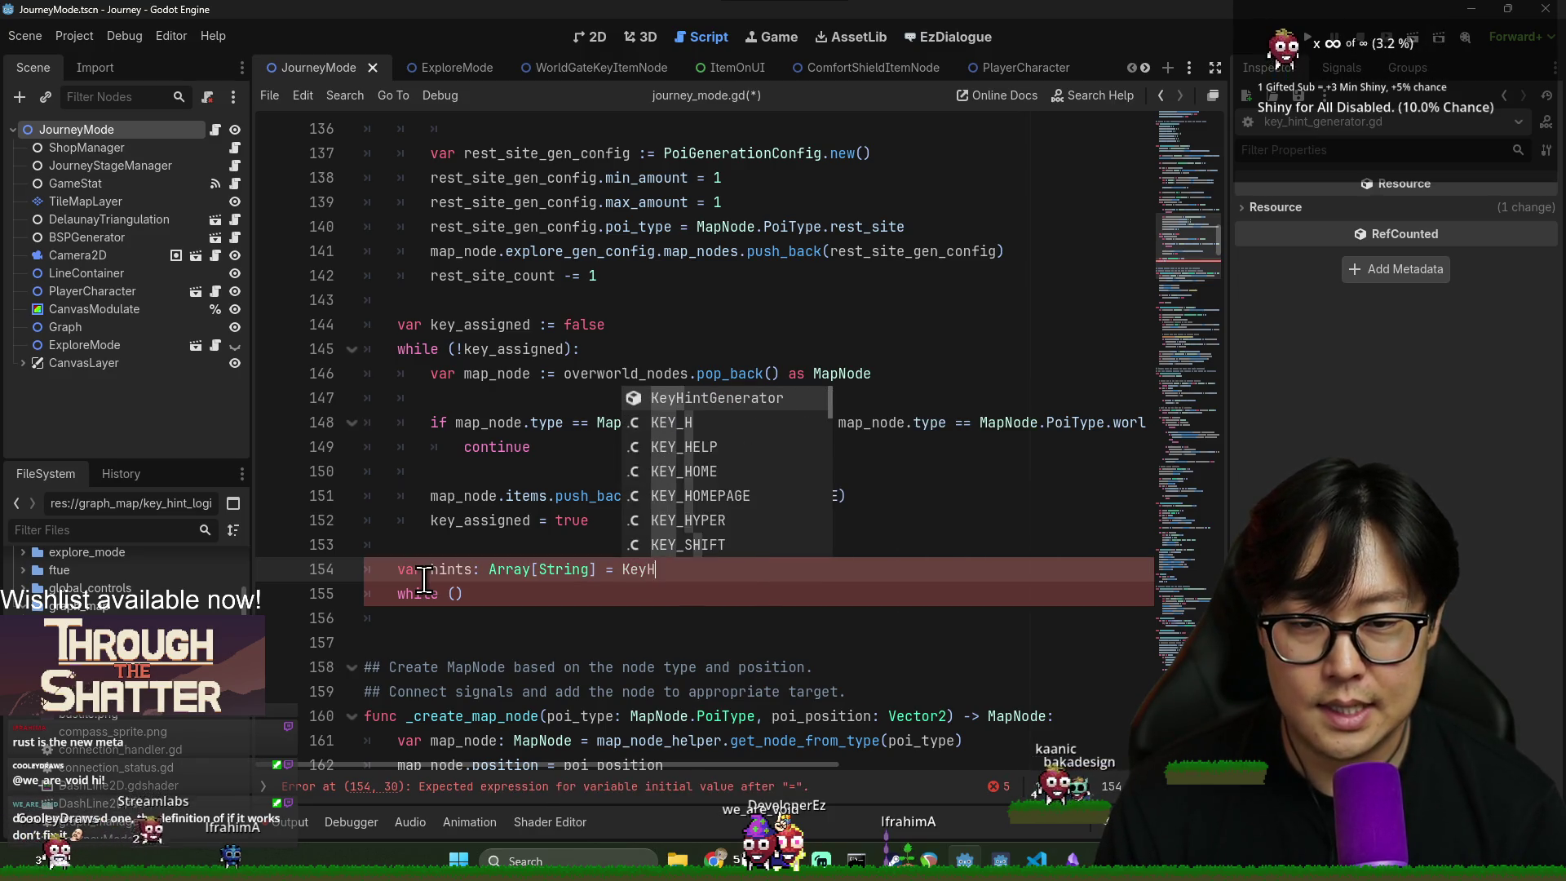
key(Return)
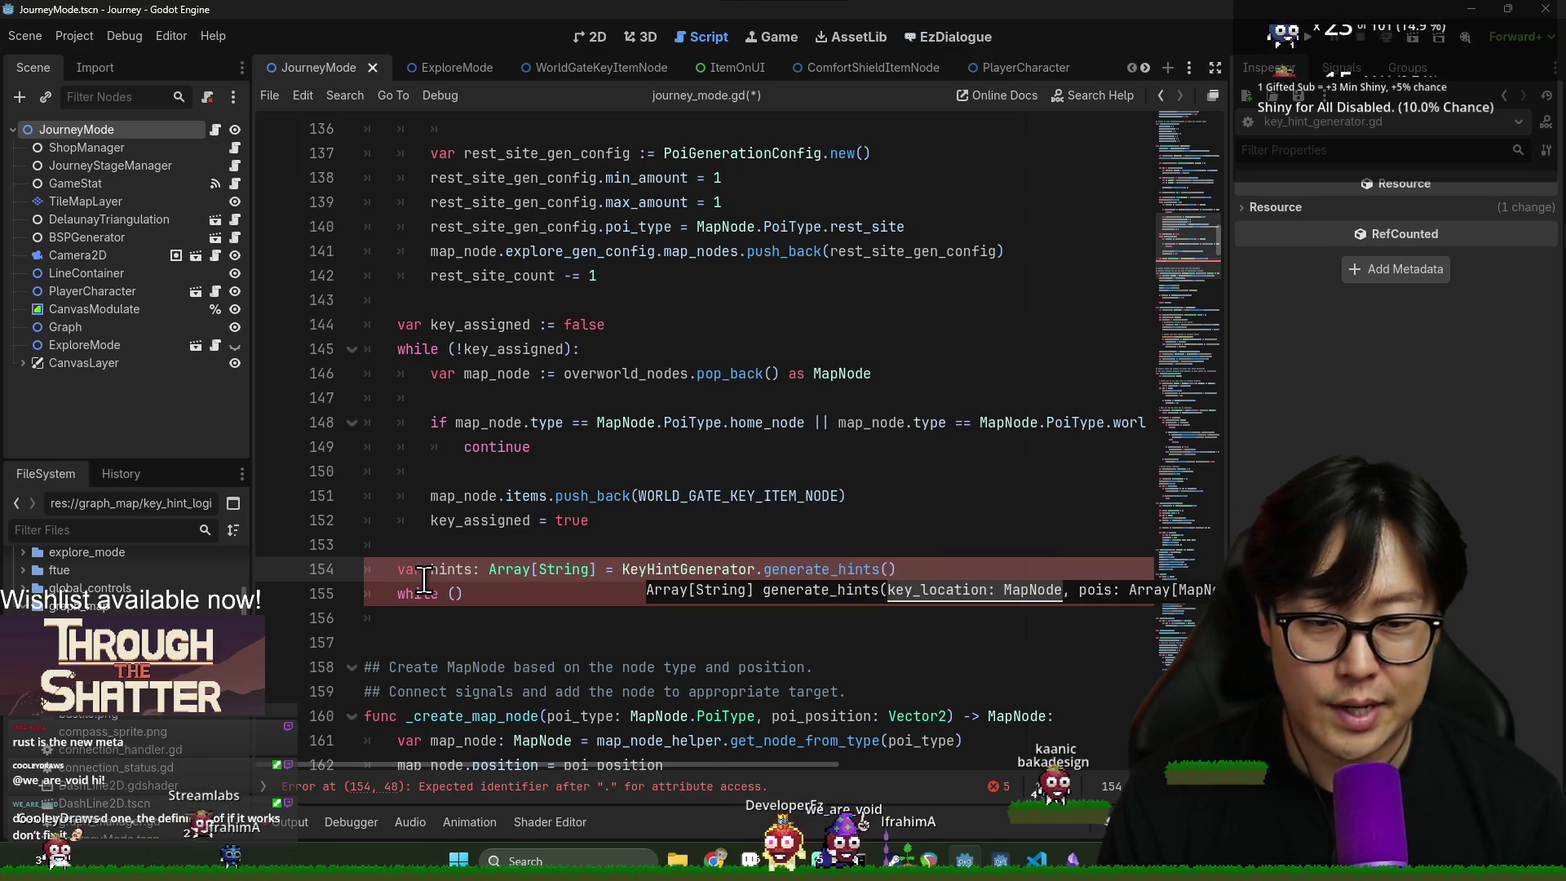
- Review the key_assigned and map_node usages in the key-placement loop
double_click(498, 353)
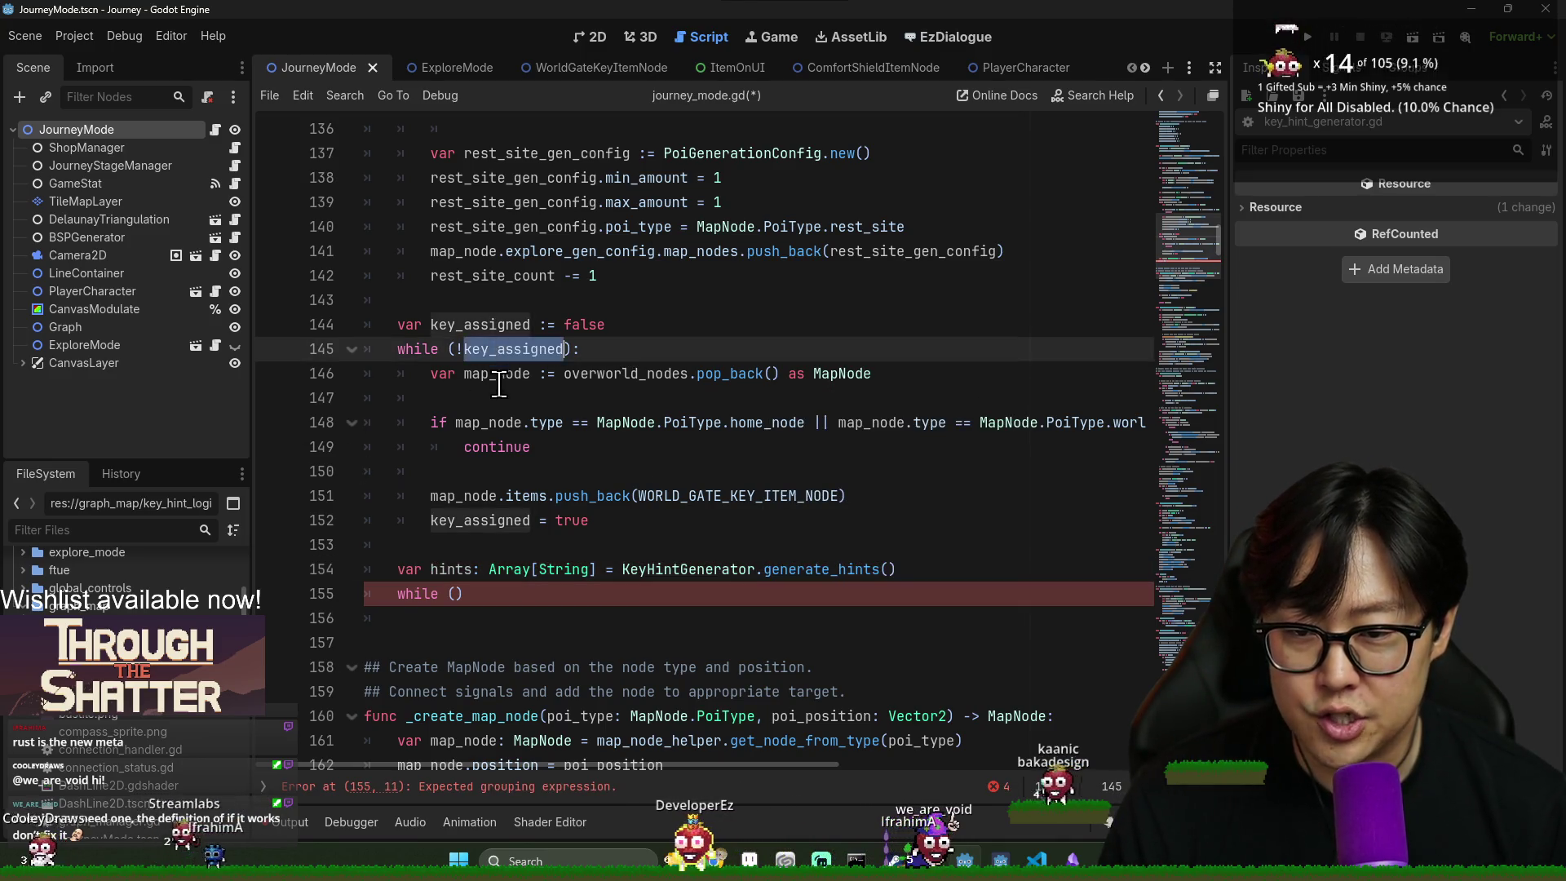
double_click(497, 374)
click(417, 572)
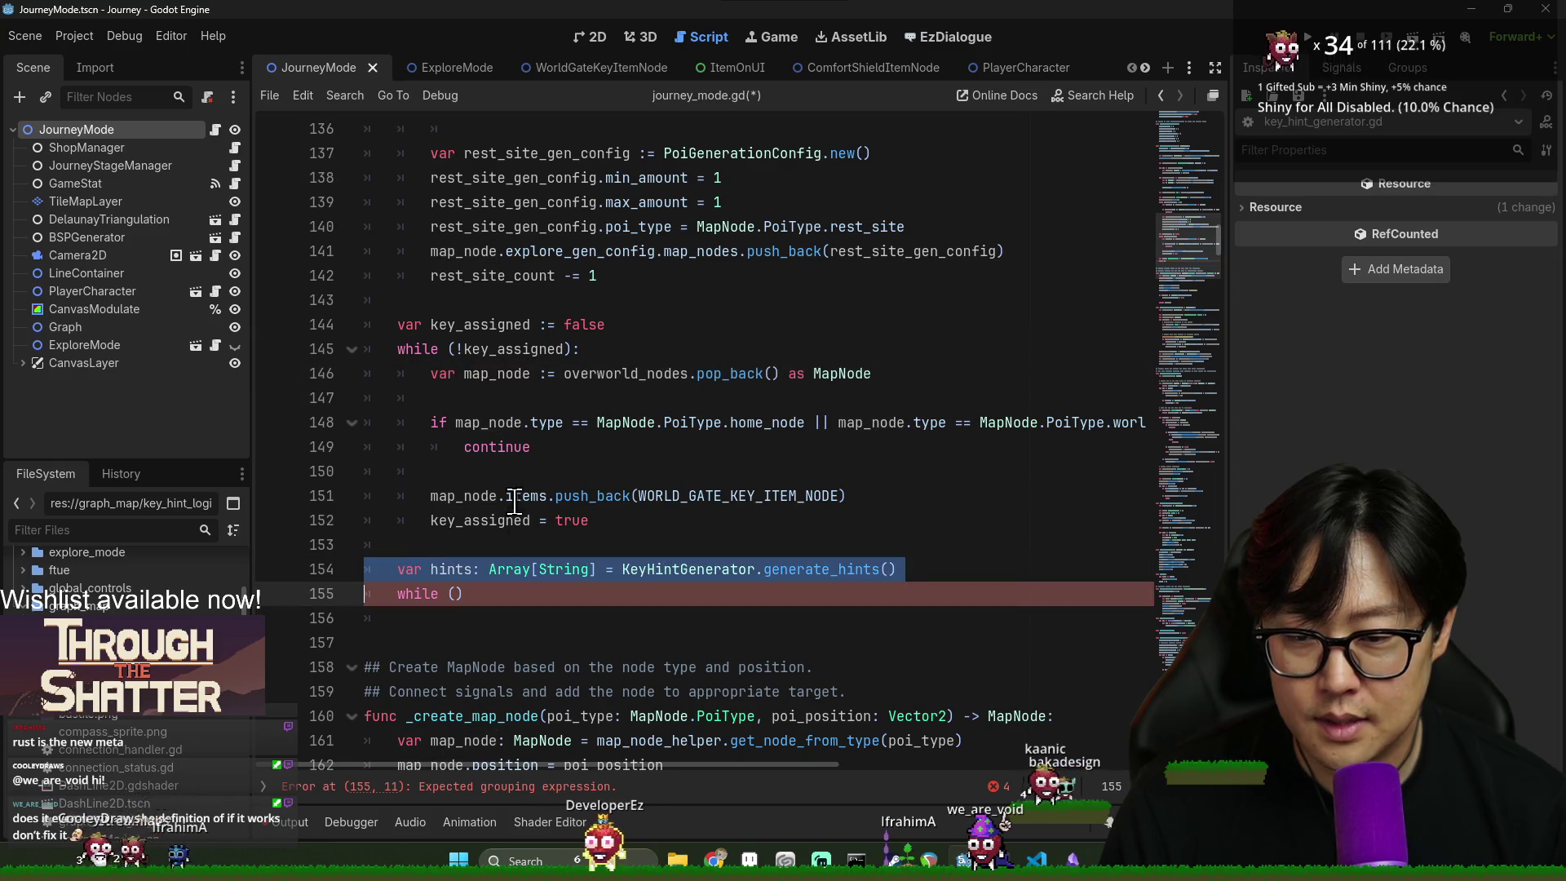
triple_click(476, 495)
double_click(476, 495)
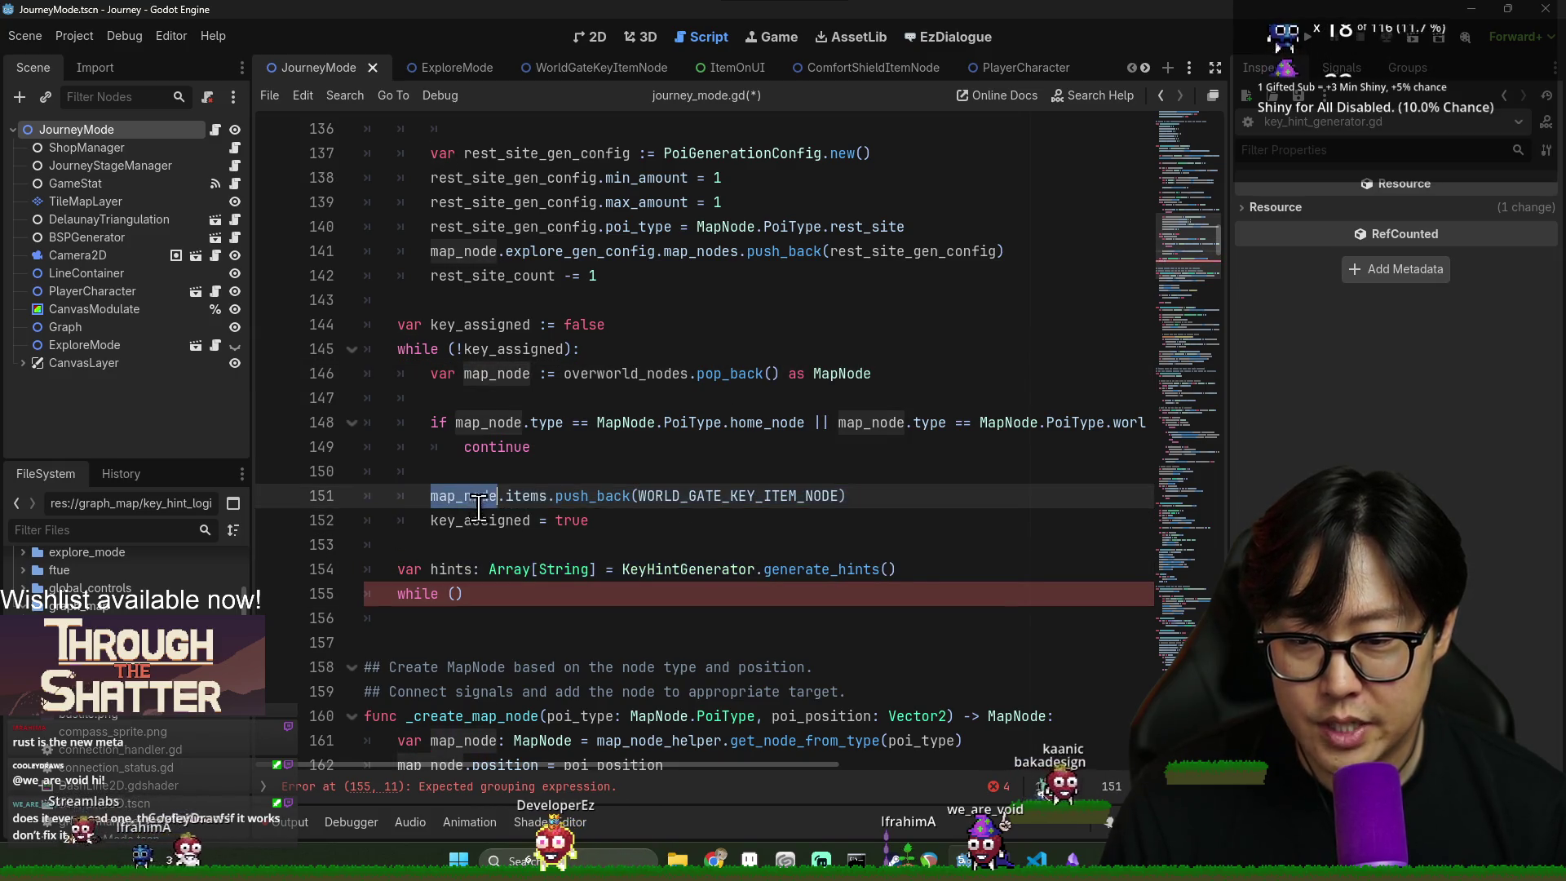
double_click(480, 520)
click(652, 522)
double_click(469, 496)
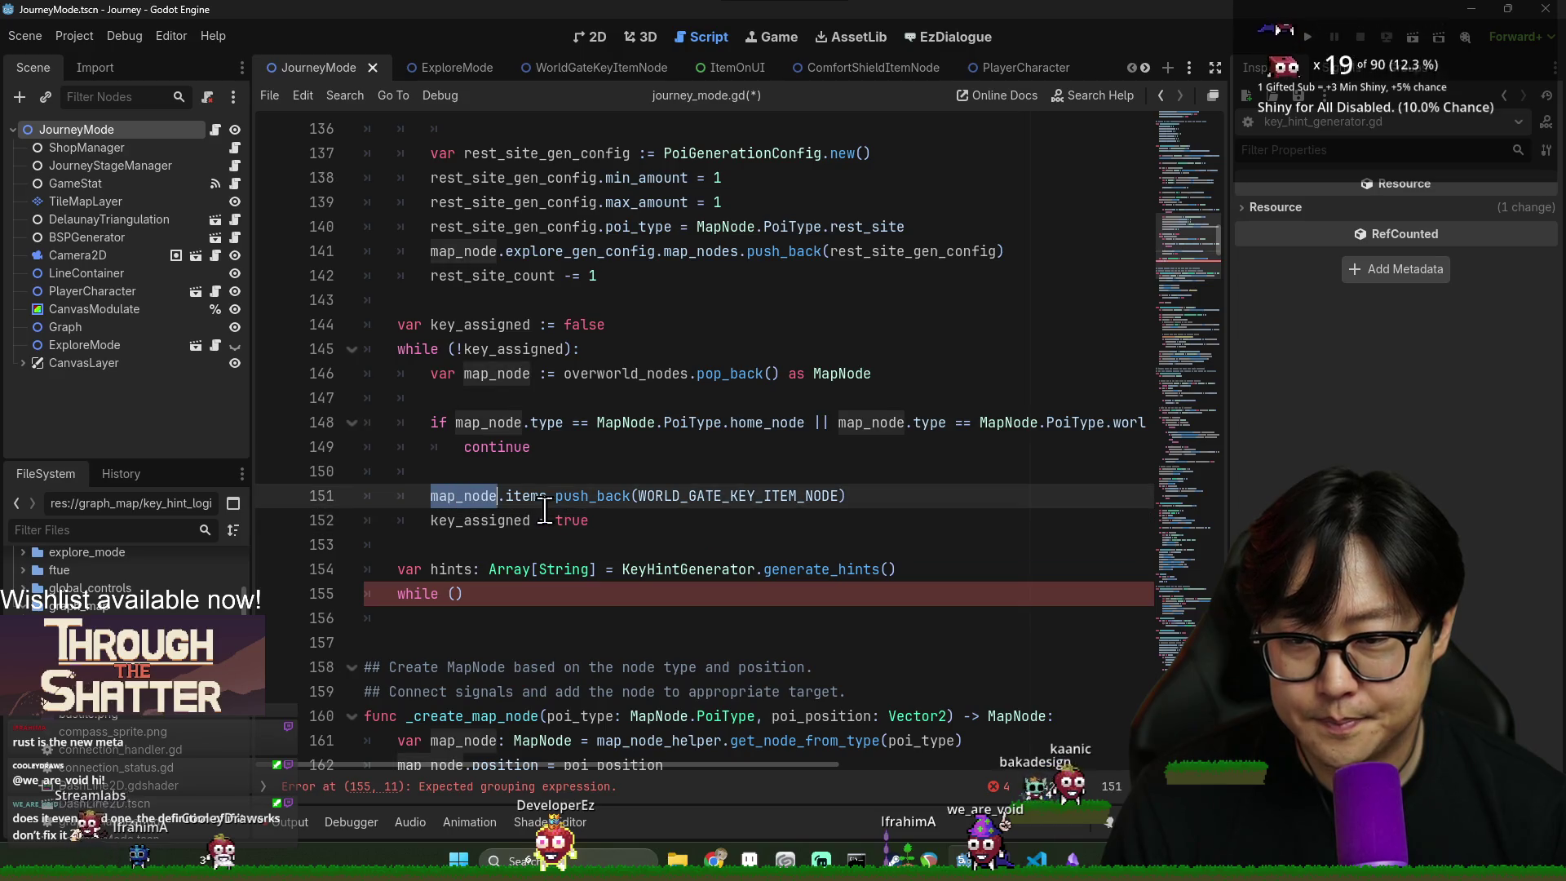
- Add a new line below key_assigned declaring var key_location: MapNode
click(615, 325)
key(Return)
text(v)
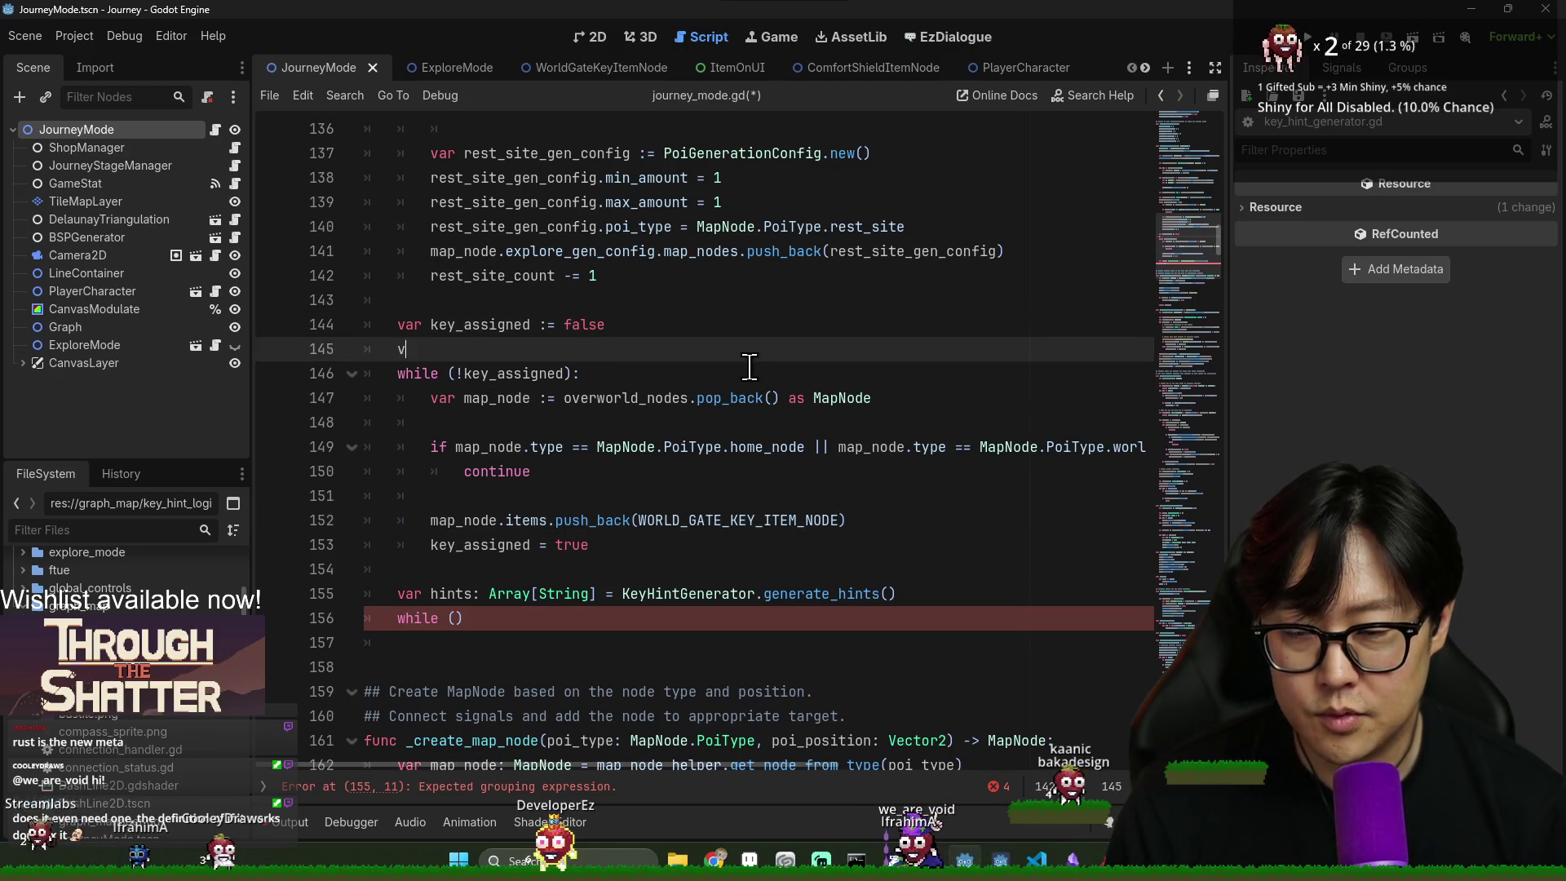
text(ar key_loca)
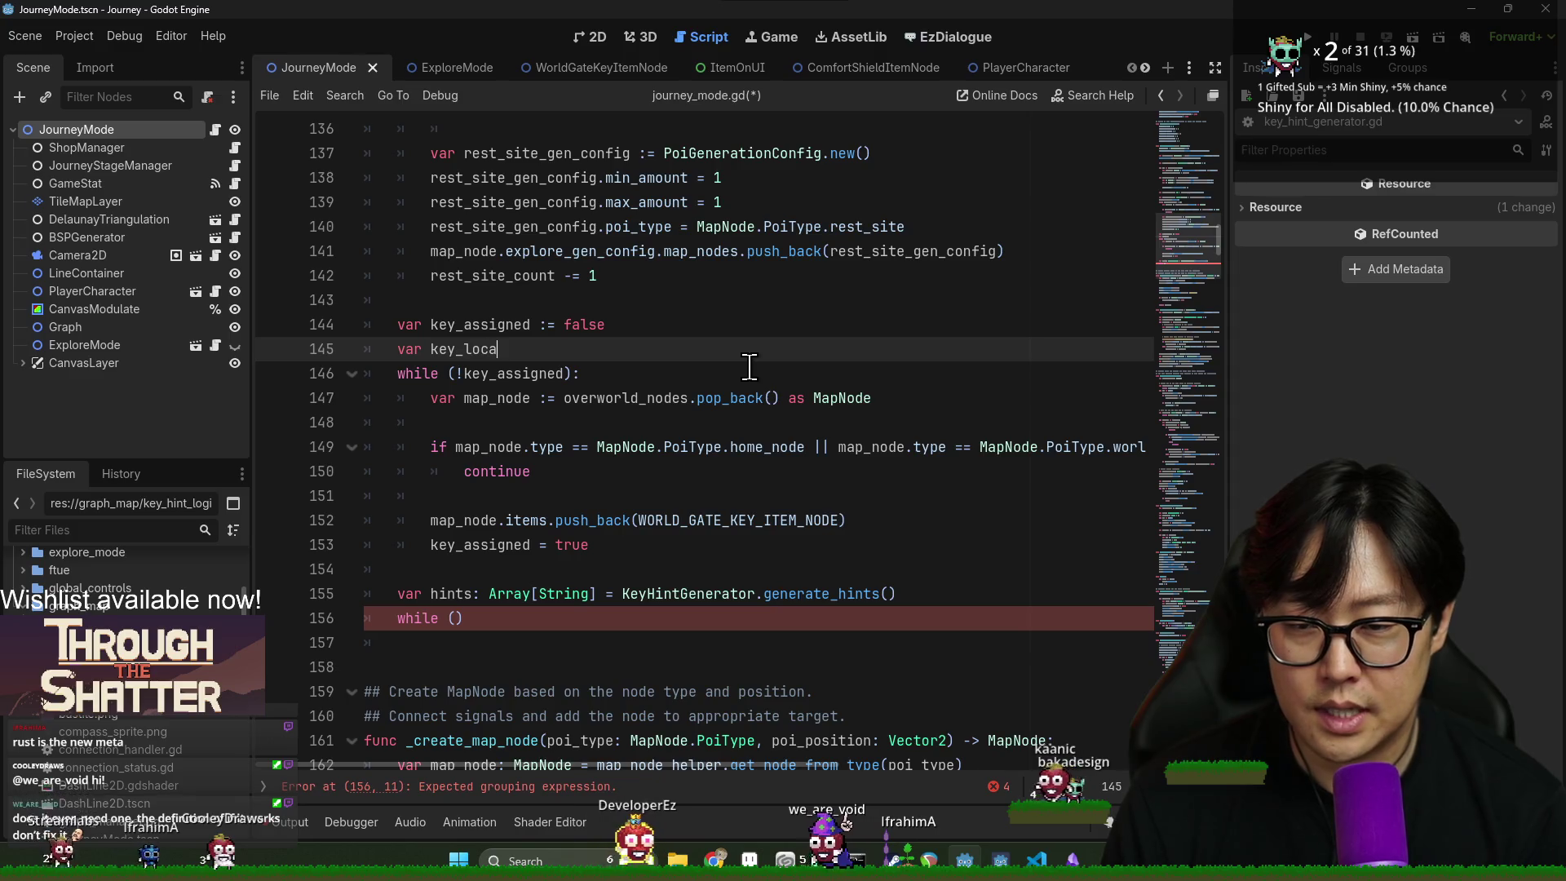
text(tion: MapNoide =-)
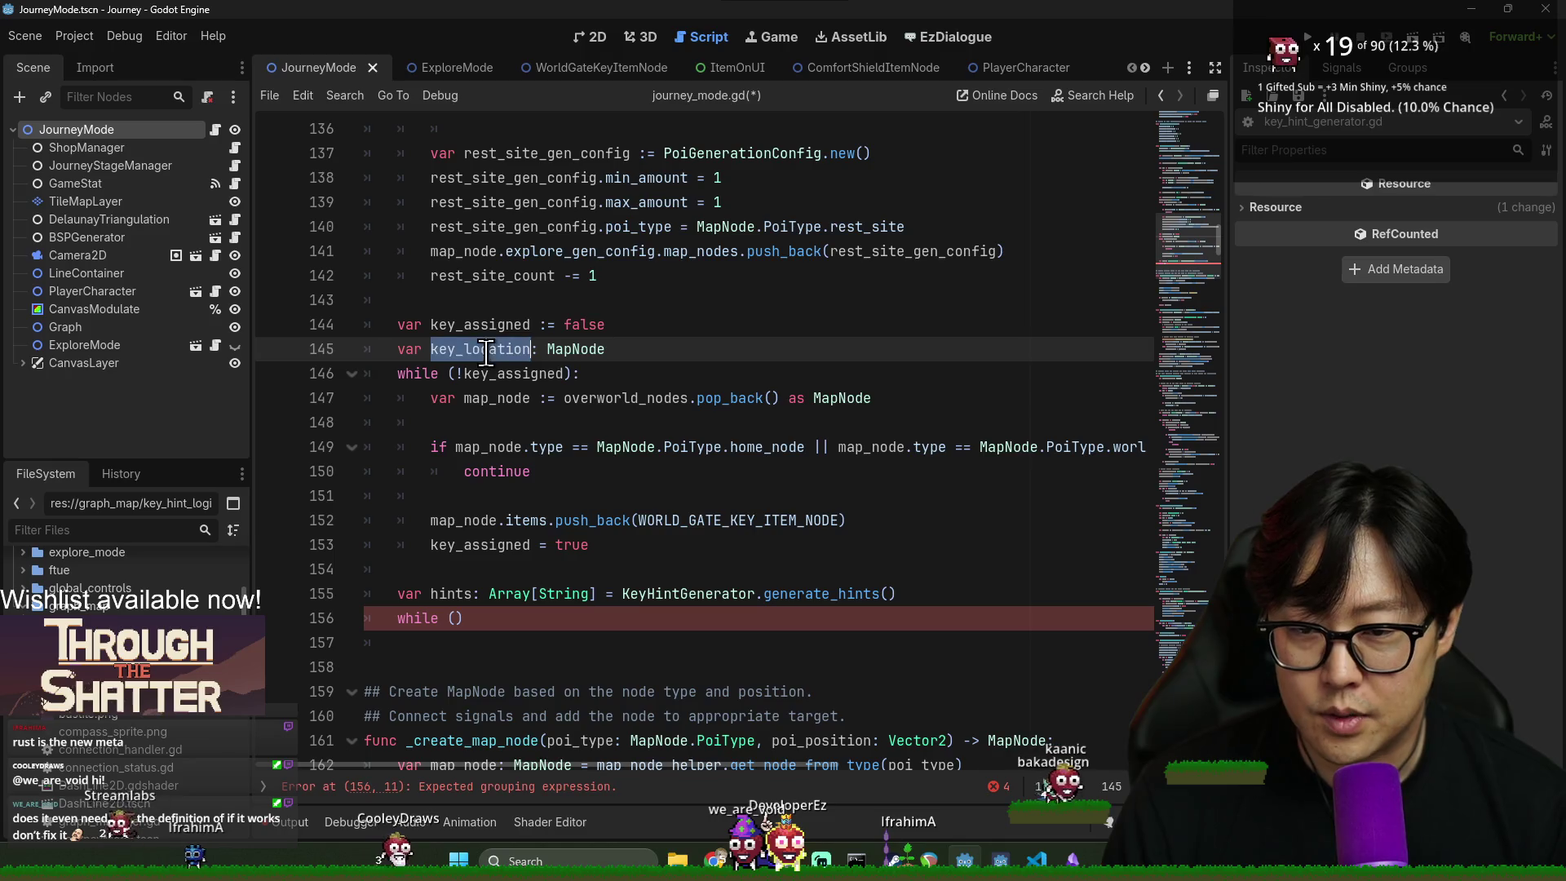
- Assign key_location = map_node on a new line inside the loop
click(433, 519)
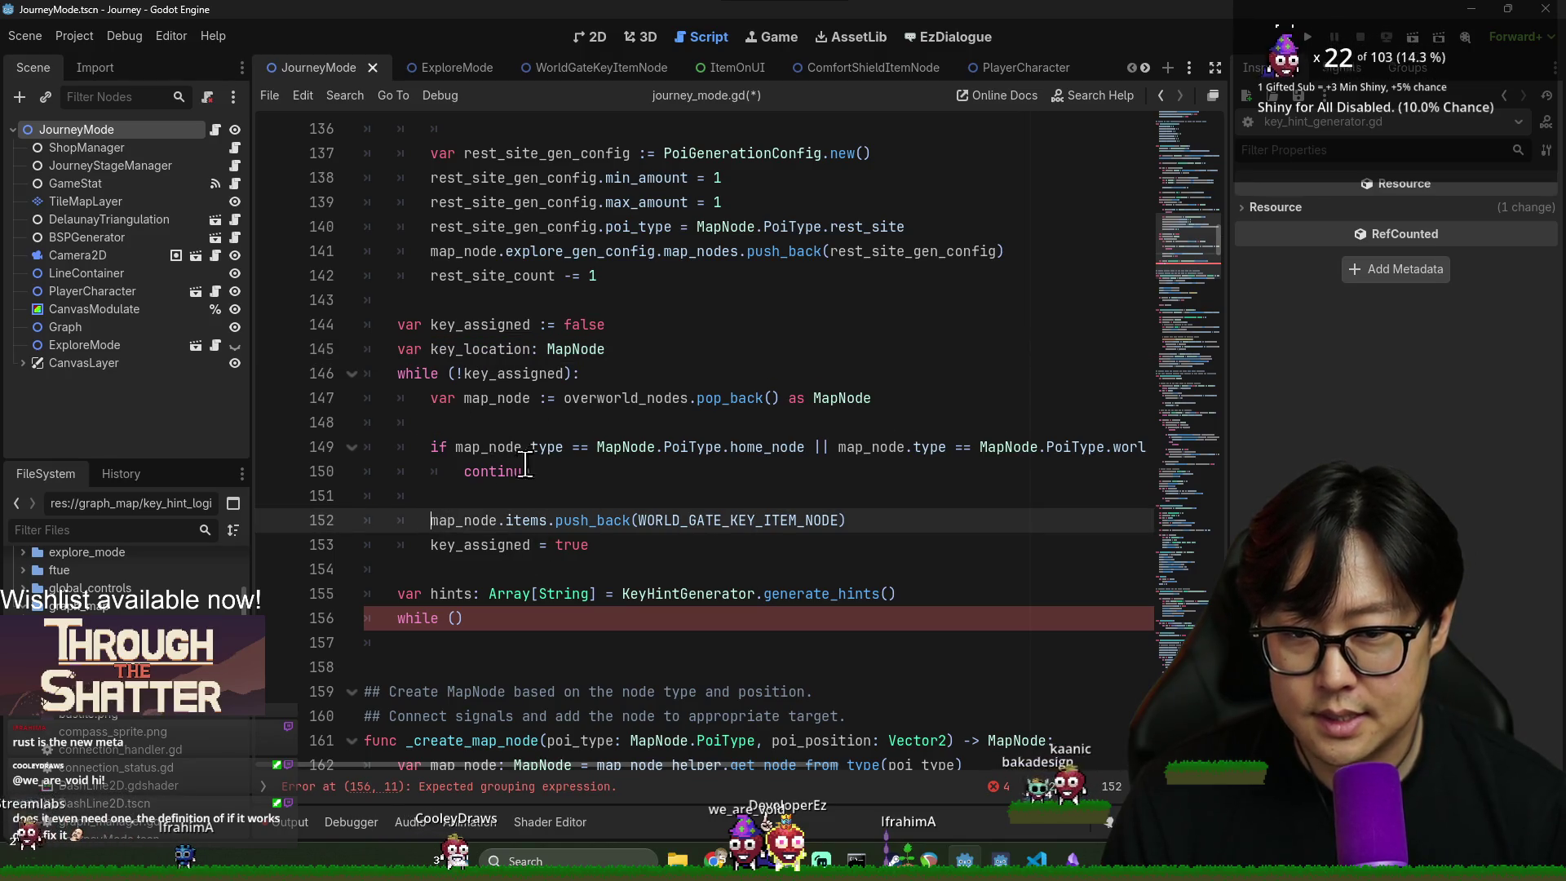
click(486, 499)
key(Return)
text(key_location = m)
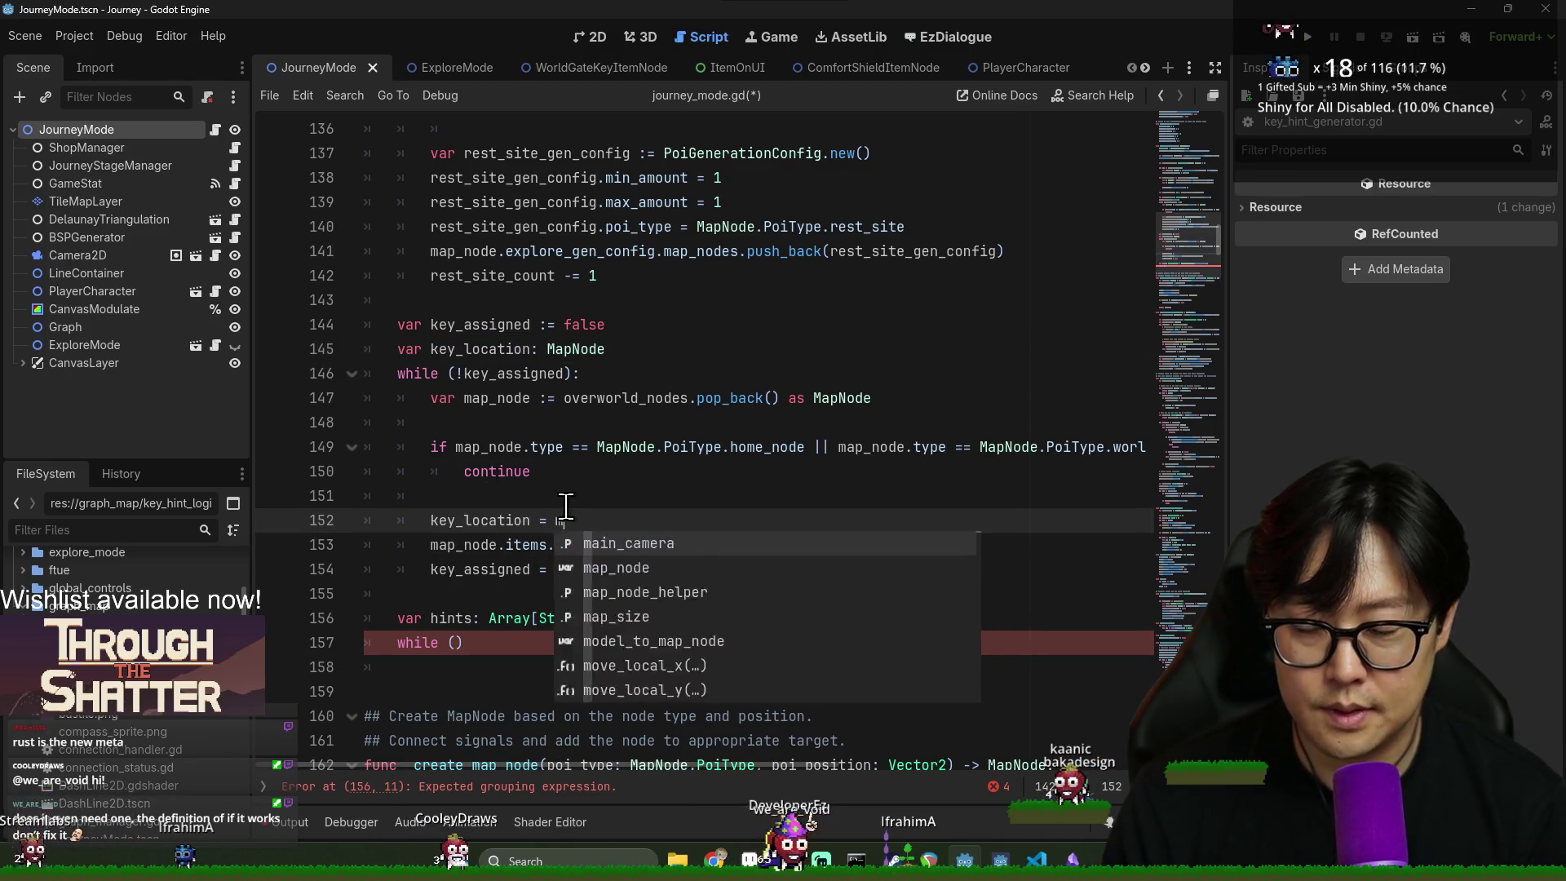
text(ap_node)
click(472, 547)
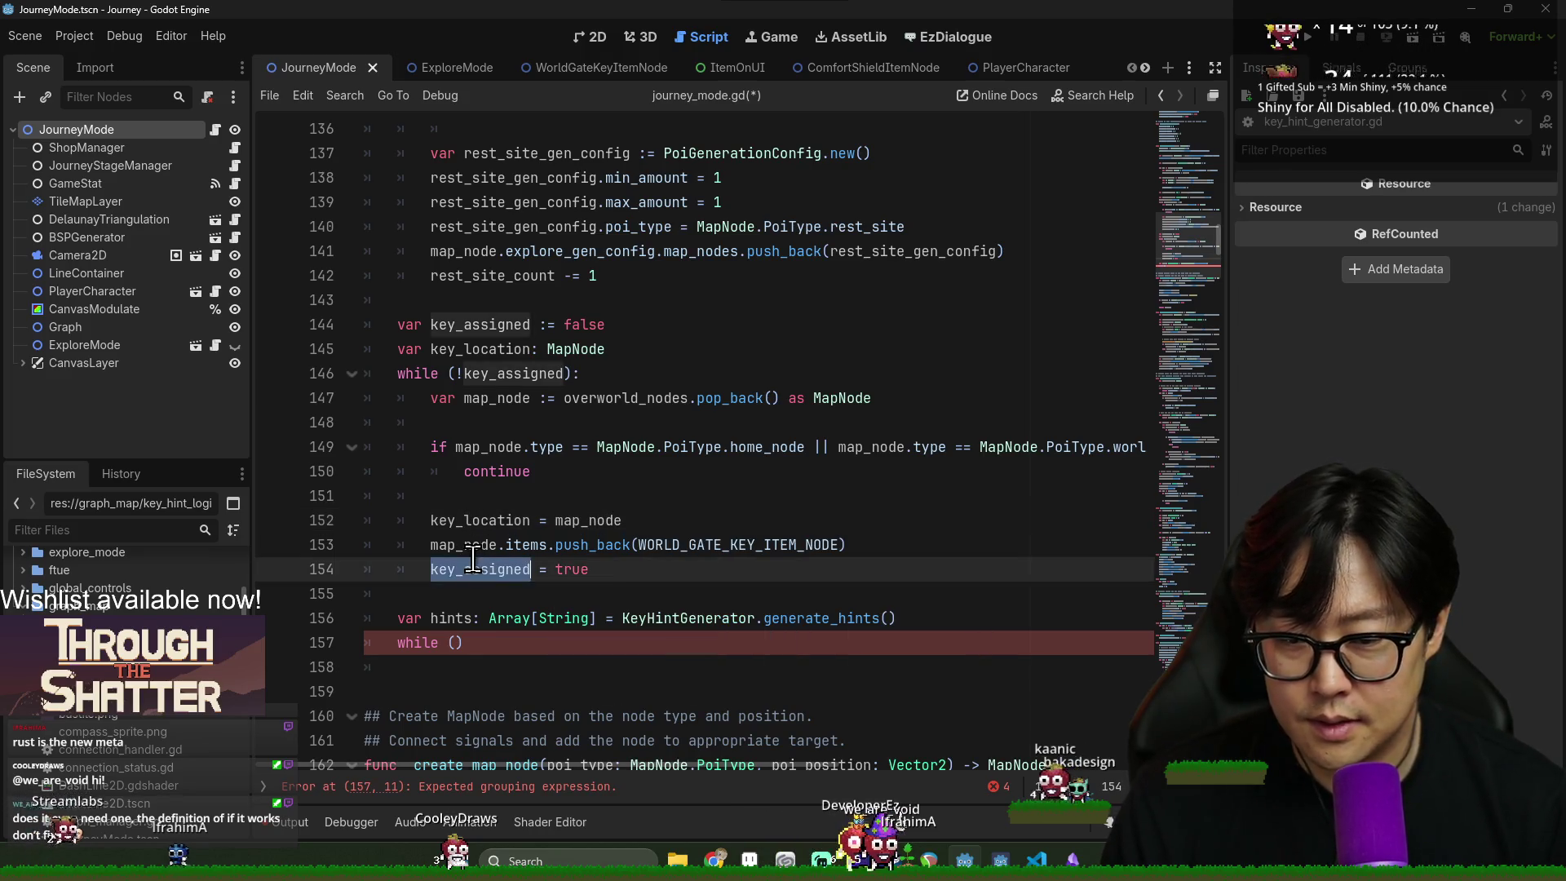
- Move the push_back and key_assigned lines out of the loop and dedent them
key(Home)
key(shift+Down)
key(shift+End)
key(ctrl+x)
click(523, 565)
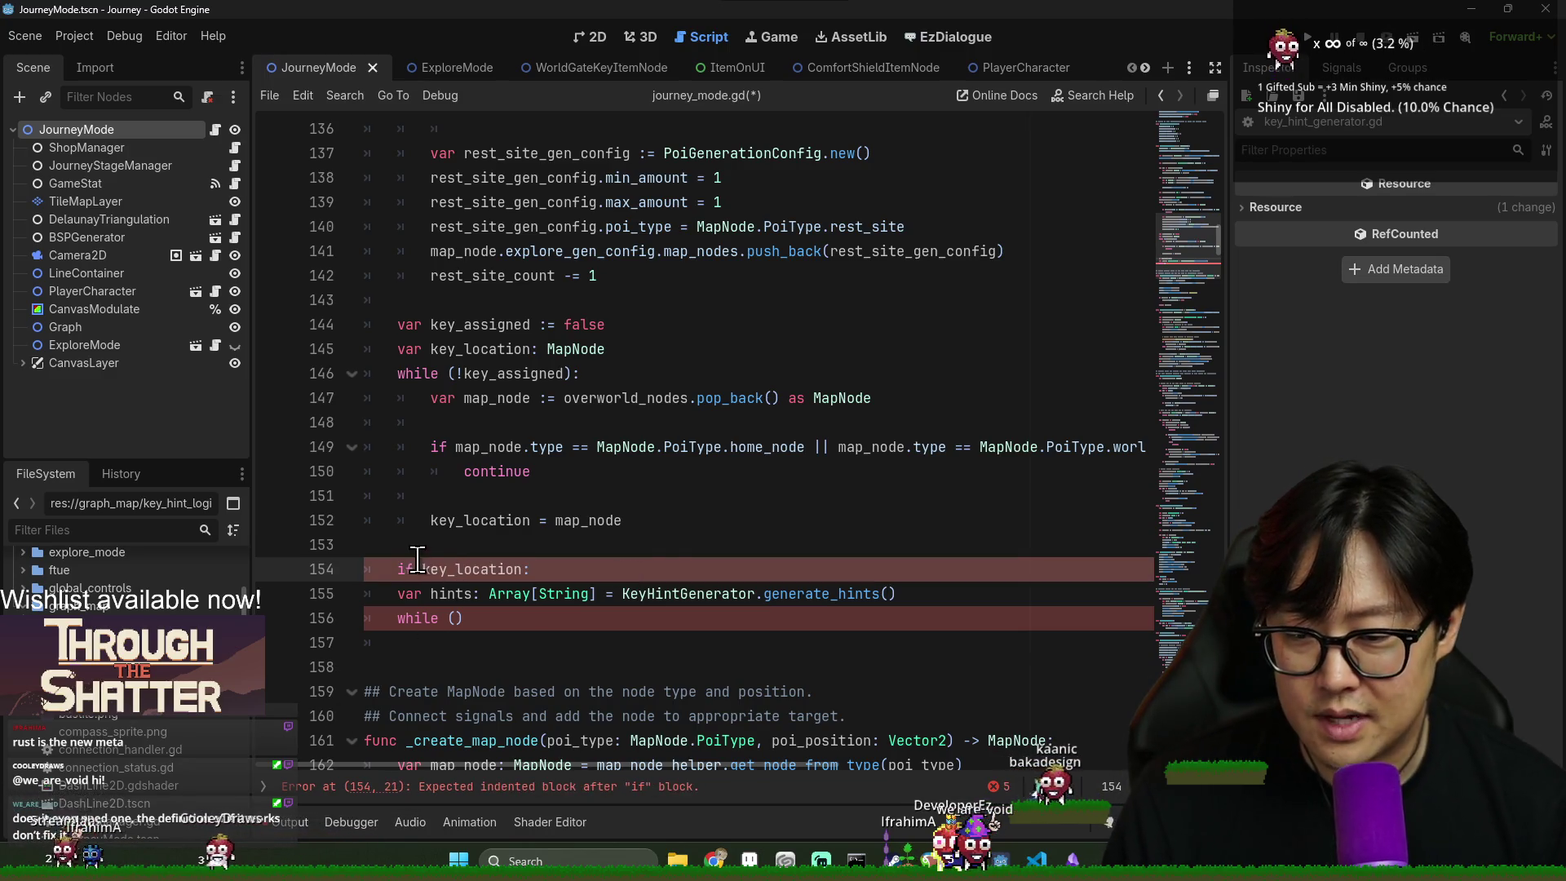
click(464, 570)
key(shift+Tab)
key(shift+Tab)
click(430, 594)
key(shift+Tab)
- Move the key_assigned = true line back inside the loop
scroll(631, 638, down, 3)
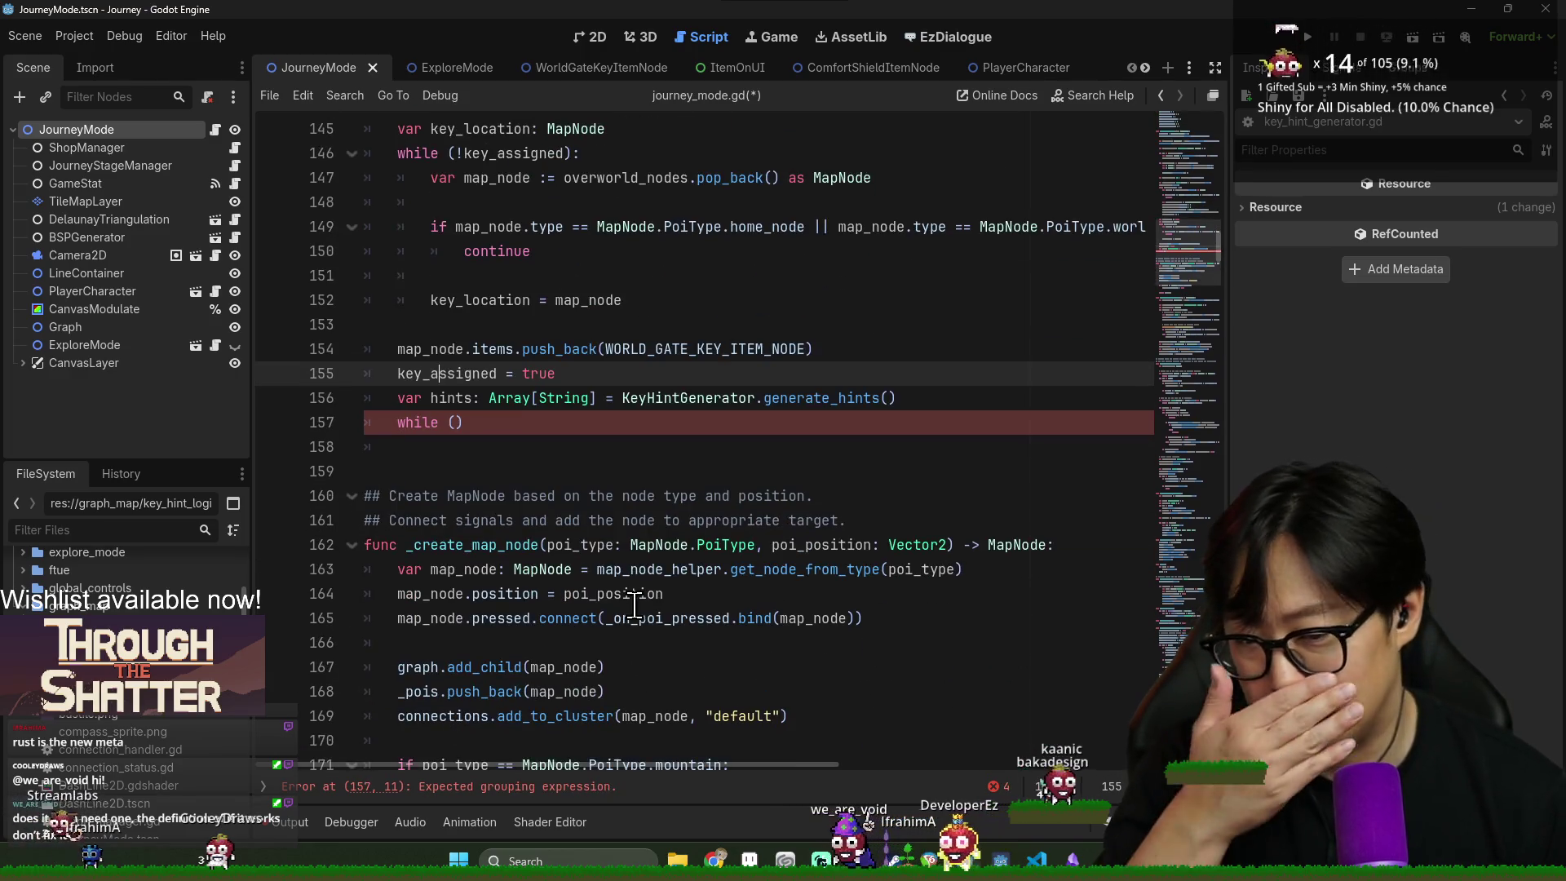
double_click(430, 348)
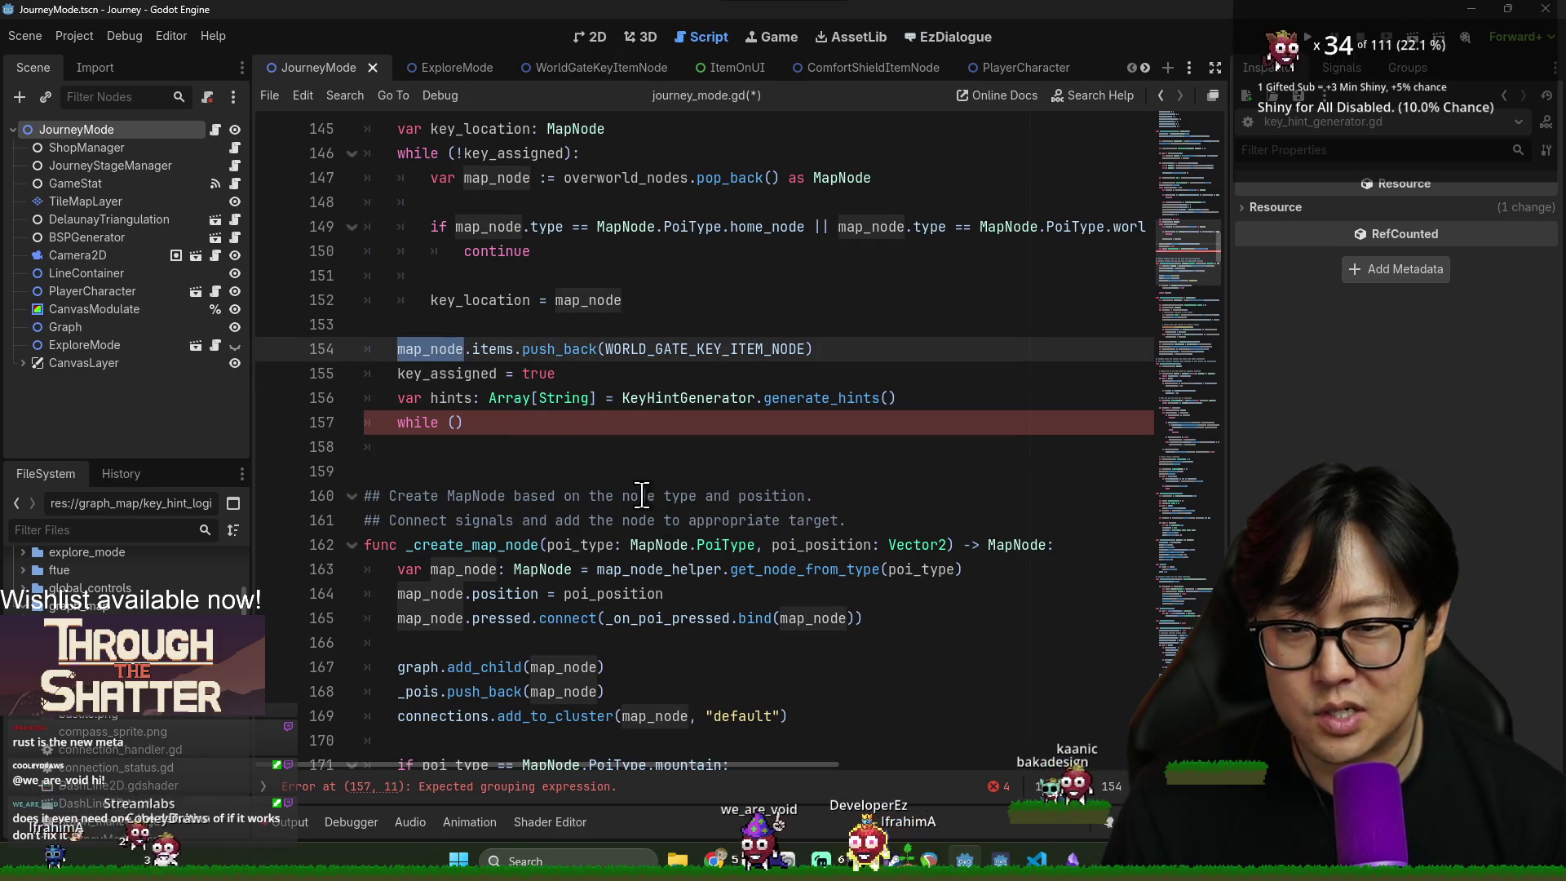
scroll(512, 536, up, 2)
triple_click(424, 520)
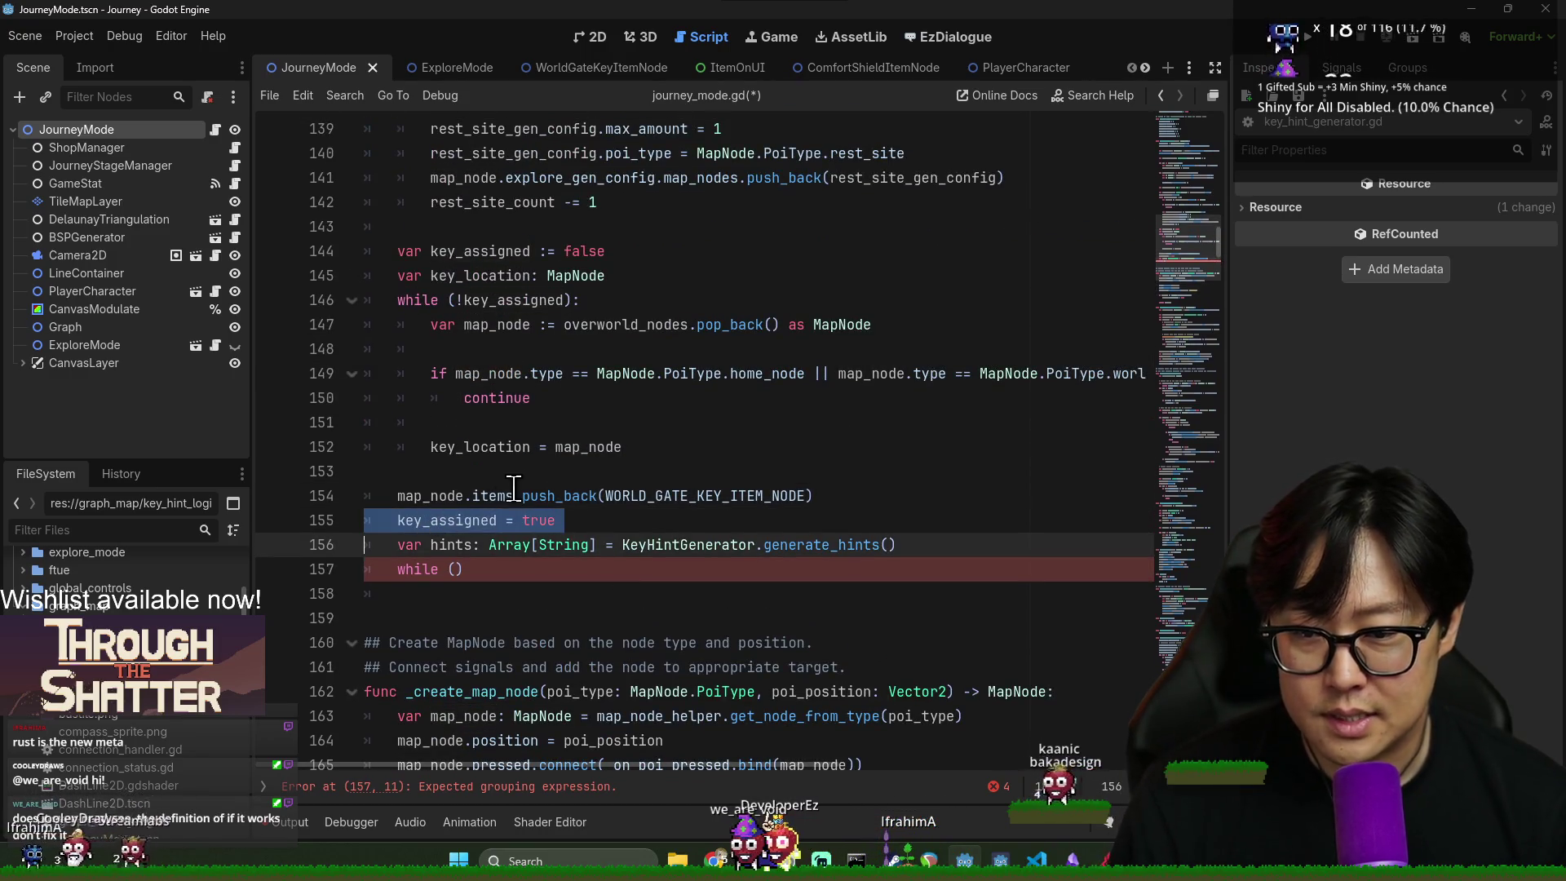
key(ctrl+x)
click(595, 472)
key(ctrl+v)
click(399, 477)
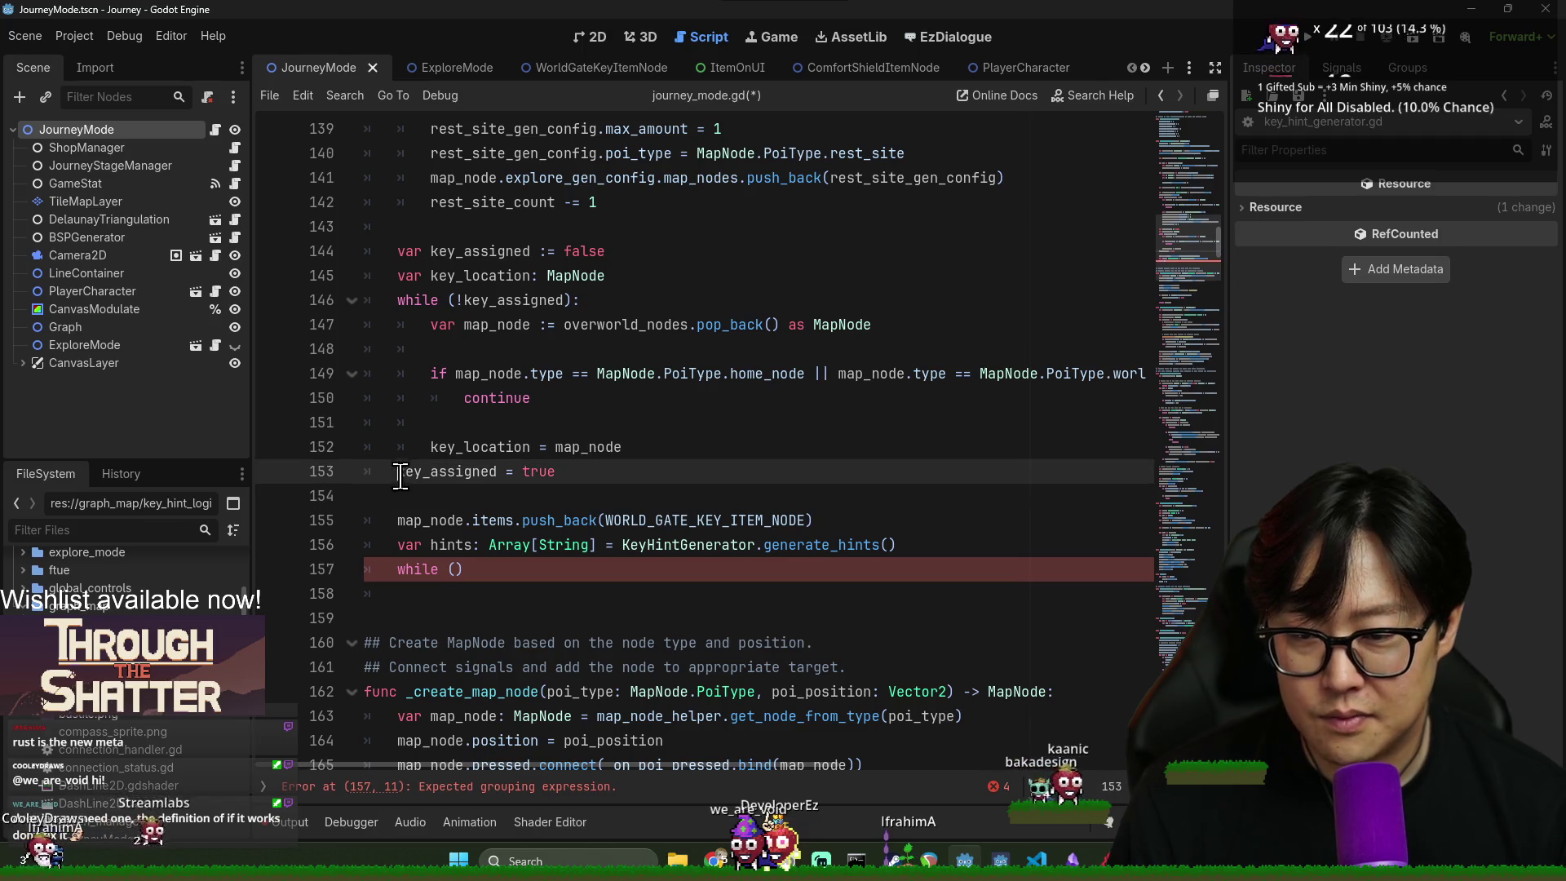
- Make the loop condition test key_location instead of key_assigned
double_click(455, 448)
key(ctrl+c)
double_click(490, 300)
key(ctrl+v)
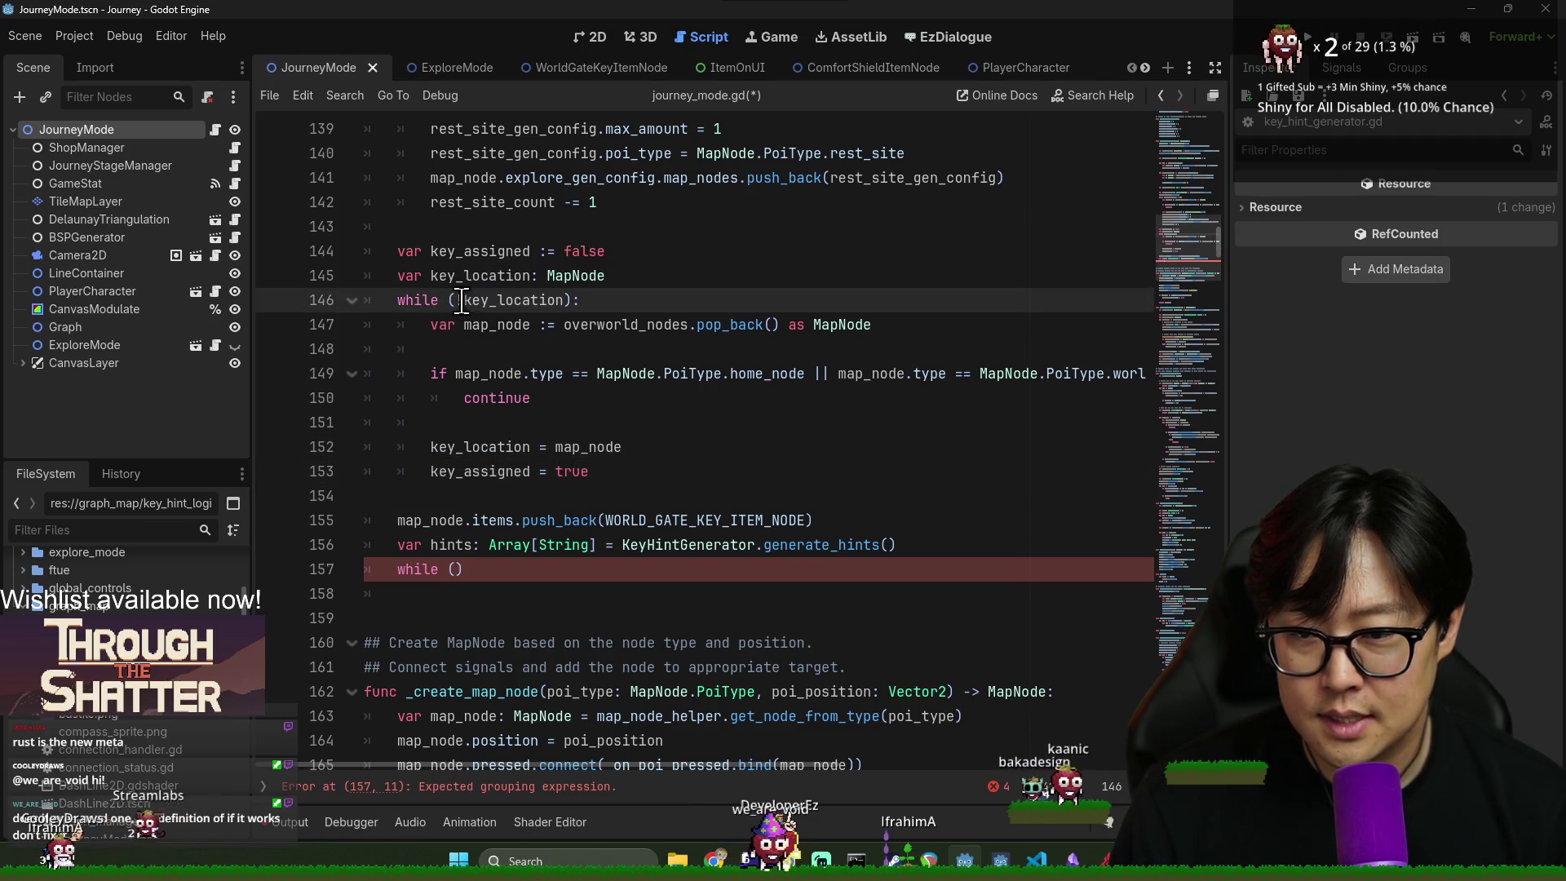
- Delete the key_assigned = true line and the key_assigned declaration
triple_click(490, 473)
key(ctrl+x)
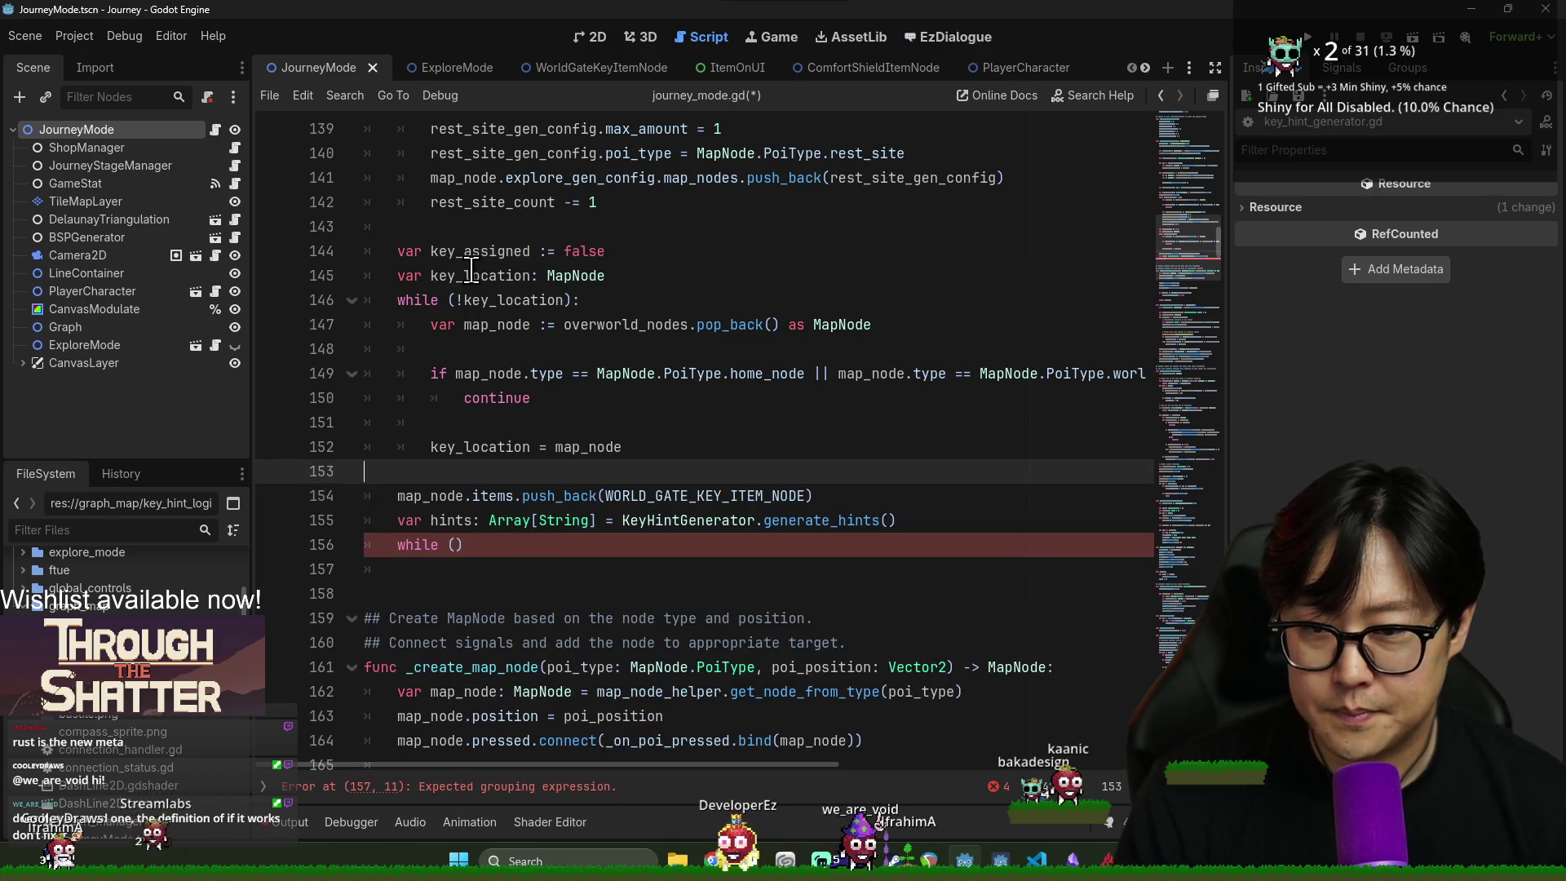
click(478, 277)
double_click(494, 300)
triple_click(490, 252)
key(ctrl+x)
- Push the key item onto key_location.items instead of map_node
click(453, 447)
double_click(420, 471)
click(421, 454)
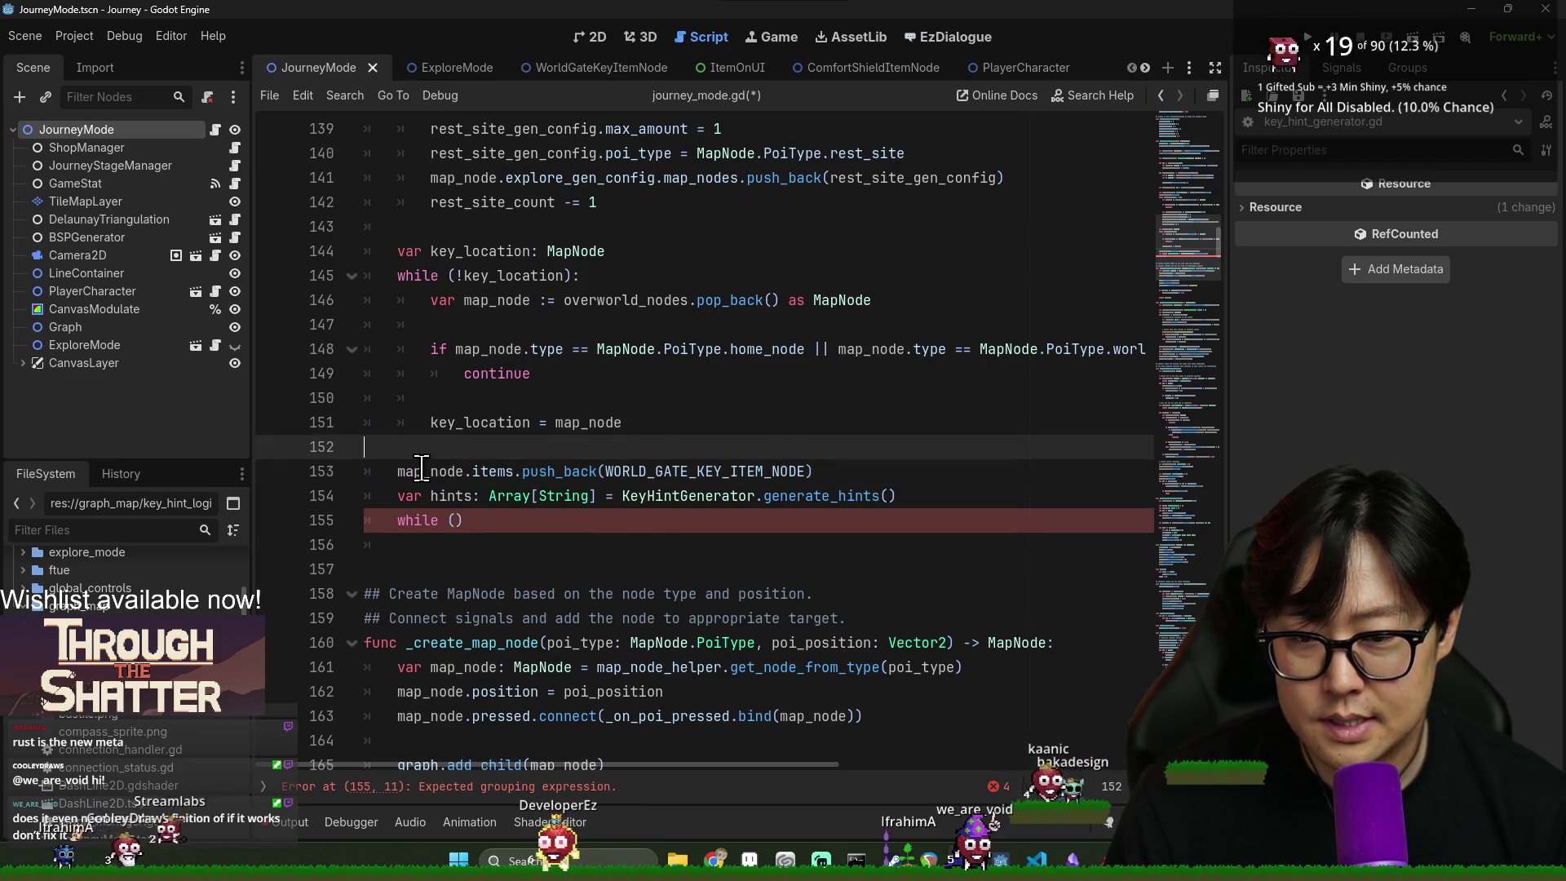
double_click(708, 472)
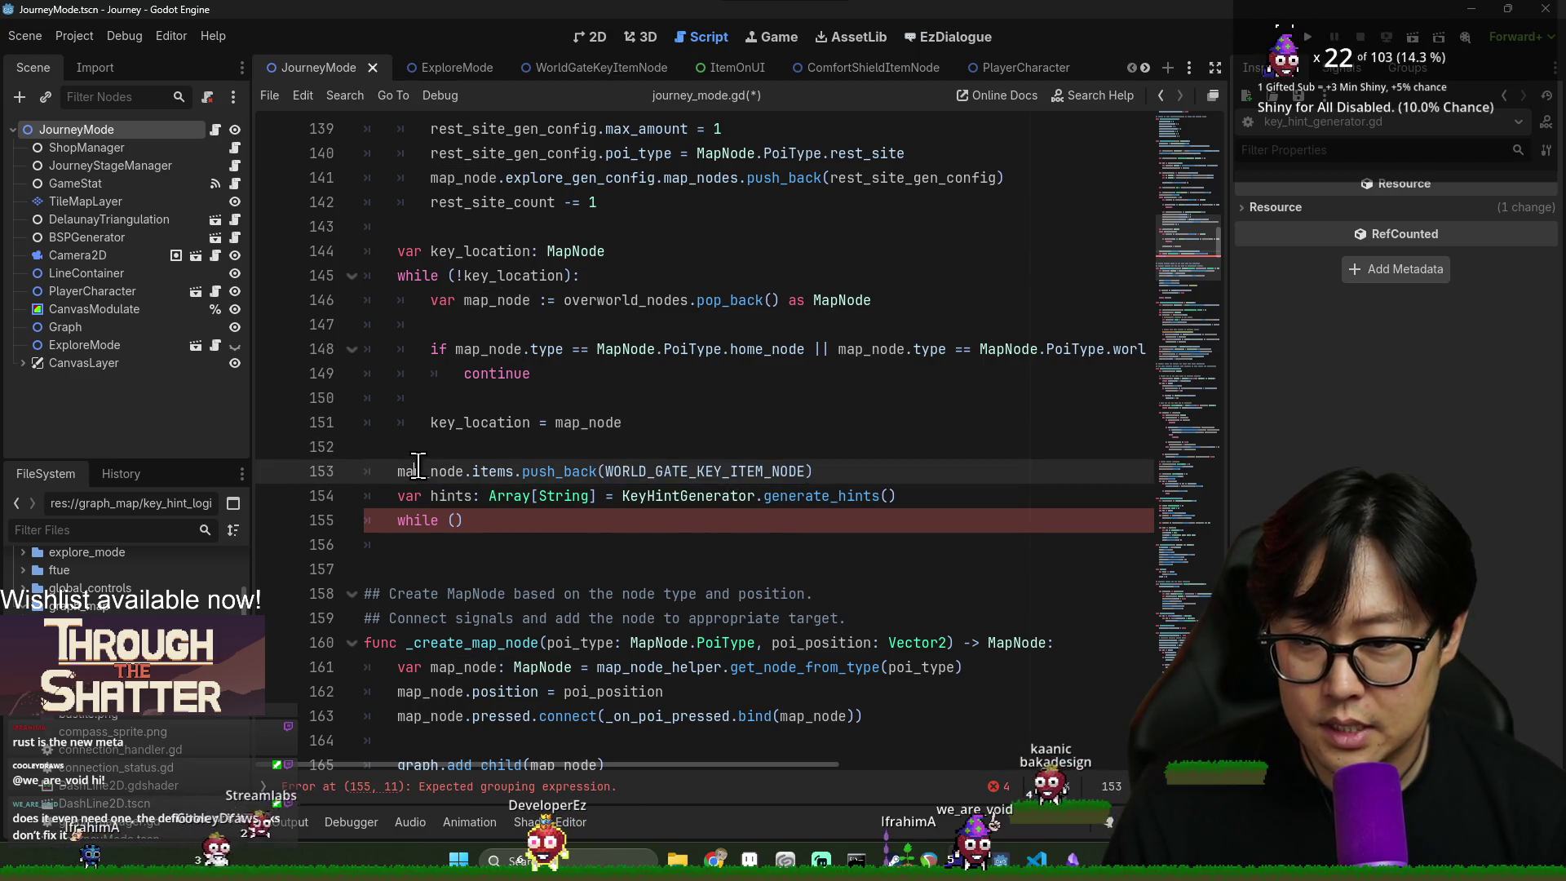
double_click(420, 471)
double_click(476, 251)
key(ctrl+c)
double_click(420, 471)
key(ctrl+v)
- Pass key_location, _pois and connections into the generate_hints call
double_click(689, 496)
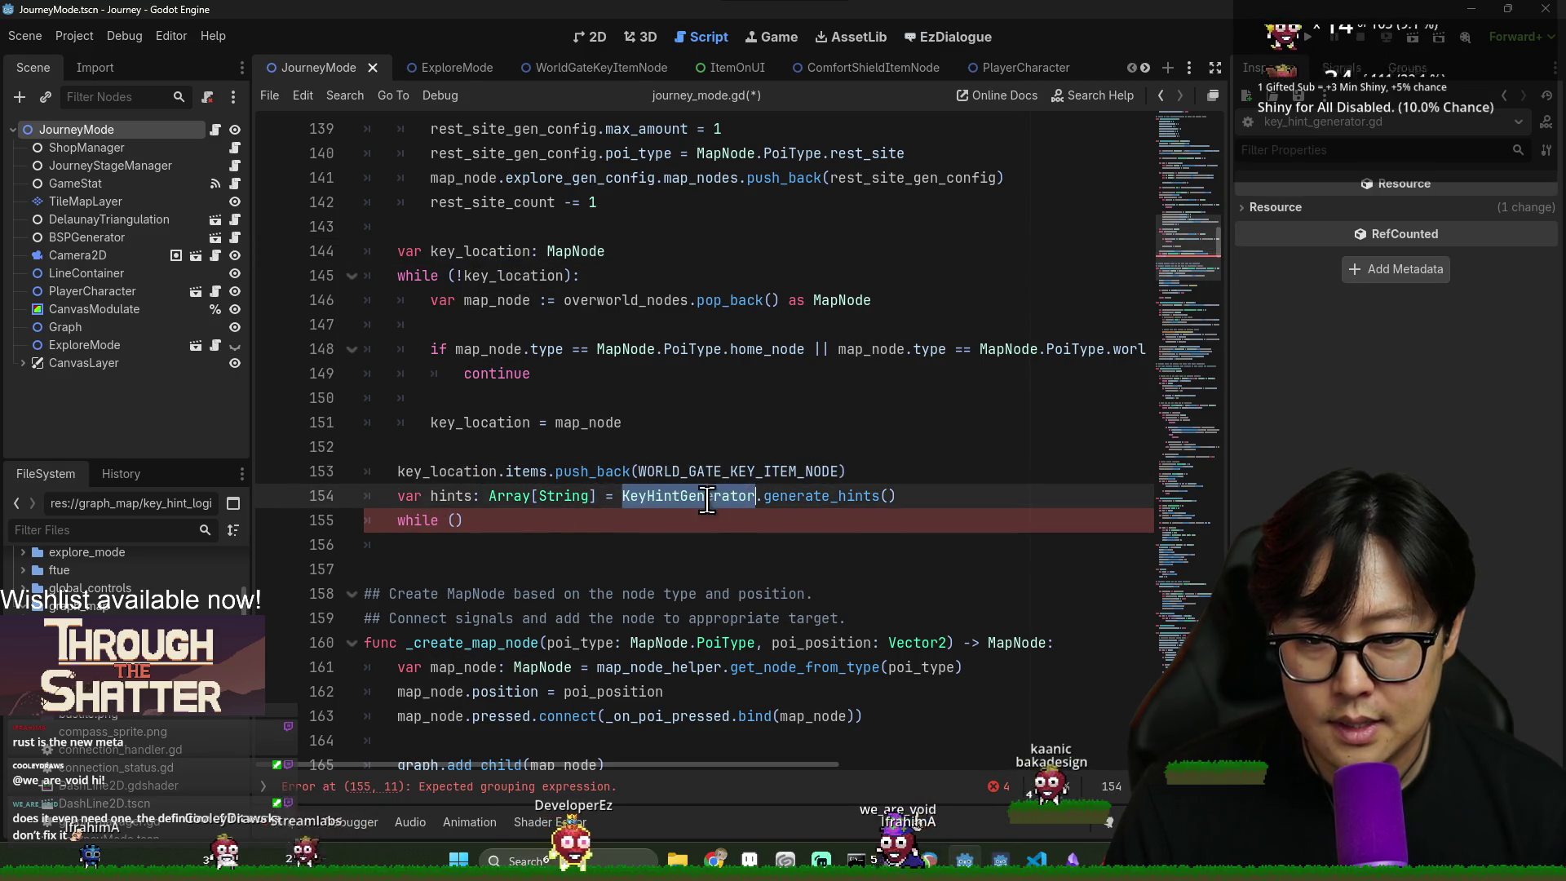
key(End)
text(key_location, )
text(_pois, connec)
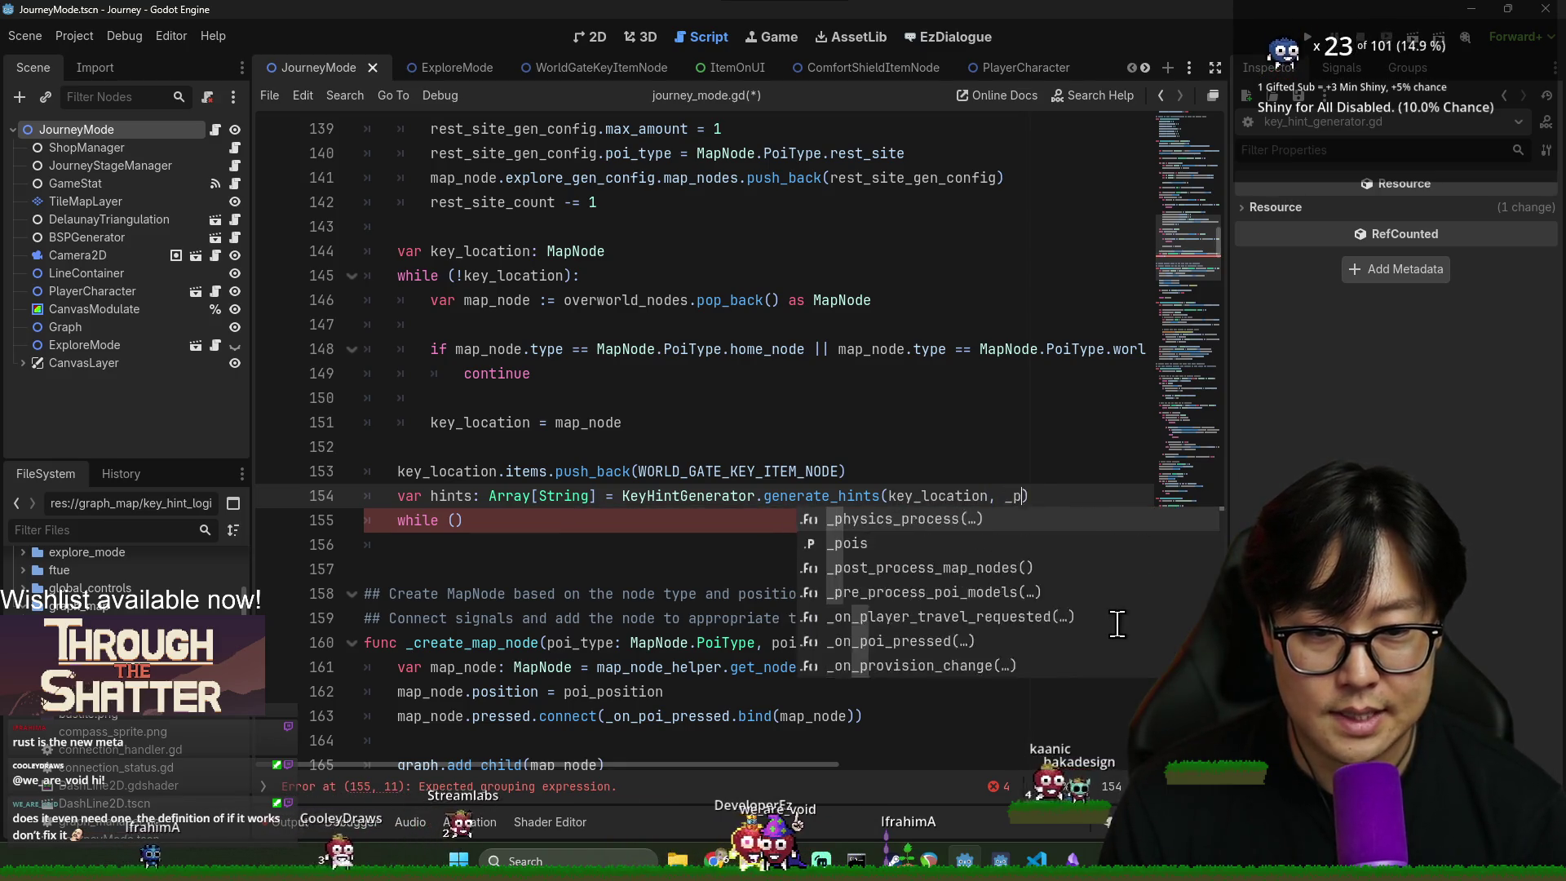
text(tions))
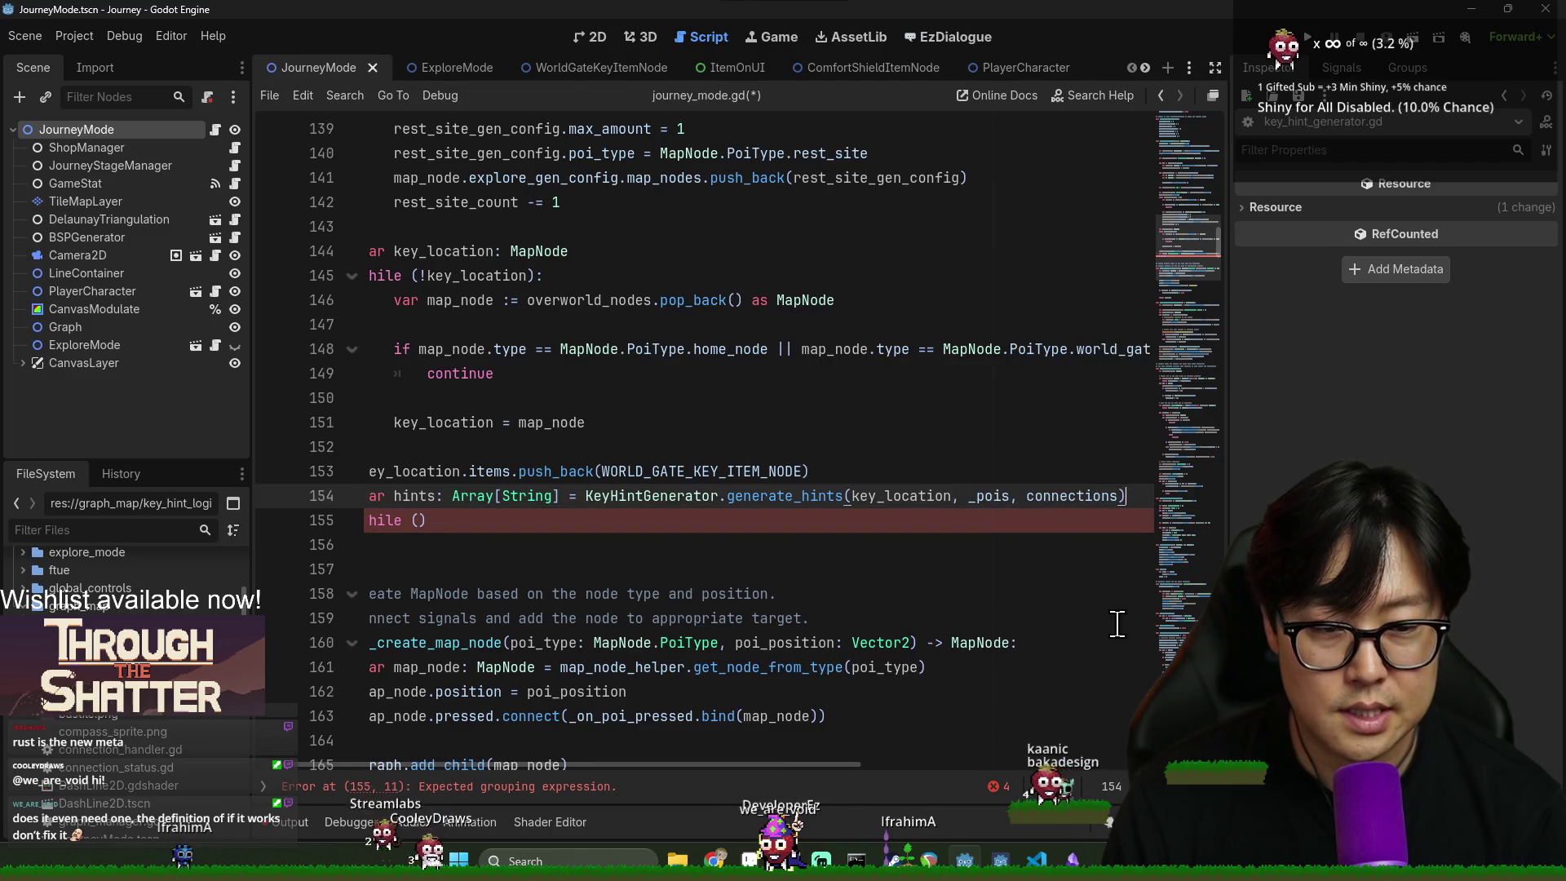
- Move the key_location declaration out of the function into the class member variables
scroll(545, 342, up, 7)
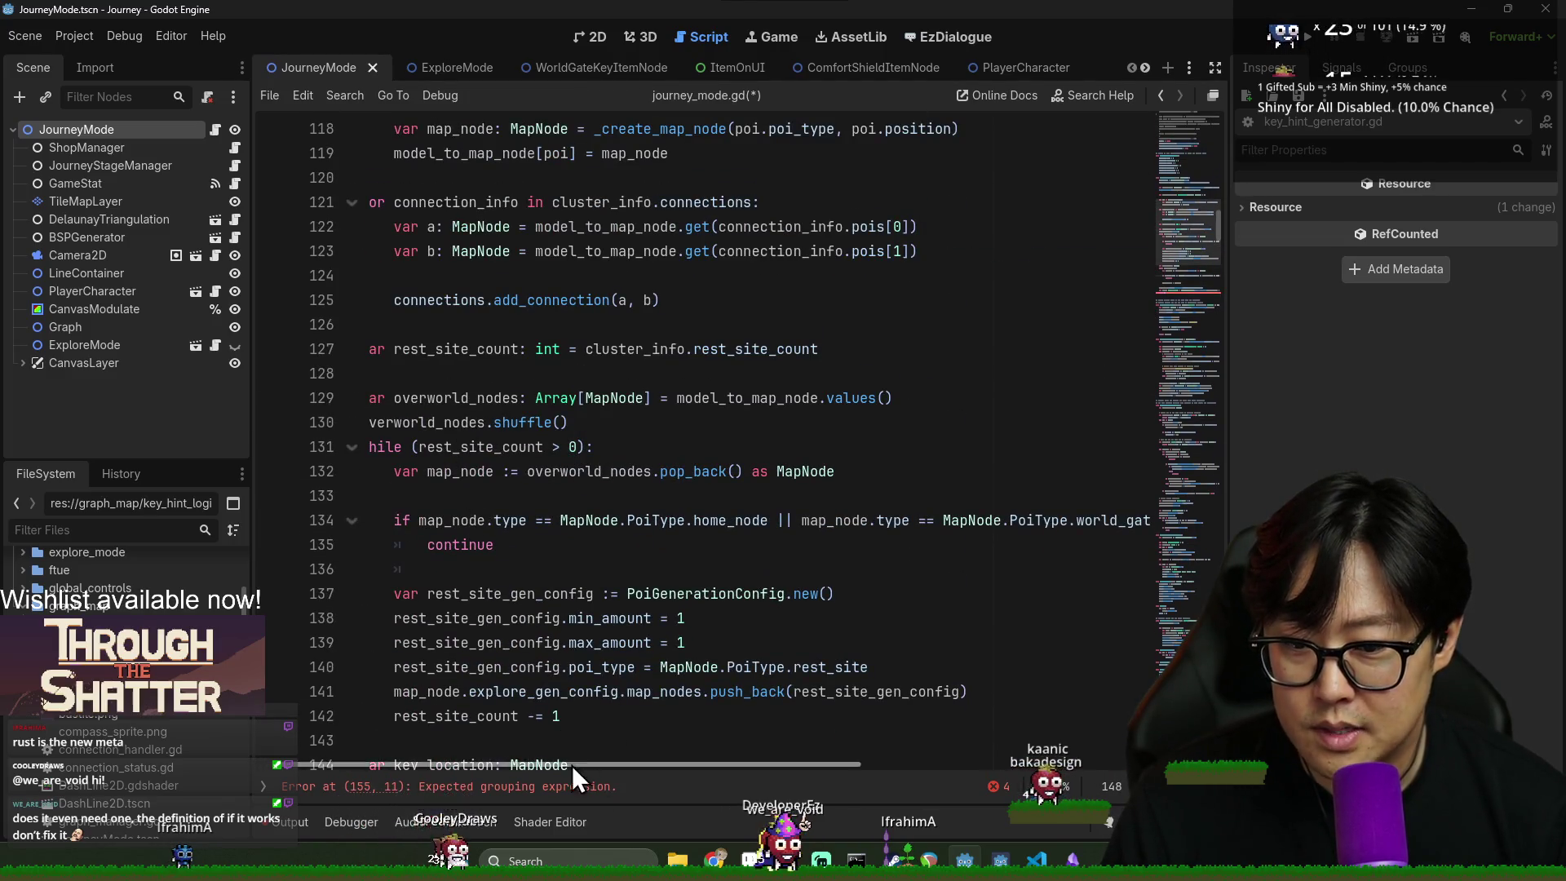
scroll(564, 734, up, 2)
scroll(625, 616, down, 4)
scroll(513, 300, up, 6)
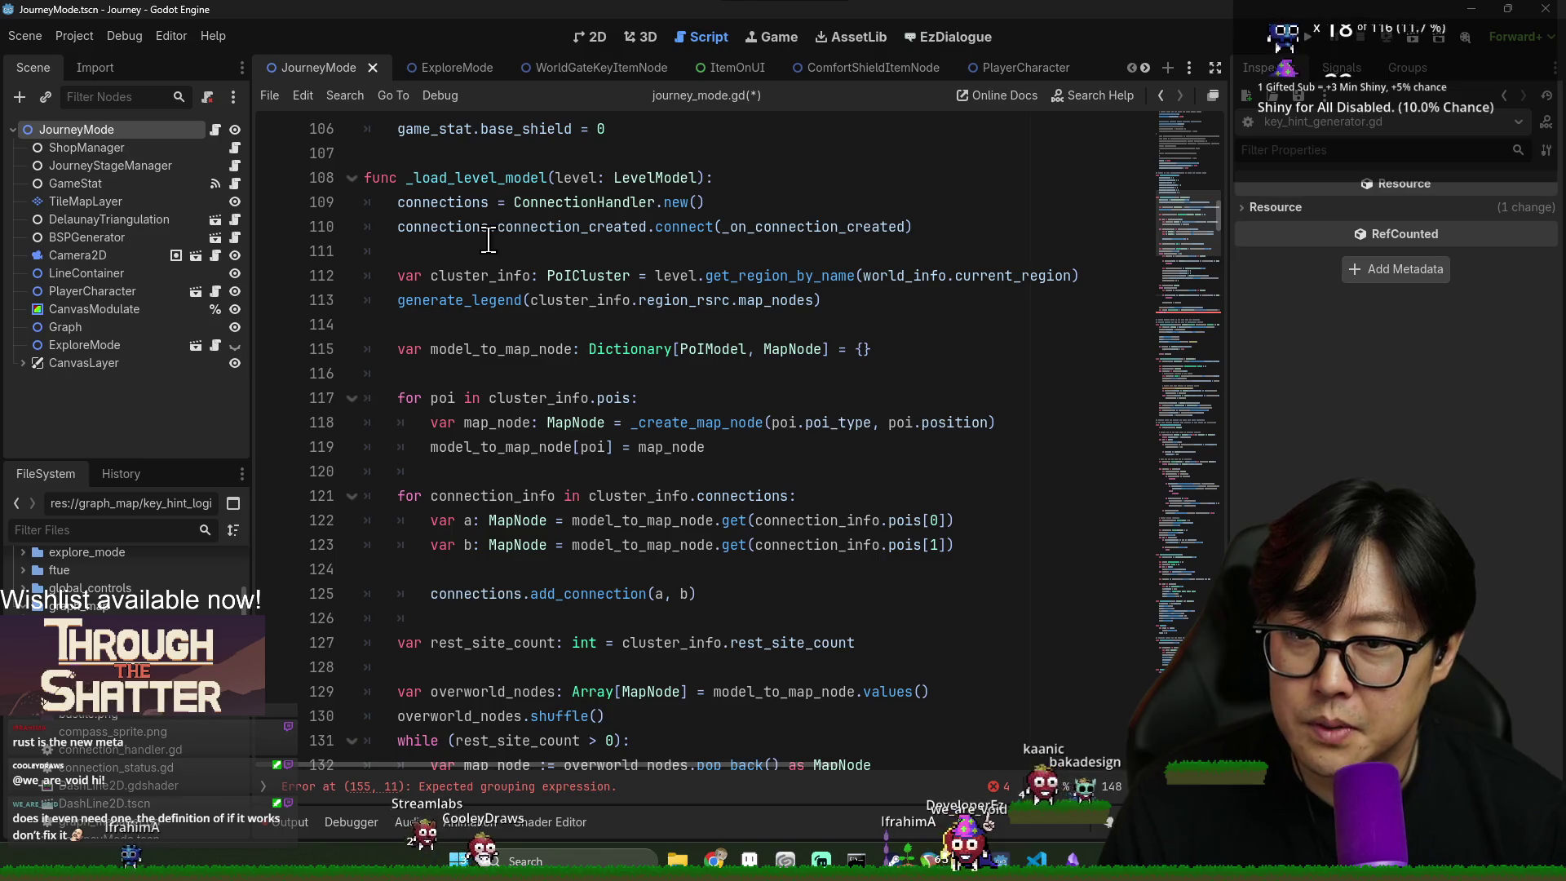
scroll(647, 290, down, 6)
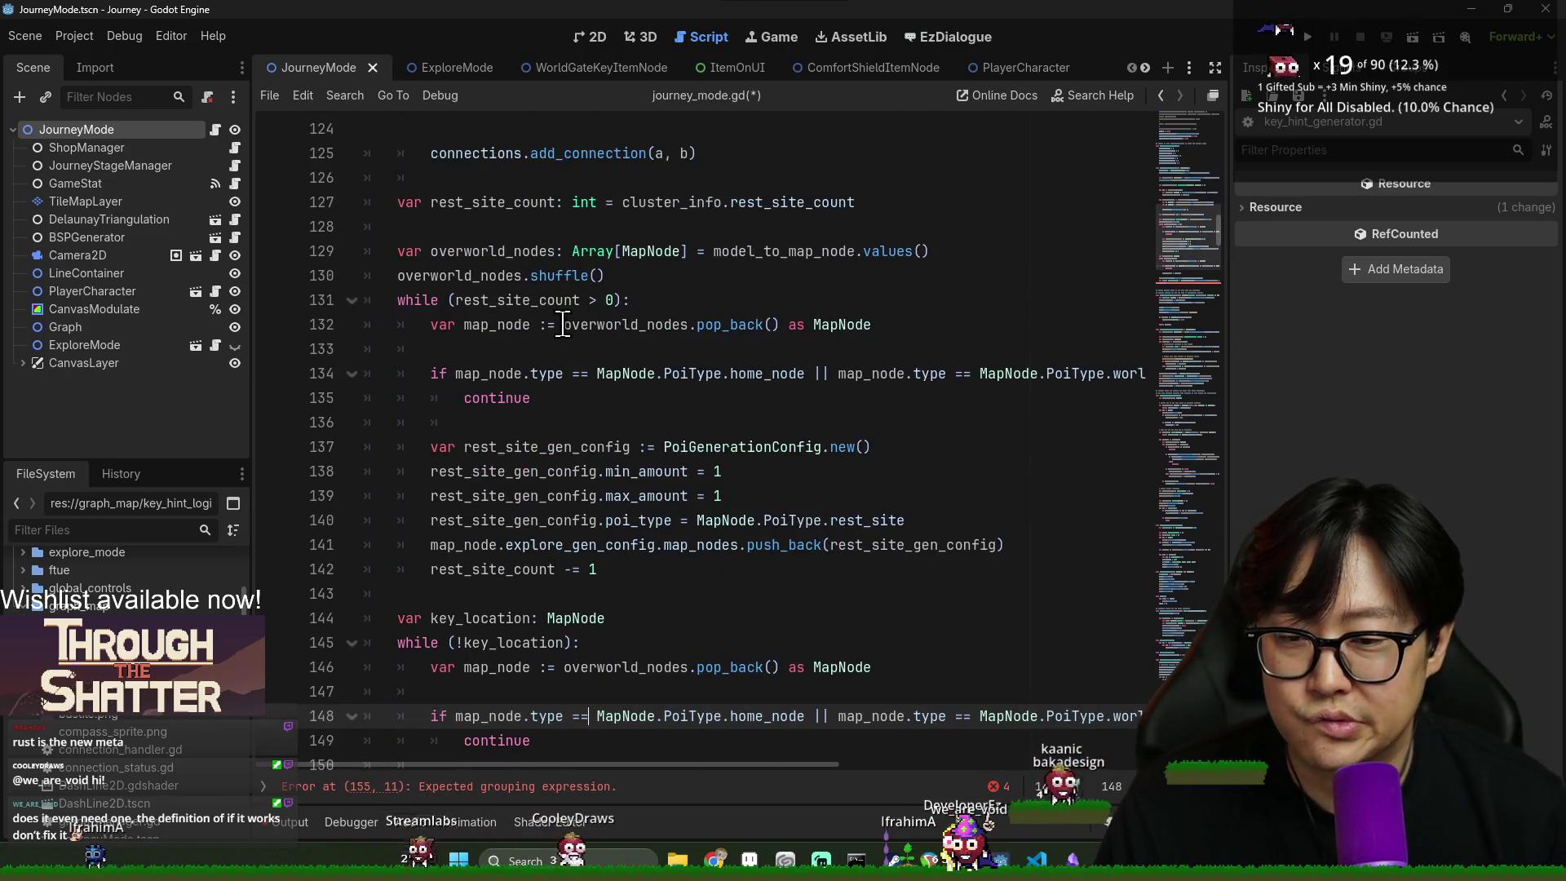
scroll(563, 325, down, 3)
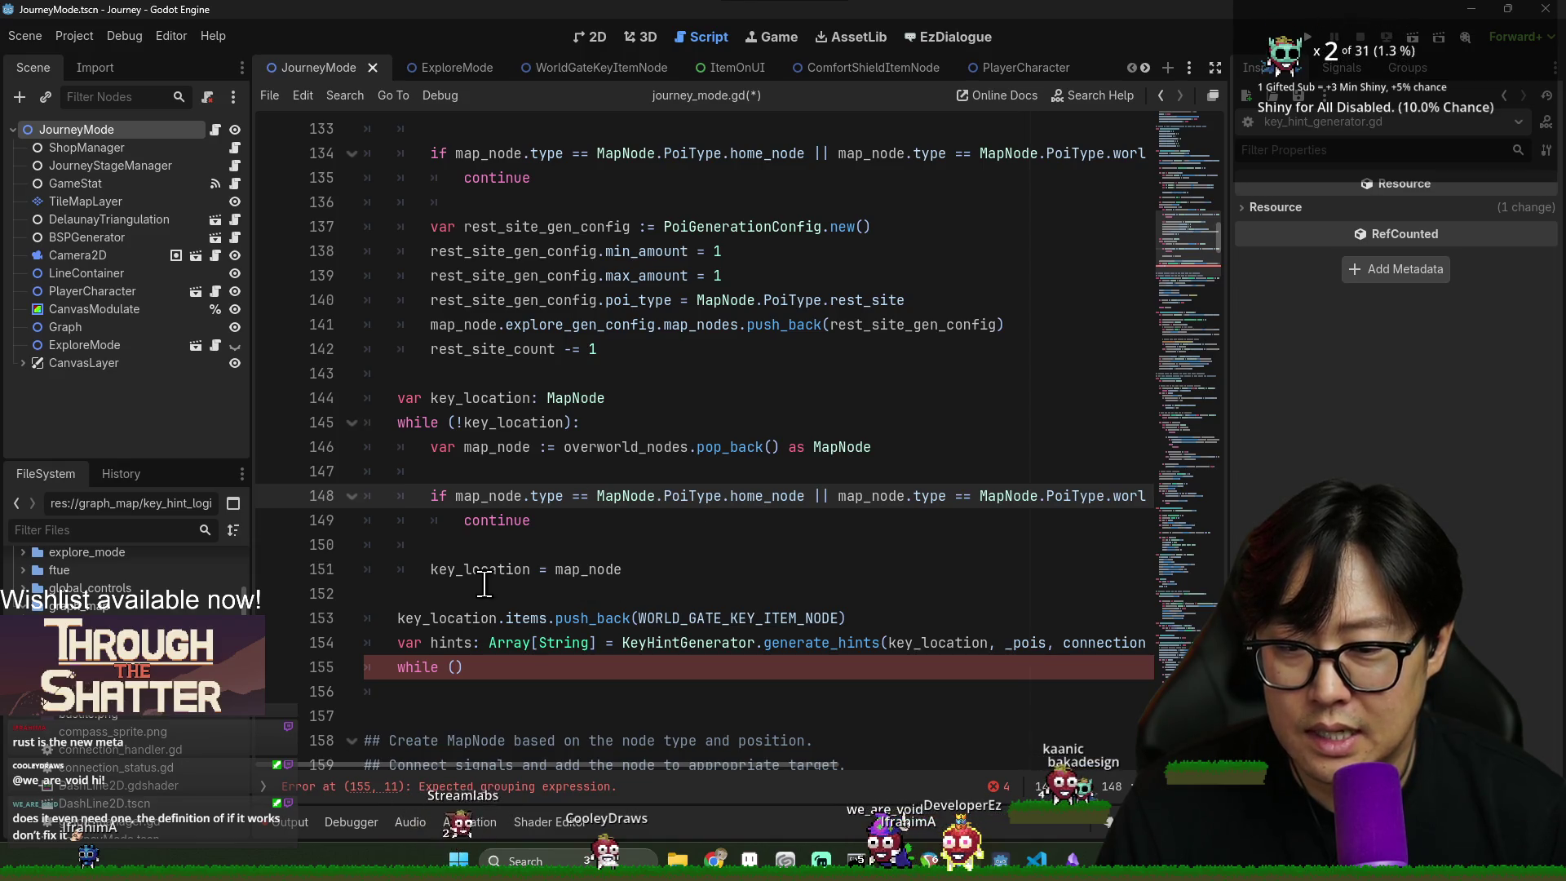
scroll(487, 583, up, 5)
scroll(541, 566, down, 6)
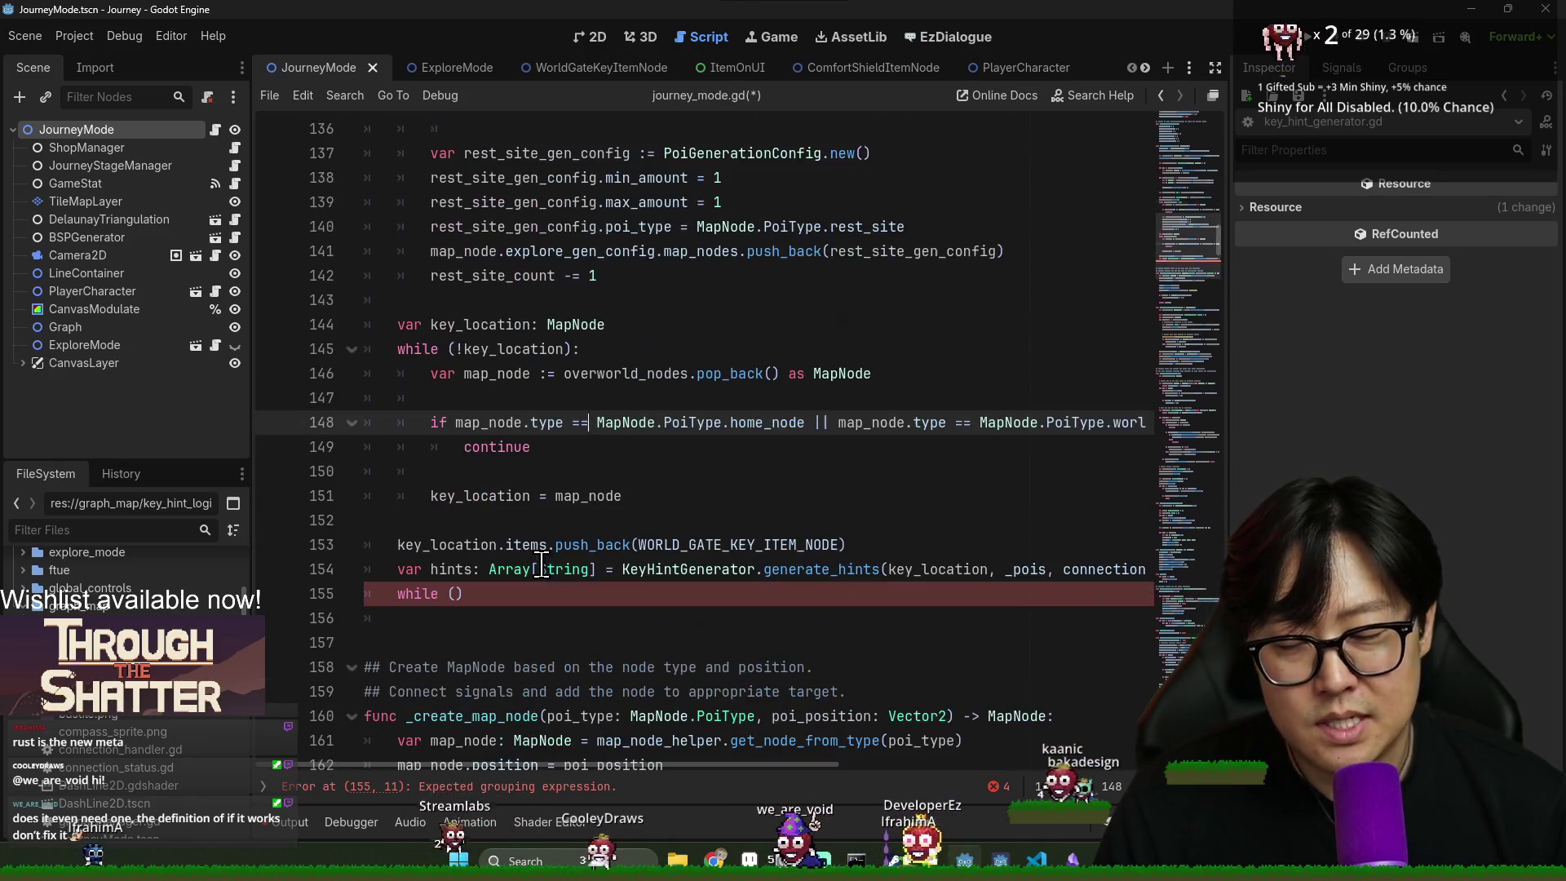
click(461, 593)
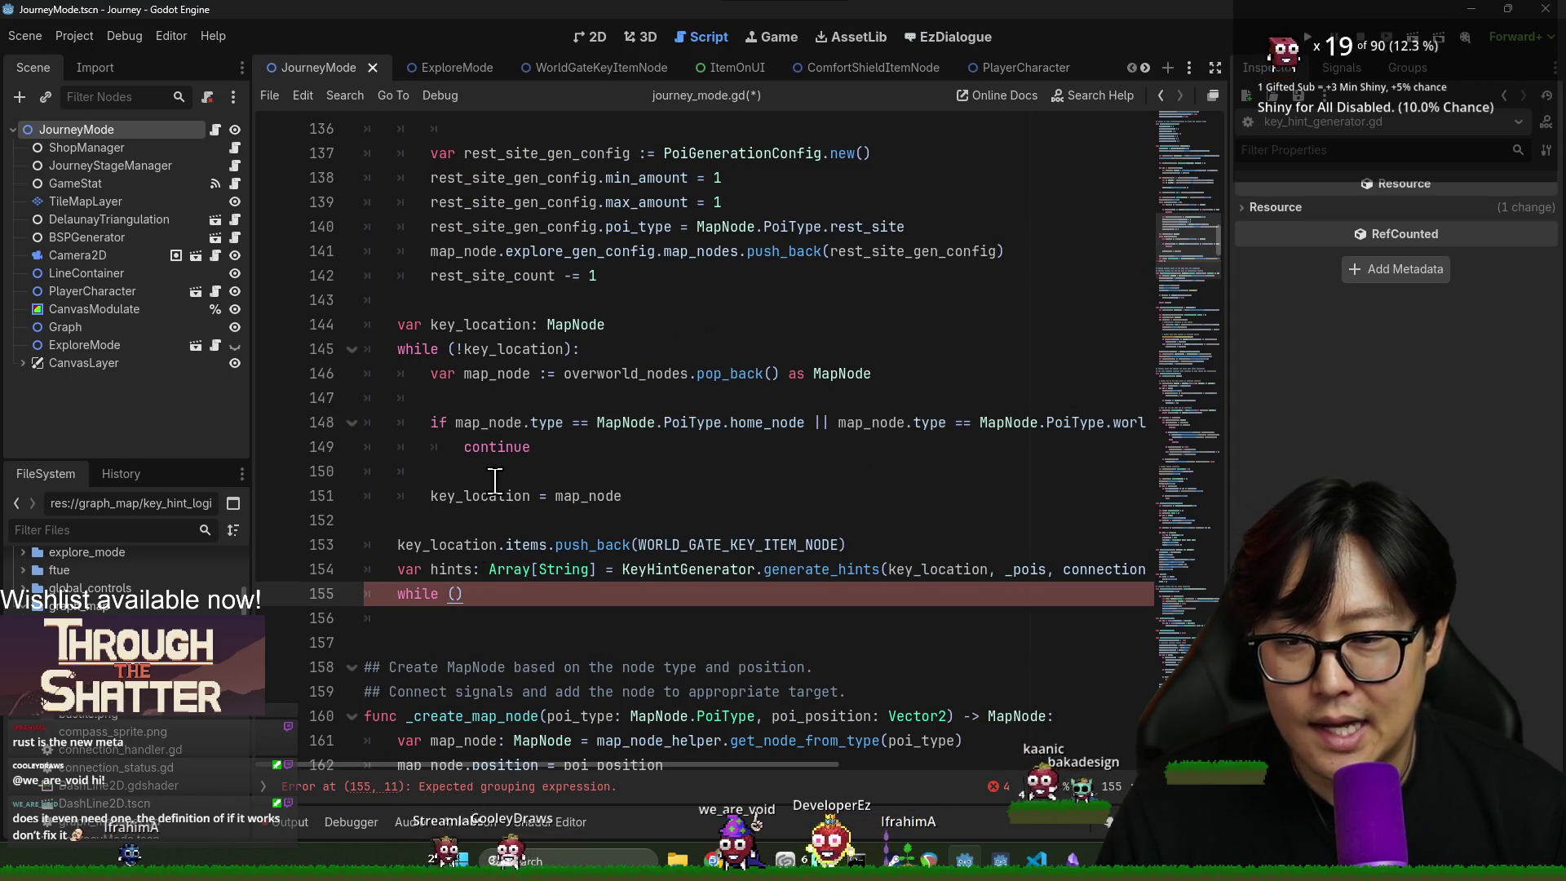
double_click(481, 316)
key(shift+Home)
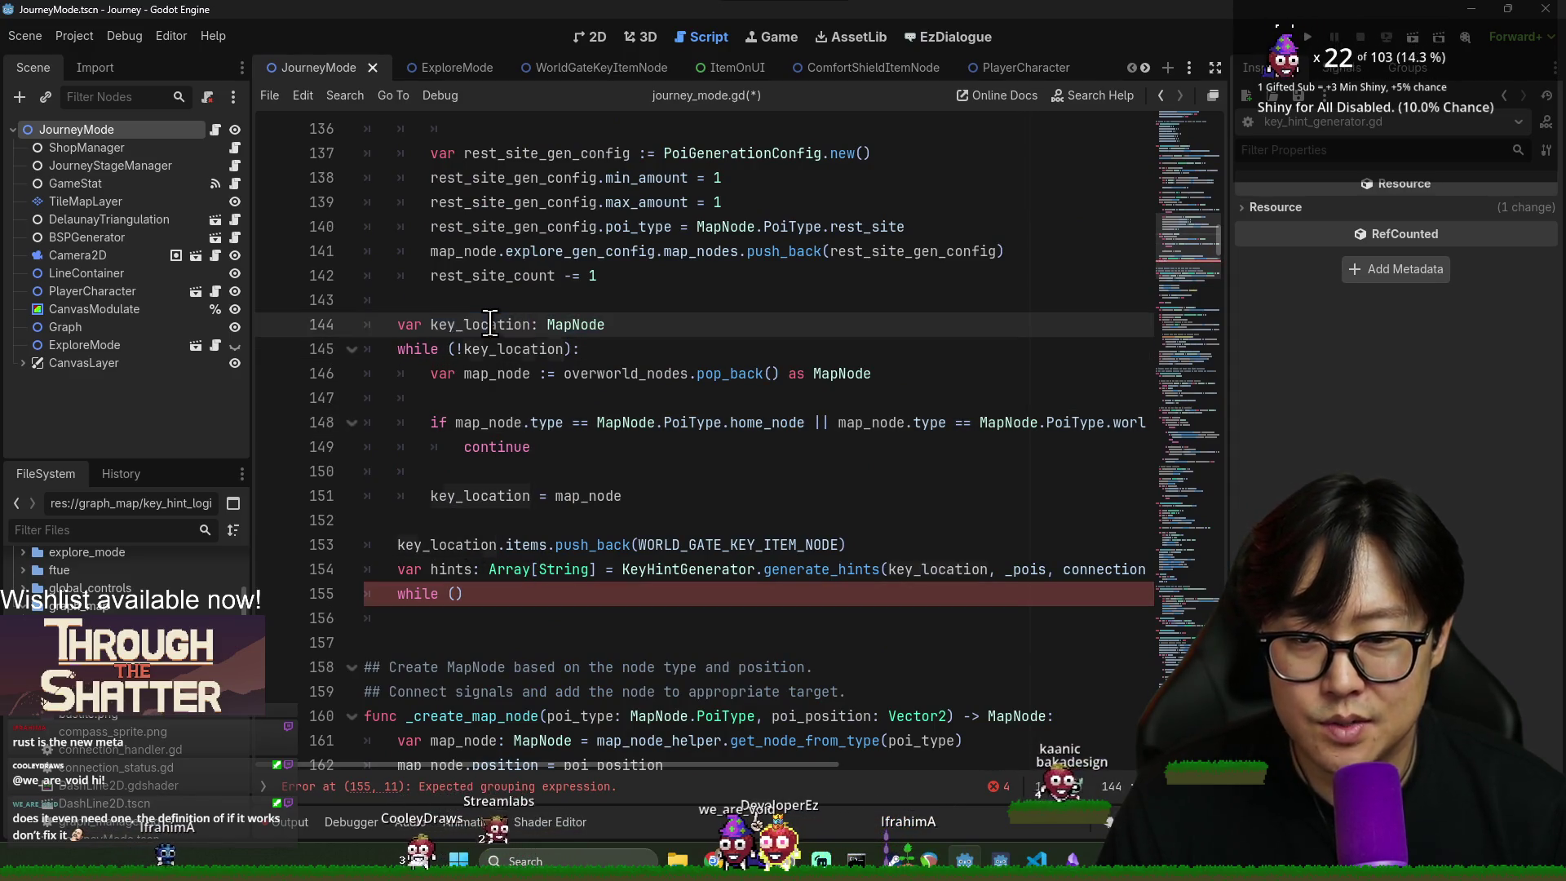
triple_click(491, 324)
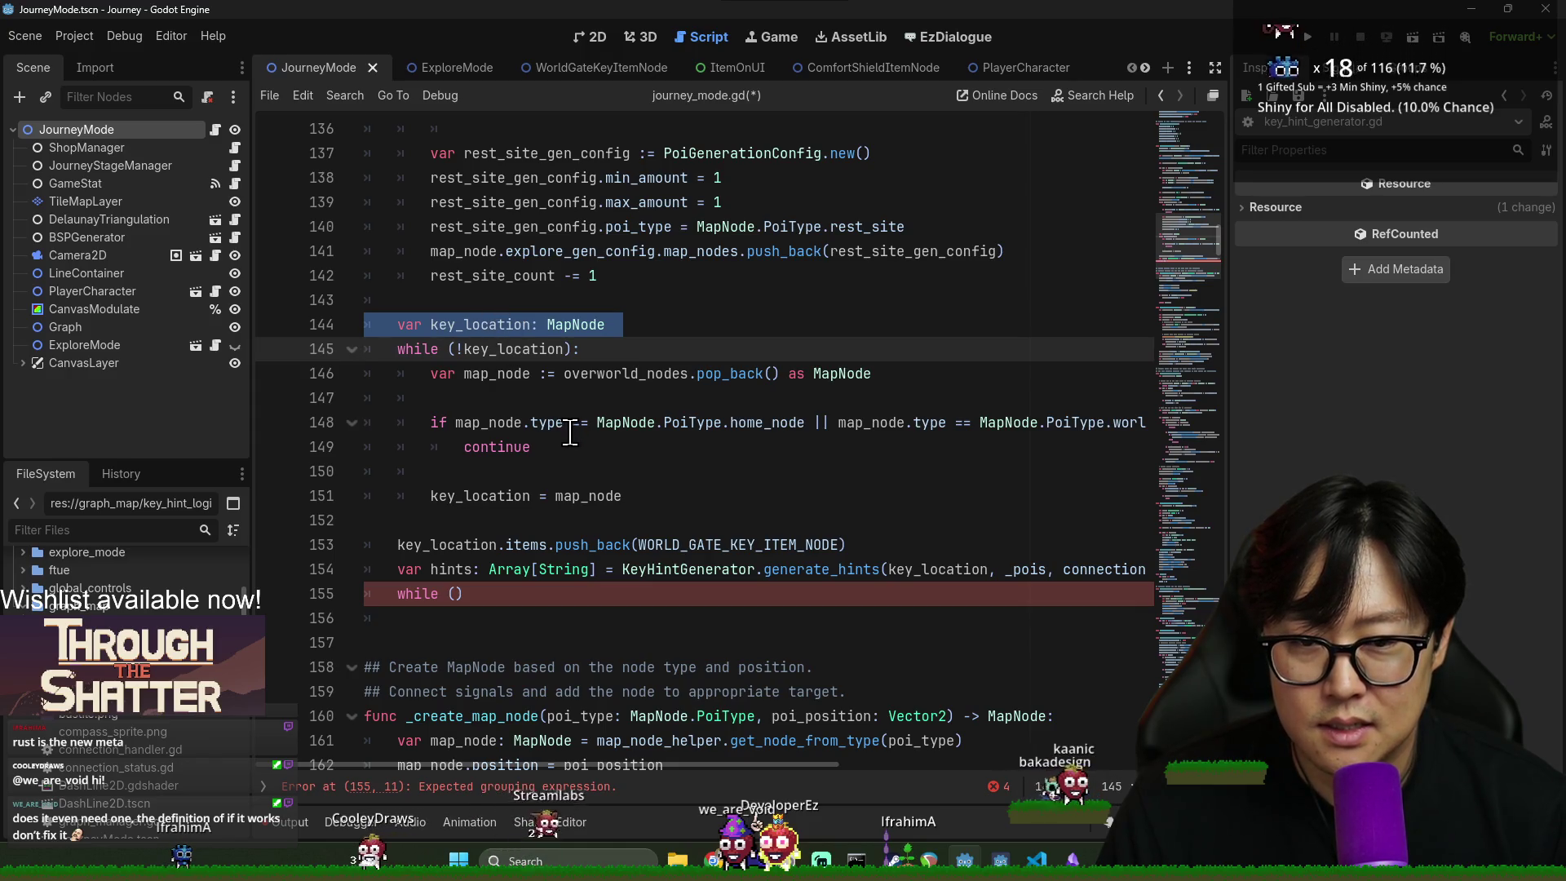
key(ctrl+x)
scroll(587, 432, up, 20)
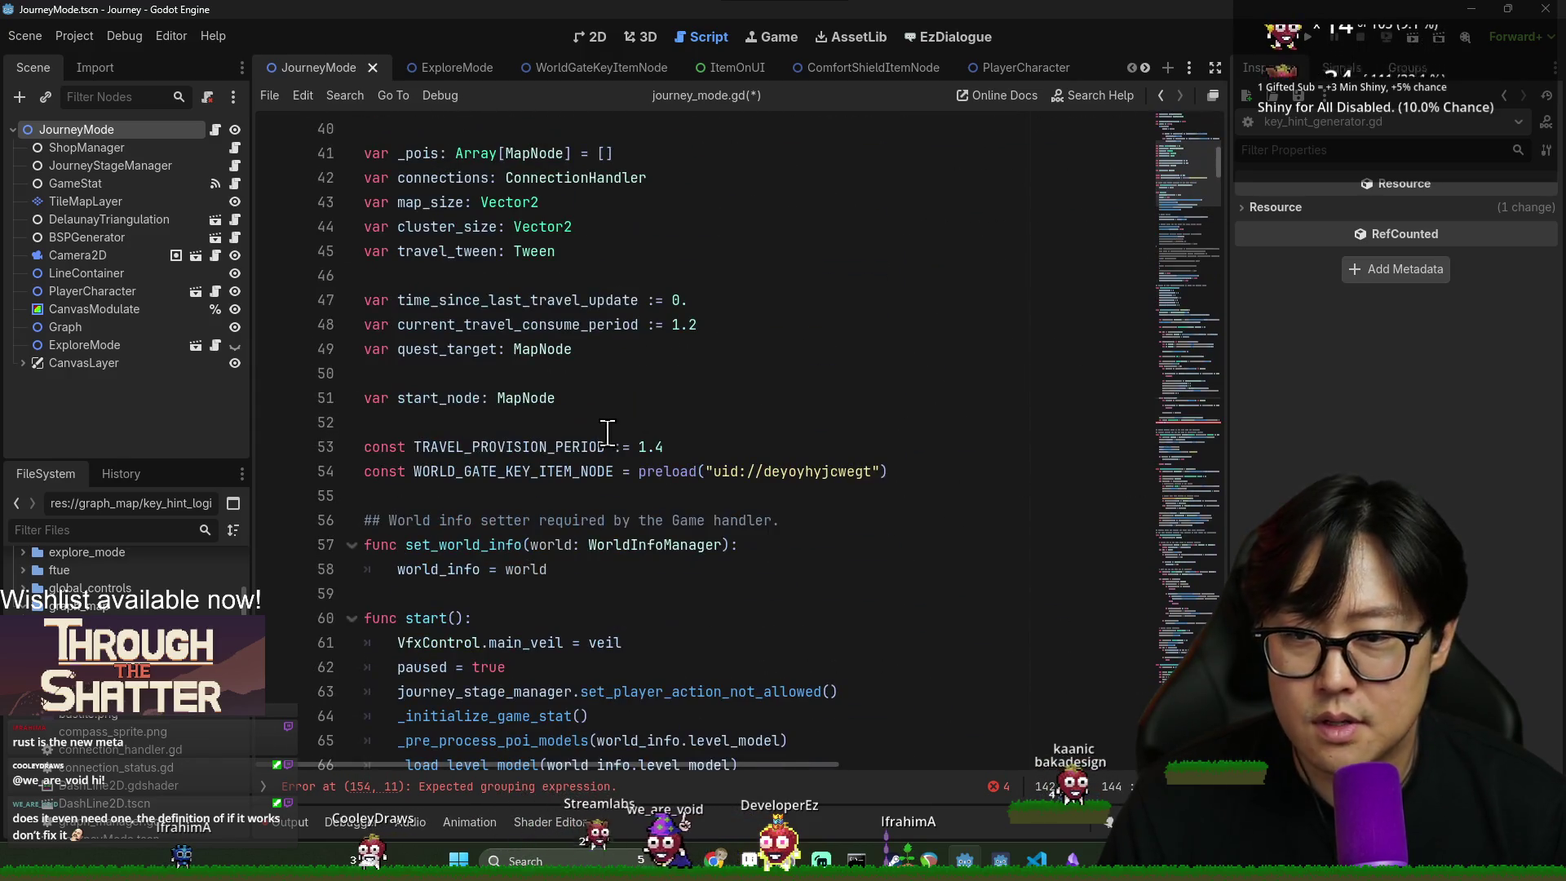
click(462, 416)
key(ctrl+v)
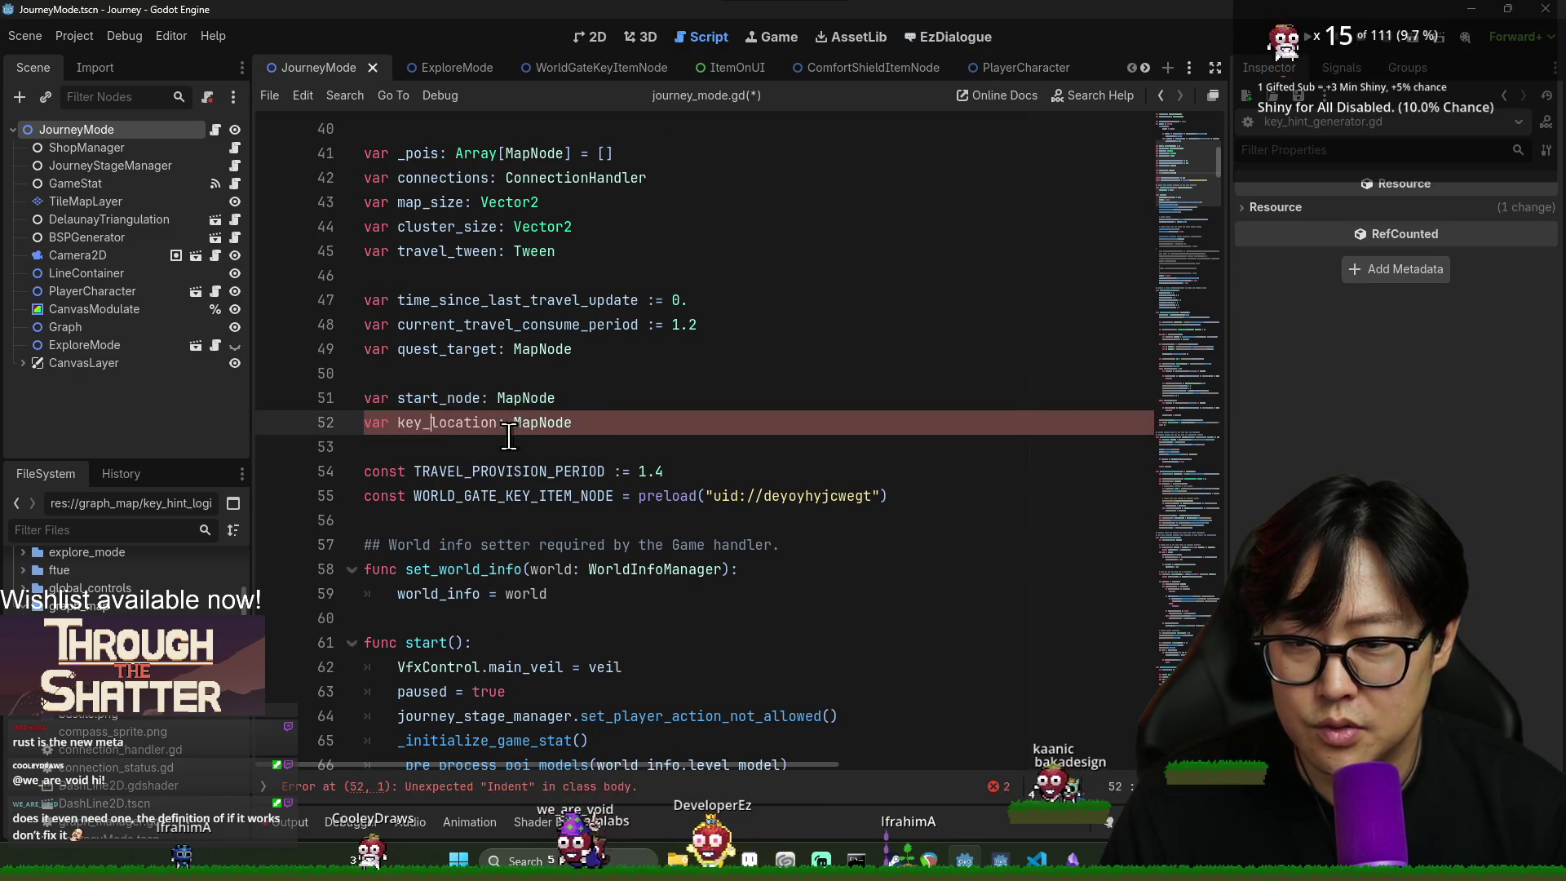
- Save journey_mode.gd and the scene, then check key_location and items on line 153
scroll(767, 459, down, 20)
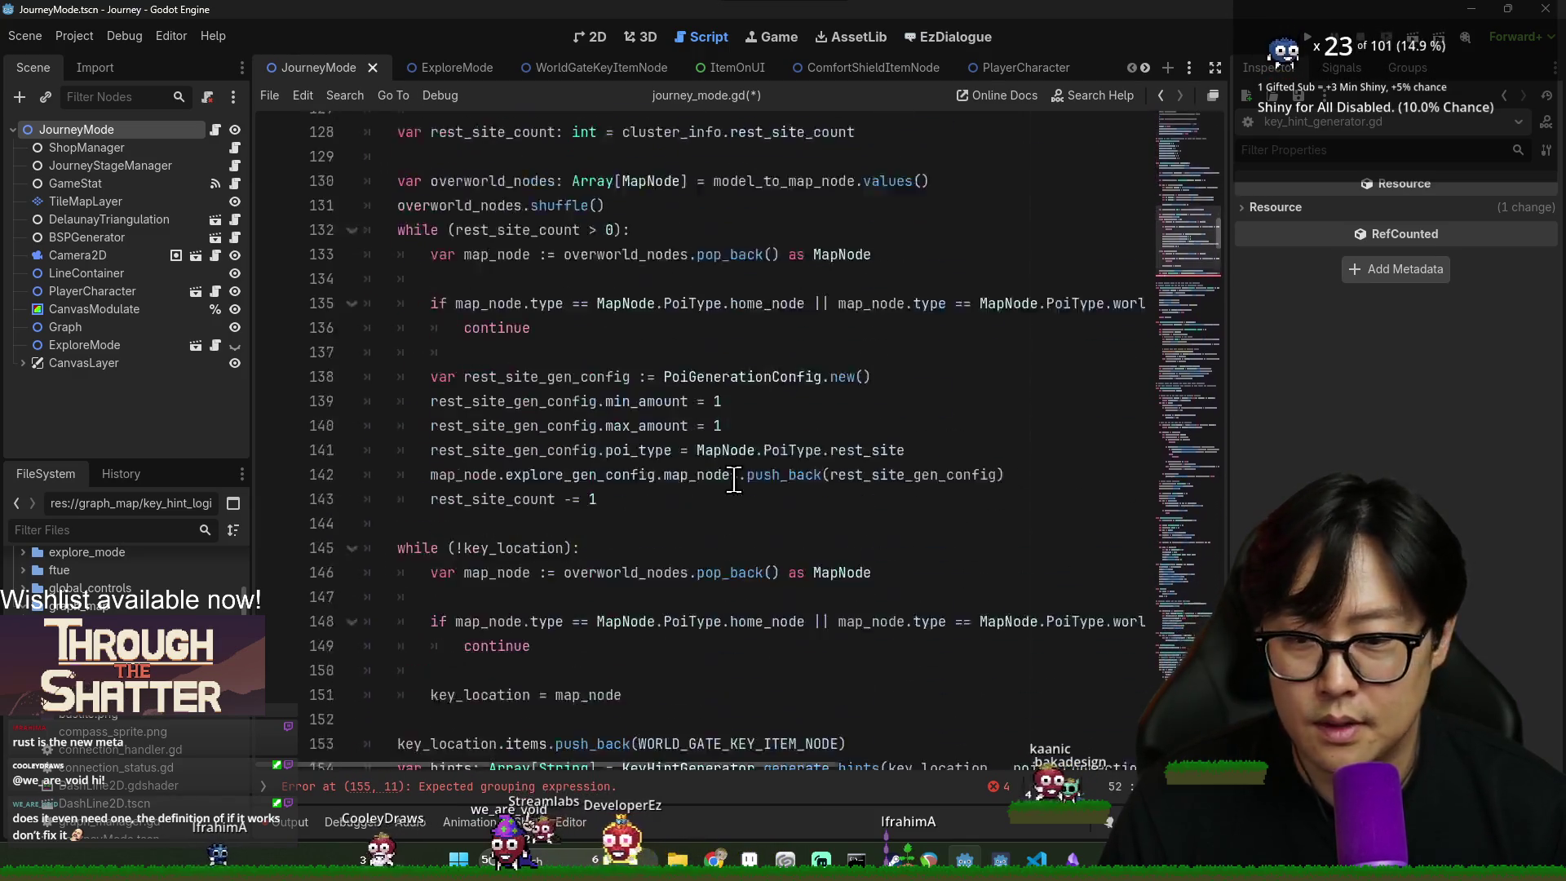
scroll(571, 440, down, 3)
scroll(571, 441, up, 3)
click(462, 471)
key(ctrl+s)
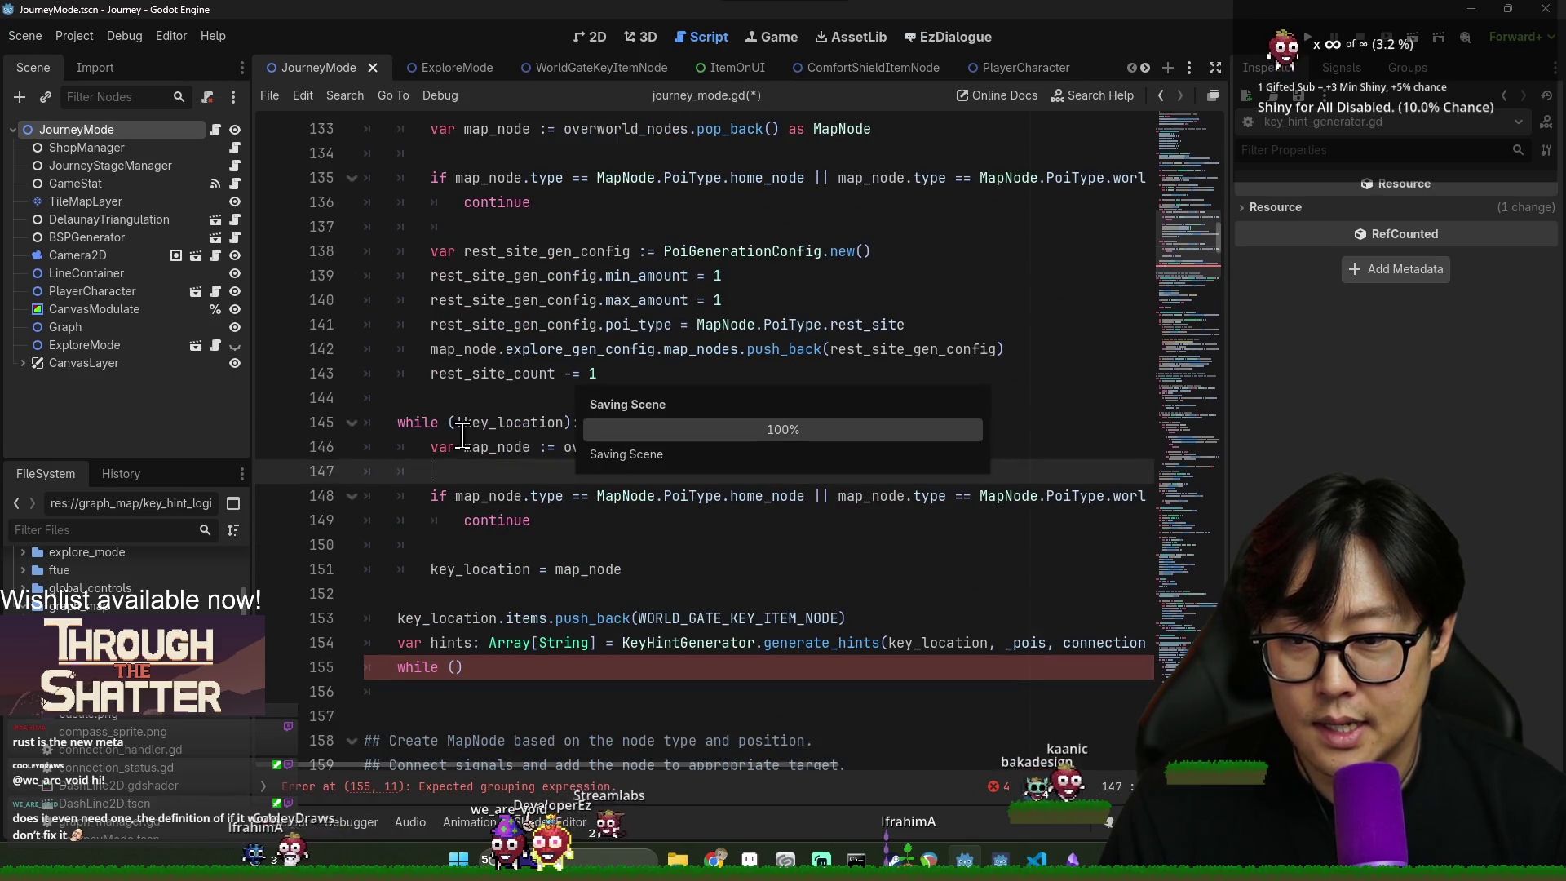
double_click(499, 619)
double_click(548, 618)
scroll(514, 603, down, 3)
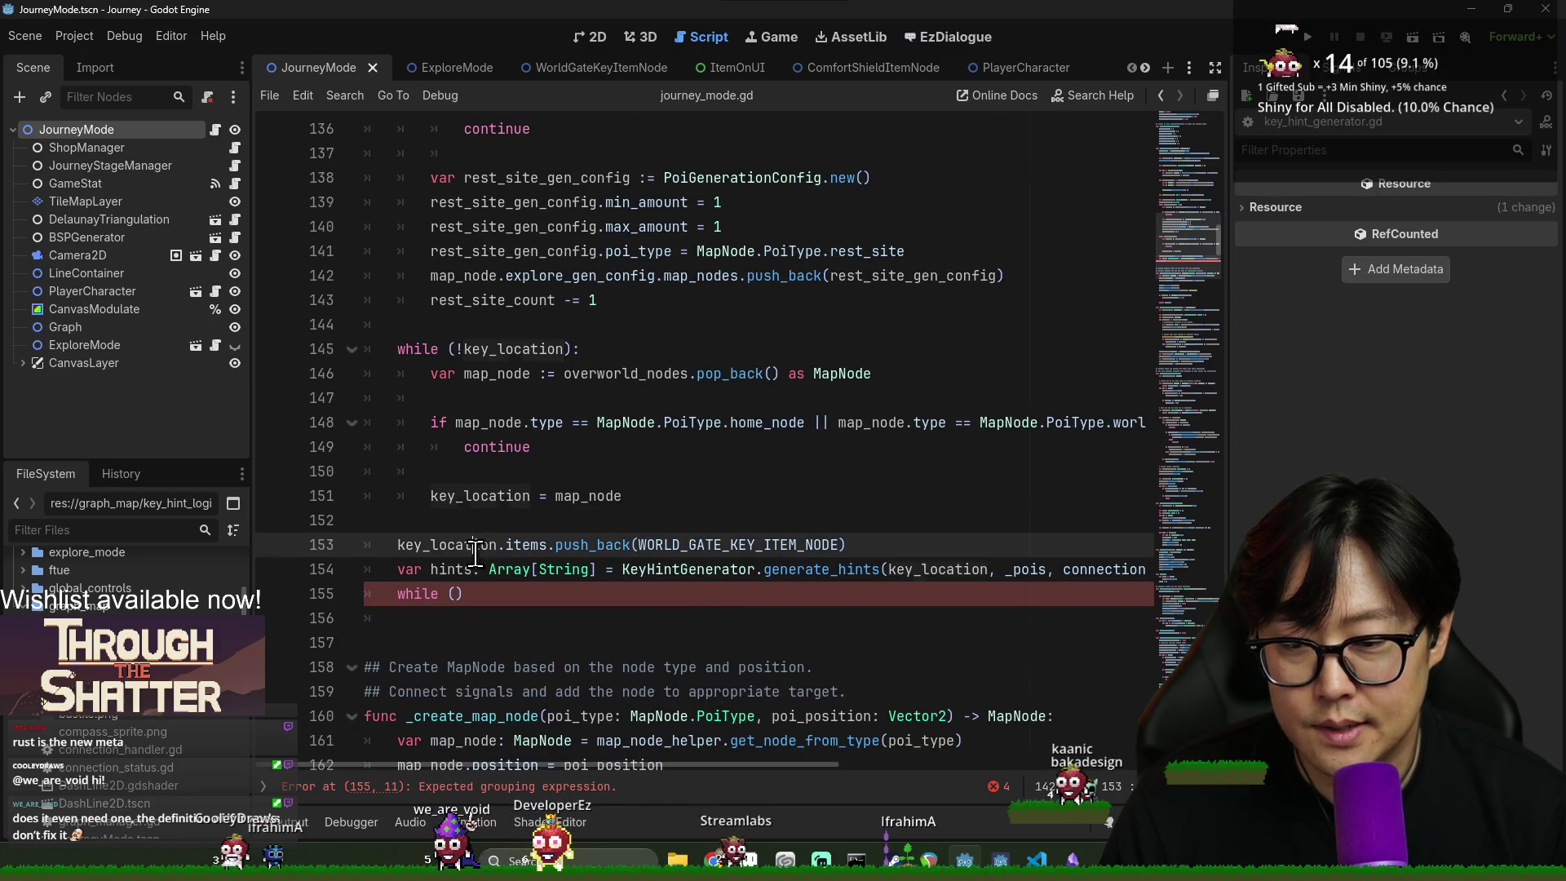
- Cut the hints line and empty while loop from the key-location code and save
click(485, 576)
drag(485, 575, 507, 601)
key(ctrl+c)
key(BackSpace)
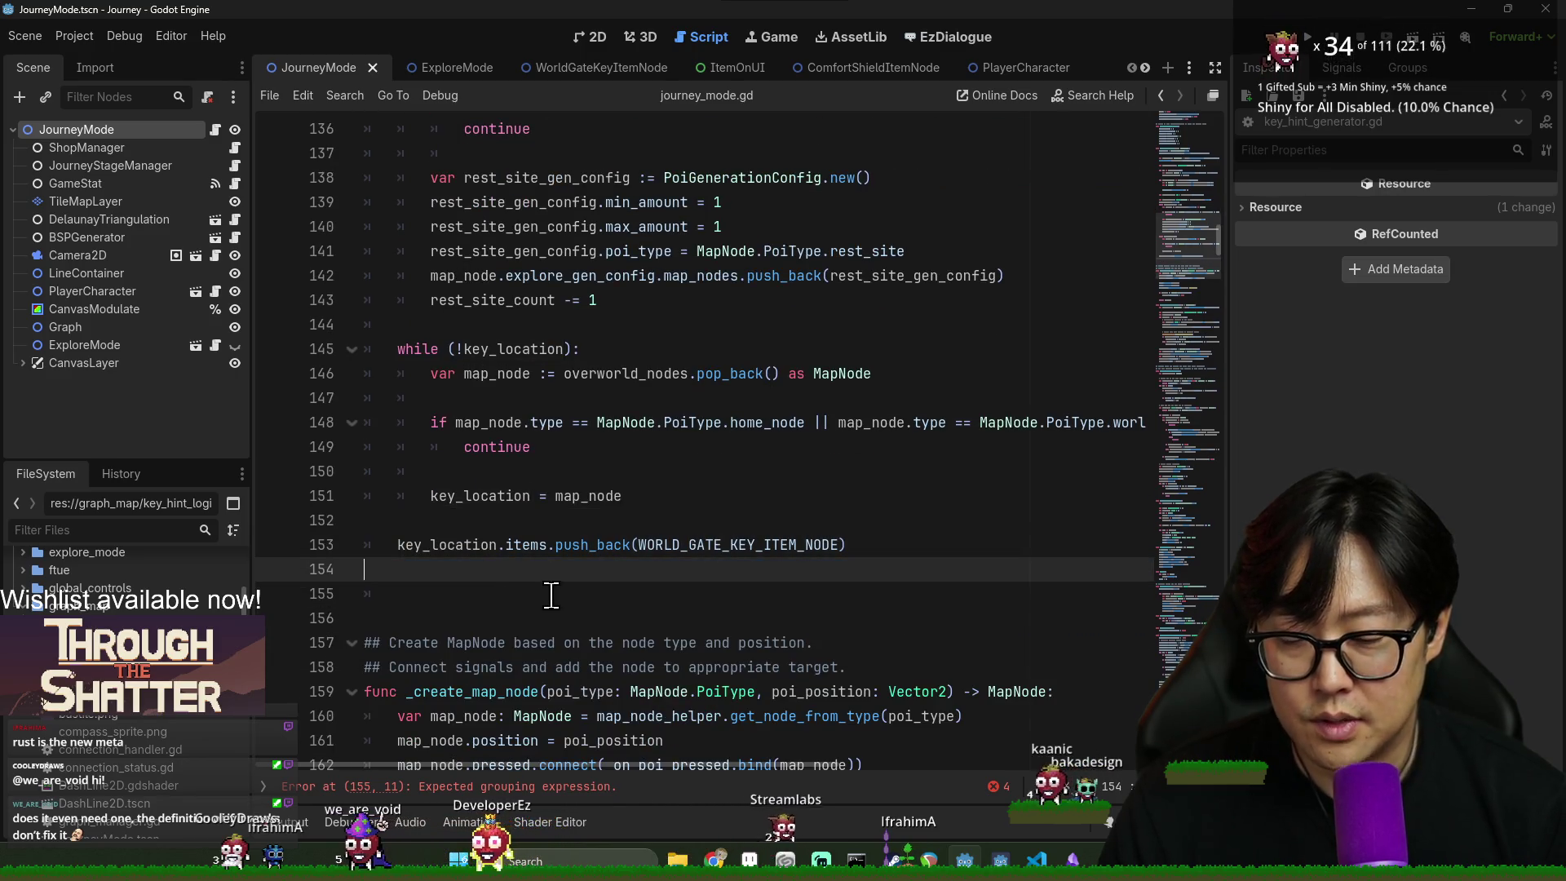
key(ctrl+s)
- Paste the hints line and while ( stub below the post_pro break line, dedented to function level
key(ctrl+f)
text(p)
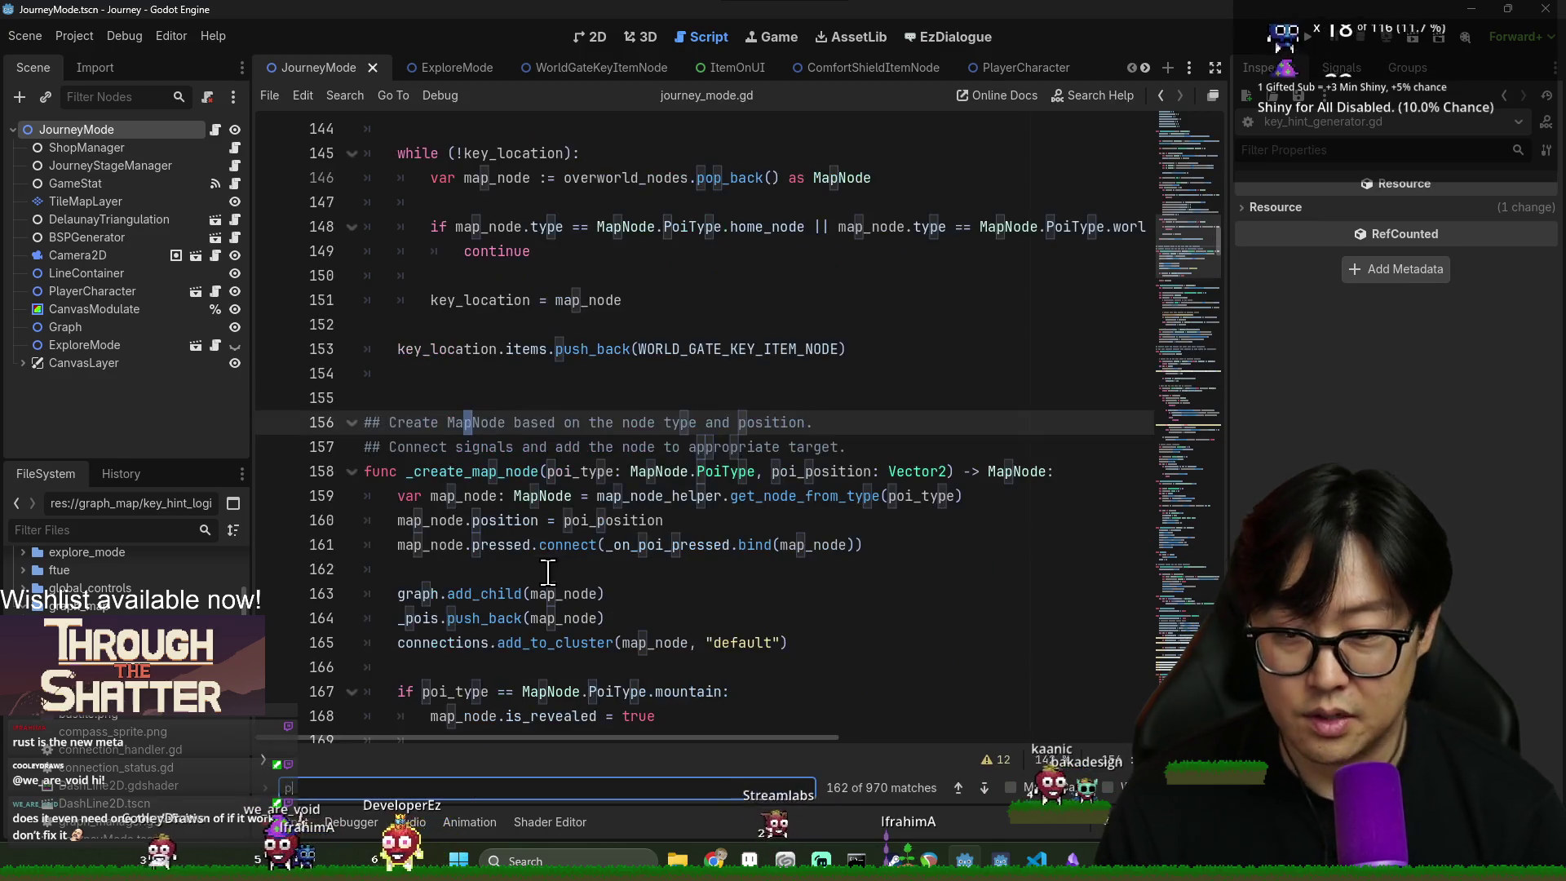
text(ost_pro)
scroll(571, 530, down, 6)
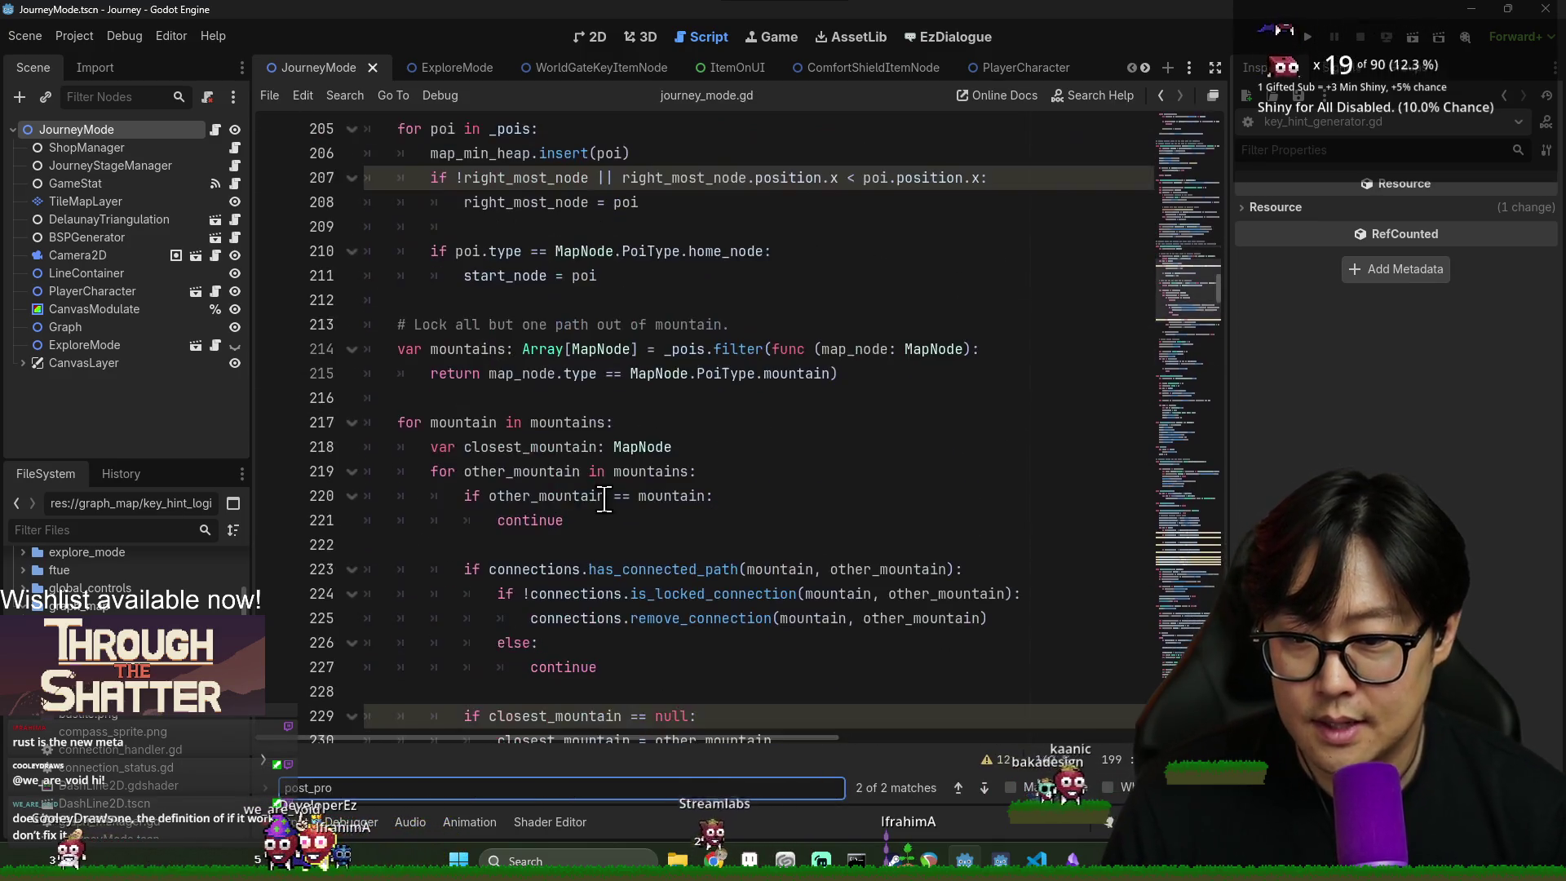
scroll(564, 388, down, 3)
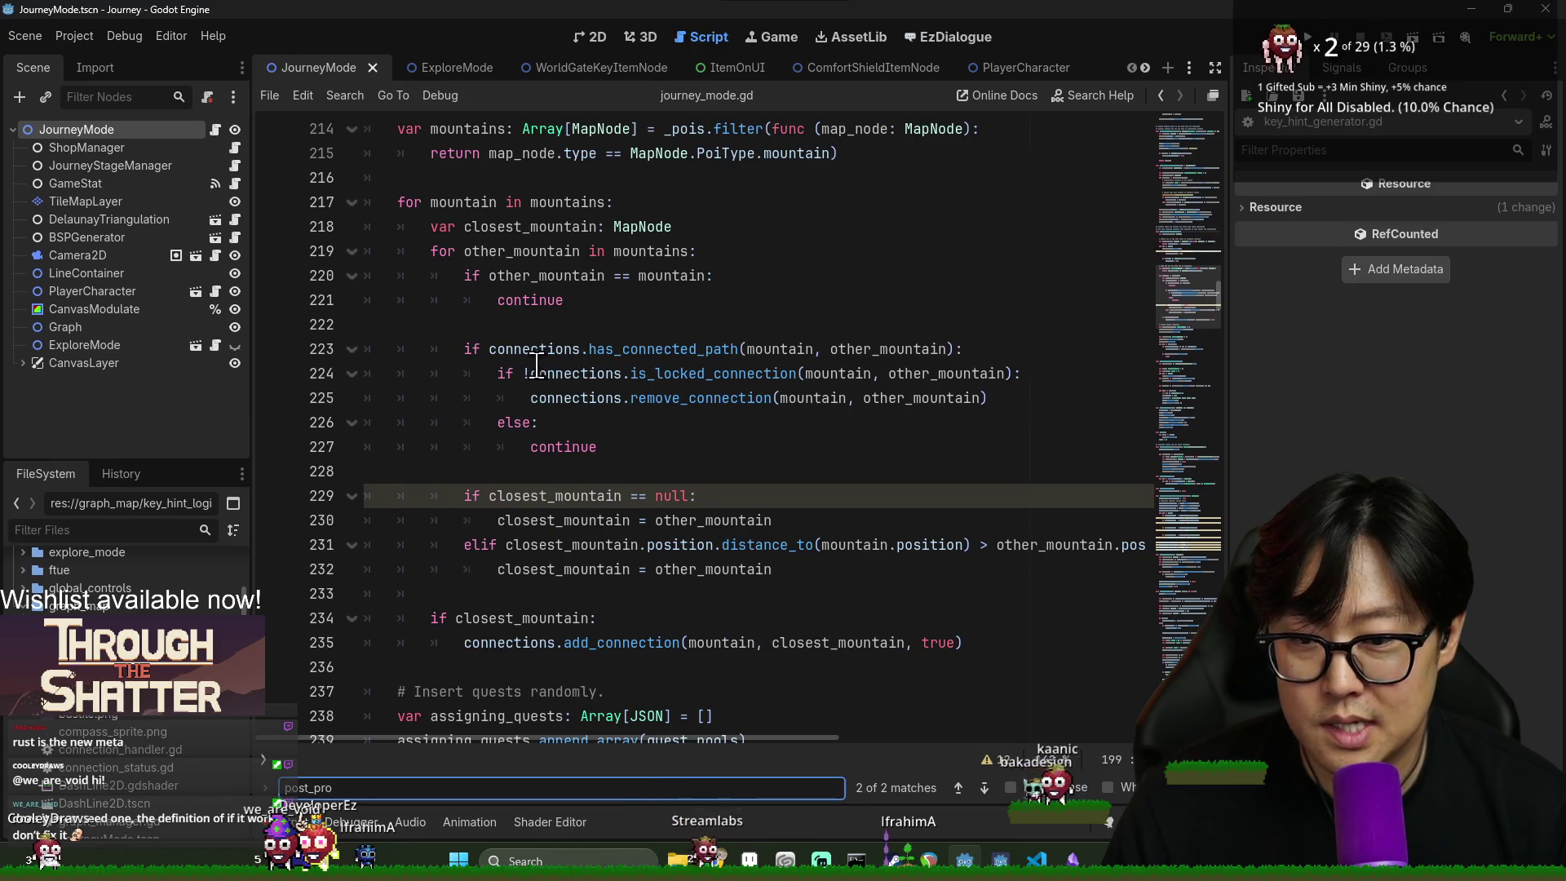
scroll(588, 576, down, 4)
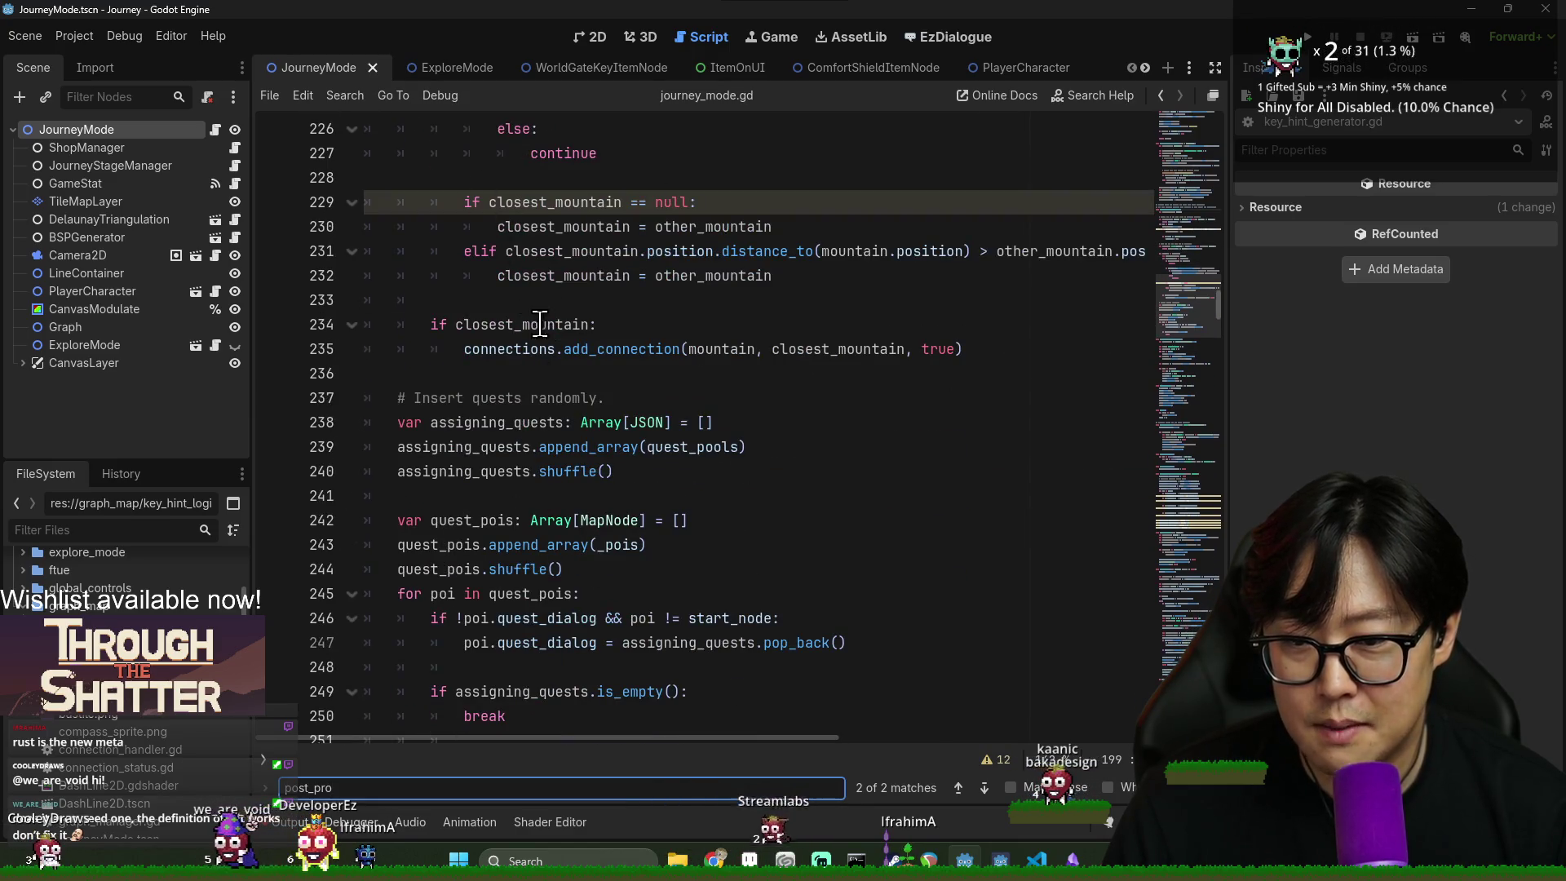
scroll(612, 433, down, 3)
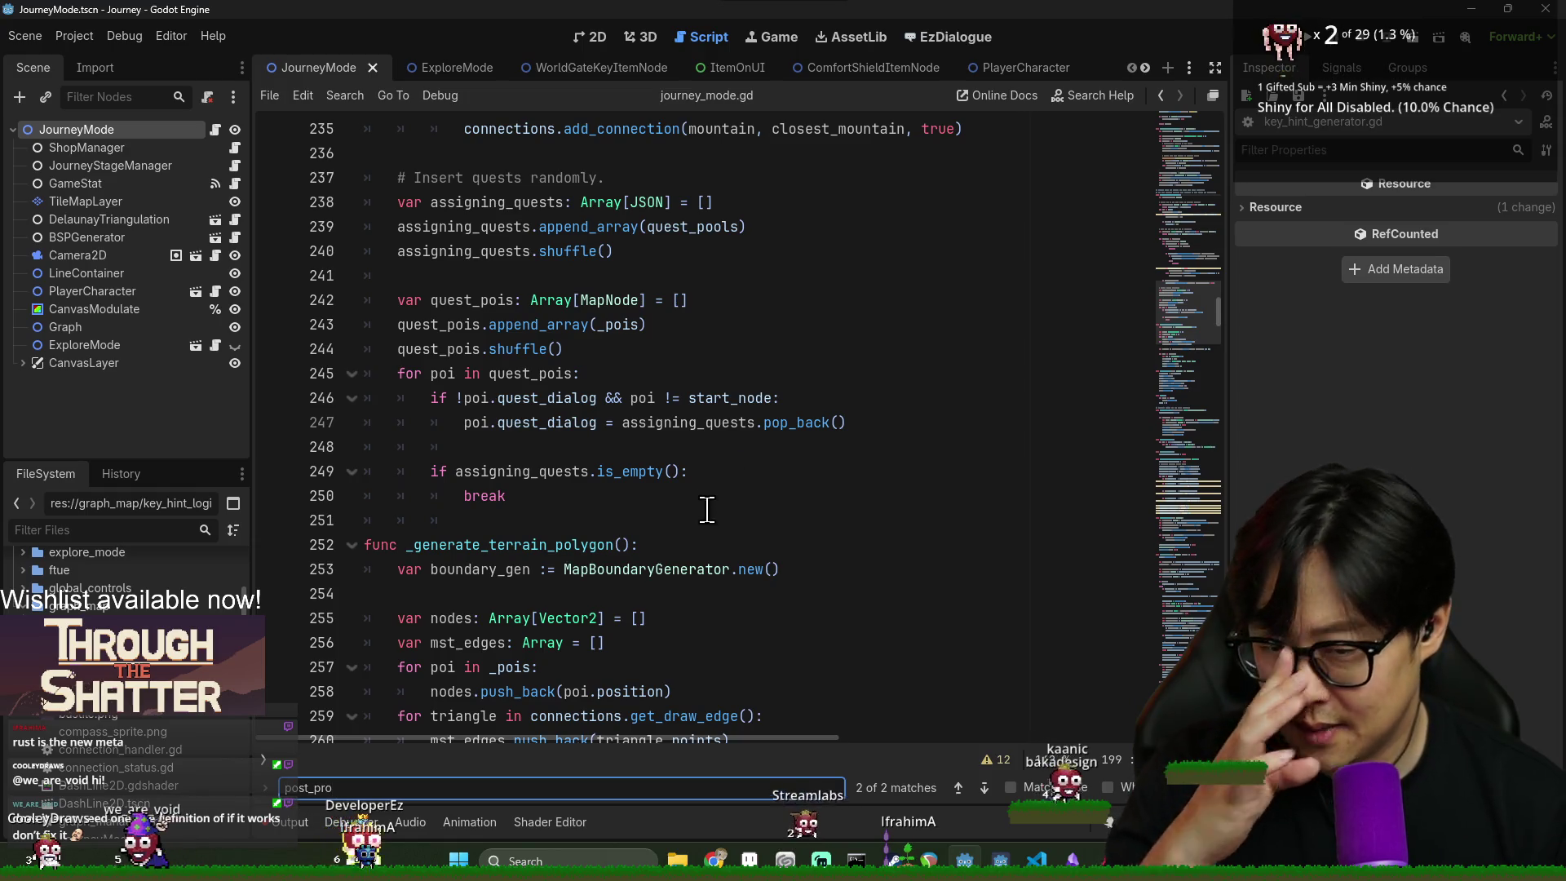
scroll(702, 510, up, 2)
scroll(571, 506, down, 2)
click(549, 500)
key(Return)
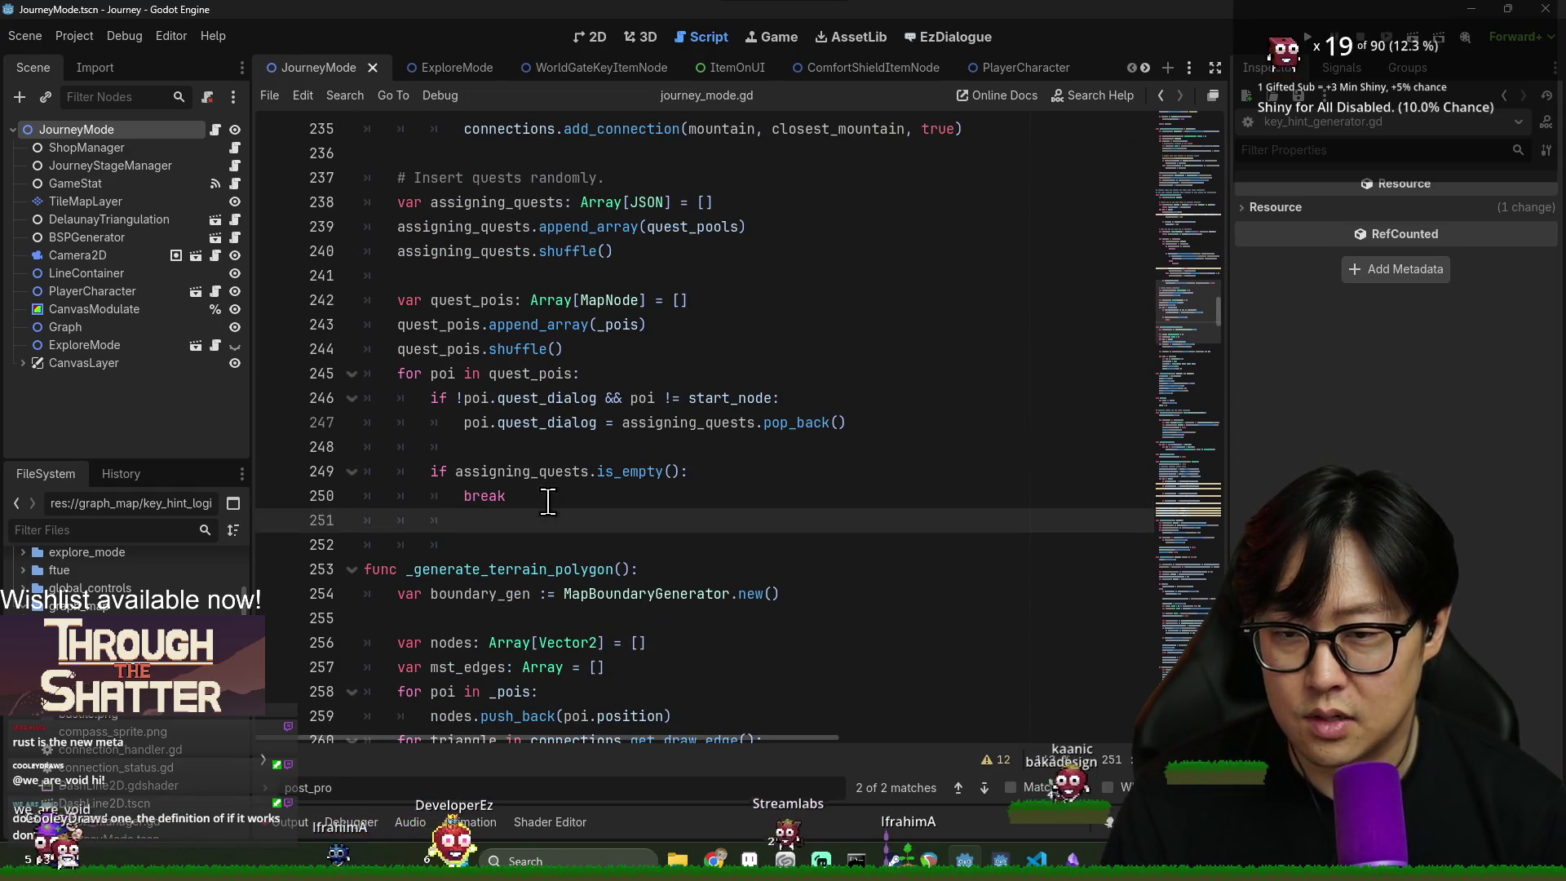
key(ctrl+v)
text(while ()
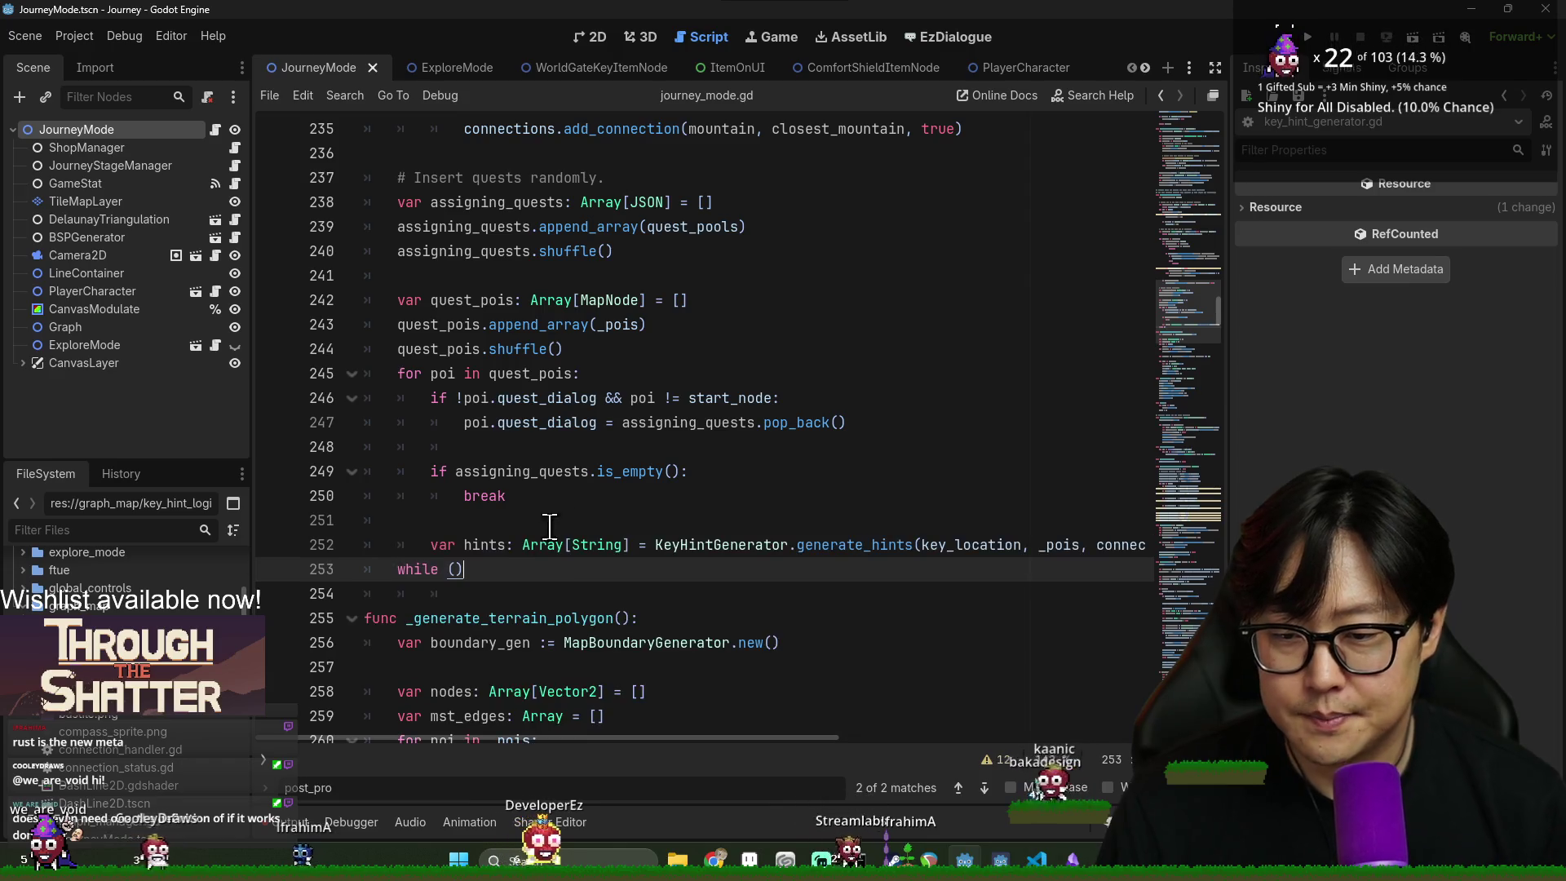
key(Up)
key(shift+Tab)
scroll(506, 383, down, 2)
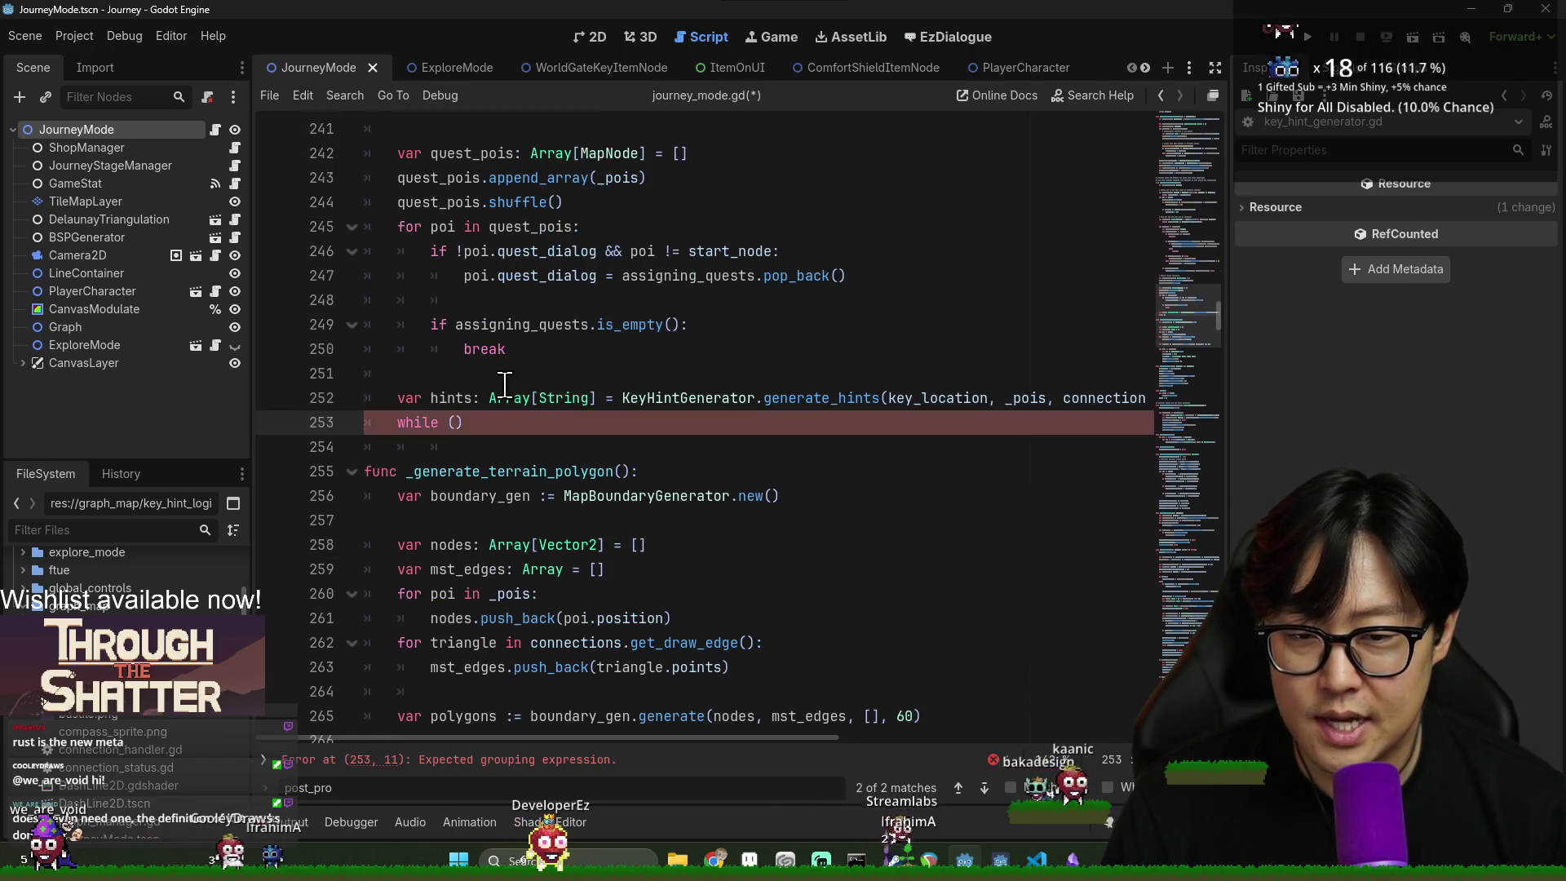
- Make the loop run while !hints.is_empty(), taking each hint as hint_text via hints.pop_back()
click(458, 400)
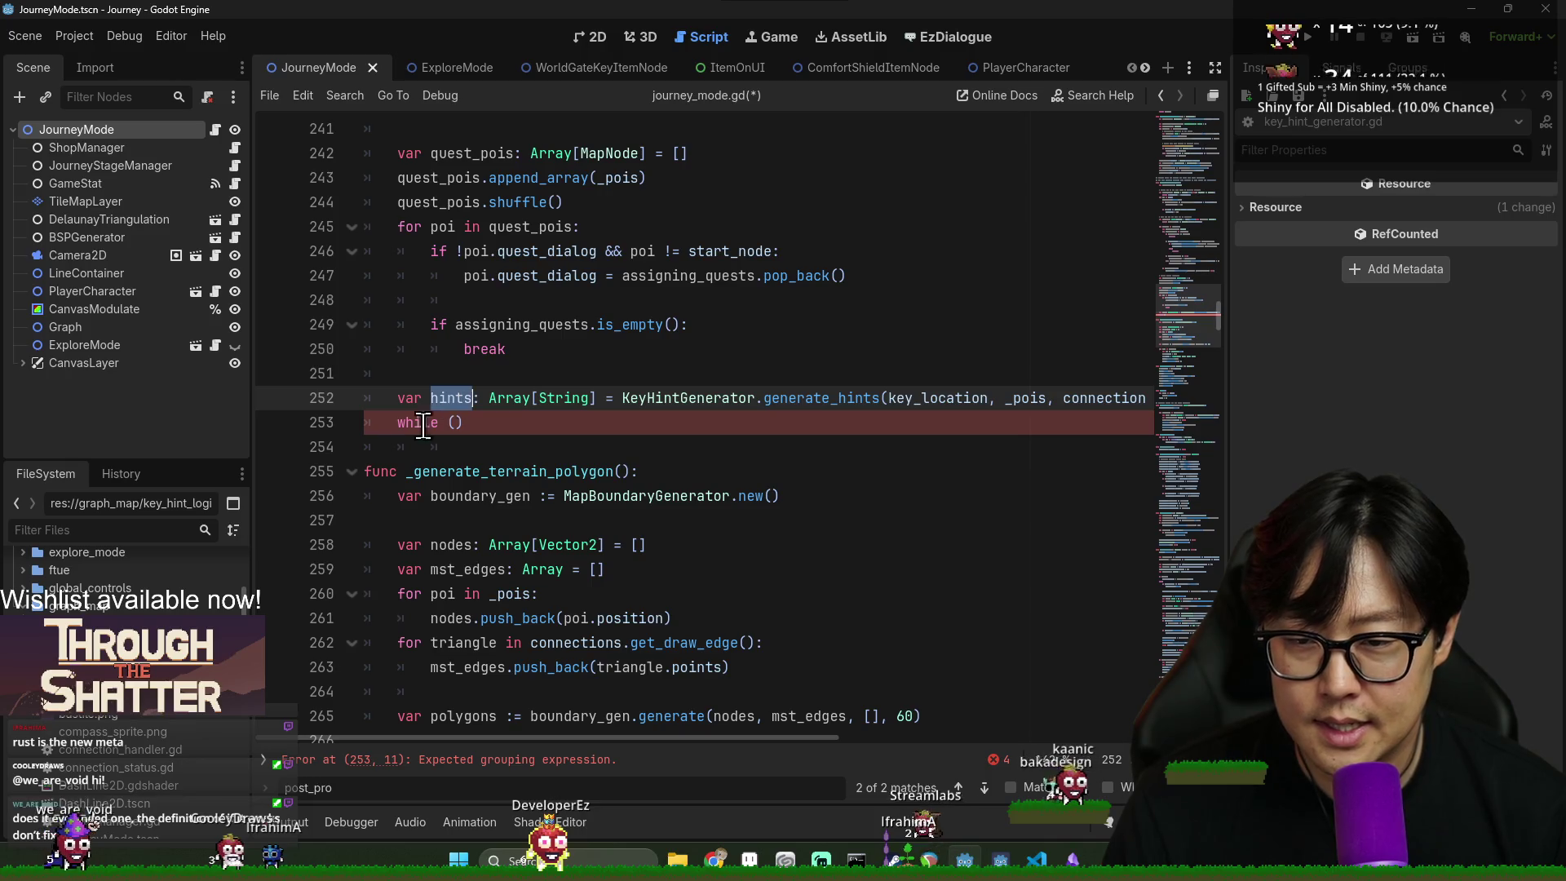
click(455, 421)
text(hints.is)
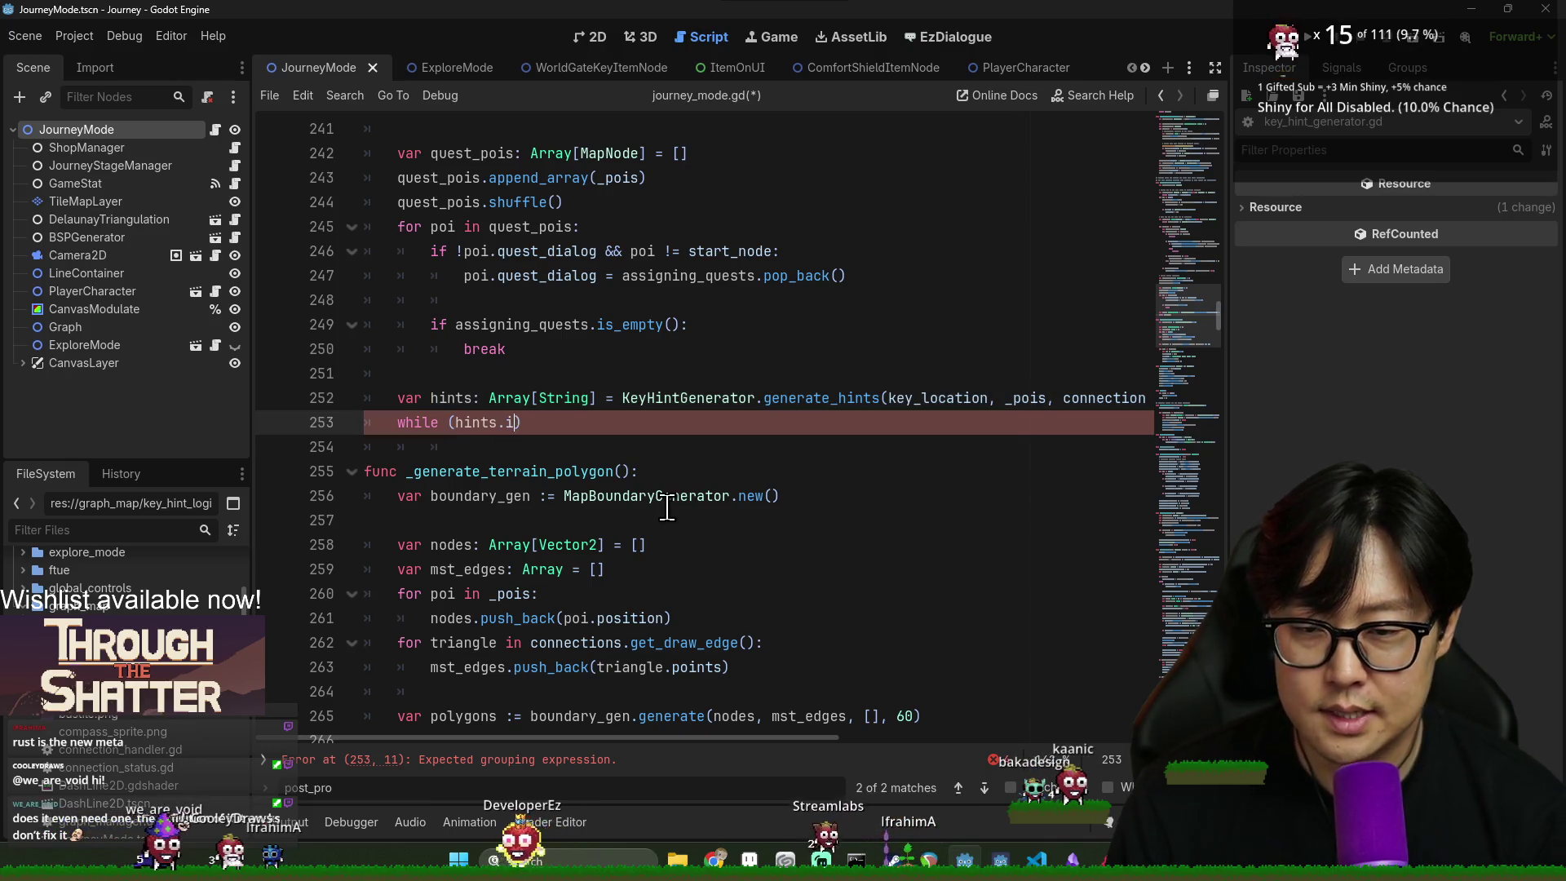
key(Return)
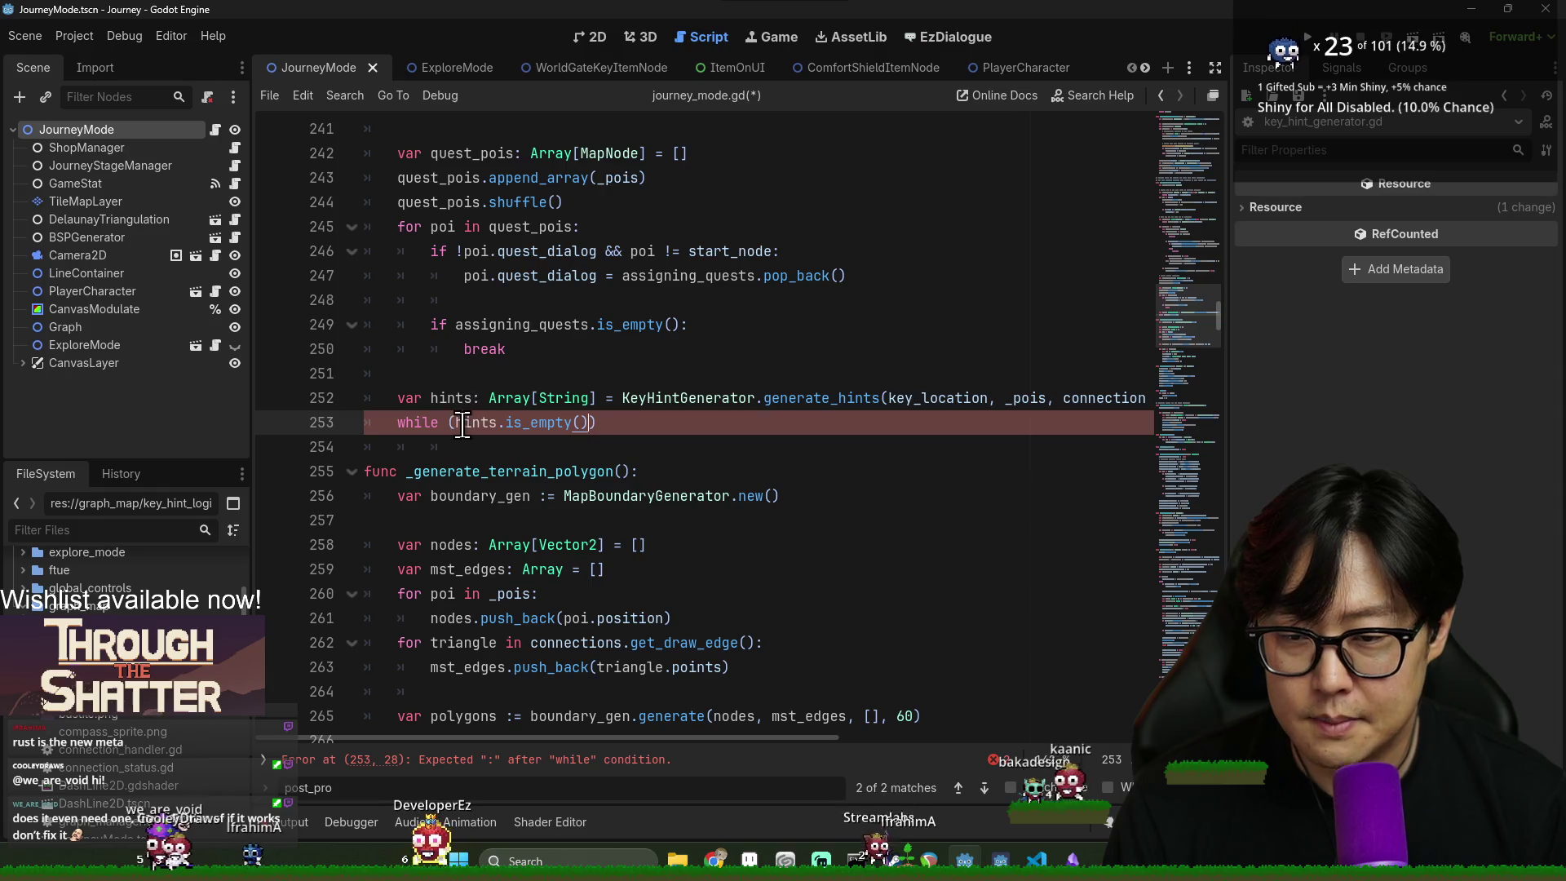
key(Return)
text(var hint_text: String)
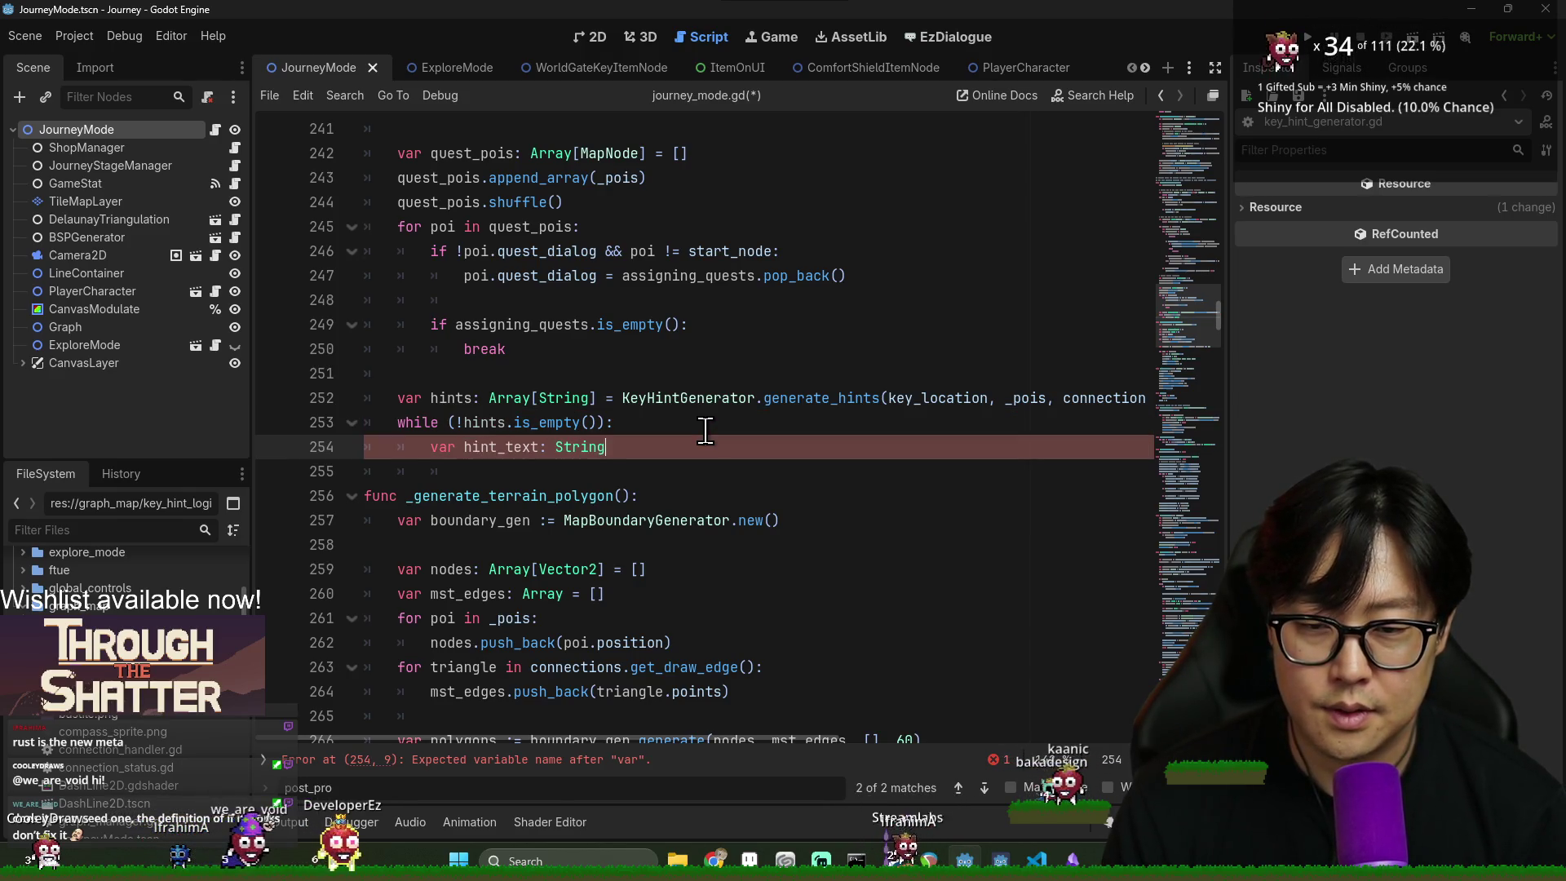
text(= hints.)
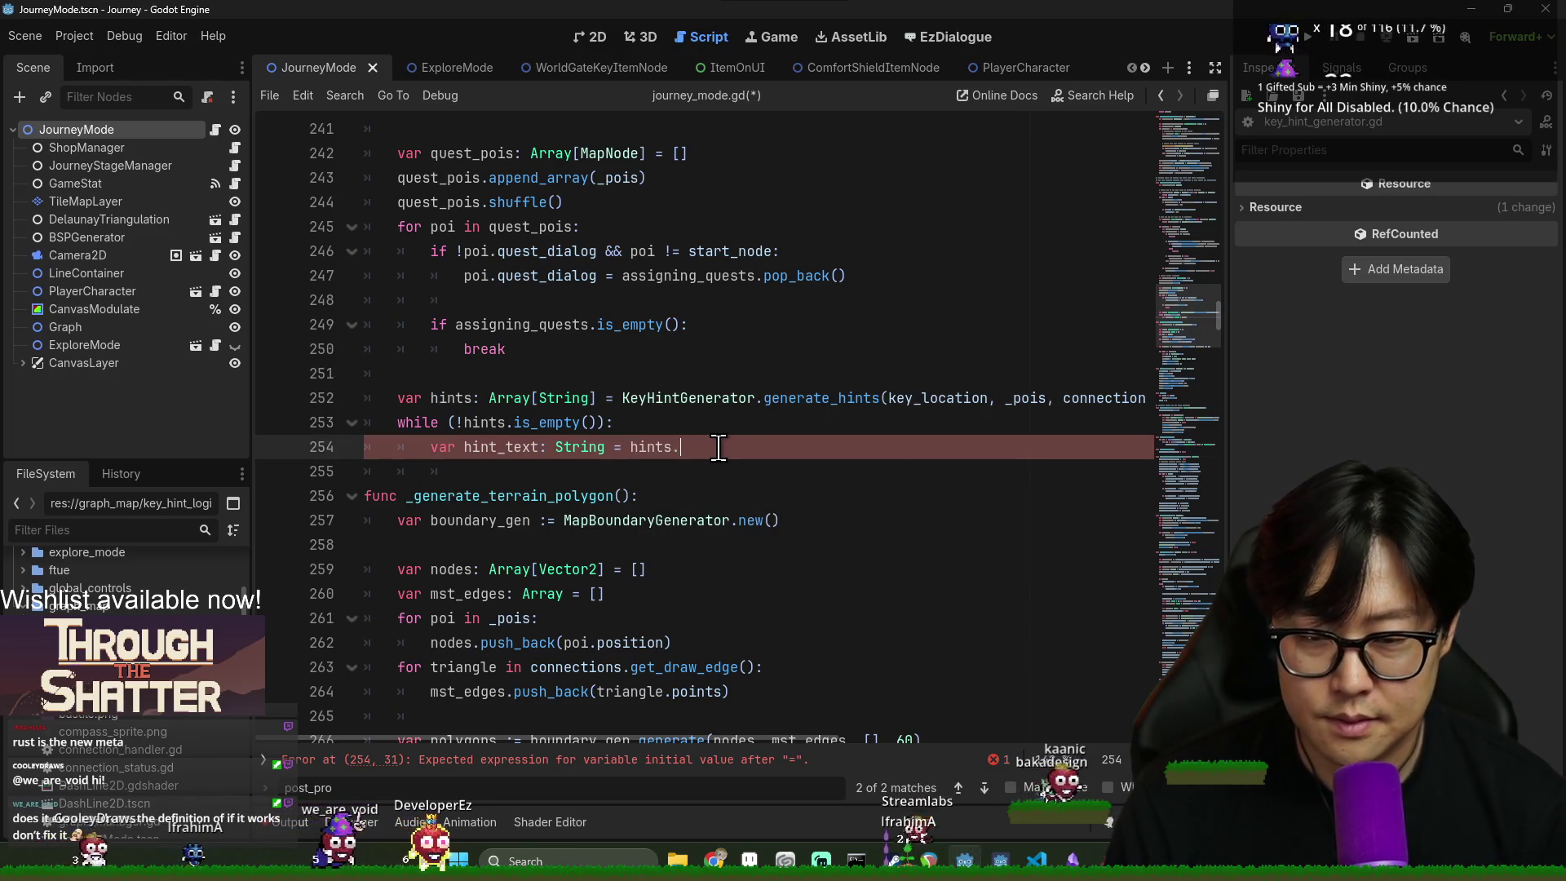
text(pop)
key(BackSpace)
key(BackSpace)
key(BackSpace)
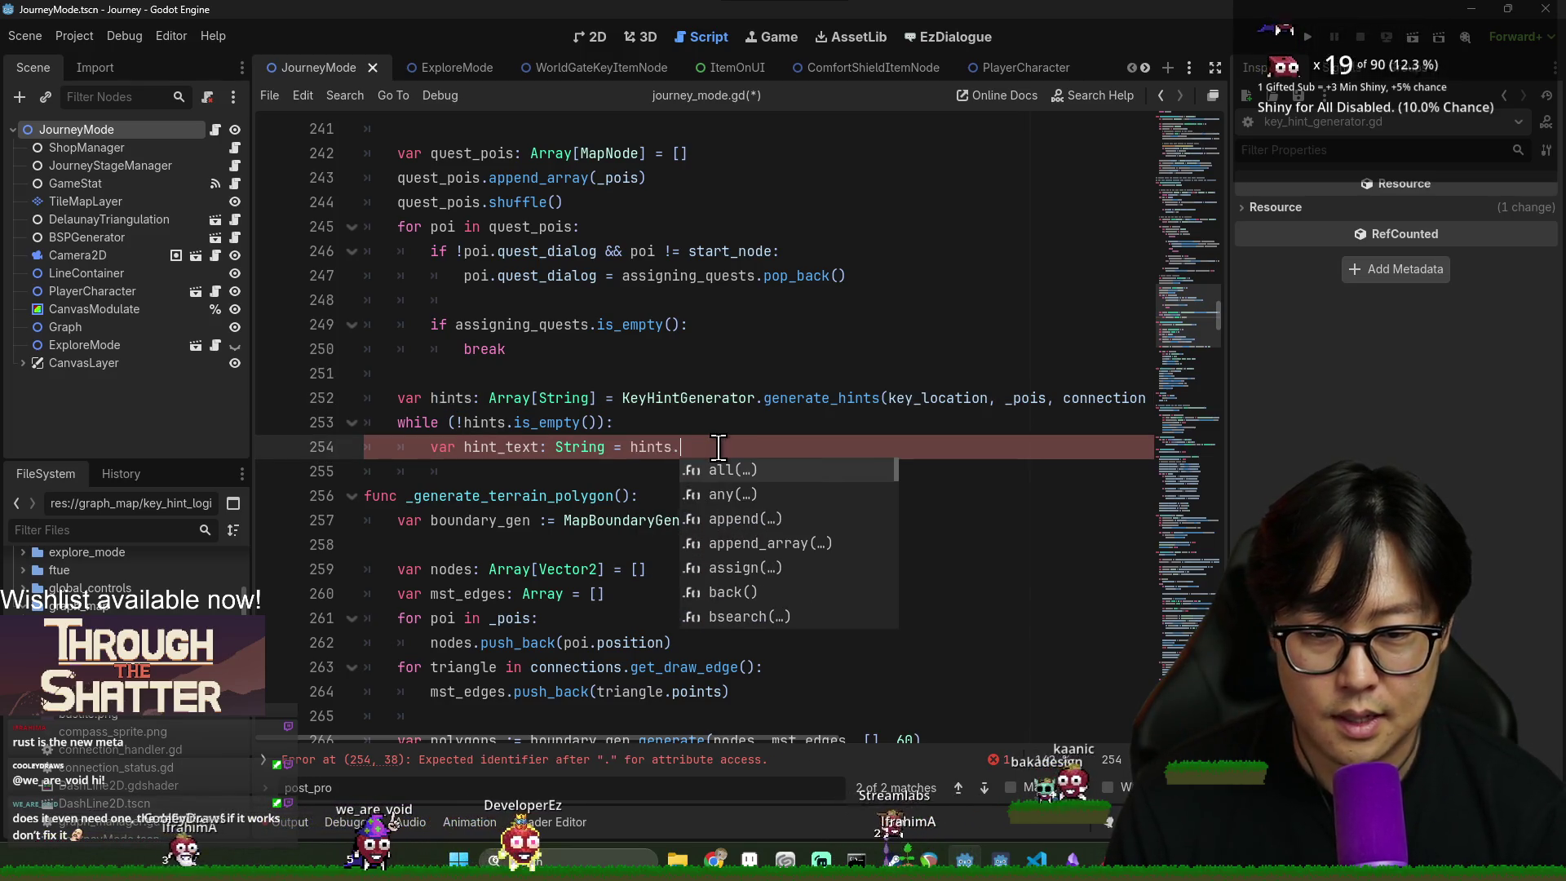
text(pop_back()
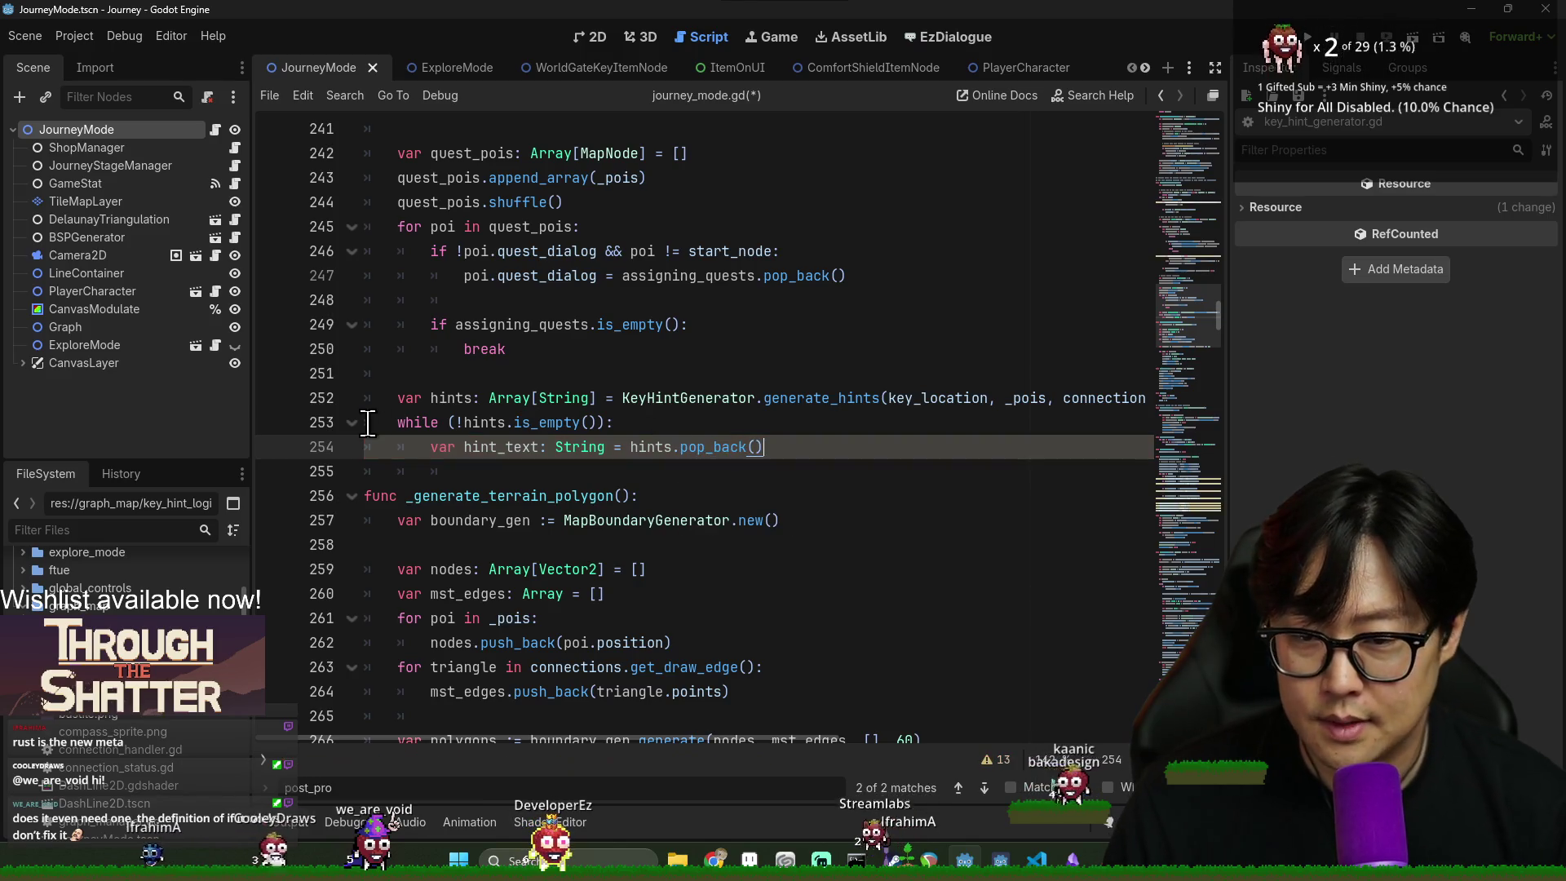
- Insert hints.shuffle() above the while loop and save the script
click(394, 421)
key(Return)
click(462, 425)
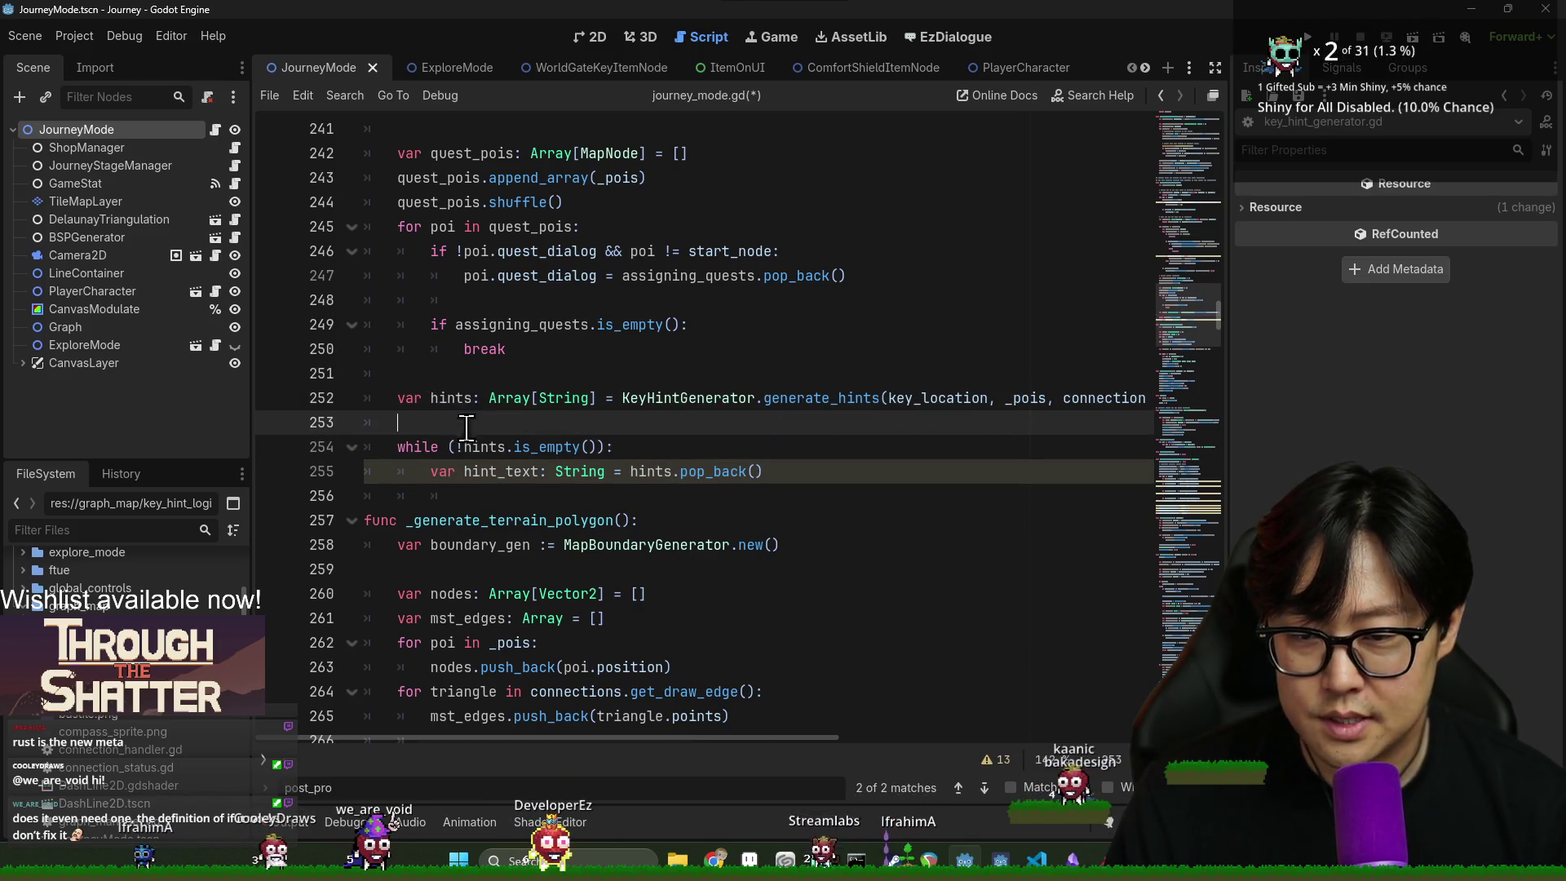
text(hints.shuf)
key(Return)
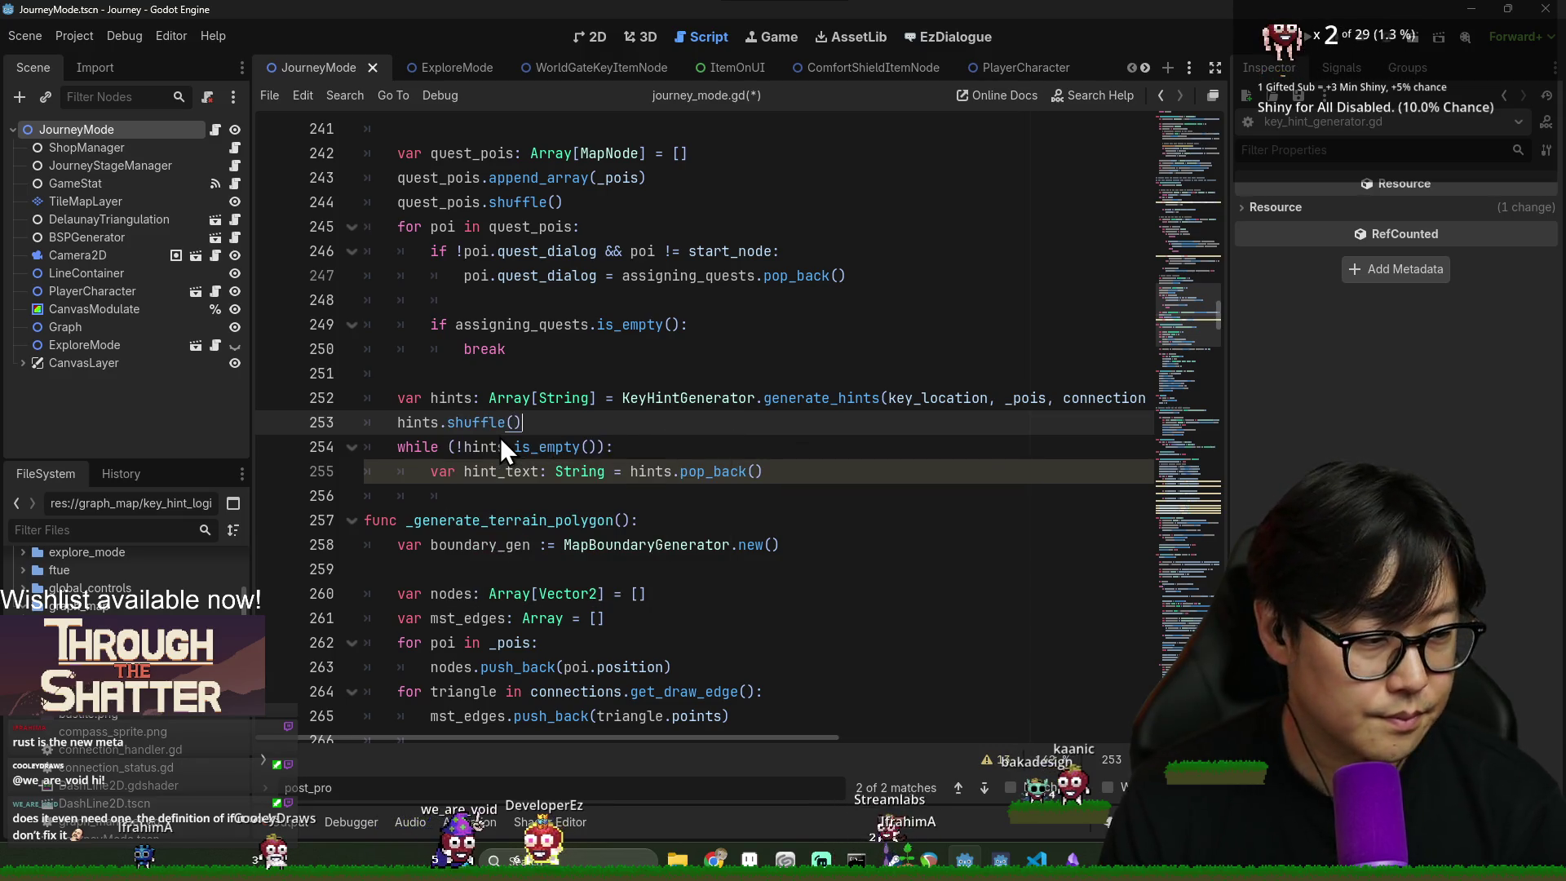
key(ctrl+s)
click(783, 447)
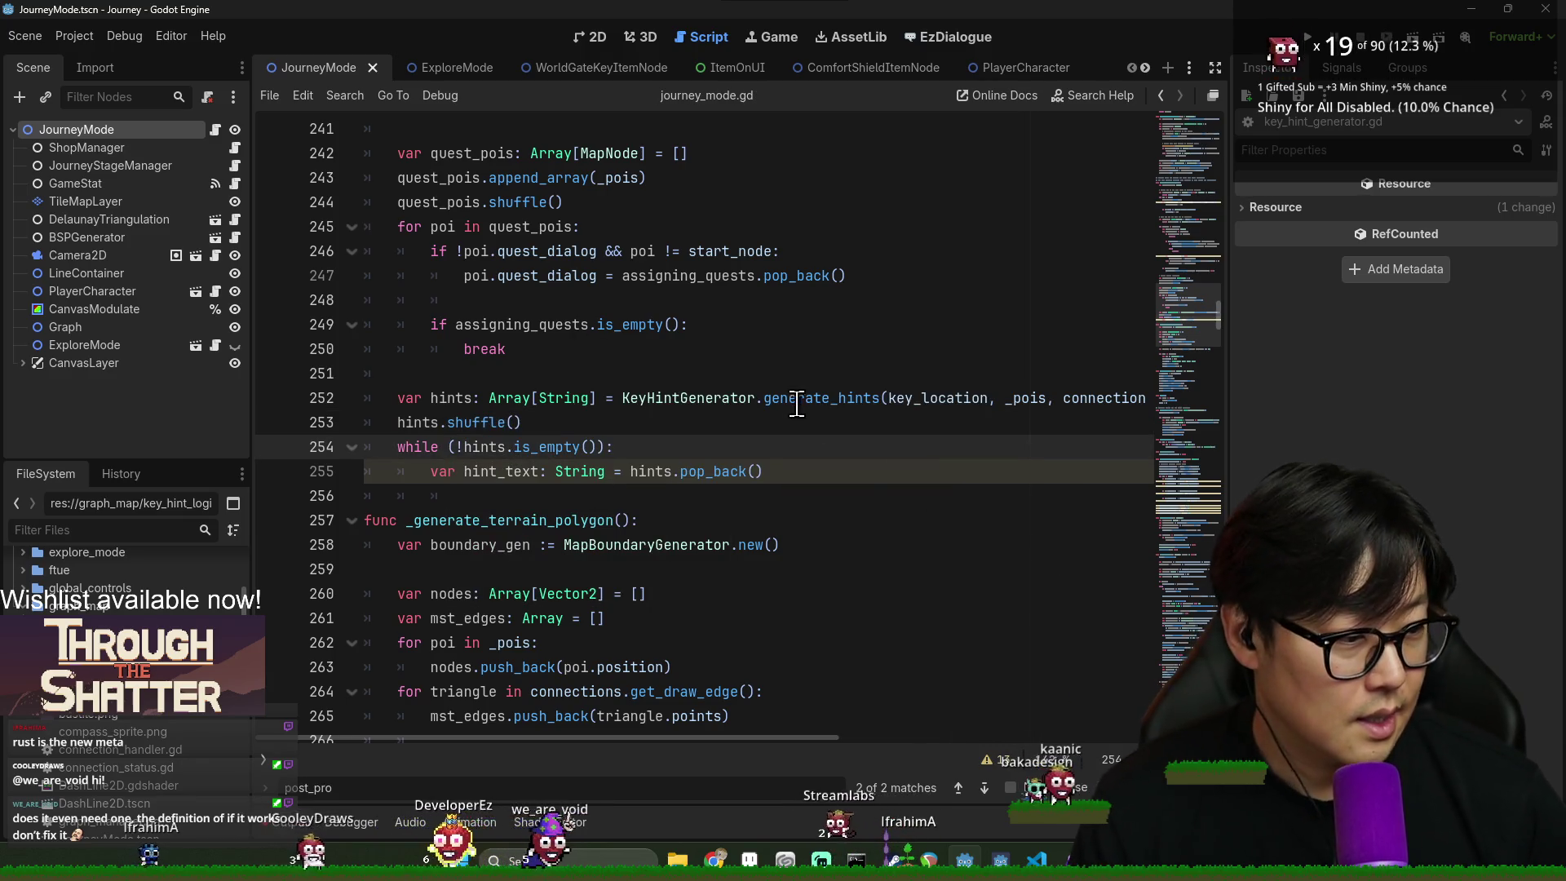
- Check the generate_hints signature and add a blank line before _generate_terrain_polygon
mouse_move(794, 403)
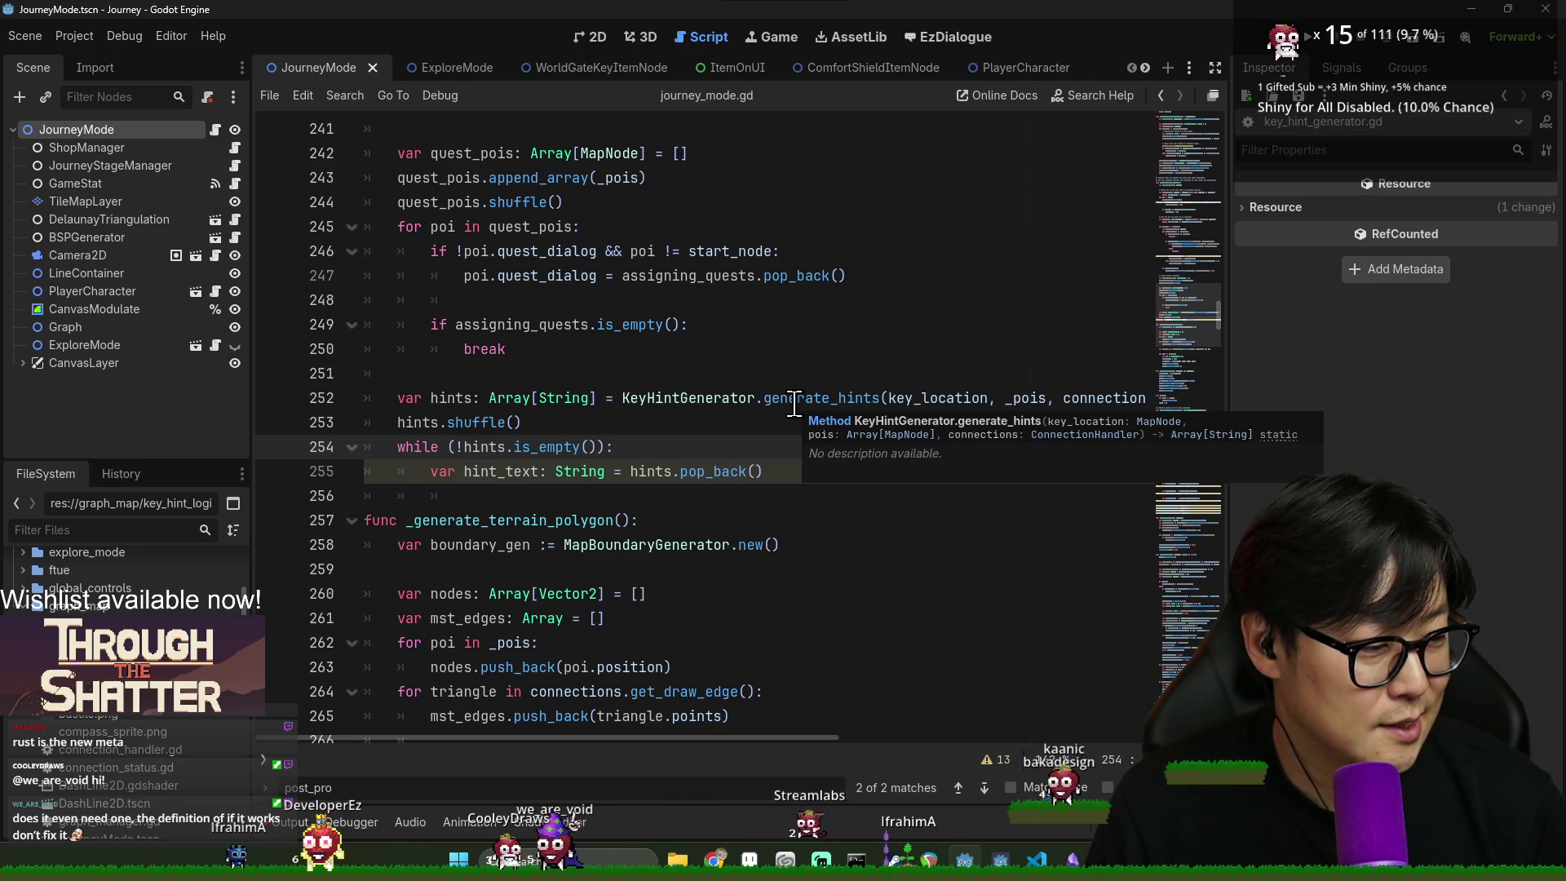
click(776, 470)
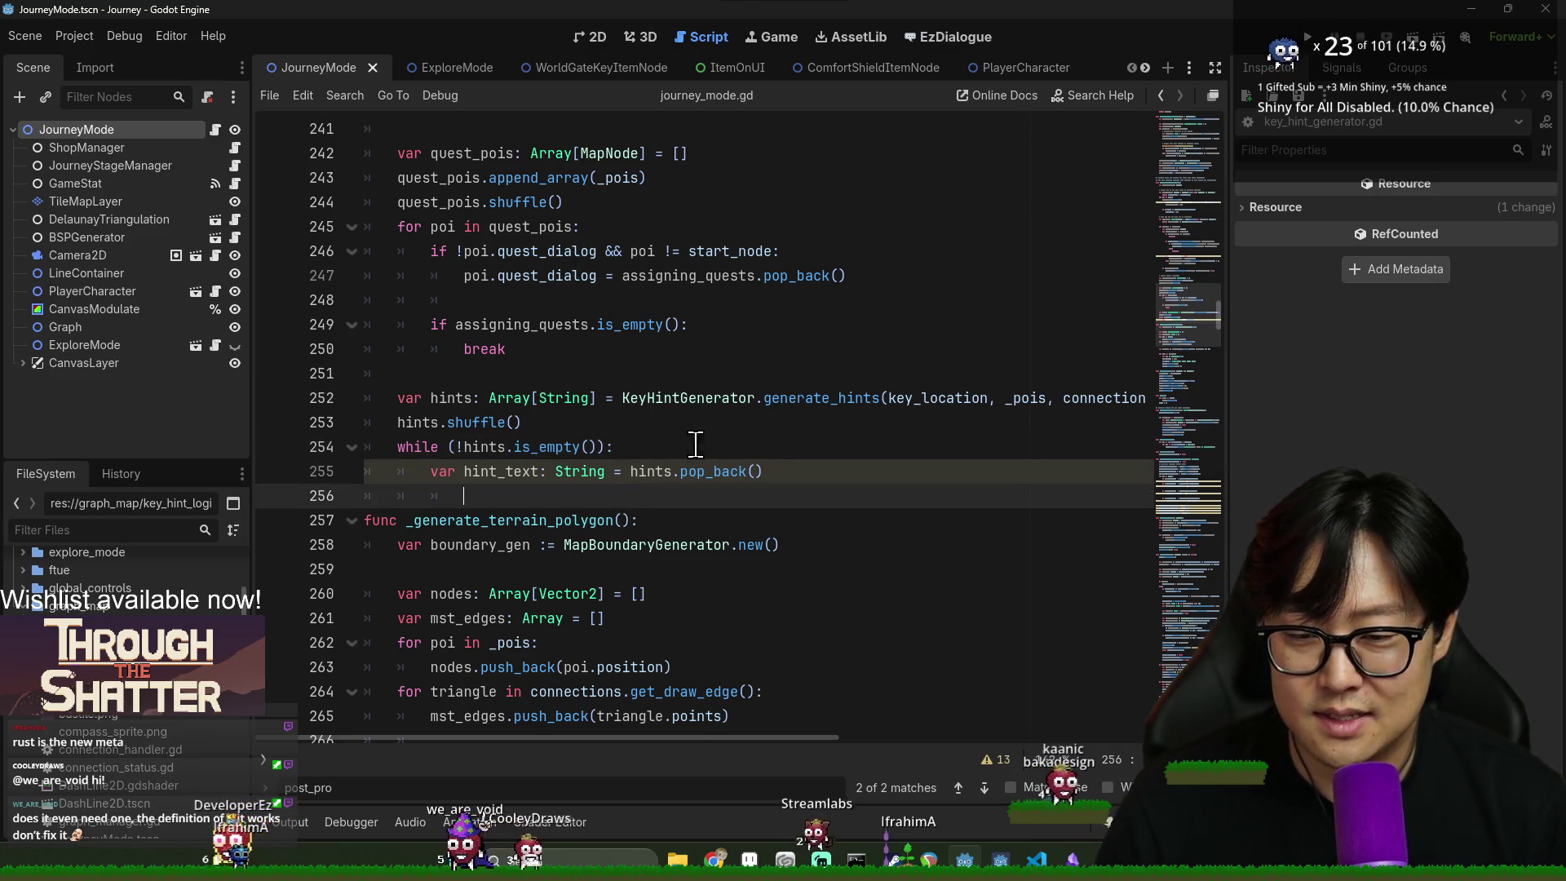
scroll(821, 493, down, 4)
scroll(717, 410, up, 2)
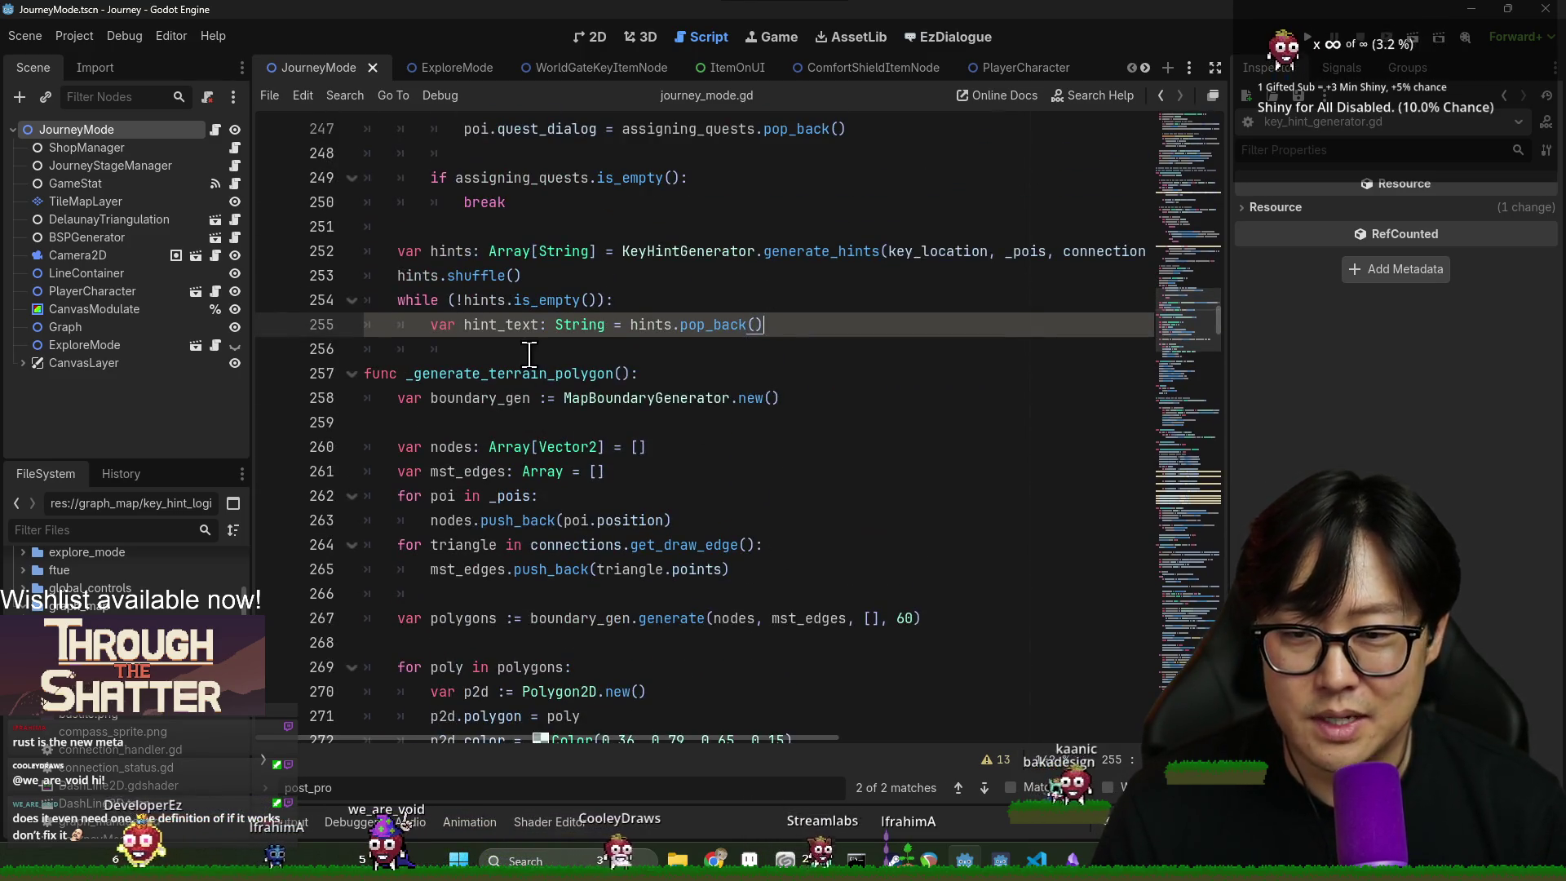
key(Down)
key(BackSpace)
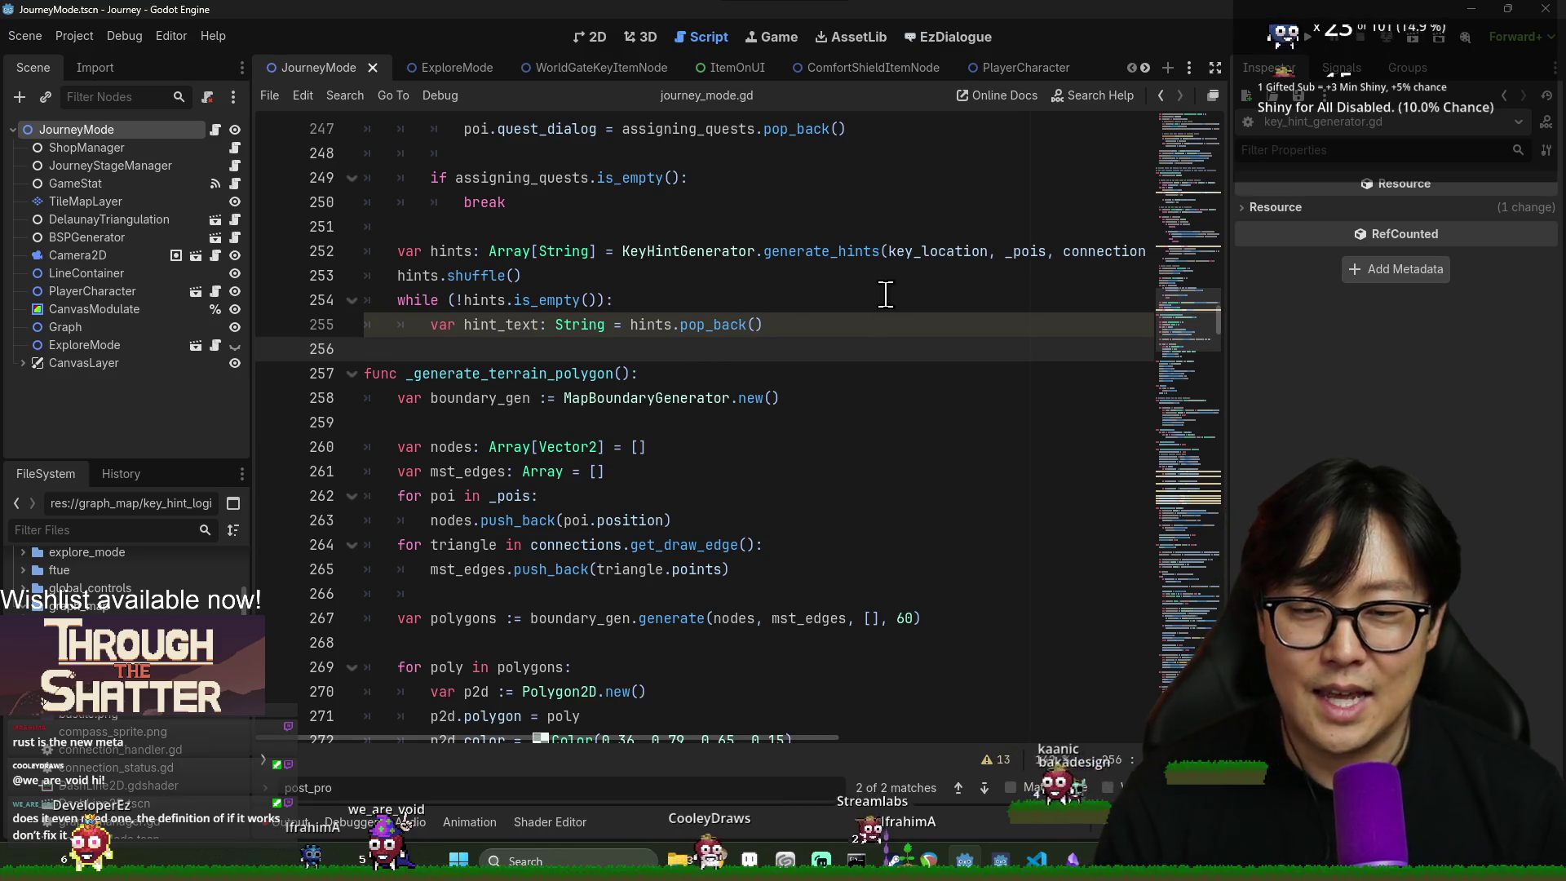
click(894, 324)
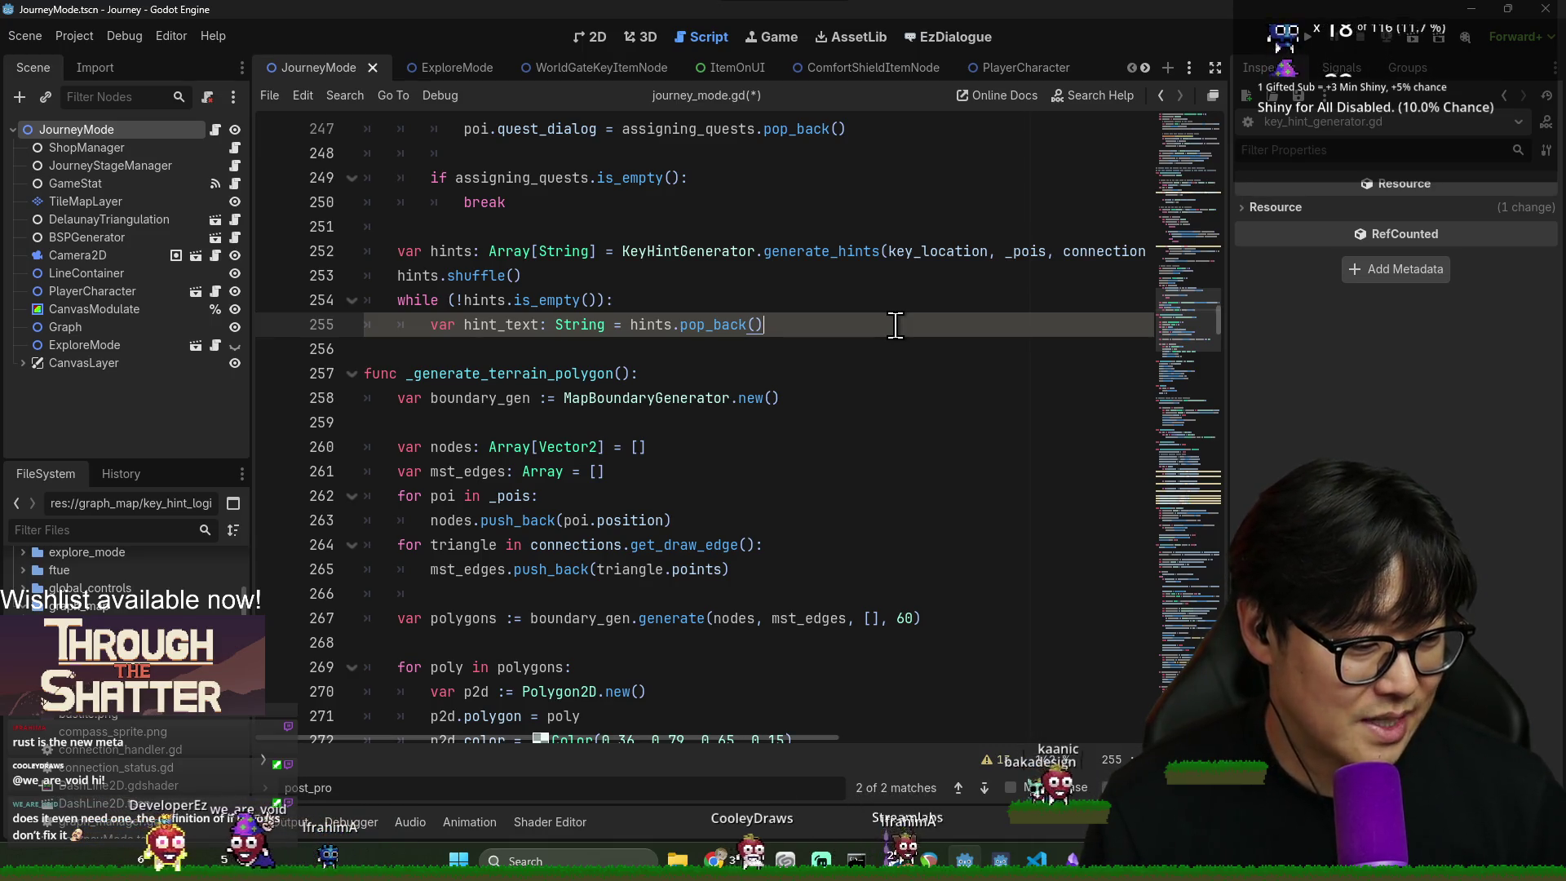
click(513, 349)
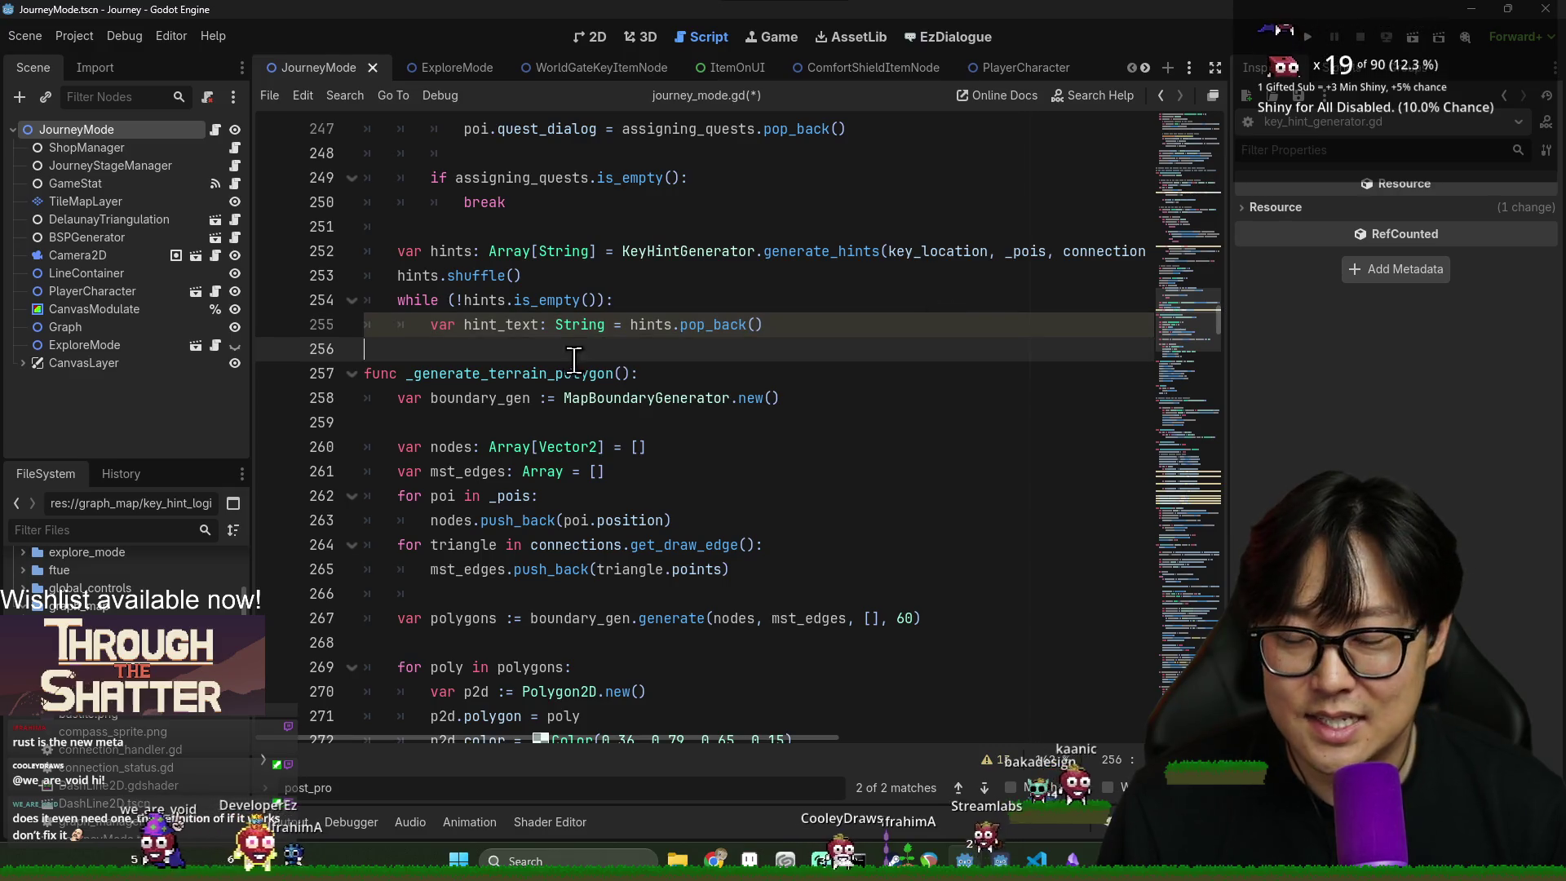
key(Return)
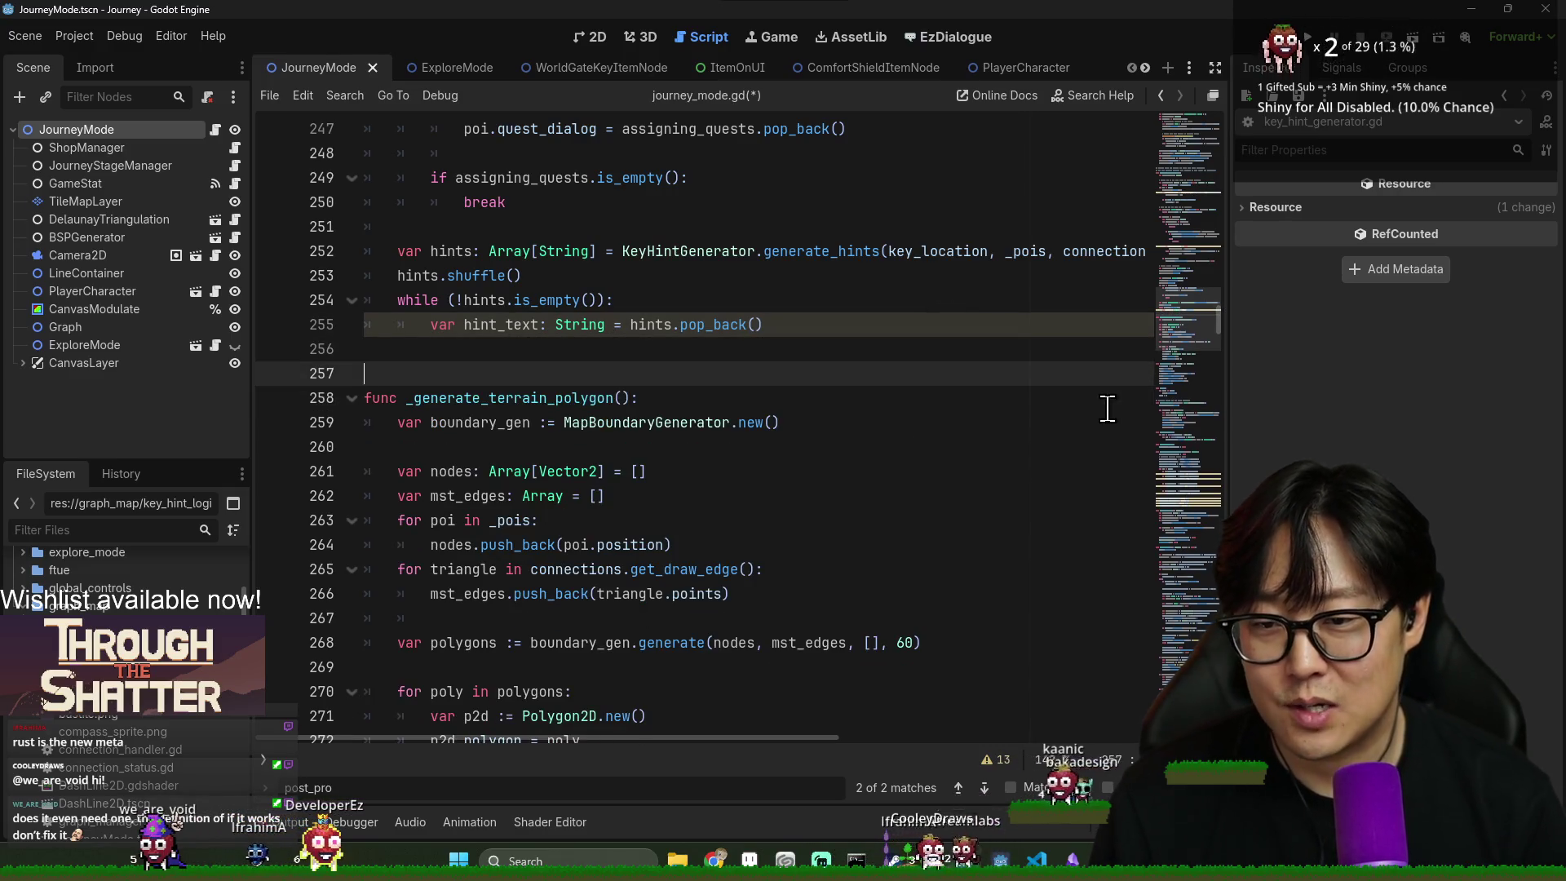
click(869, 329)
scroll(535, 324, up, 1)
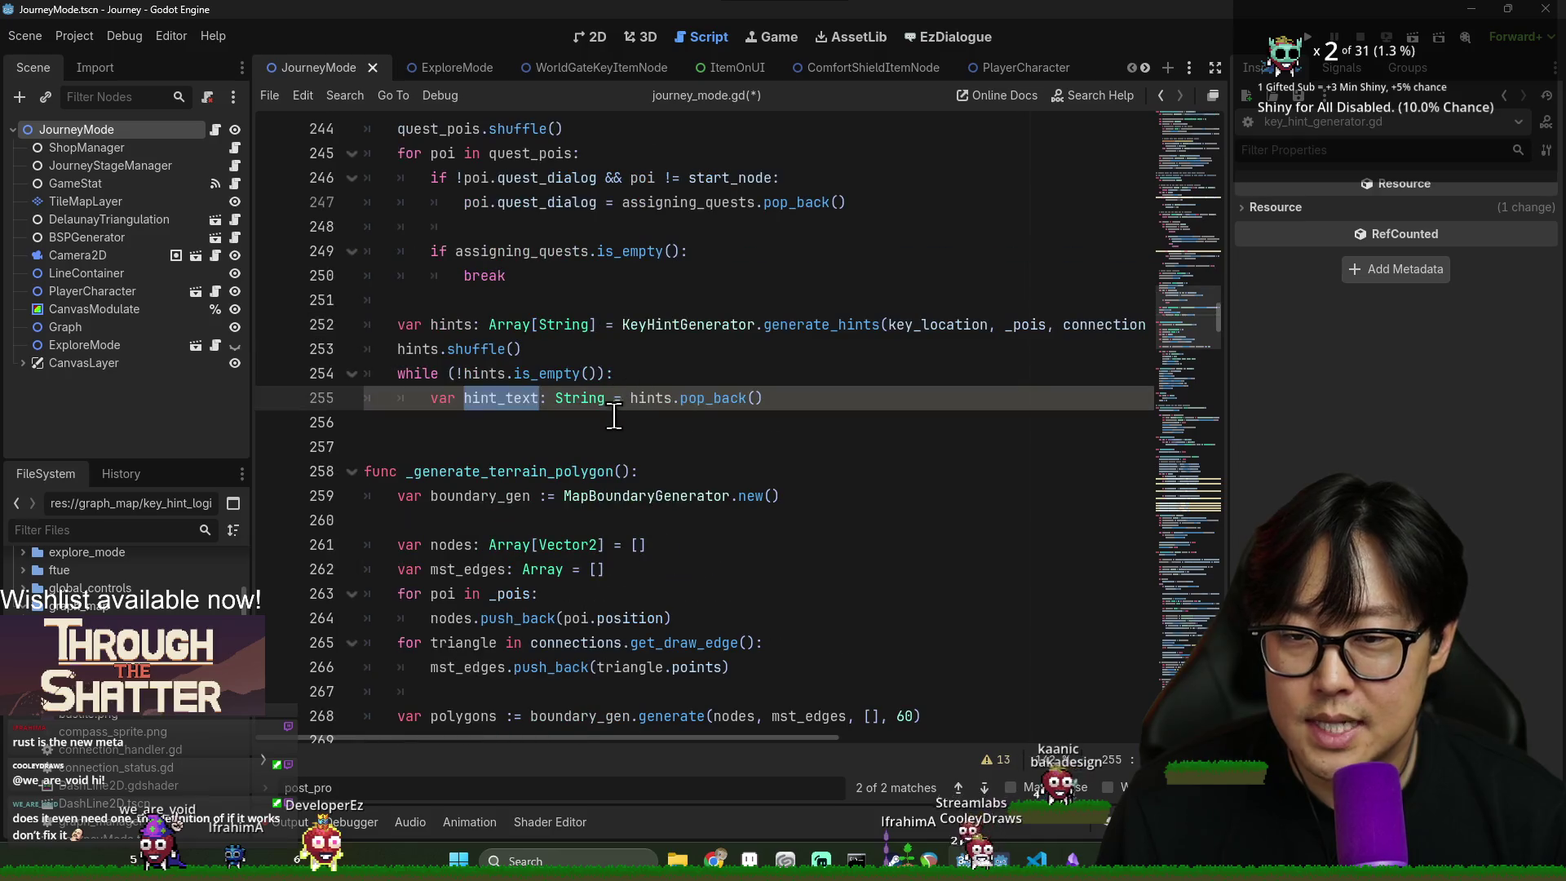
click(862, 405)
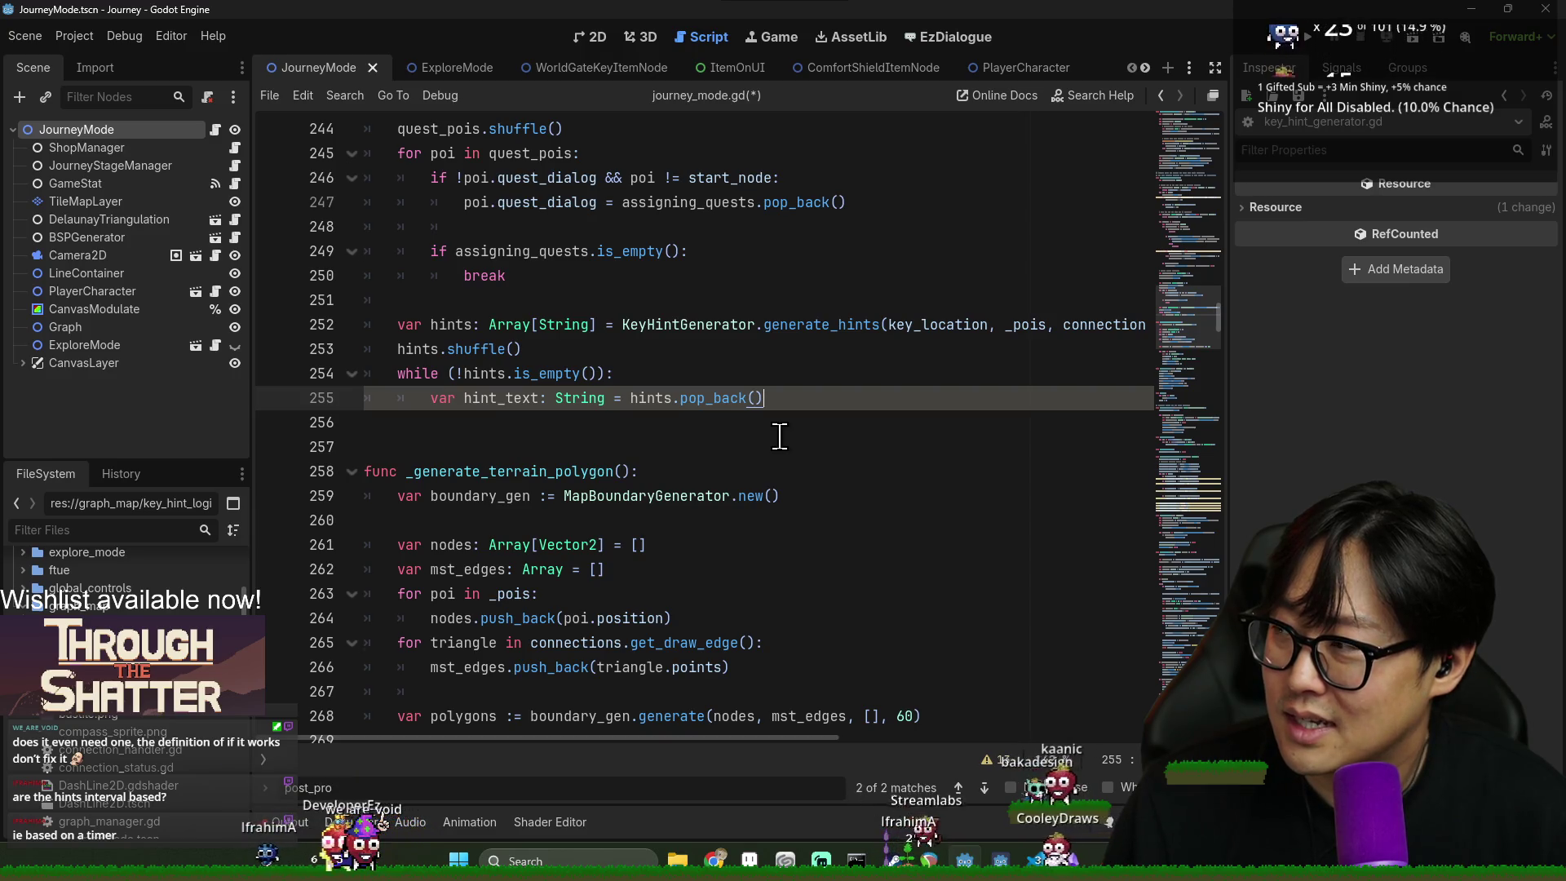
- Delete lines 252–255 (hints assignment, shuffle, while loop), trim leftover blank lines, and save
shift+click(375, 372)
shift+click(372, 349)
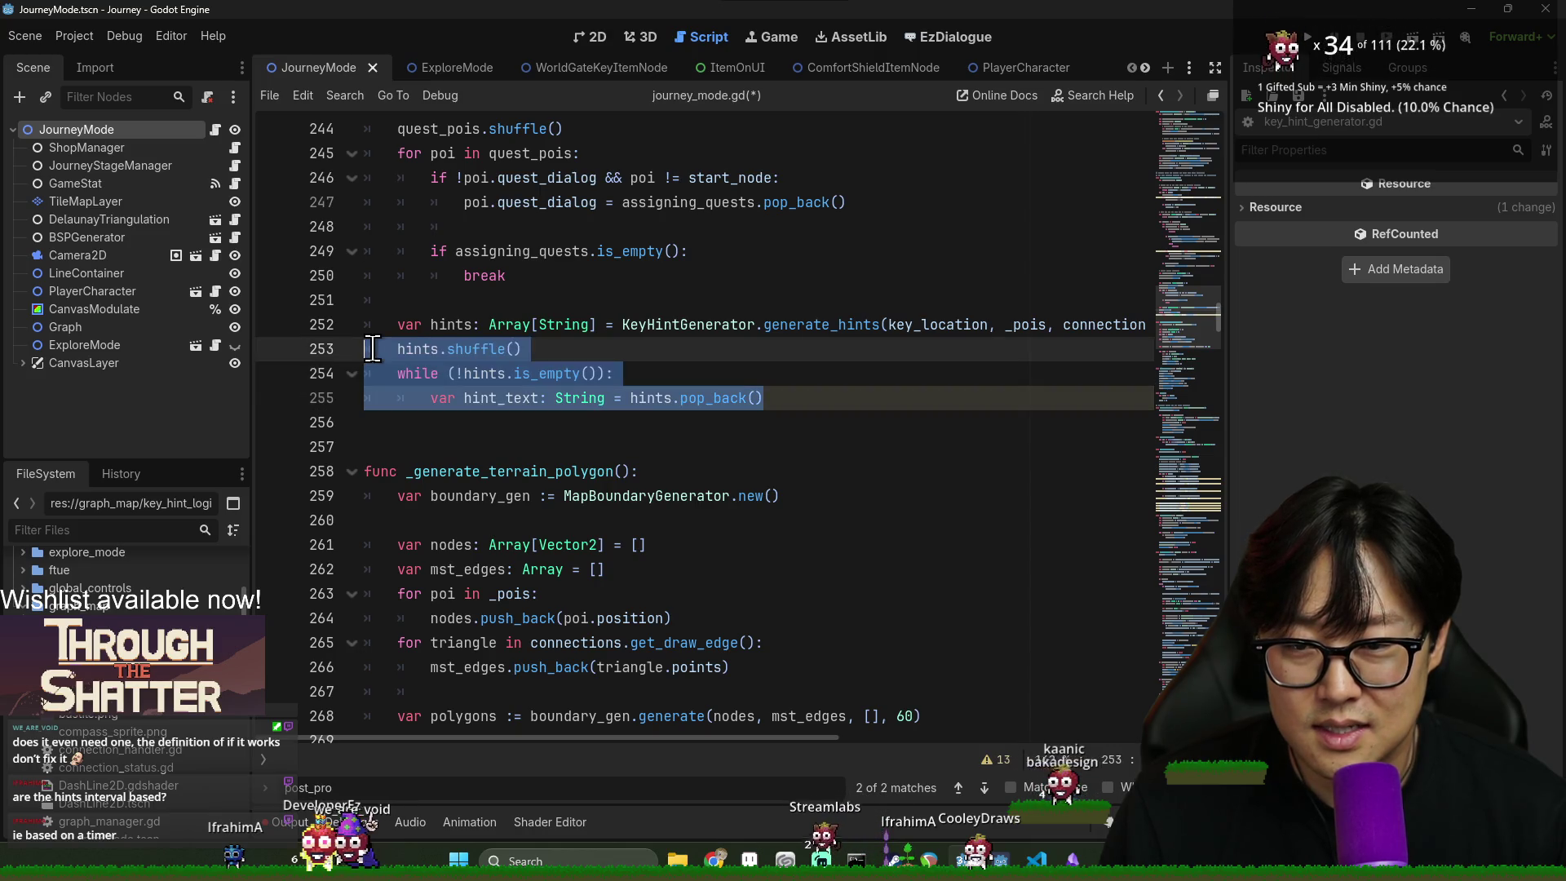
shift+click(375, 325)
key(BackSpace)
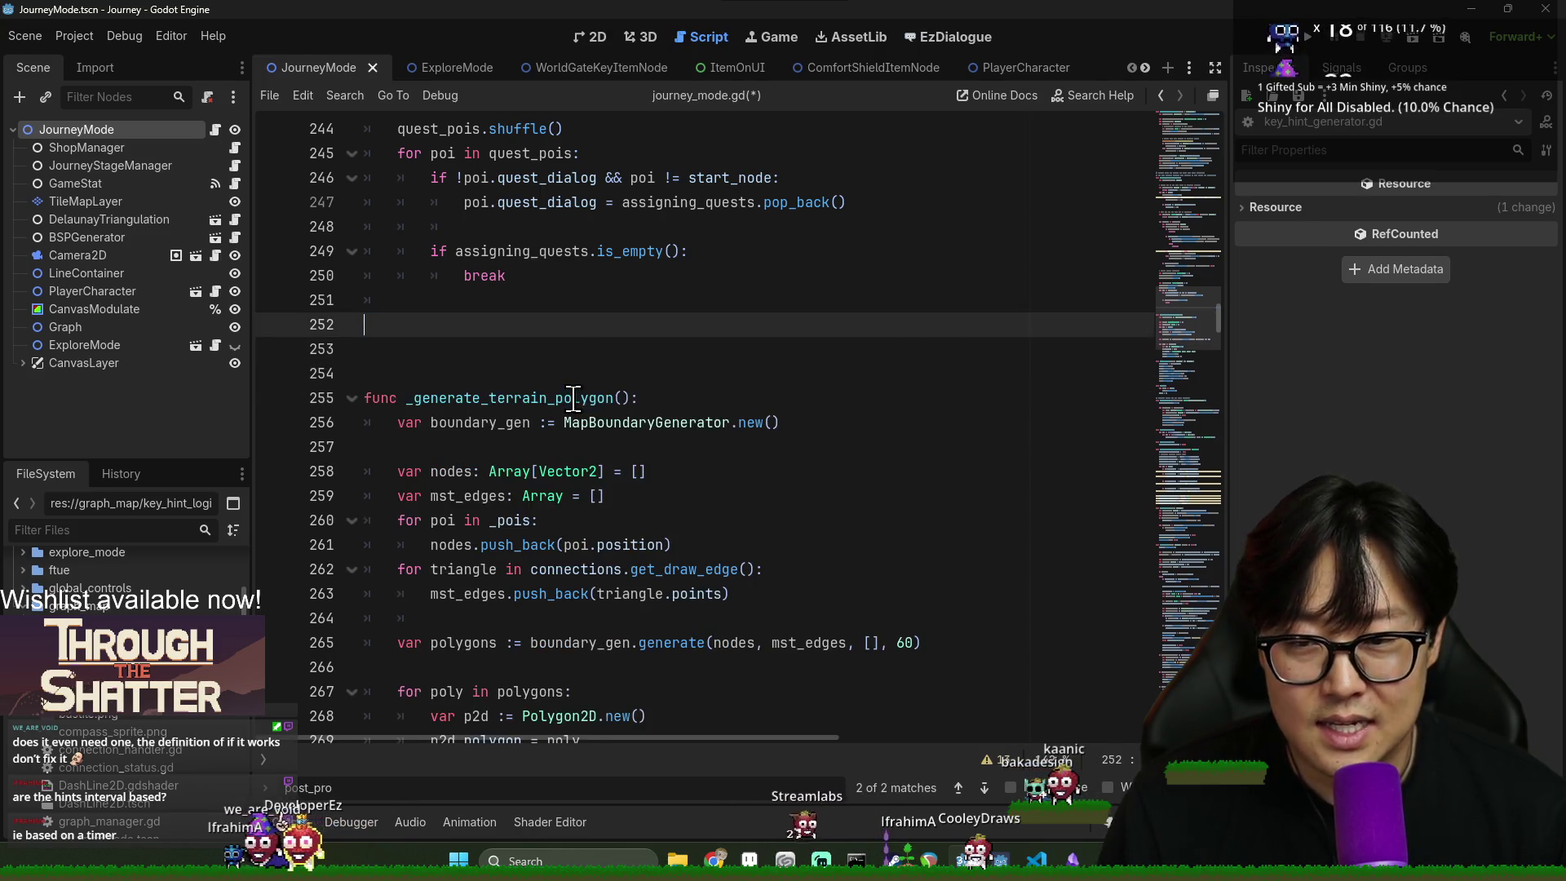
key(ctrl+s)
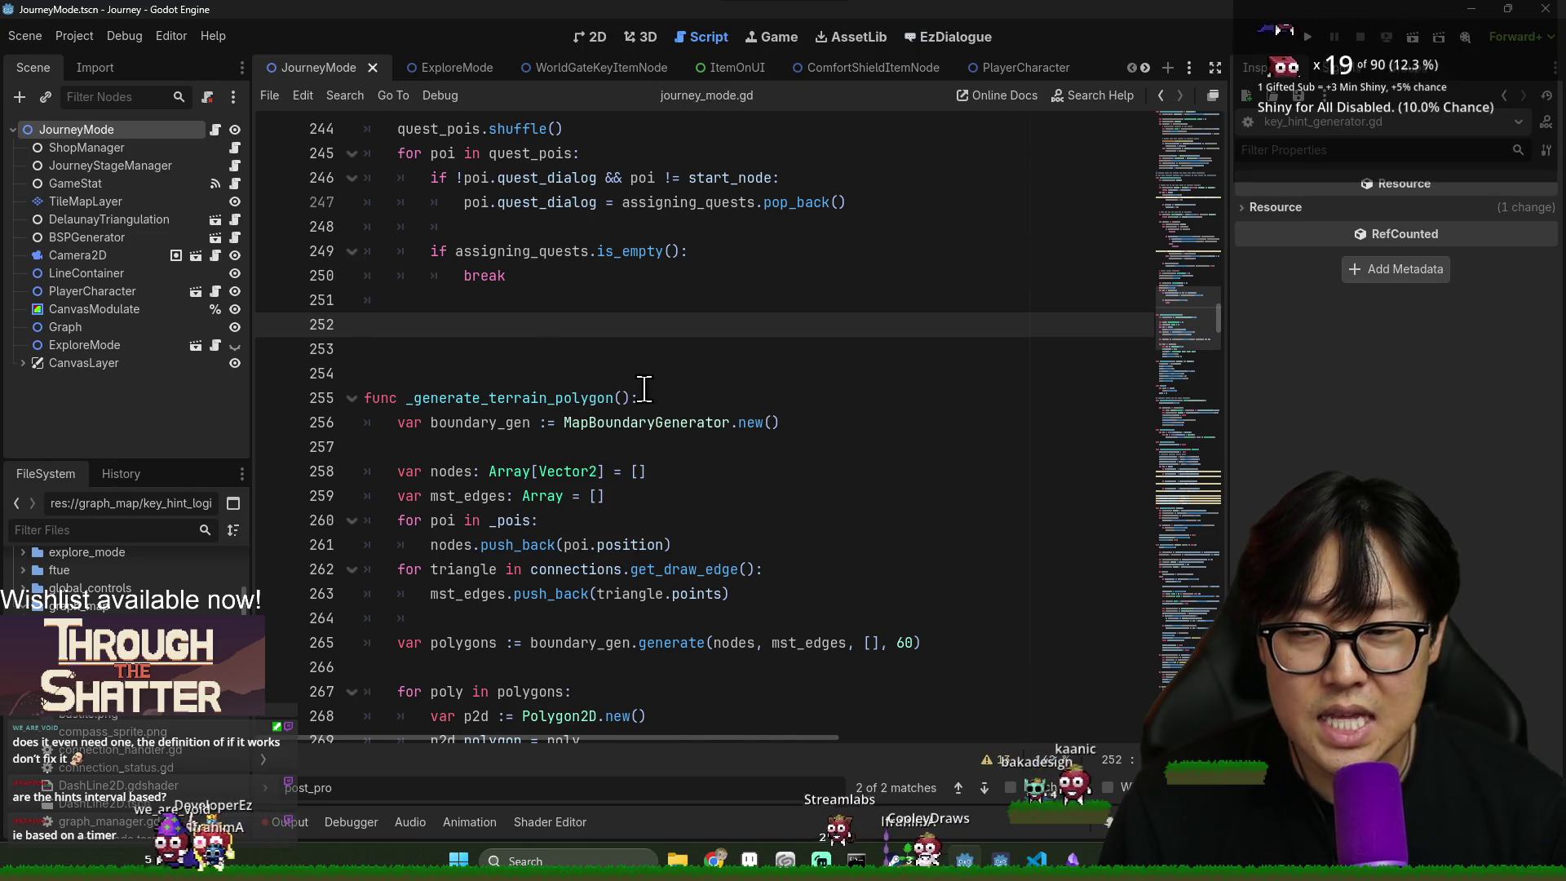
key(BackSpace)
key(BackSpace)
key(BackSpace)
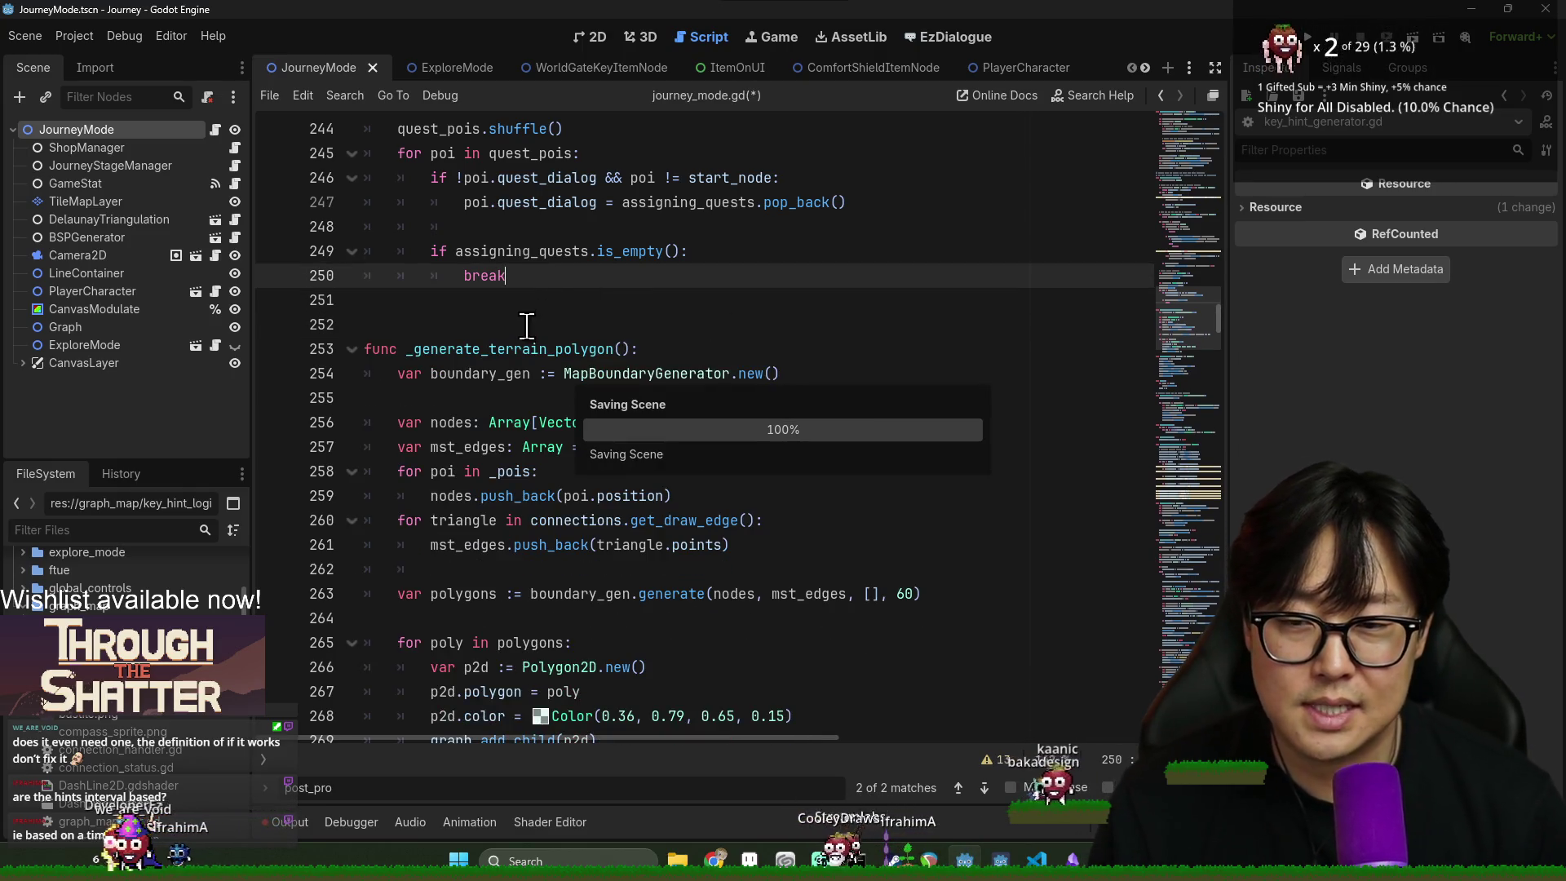
key(Down)
key(BackSpace)
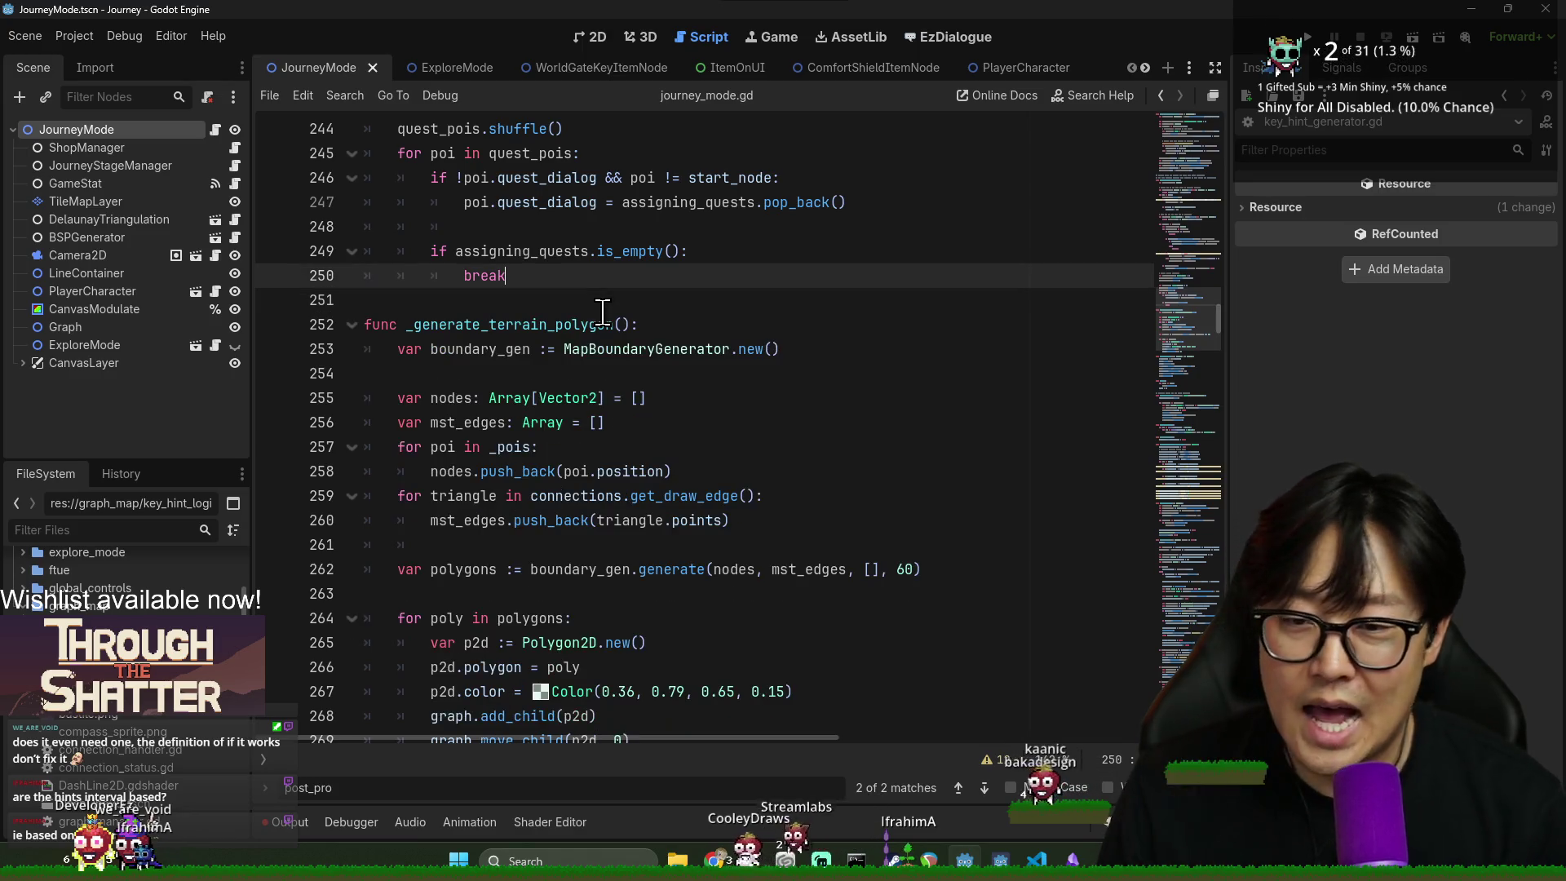
key(ctrl+s)
- Search the script for 'load_' and jump to the _load_level_model definition
scroll(657, 339, up, 7)
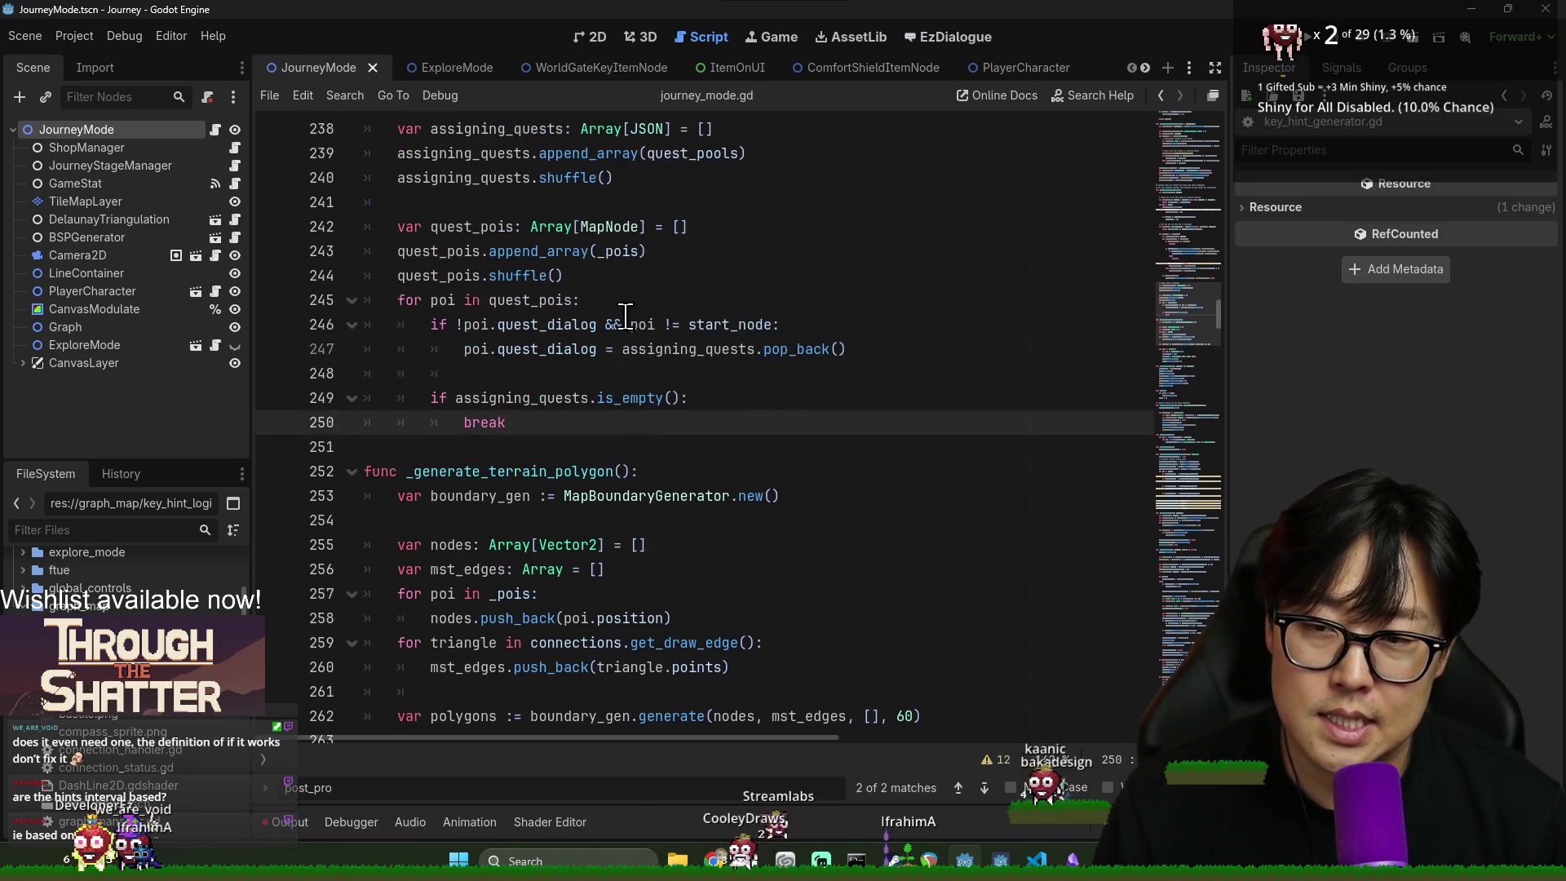
scroll(644, 360, up, 1)
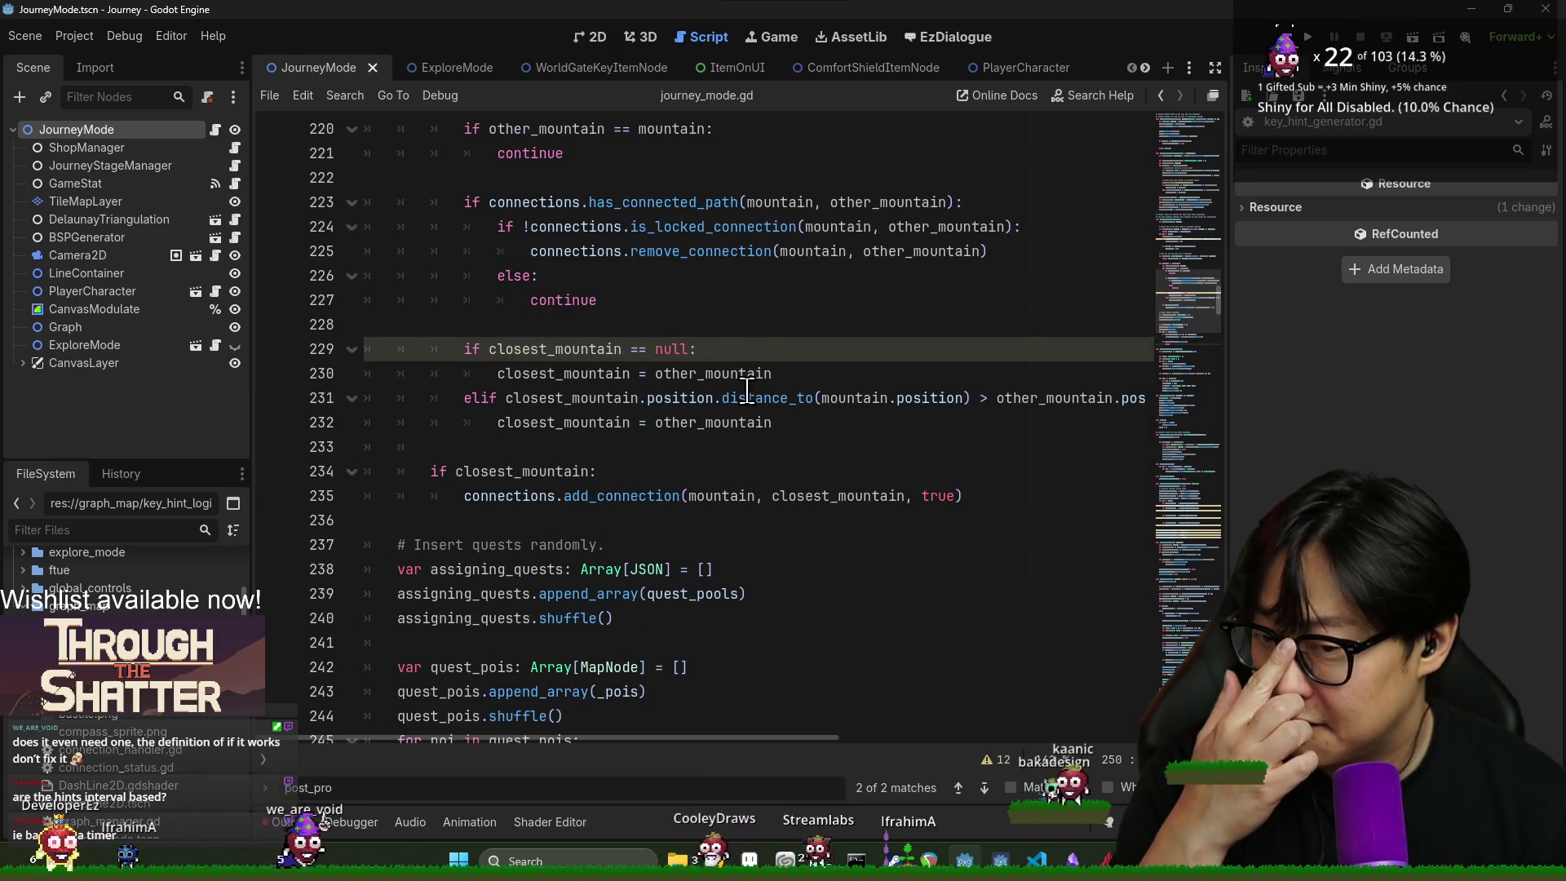
scroll(730, 454, up, 4)
scroll(751, 462, up, 3)
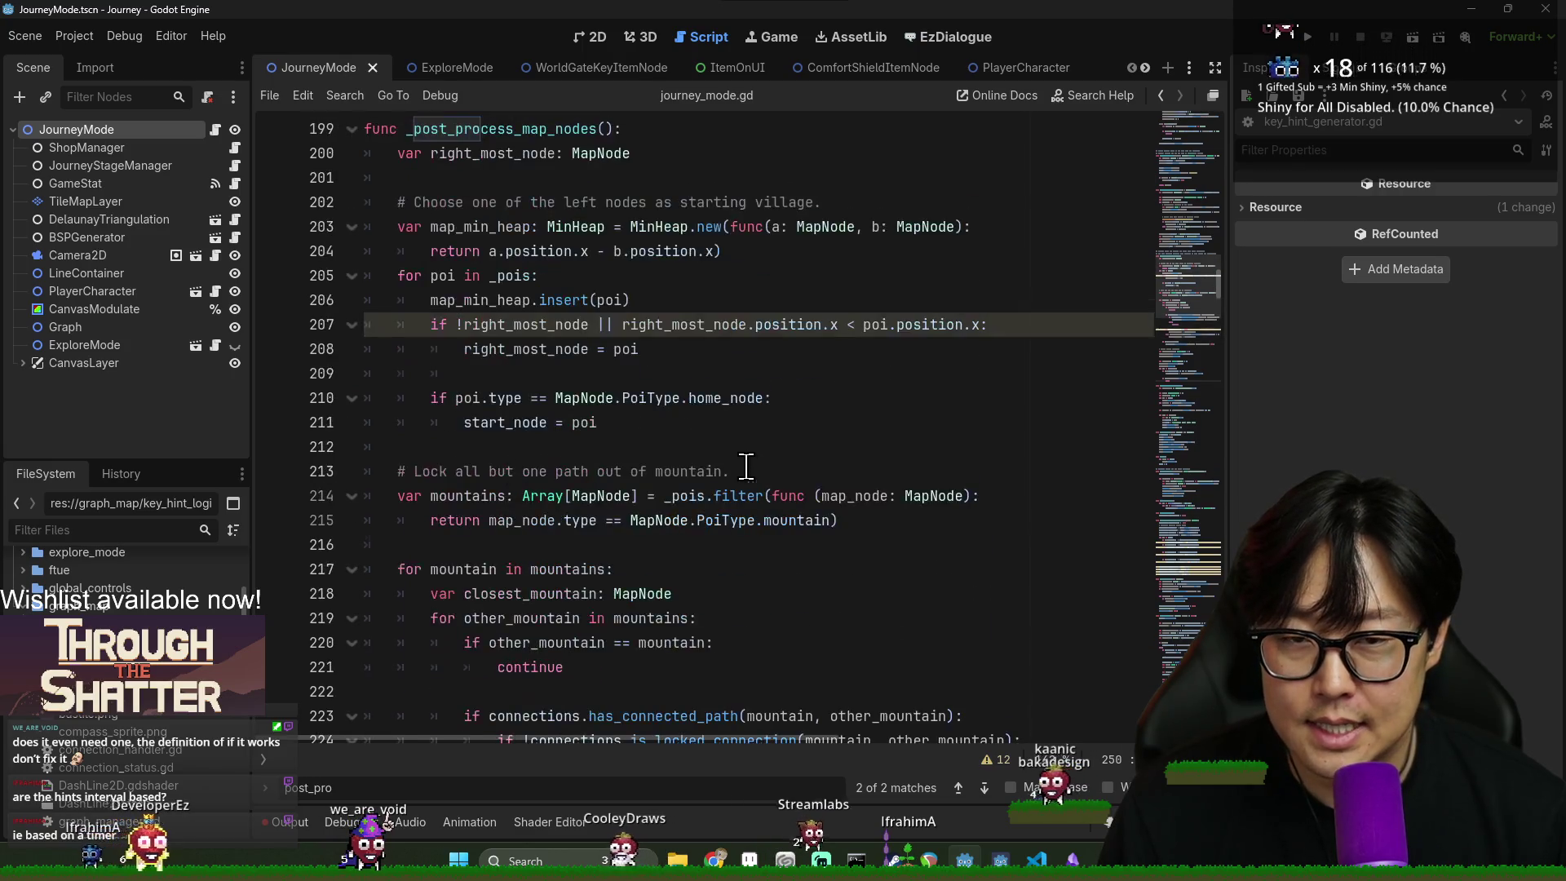
scroll(736, 459, up, 4)
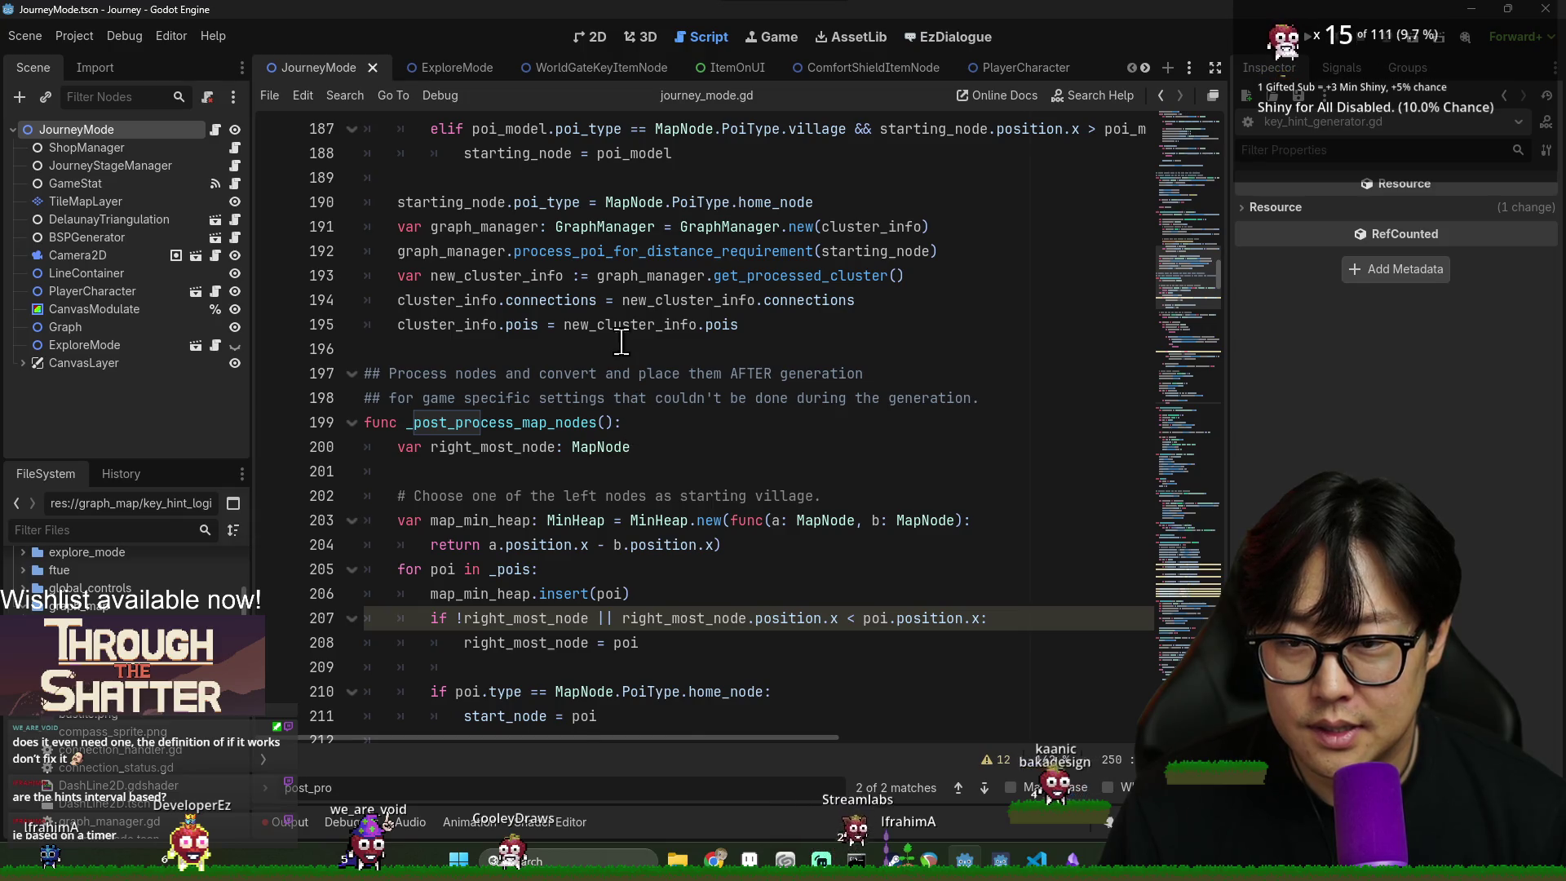
scroll(623, 349, up, 10)
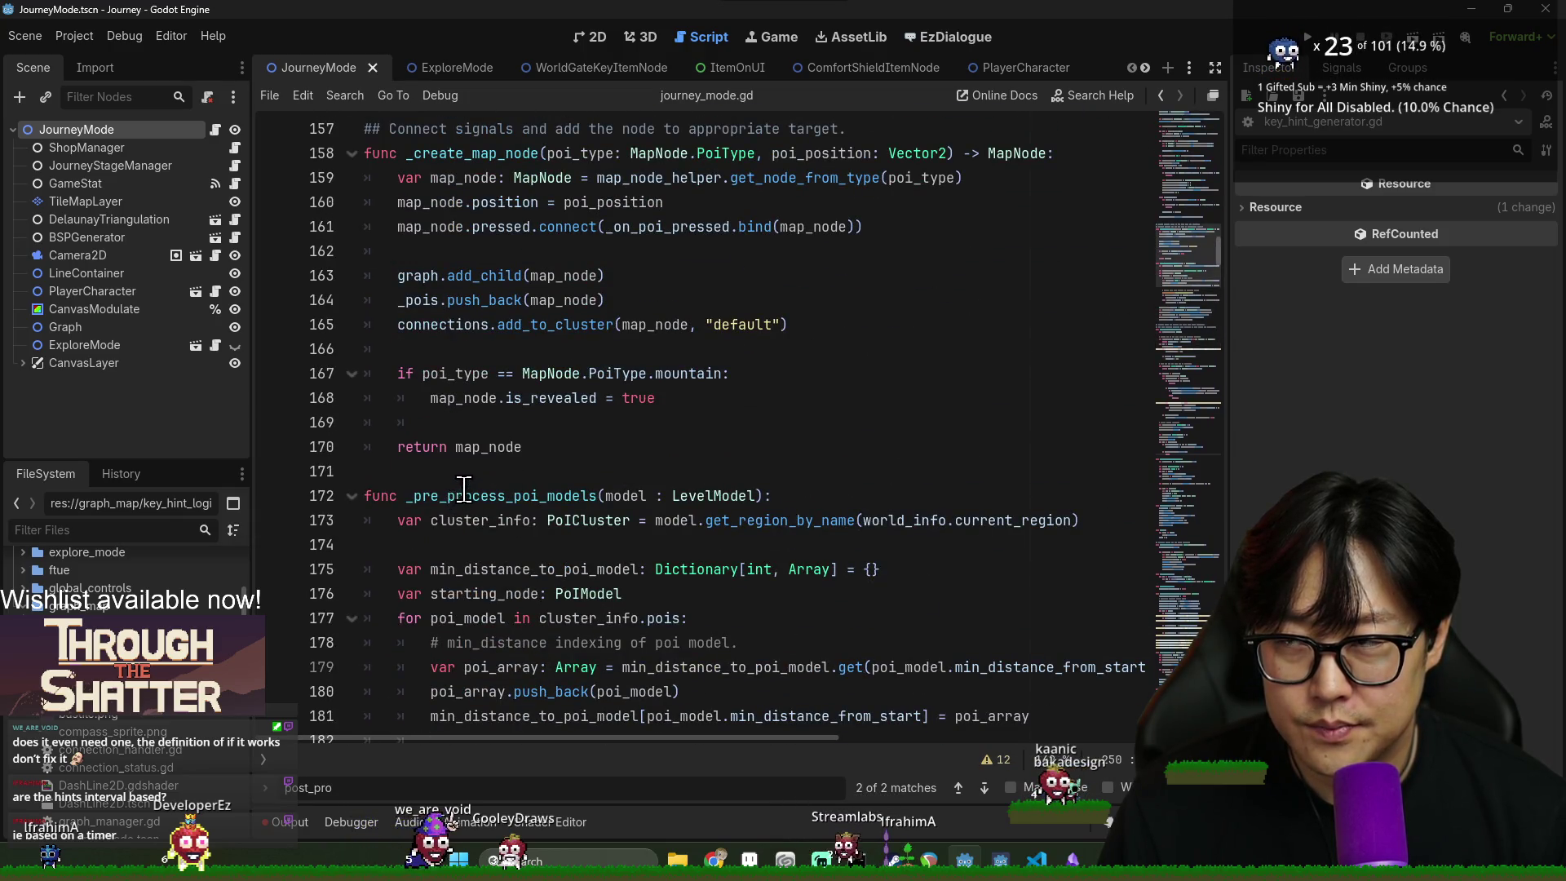
click(474, 477)
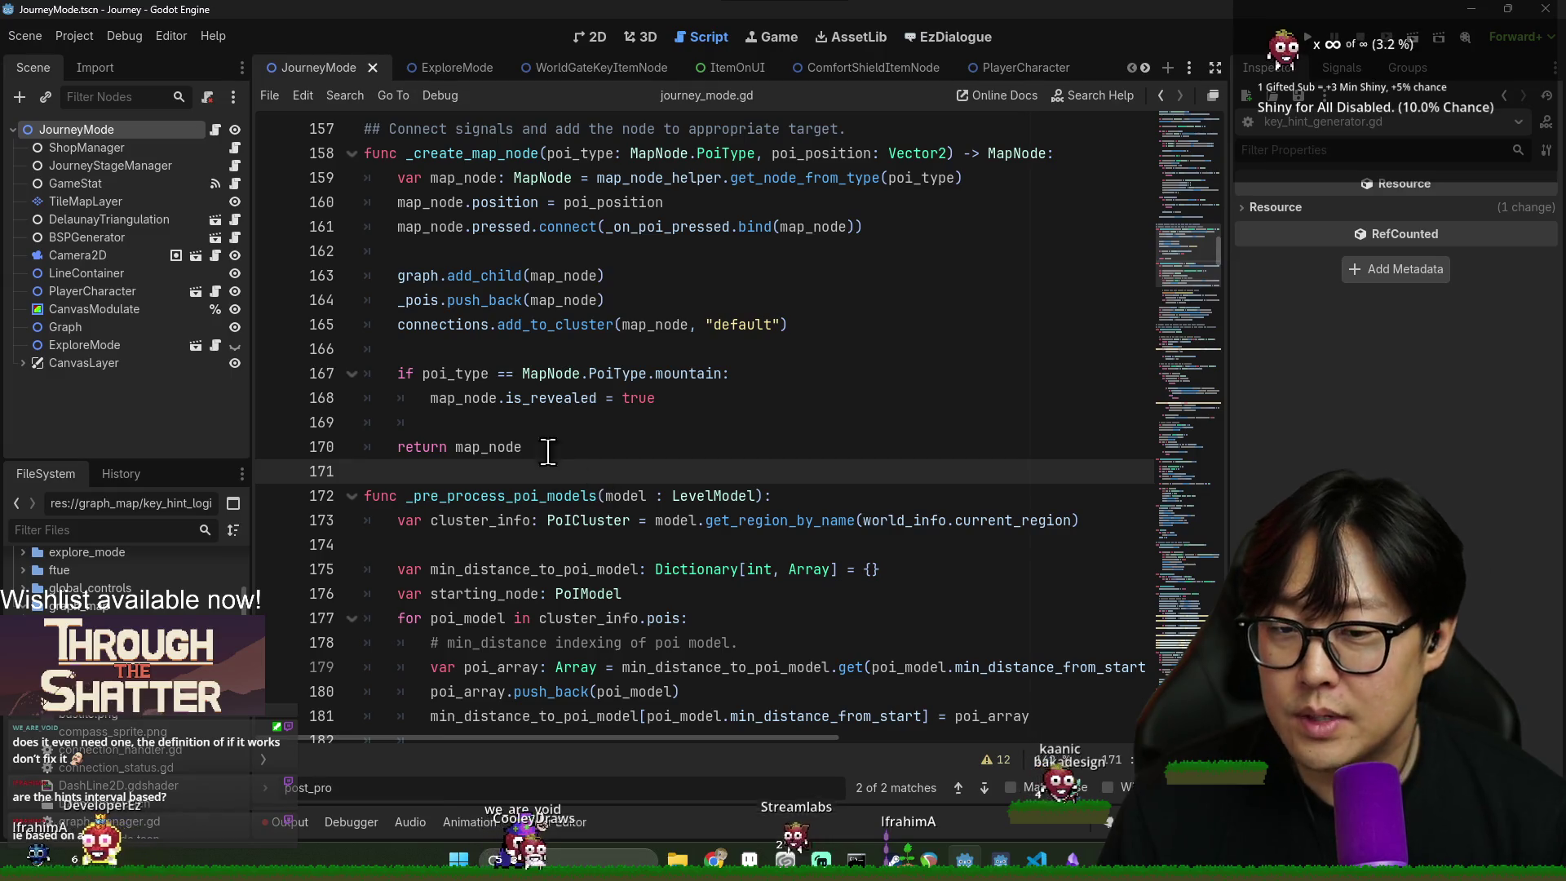
scroll(505, 269, down, 3)
key(ctrl+f)
text(load_model)
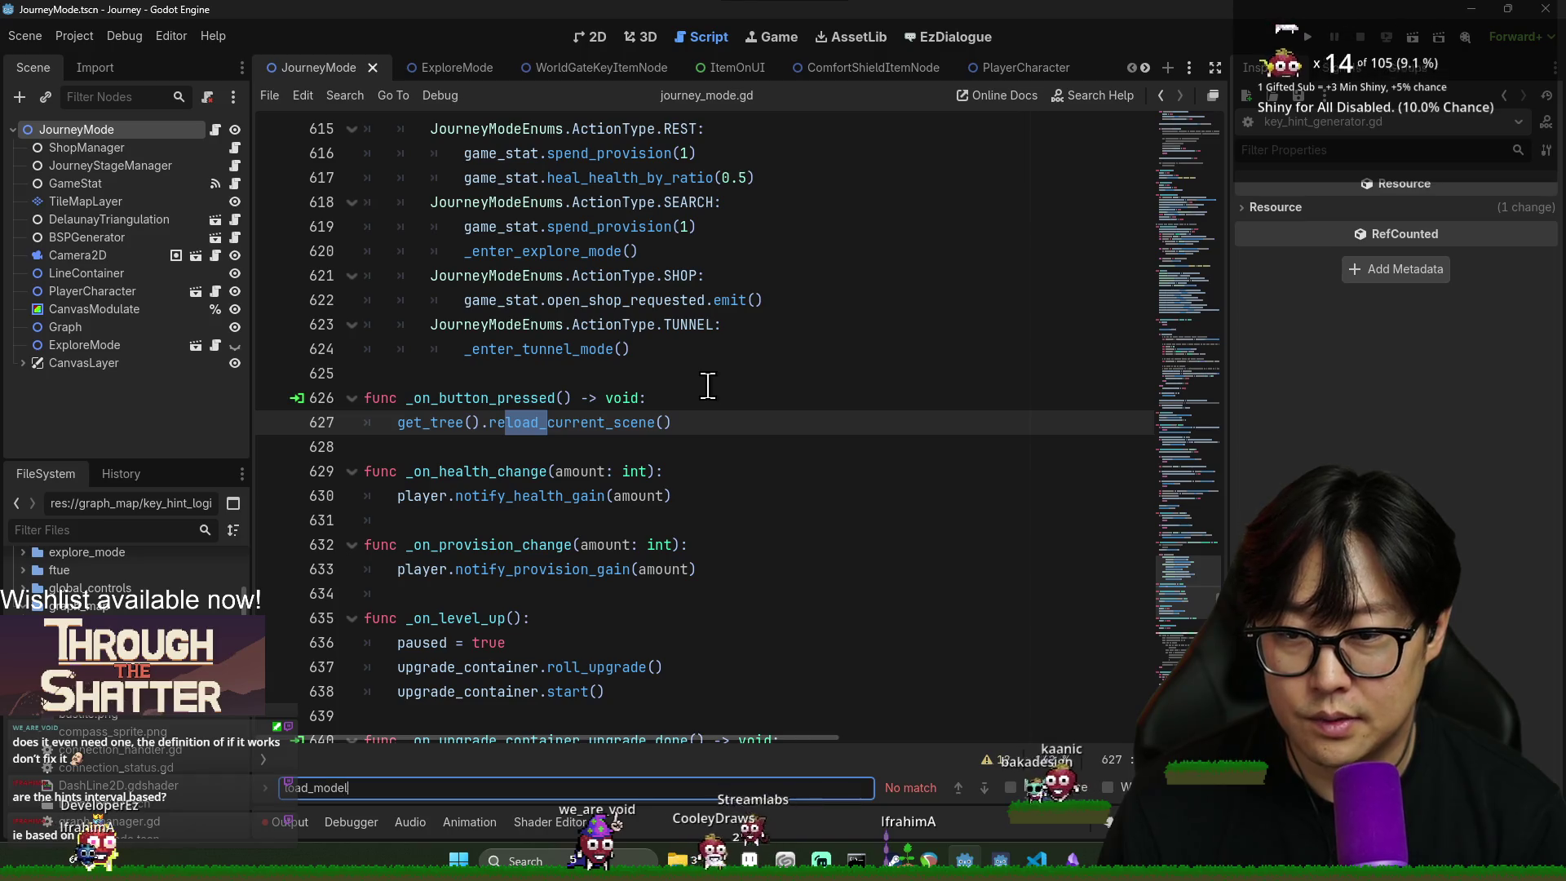
text(d)
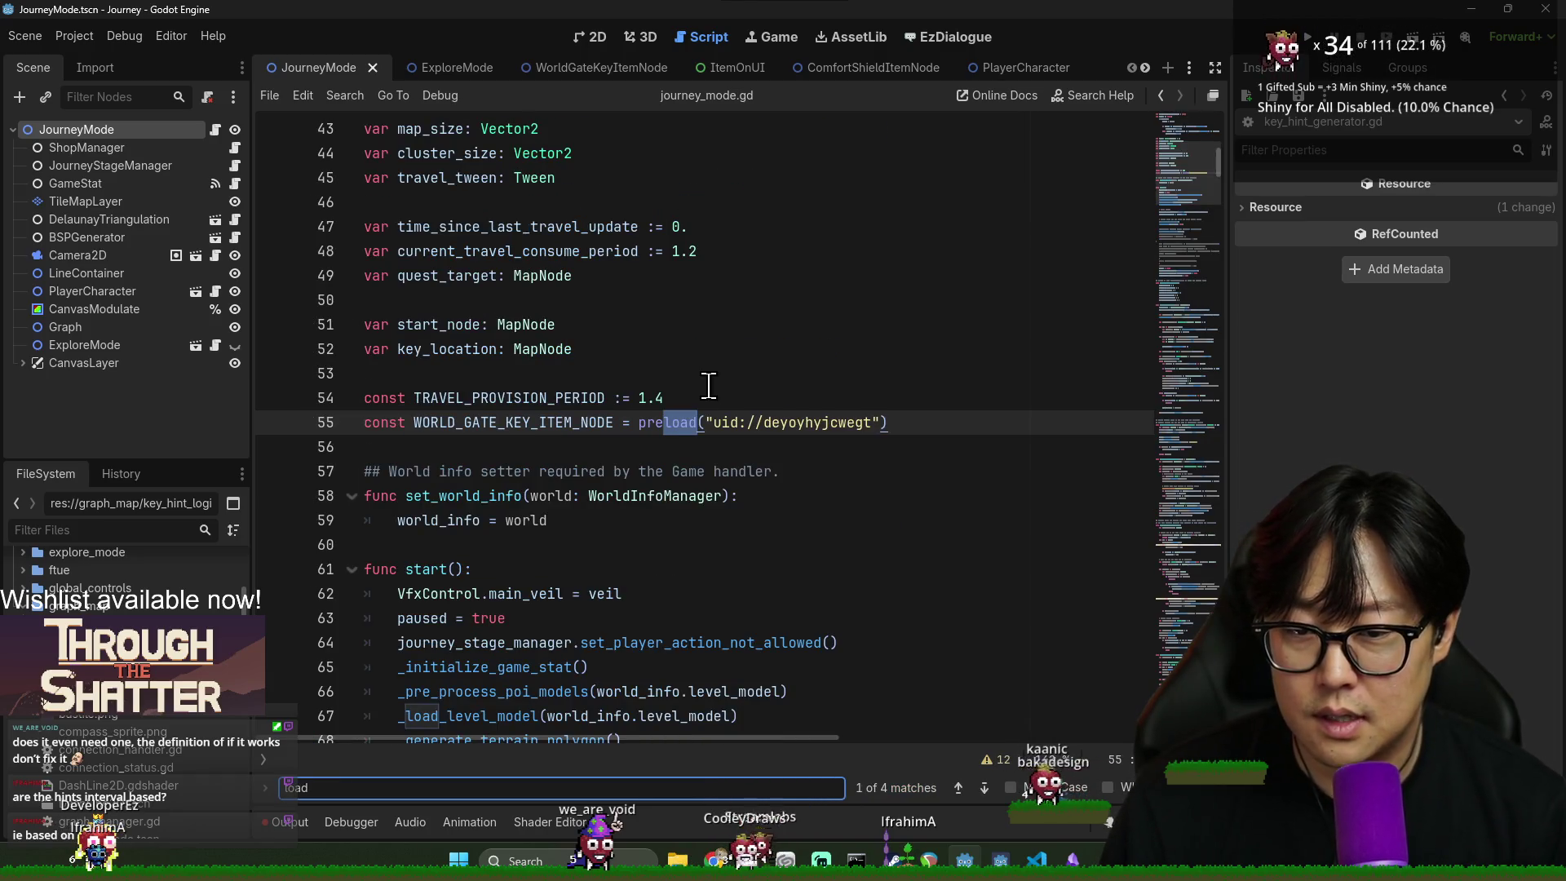
key(Return)
ctrl+click(428, 416)
- Scroll to the key_location lines and put the caret at the end of line 153
scroll(571, 481, down, 5)
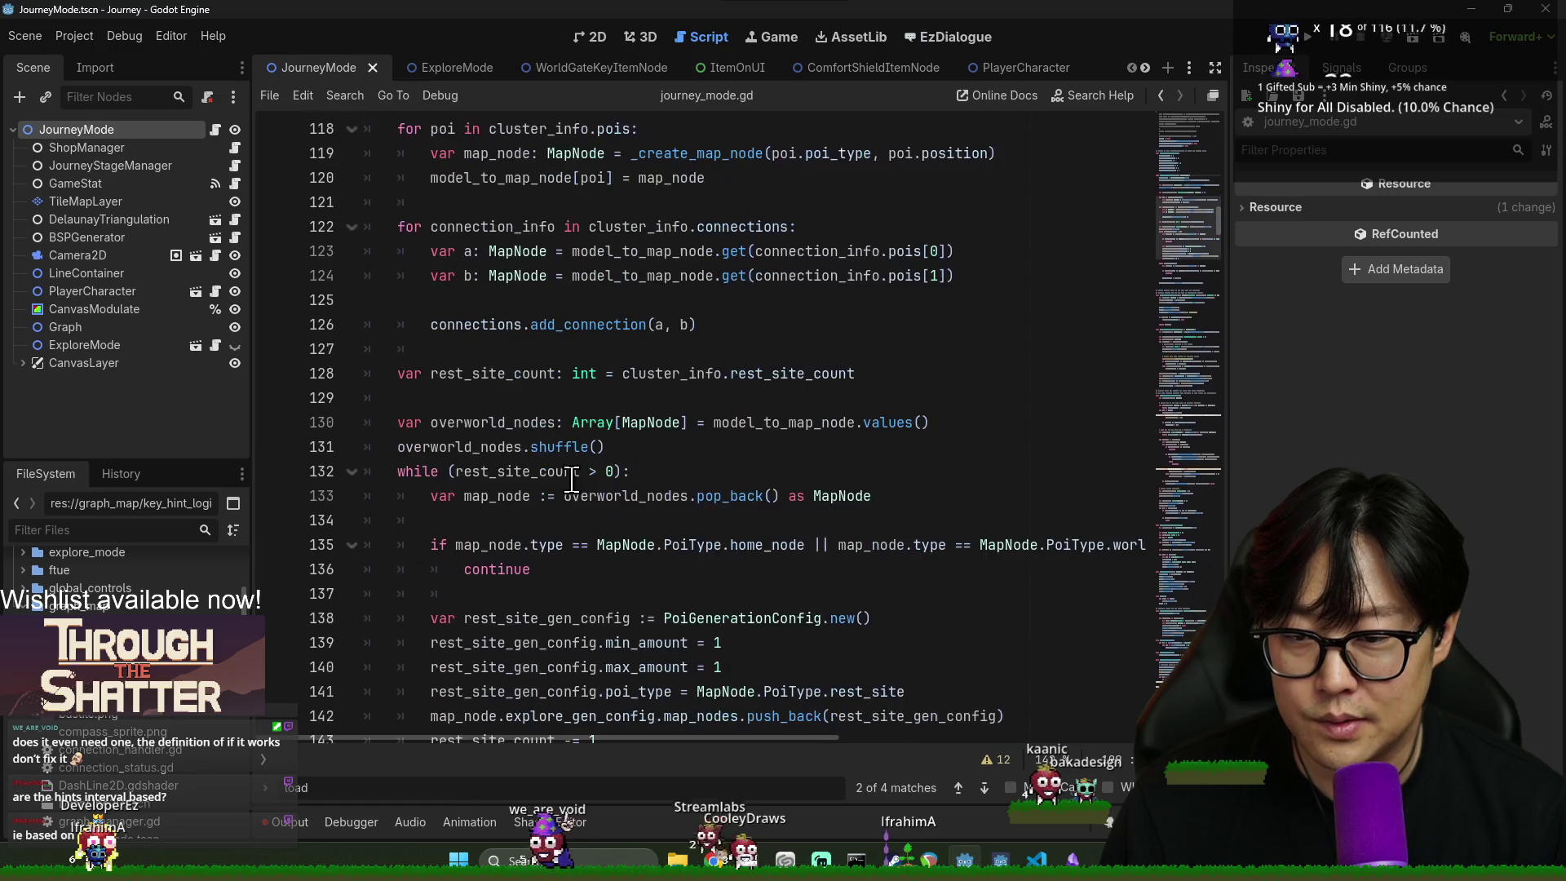
scroll(465, 473, down, 3)
scroll(449, 547, down, 3)
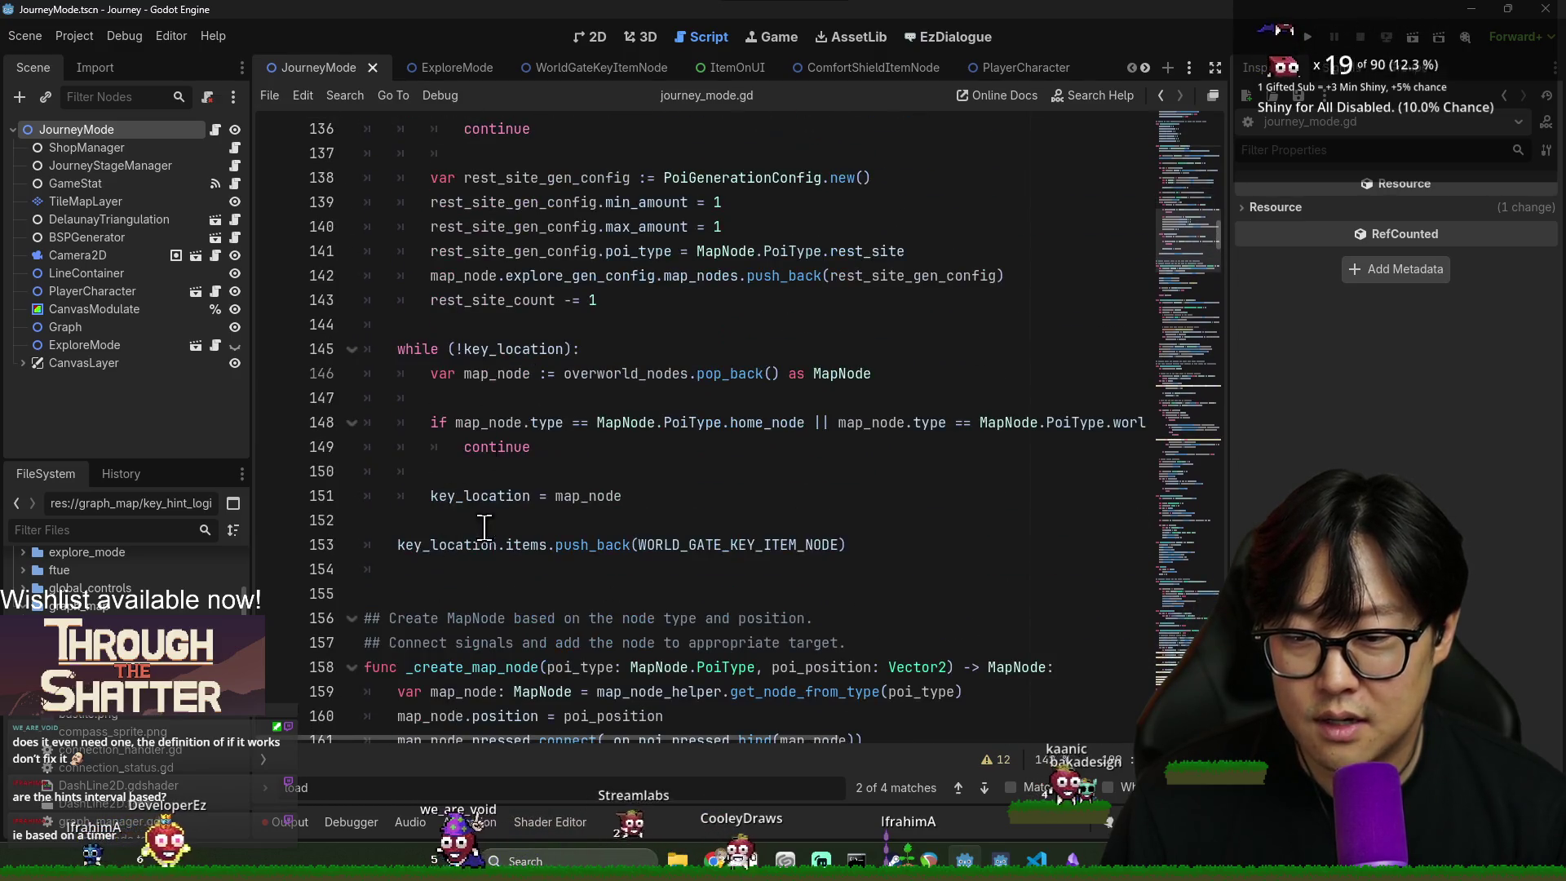
click(449, 545)
double_click(449, 545)
click(989, 549)
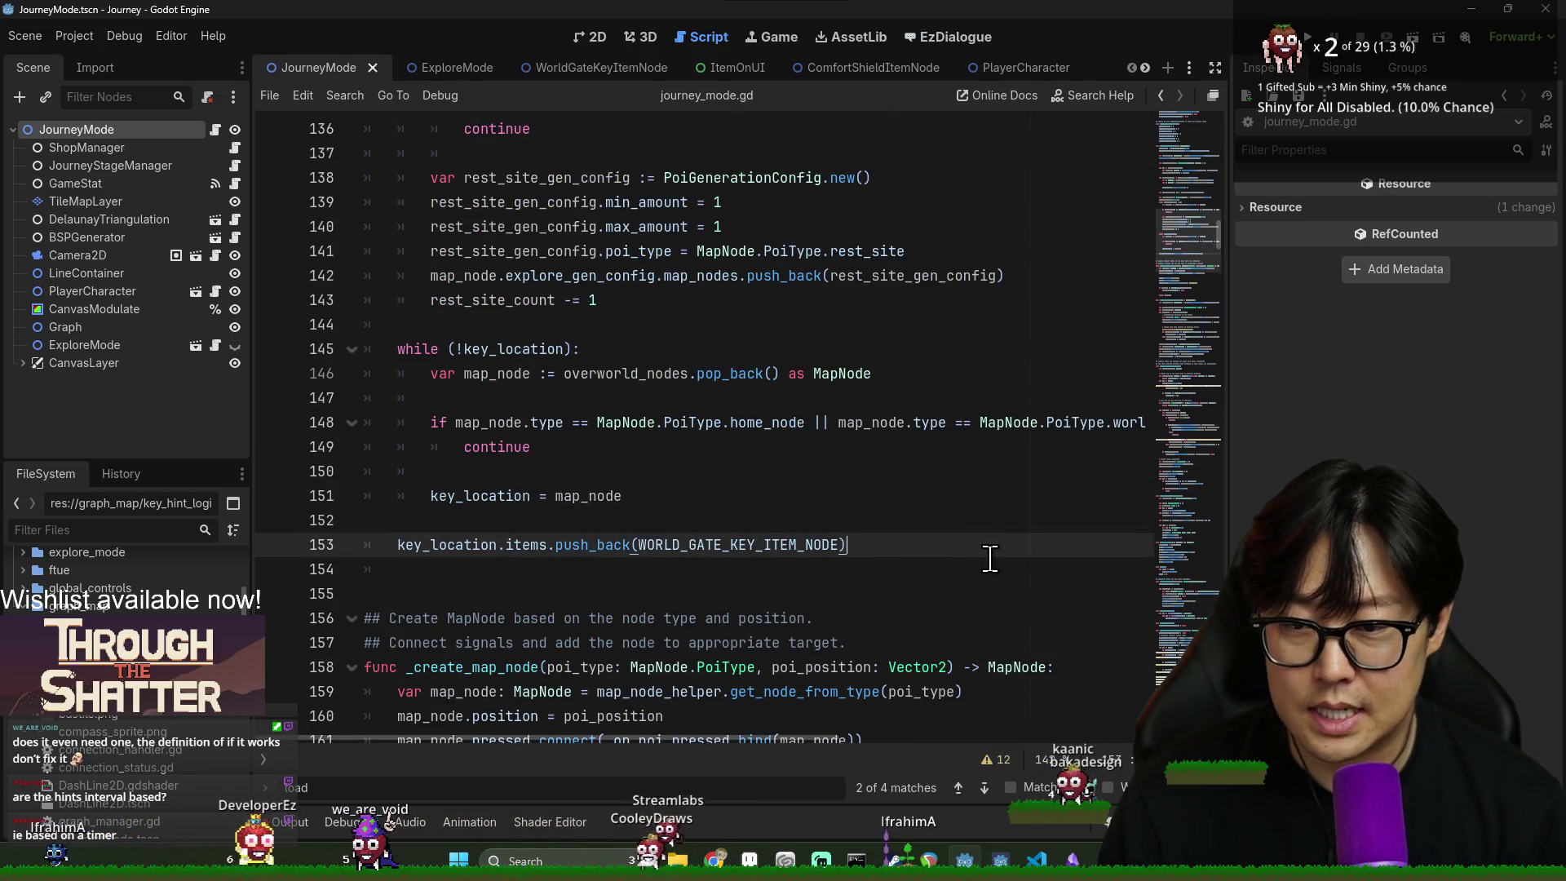
- Add an empty for i in 4: loop below the WORLD_GATE_KEY_ITEM_NODE push_back line
key(Return)
key(Return)
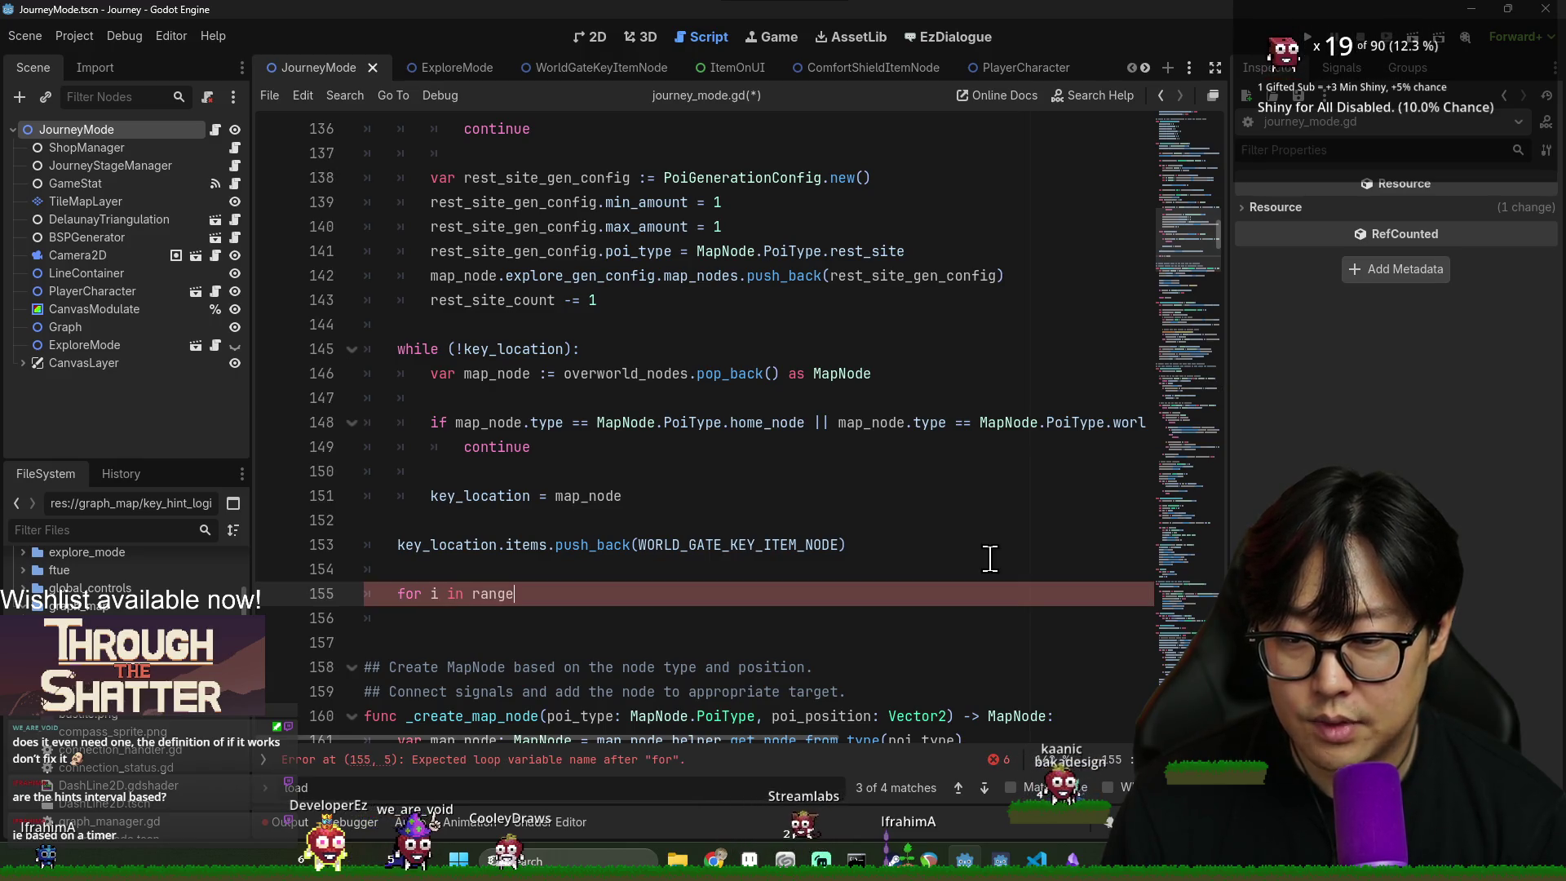
text(()
key(BackSpace)
key(BackSpace)
key(BackSpace)
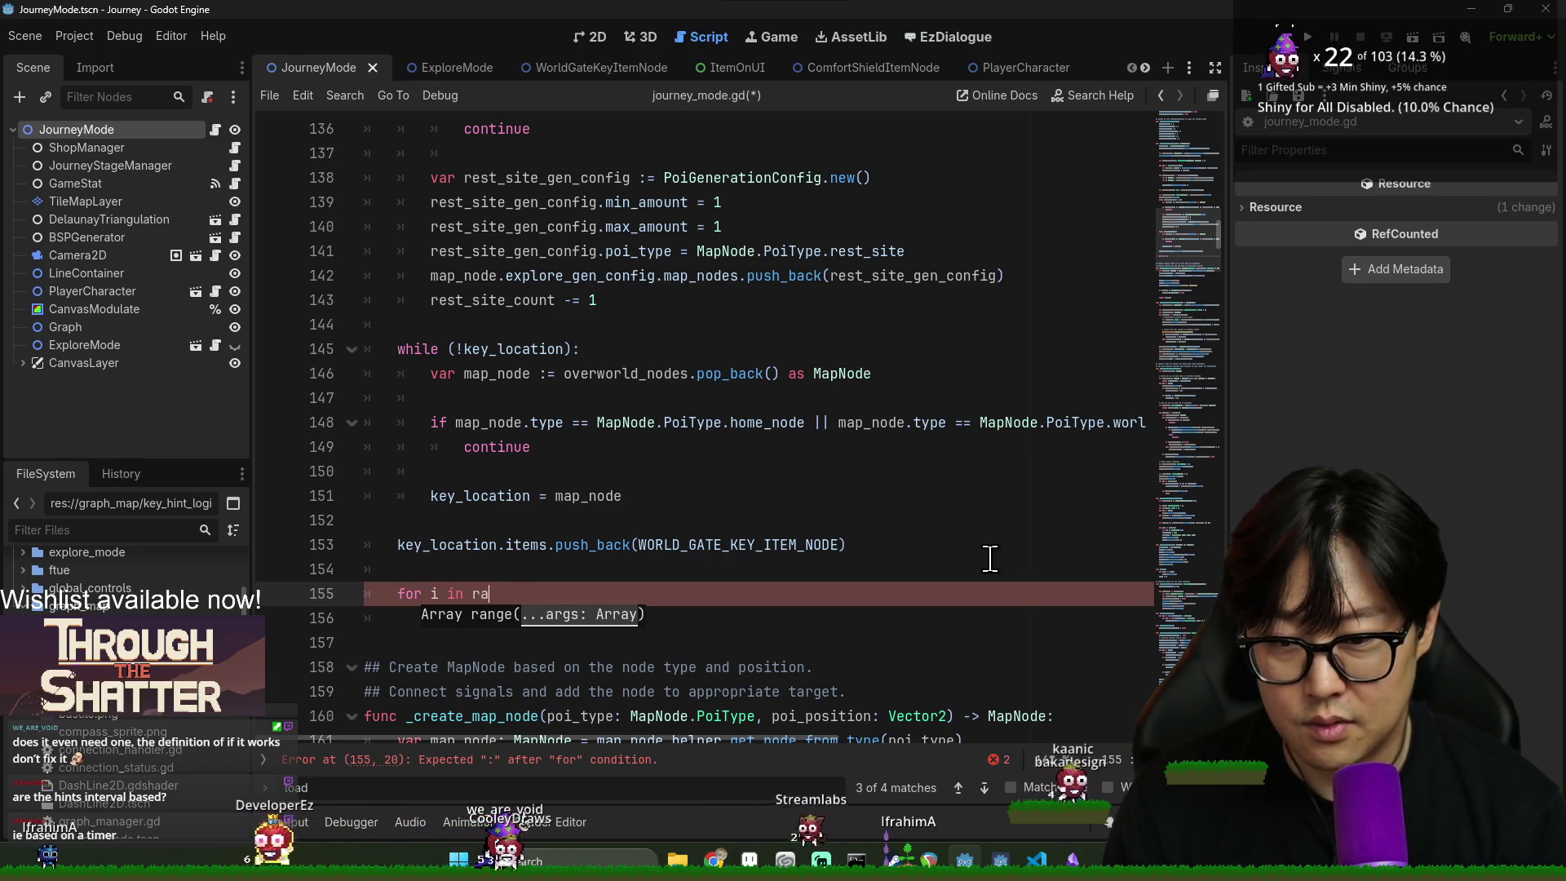
key(BackSpace)
key(BackSpace)
text(4:)
key(Return)
key(Escape)
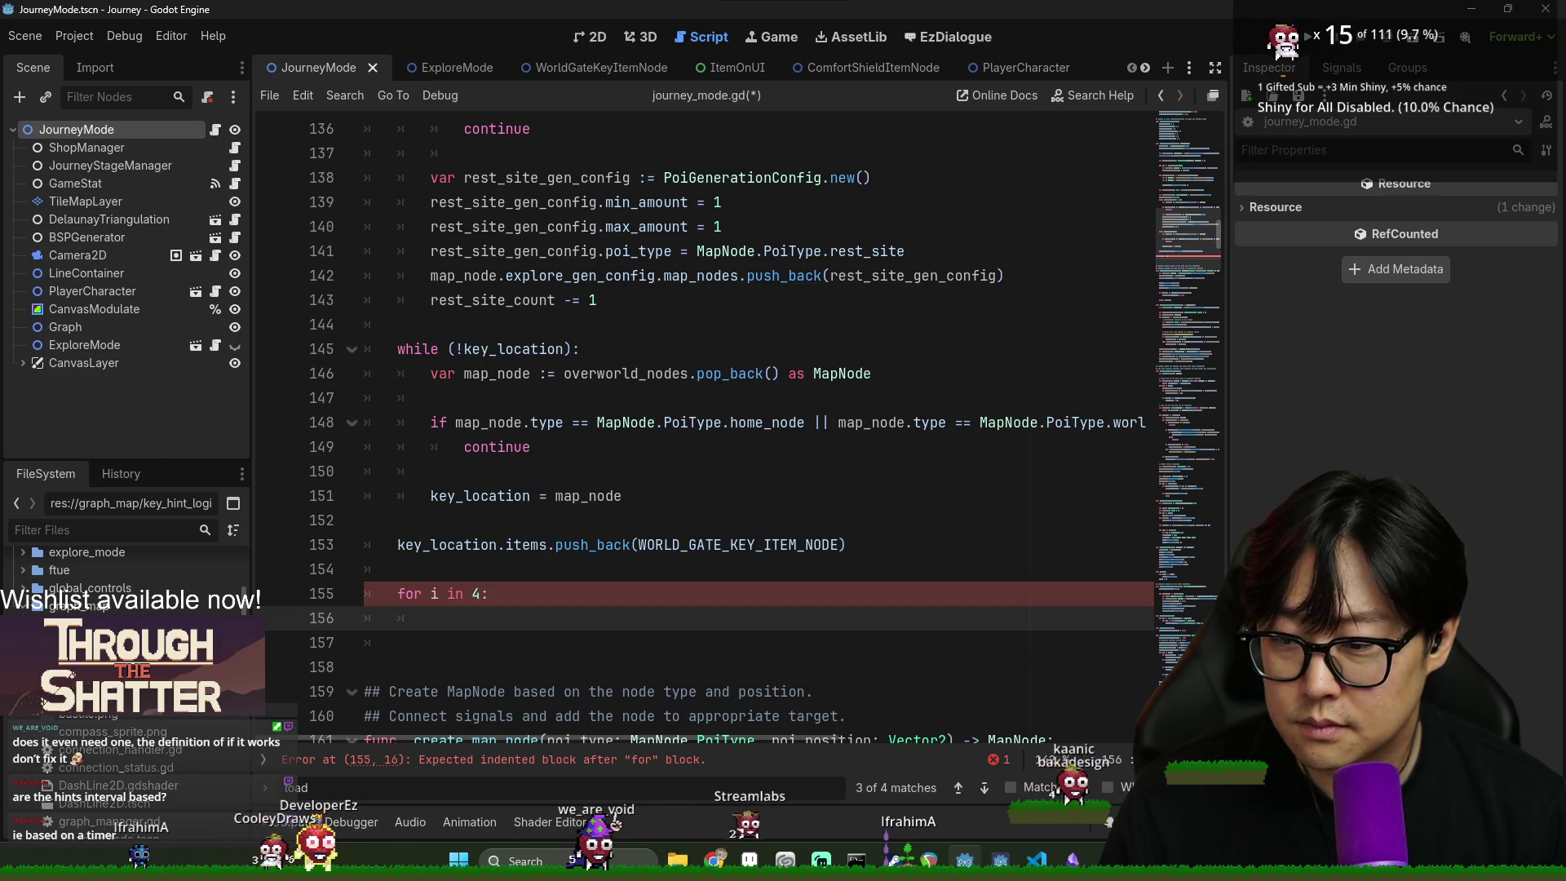
- Filter the FileSystem for 'helper' and open item_node_helper.gd
text(hint)
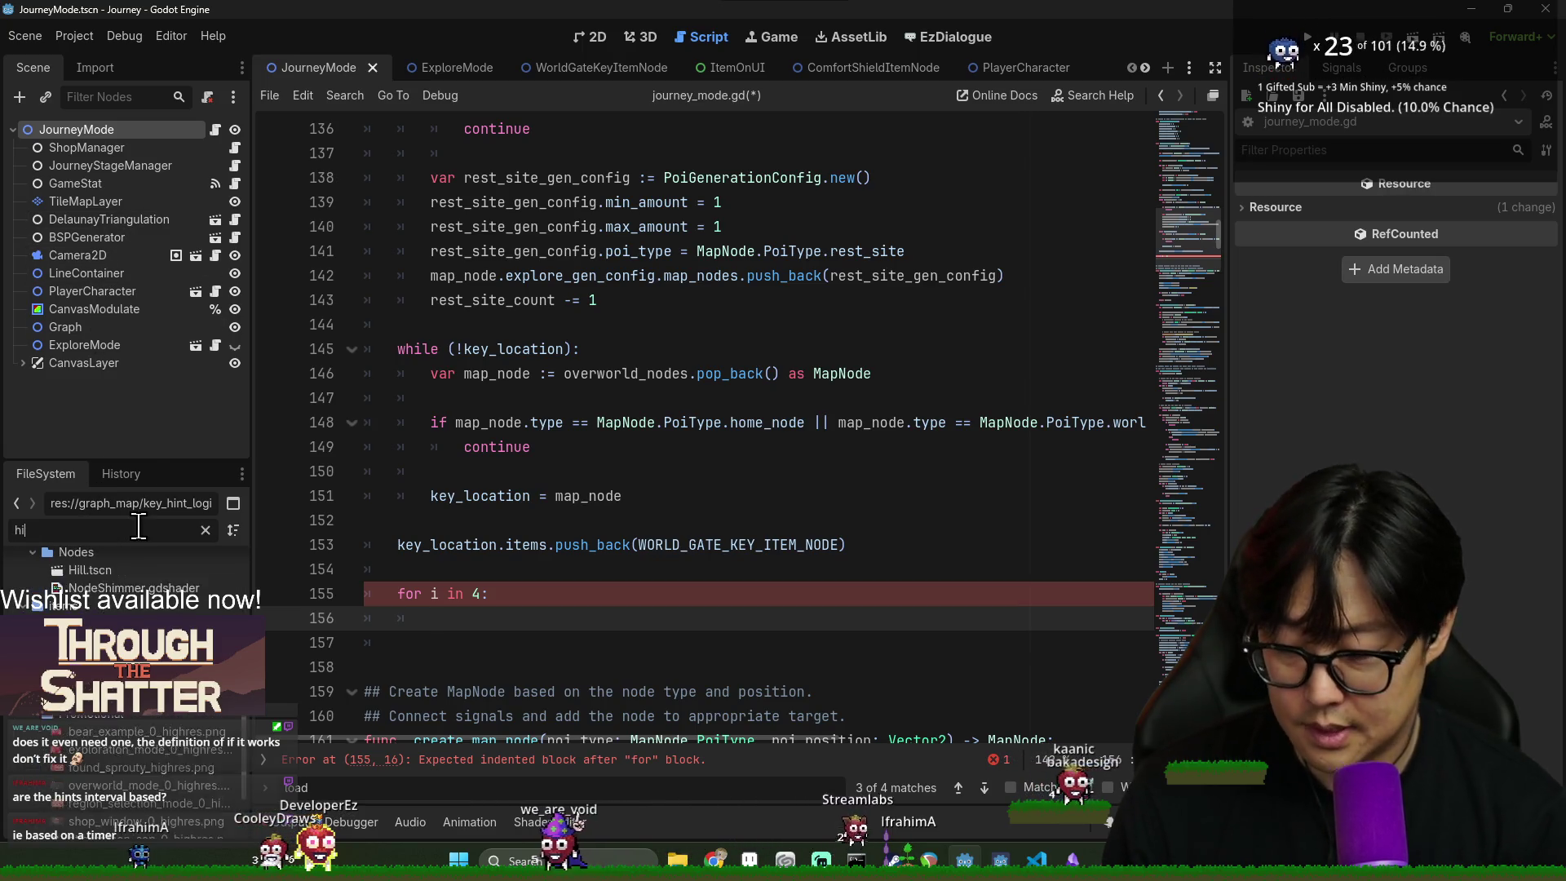
double_click(122, 777)
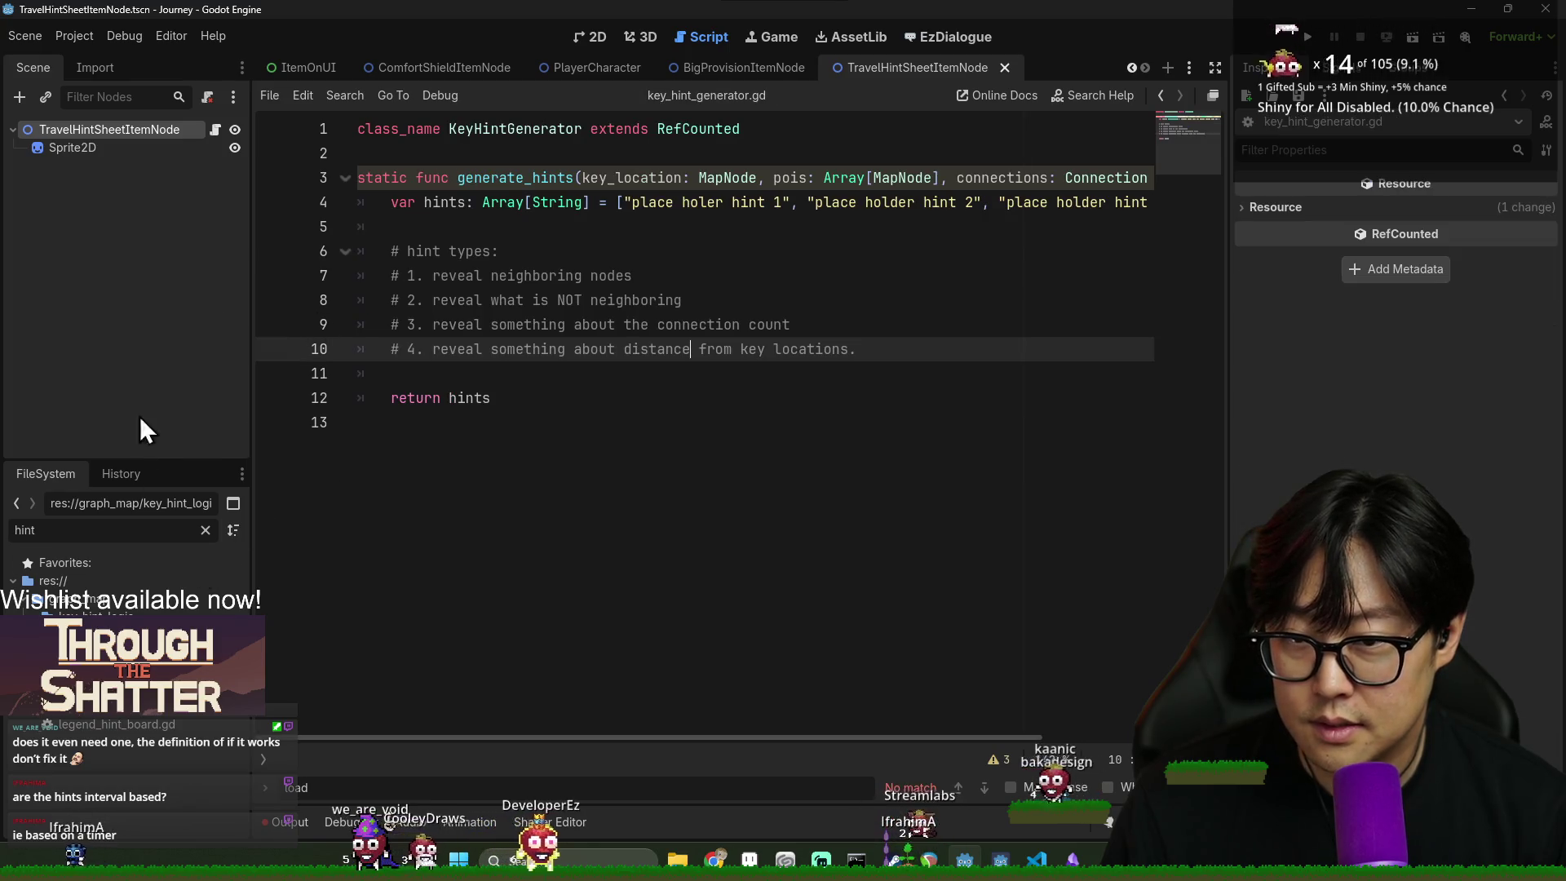
text(helper)
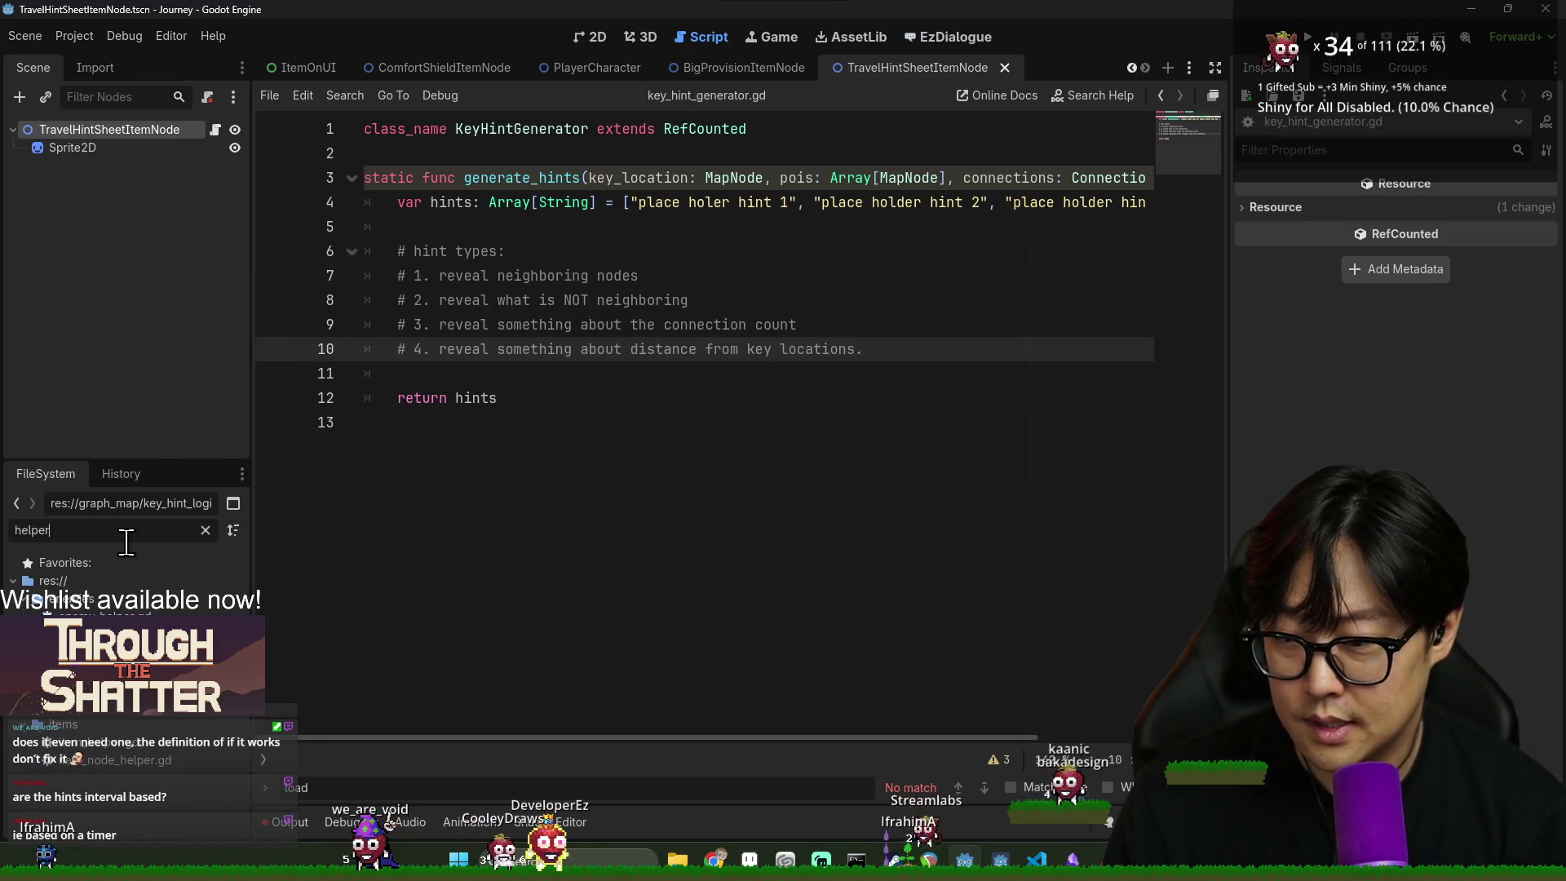
double_click(110, 756)
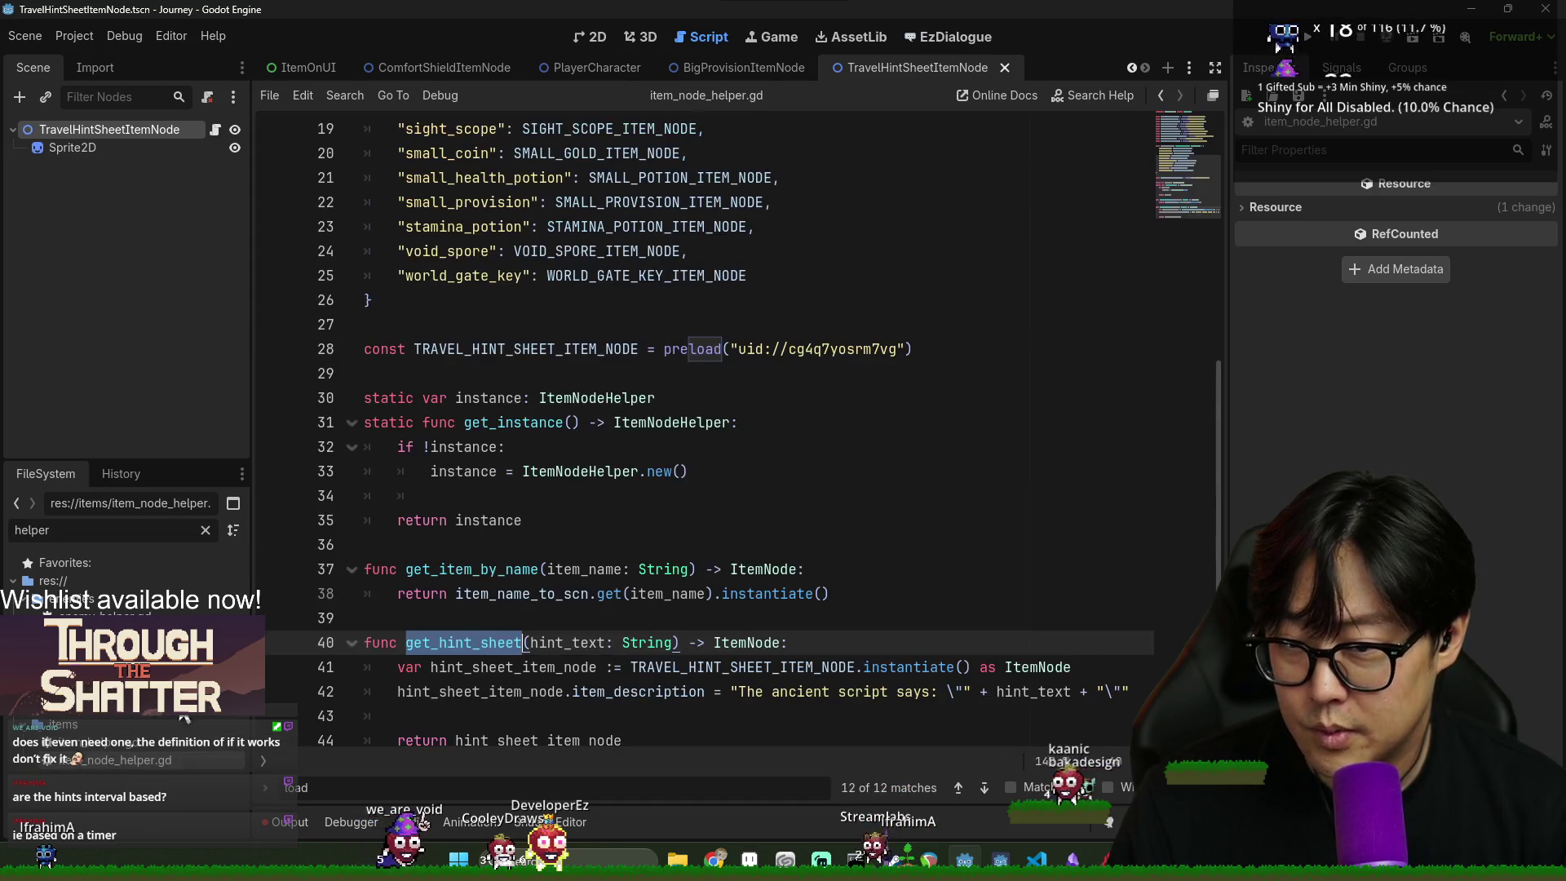
- Remove get_hint_sheet's hint_text parameter and its item-description line, then save
drag(531, 618, 679, 618)
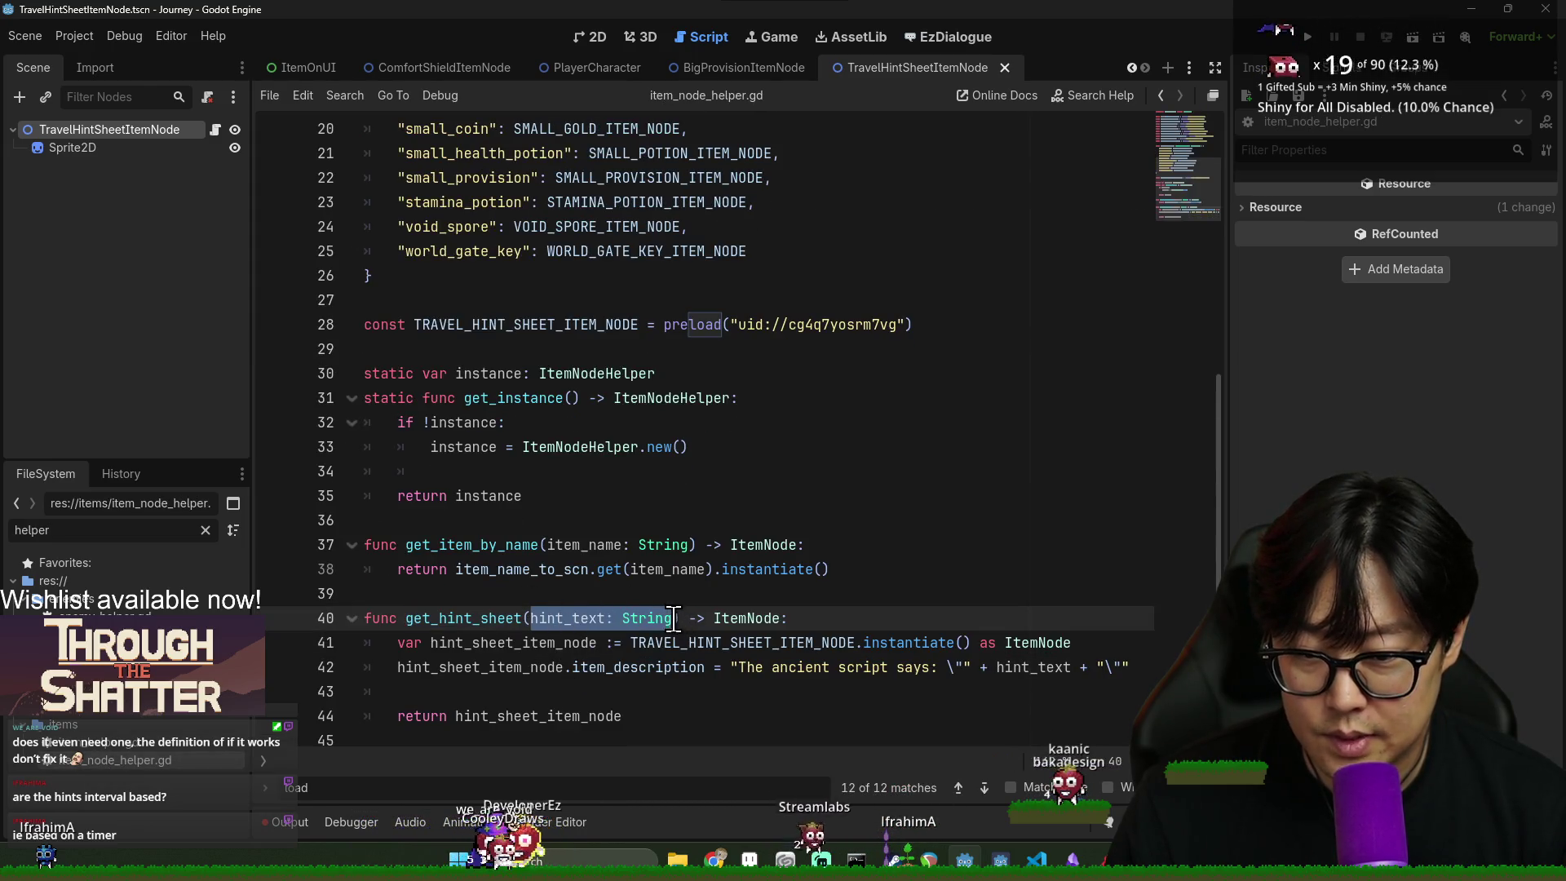
key(BackSpace)
triple_click(982, 667)
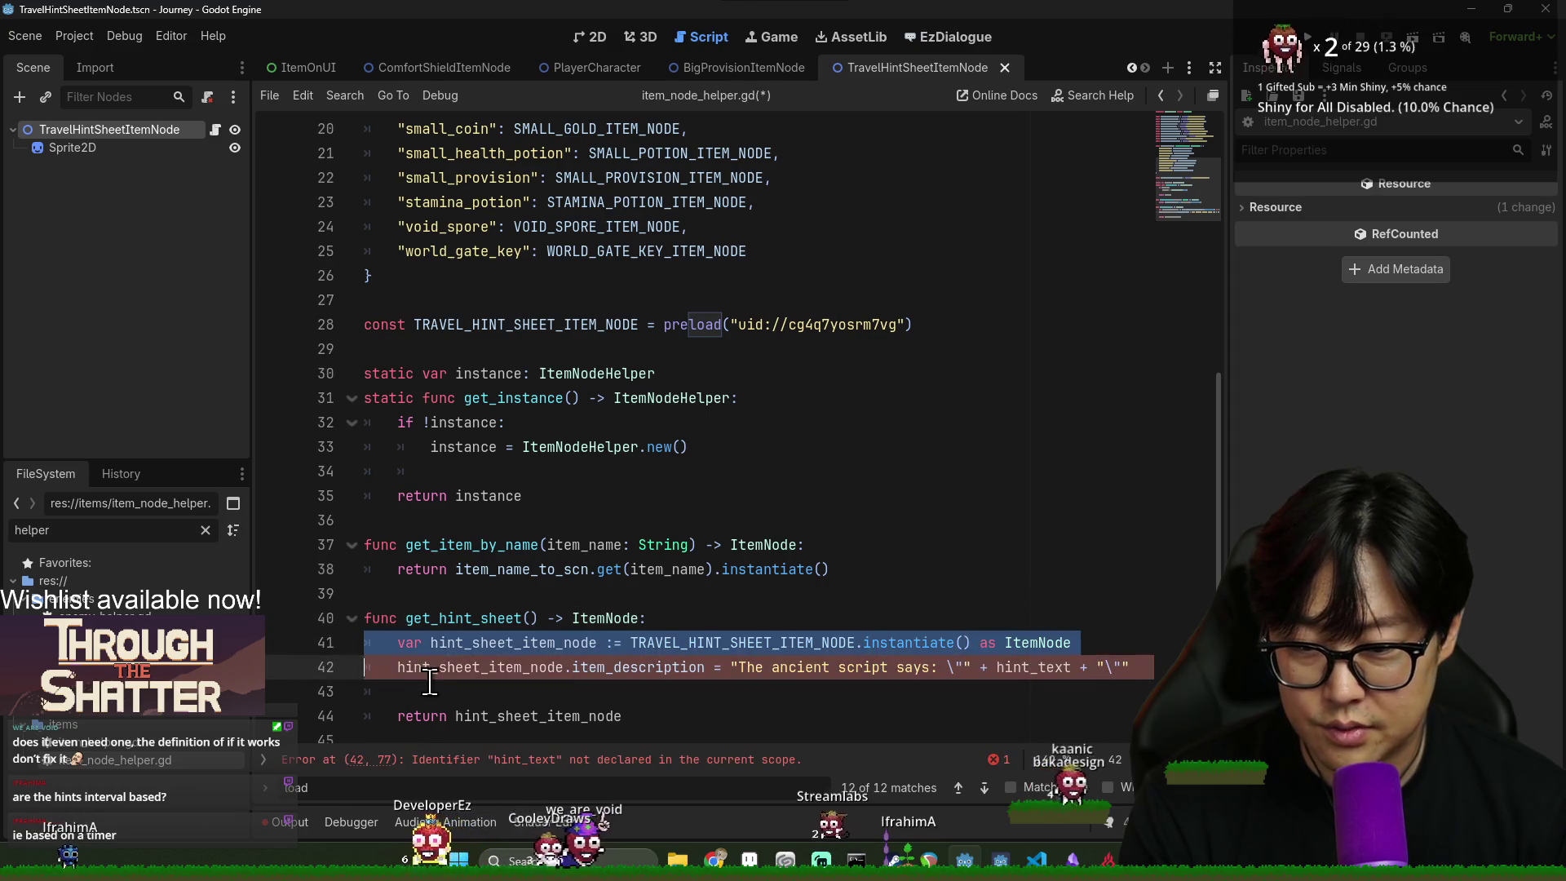
key(BackSpace)
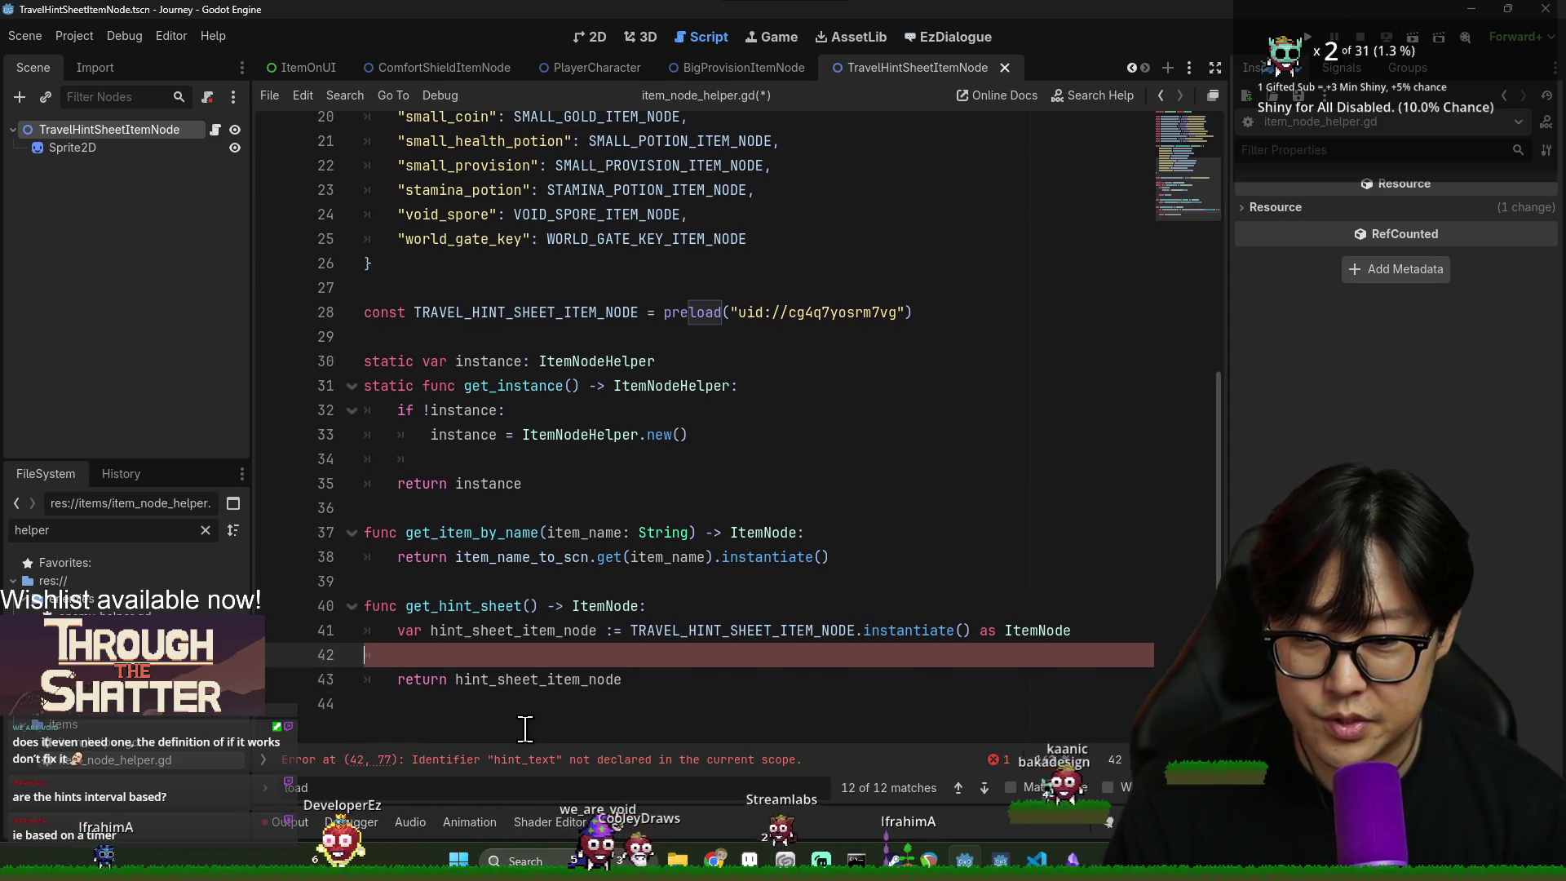
key(ctrl+s)
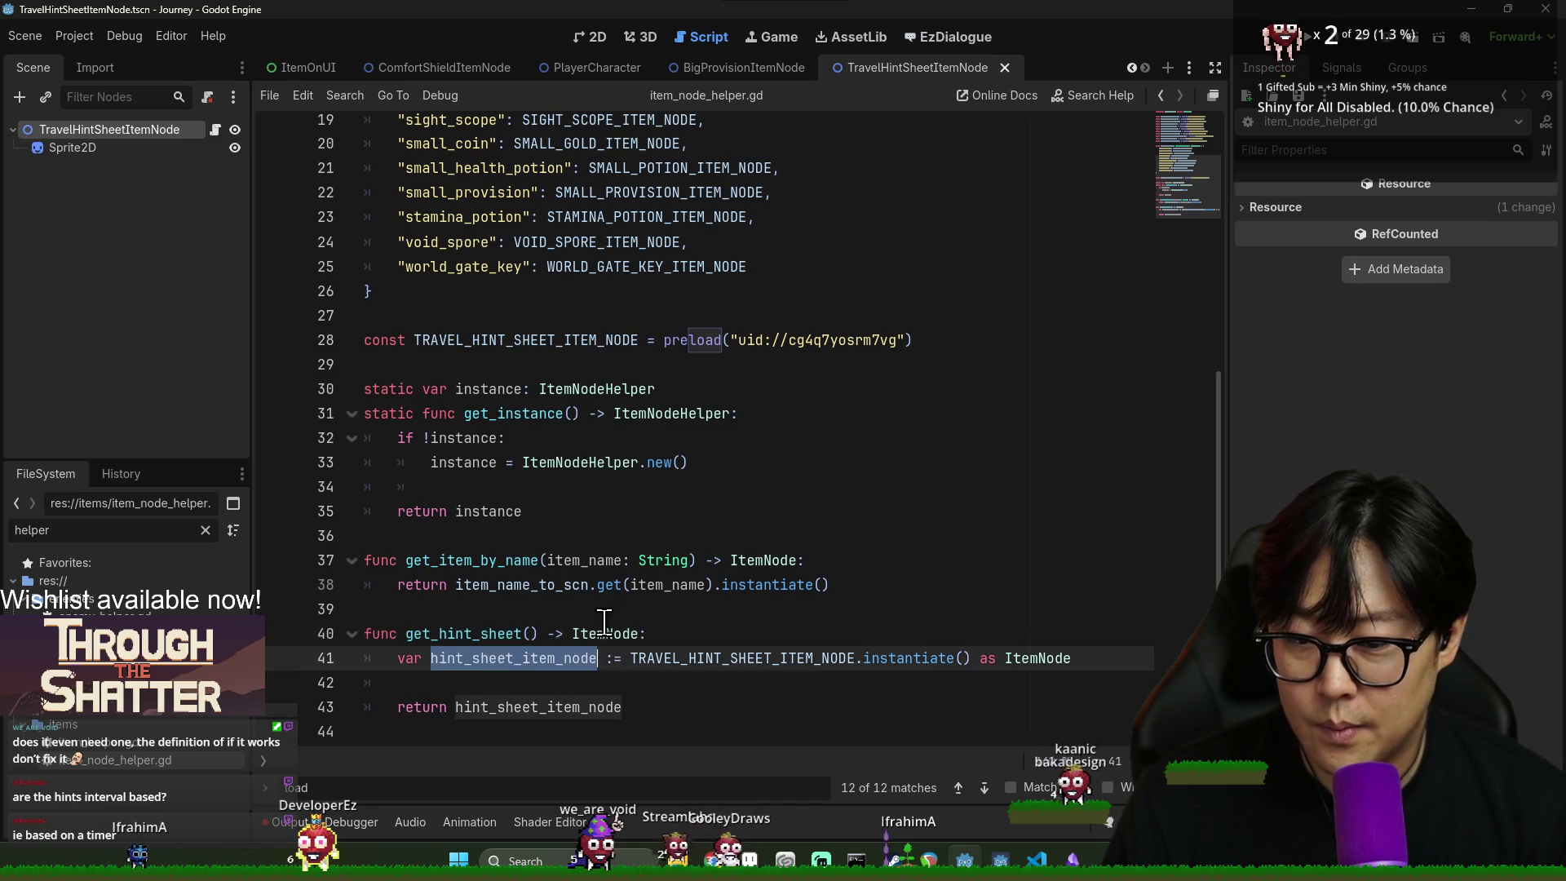
click(473, 633)
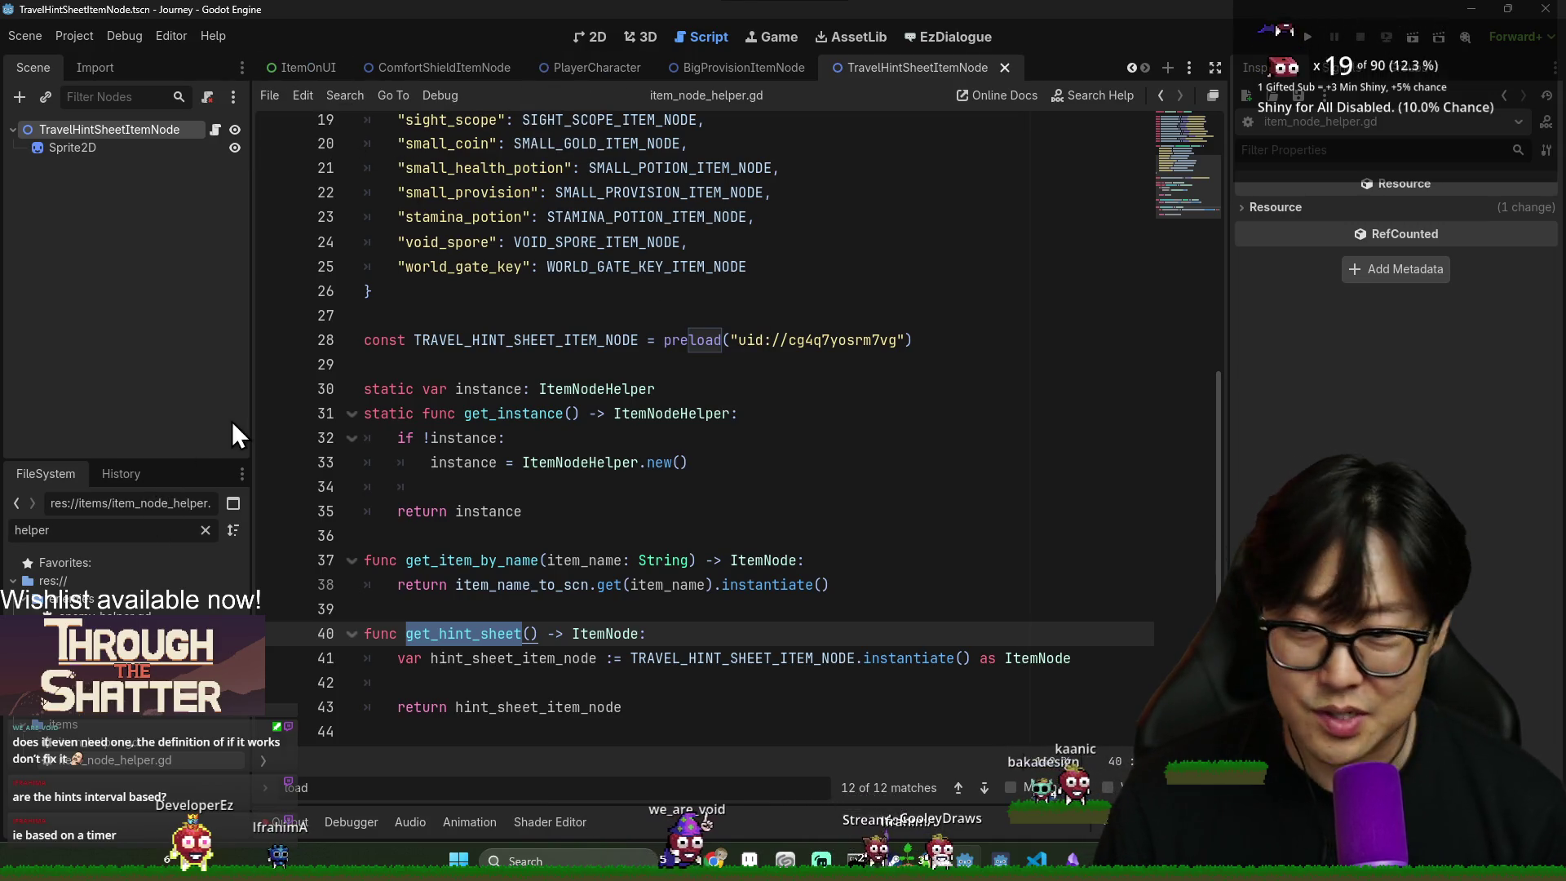
key(ctrl+a)
- Open the JourneyMode scene and review the key_location and WORLD_GATE_KEY_ITEM_NODE code
text(journey)
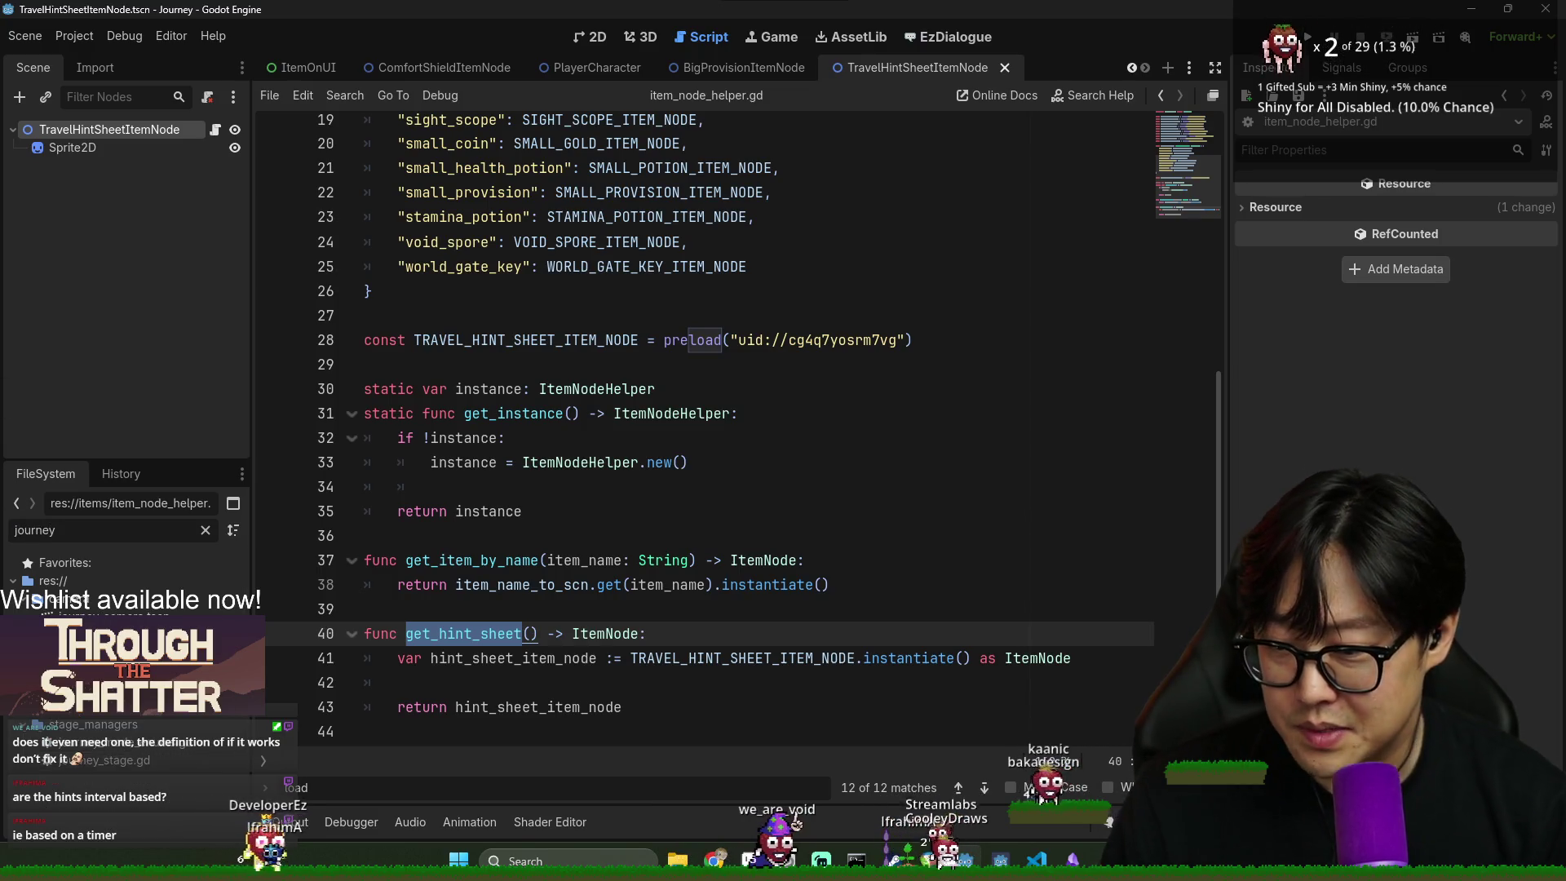
double_click(90, 636)
click(608, 496)
click(490, 544)
double_click(520, 495)
double_click(744, 544)
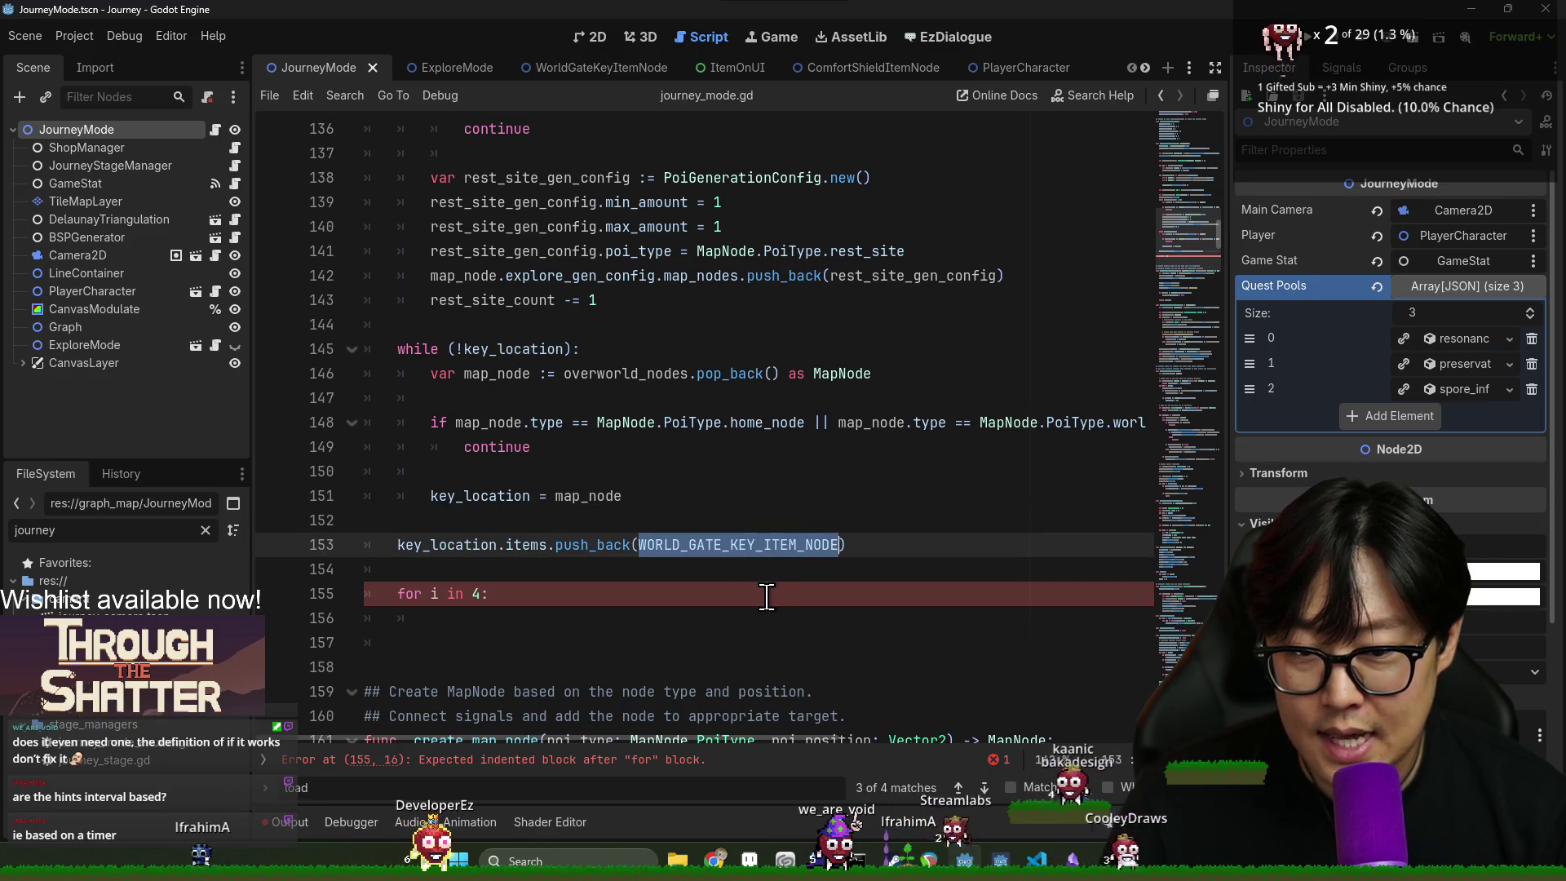
click(674, 545)
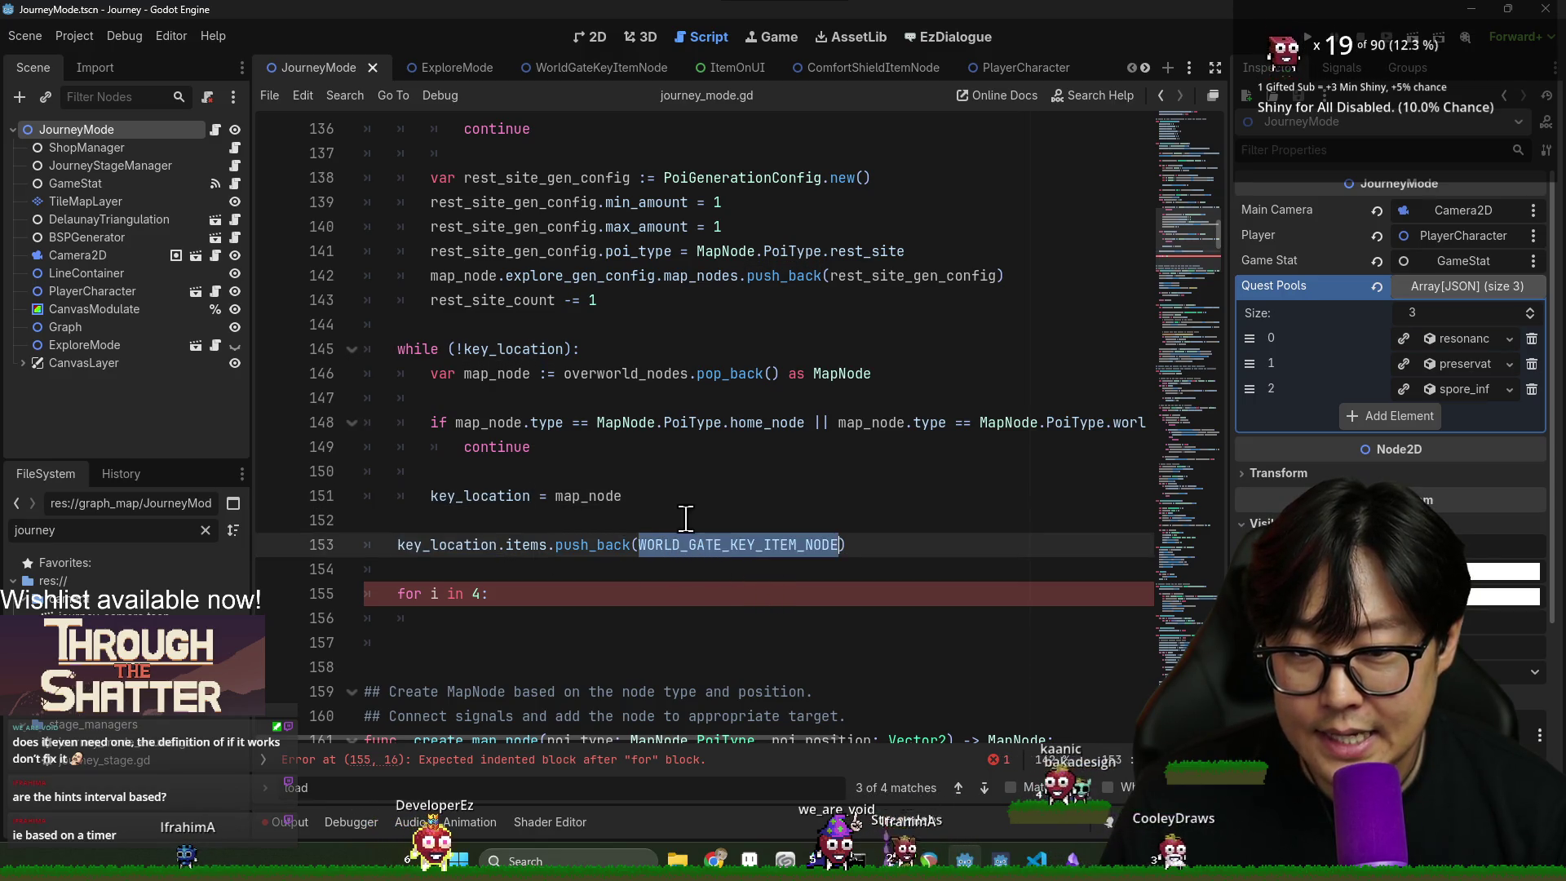
click(655, 526)
double_click(656, 544)
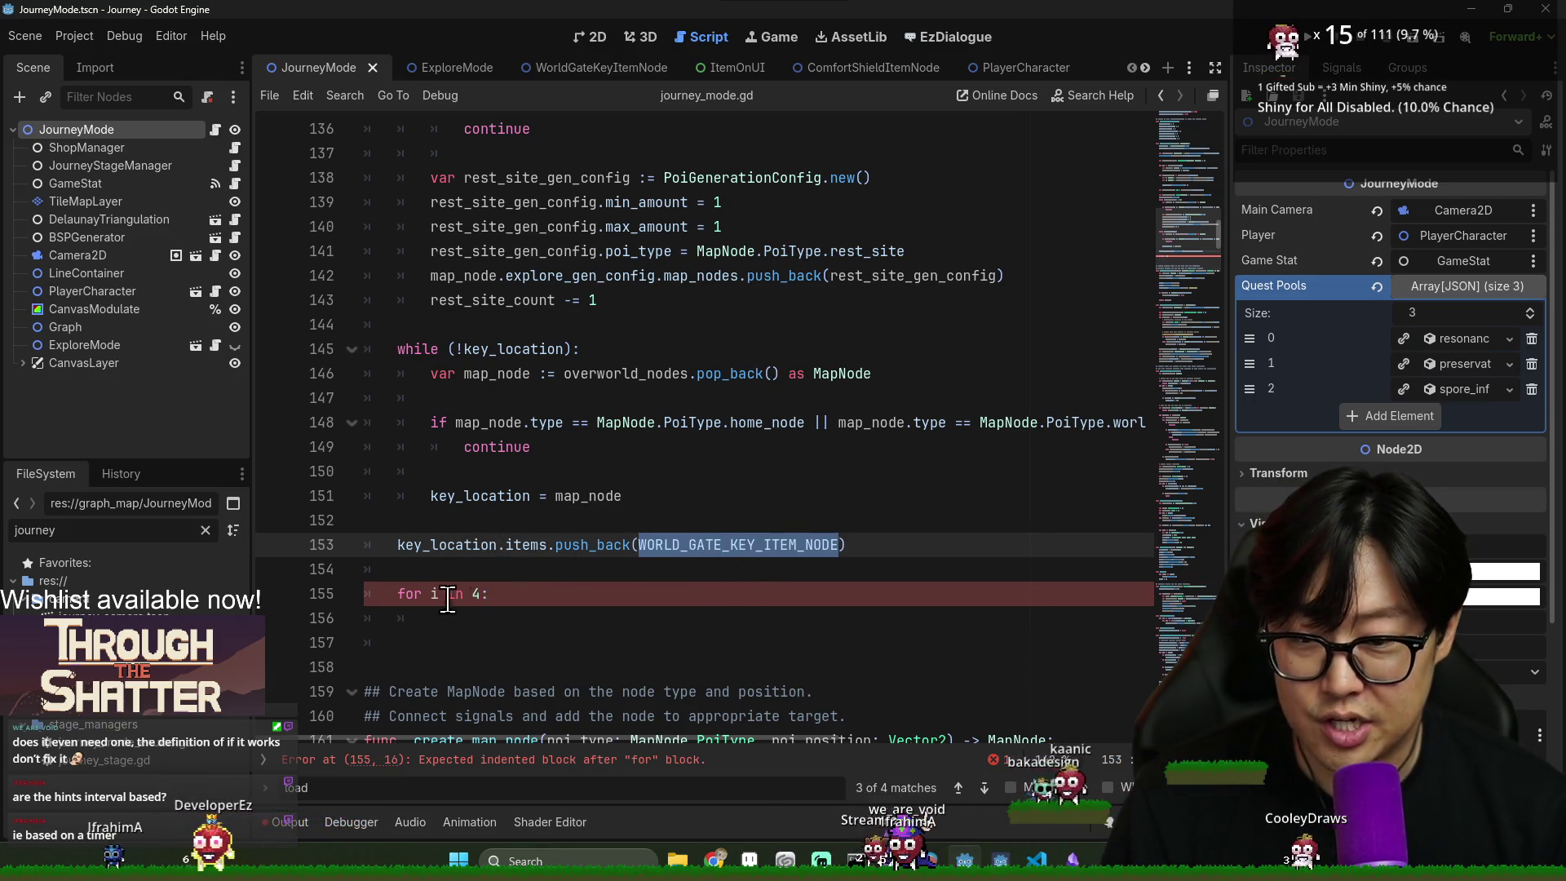
- Inside 'for i in 4:', declare var hint_node := using the overworld_nodes pop_back expression
click(405, 581)
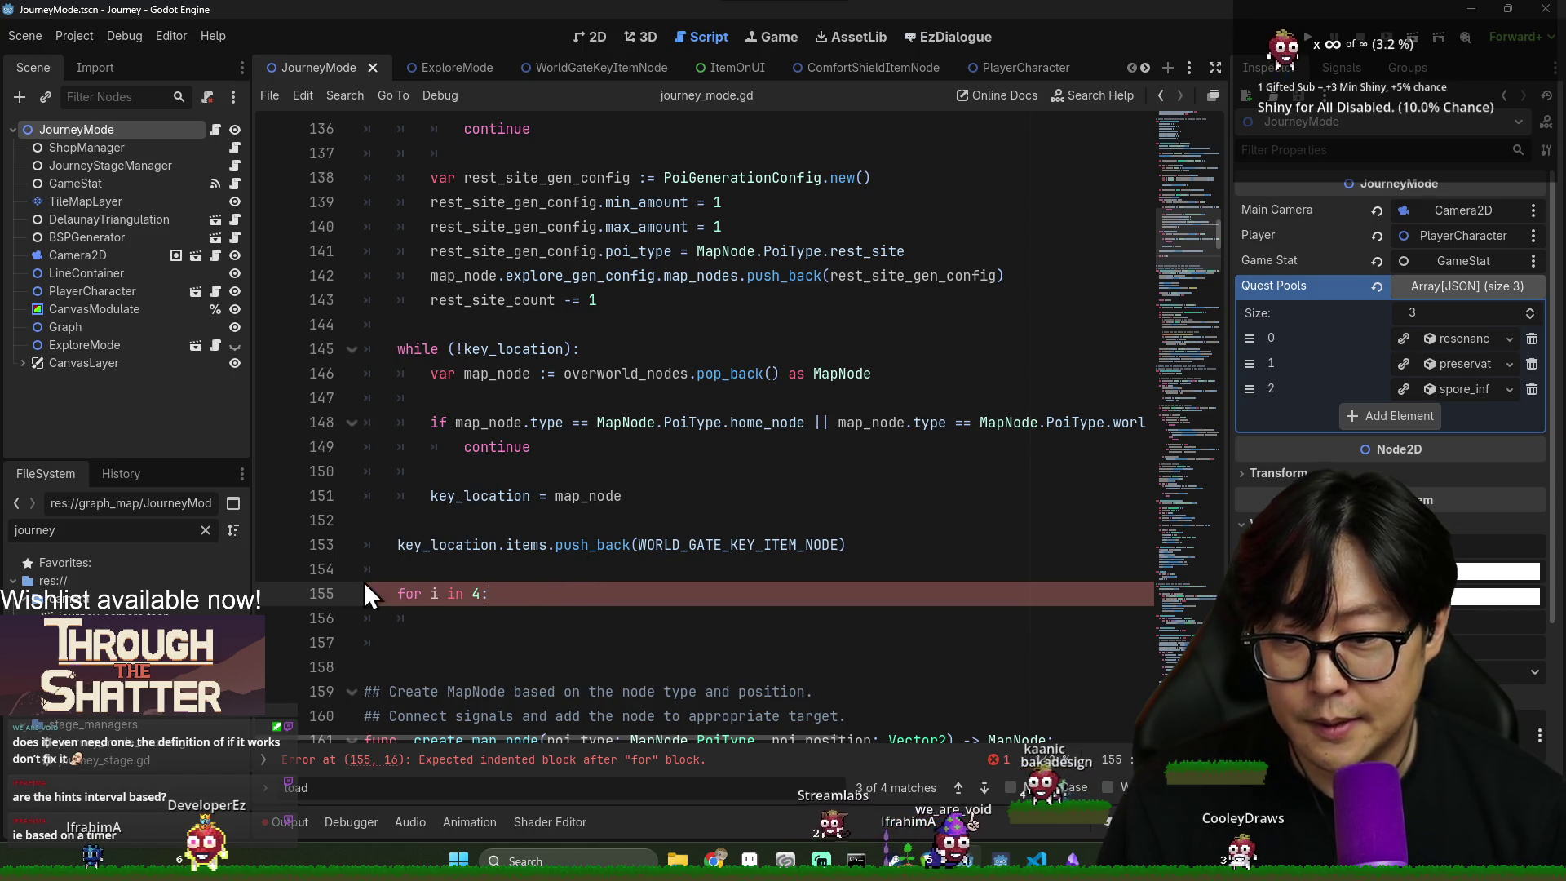
key(Return)
text(var hint_n)
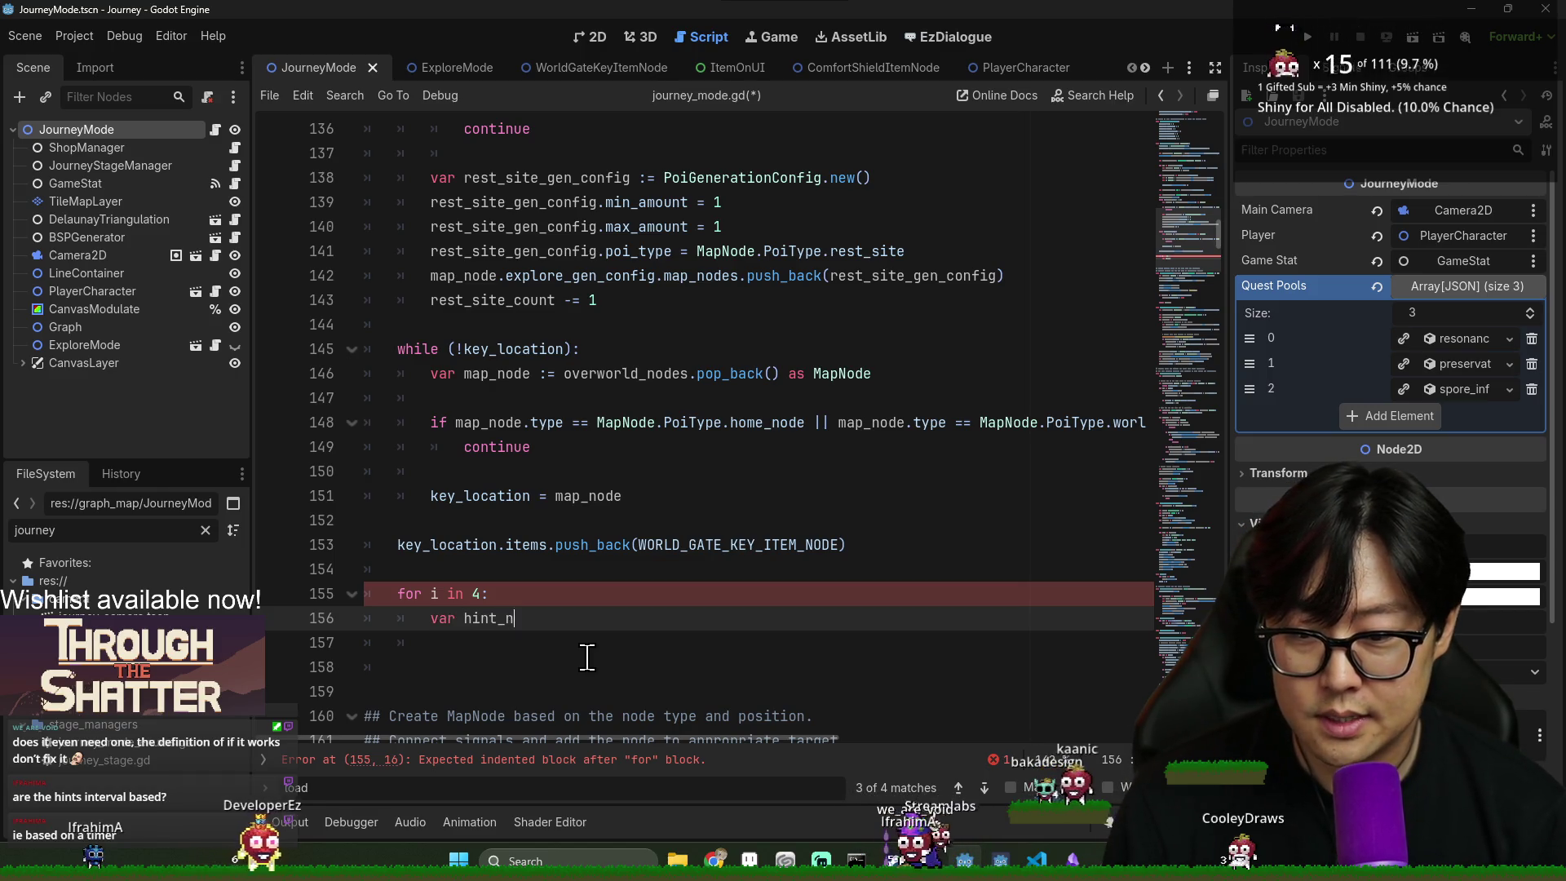
text(ode :=)
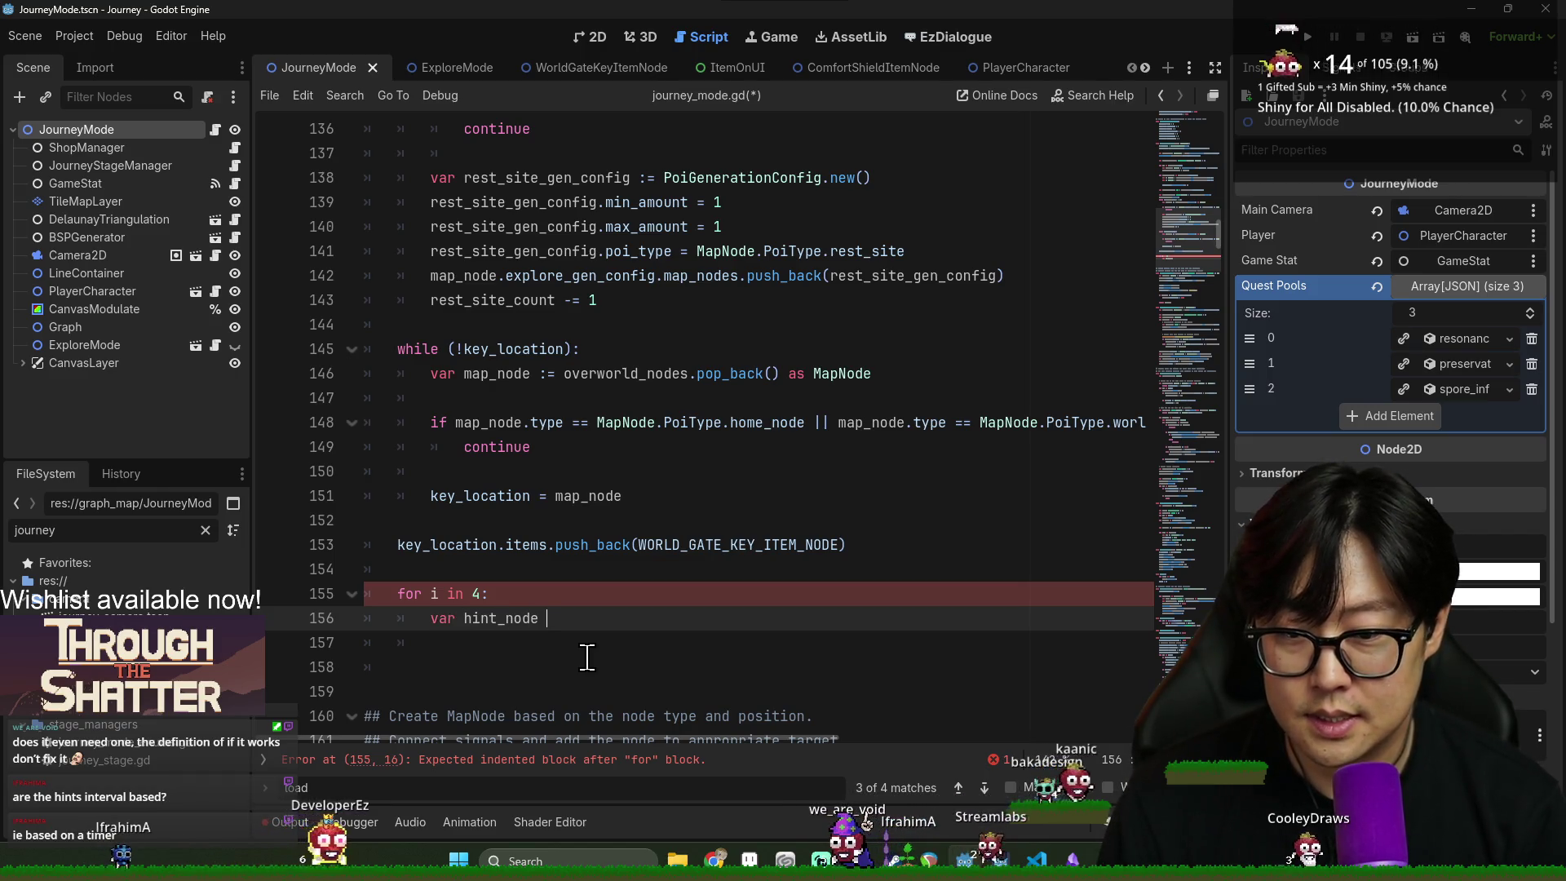
drag(564, 373, 889, 372)
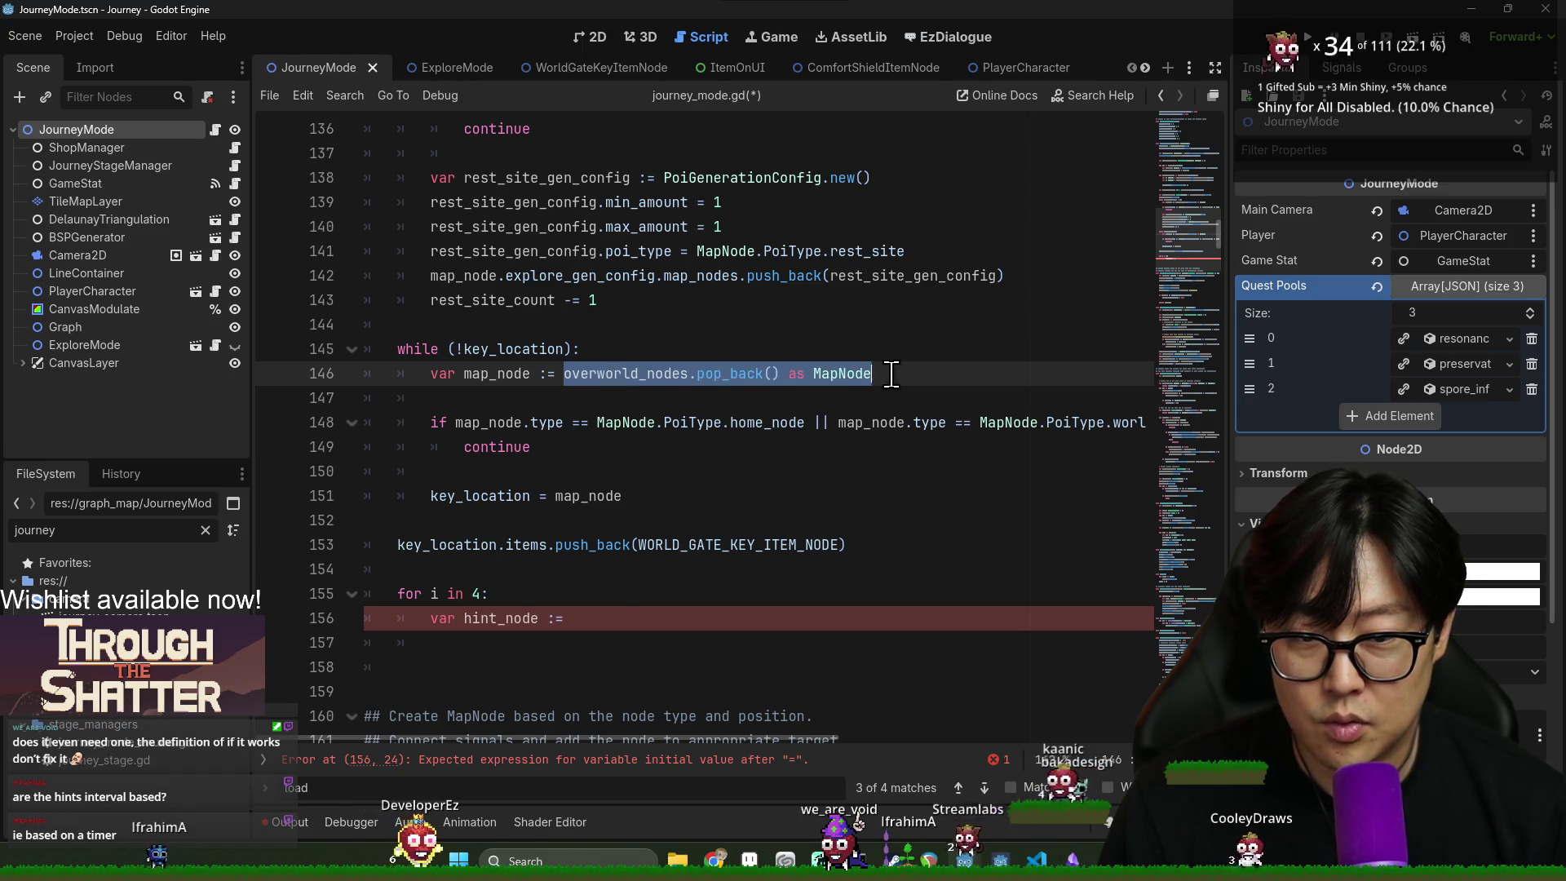
click(632, 617)
key(Return)
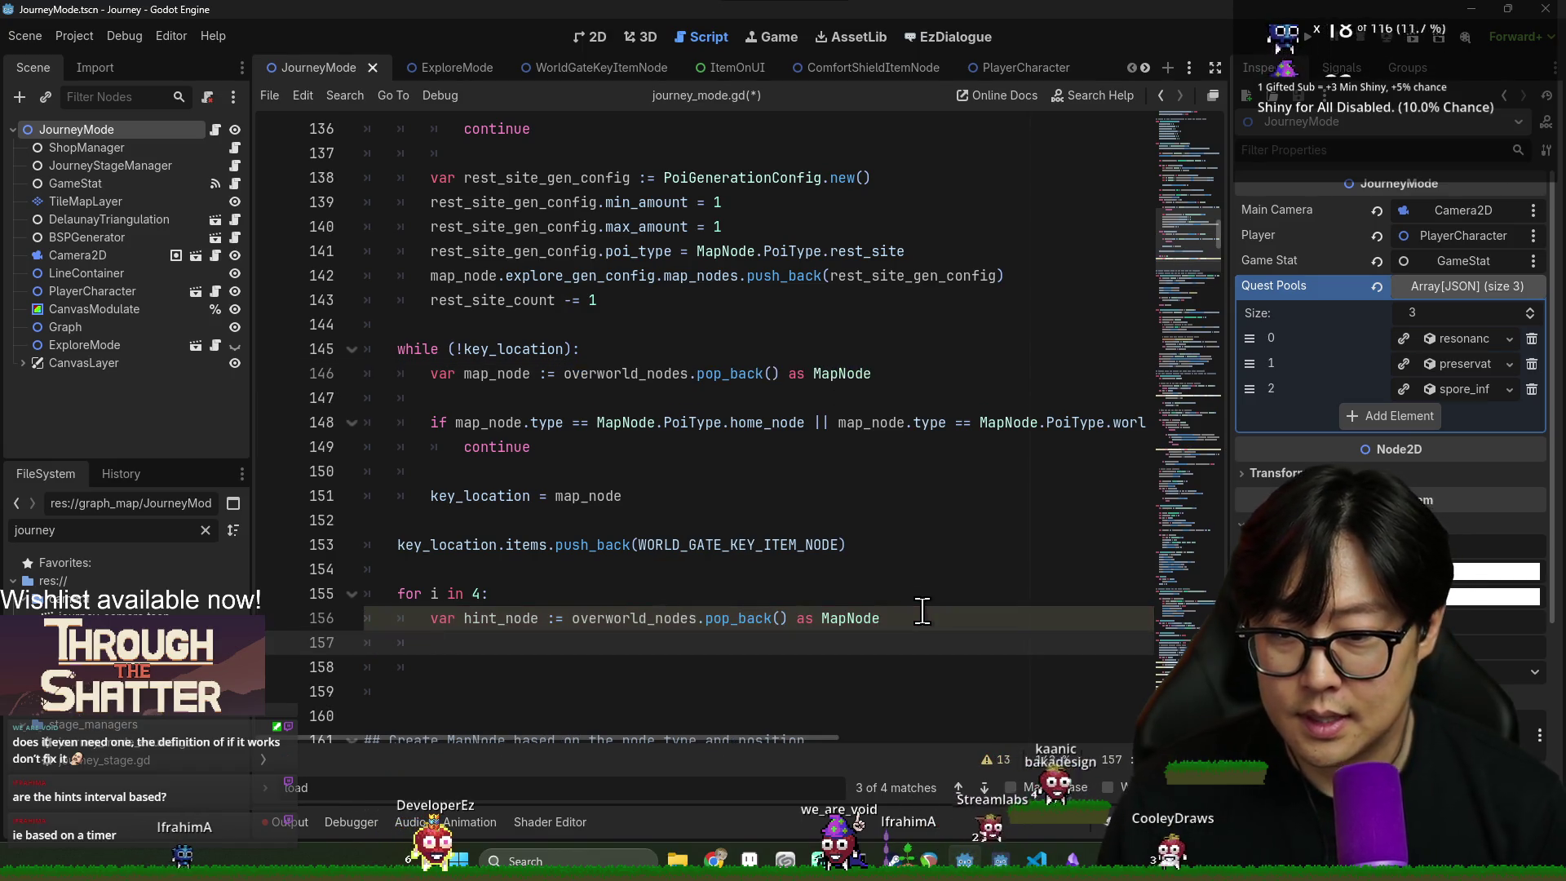
- Copy the home and world-gate skip check block from line 148
triple_click(474, 425)
key(shift+Down)
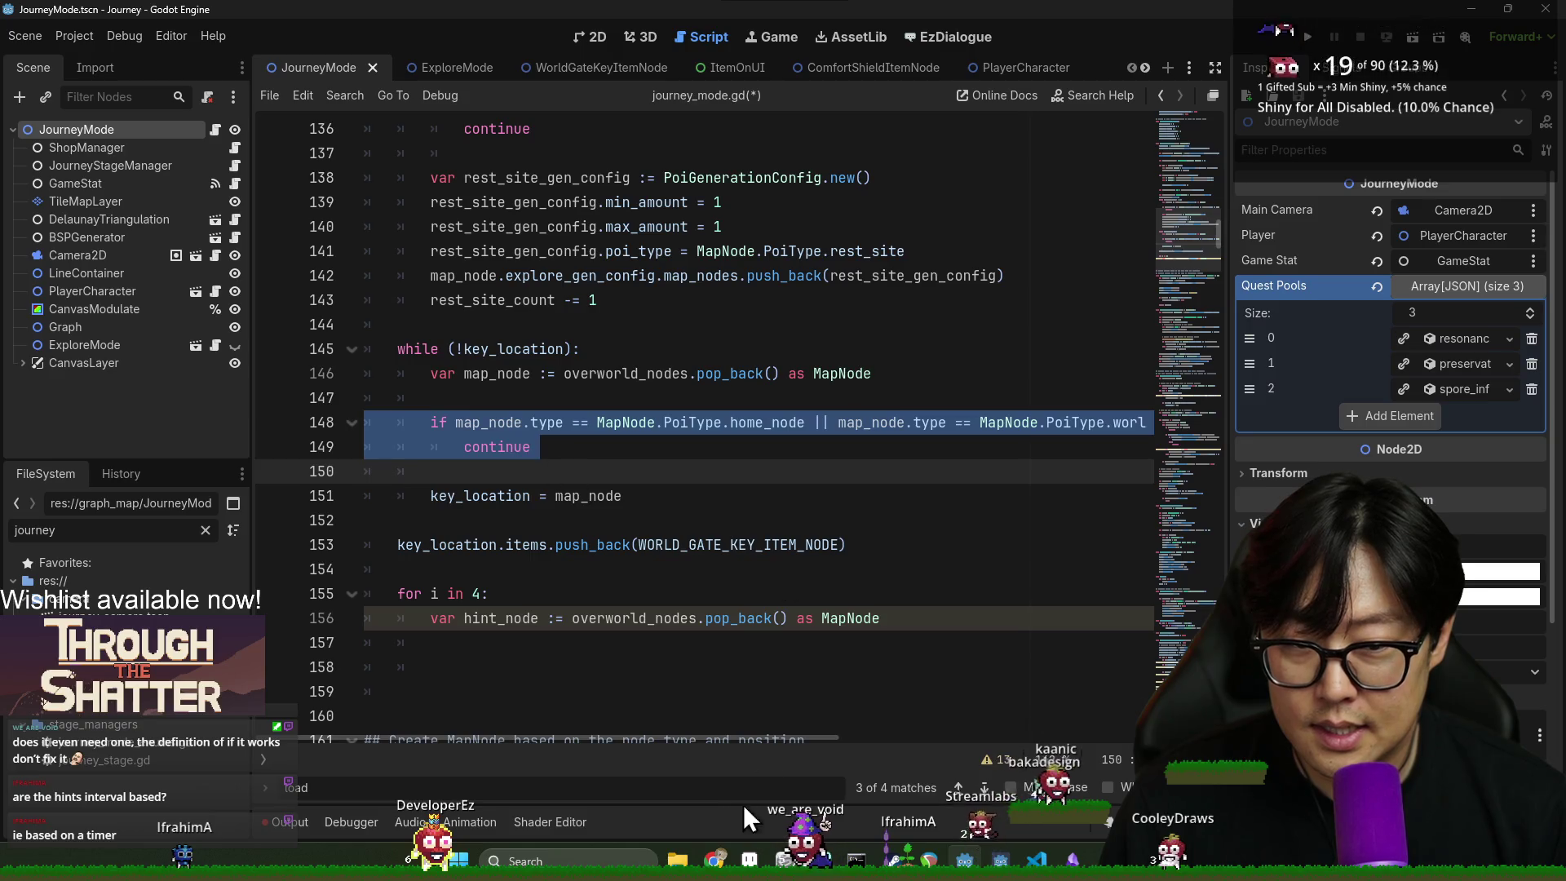
drag(771, 739, 860, 730)
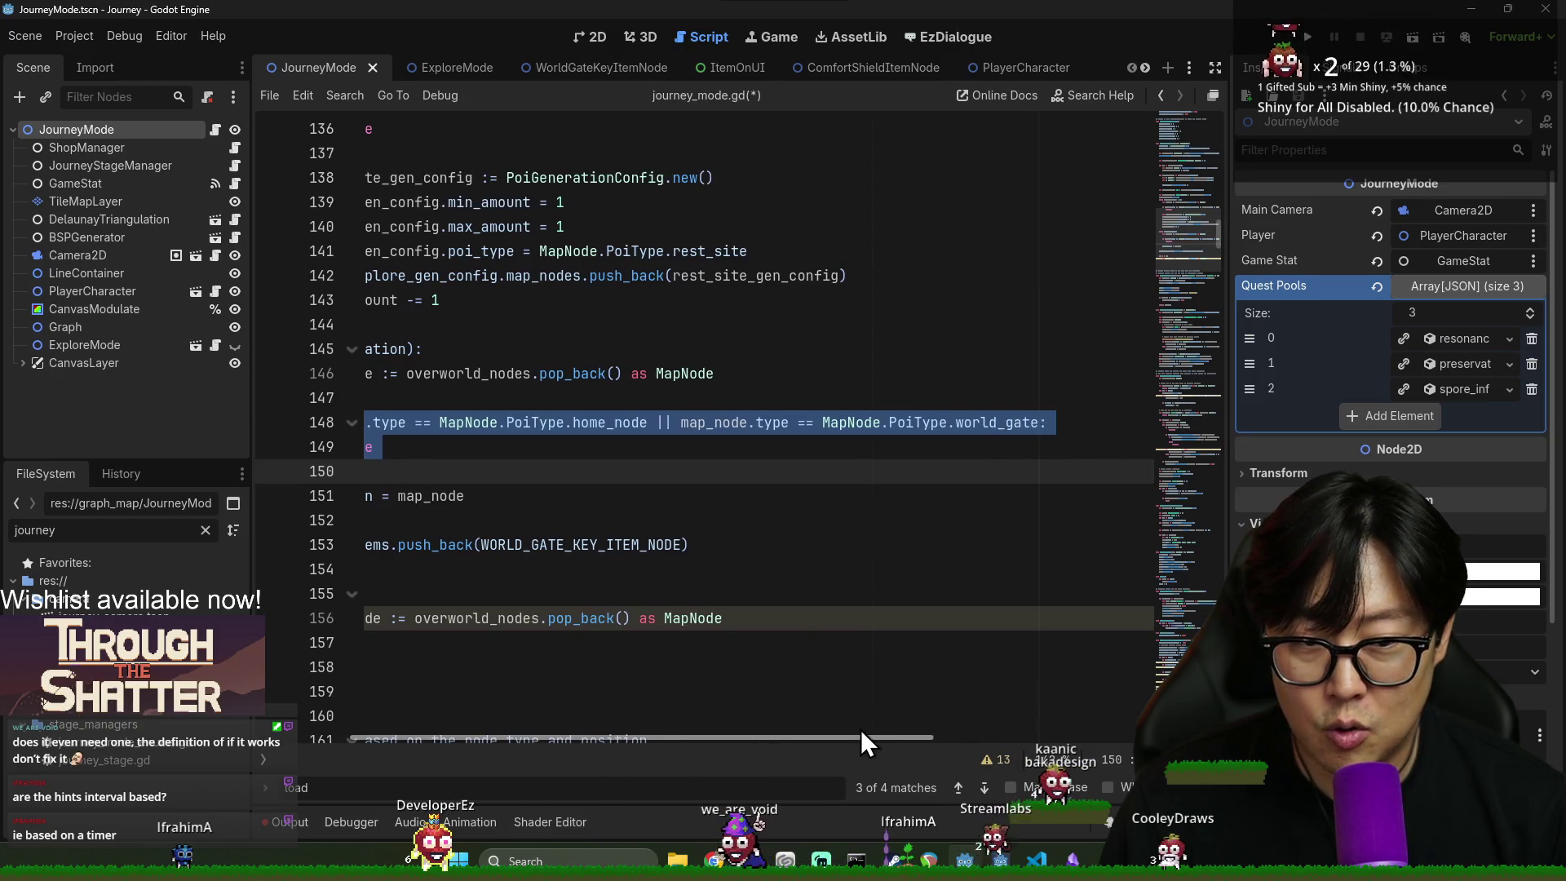
double_click(717, 423)
shift+click(1042, 423)
drag(765, 737, 566, 636)
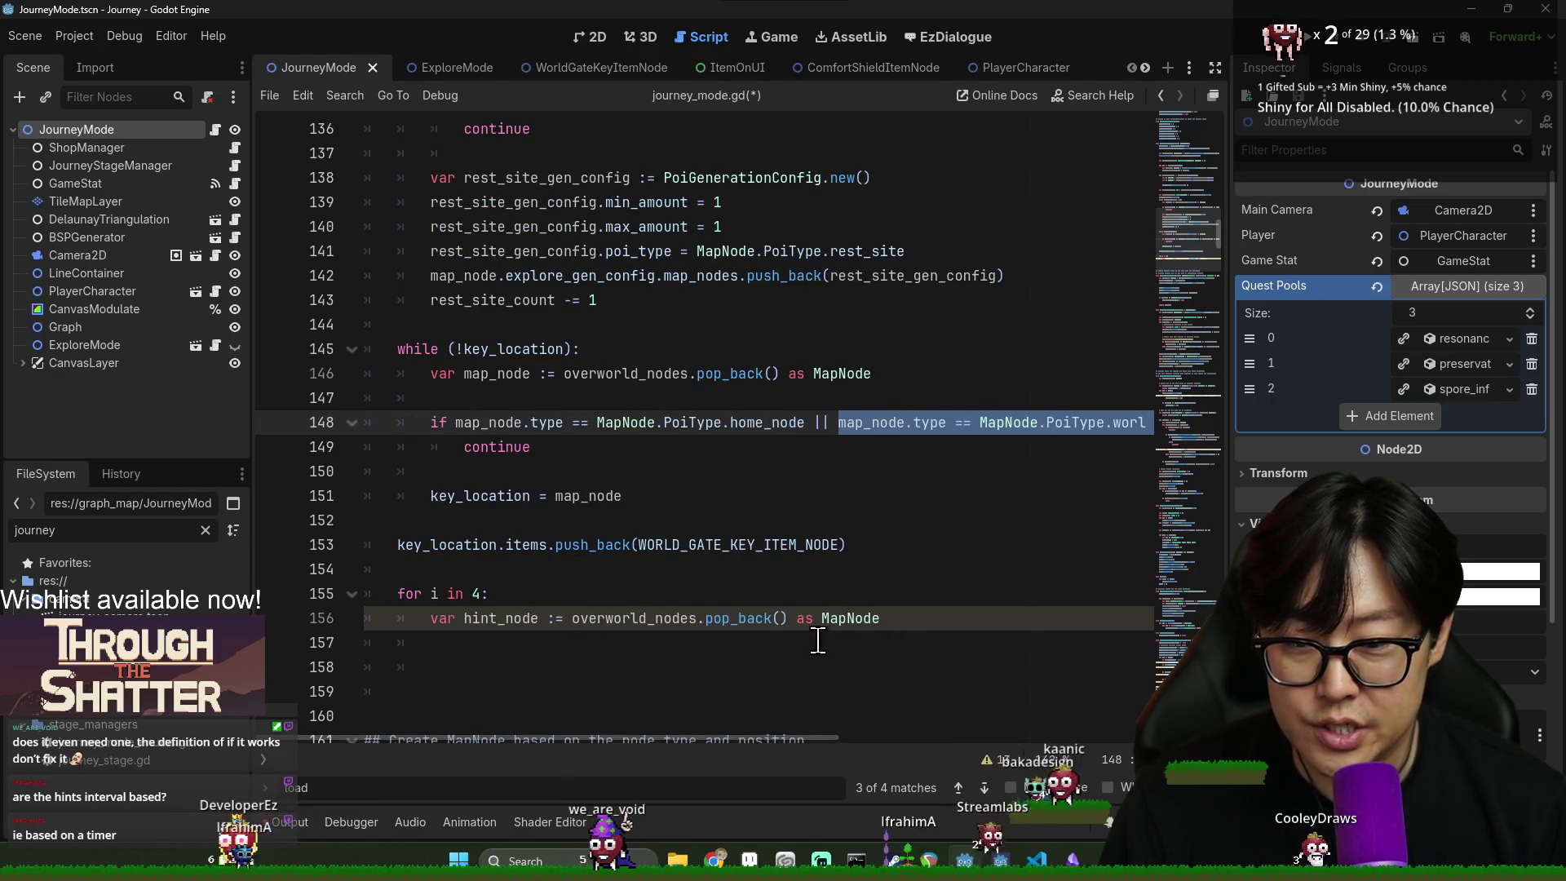
click(431, 422)
key(shift+Down)
key(shift+Down)
key(ctrl+c)
- Paste the skip check and continue into the loop, keeping the home_node comparison, and save
click(499, 667)
key(ctrl+v)
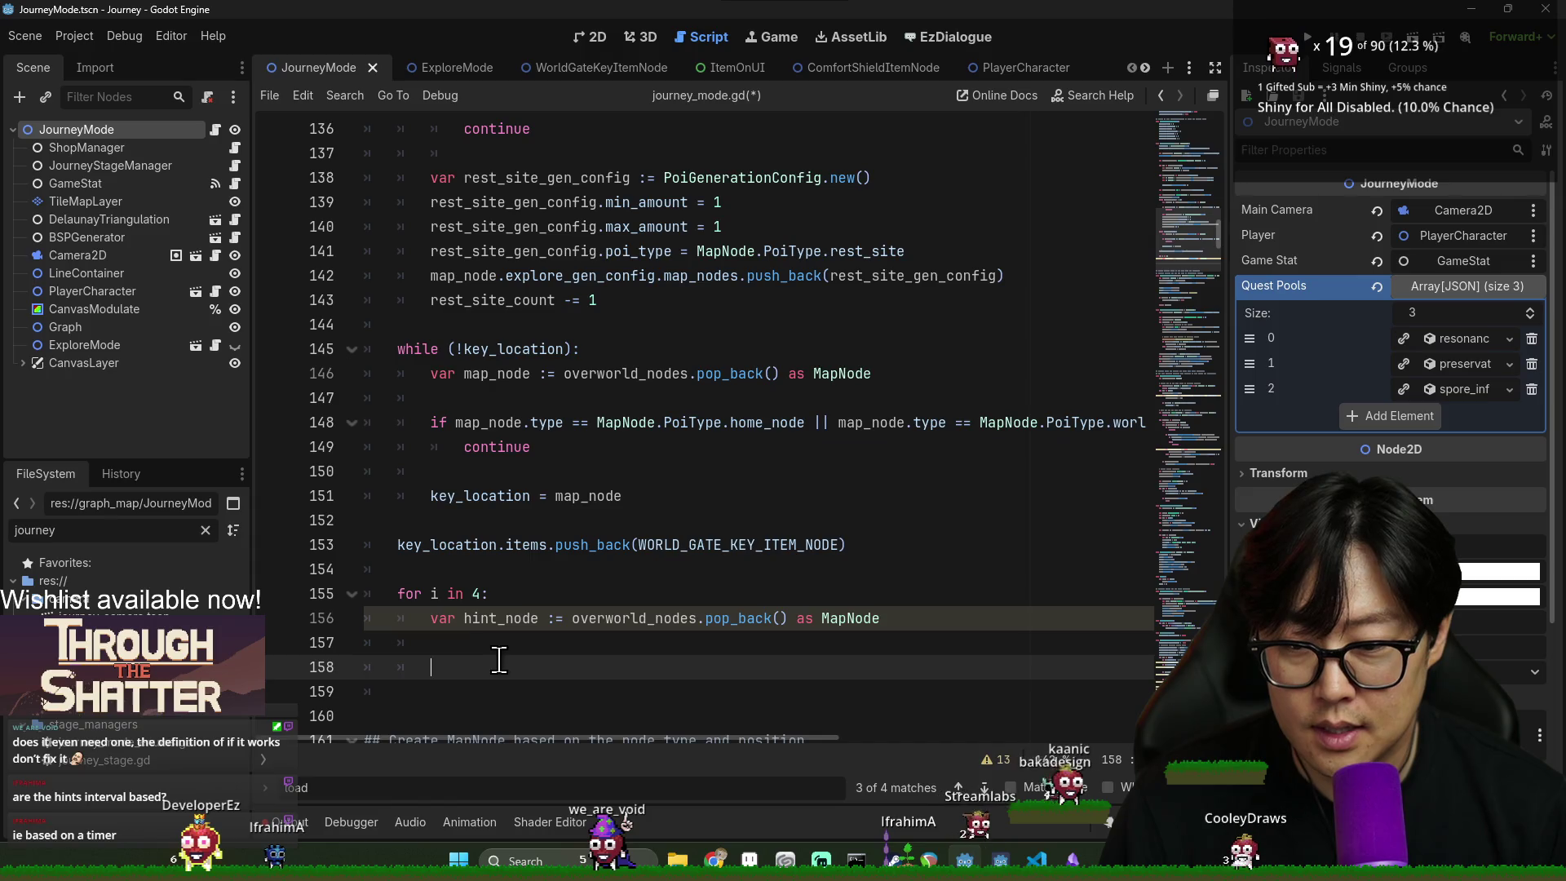
double_click(481, 668)
mouse_move(481, 668)
mouse_down()
mouse_move(816, 677)
mouse_move(854, 702)
mouse_up()
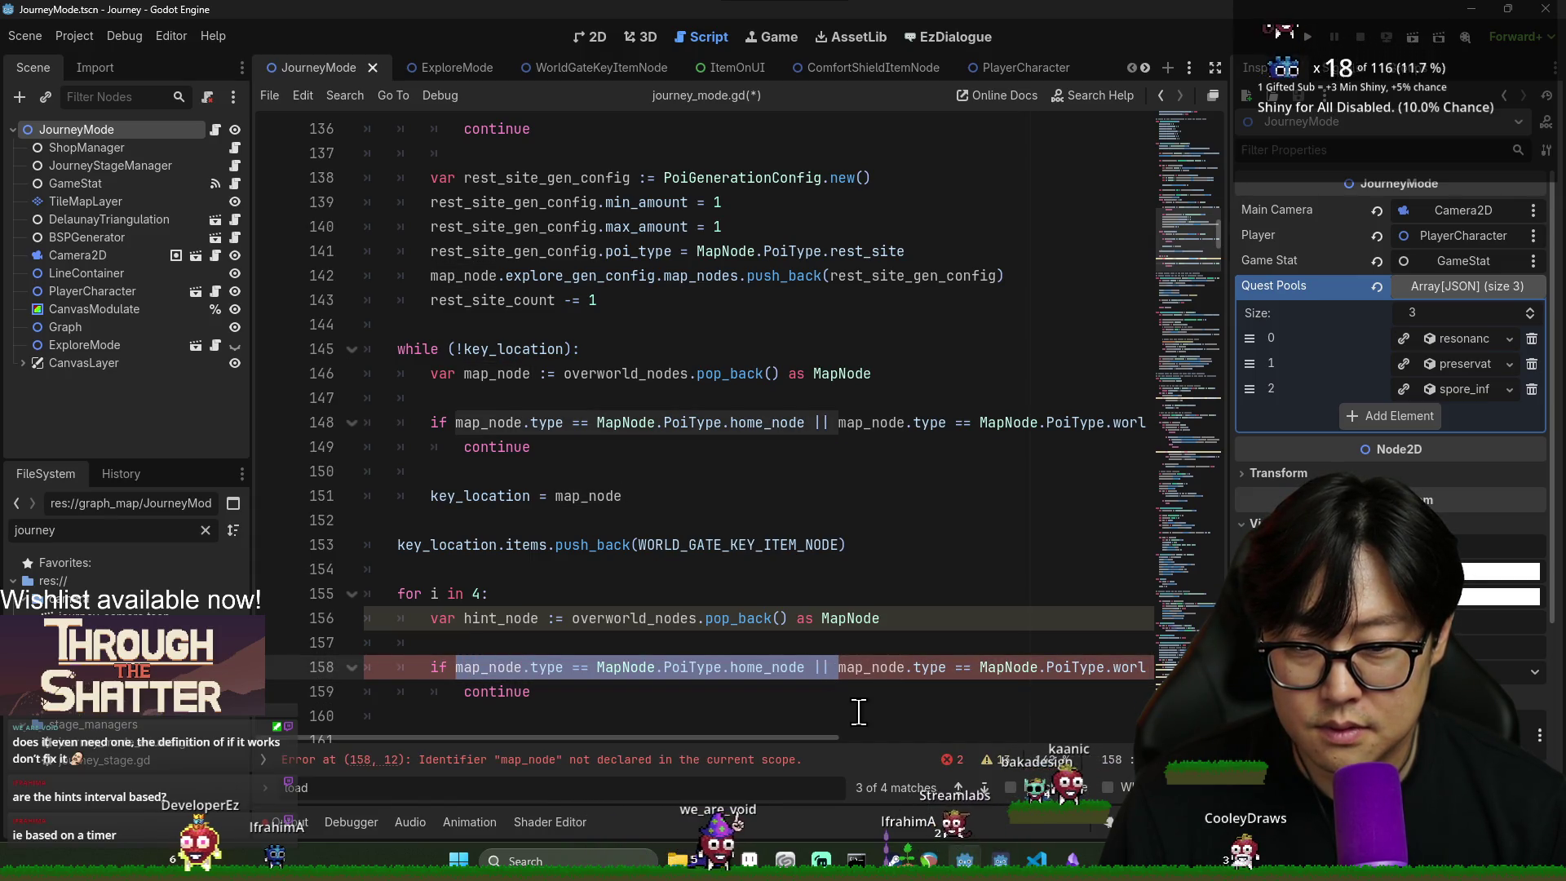
key(BackSpace)
click(665, 692)
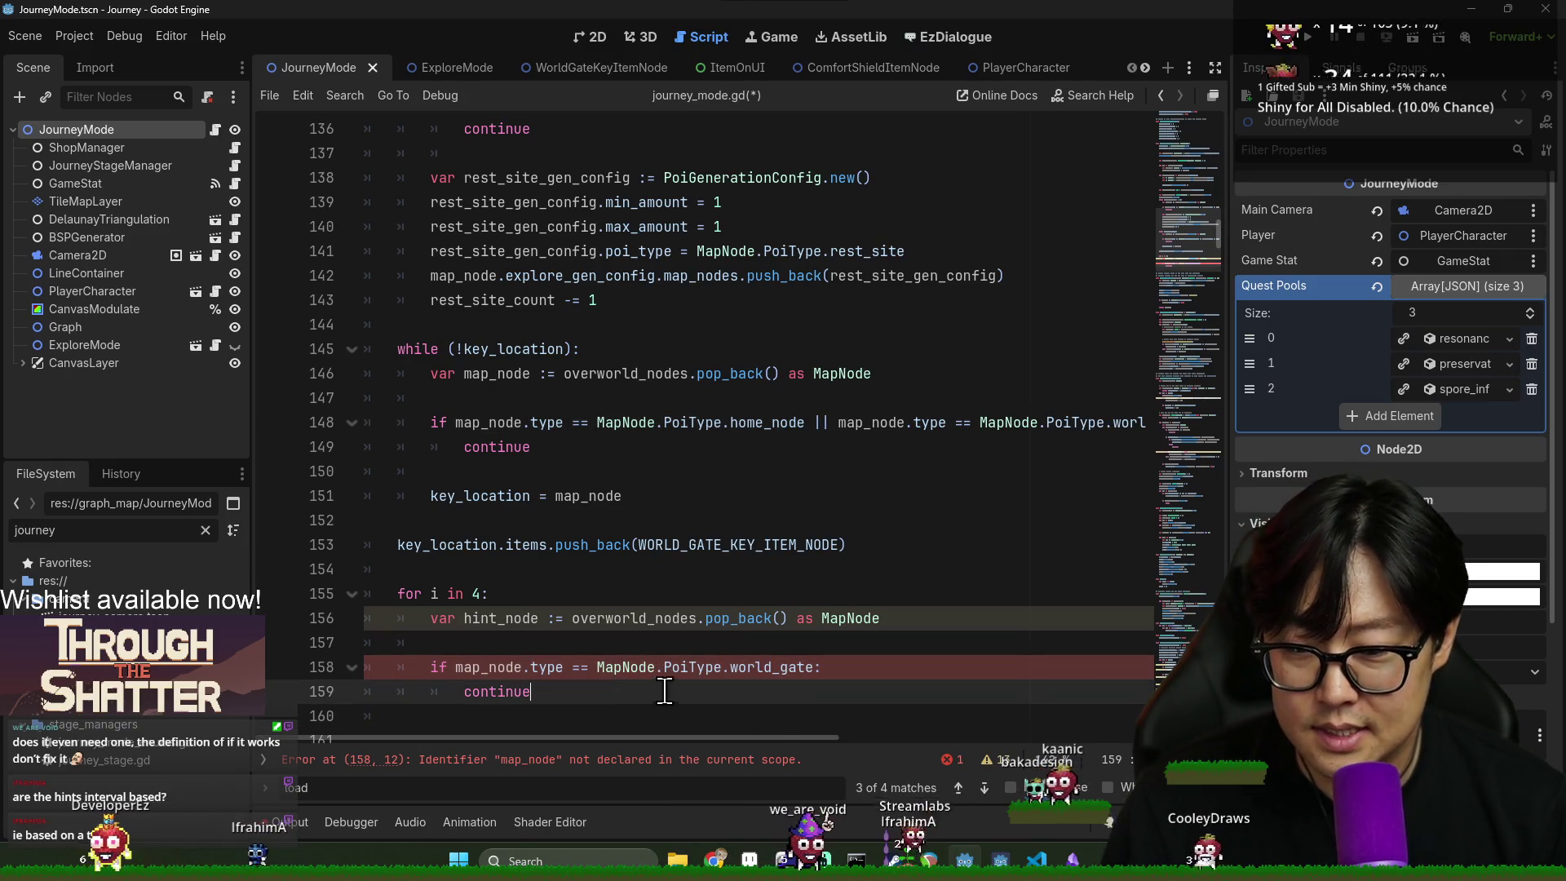
key(ctrl+z)
key(ctrl+s)
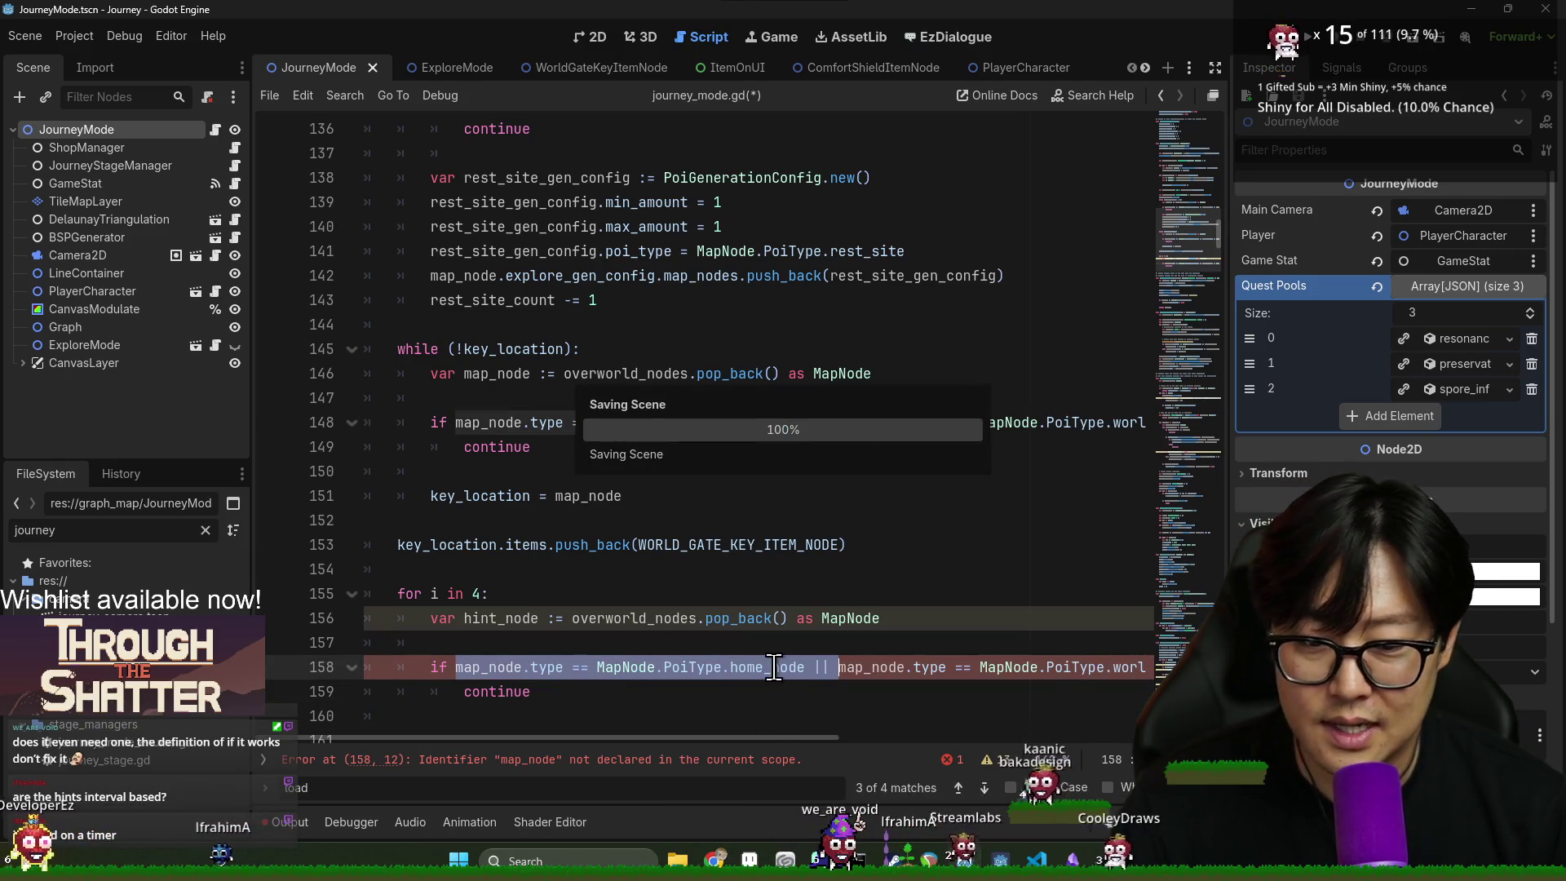
- Start an indented hint_node line below the continue in the loop
click(603, 686)
double_click(481, 496)
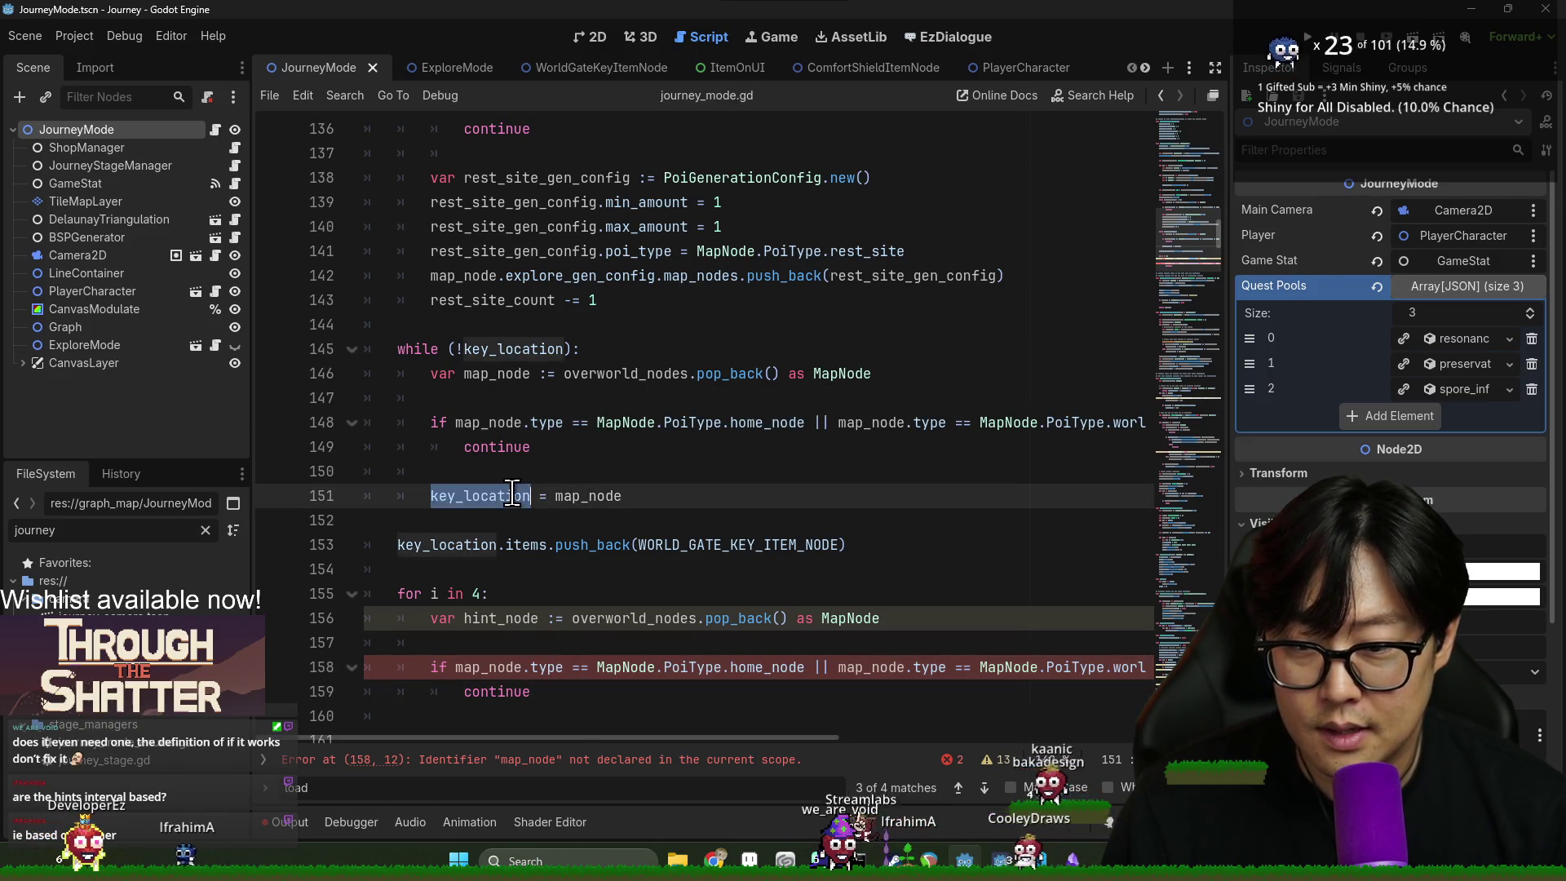
scroll(495, 571, down, 2)
click(570, 553)
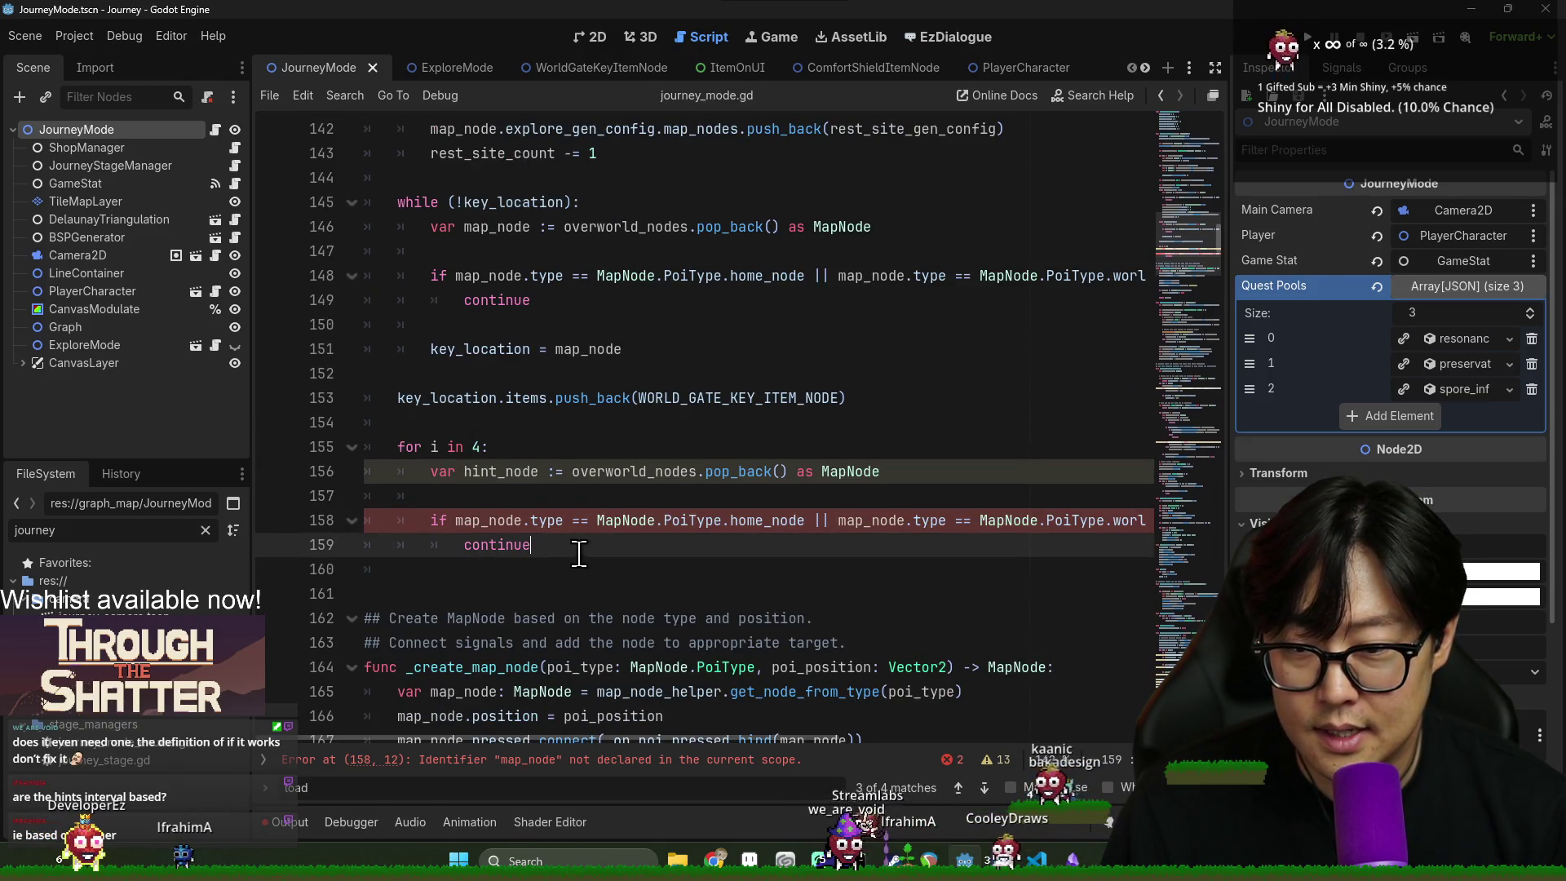
click(506, 462)
click(572, 552)
key(Return)
key(Return)
text(hint_node)
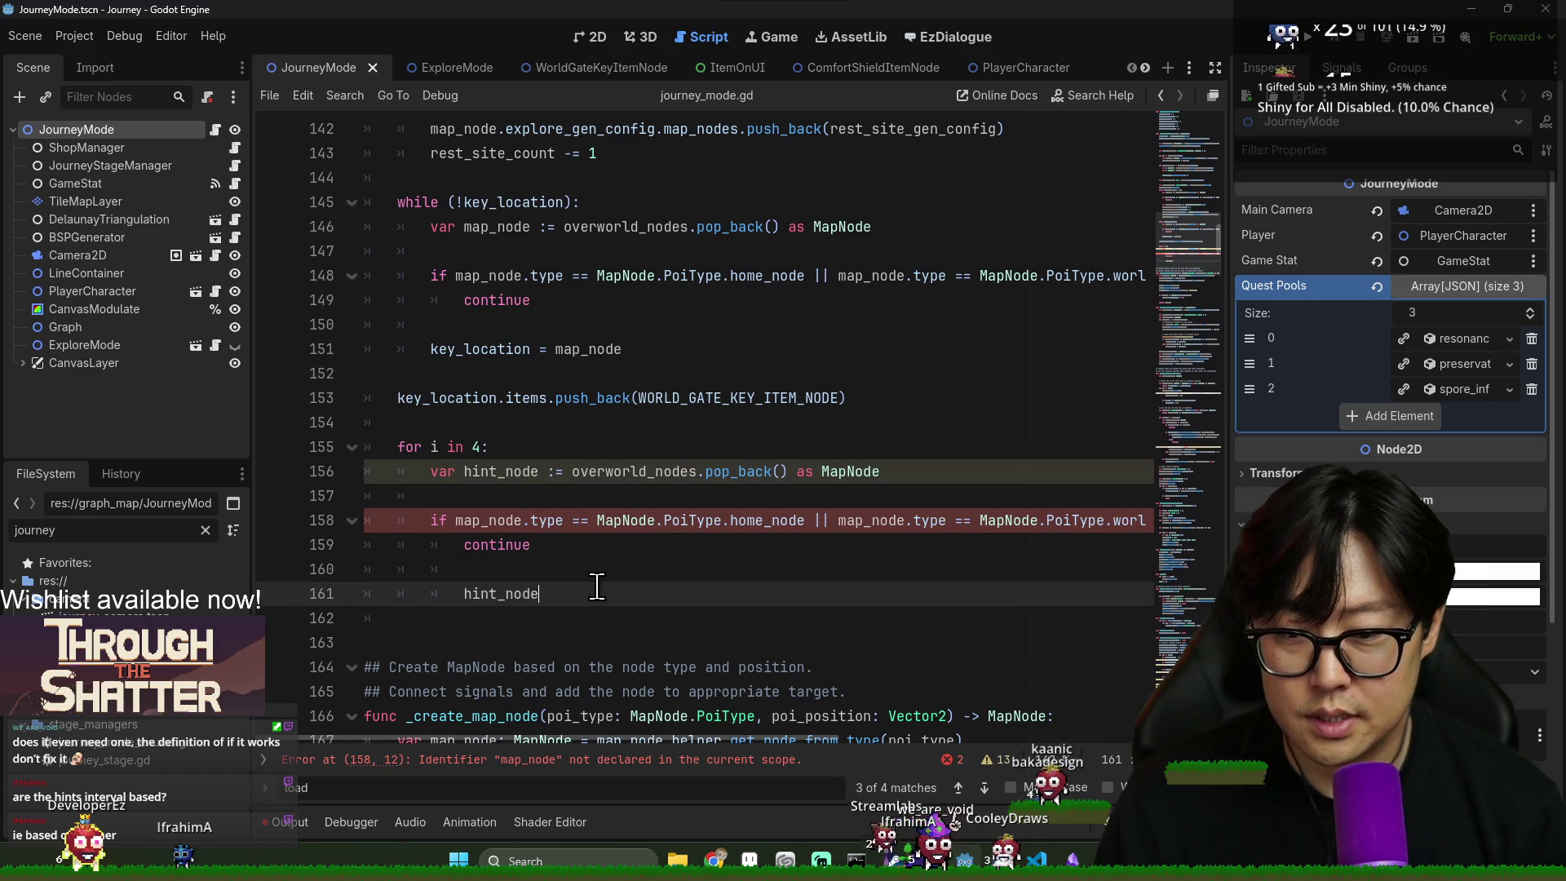
key(BackSpace)
key(BackSpace)
key(BackSpace)
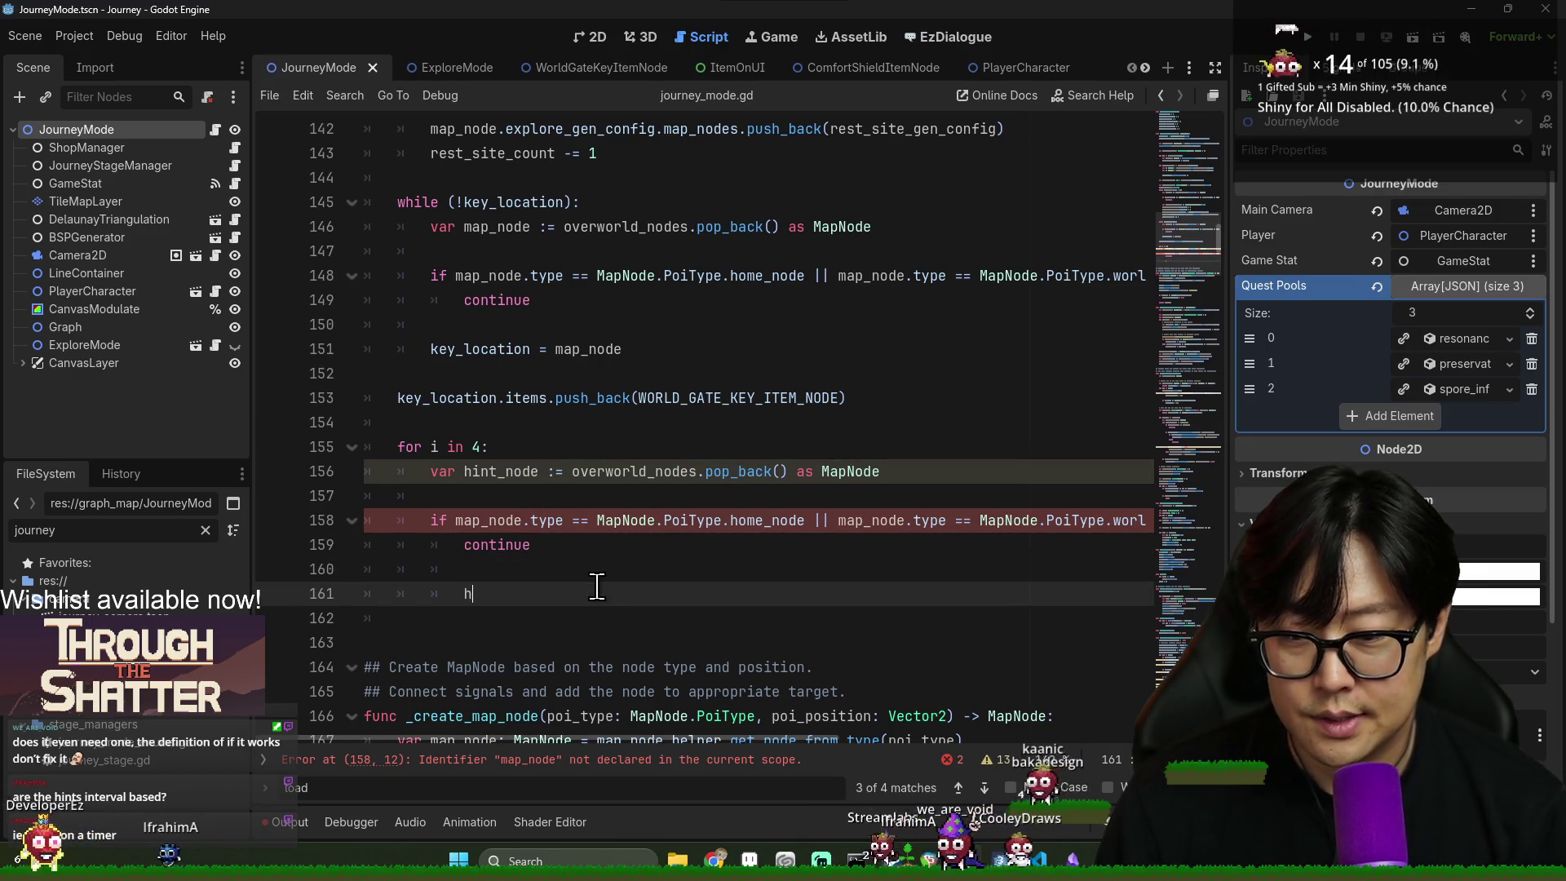
key(Tab)
text(hint_node =)
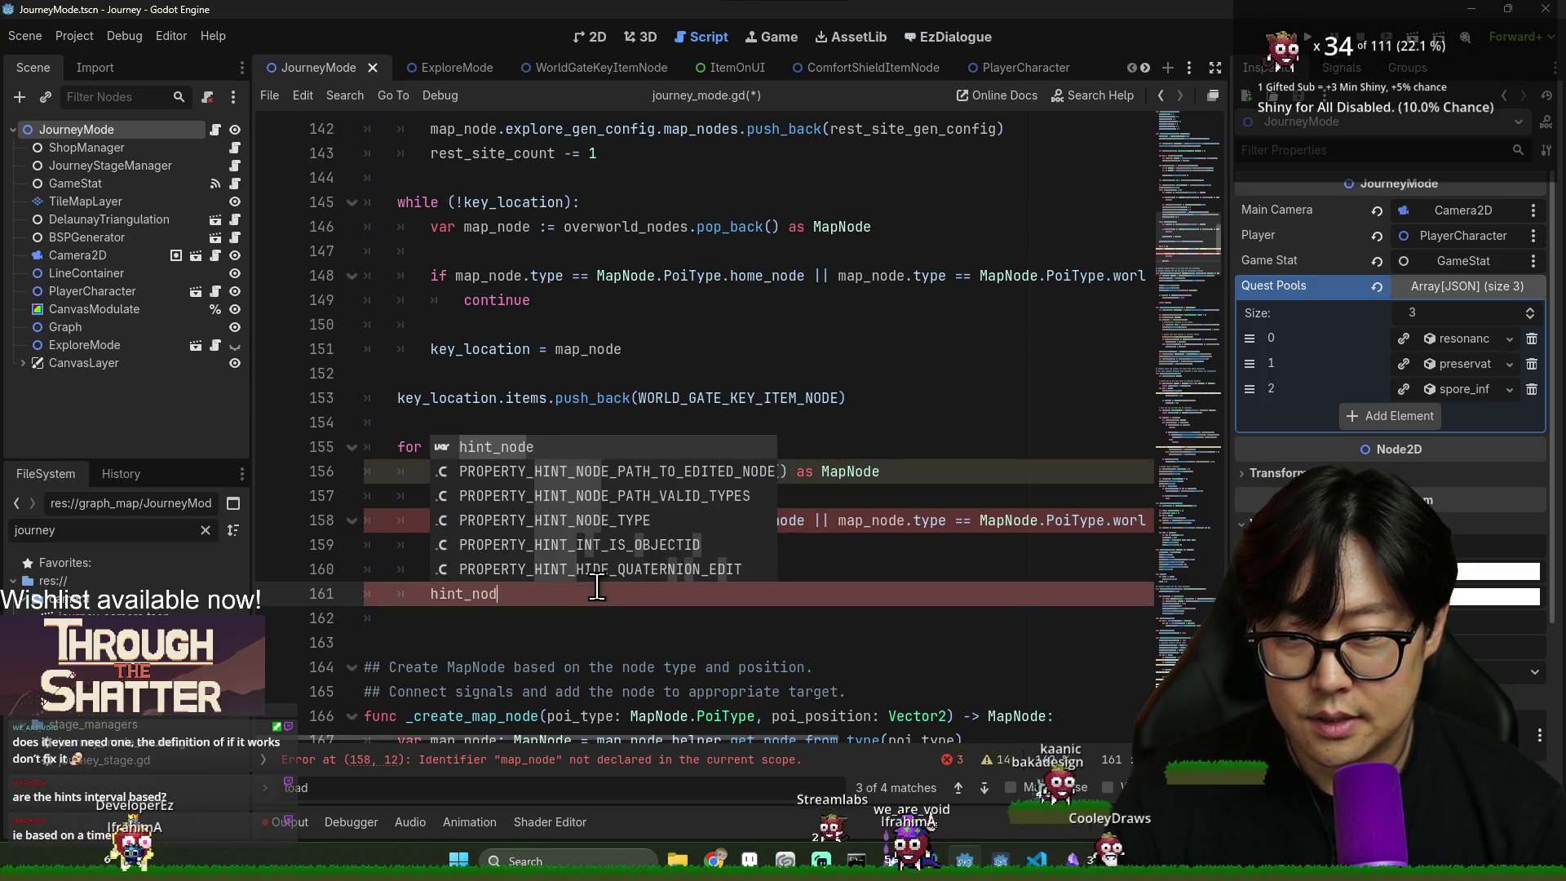
- Check where overworld_nodes and model_to_map_node are declared and used
click(432, 471)
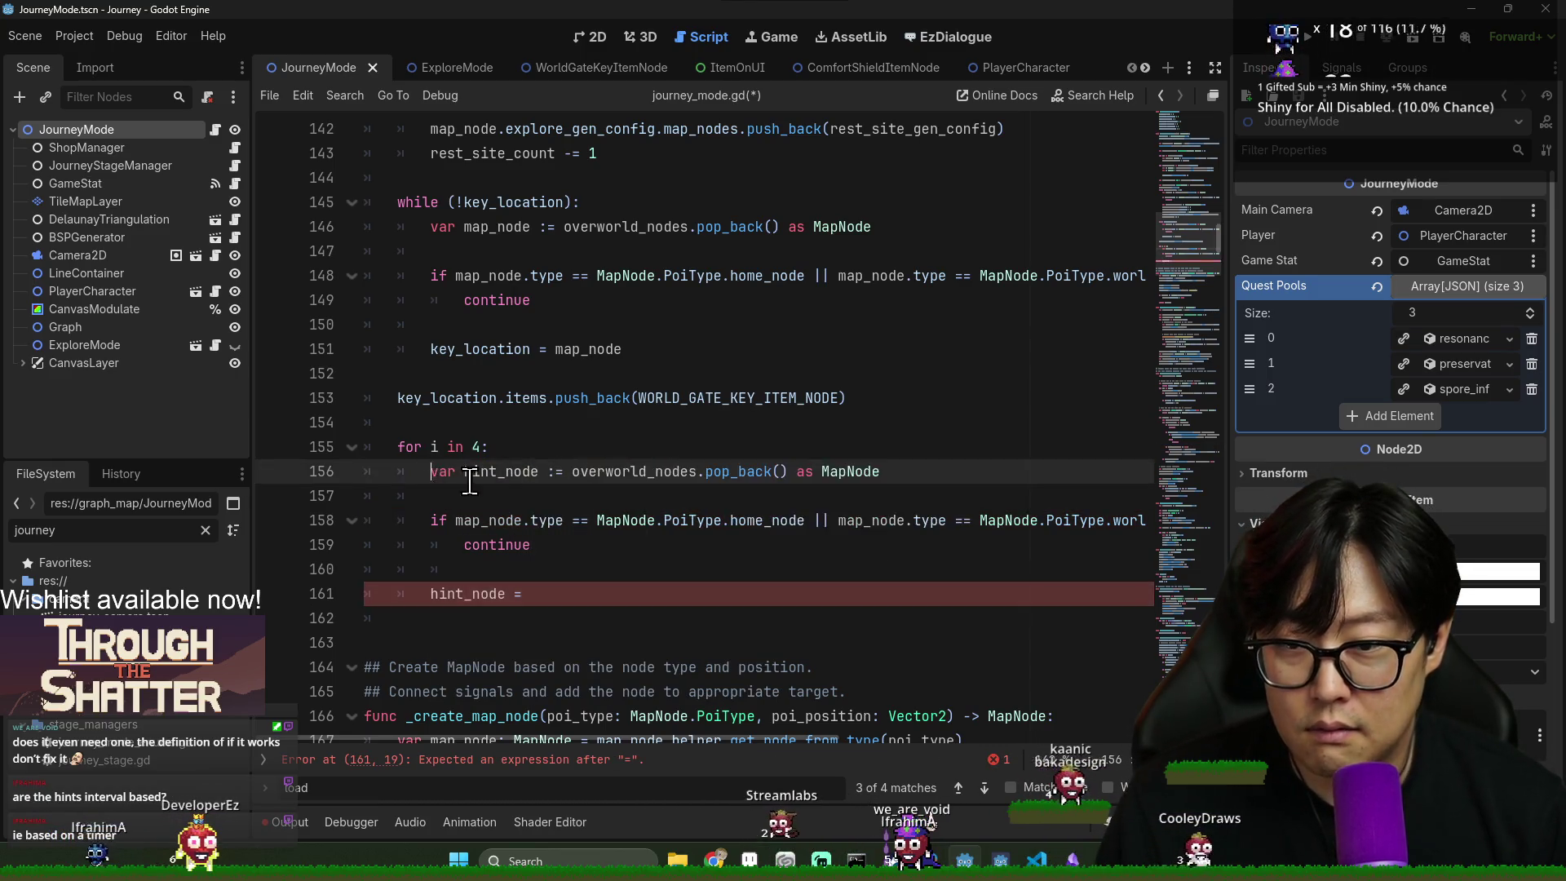
scroll(497, 446, up, 3)
double_click(610, 447)
scroll(620, 457, up, 2)
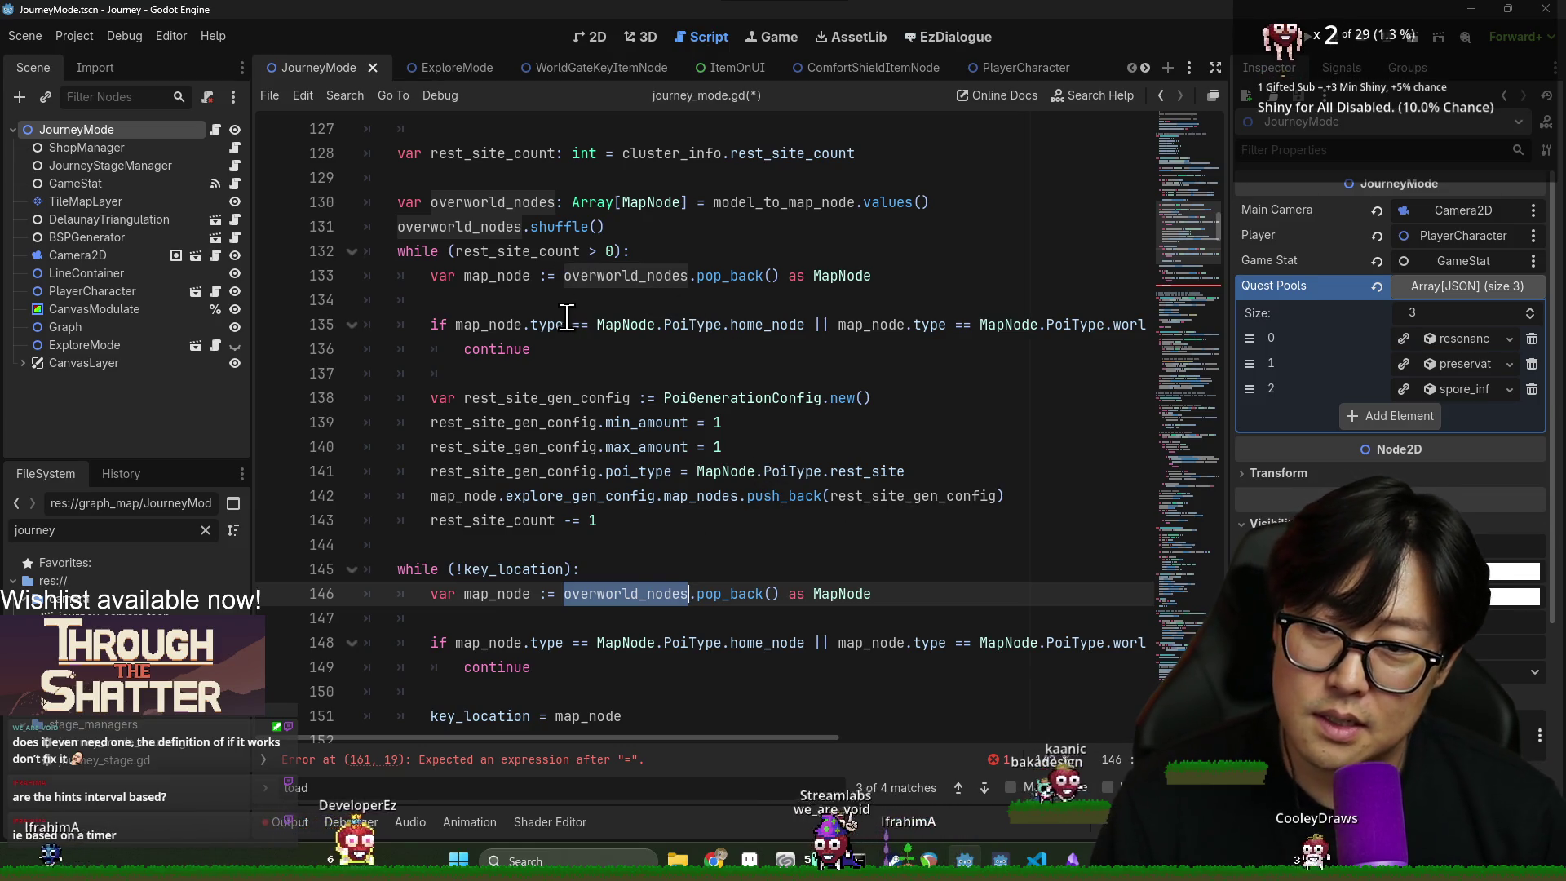
double_click(756, 203)
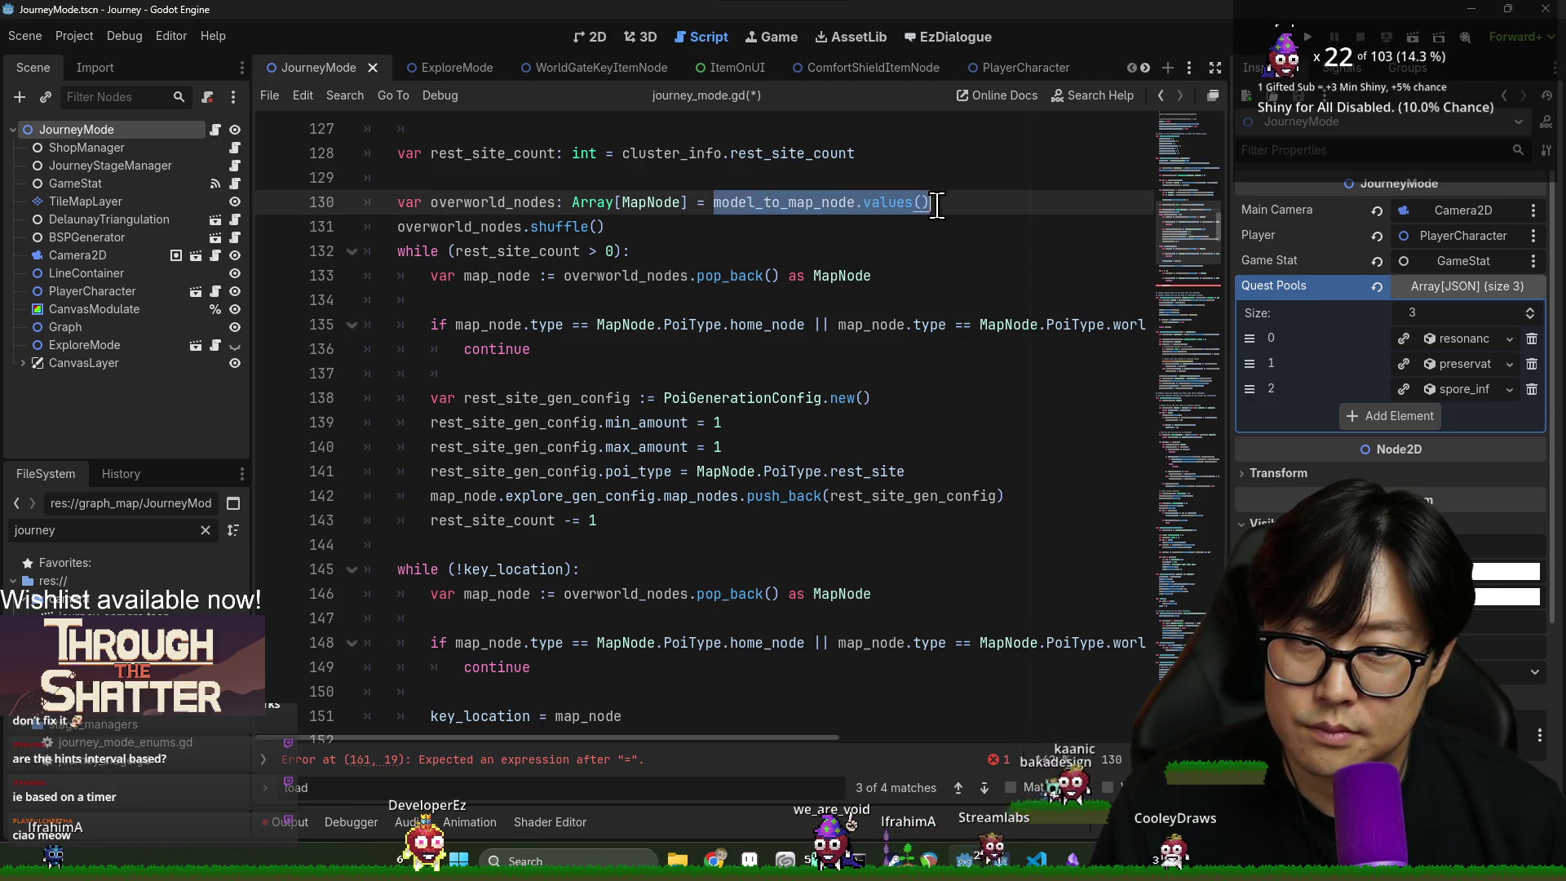
double_click(476, 202)
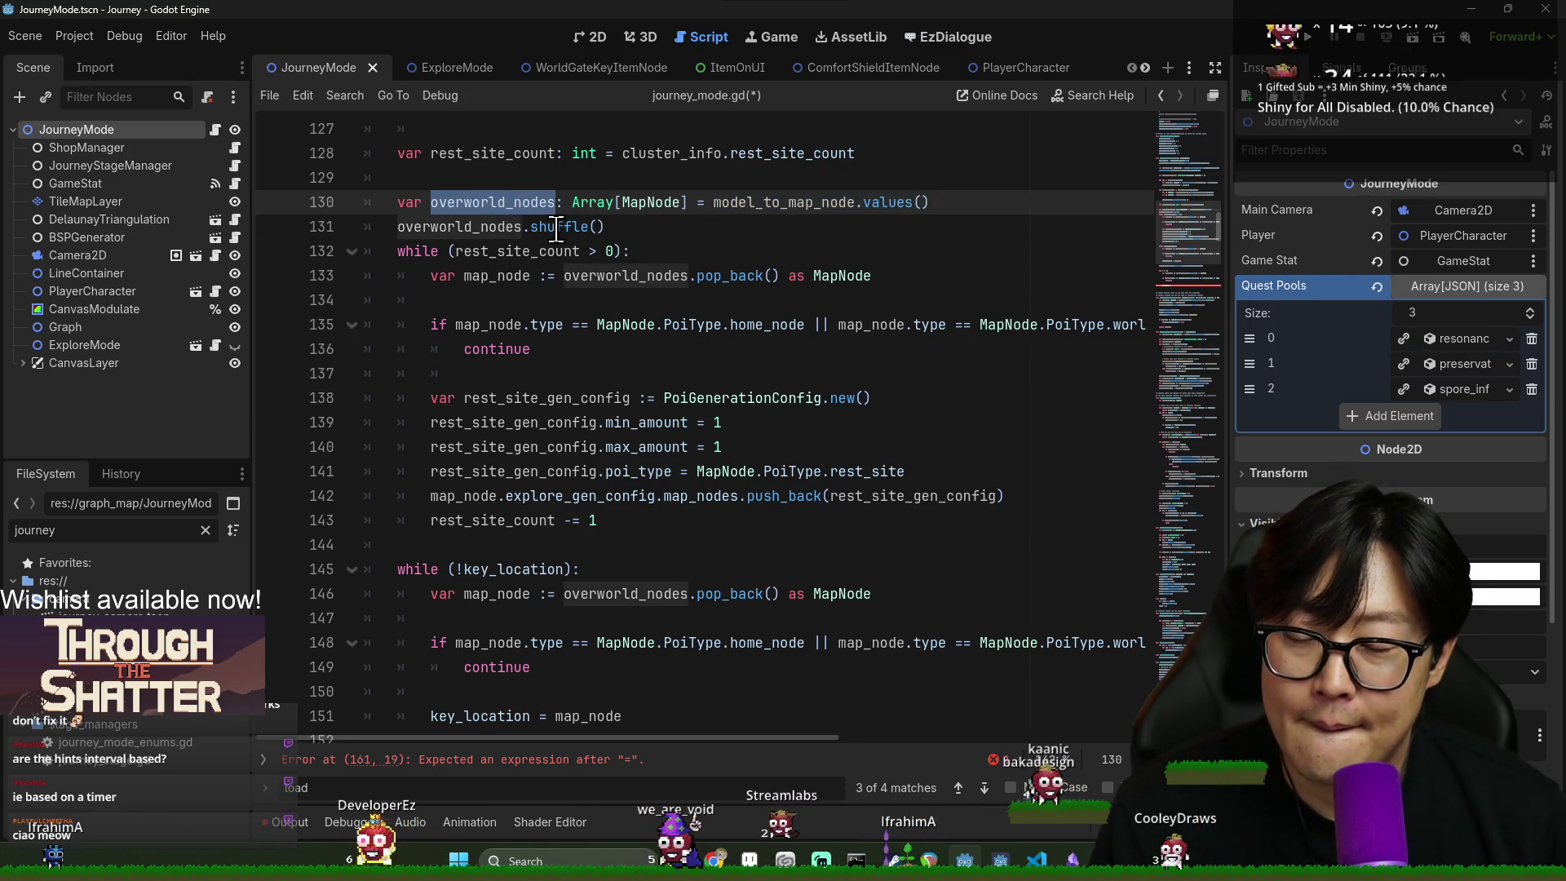
click(489, 227)
scroll(665, 548, down, 7)
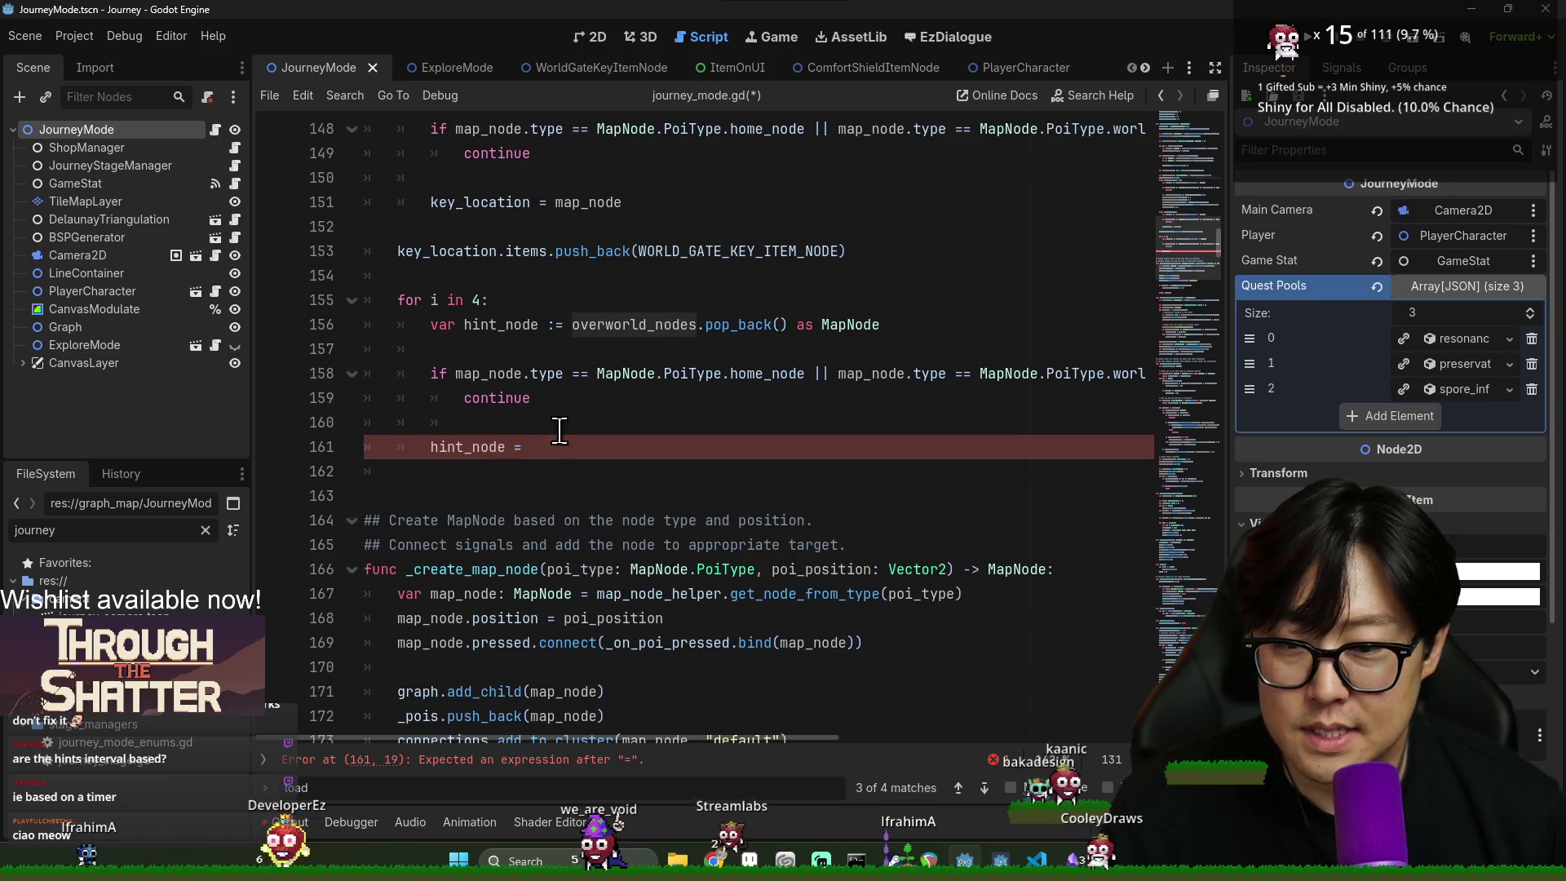
- Turn the new line into an empty hint_node.items.push_back() call
click(644, 447)
scroll(734, 445, up, 1)
key(BackSpace)
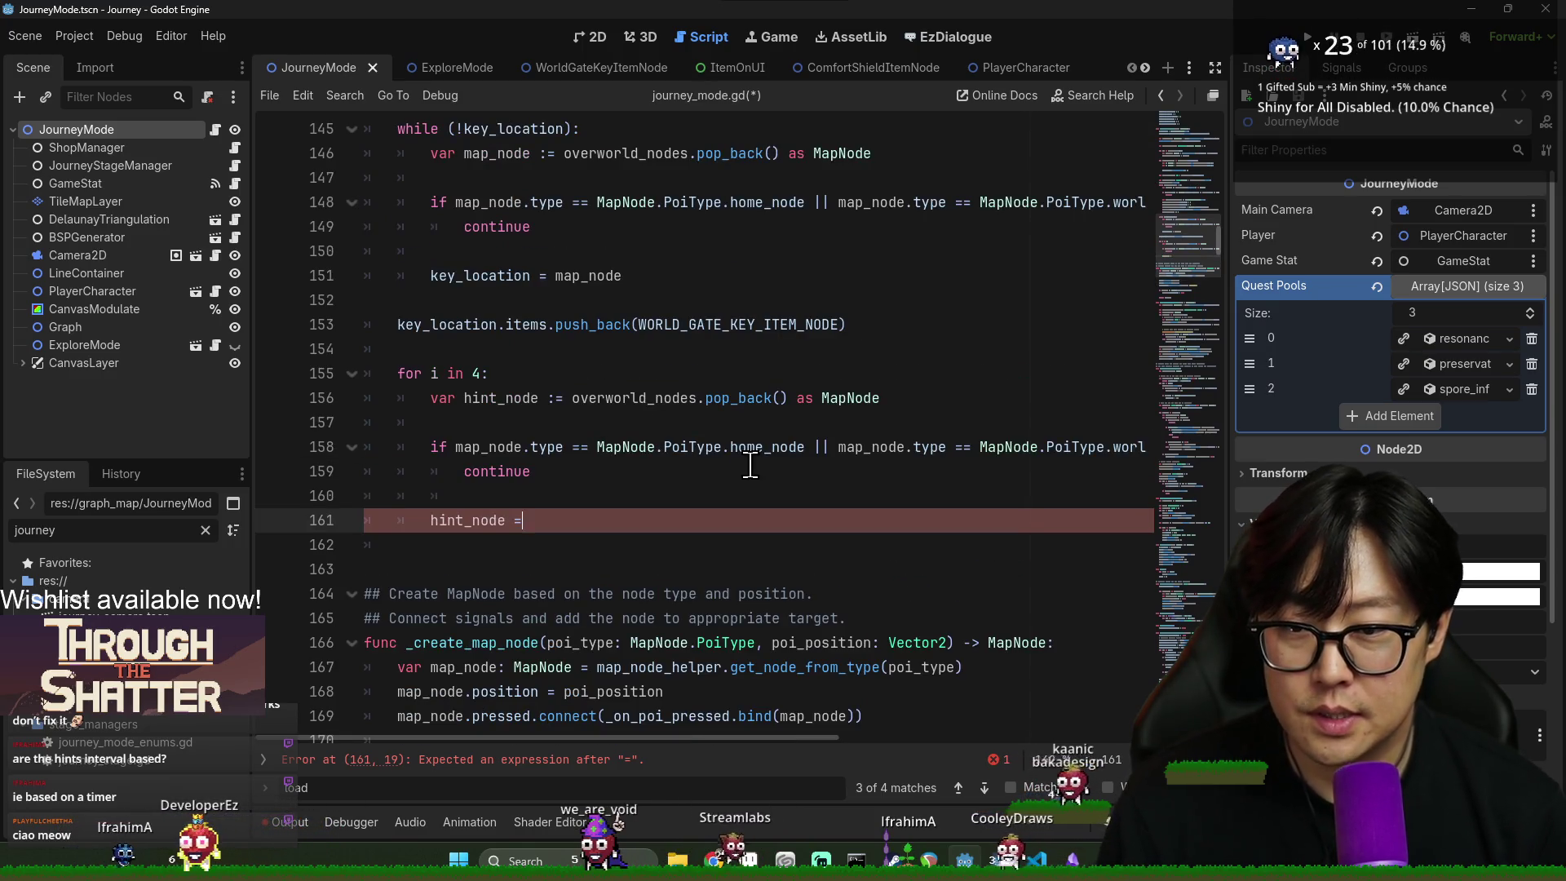
text(.itme)
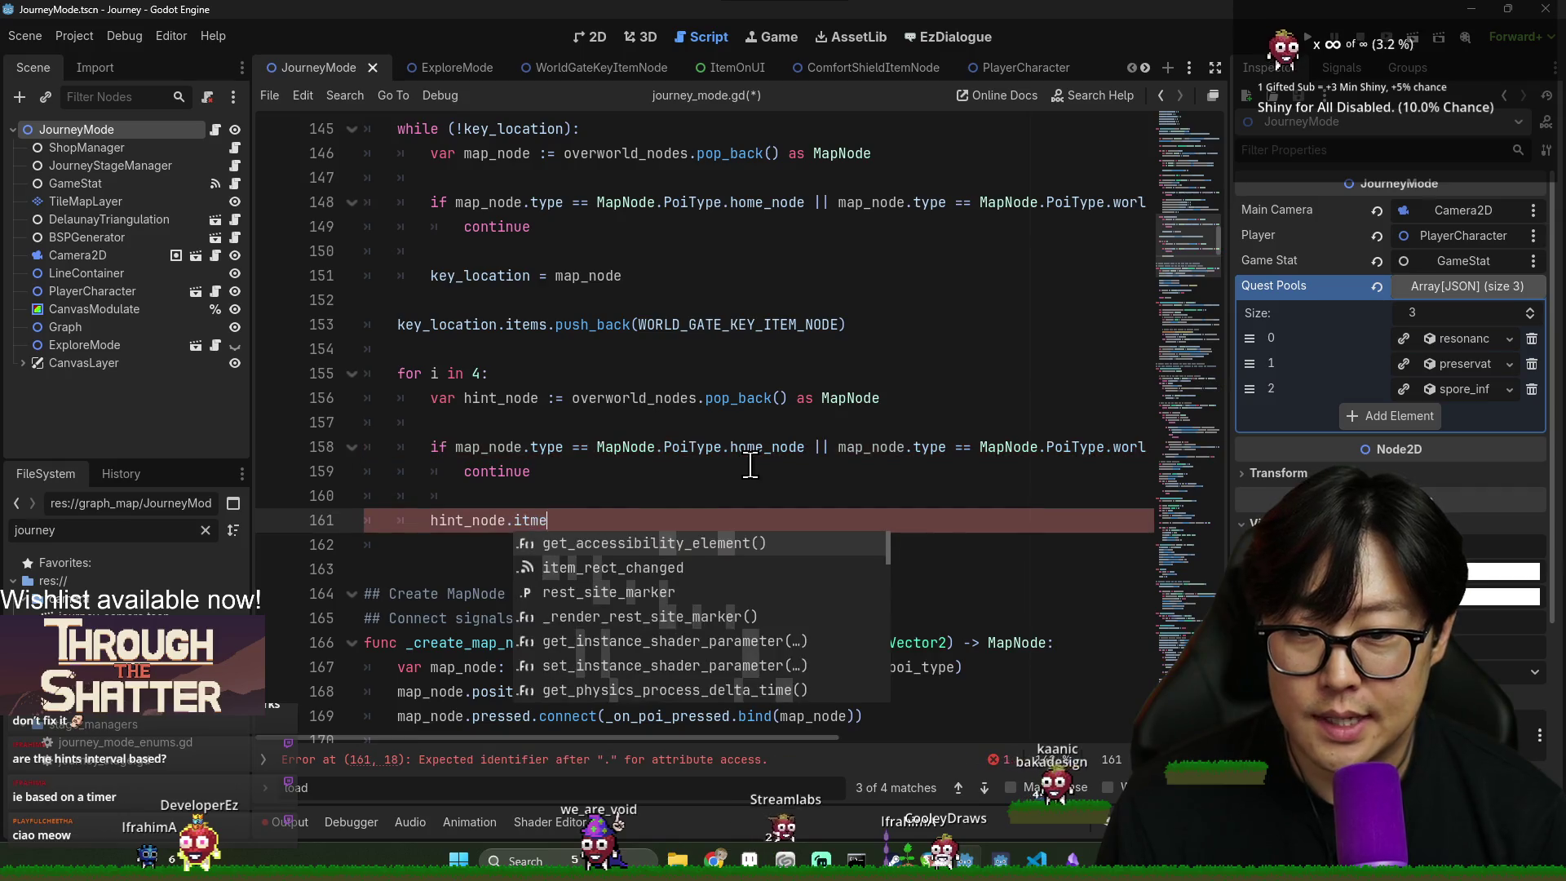
key(BackSpace)
key(BackSpace)
text(ems.push_bac)
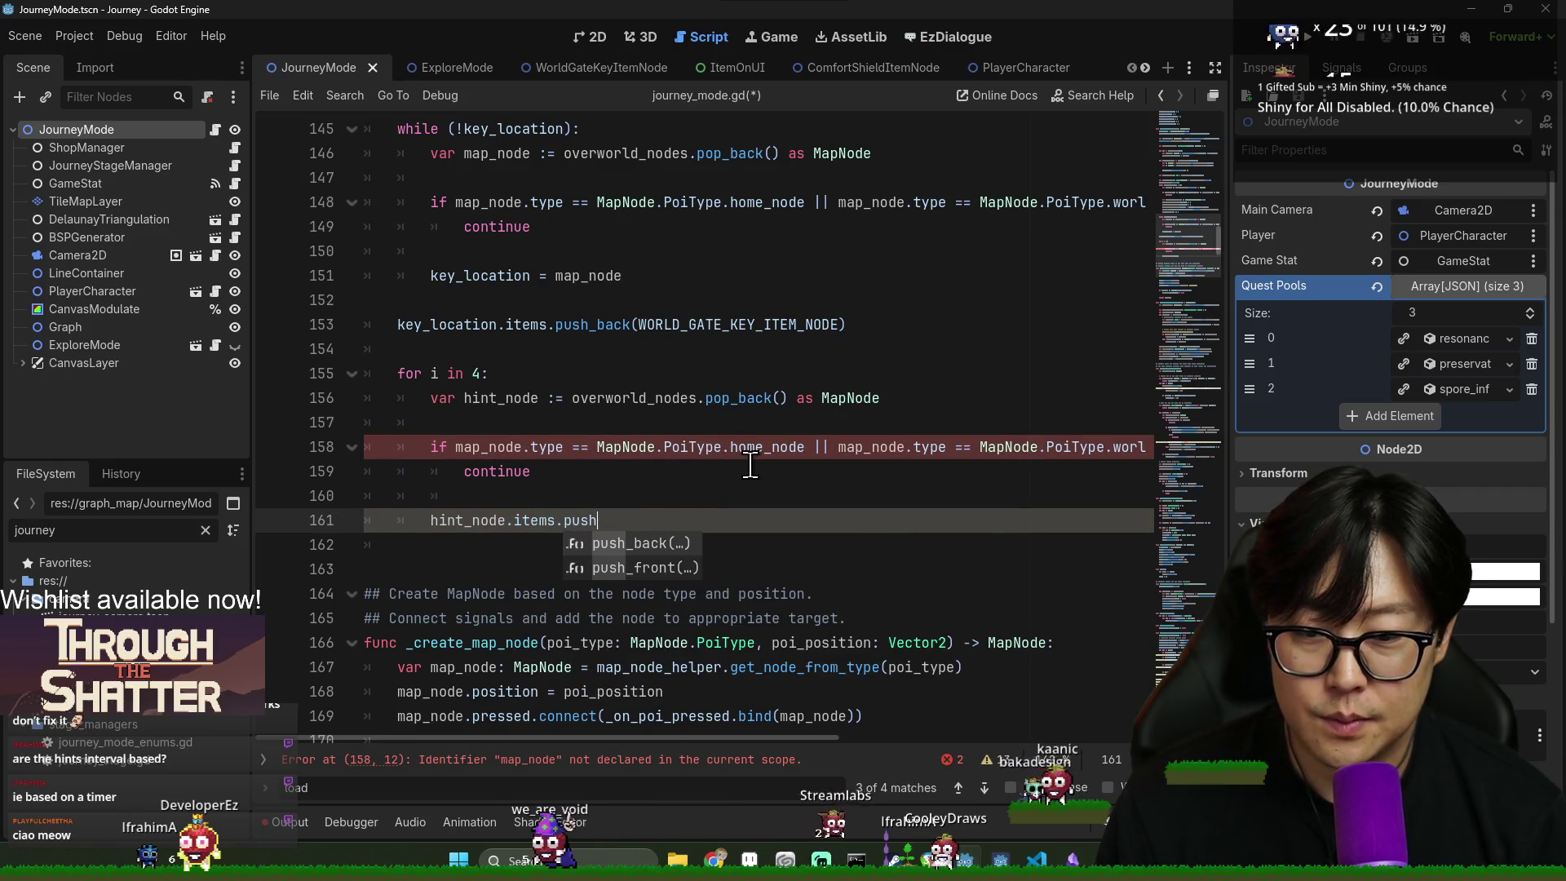
key(Return)
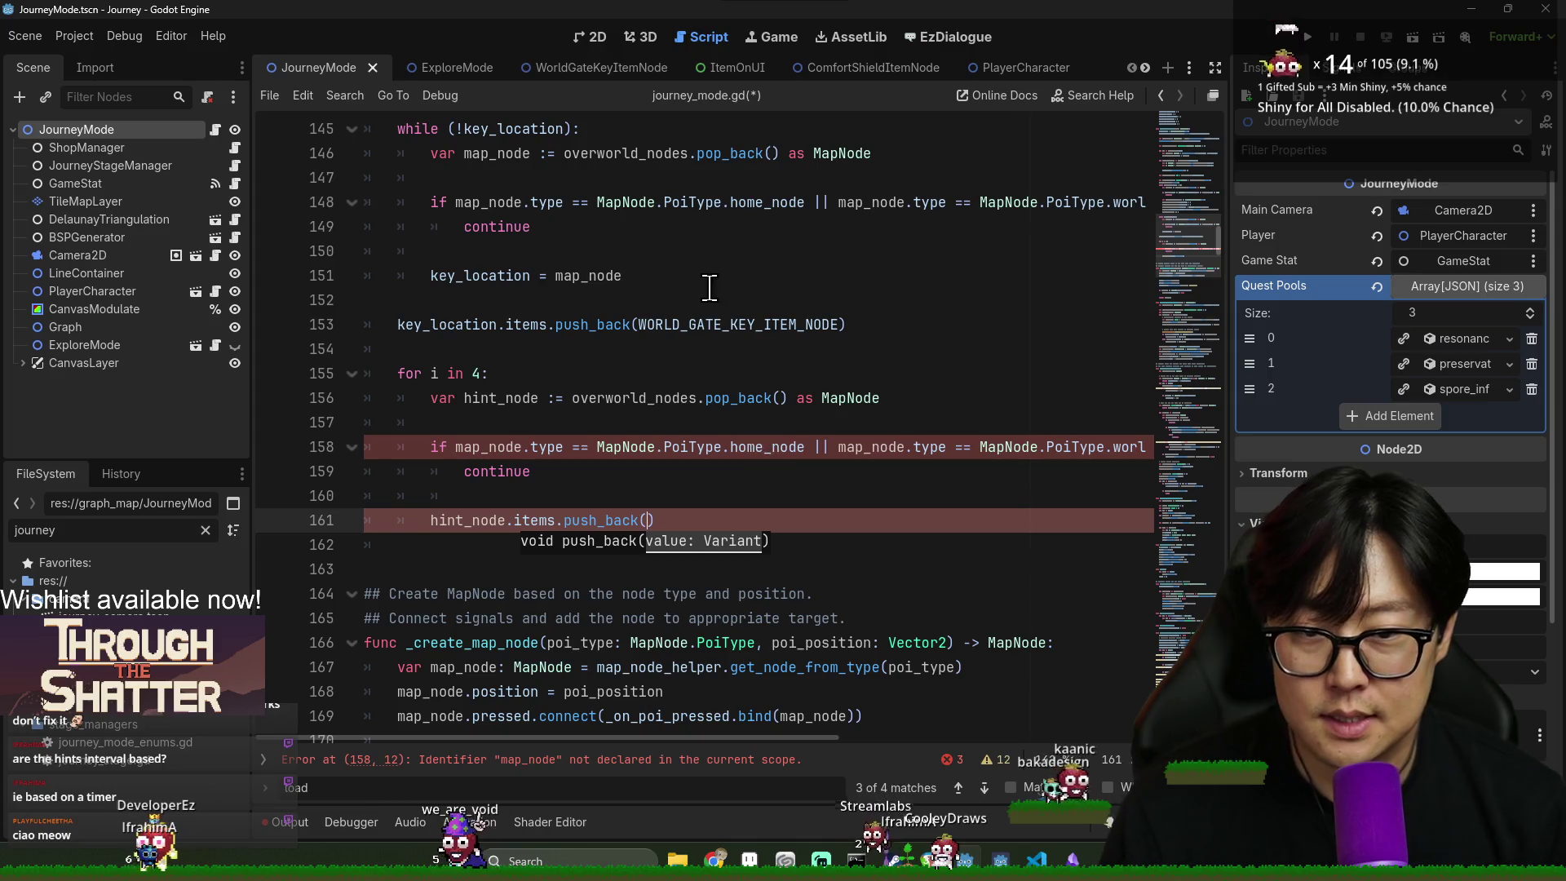
double_click(708, 318)
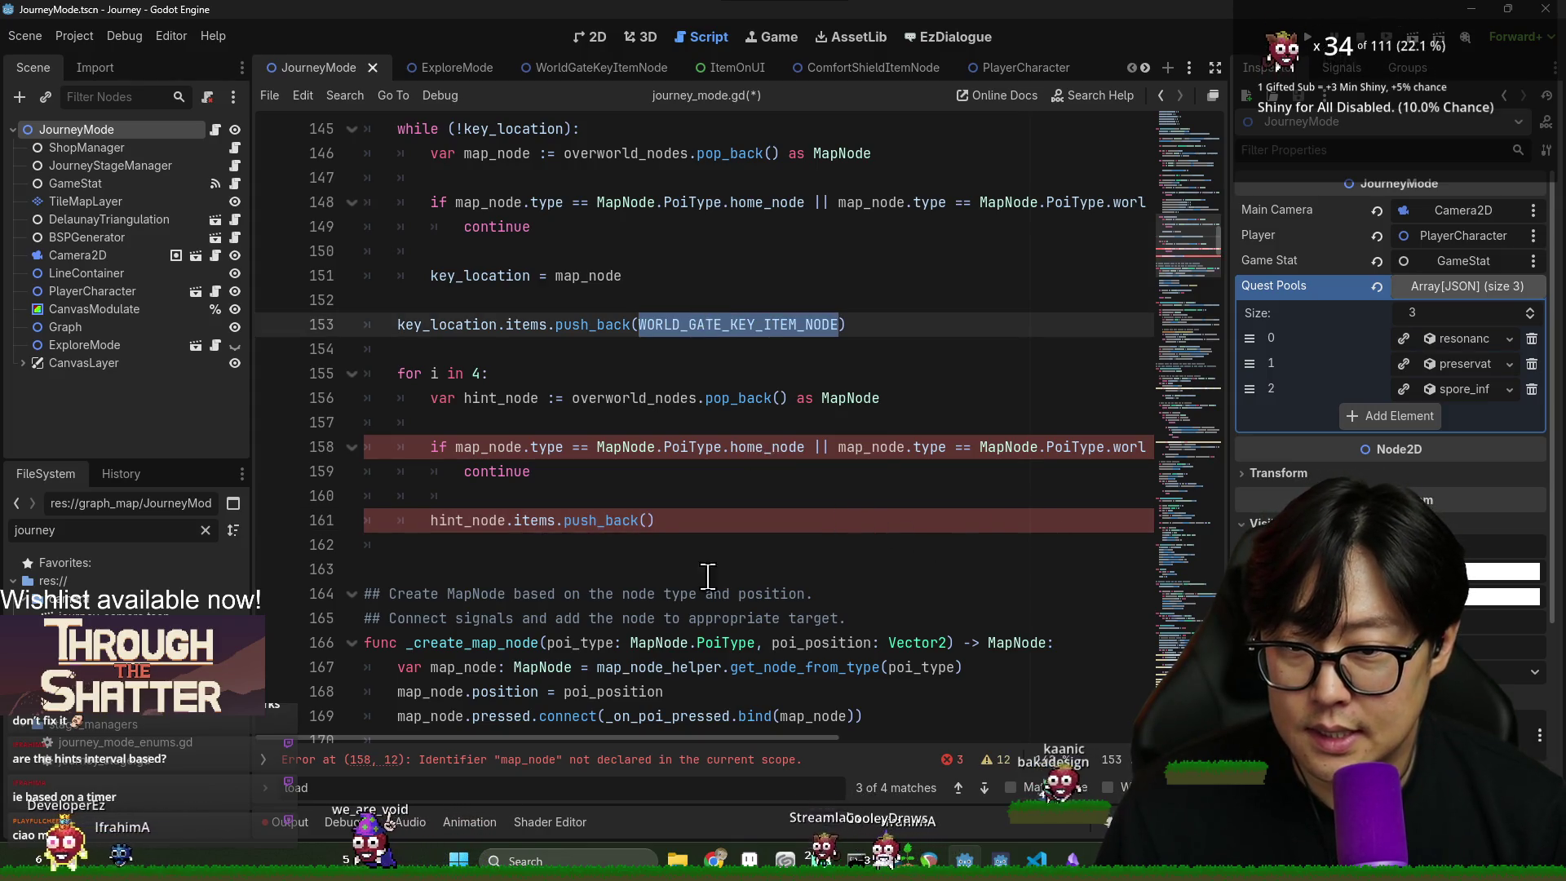
click(591, 521)
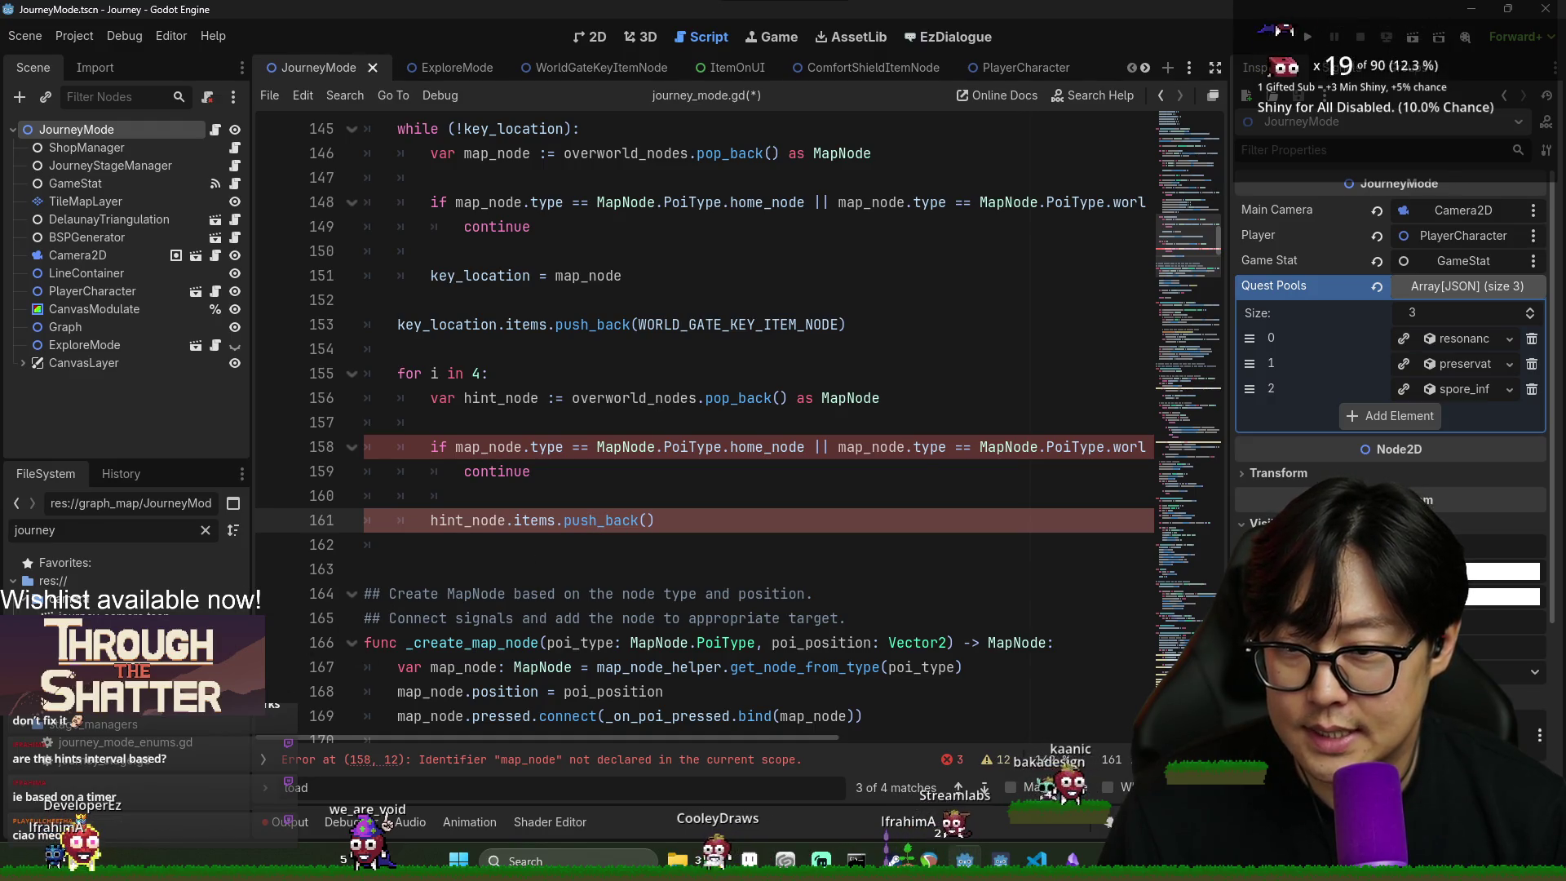
scroll(706, 490, up, 8)
scroll(707, 490, down, 6)
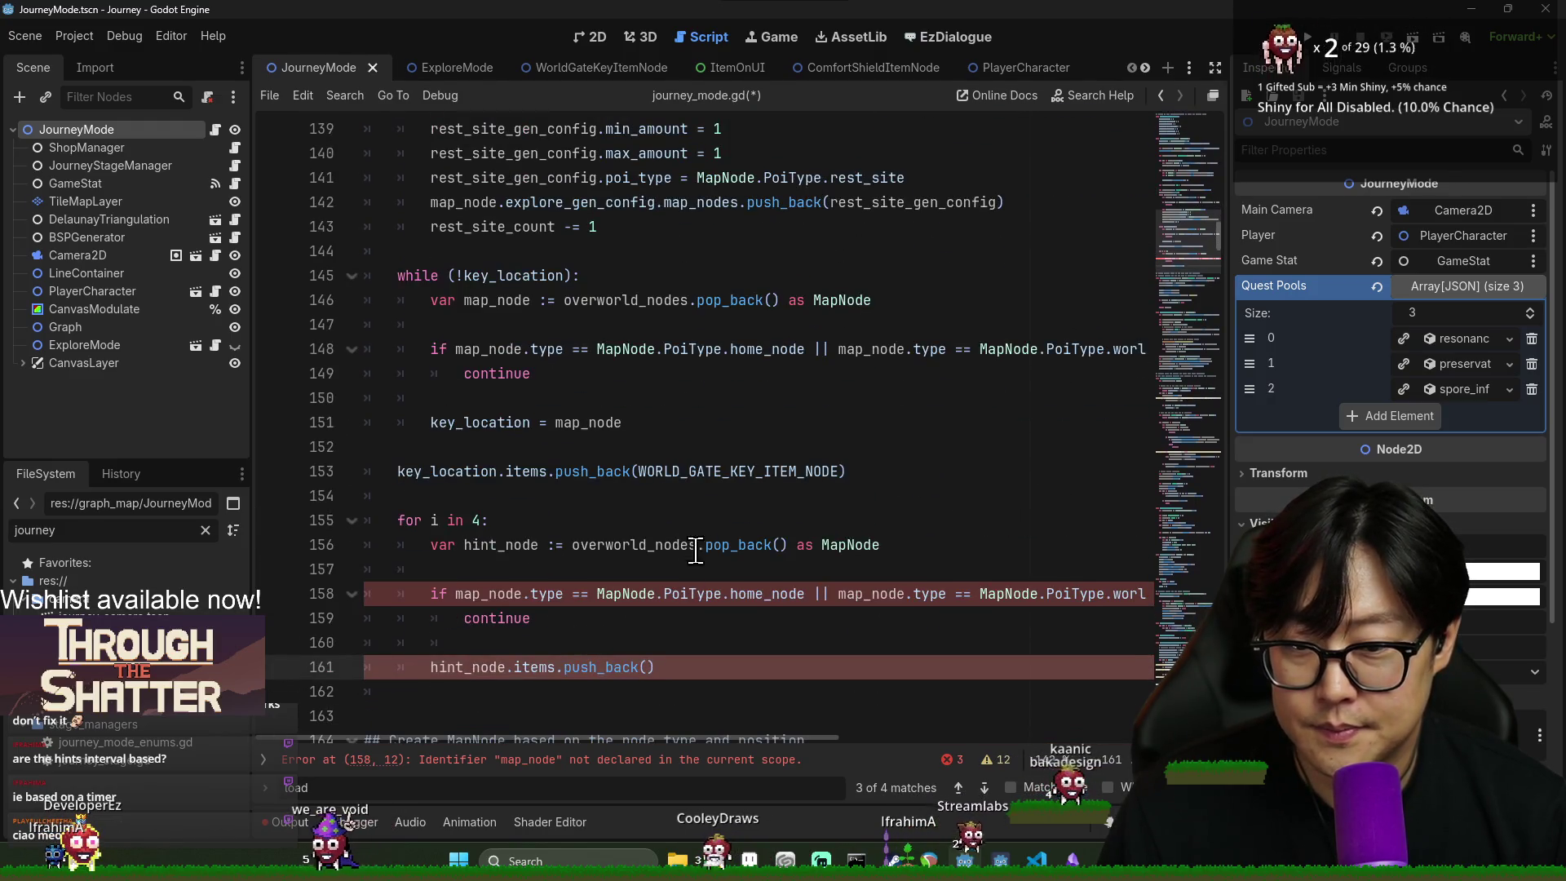
ctrl+click(706, 471)
- Filter FileSystem for 'hint' and add a TRAVEL_HINT_SHEET_ITEM_NODE preload constant
click(950, 423)
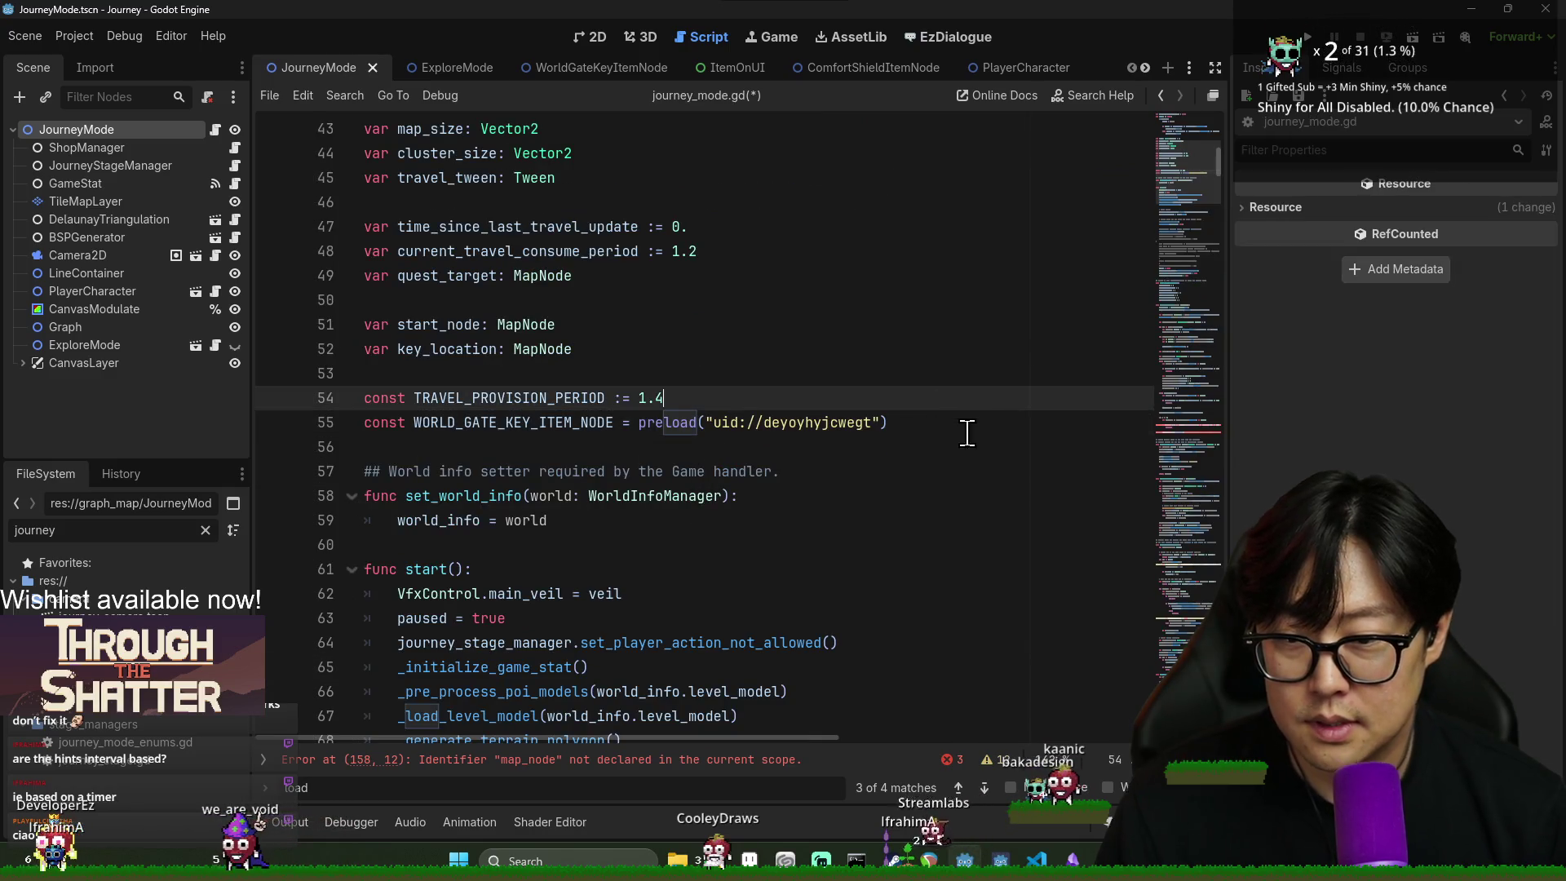
double_click(82, 532)
text(hint)
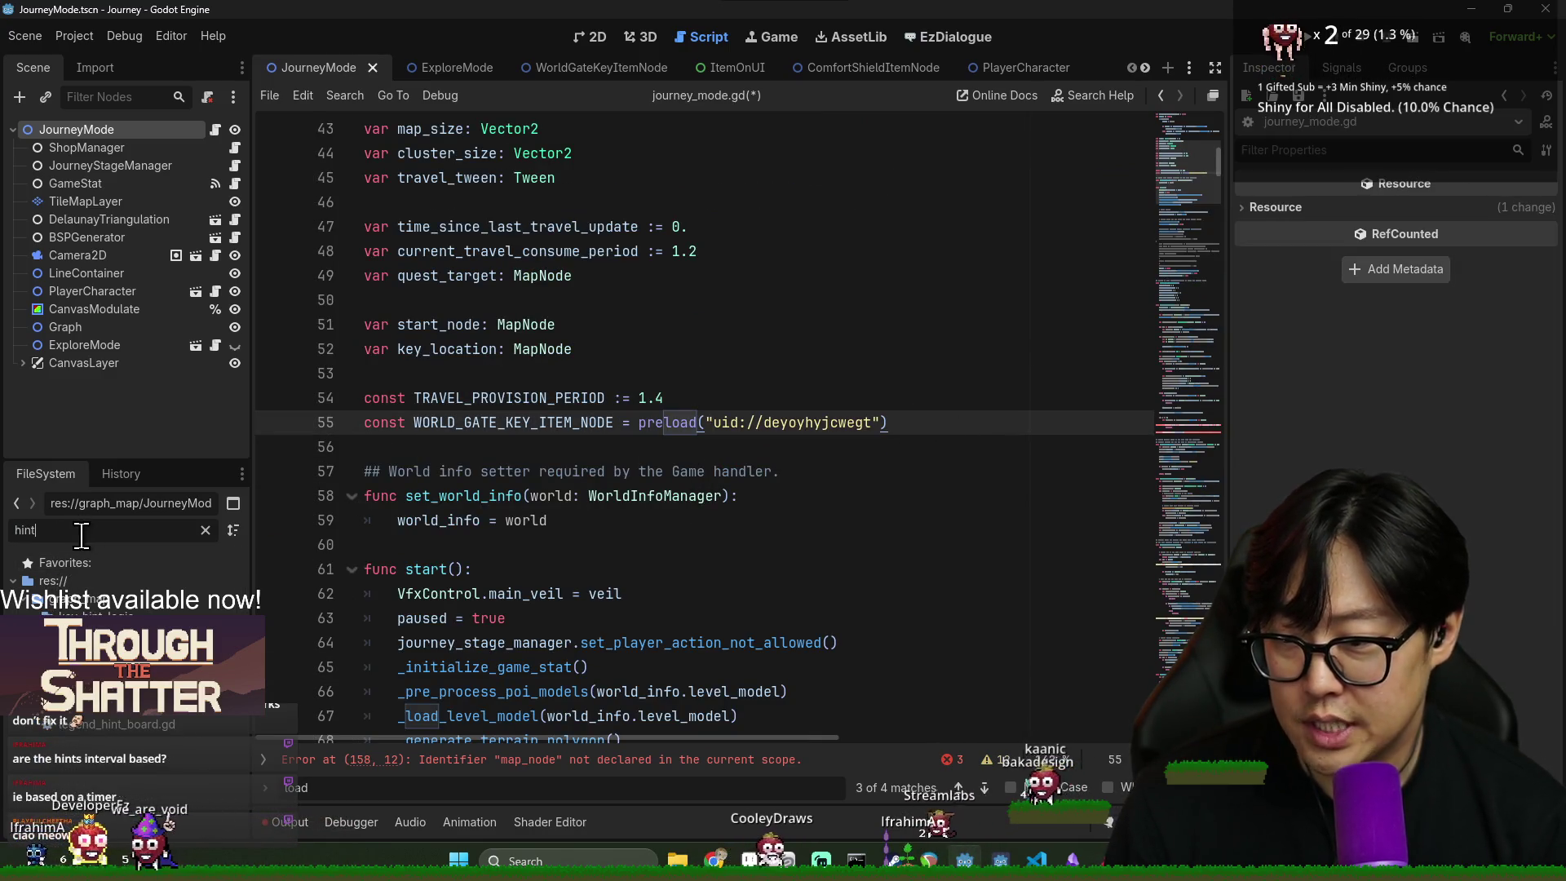
drag(98, 653, 519, 453)
double_click(530, 447)
key(ctrl+c)
- Pass TRAVEL_HINT_SHEET_ITEM_NODE into hint_node.items.push_back() and save
click(580, 769)
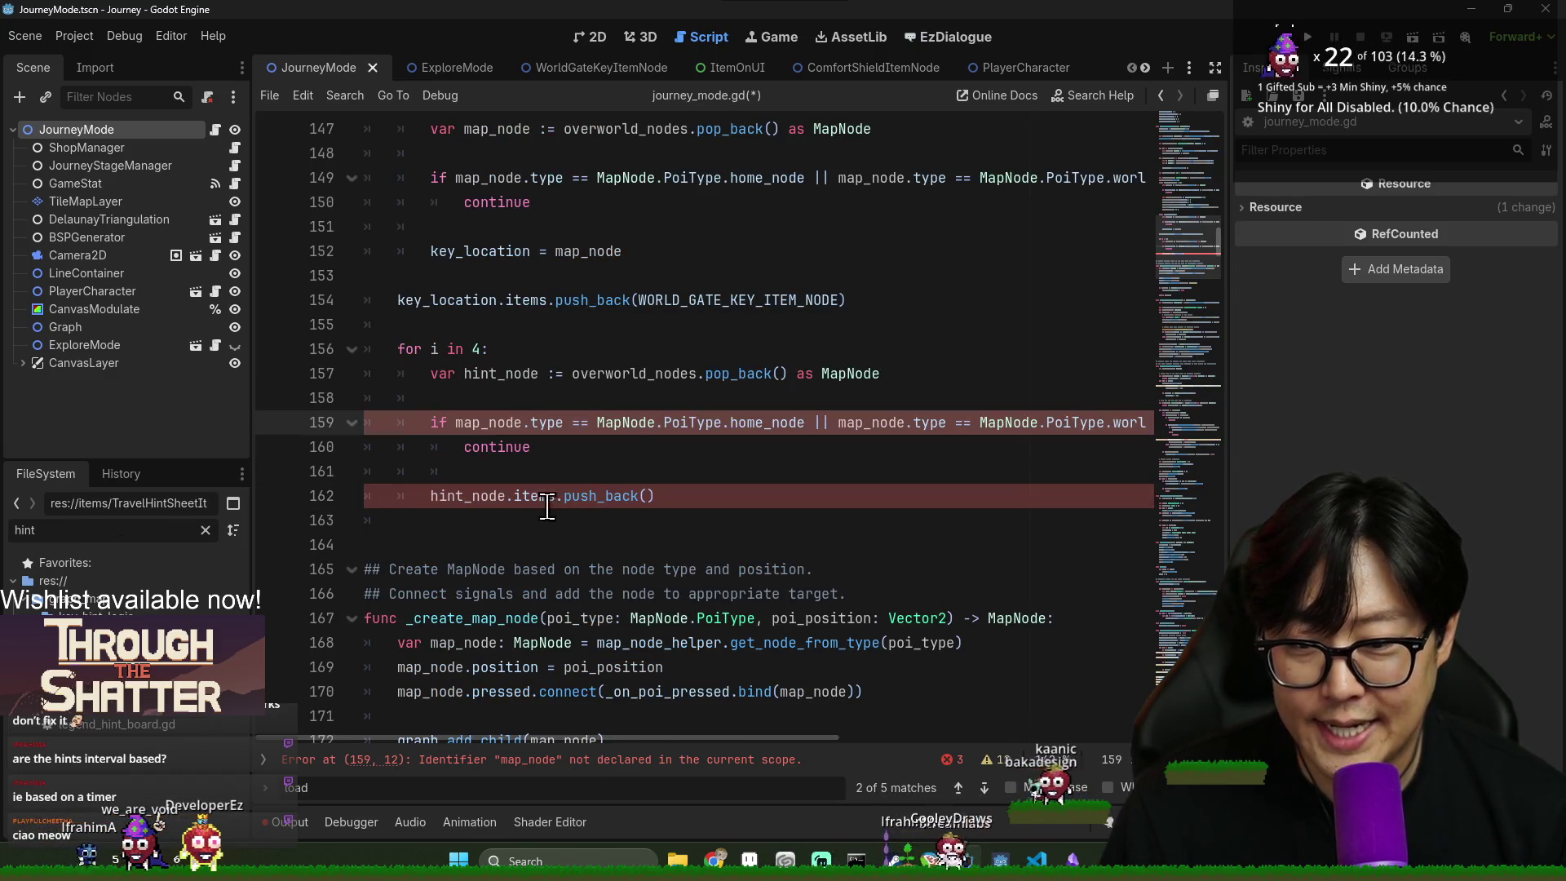
click(647, 498)
key(ctrl+v)
click(842, 454)
key(ctrl+s)
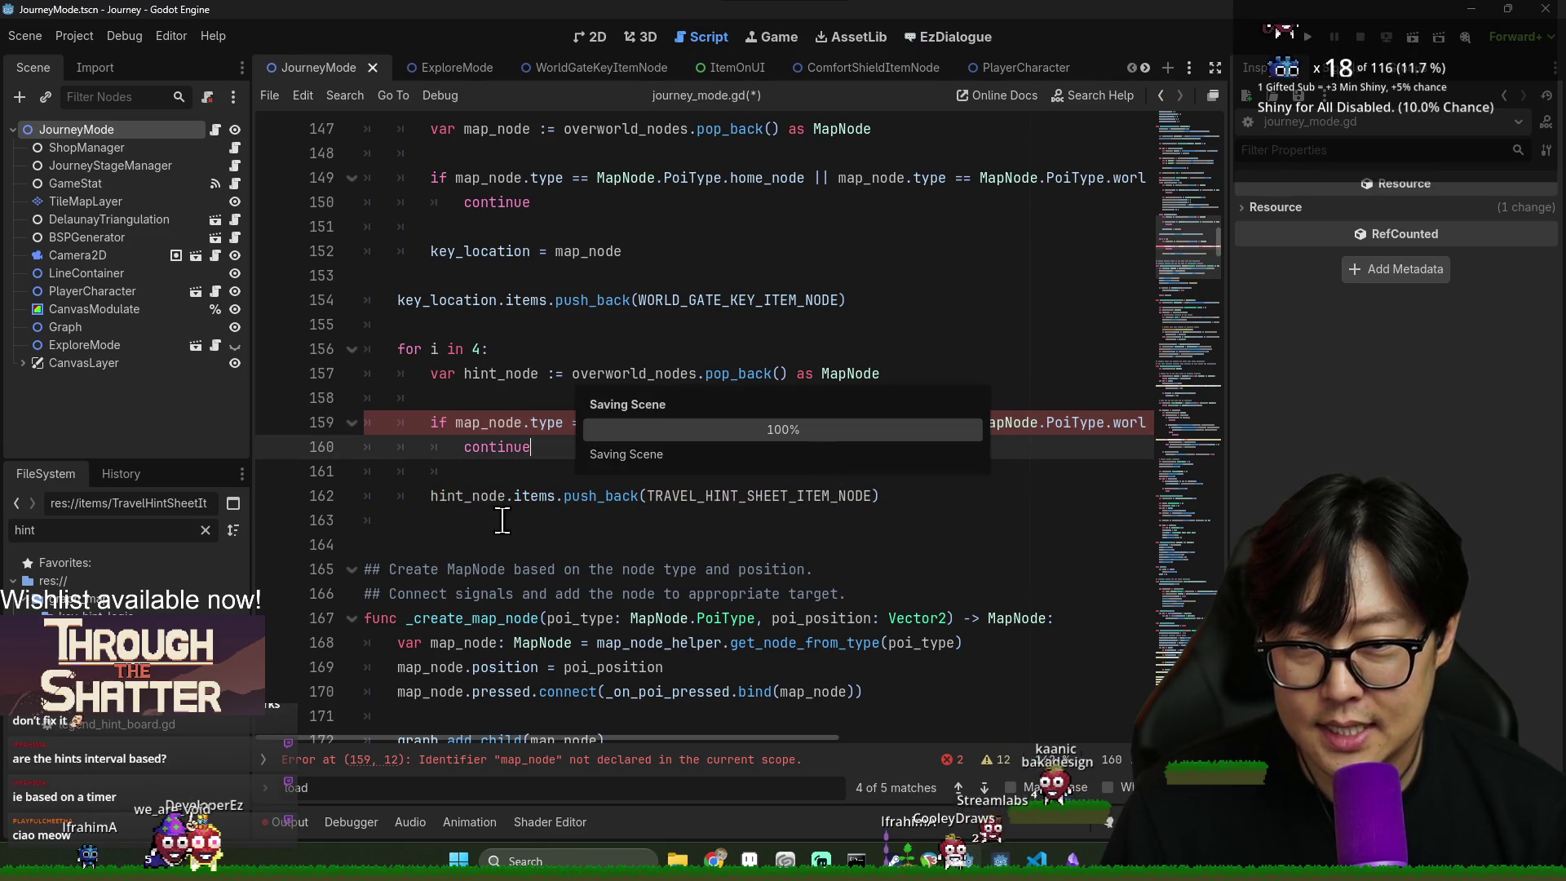
- Review the hint loop's hint_node lines and save the script
double_click(458, 498)
click(482, 465)
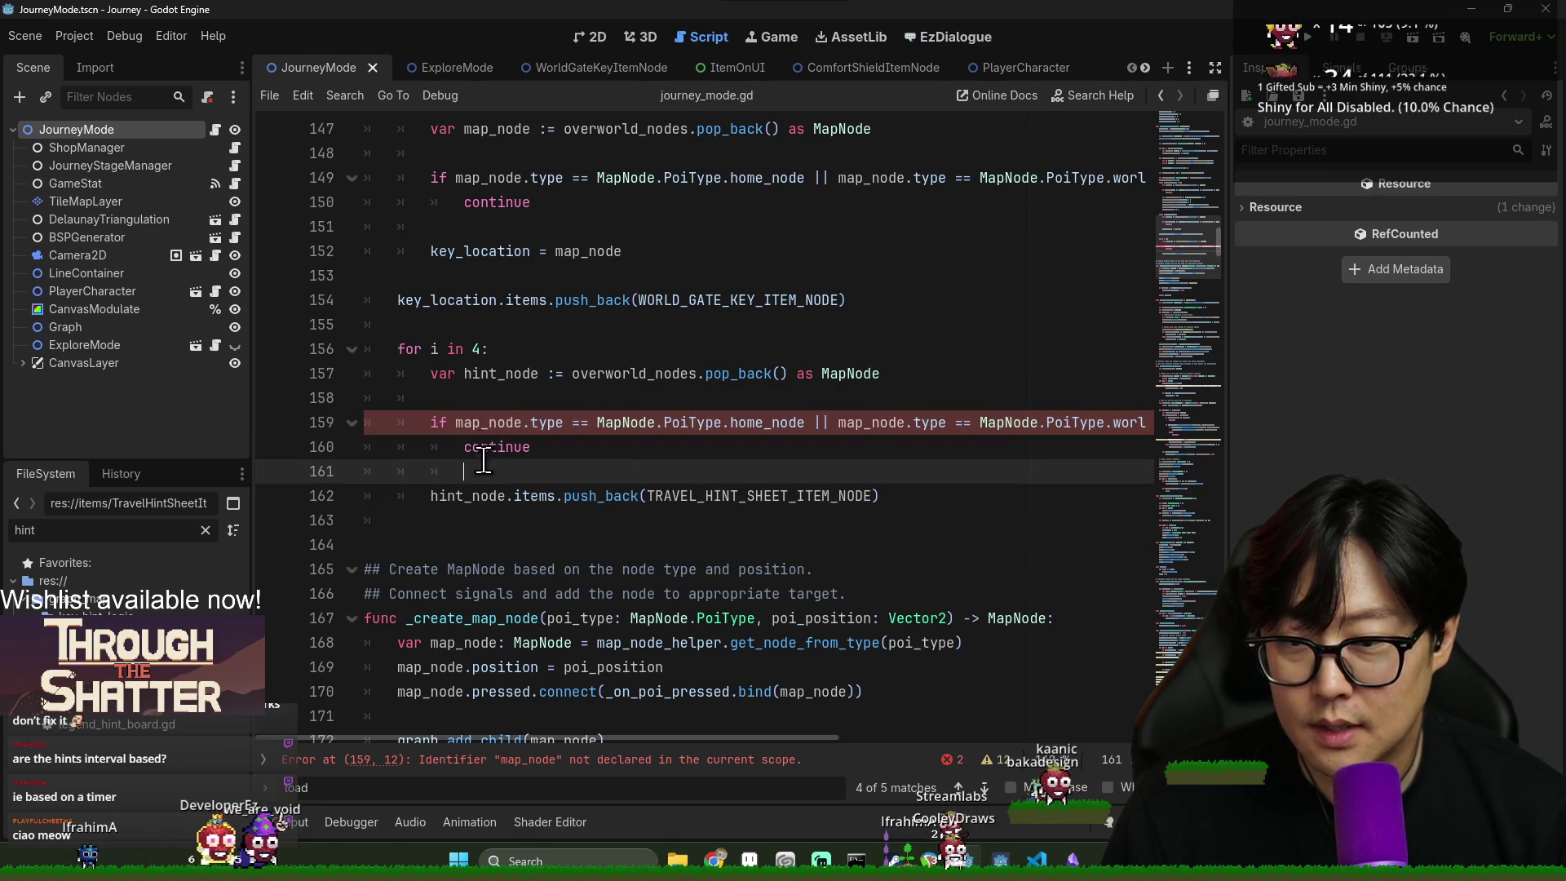
click(482, 330)
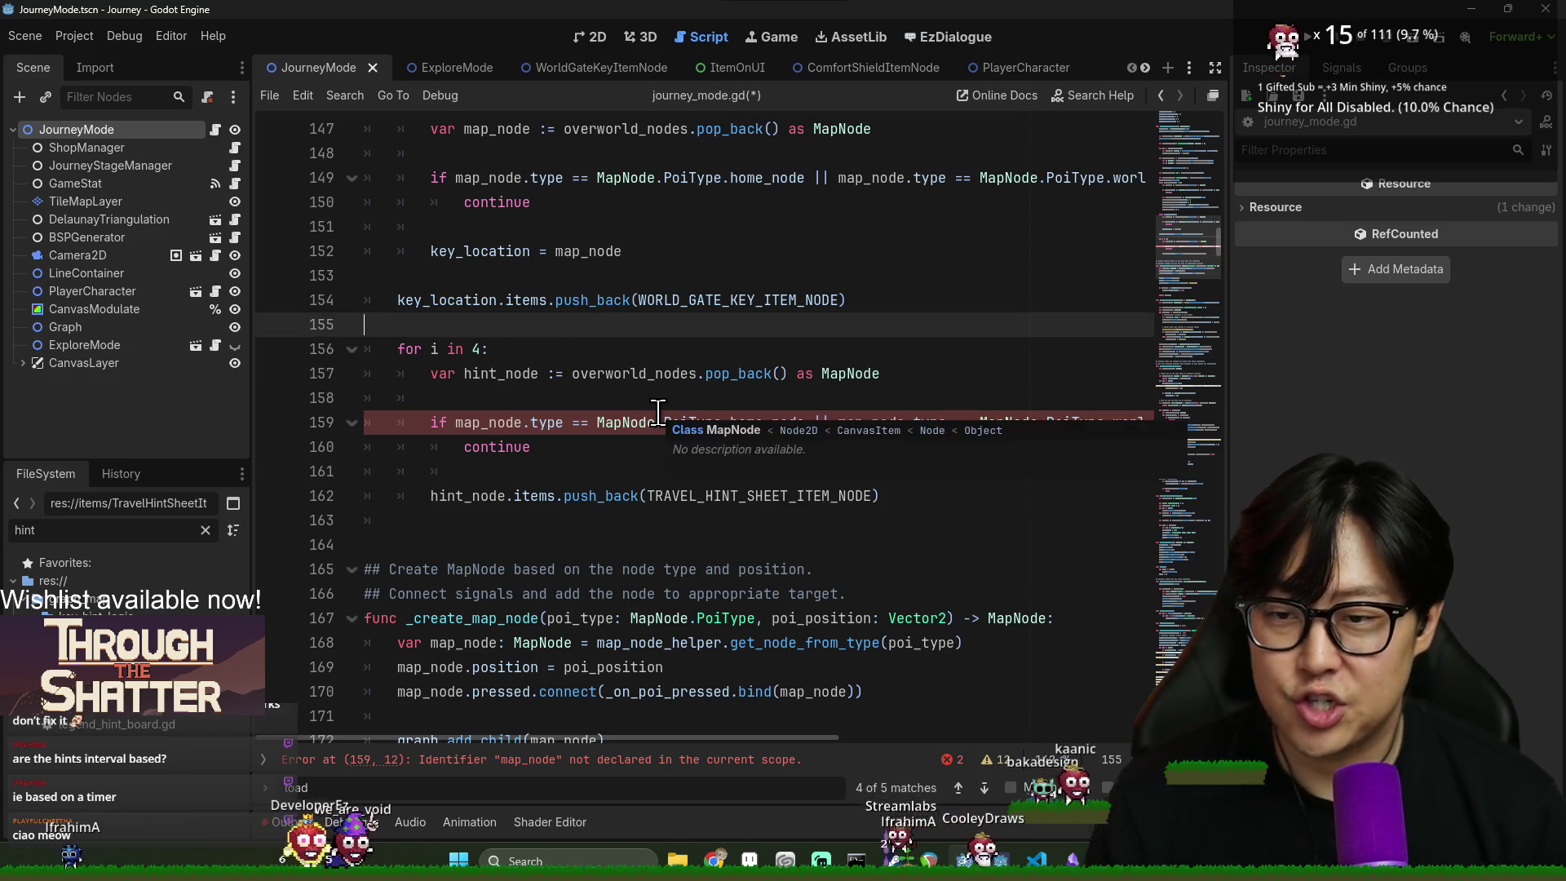
key(ctrl+s)
click(364, 715)
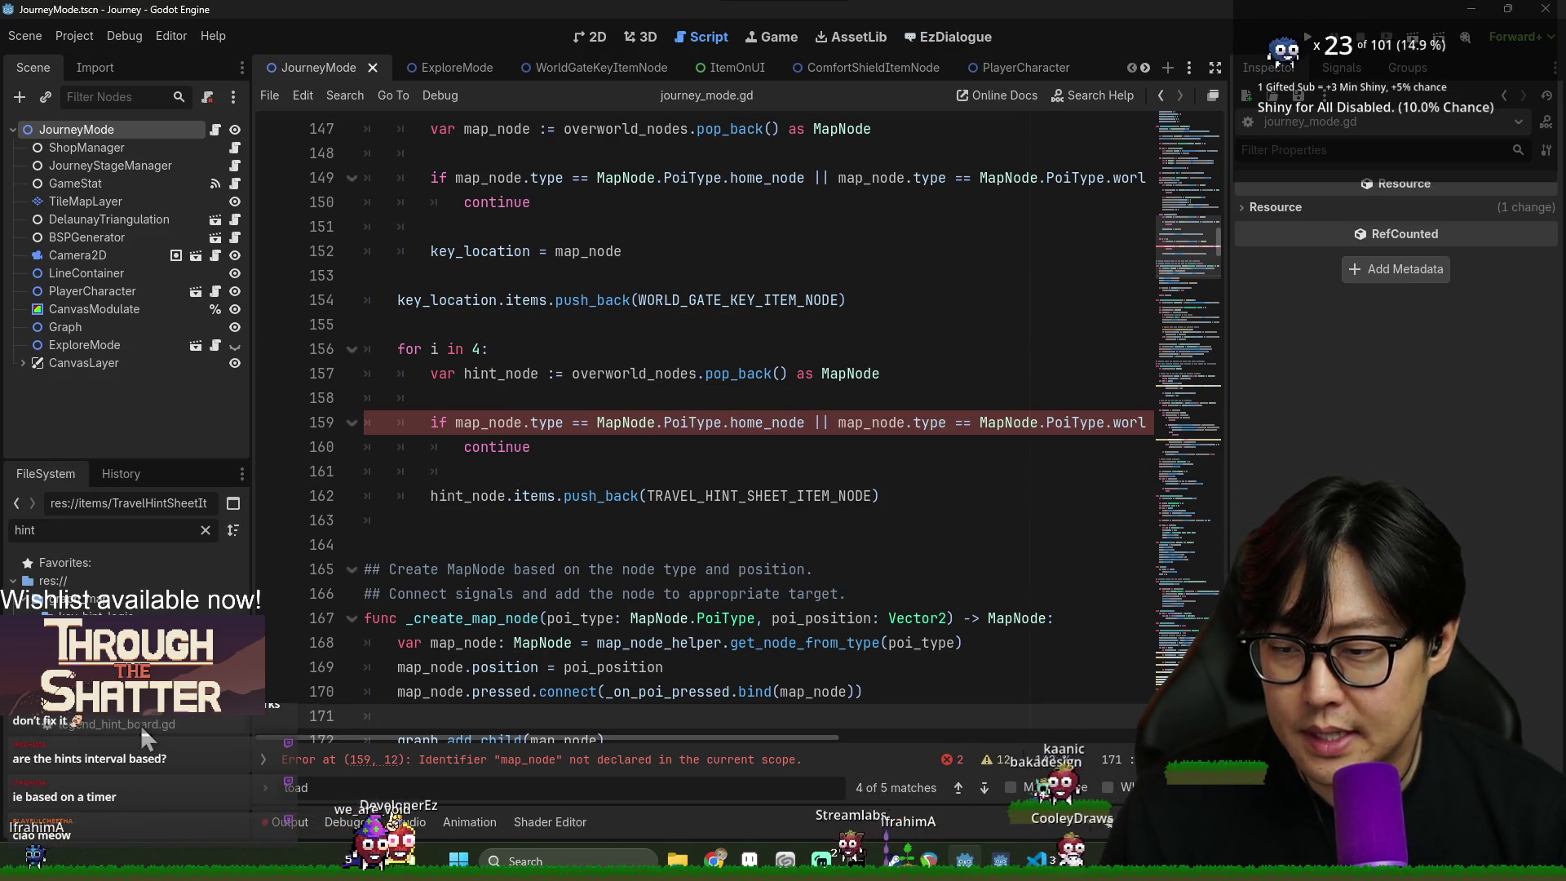
double_click(468, 496)
key(ctrl+s)
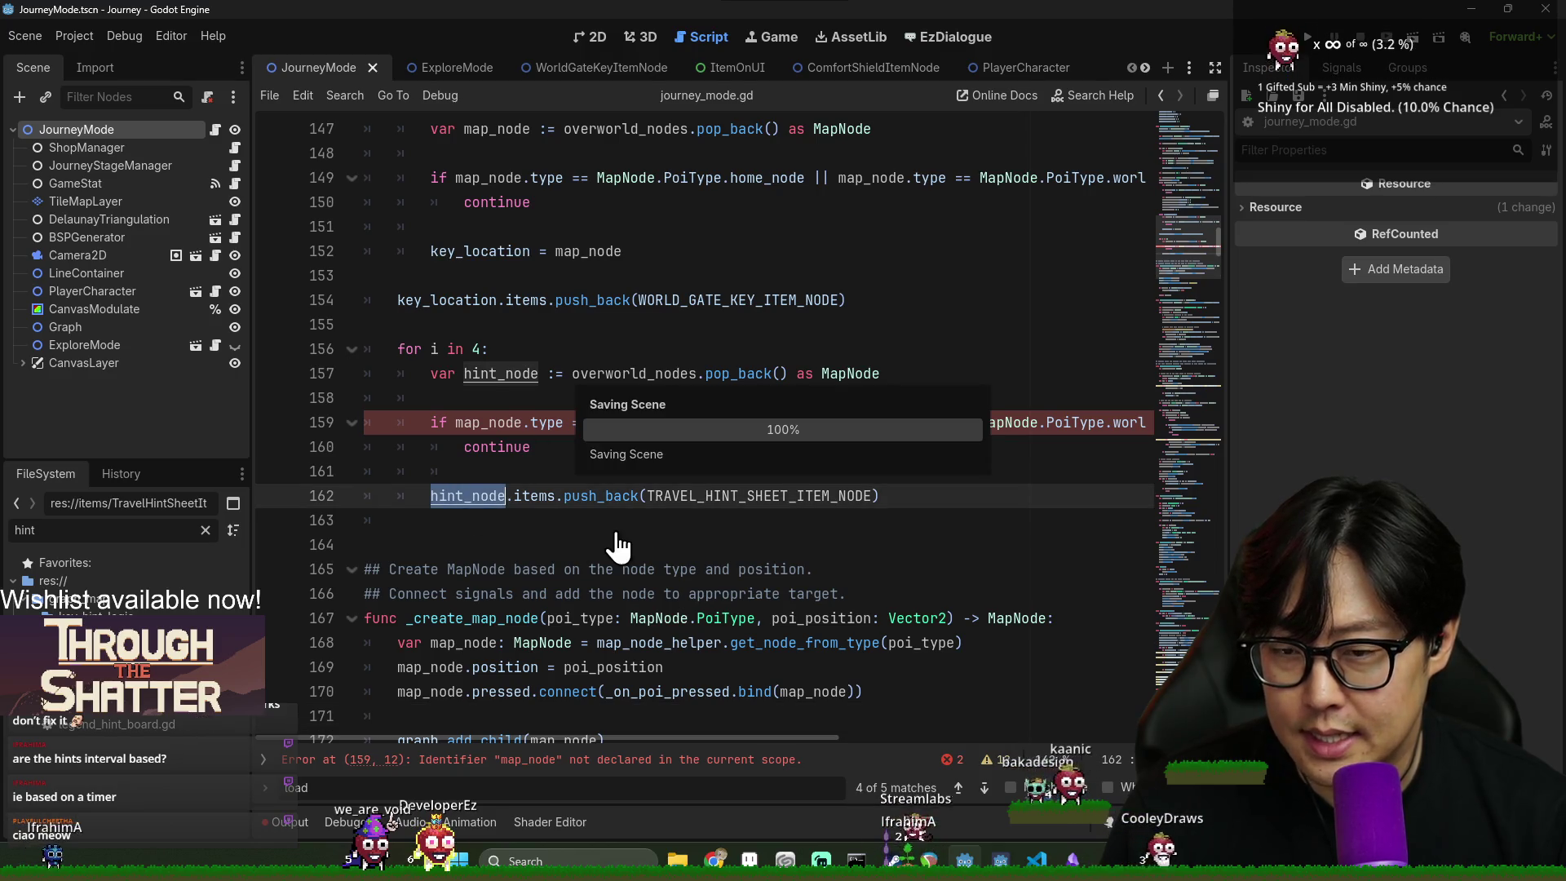
- Delete the extra blank line after the hint loop and save
click(490, 374)
double_click(455, 496)
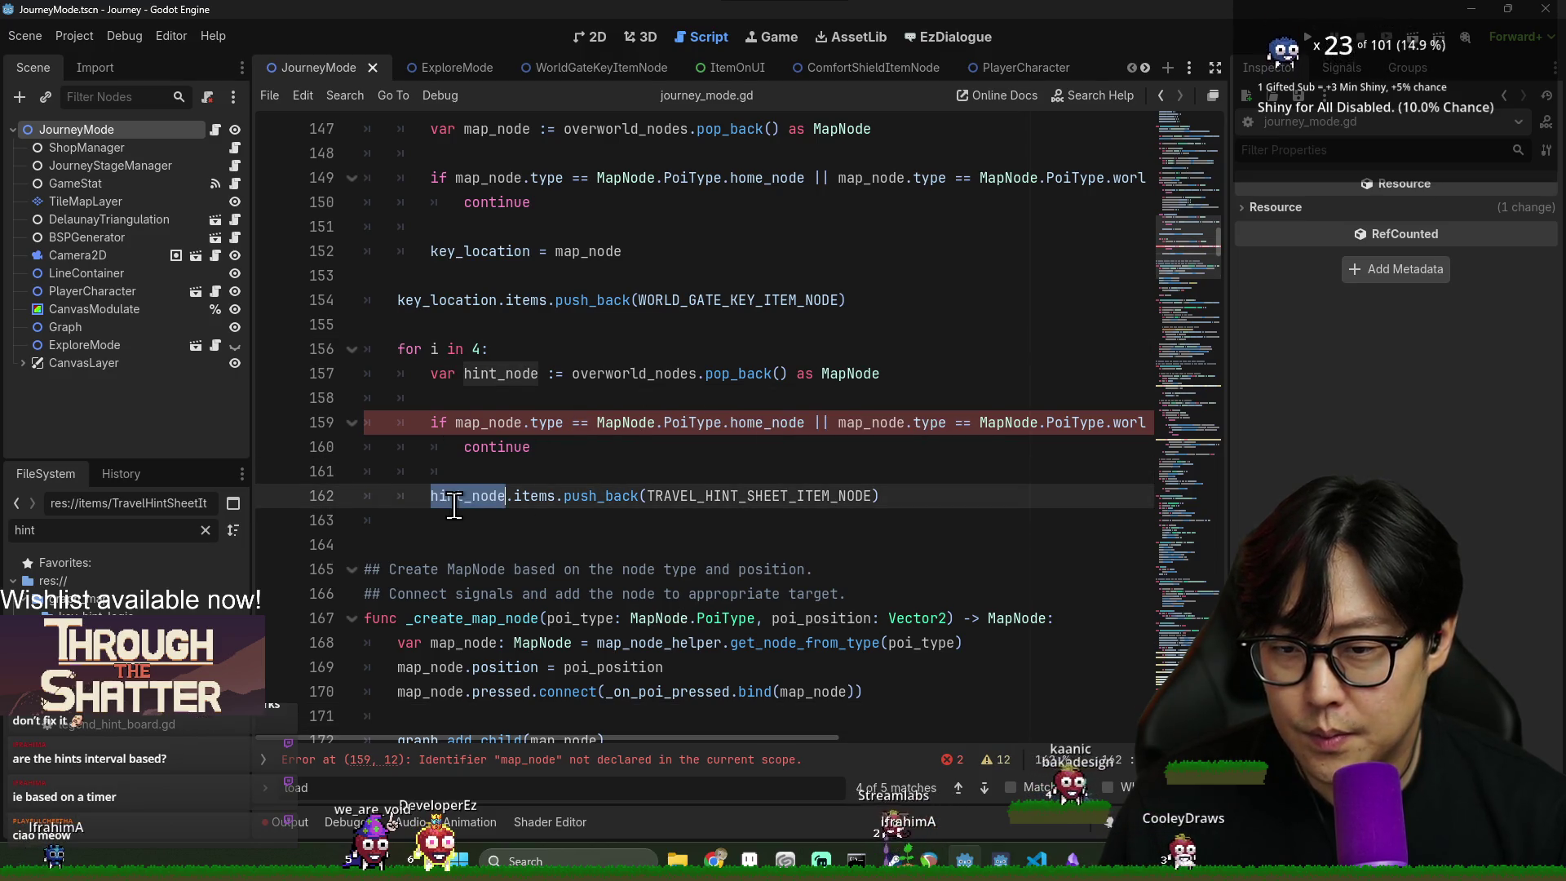
click(553, 540)
key(BackSpace)
key(ctrl+s)
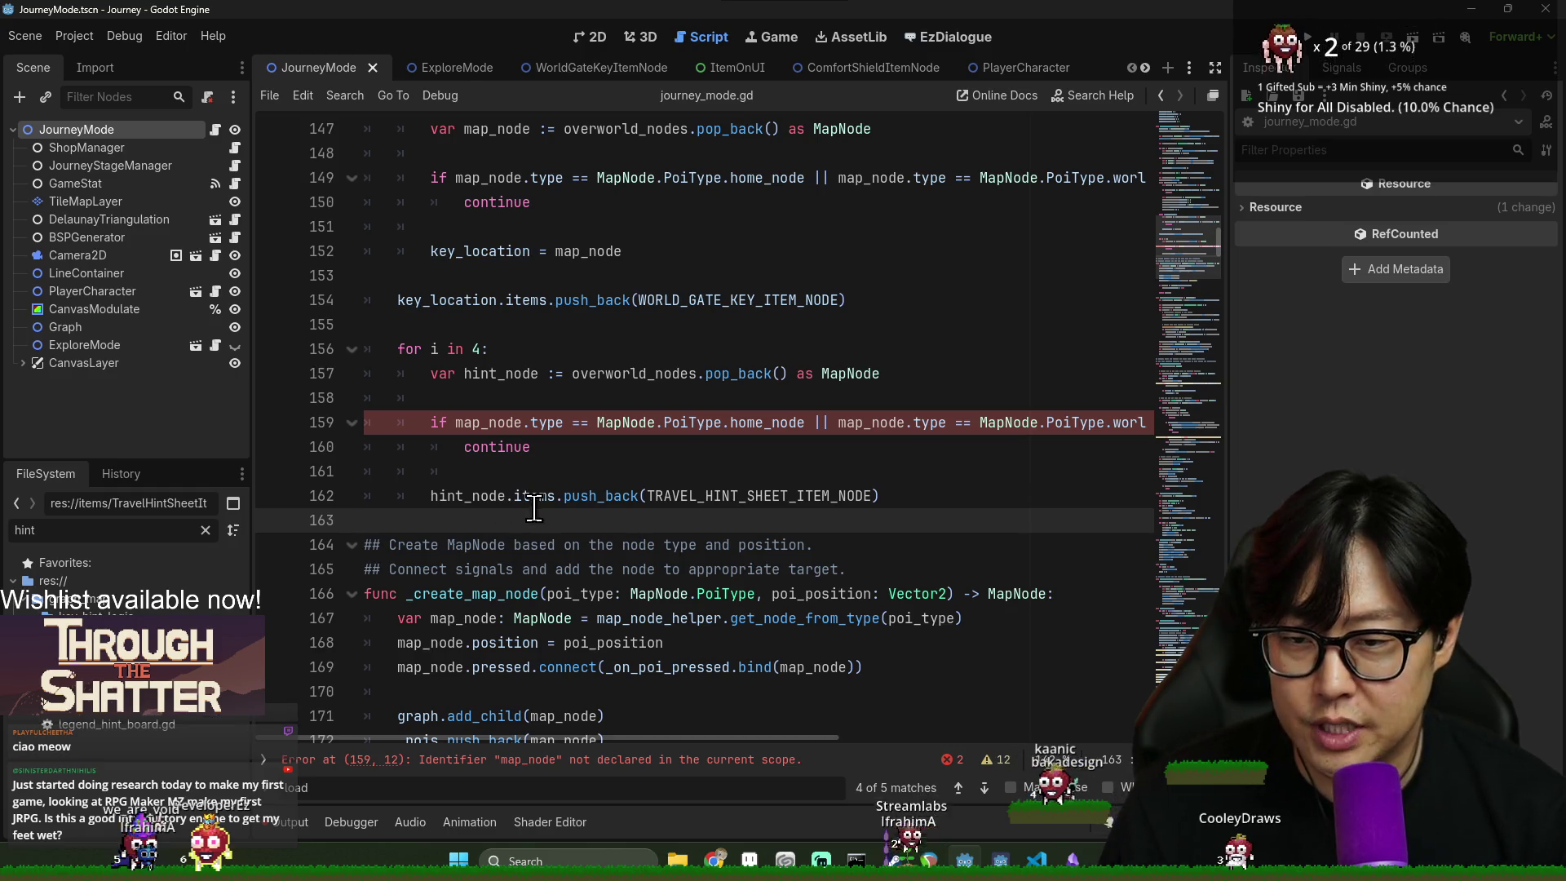
scroll(425, 579, down, 2)
- Search for 'post_pro' and open a new line after the quest assignment loop
key(ctrl+f)
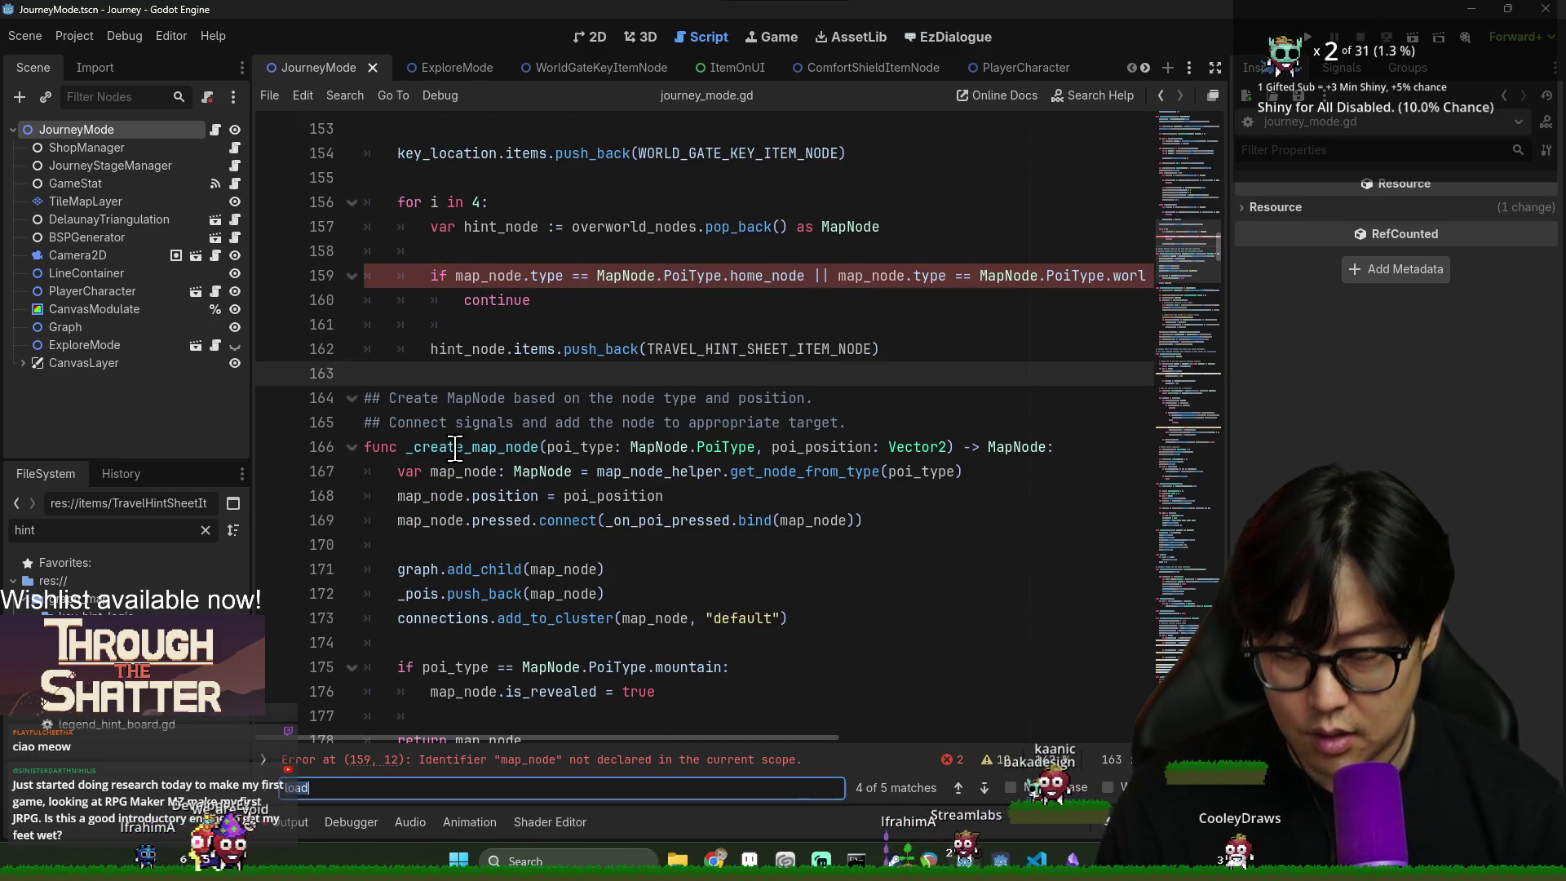
text(post_pro)
scroll(455, 450, down, 15)
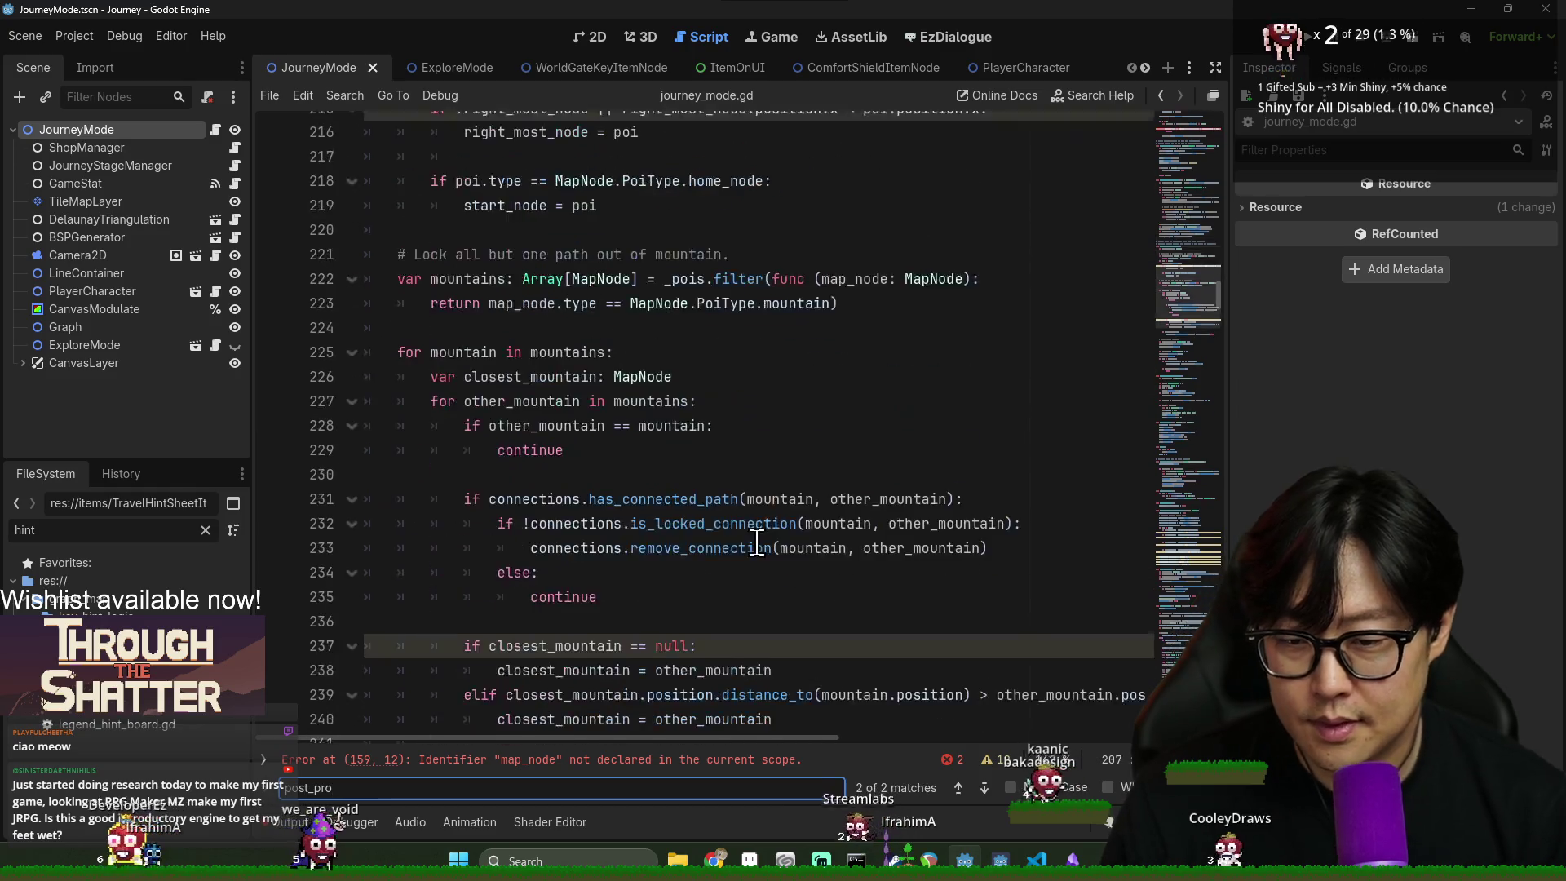
scroll(506, 523, down, 3)
click(522, 371)
key(Return)
text(# generate a hint pool)
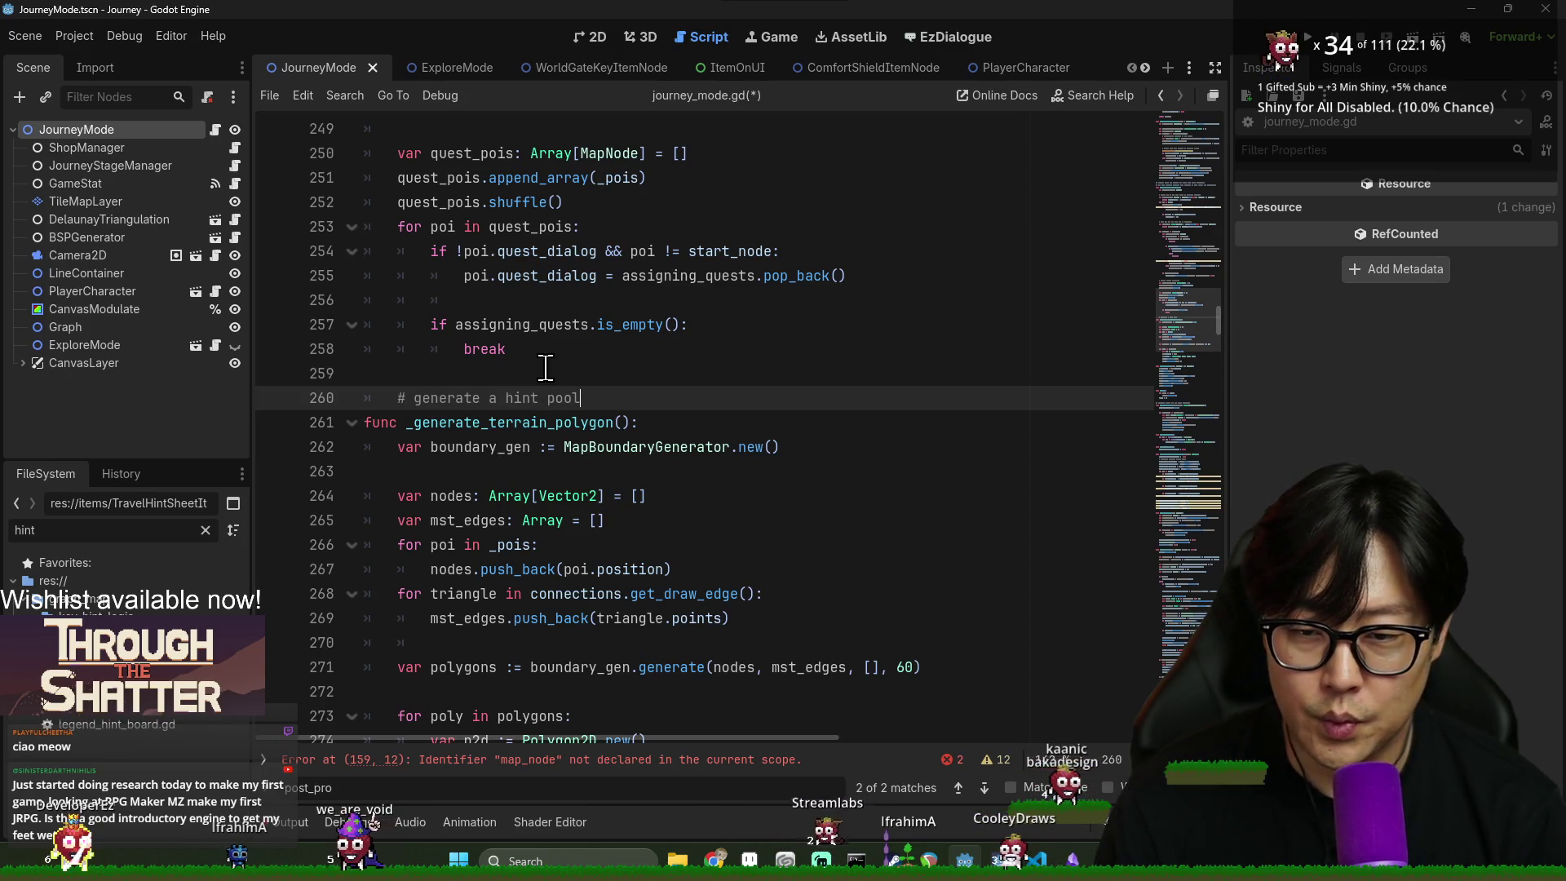
- Add KeyHintGenerator.generate_hints() under '# generate a hint pool' and open its definition
key(Return)
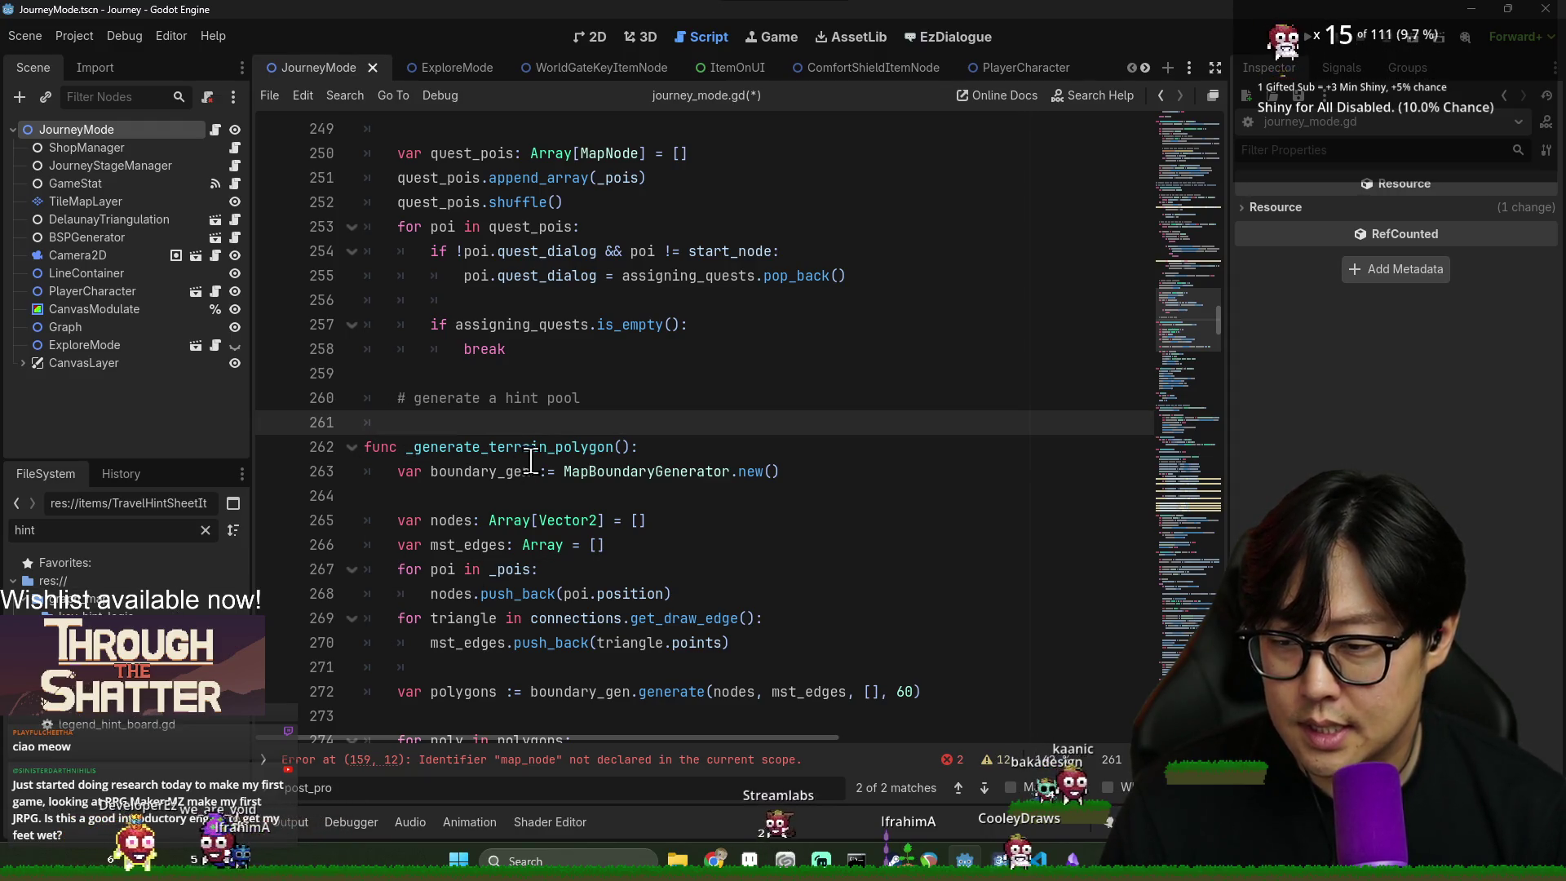
text(Ke)
key(Return)
text(.g)
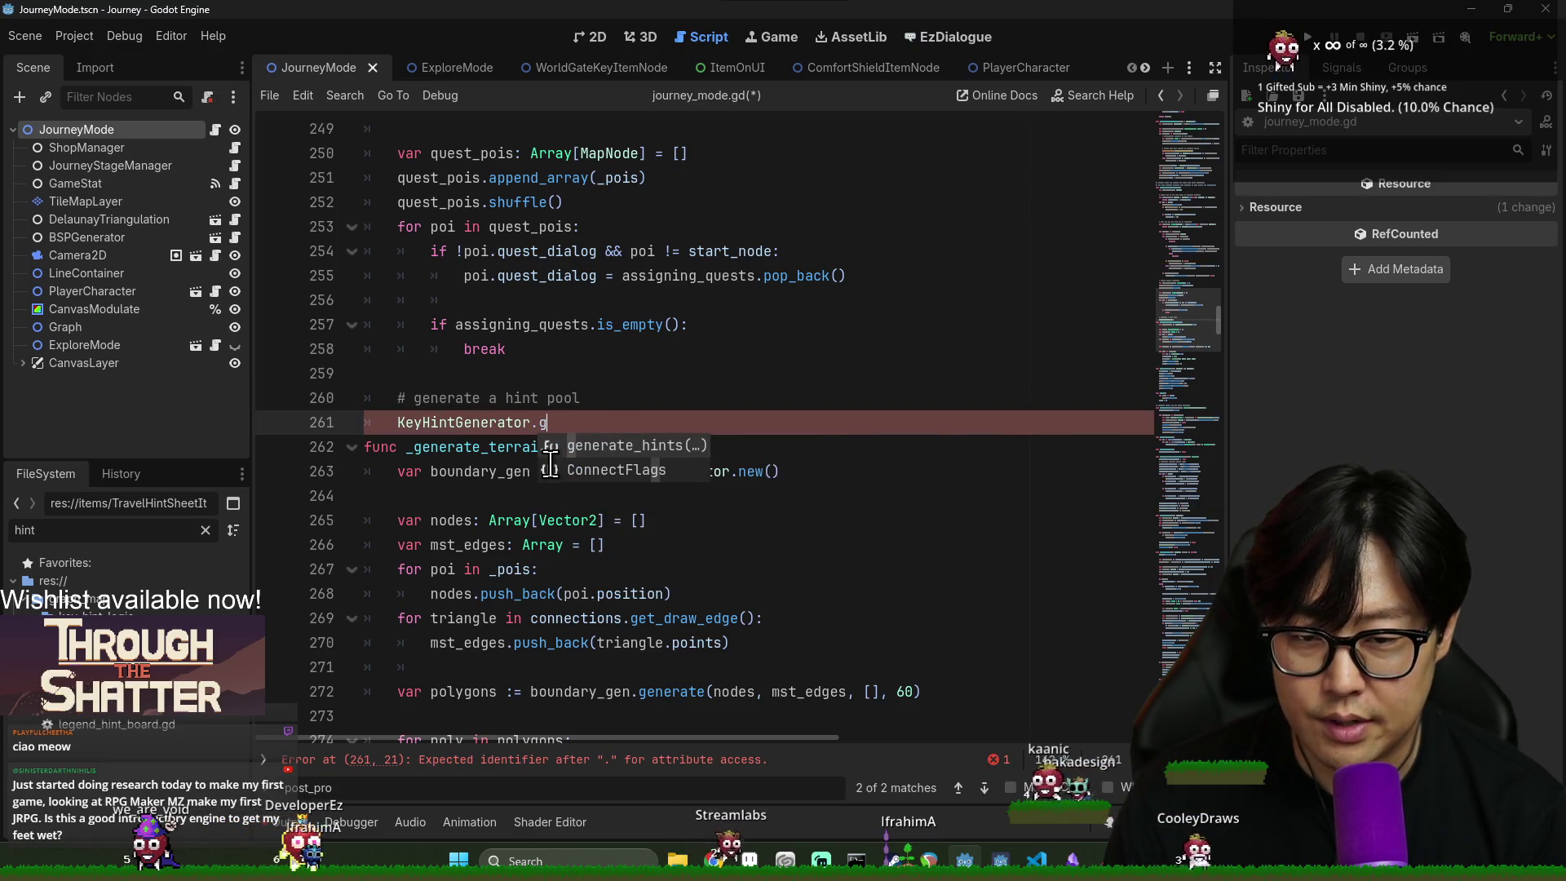
key(Return)
ctrl+click(580, 425)
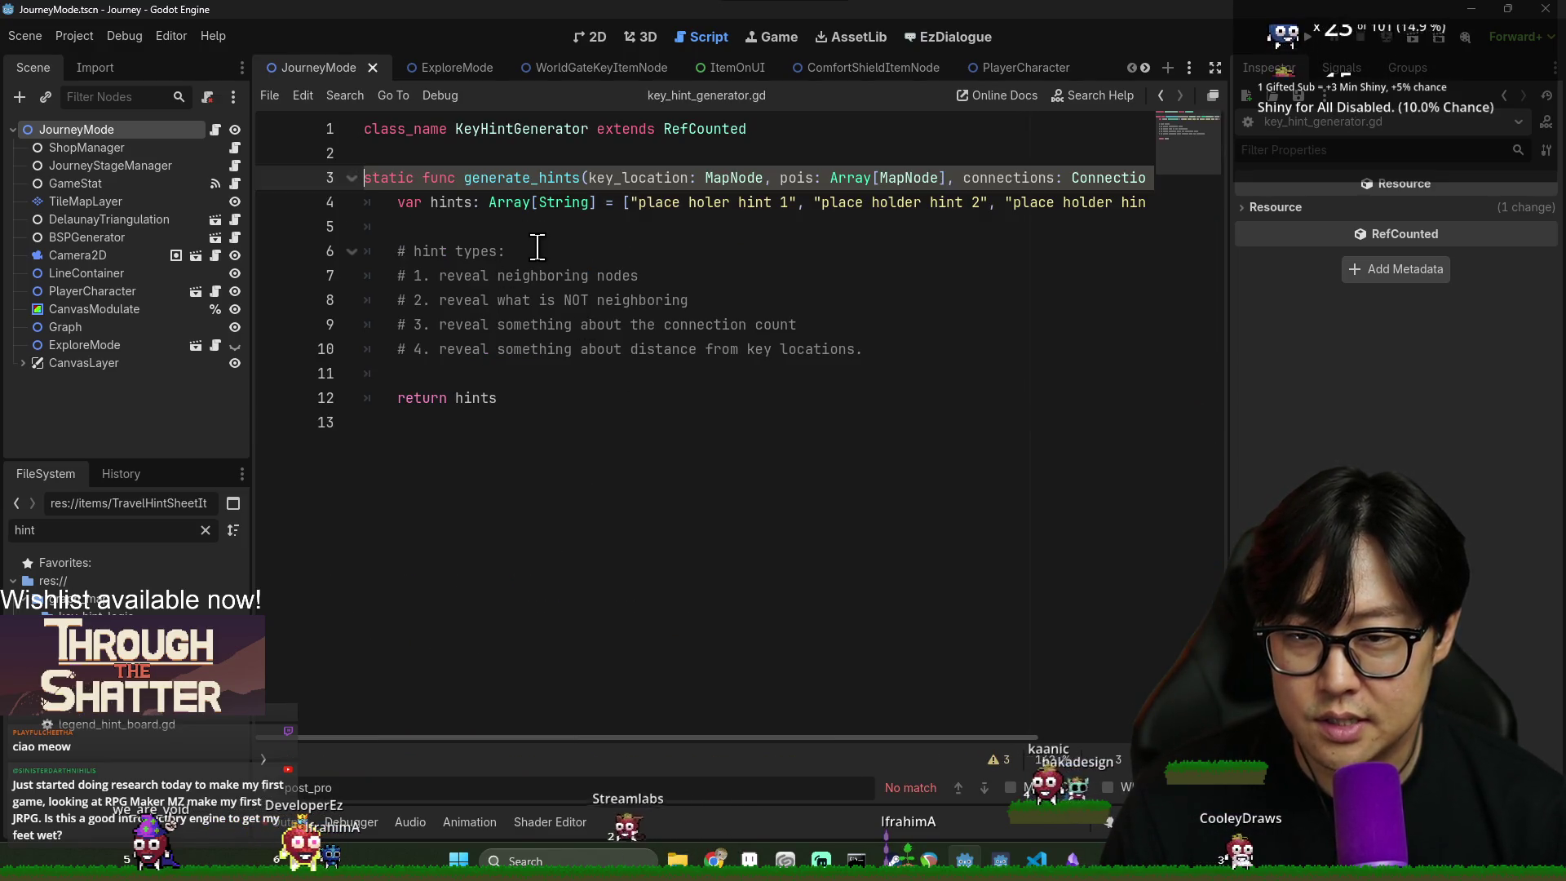
- Save key_hint_generator.gd and delete 'static' from the generate_hints declaration on line 3
click(869, 127)
key(Return)
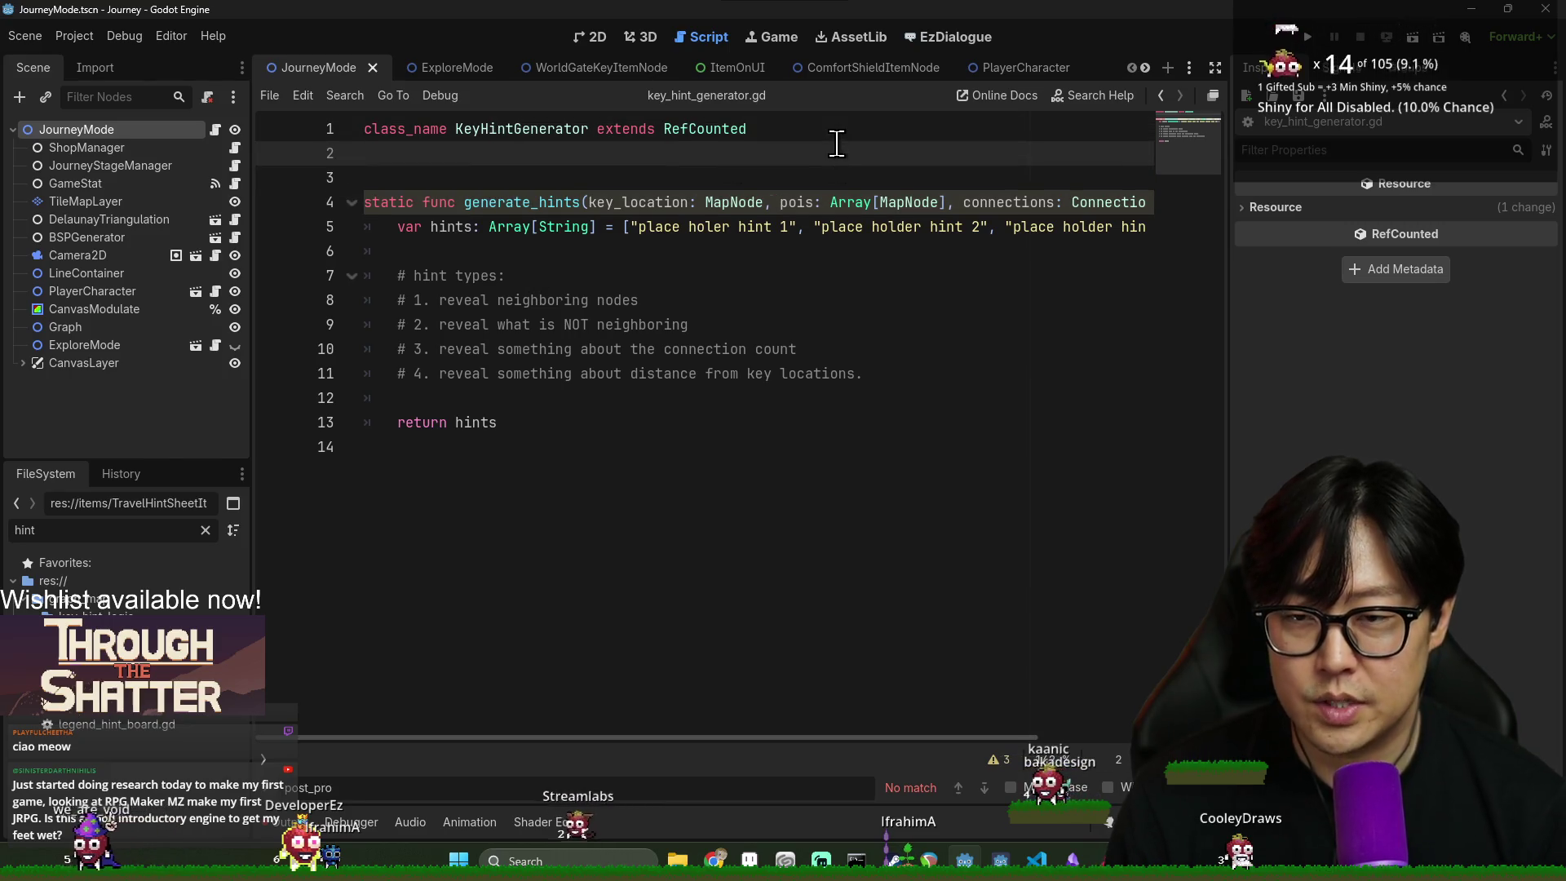
key(BackSpace)
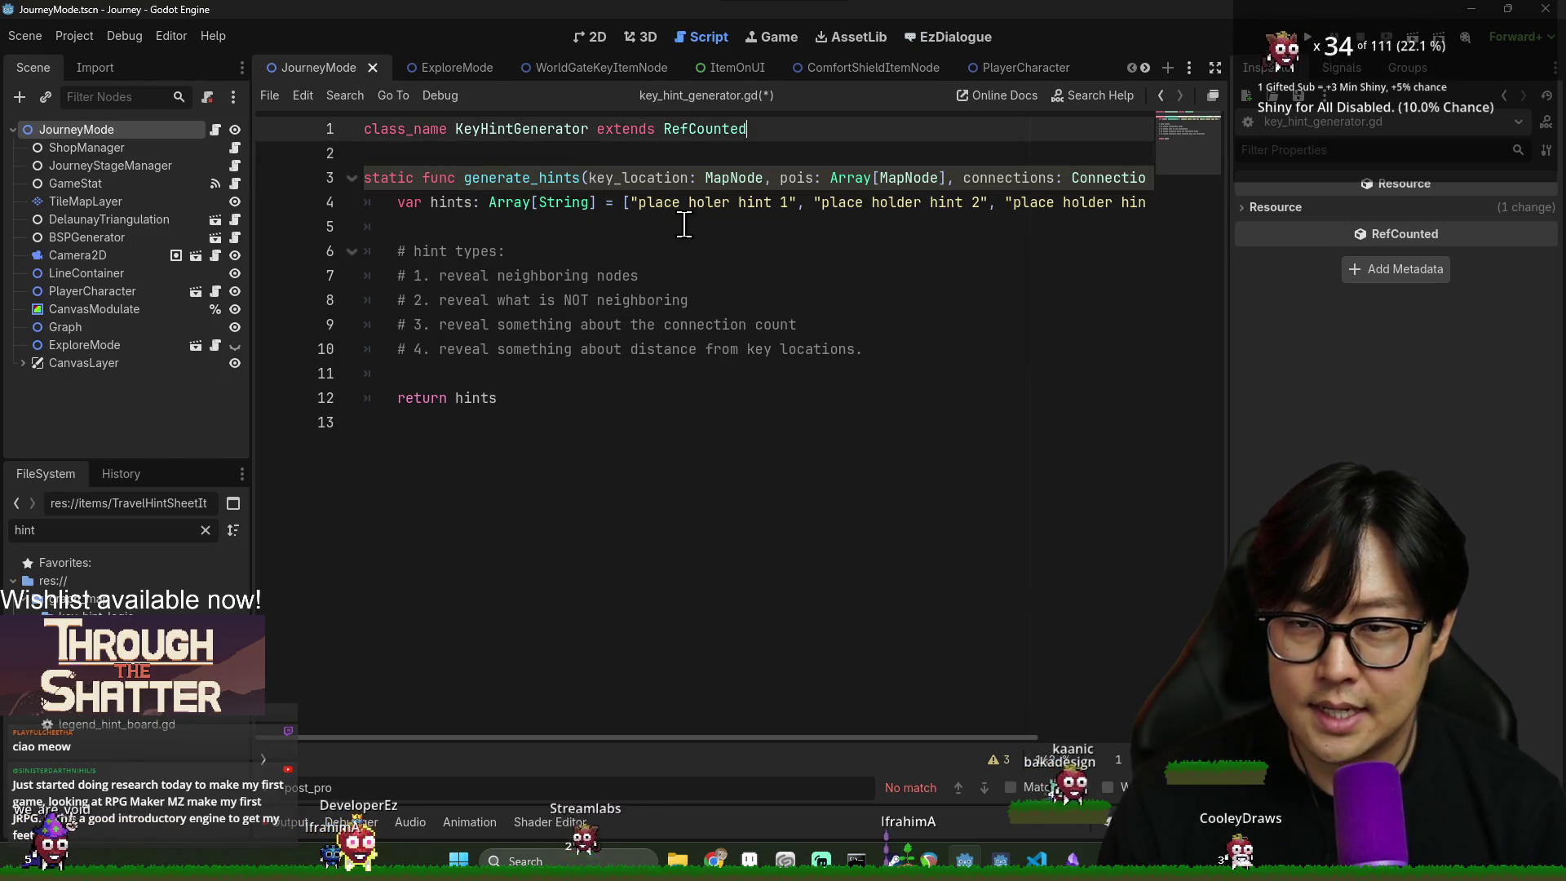
key(ctrl+s)
click(608, 353)
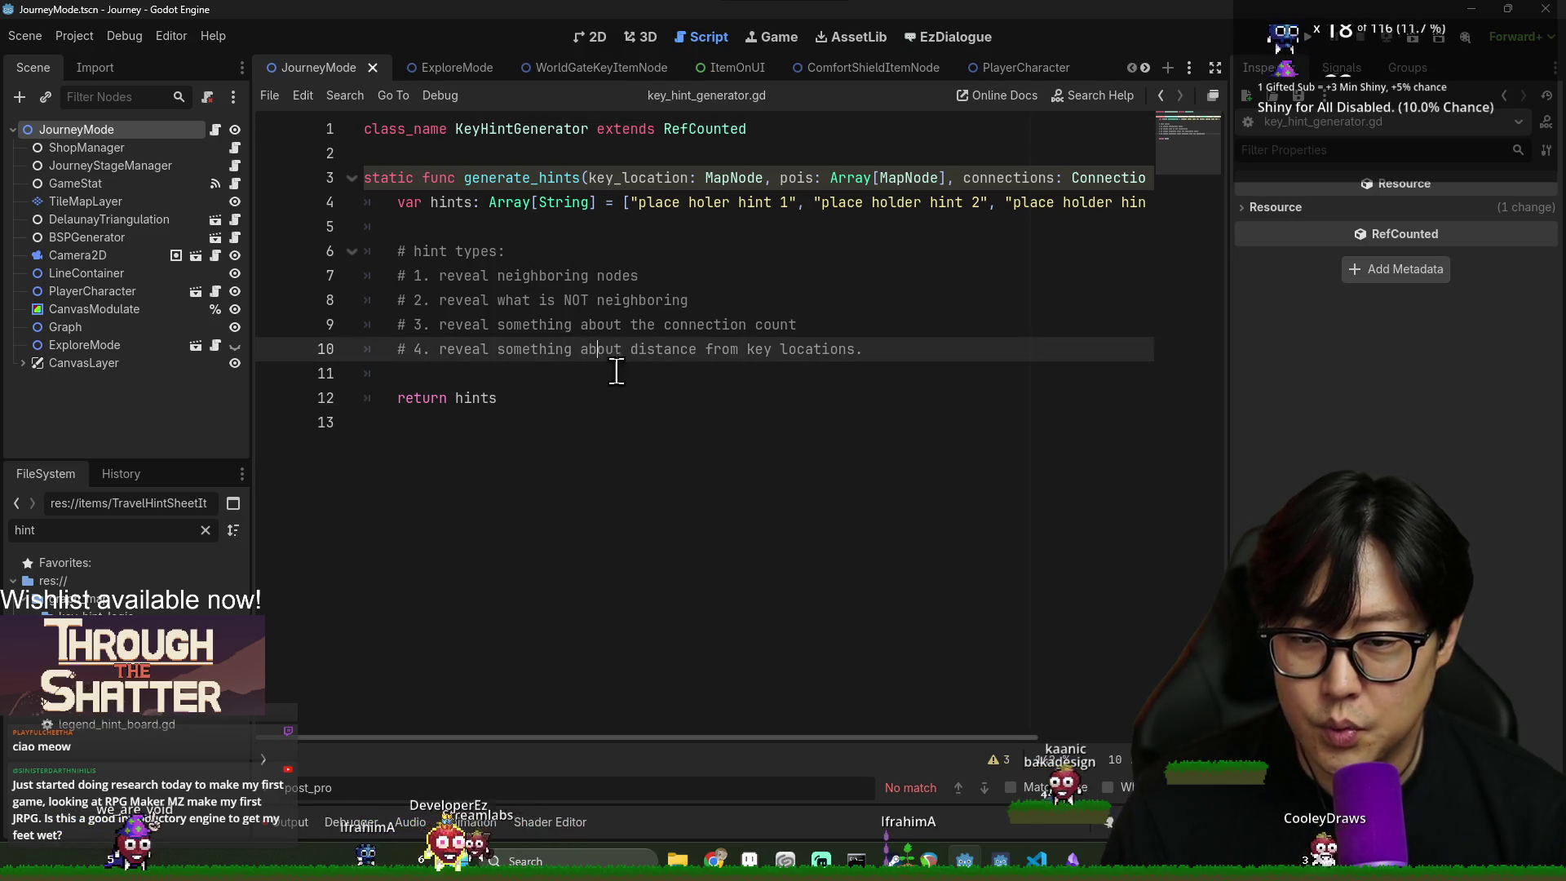
click(531, 112)
double_click(551, 128)
click(480, 129)
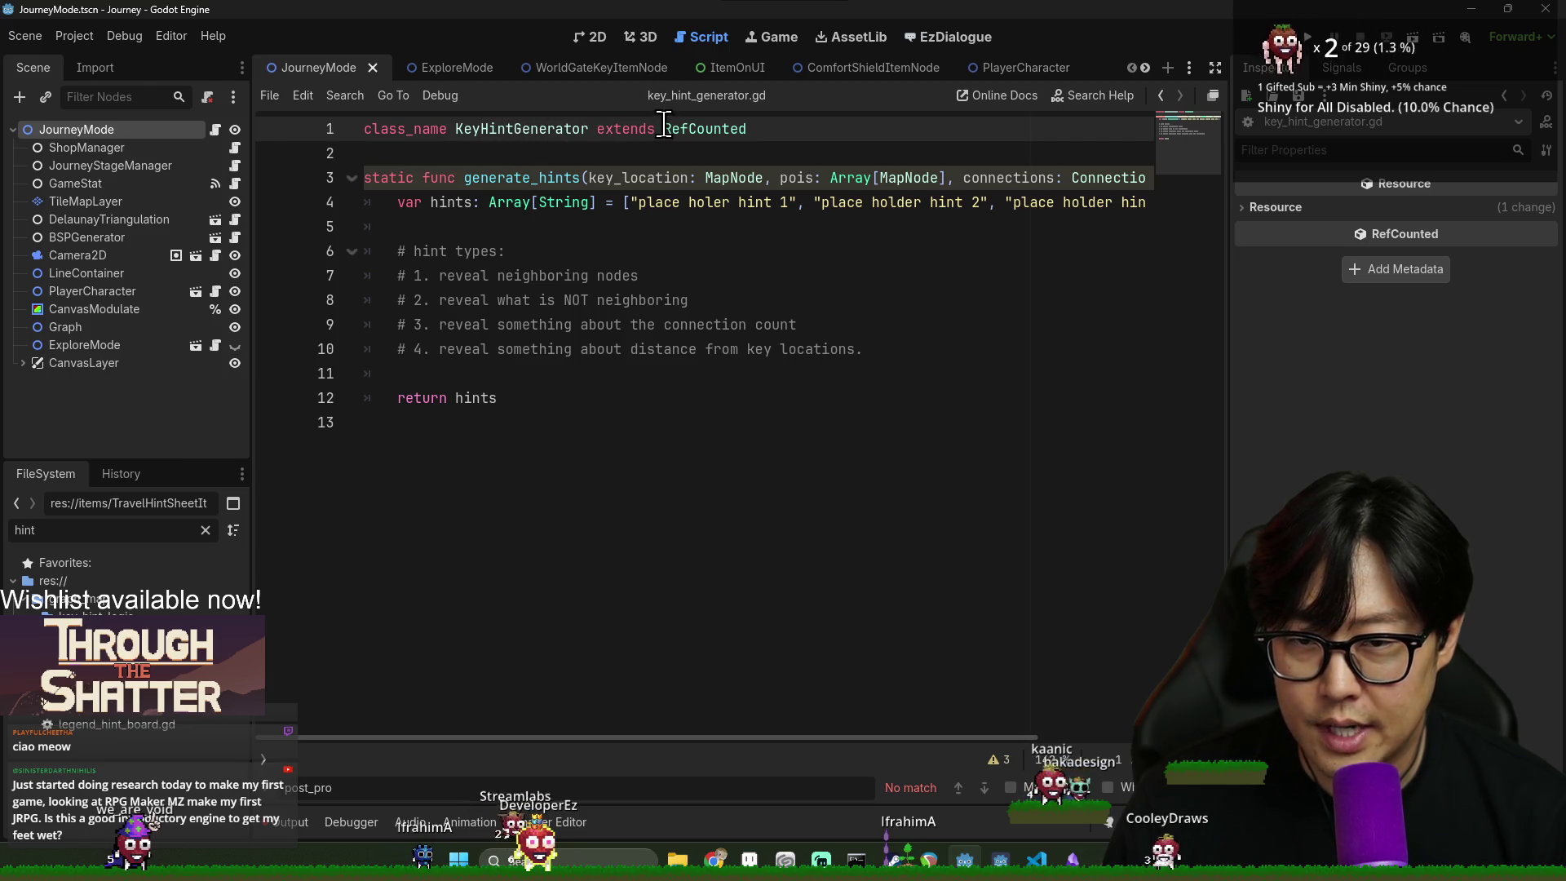
key(BackSpace)
- Declare var hint_pool: Array[String] = [] above generate_hints
key(Delete)
key(Return)
key(Up)
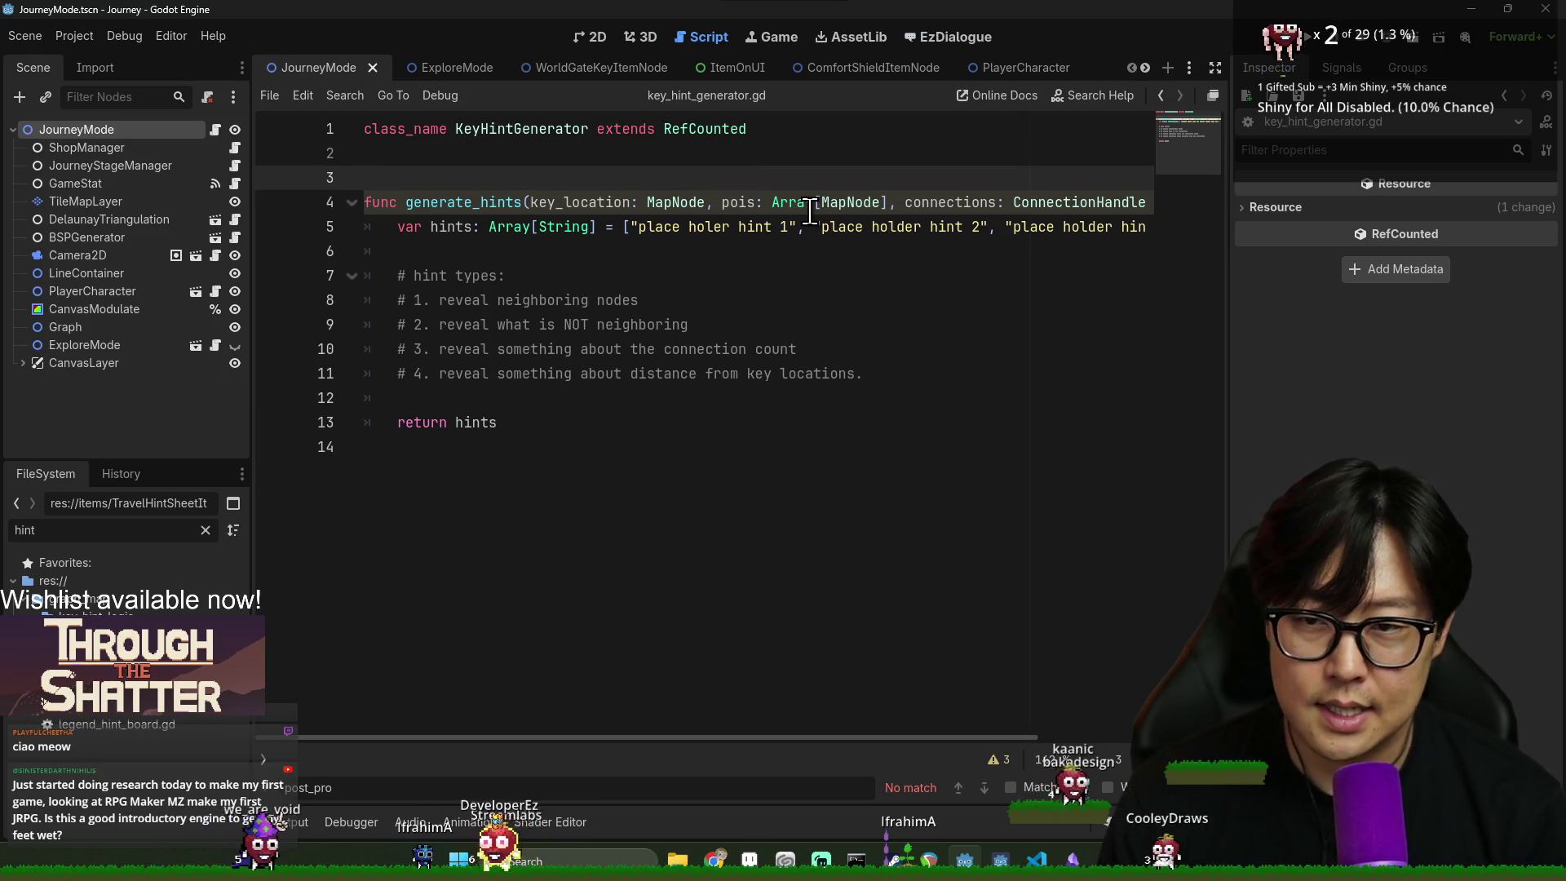
text(var d)
key(BackSpace)
text(hint_pool)
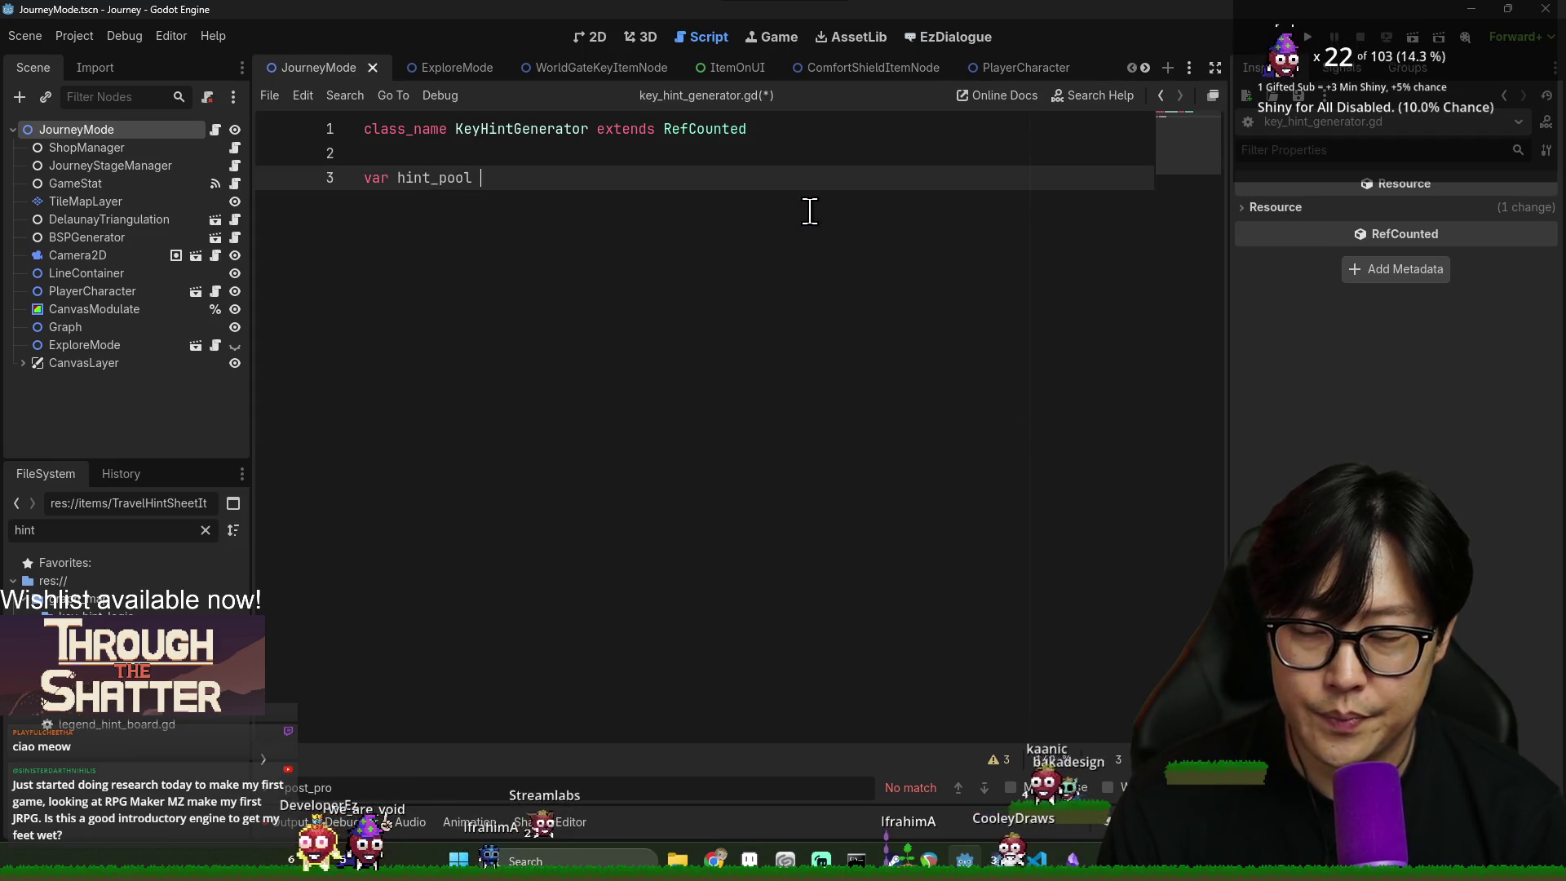
key(ctrl+z)
click(824, 192)
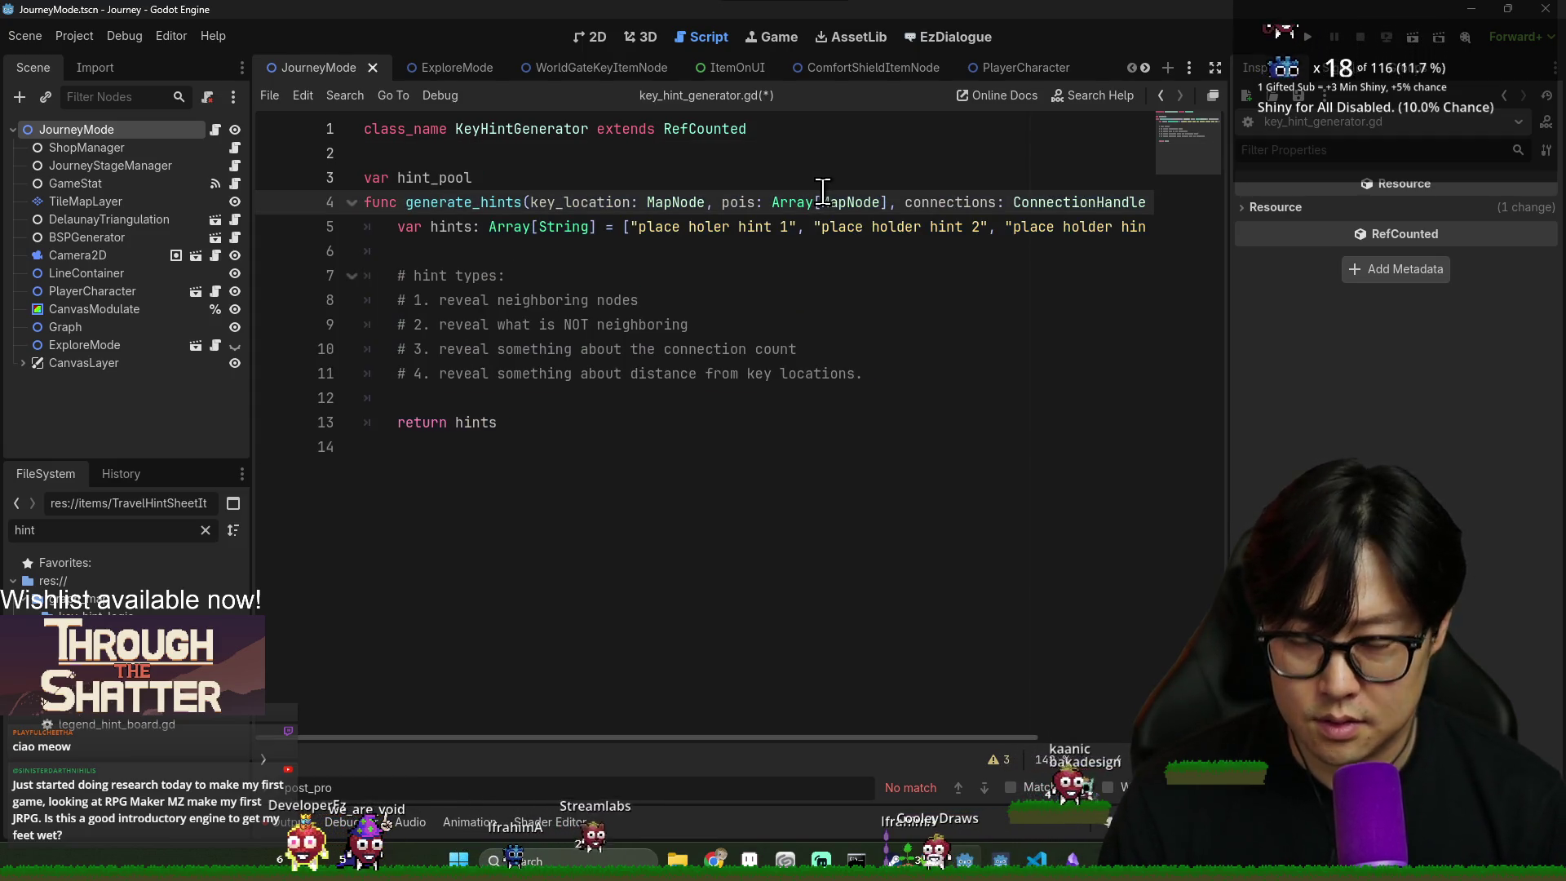
click(752, 178)
text(ray[String])
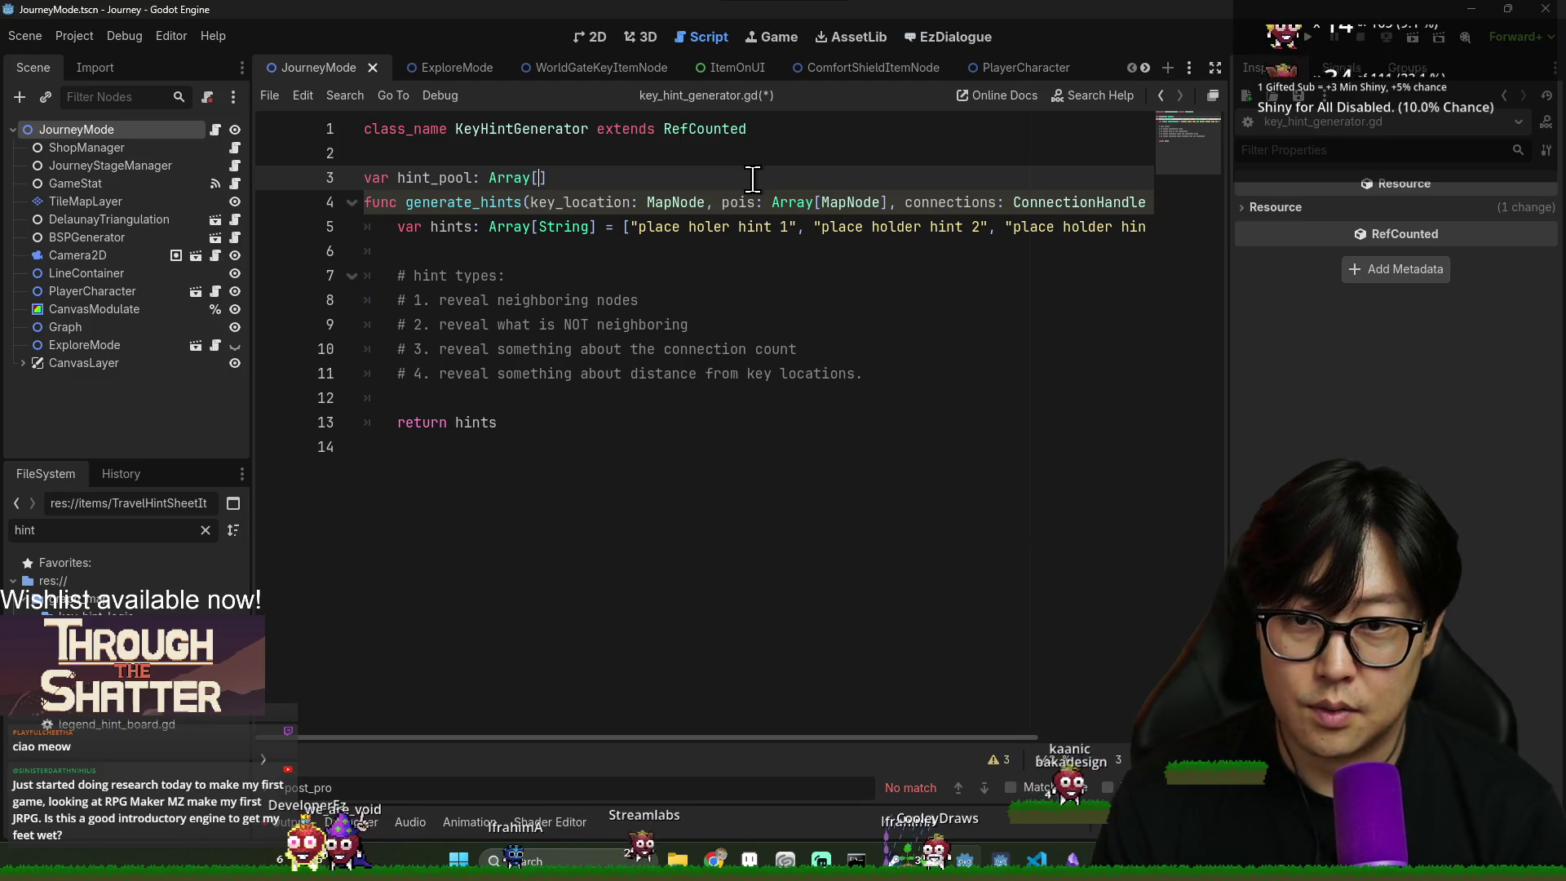
key(Return)
click(660, 187)
text(= [])
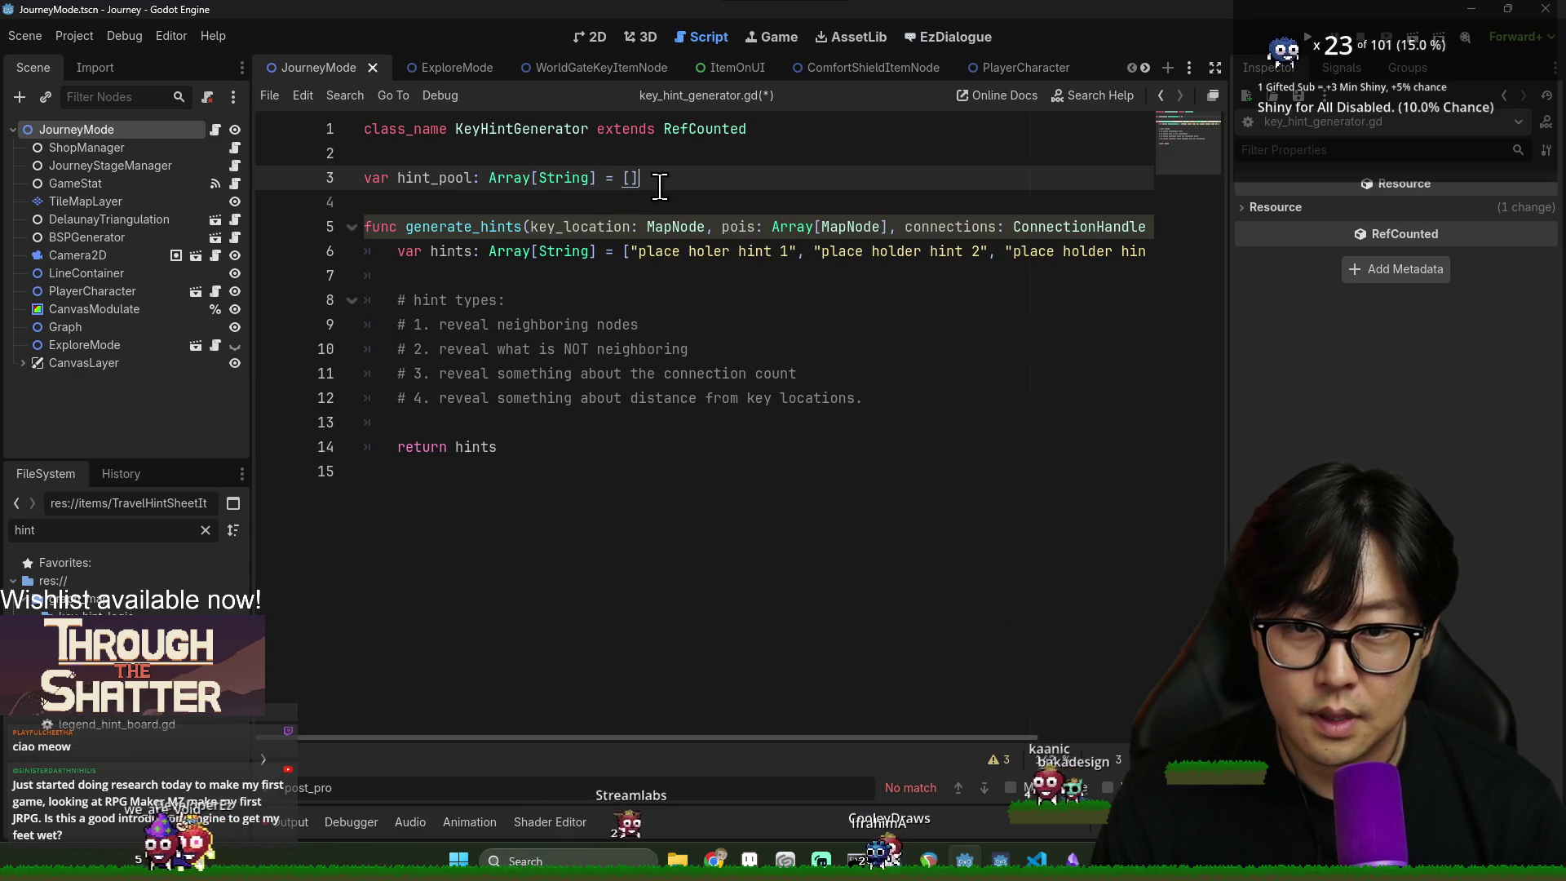
- Add func _init(): whose body resets hint_pool = []
key(Return)
key(Return)
text(func _init():)
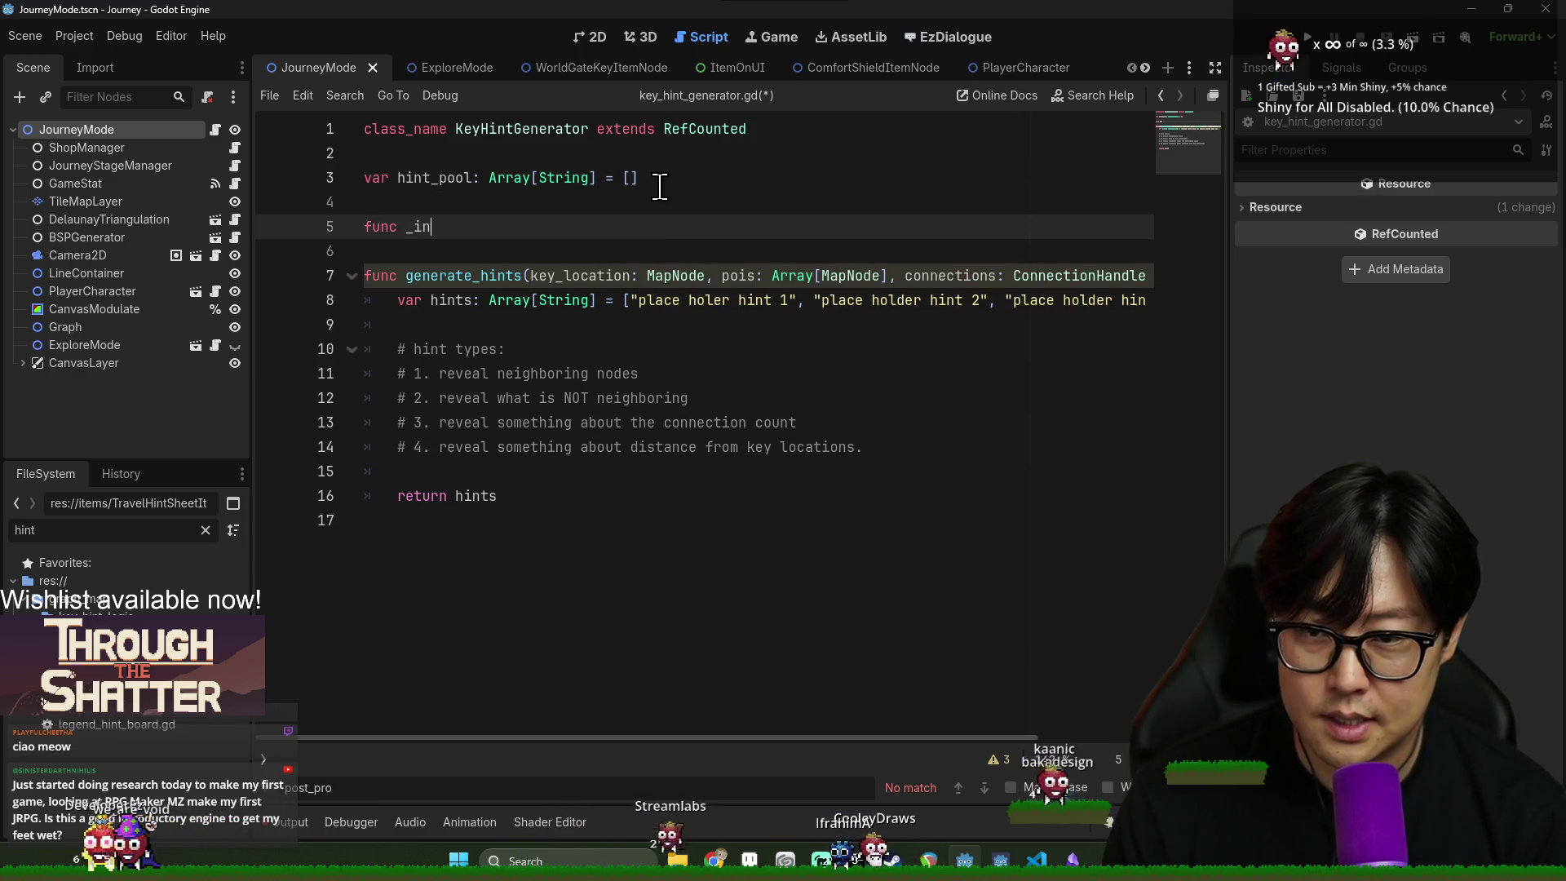
key(Return)
text(hi)
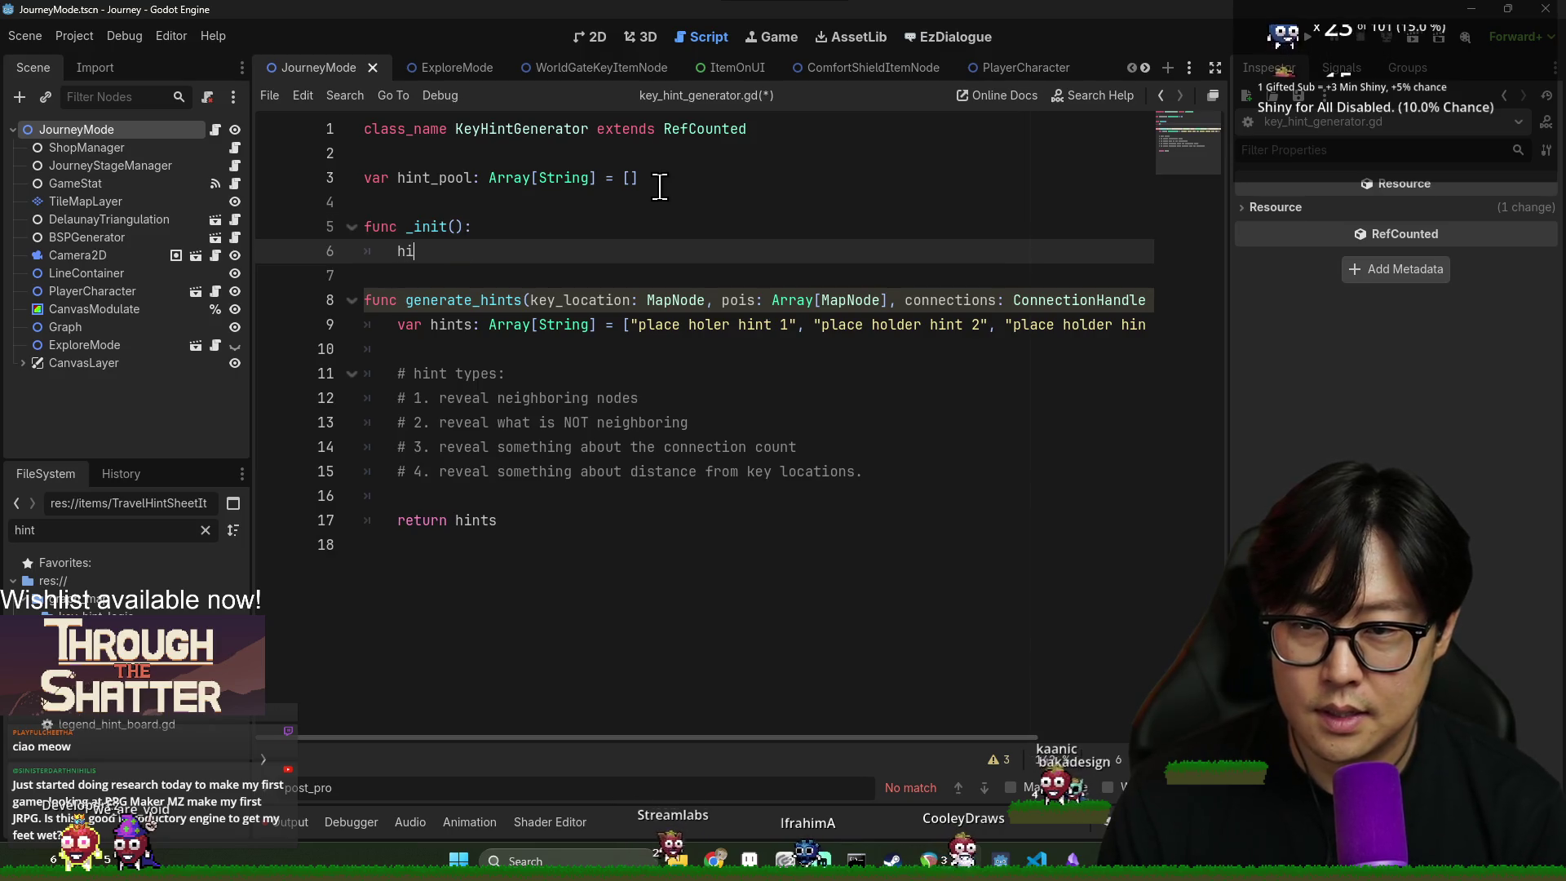
text(nt_pool = [])
drag(705, 447, 698, 472)
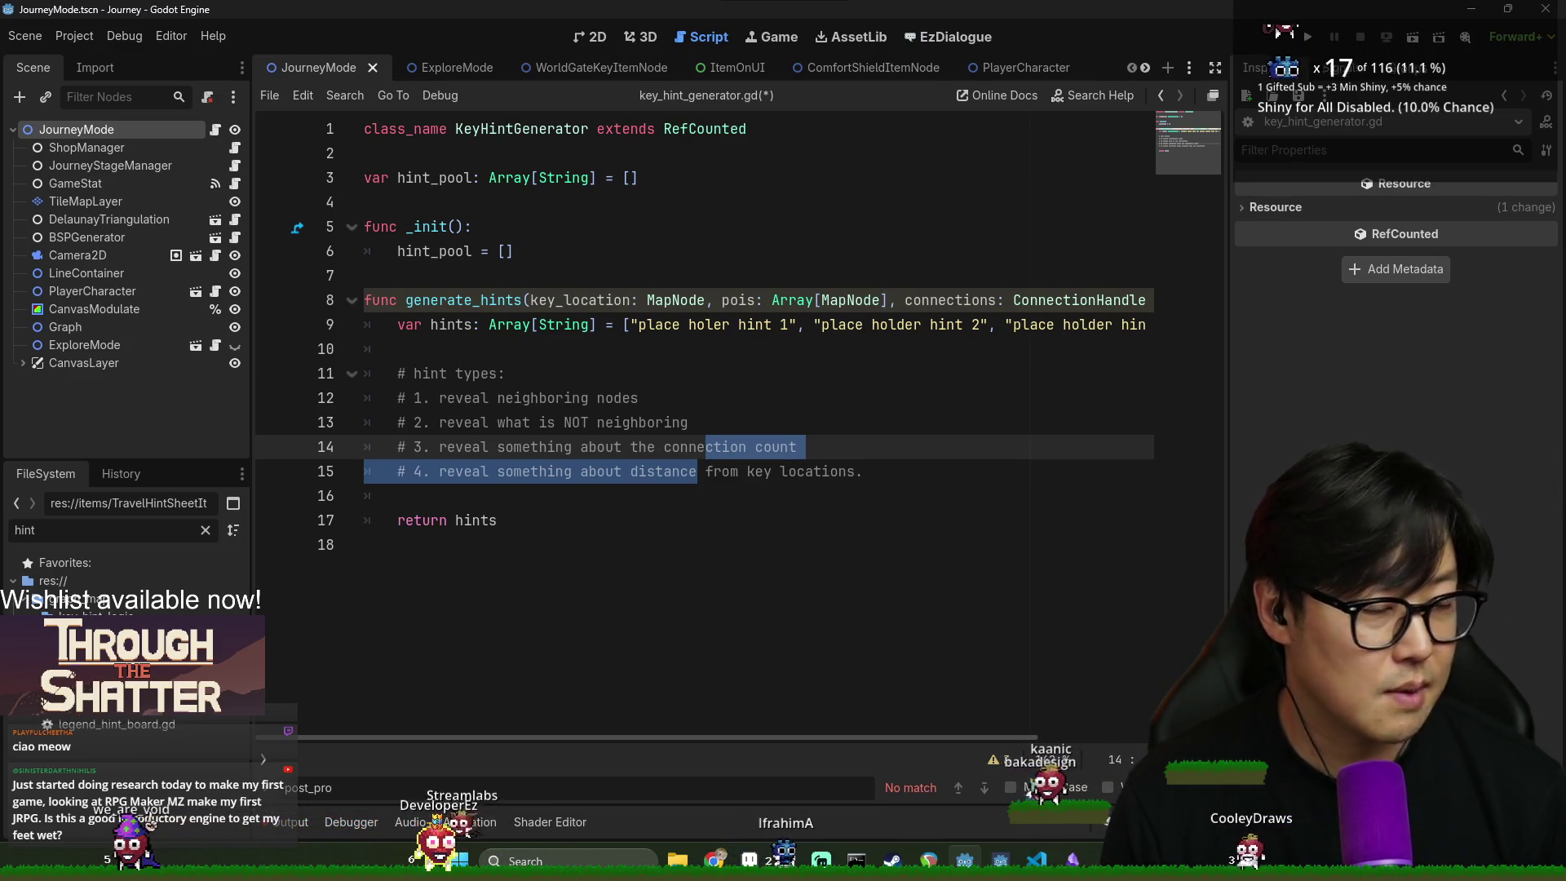
- Deselect the hint-type comments and close the script's Find bar
click(763, 420)
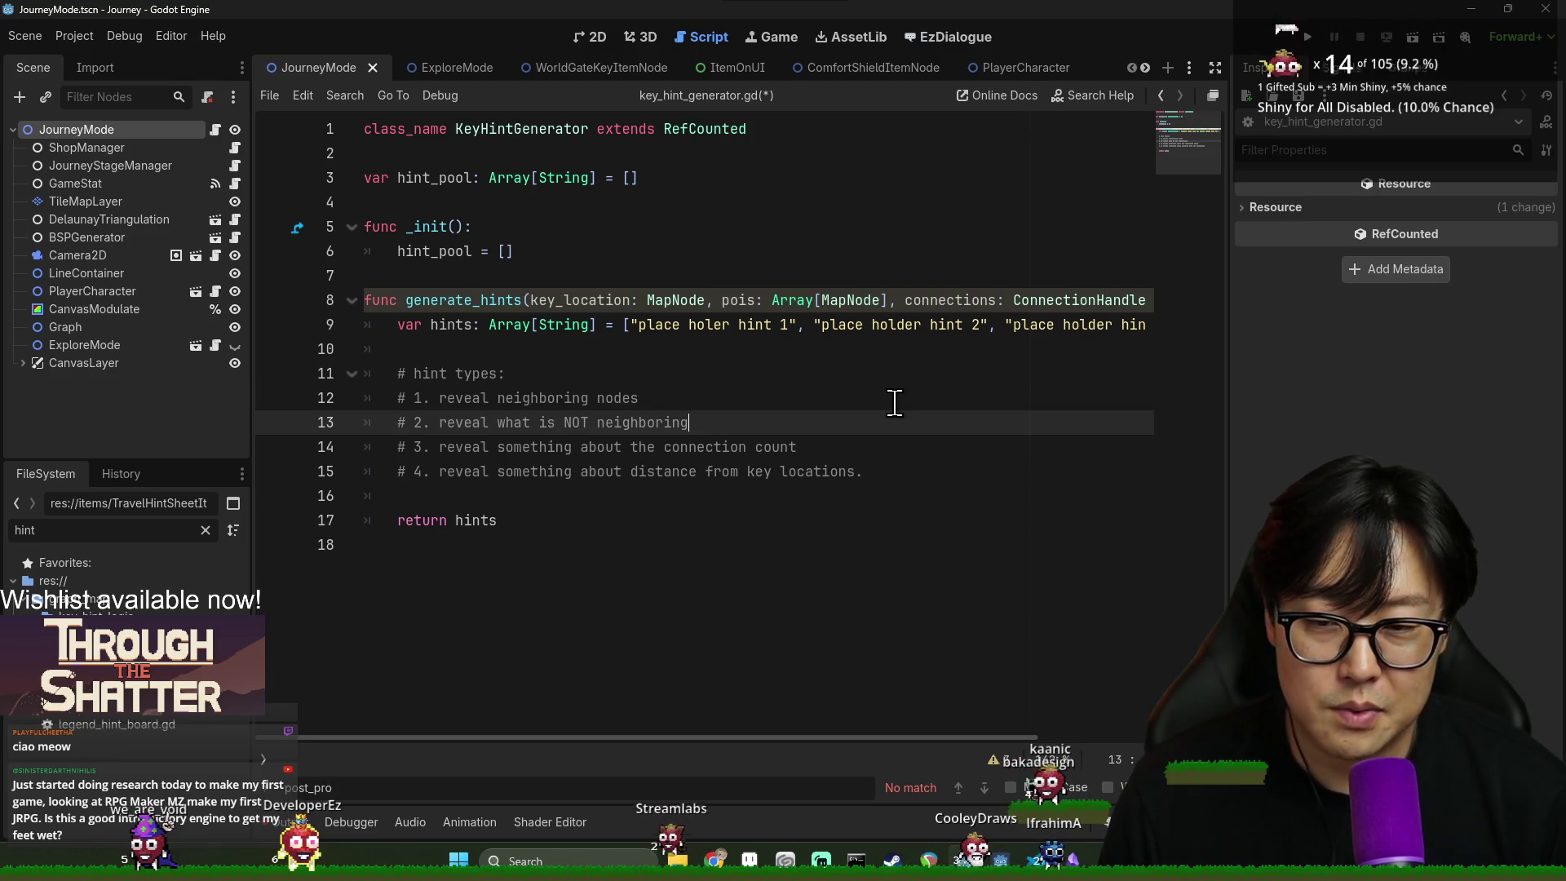
key(Escape)
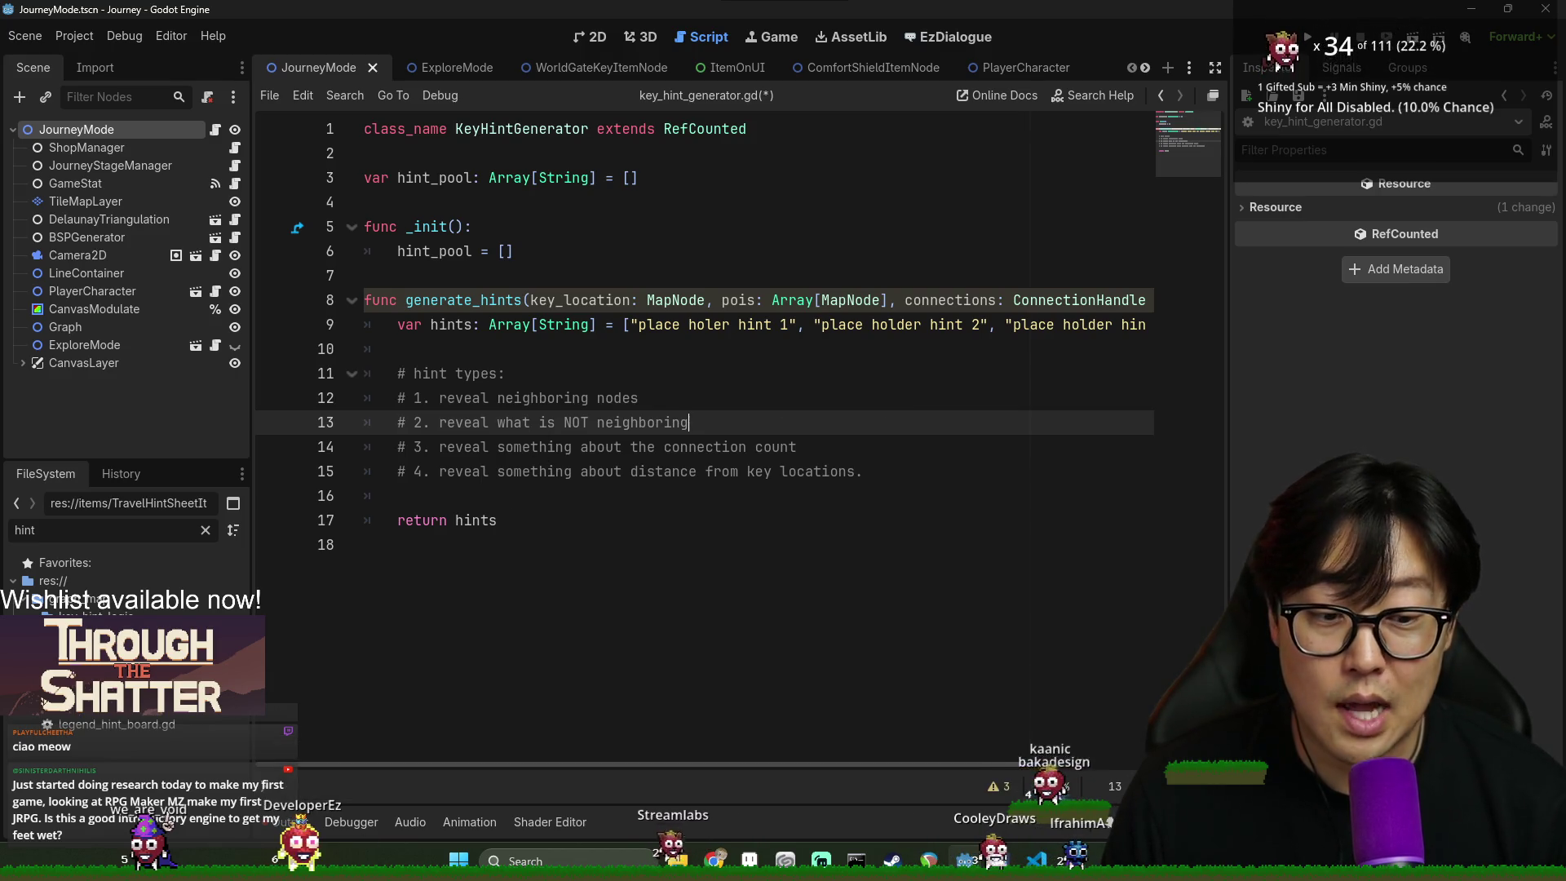
click(286, 822)
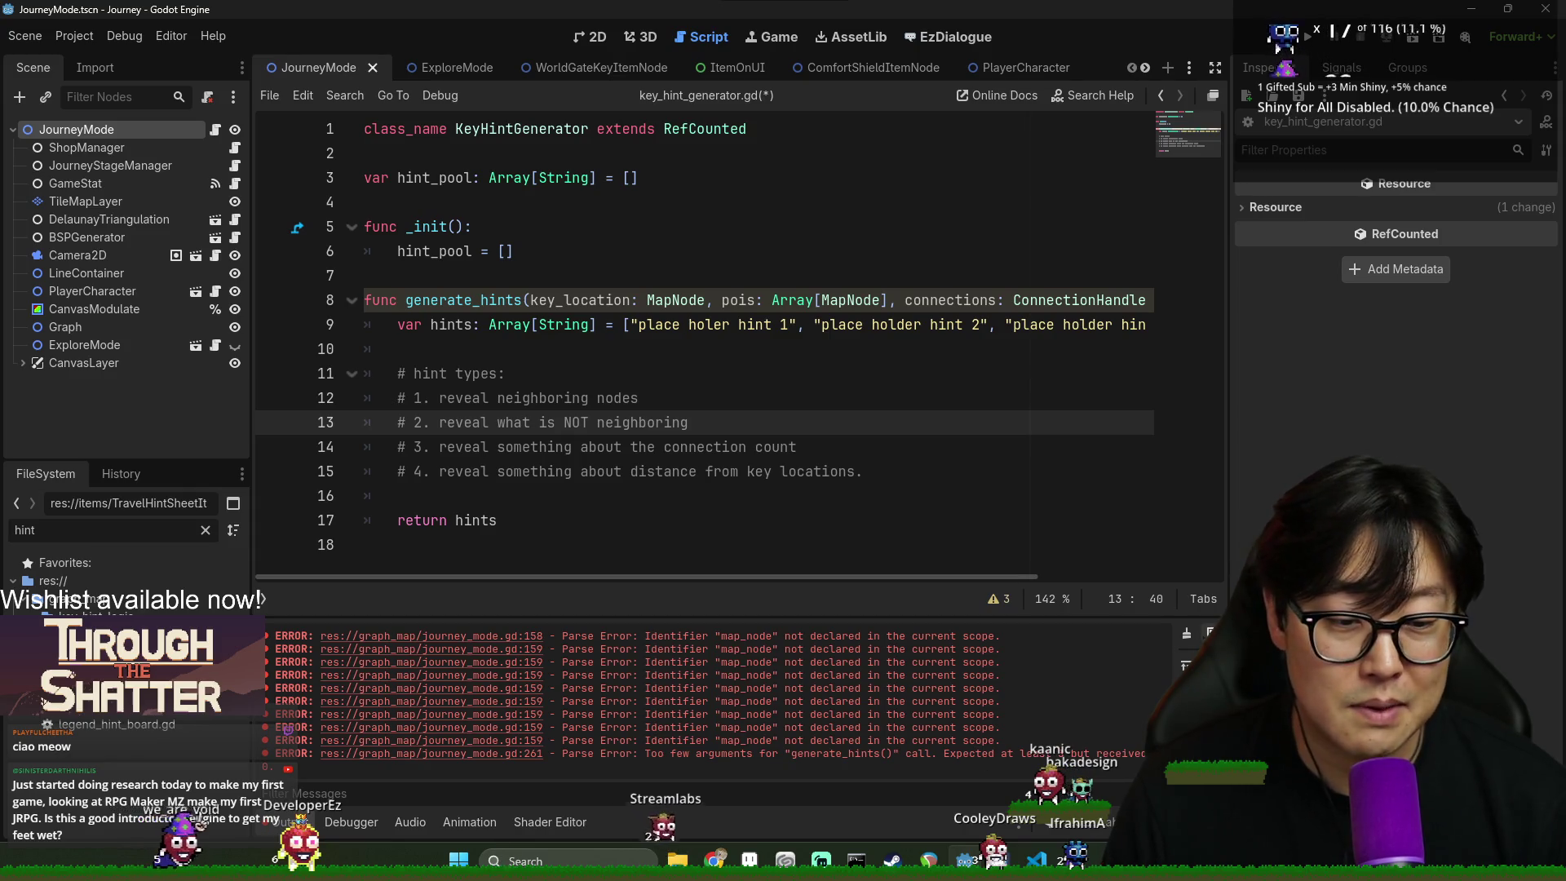
click(351, 822)
click(698, 537)
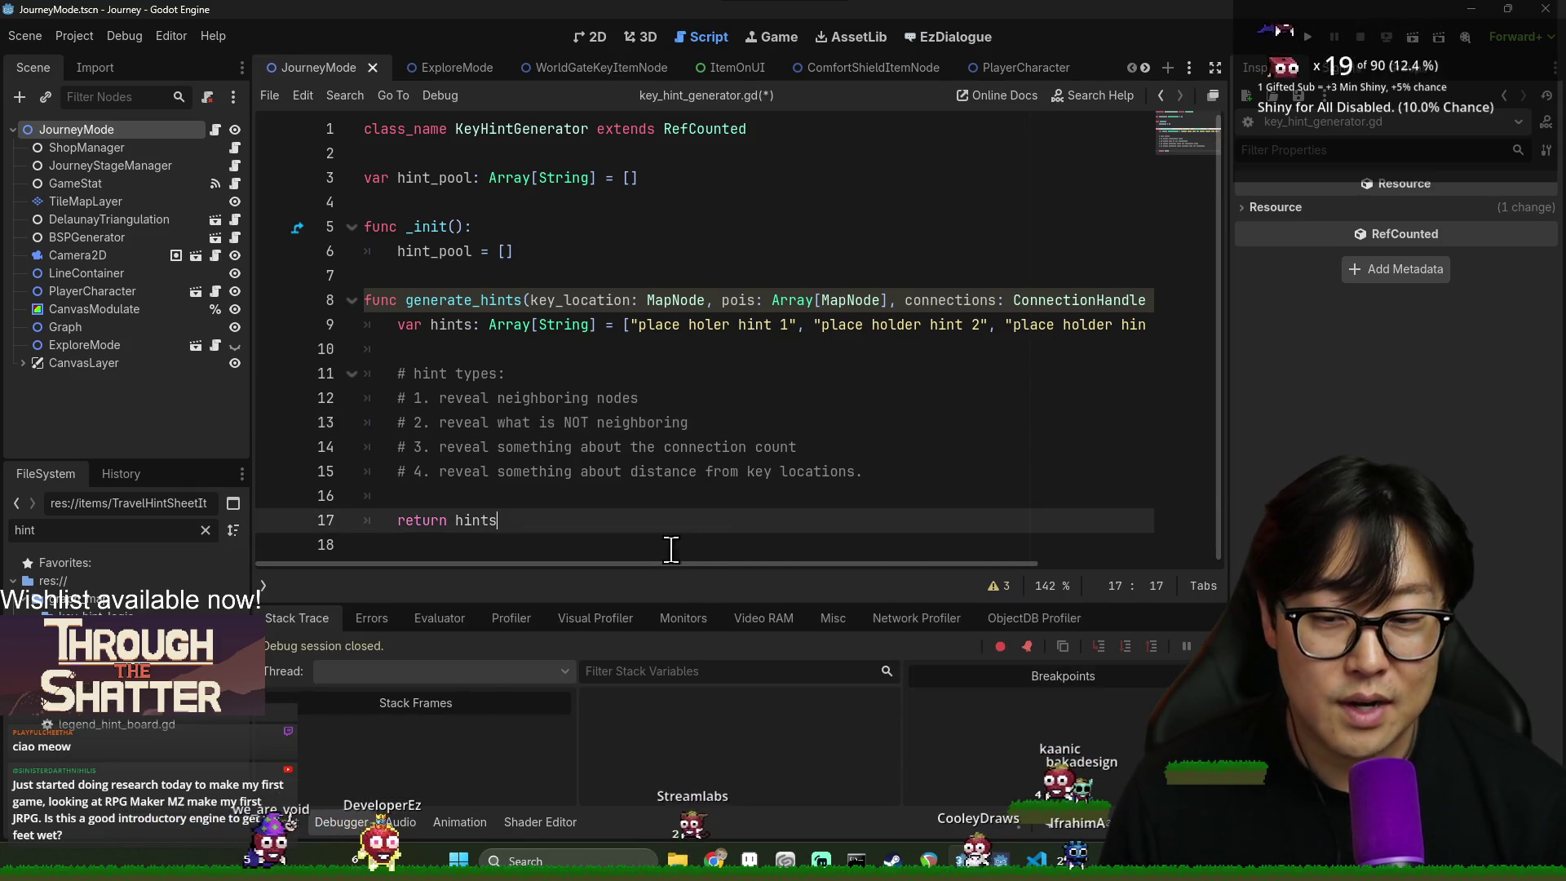
click(352, 821)
click(550, 443)
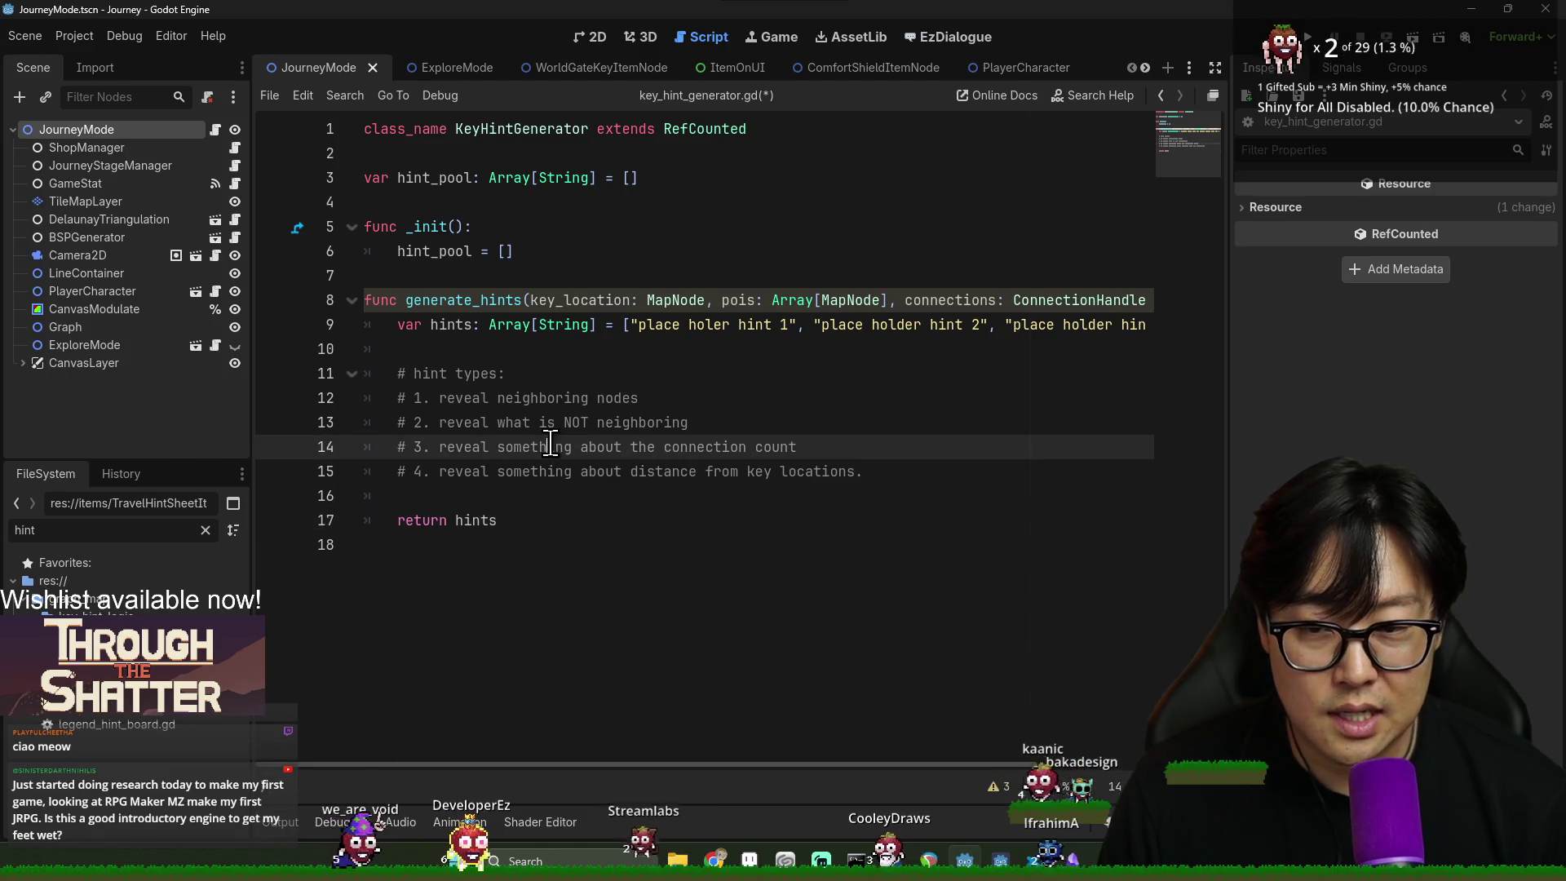
click(609, 495)
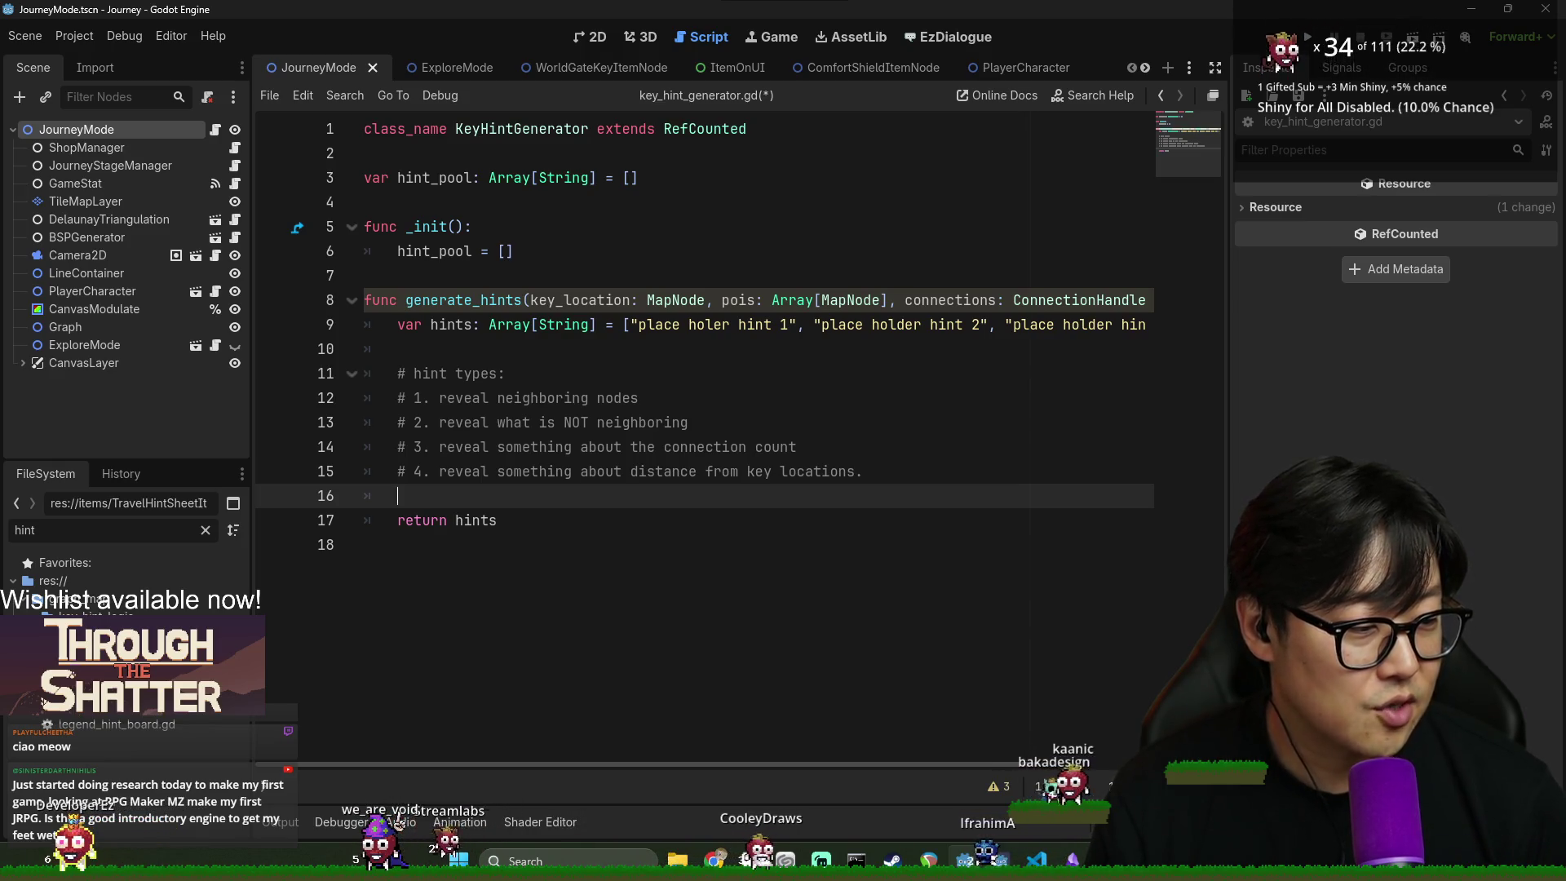
click(507, 520)
click(575, 504)
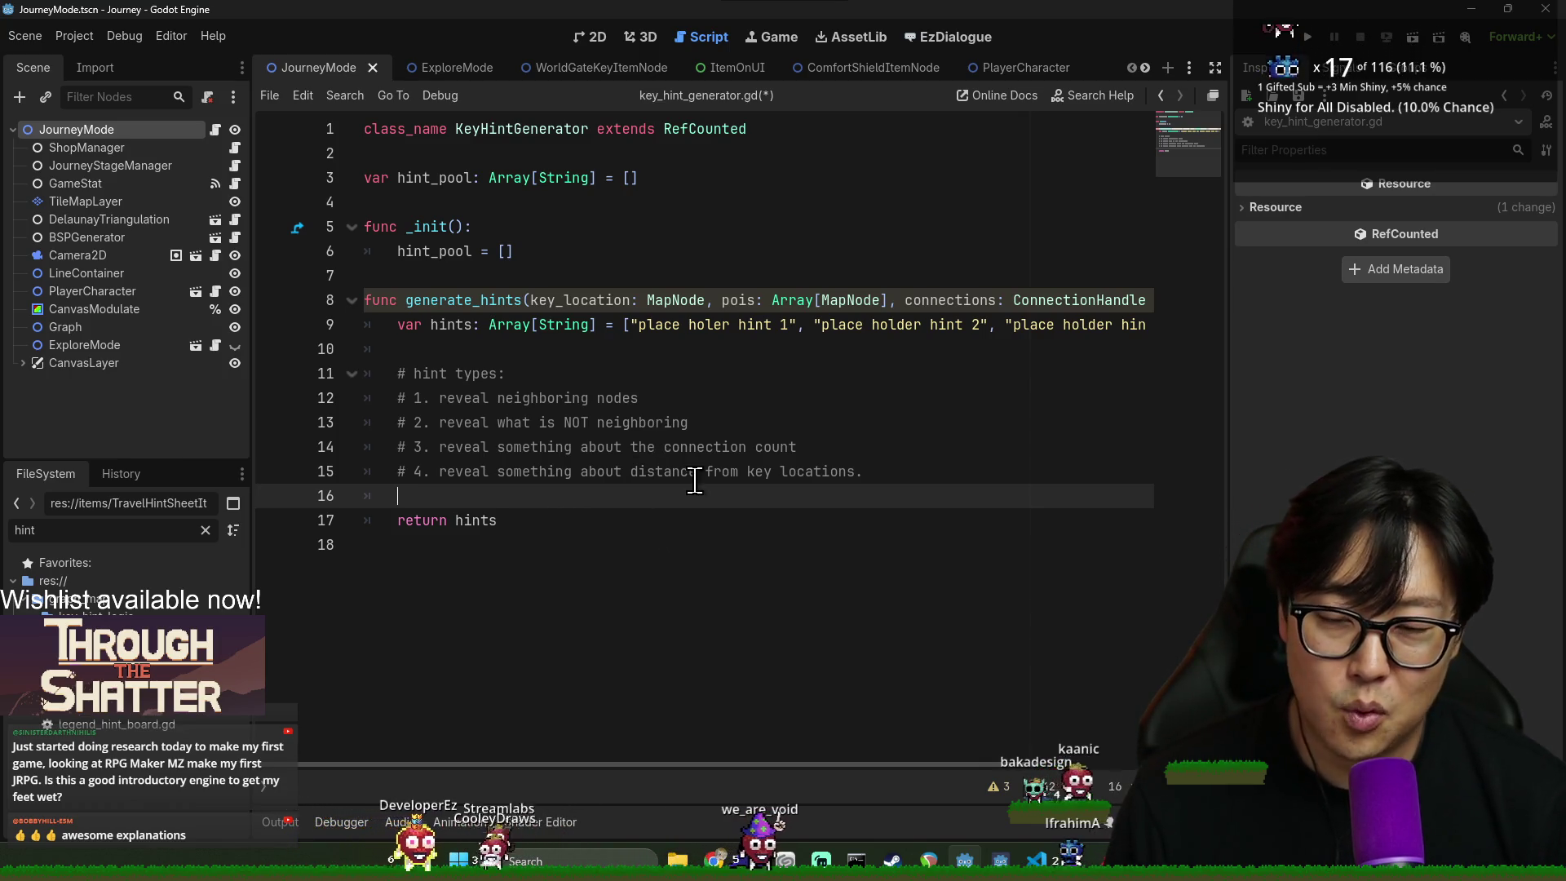
click(703, 397)
click(895, 497)
click(792, 518)
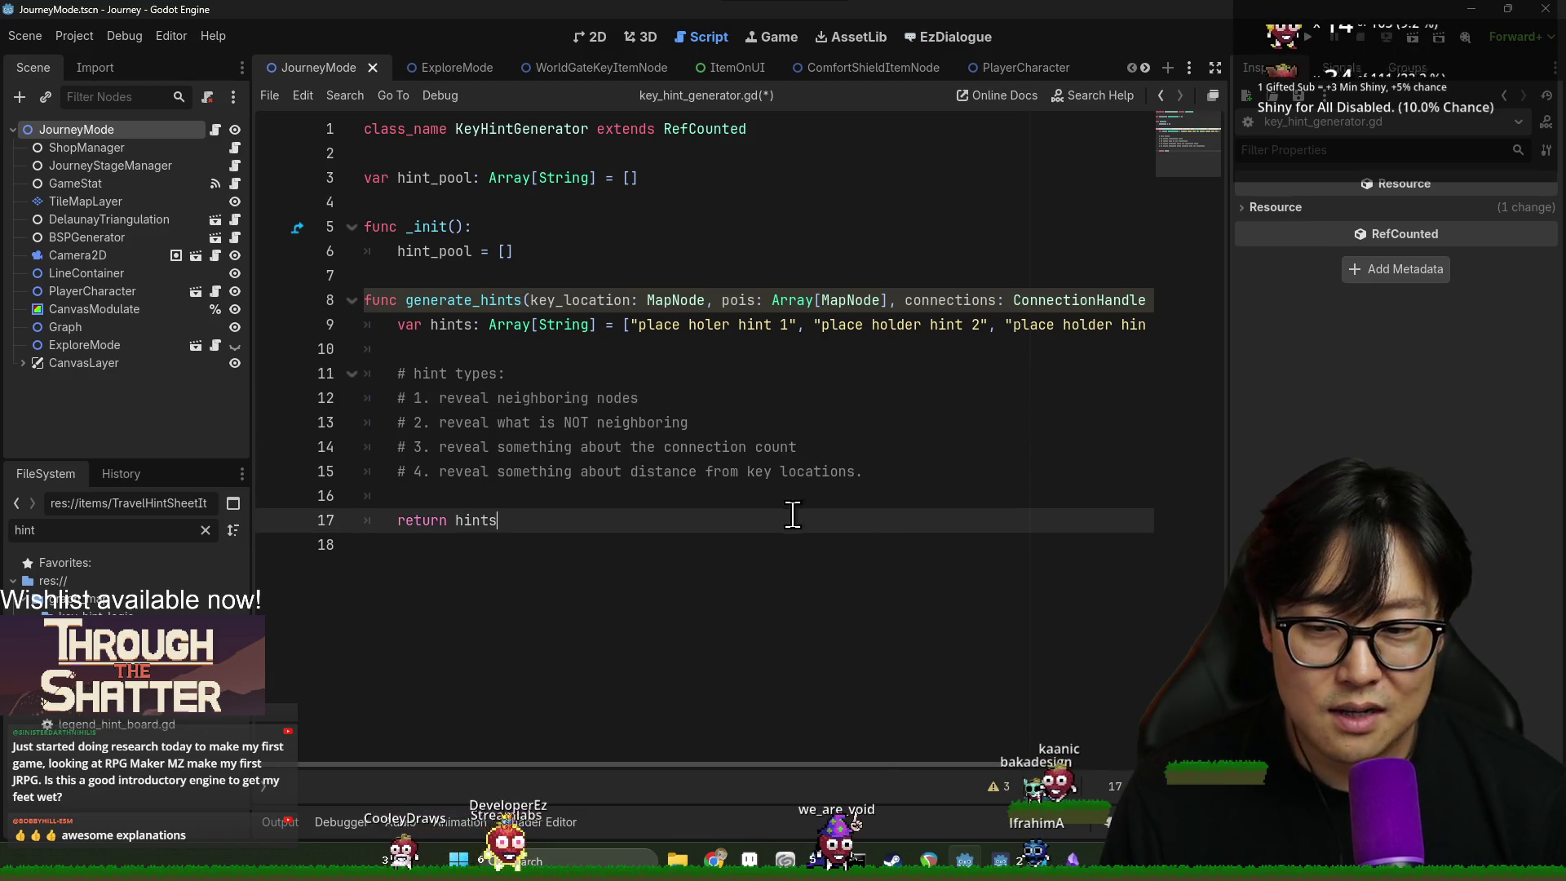
click(520, 351)
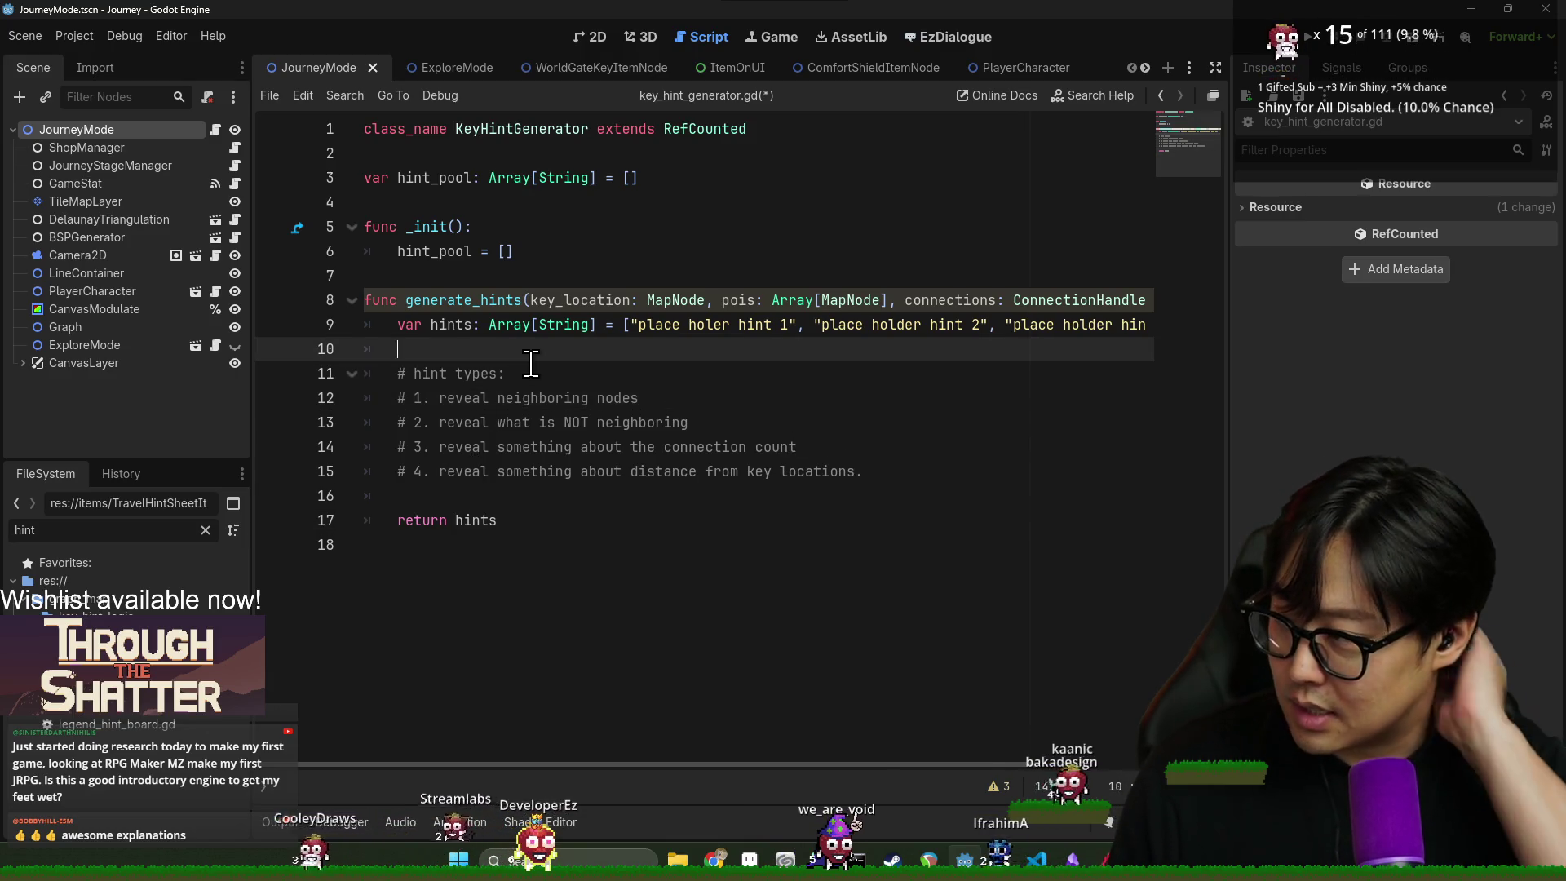
key(alt+Tab)
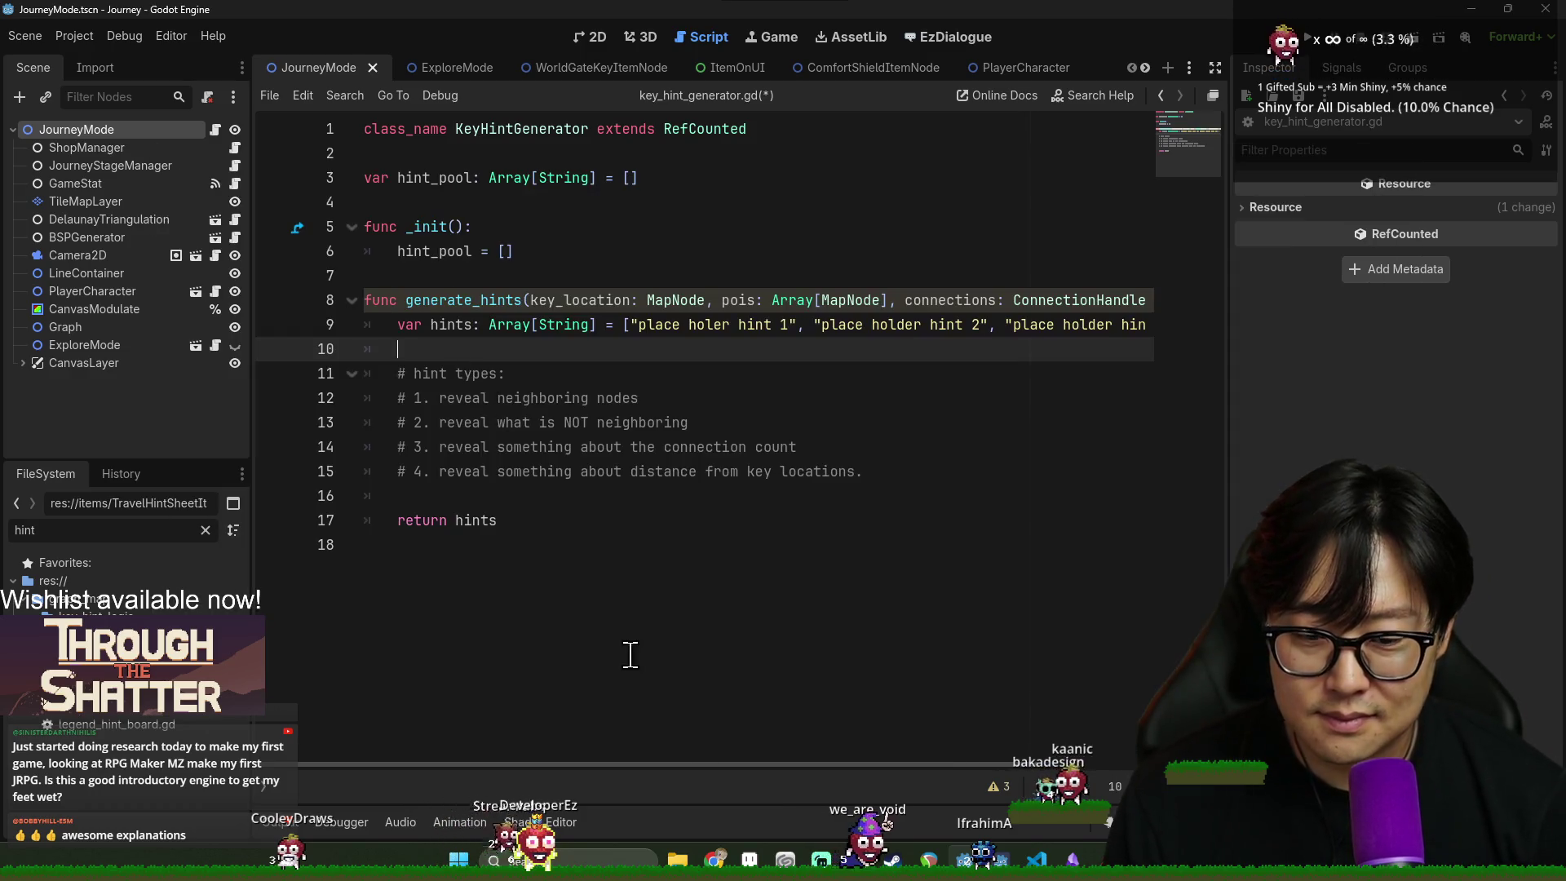
- Open explore_node_atlas.png in Aseprite and rectangle-select the stone altar tile
mouse_move(122, 196)
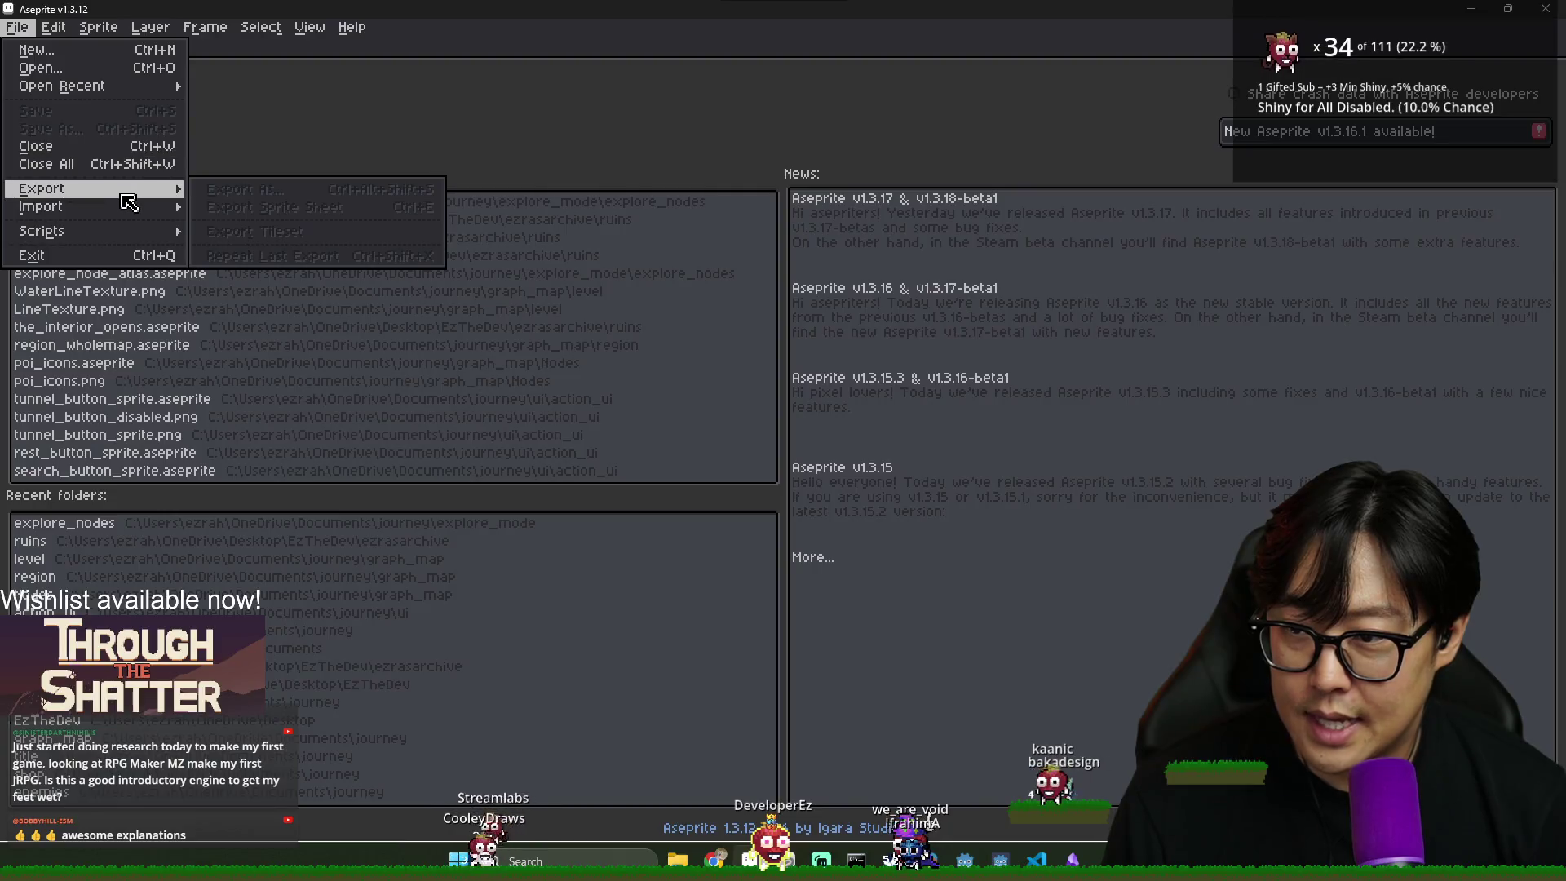
click(418, 103)
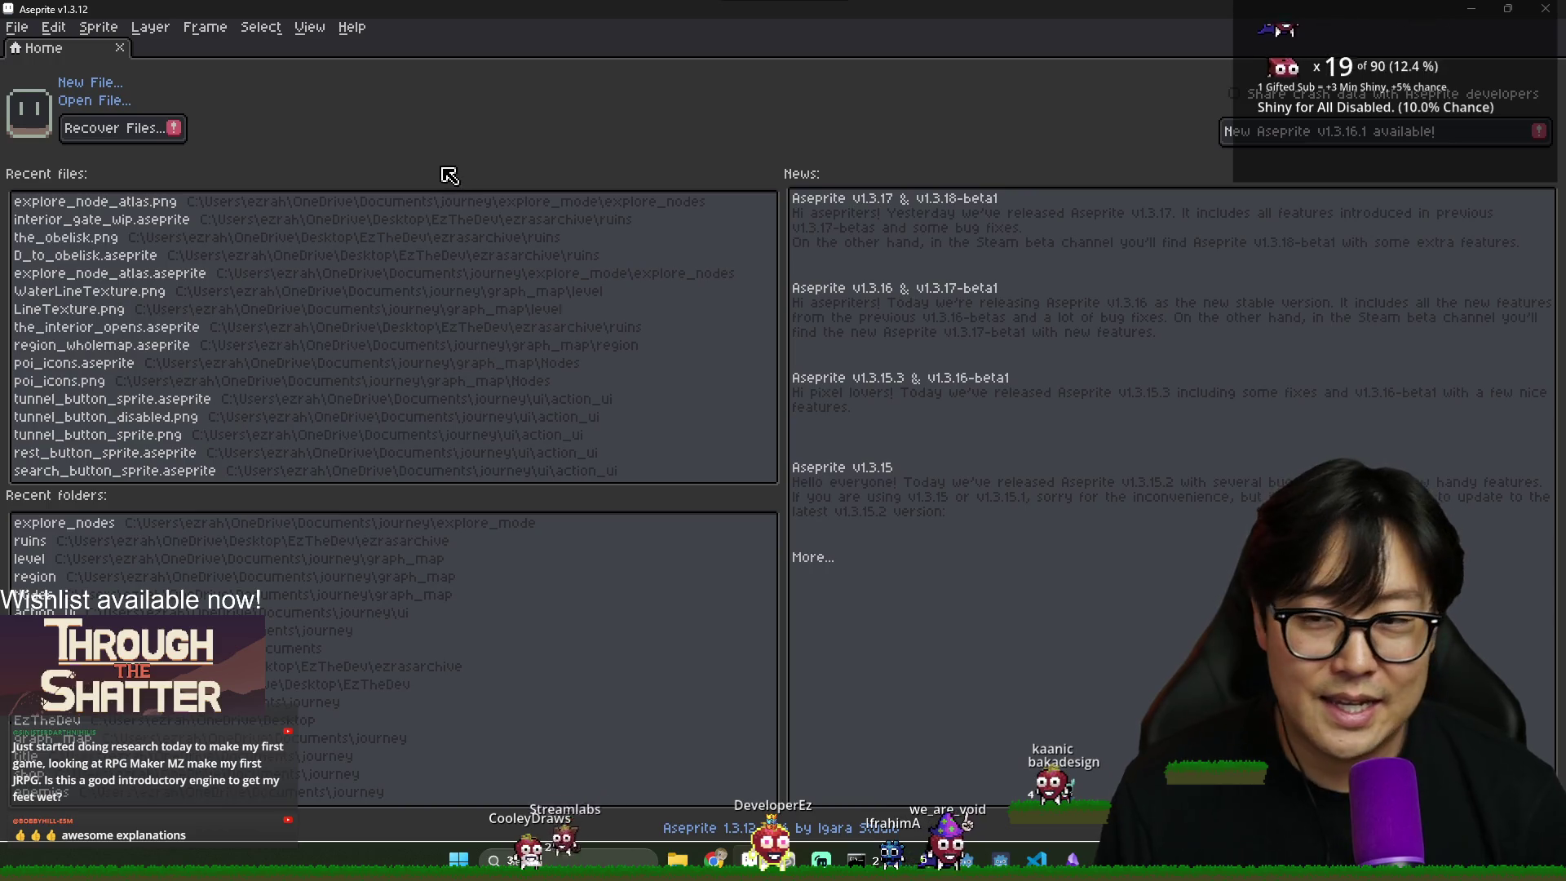
click(163, 201)
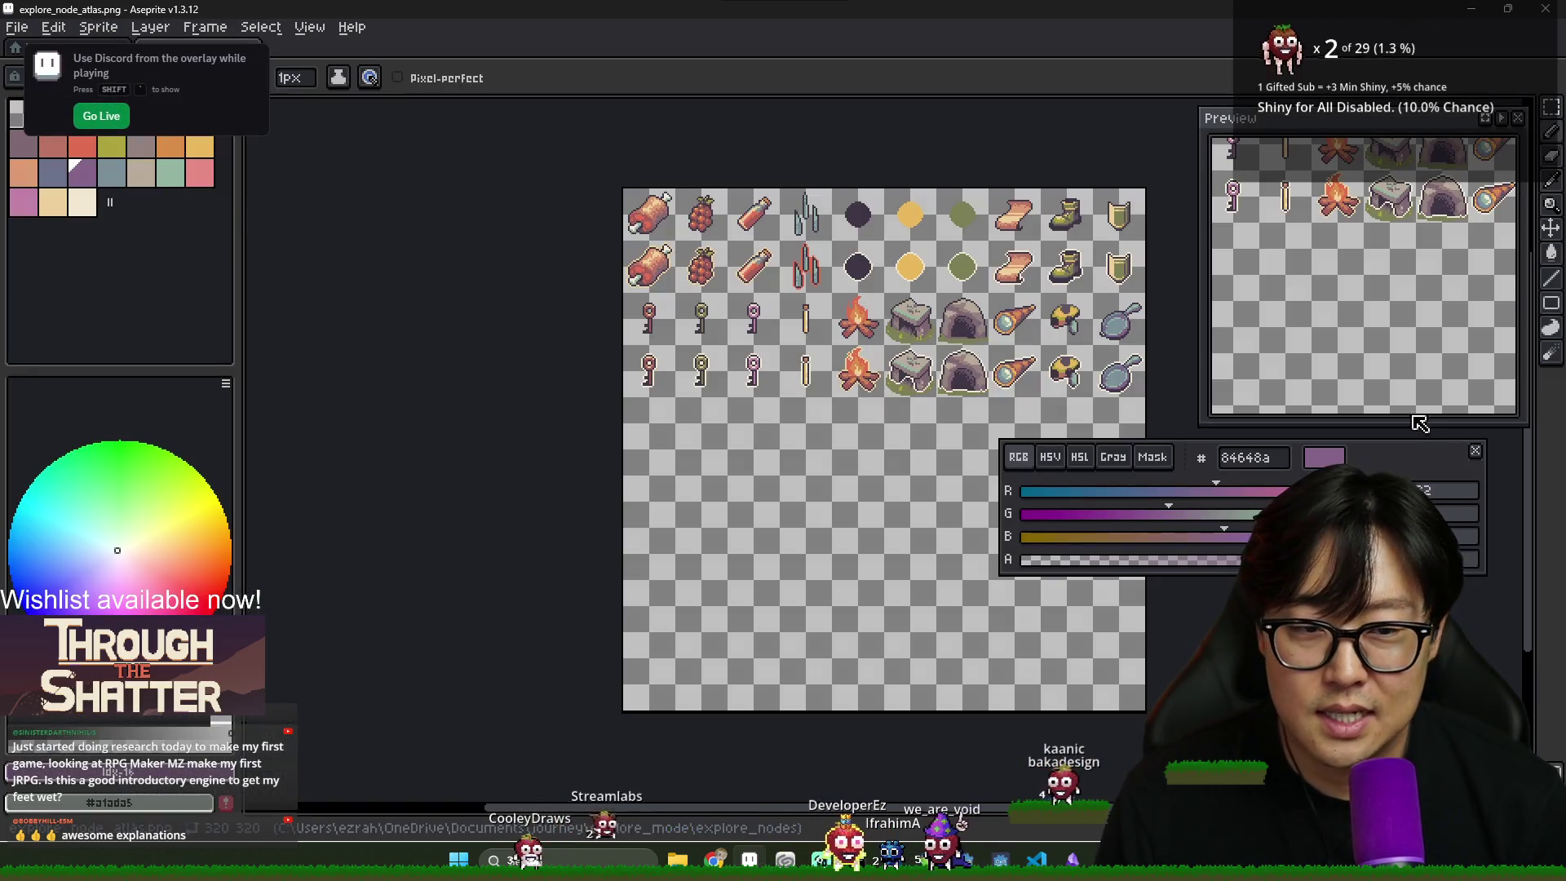
scroll(1042, 341, up, 4)
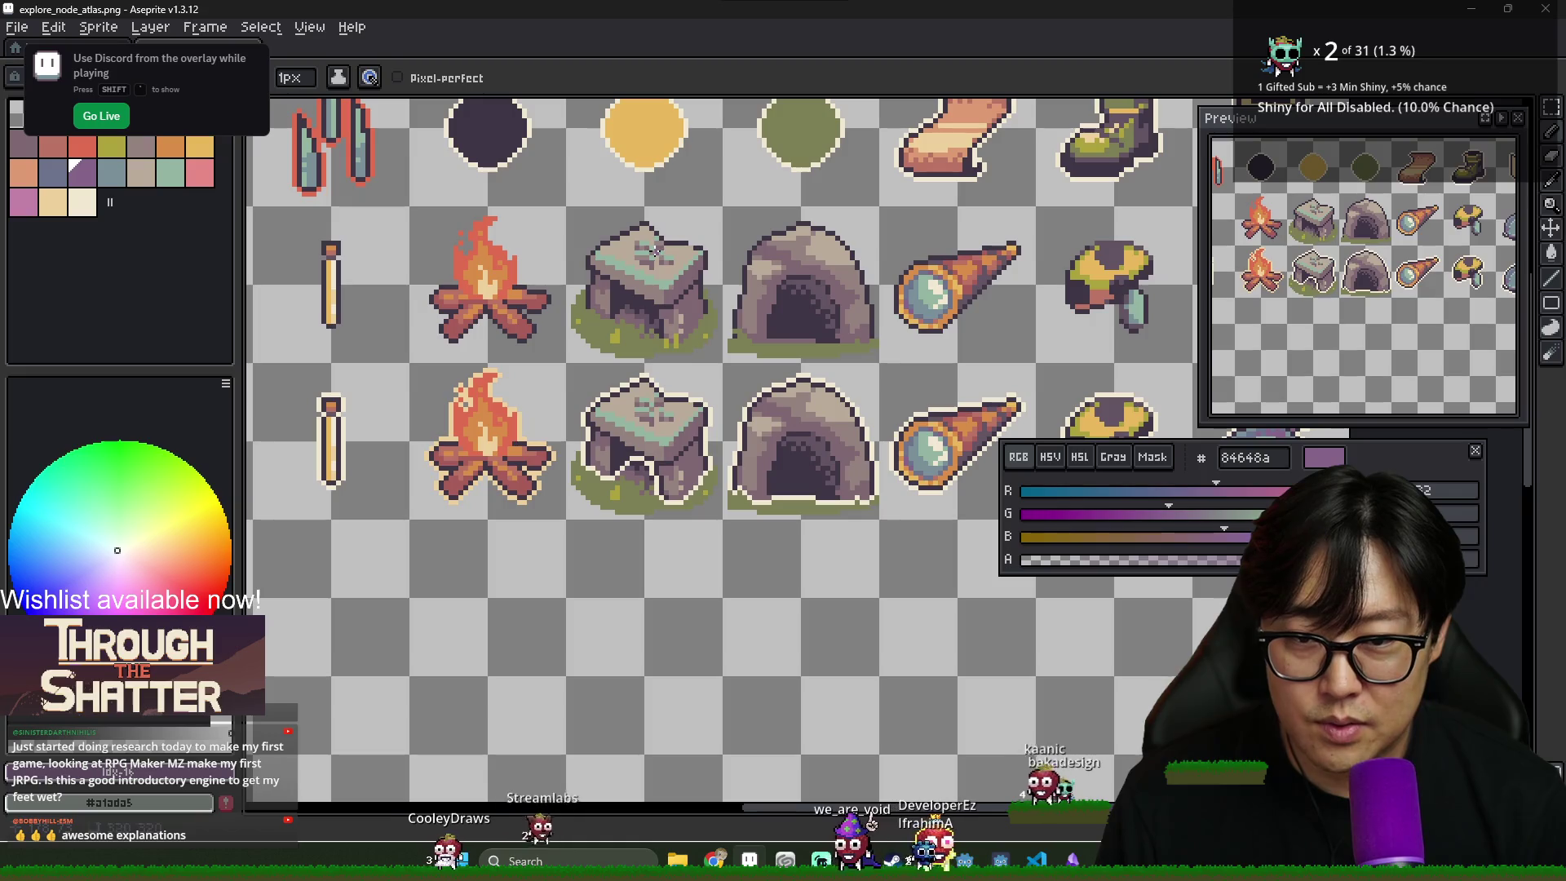
key(m)
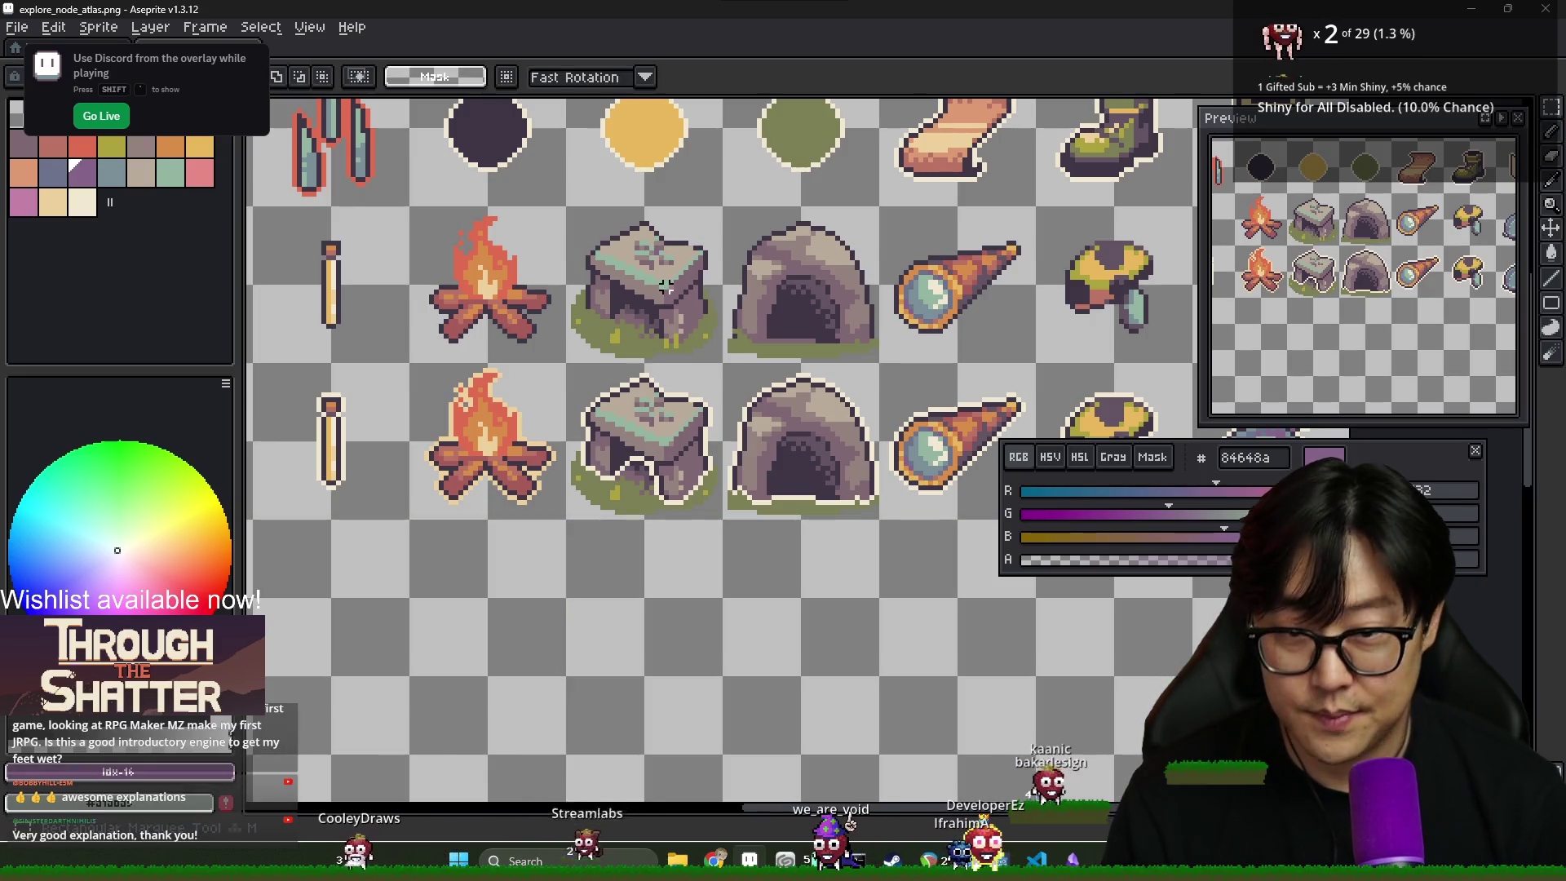
drag(622, 228, 566, 206)
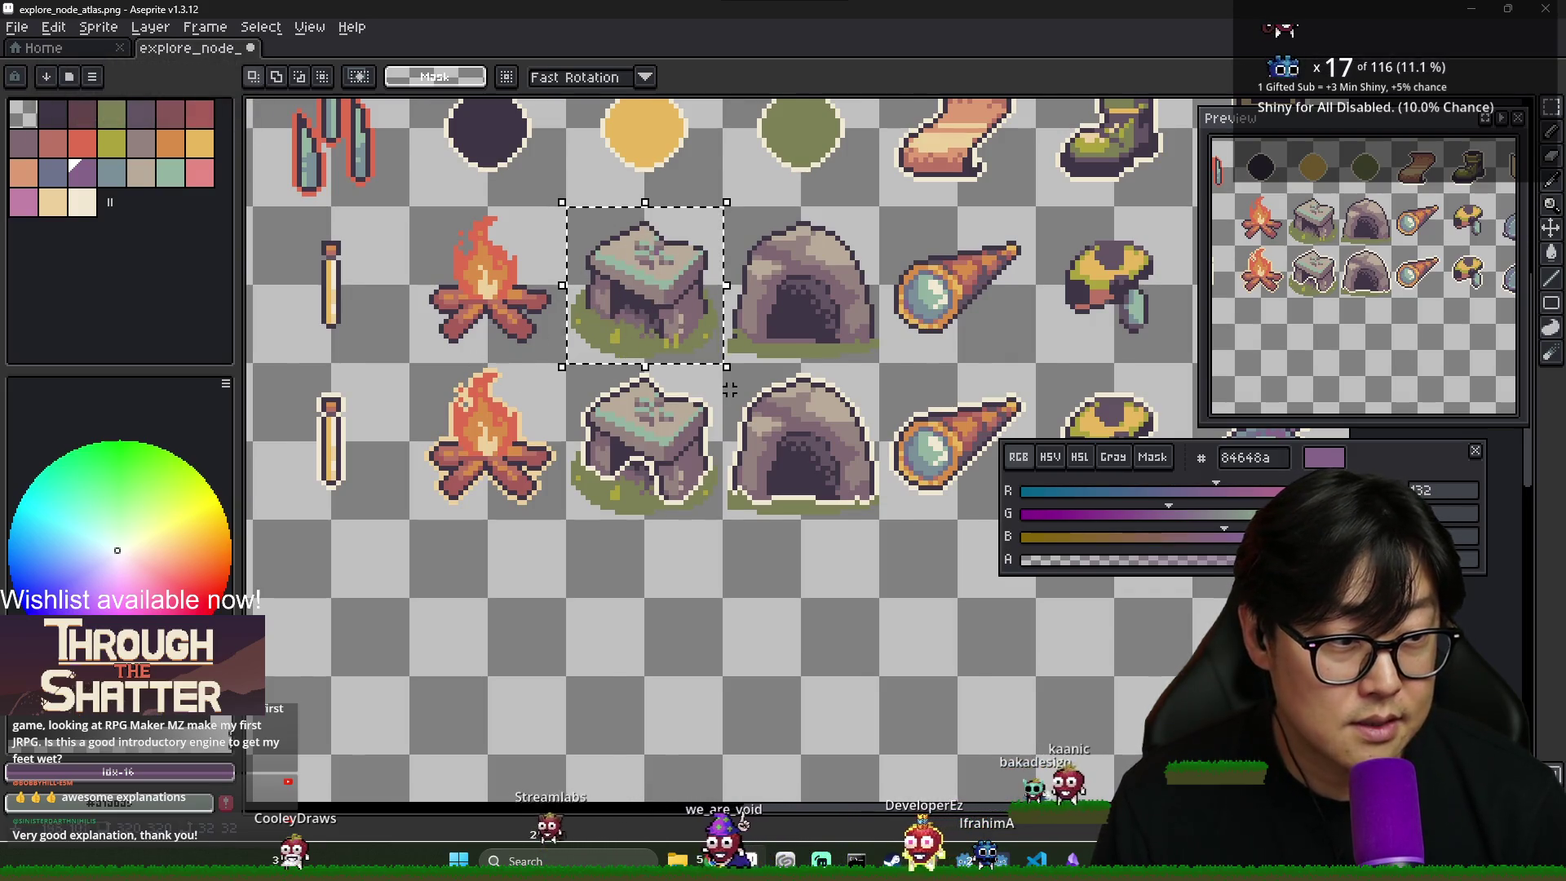
- Zoom around the sprite sheet to check the altar selection, then go back to Godot
scroll(726, 383, down, 1)
scroll(730, 326, up, 2)
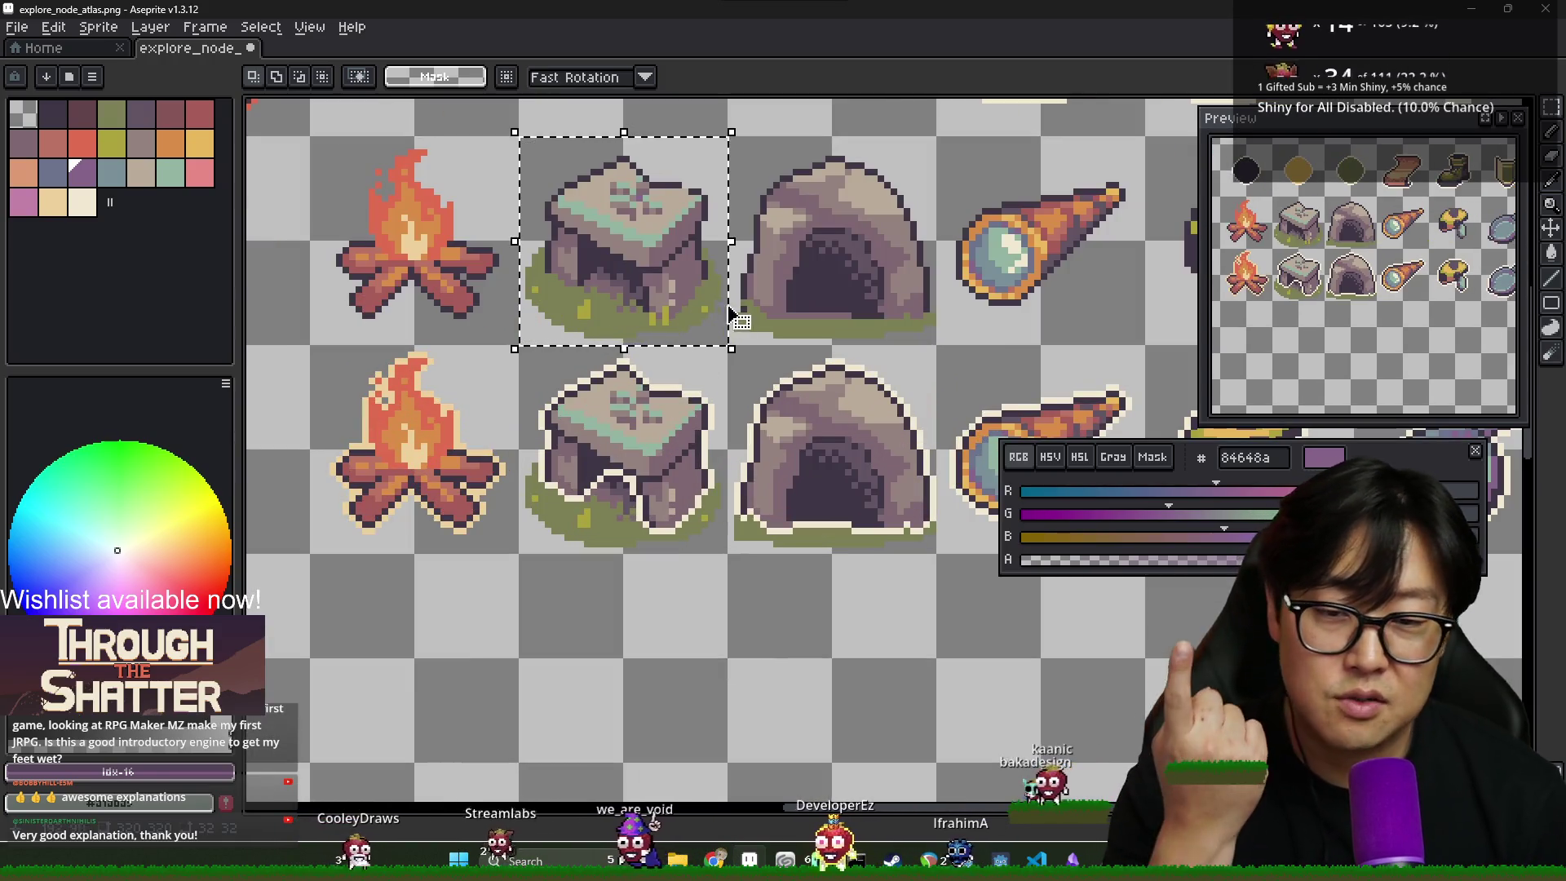
scroll(682, 274, down, 1)
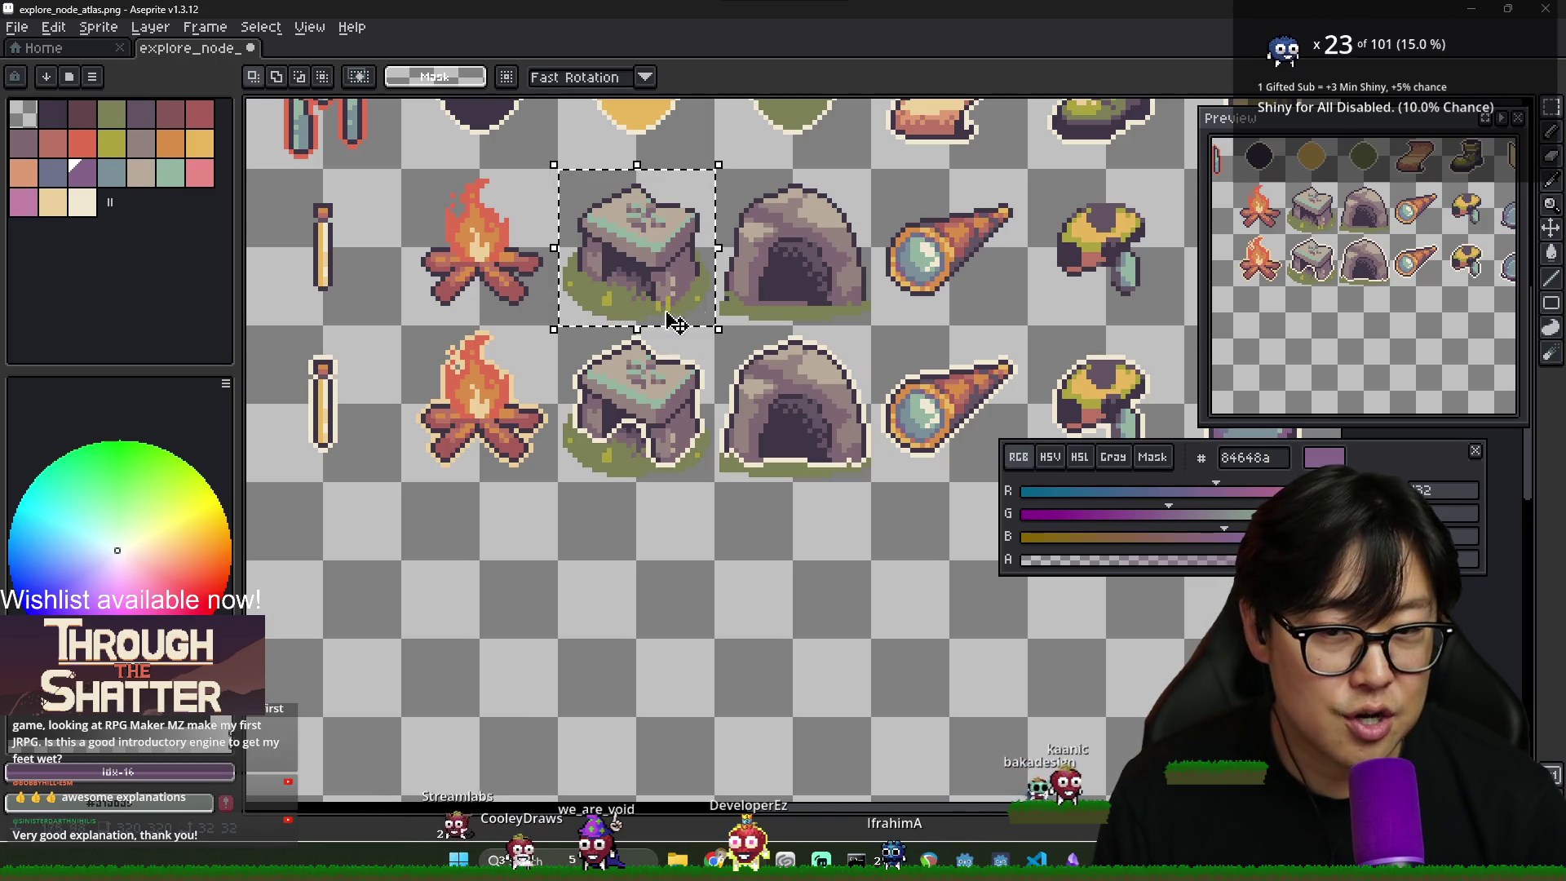
scroll(682, 249, down, 1)
scroll(674, 273, up, 1)
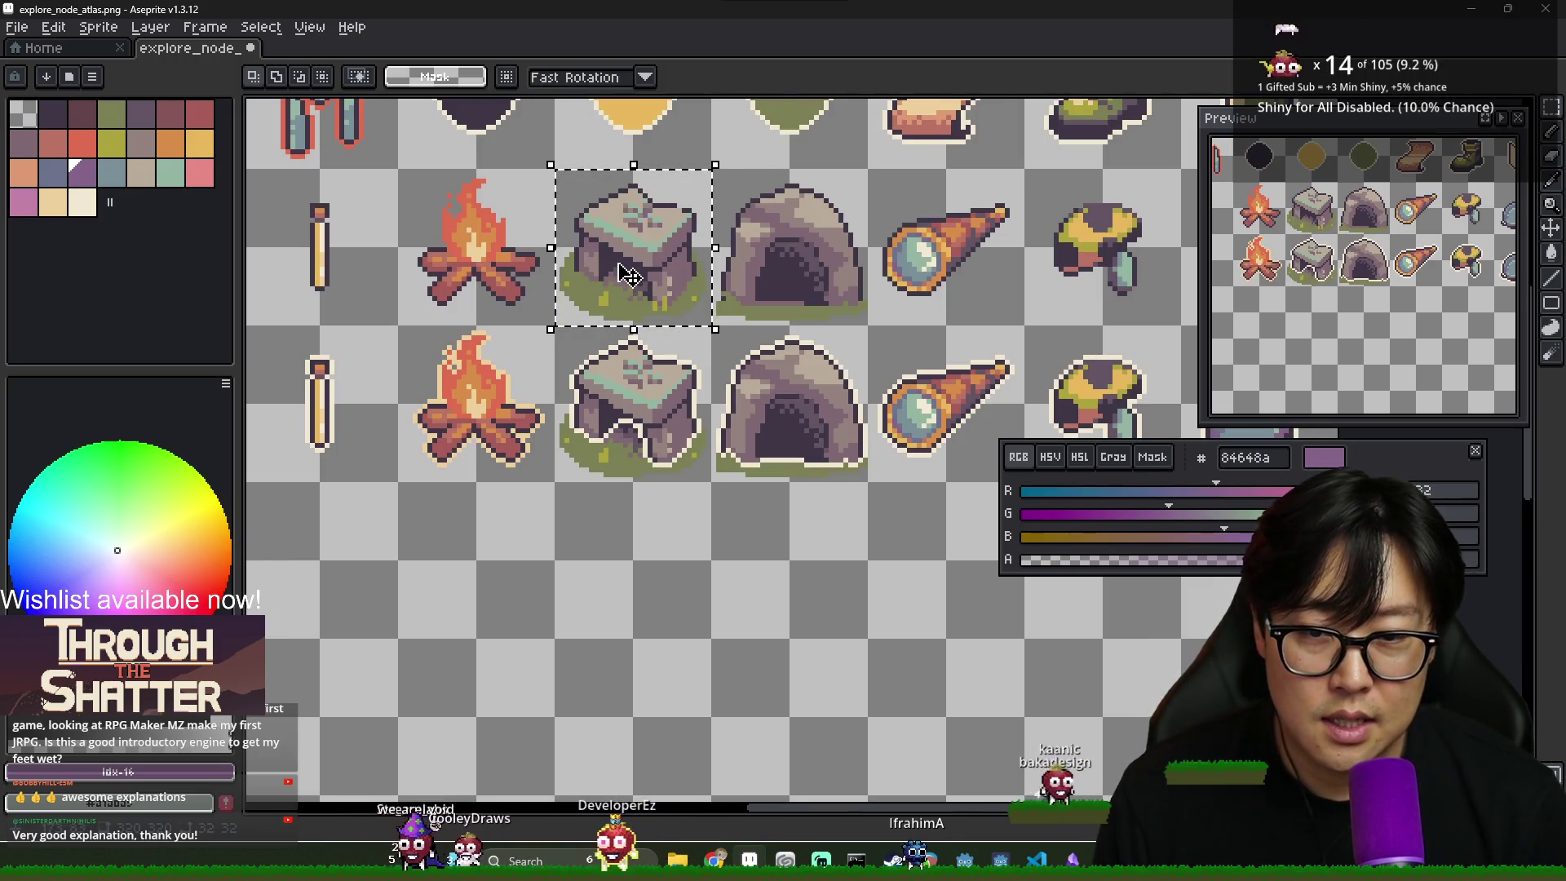
scroll(628, 276, down, 1)
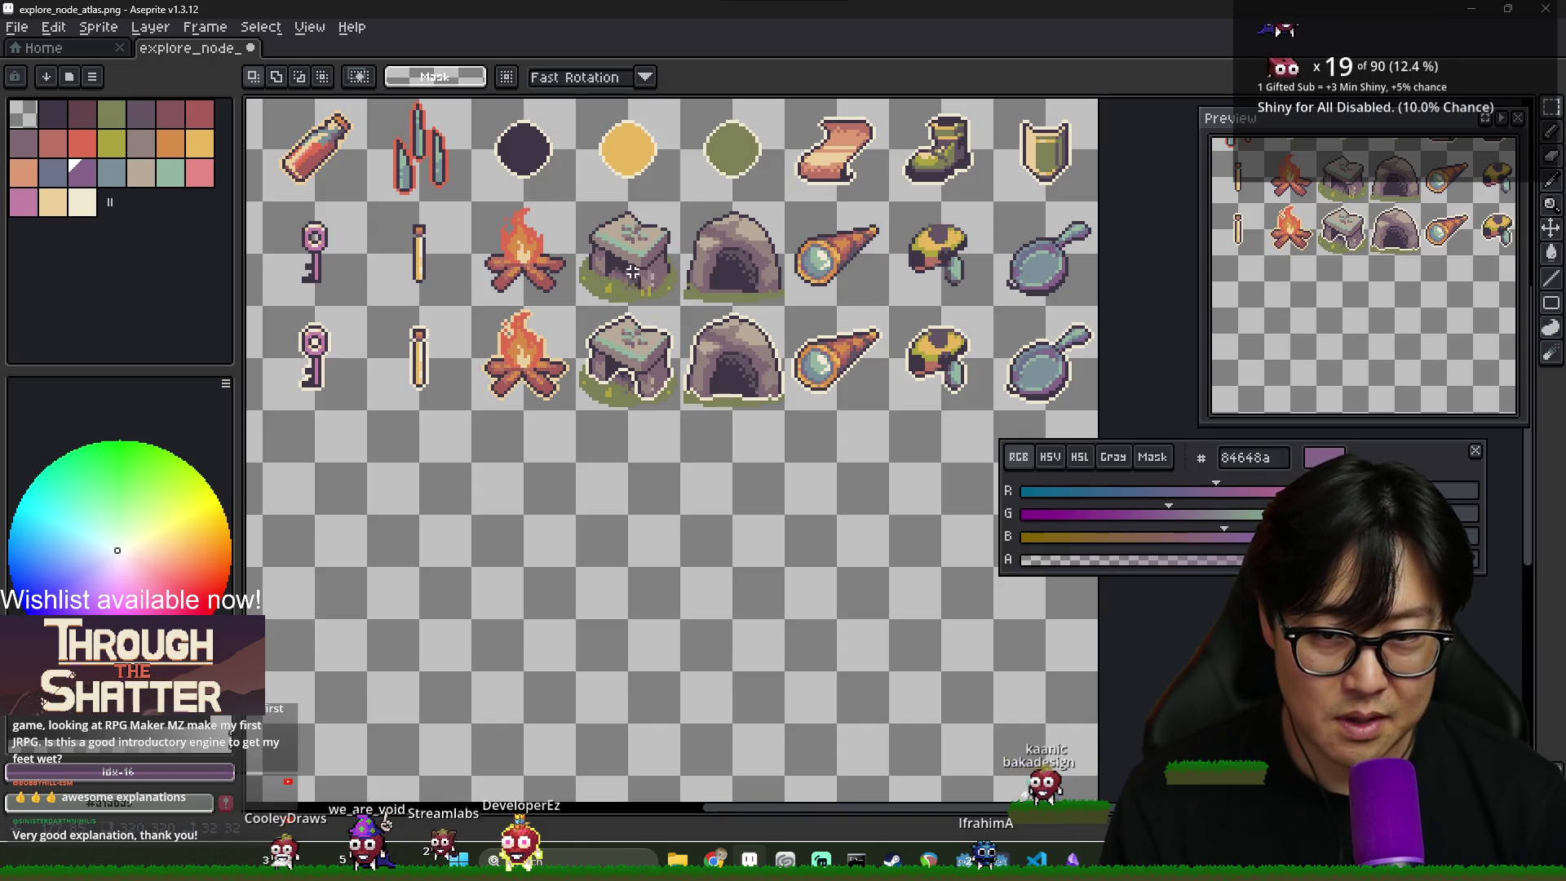
scroll(682, 343, down, 1)
scroll(681, 345, up, 1)
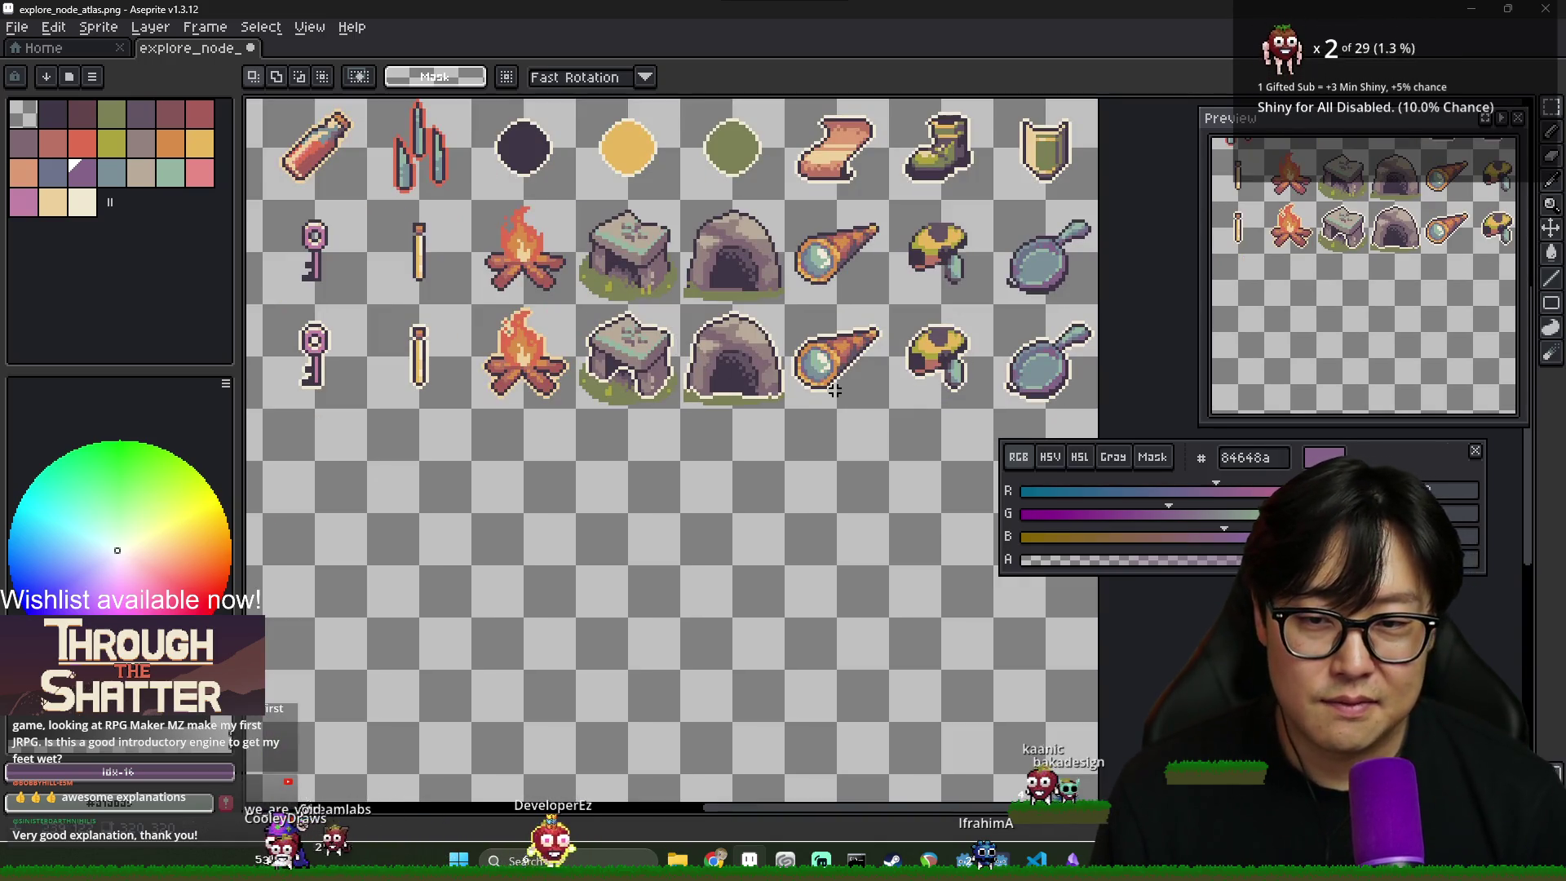
key(alt+Tab)
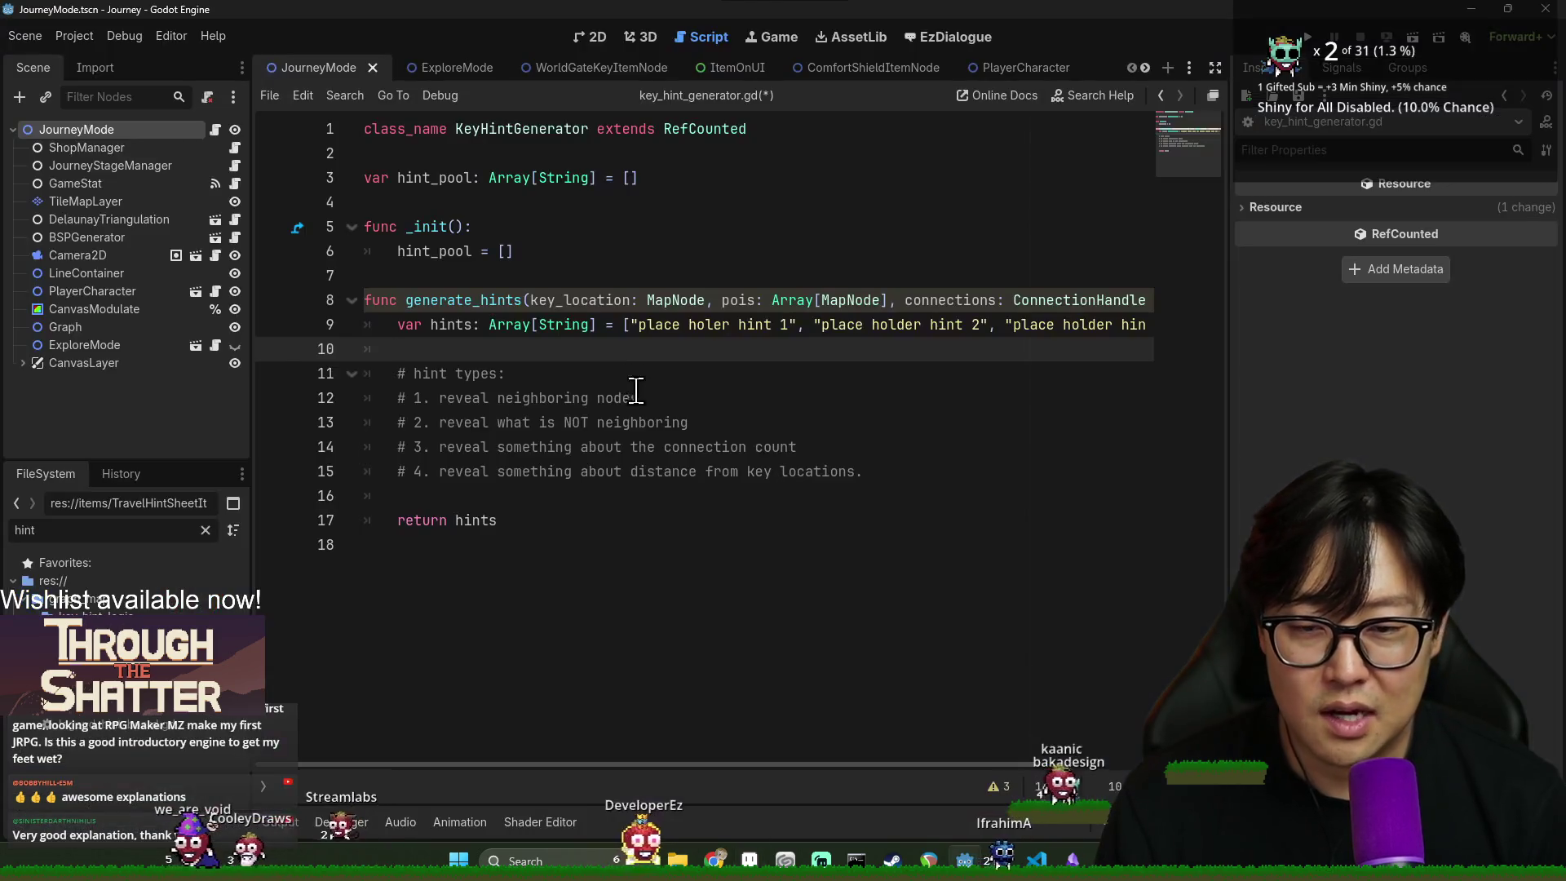
- Save the key_hint_generator.gd script with Ctrl+S
click(570, 352)
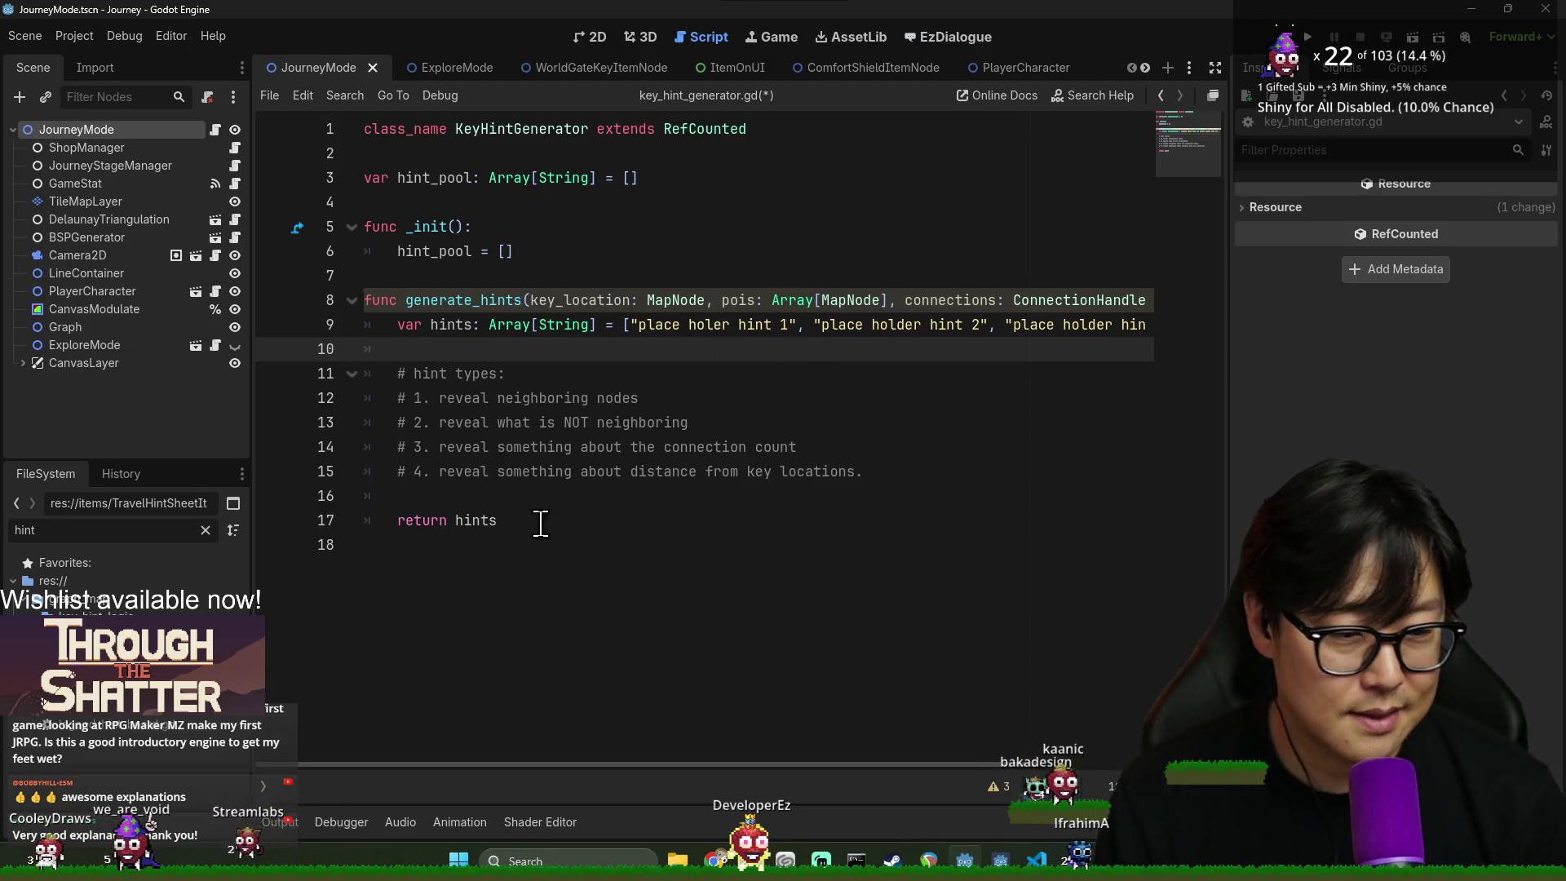
click(676, 394)
key(ctrl+s)
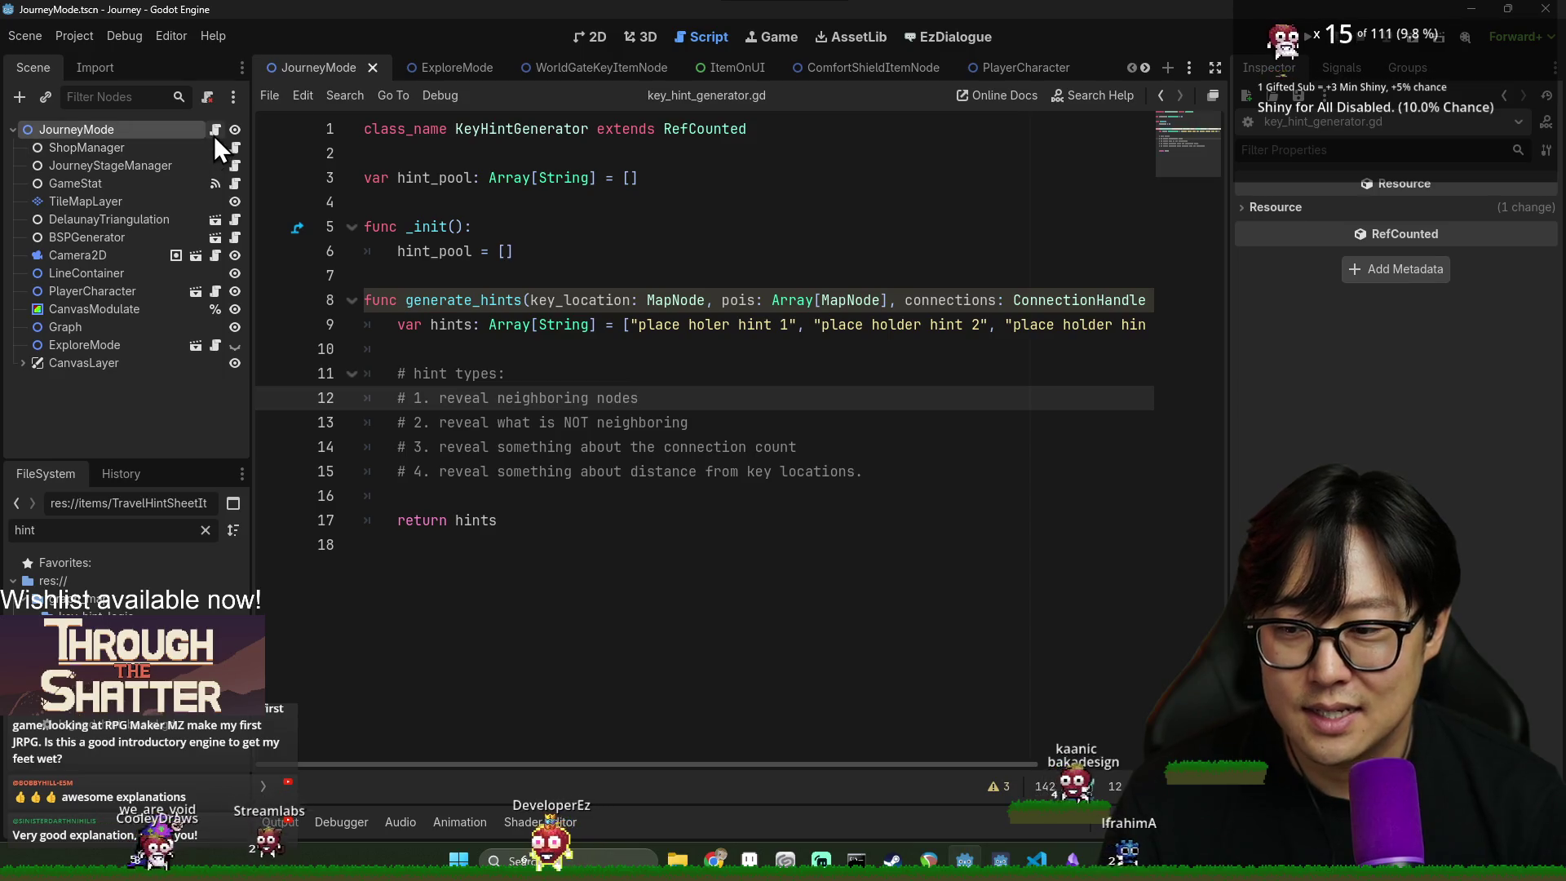
- Save once more, filter the FileSystem by 'ruin' and open Ruin.tscn
click(517, 232)
key(ctrl+s)
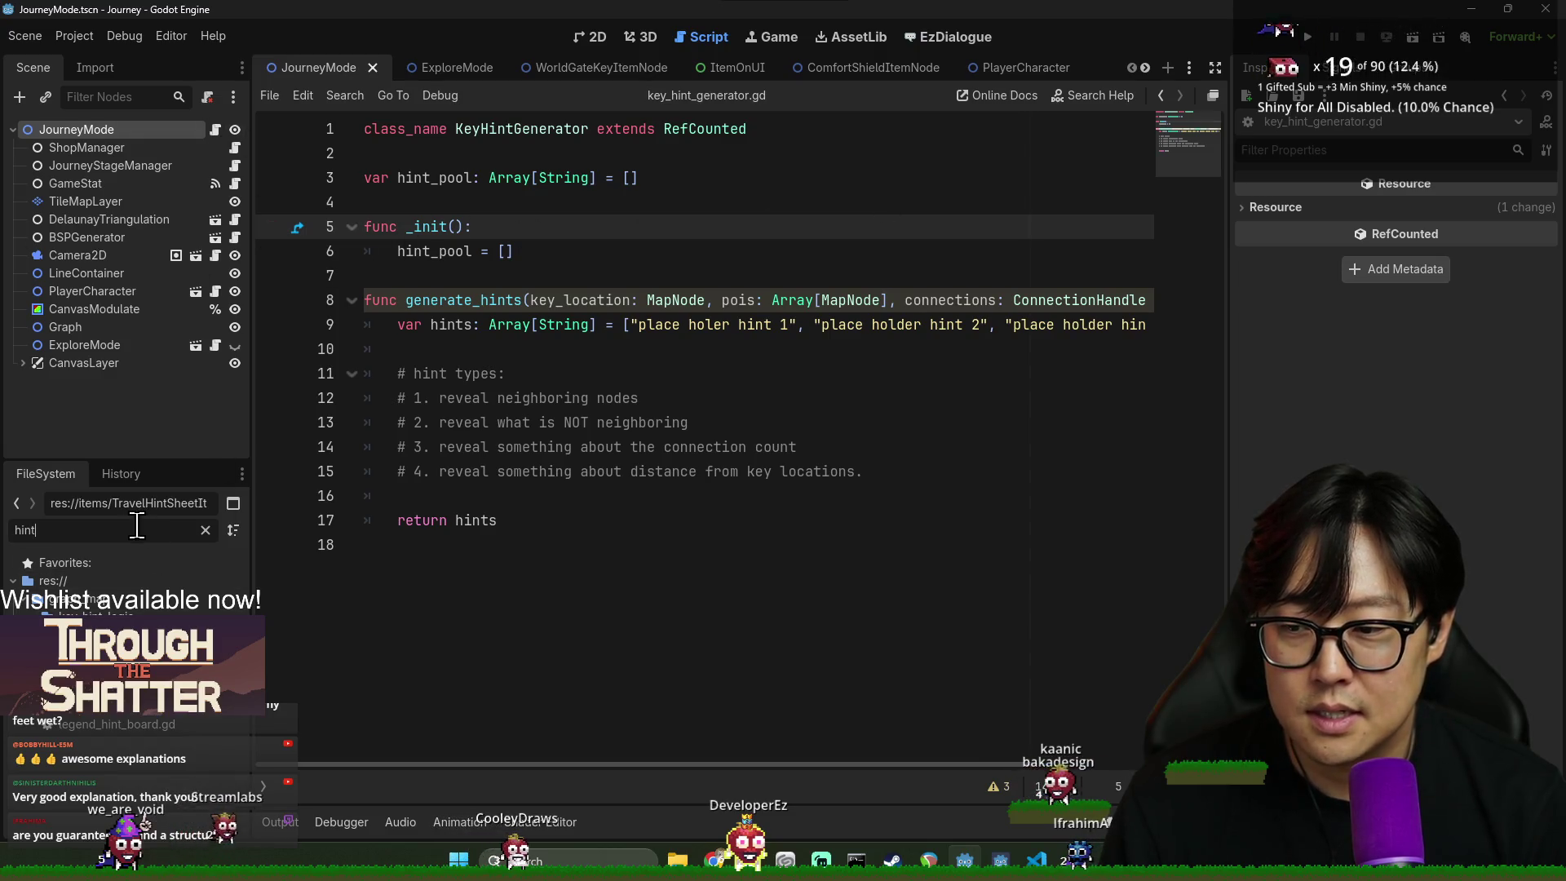
text(ruin)
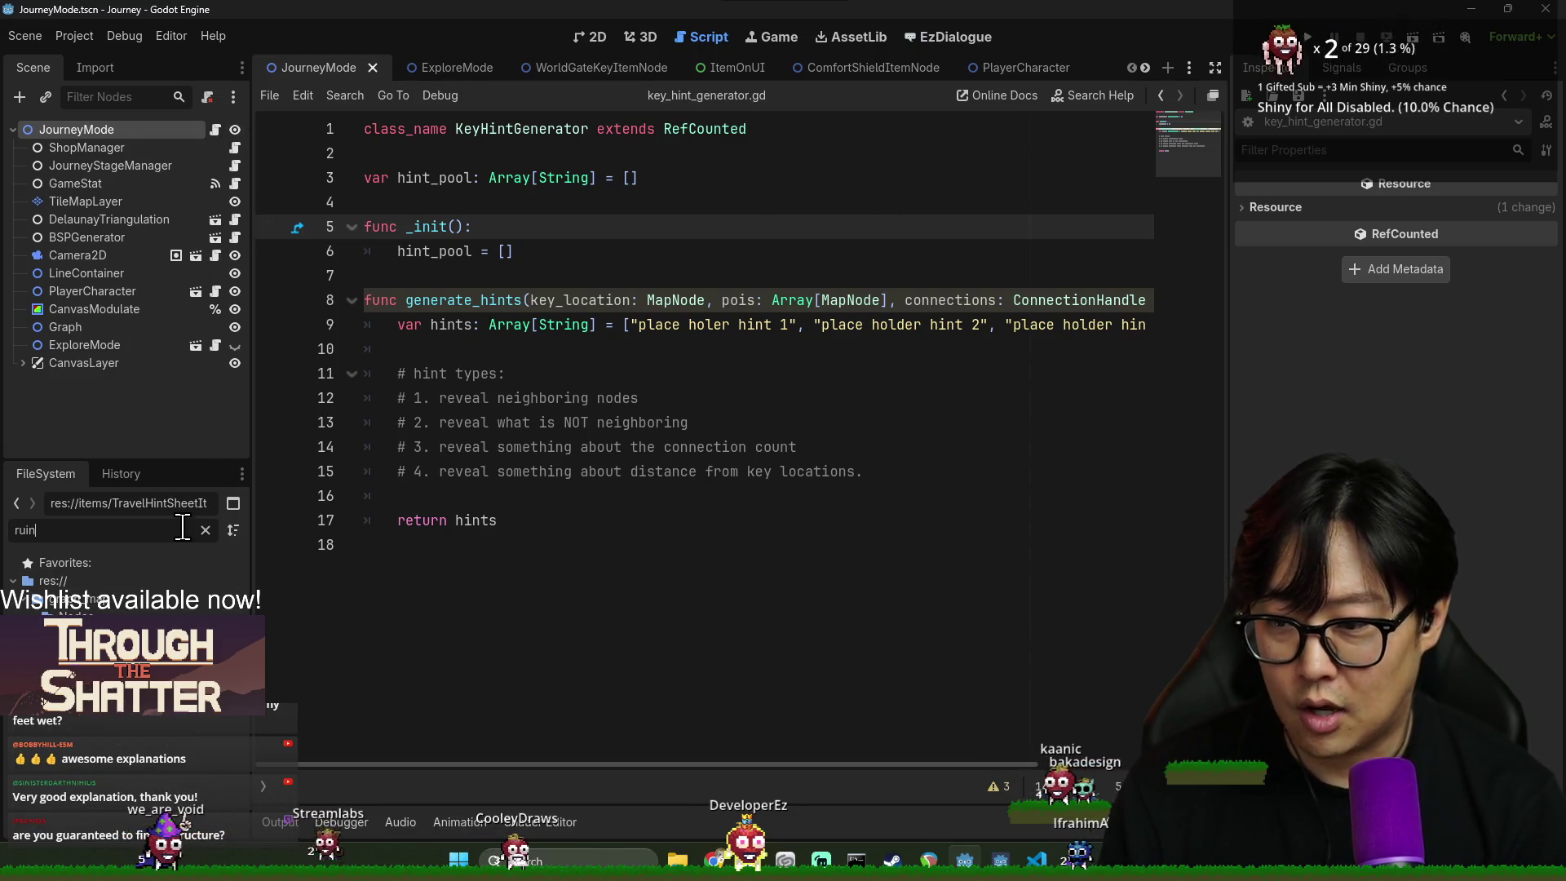
click(587, 36)
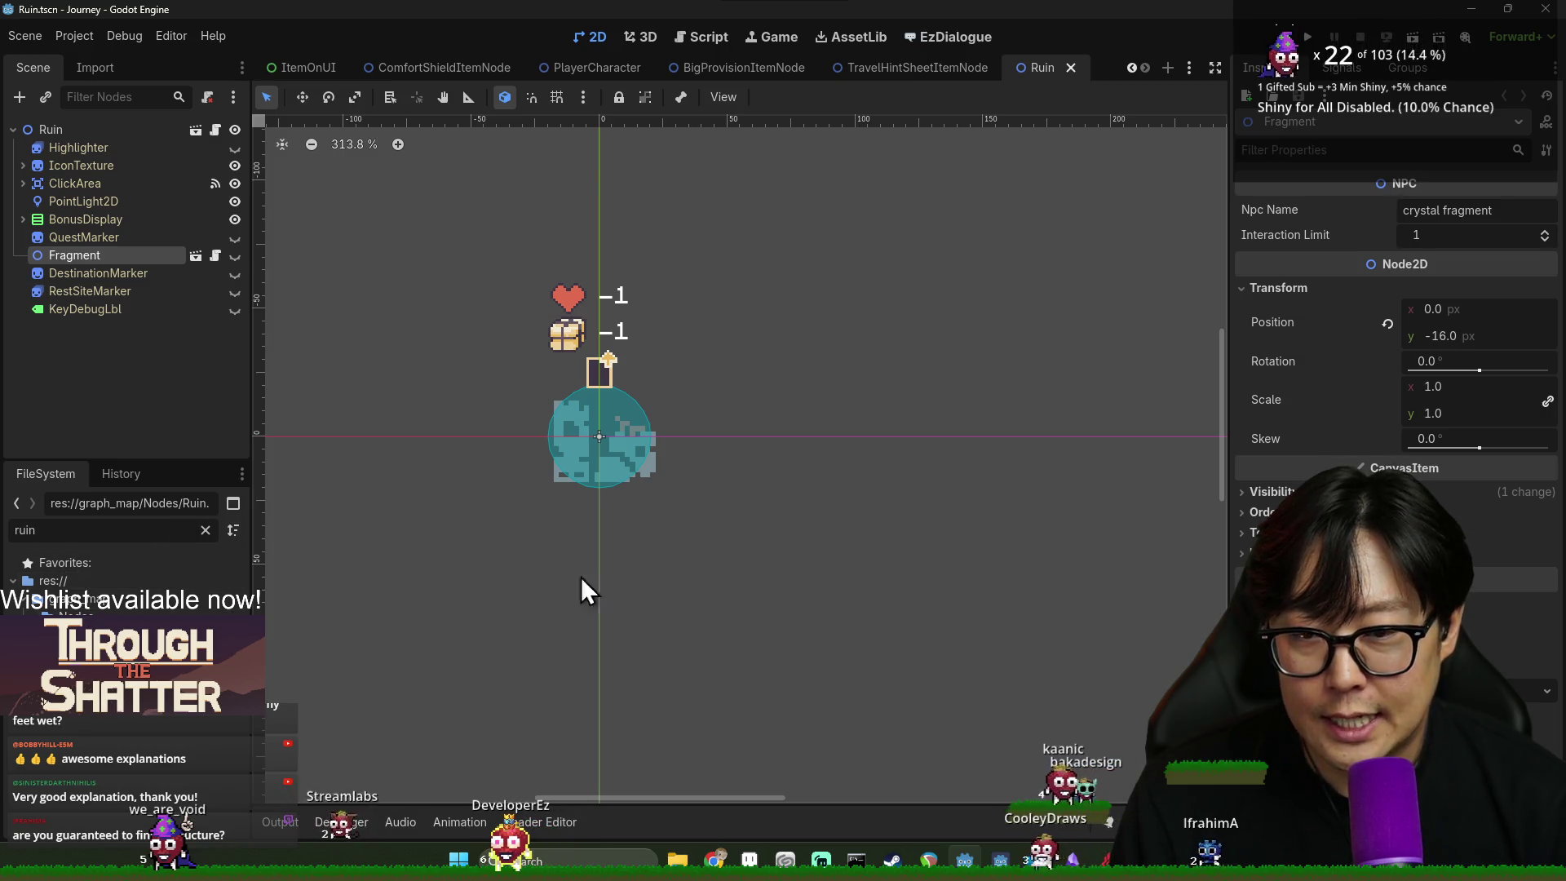
- Close the four scene tabs, from Ruin through ComfortShieldItemNode, so ExploreMode.tscn is displayed
click(1071, 68)
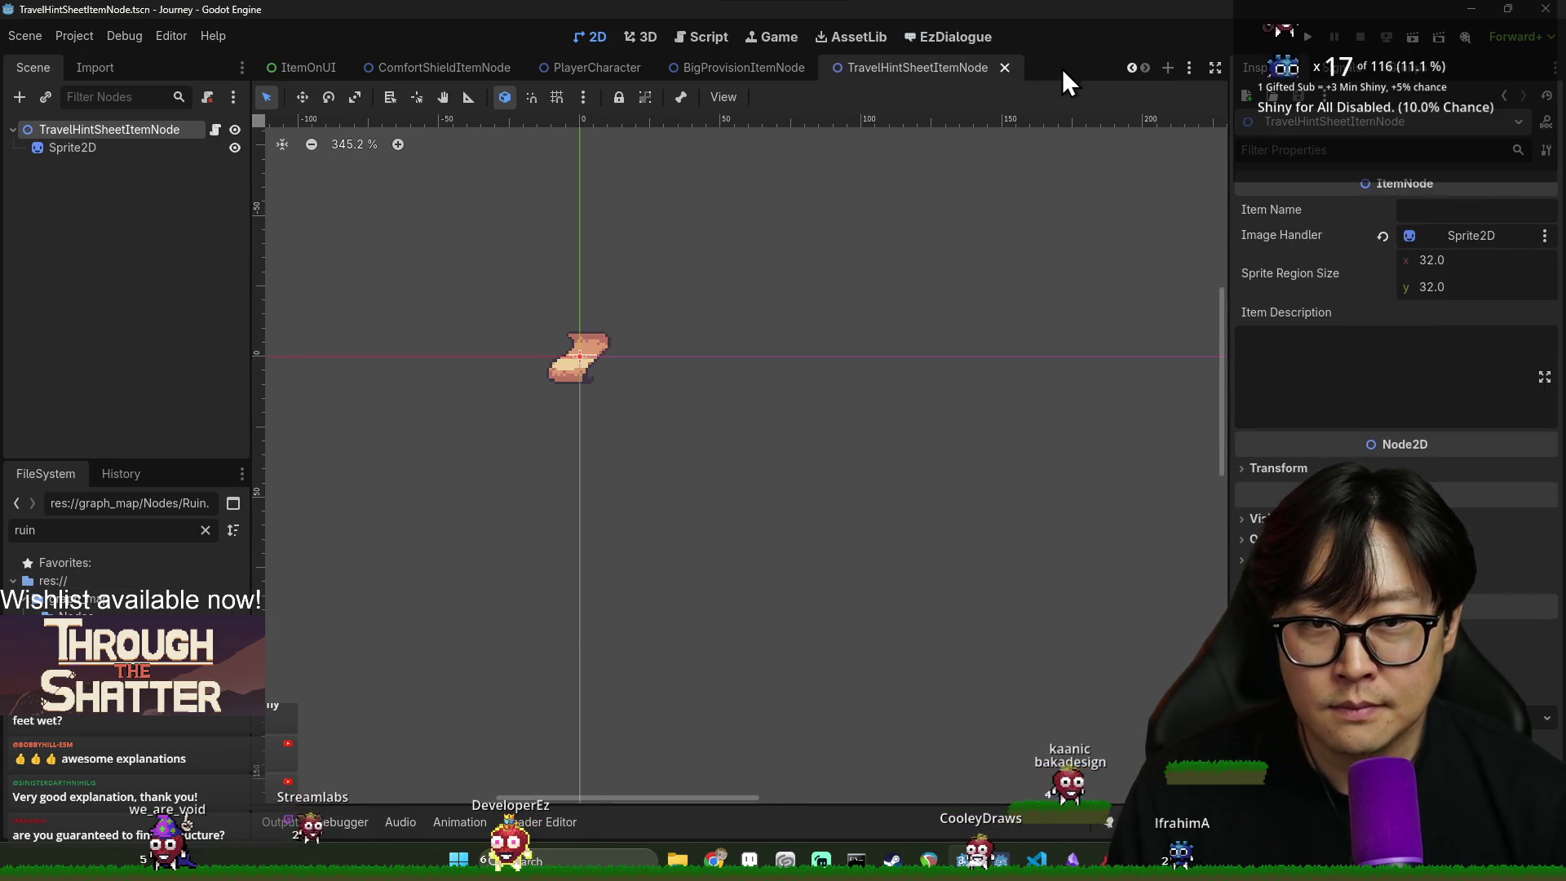
click(303, 71)
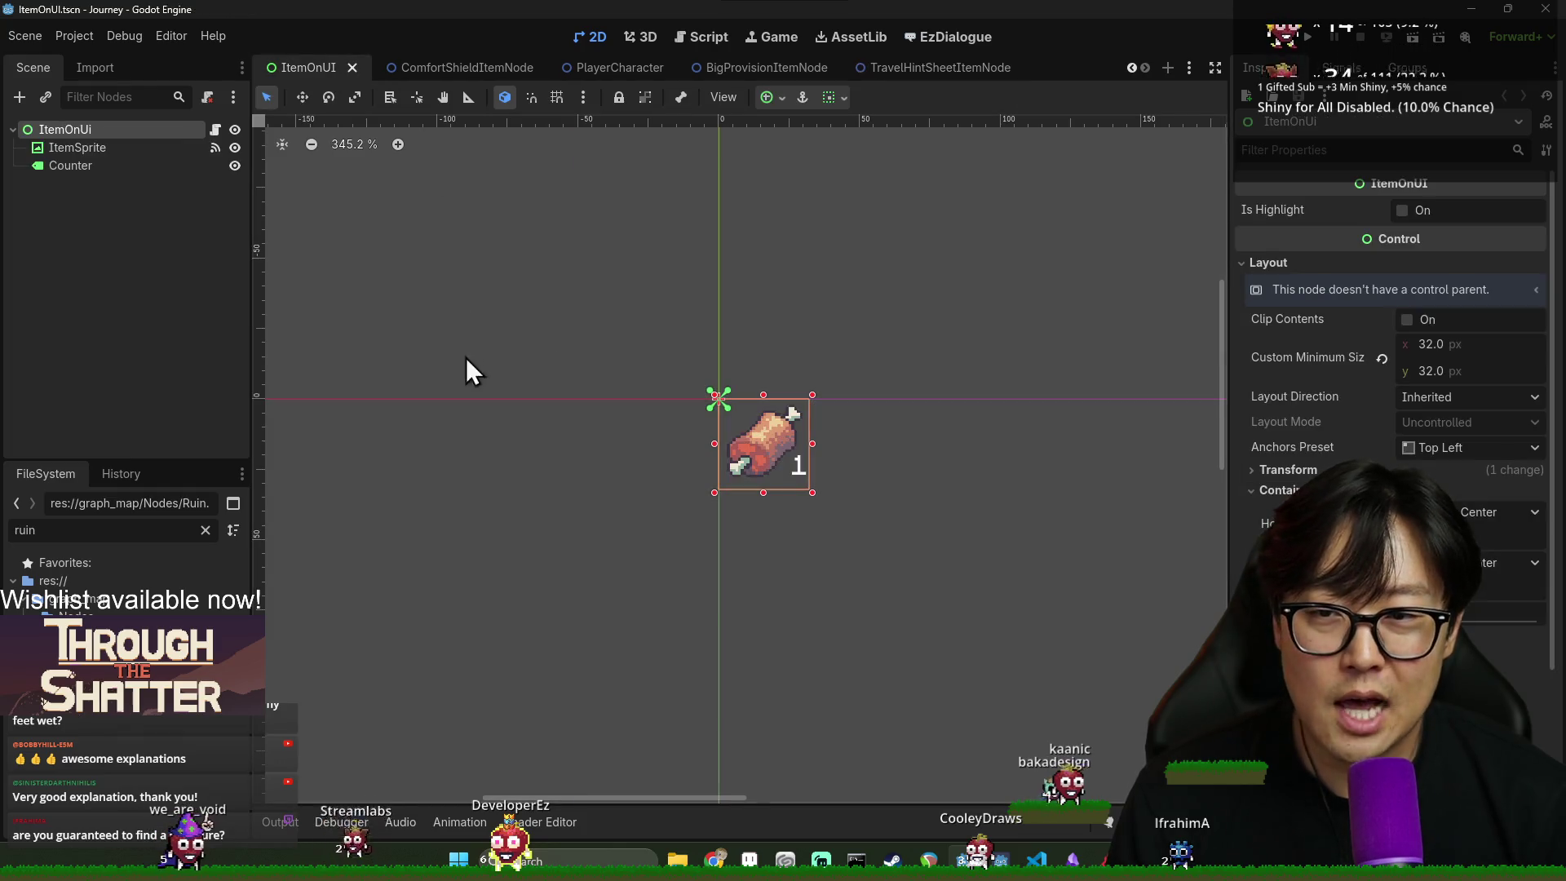
click(352, 68)
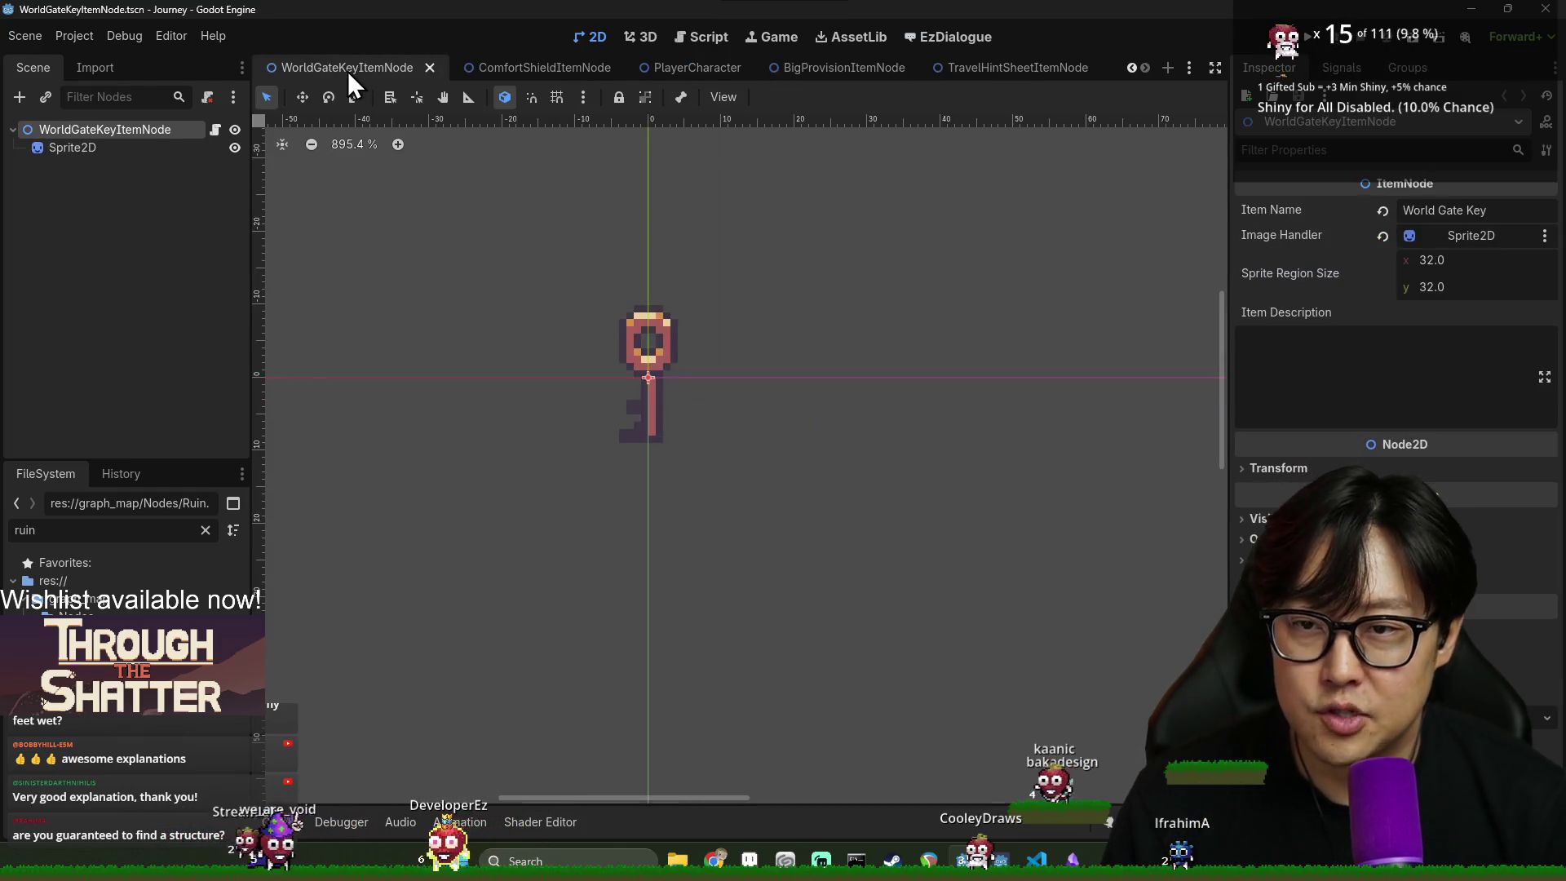
click(431, 68)
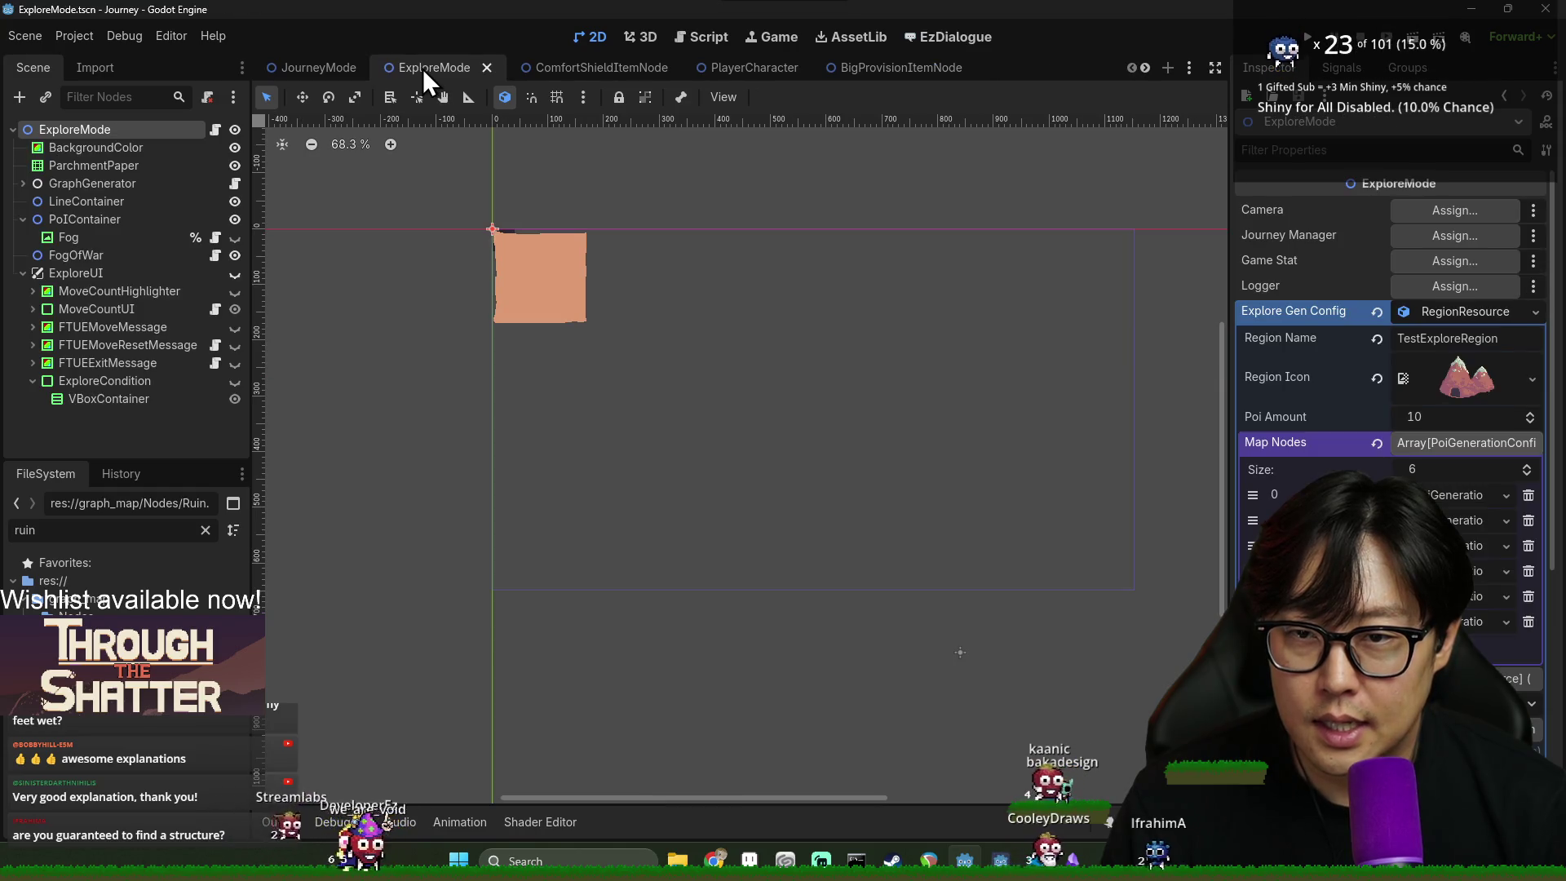
click(631, 64)
click(682, 67)
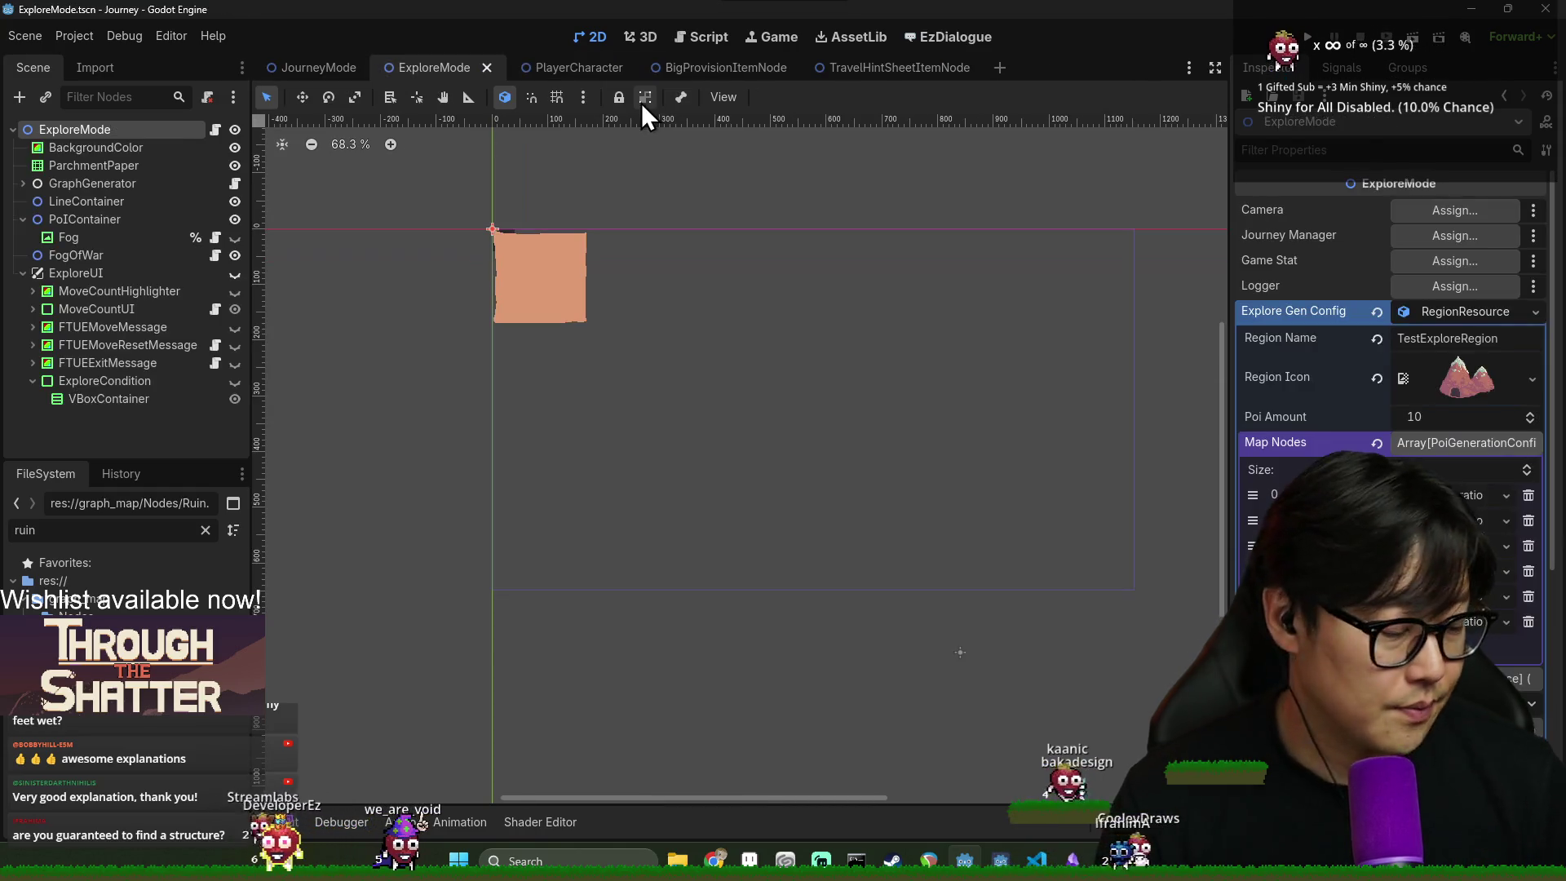
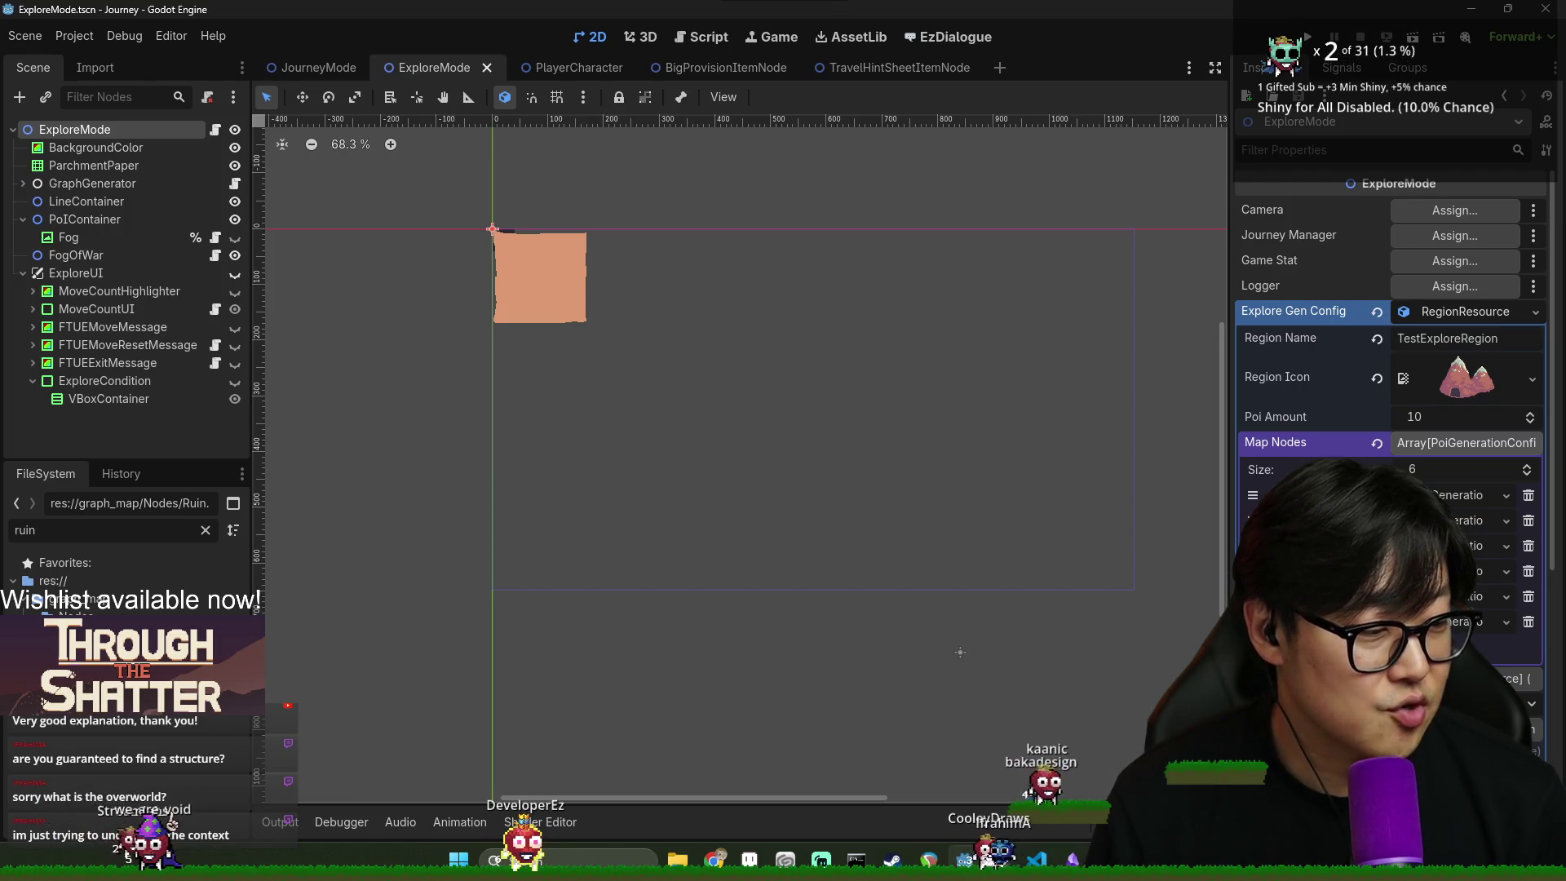
- Run the game with F5 and return to the editor to see the 'map_node not declared' error on line 159
key(F5)
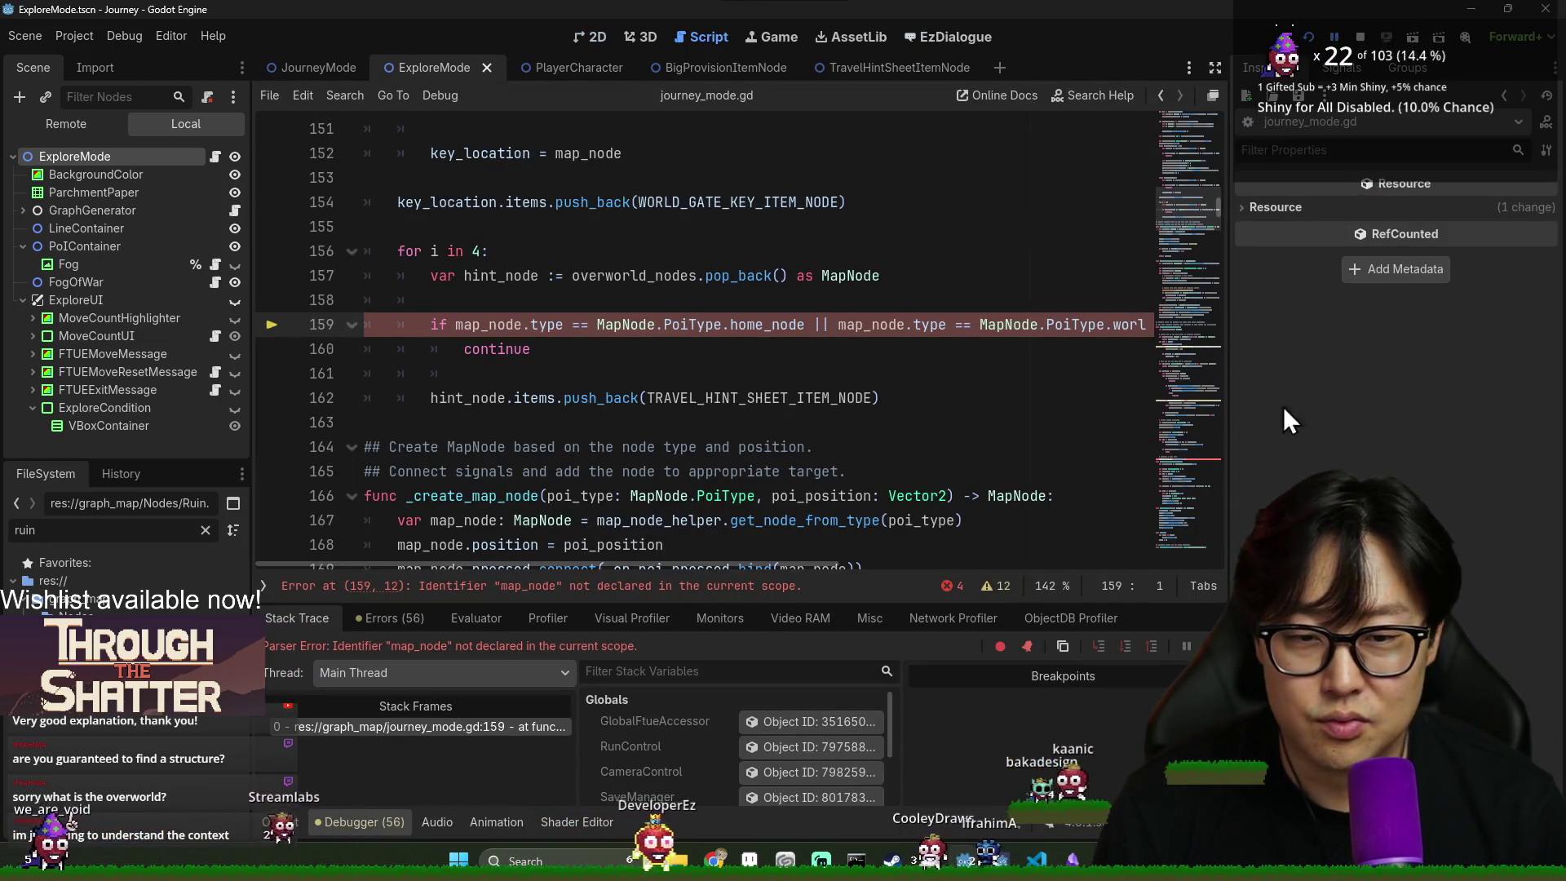
key(alt+Tab)
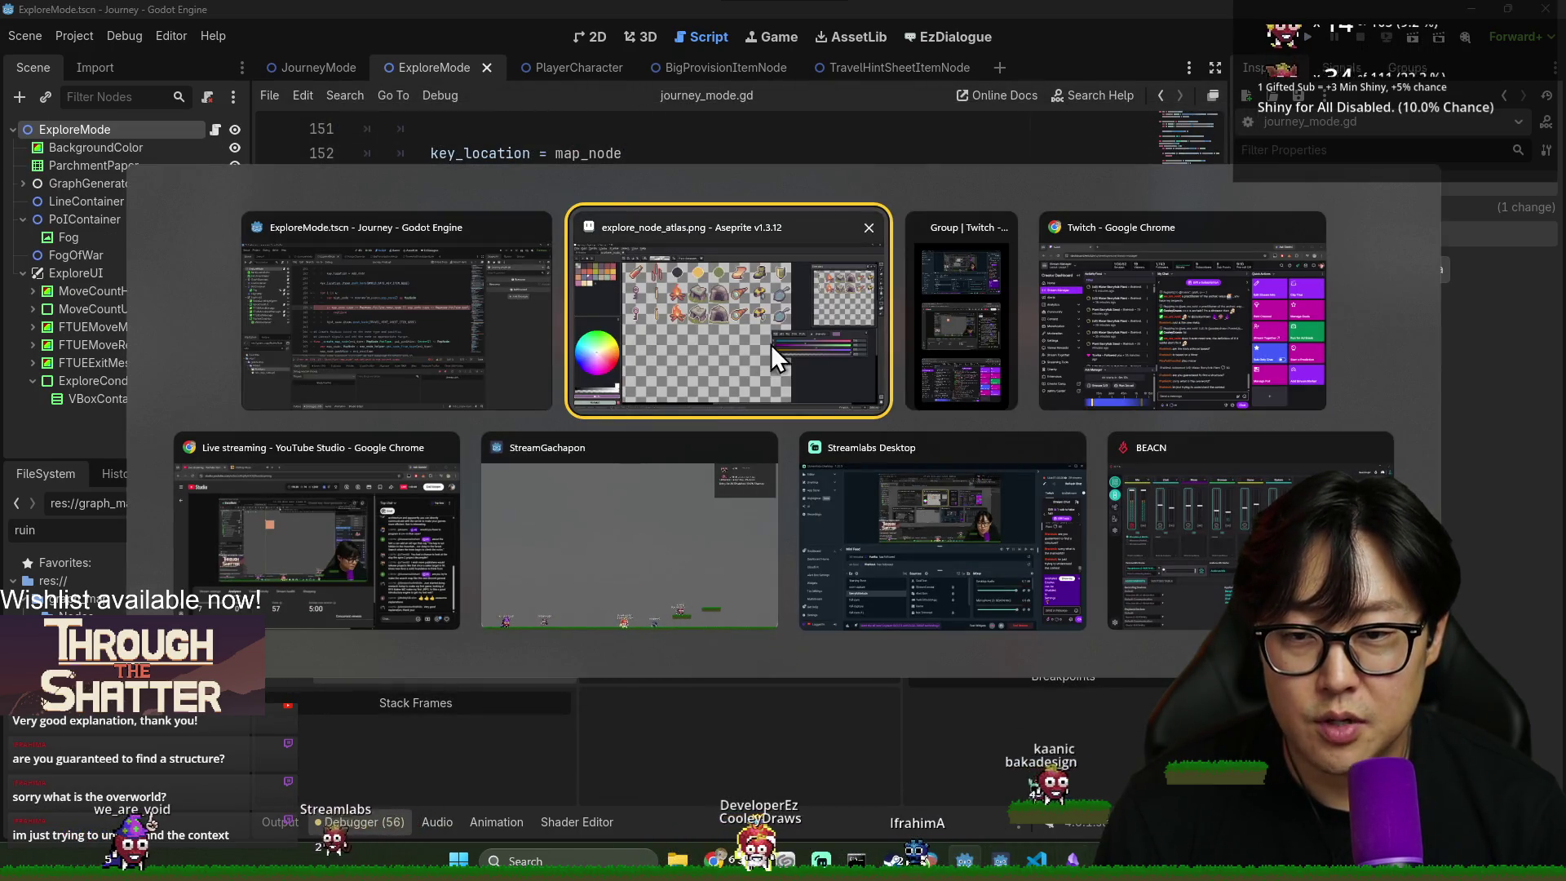
click(472, 335)
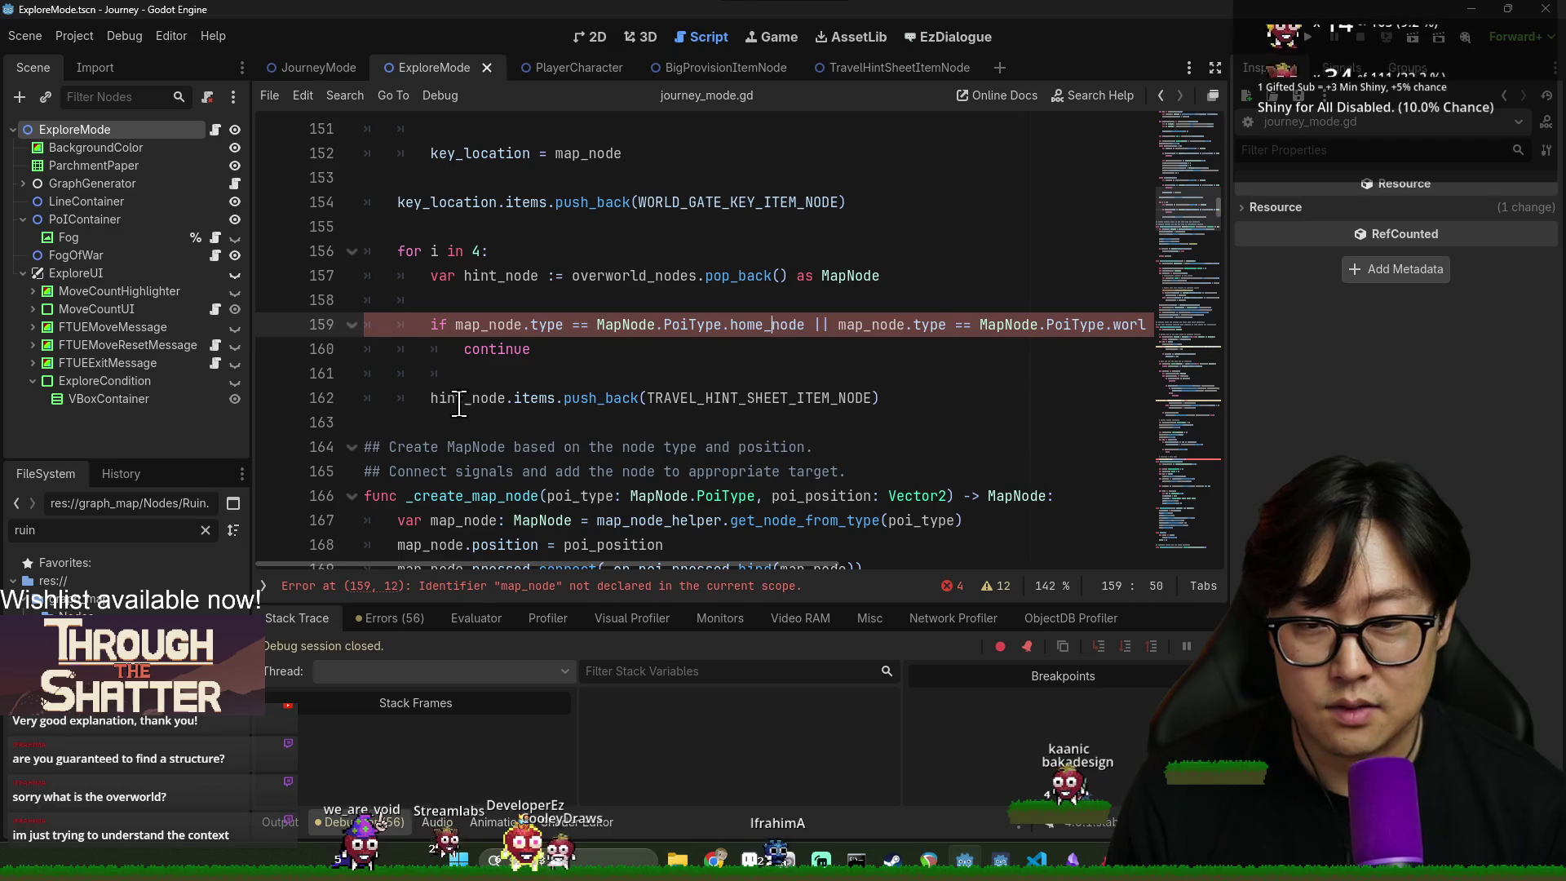
- Inspect lines 157–162 and copy the variable name hint_node from line 157
click(747, 471)
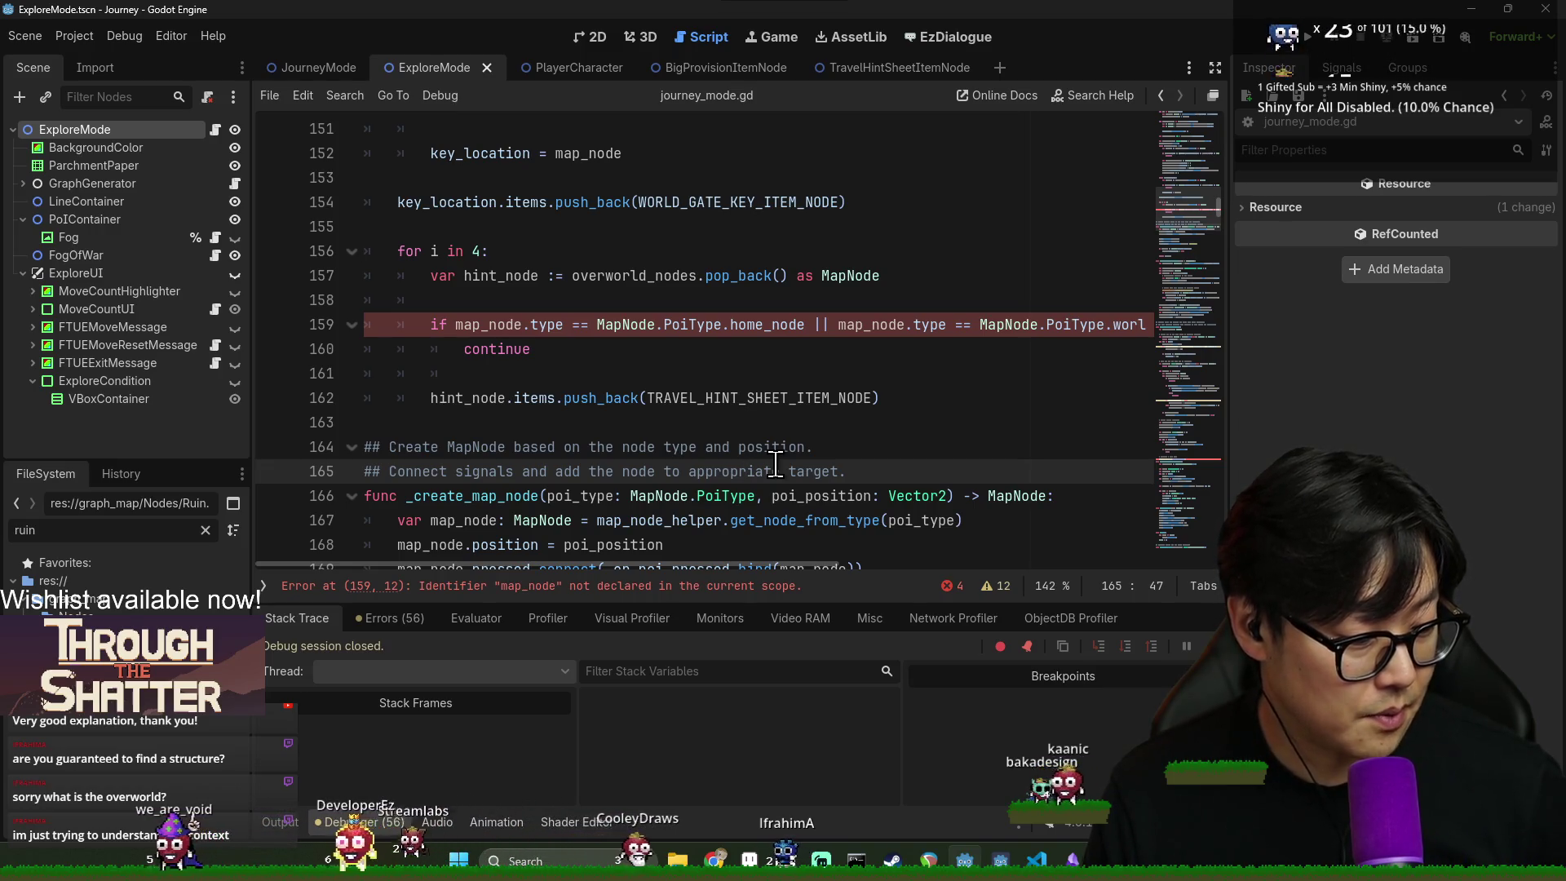
click(672, 398)
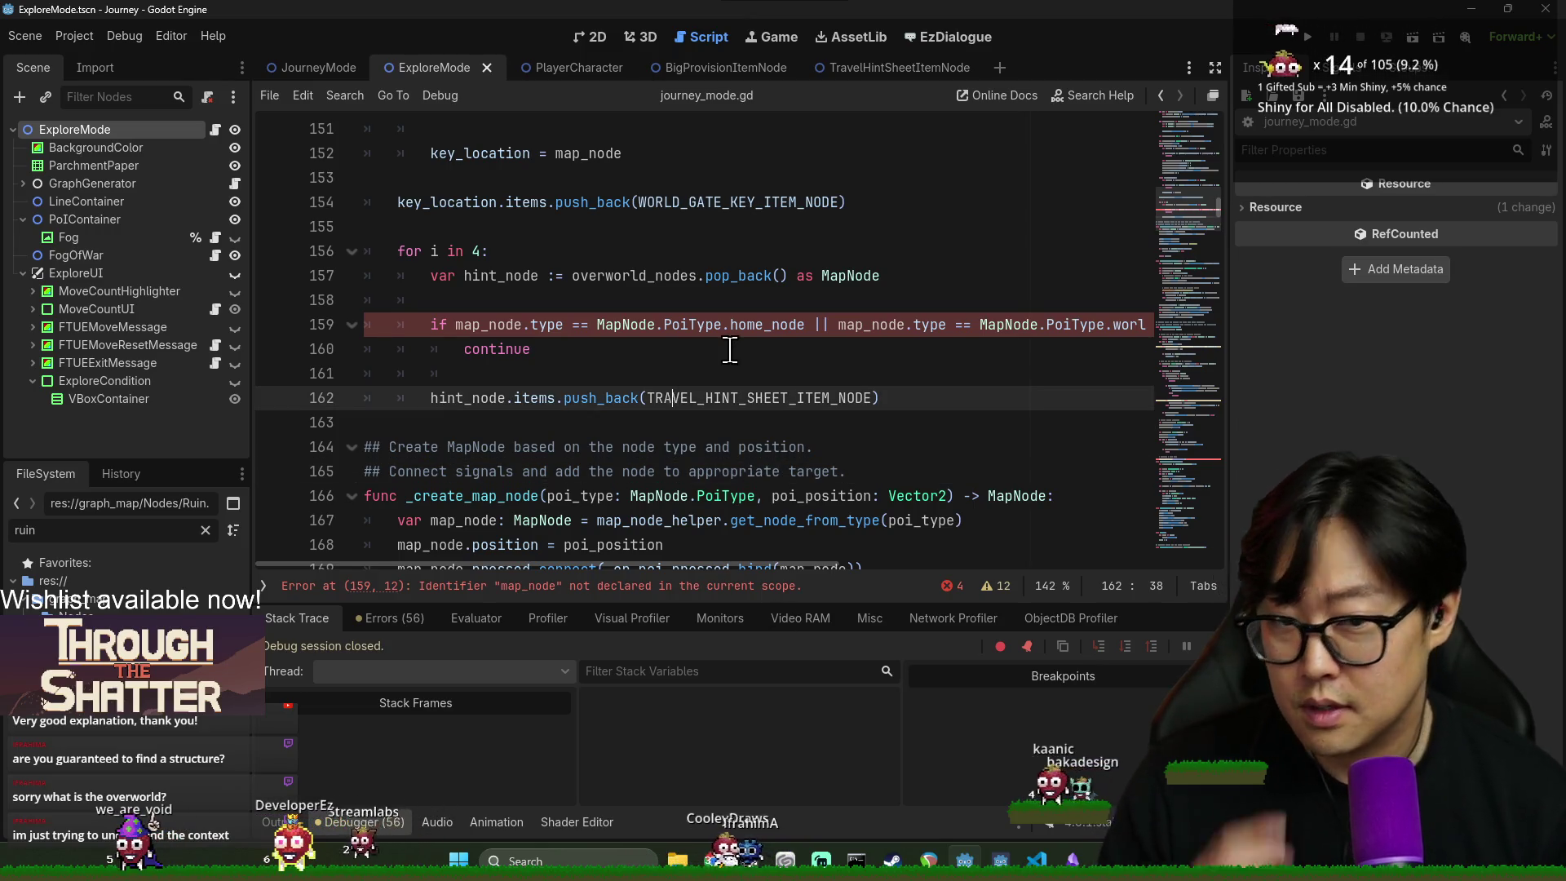
double_click(495, 325)
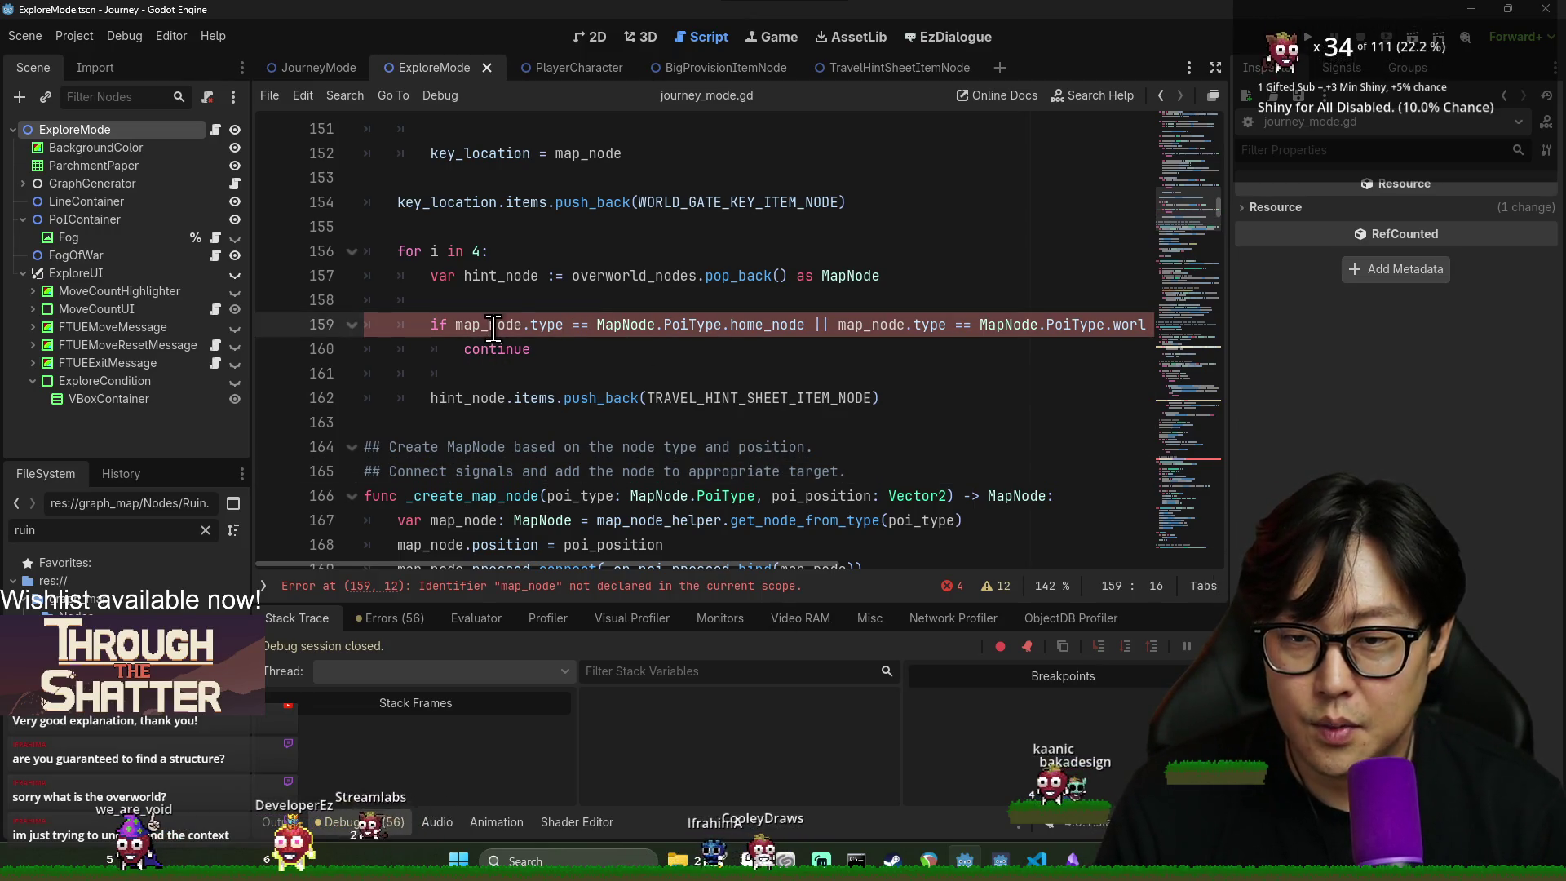
scroll(575, 463, up, 2)
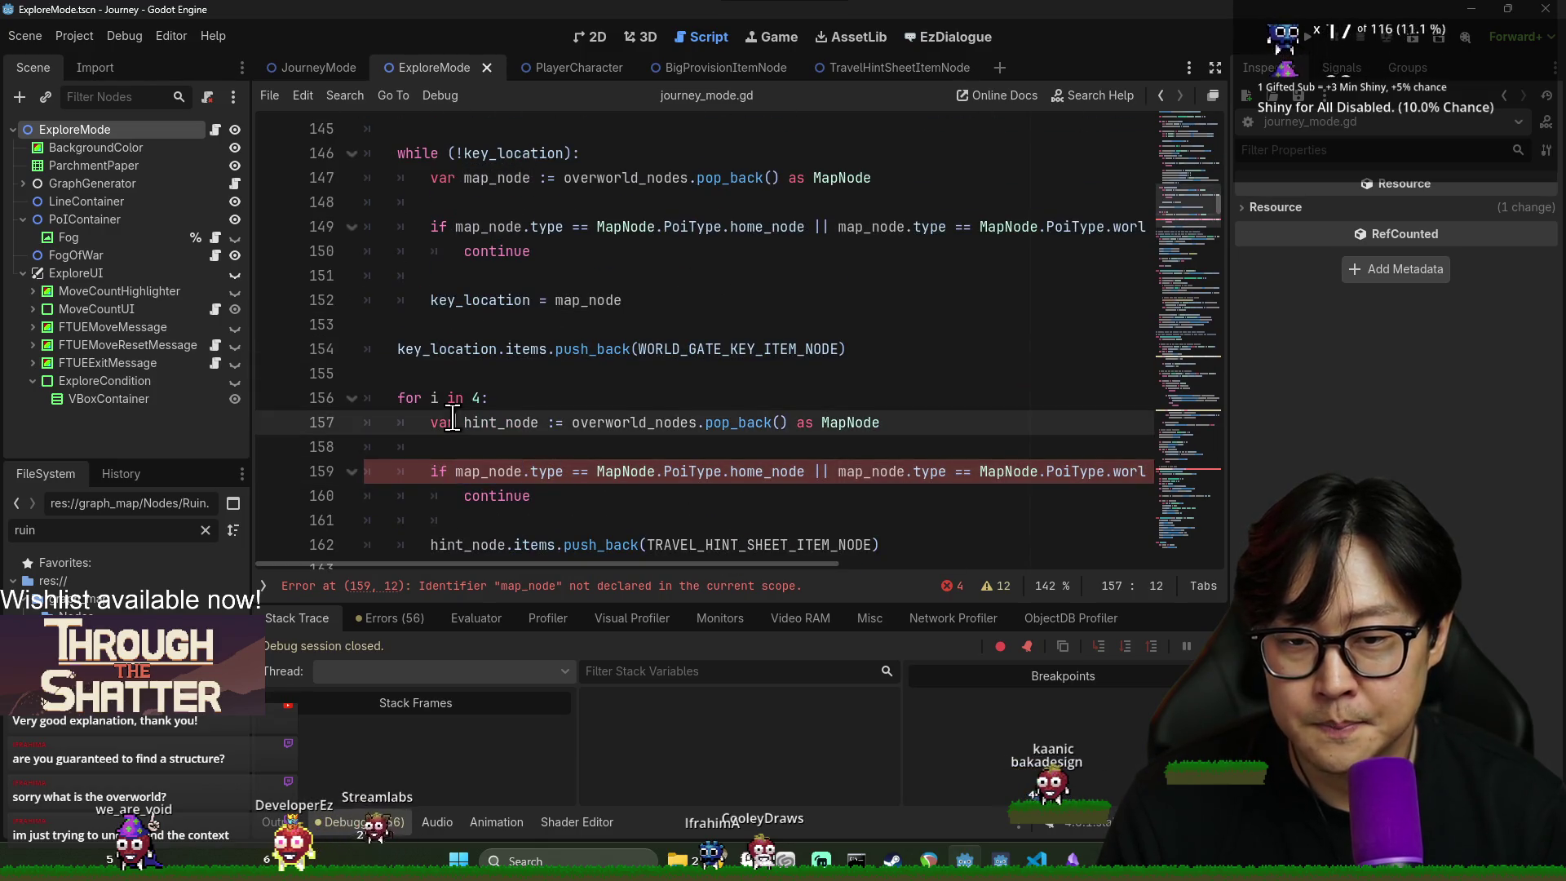
scroll(534, 447, down, 1)
scroll(530, 447, up, 2)
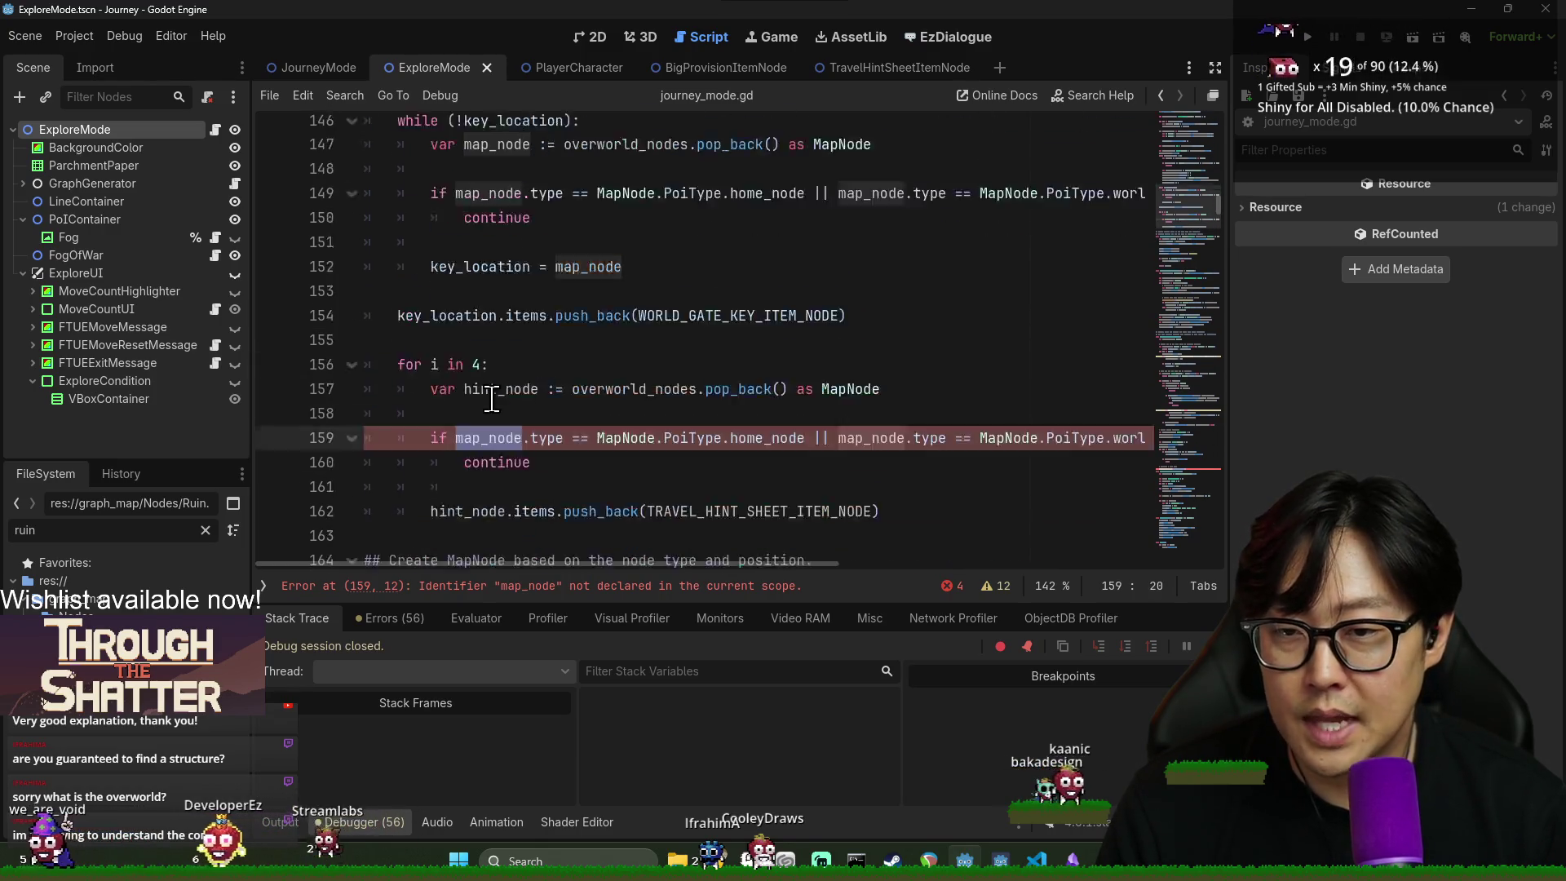
scroll(524, 448, down, 3)
scroll(514, 449, up, 1)
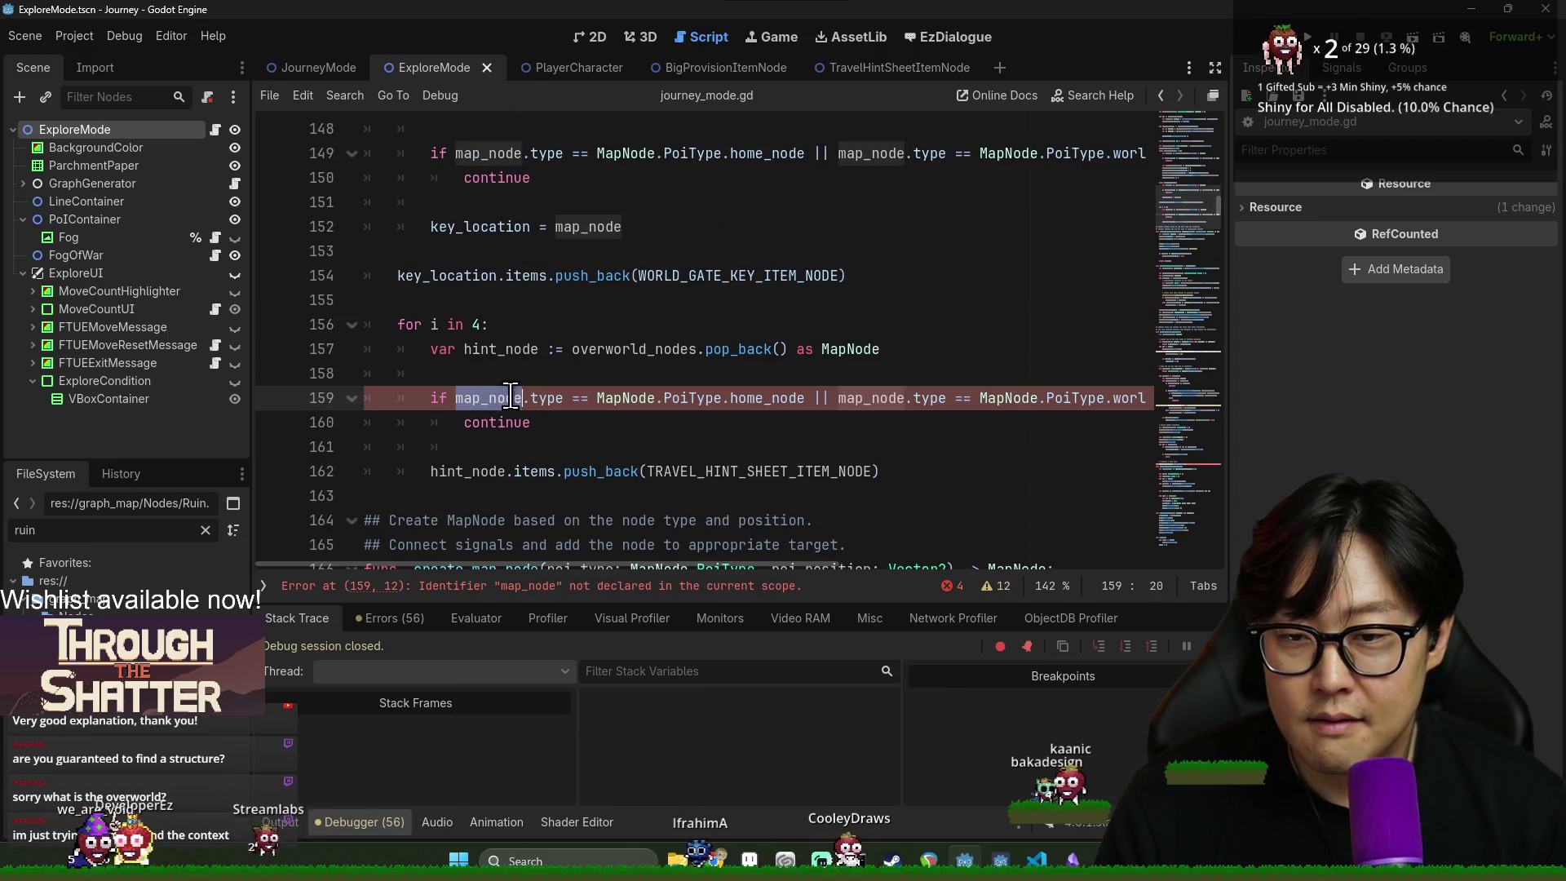
click(655, 349)
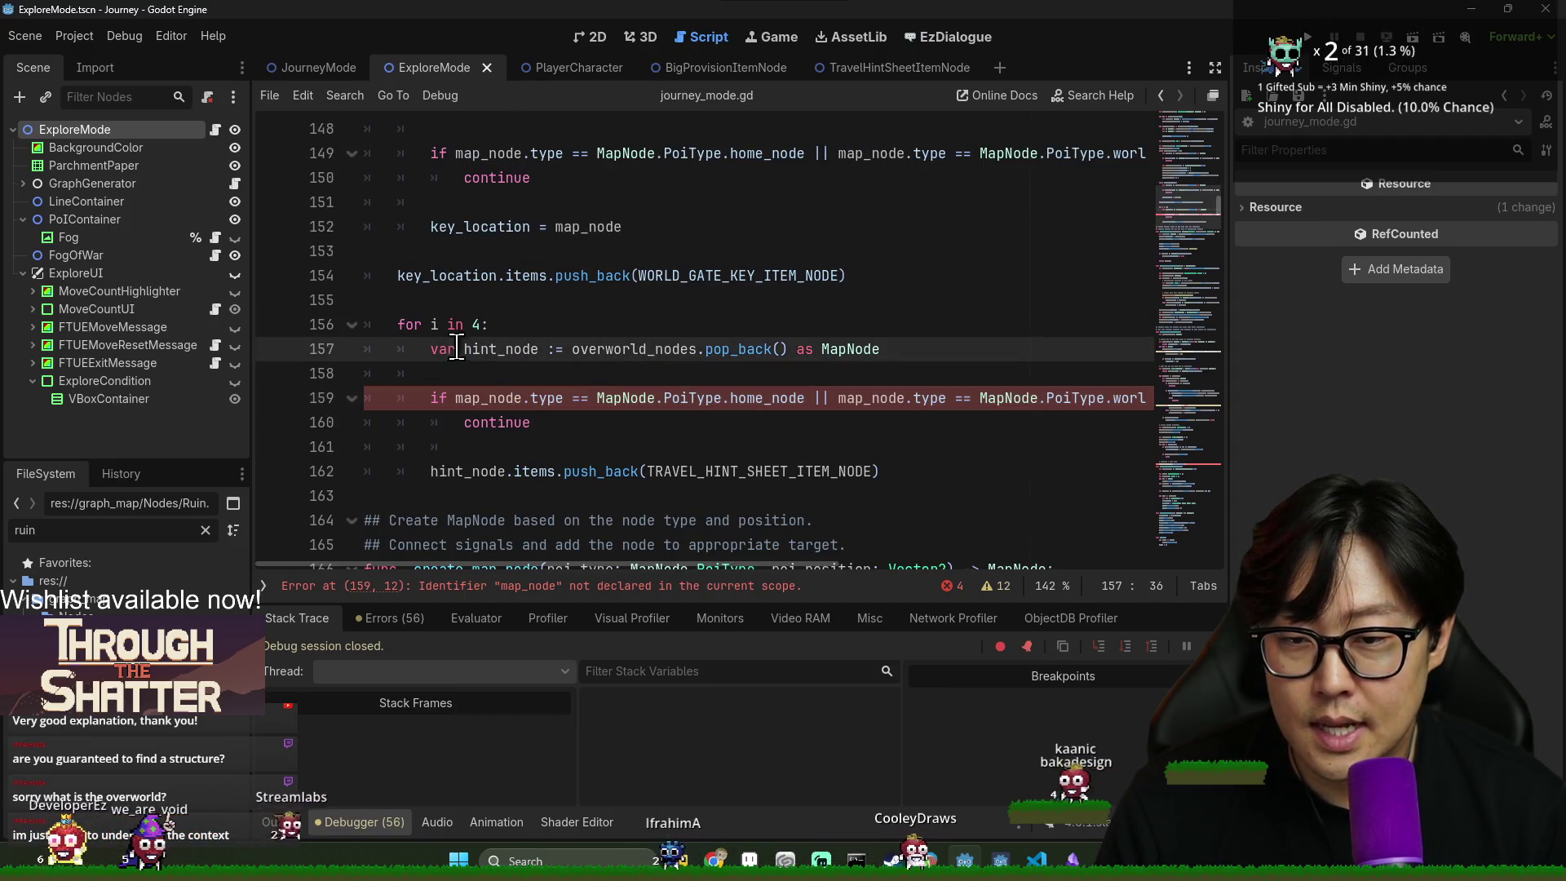
double_click(501, 349)
key(ctrl+c)
- Replace both map_node references on line 159 with hint_node and save journey_mode.gd
double_click(489, 399)
key(ctrl+v)
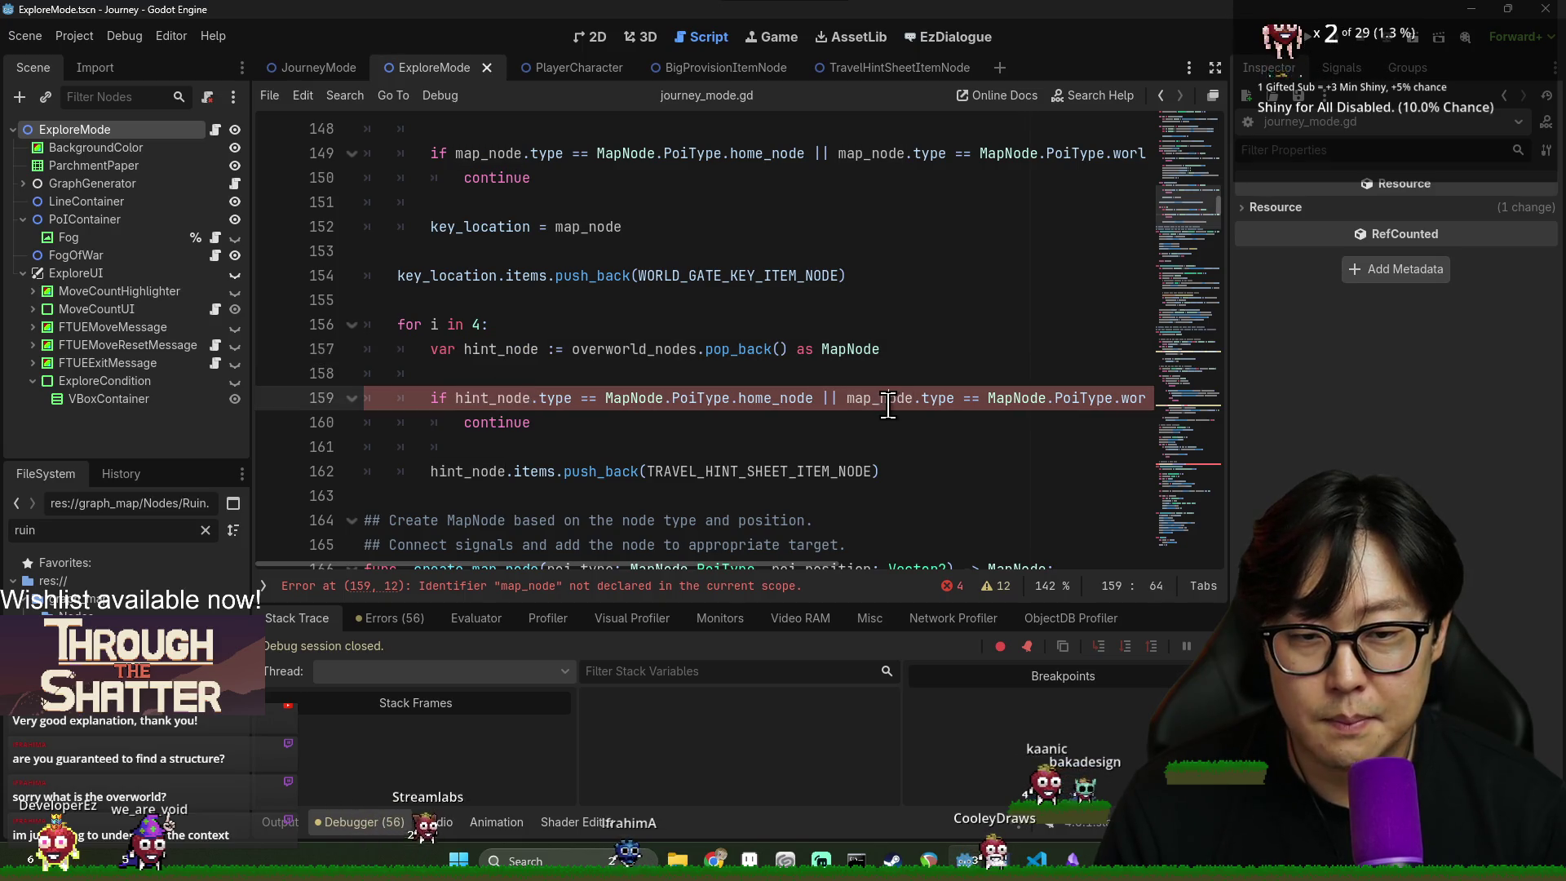
double_click(888, 400)
key(ctrl+v)
key(ctrl+s)
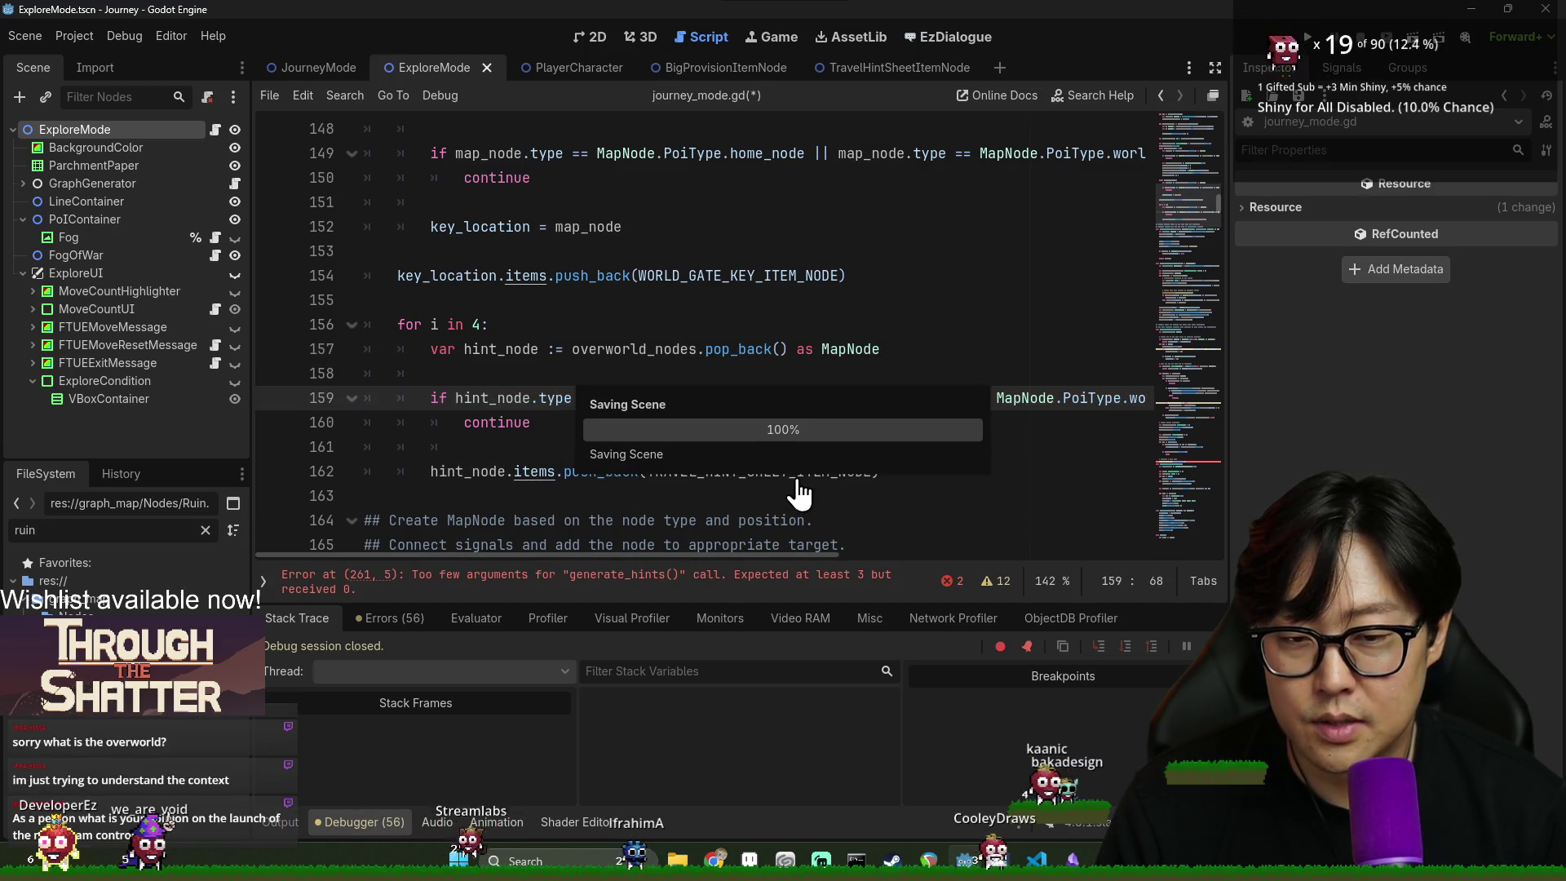
- Save again and filter the FileSystem file list by 'explore'
double_click(783, 472)
key(ctrl+s)
double_click(467, 472)
double_click(119, 530)
text(expl)
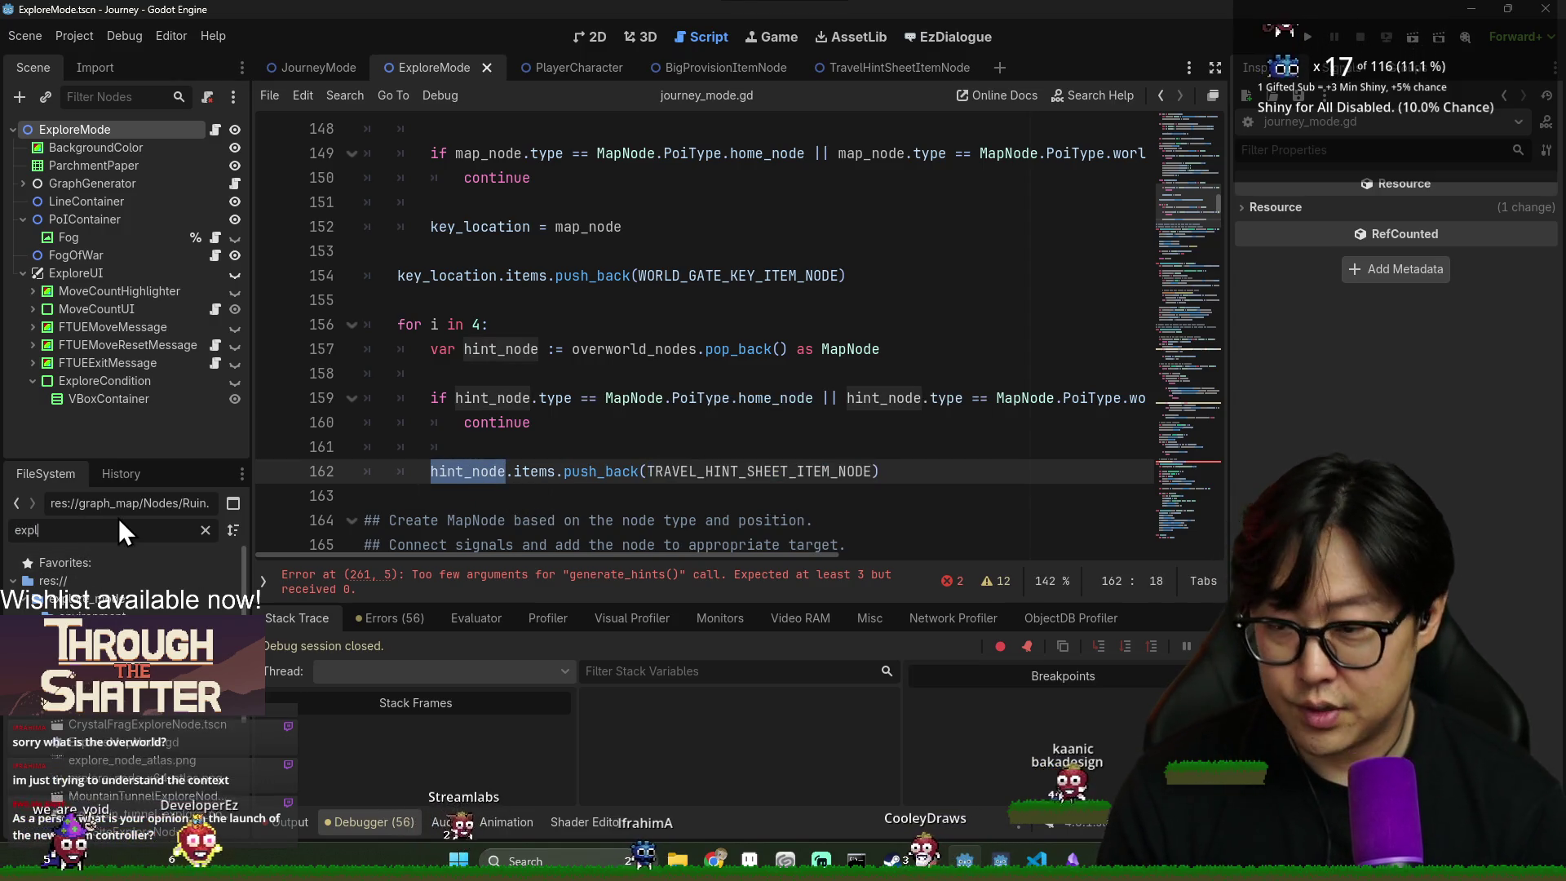
text(ore)
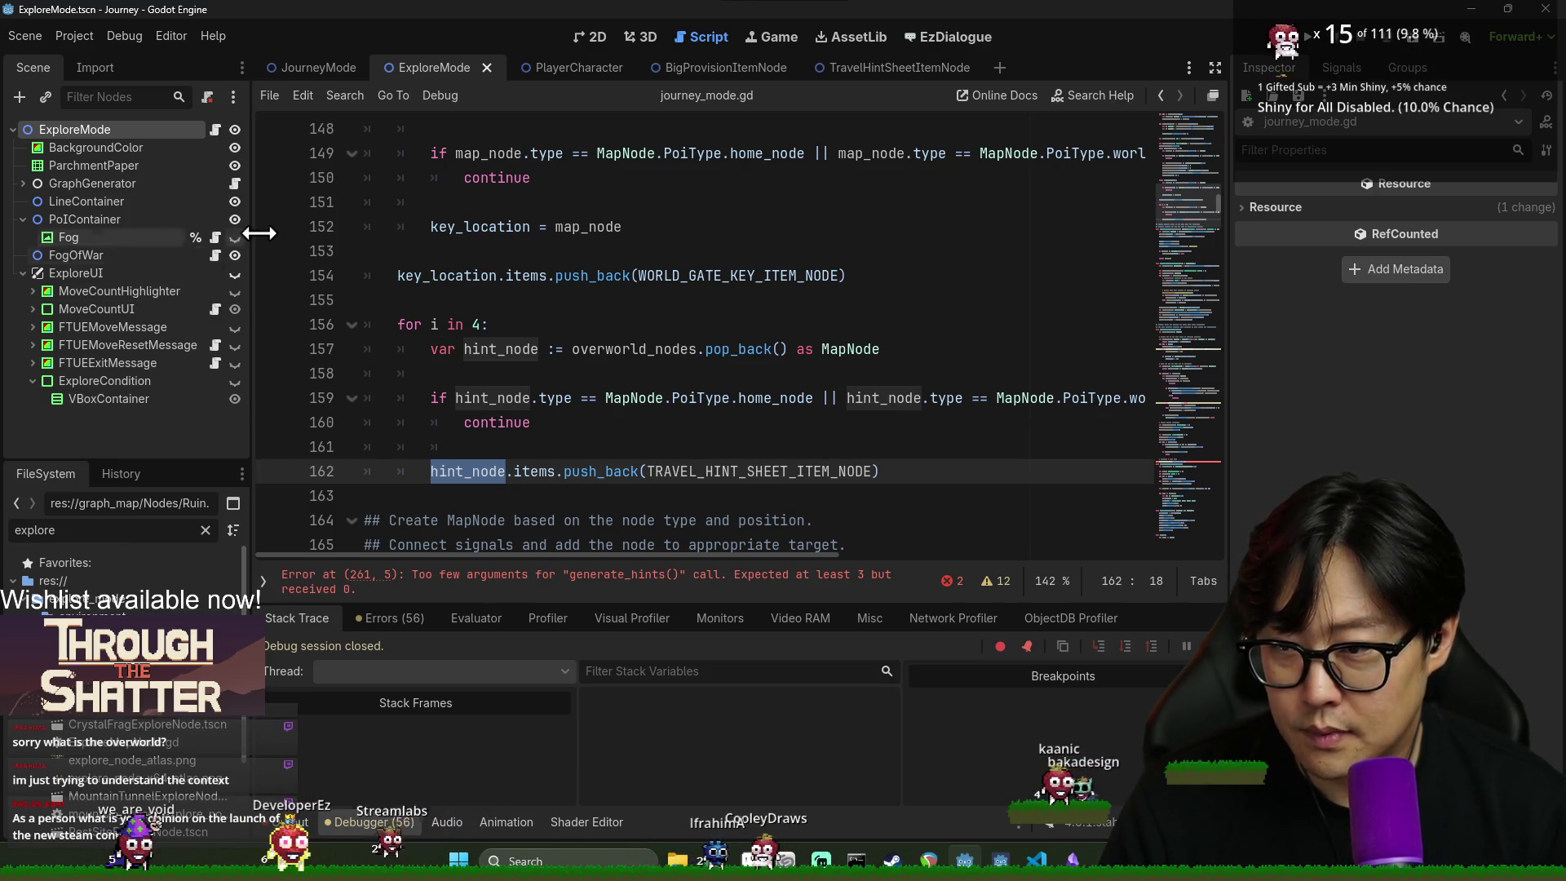
- In the JourneyMode script, find _enter_explore_mode and follow it to the generate_explore_level definition
click(320, 66)
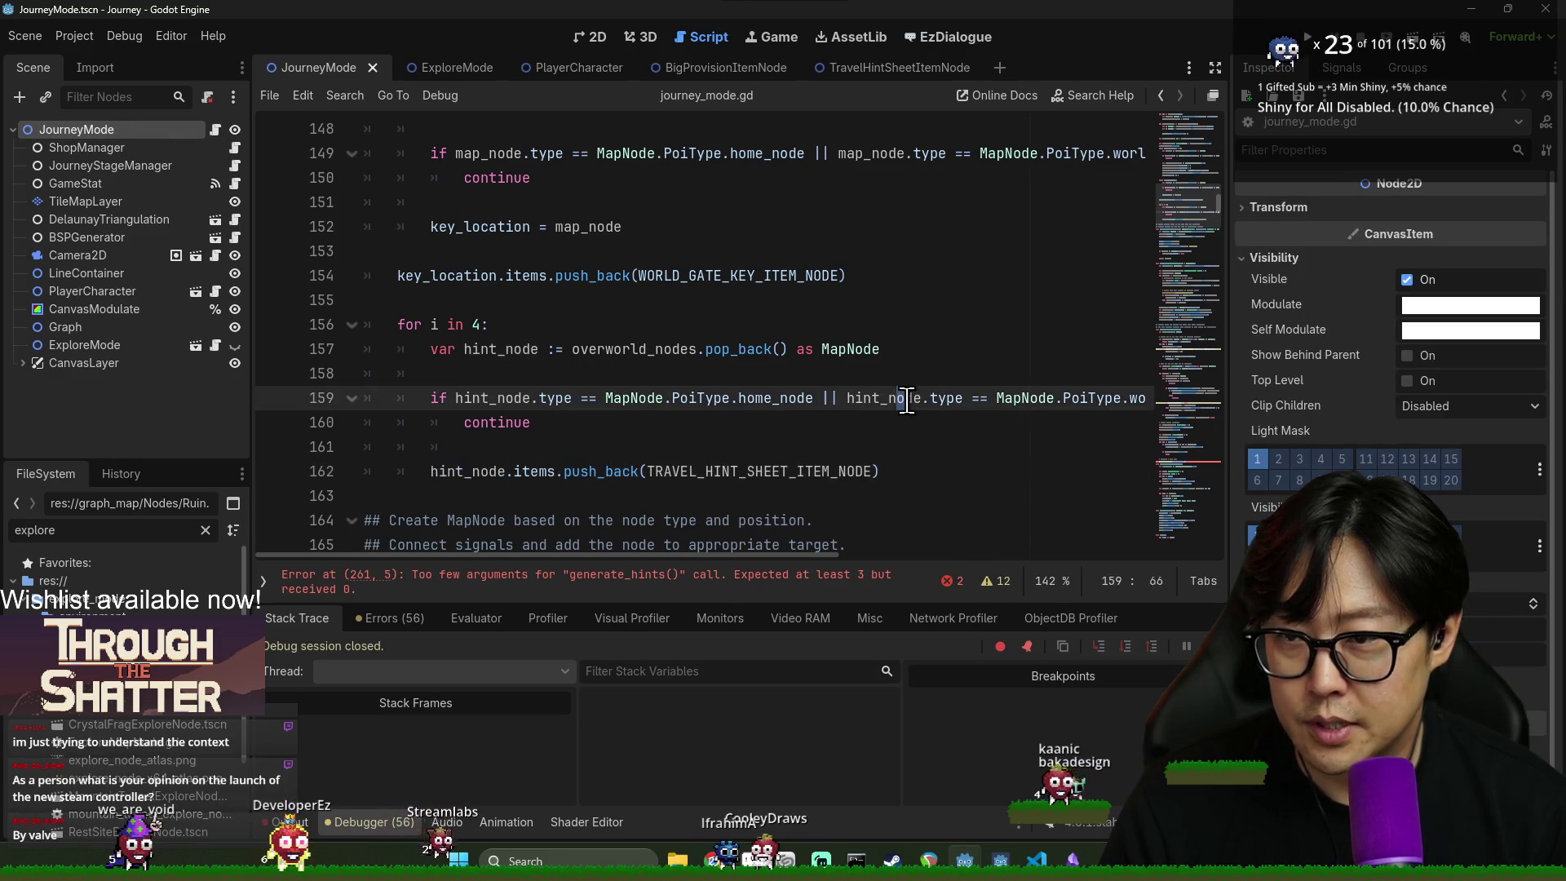
key(ctrl+f)
text(enter_explore)
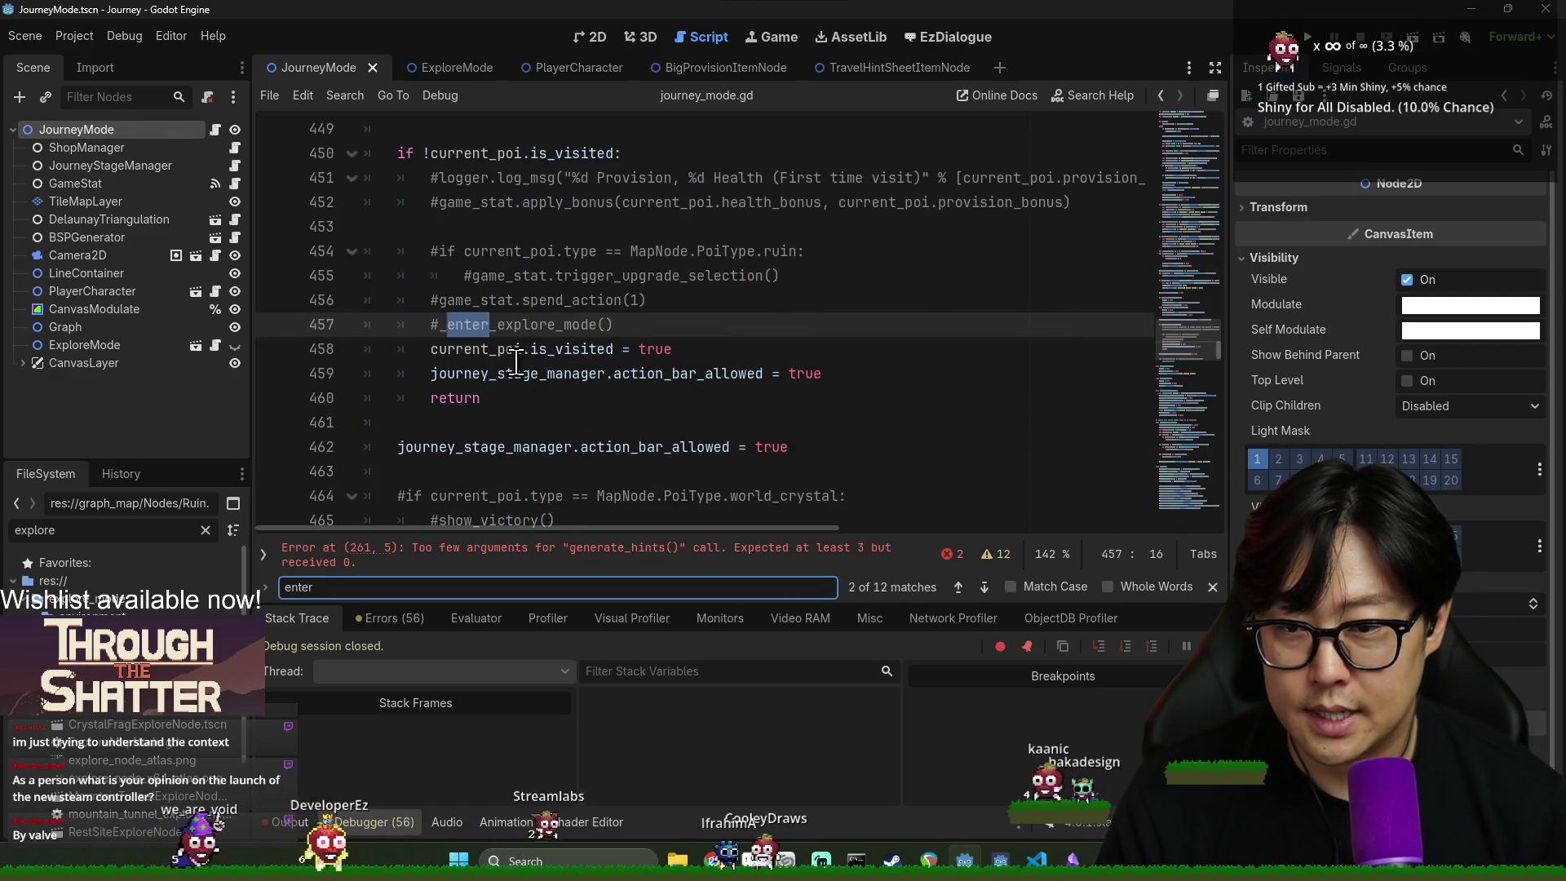
double_click(522, 324)
key(ctrl+f)
key(Return)
scroll(498, 351, down, 1)
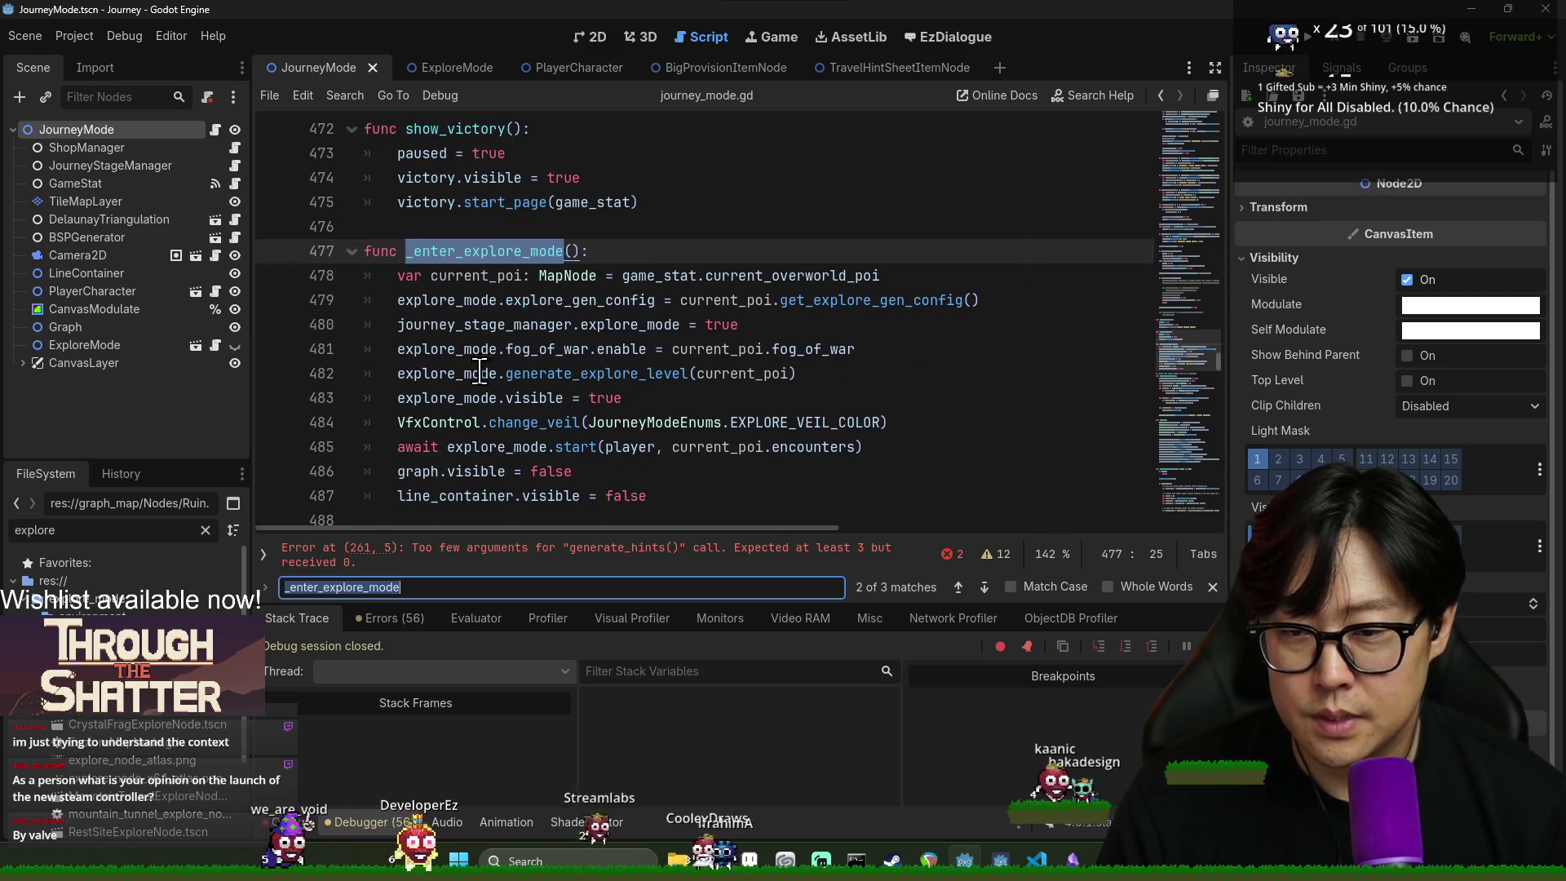
double_click(497, 349)
ctrl+click(577, 375)
- Review the level-generation code in explore_mode.gd and search the script for 'items'
scroll(479, 441, down, 4)
double_click(433, 248)
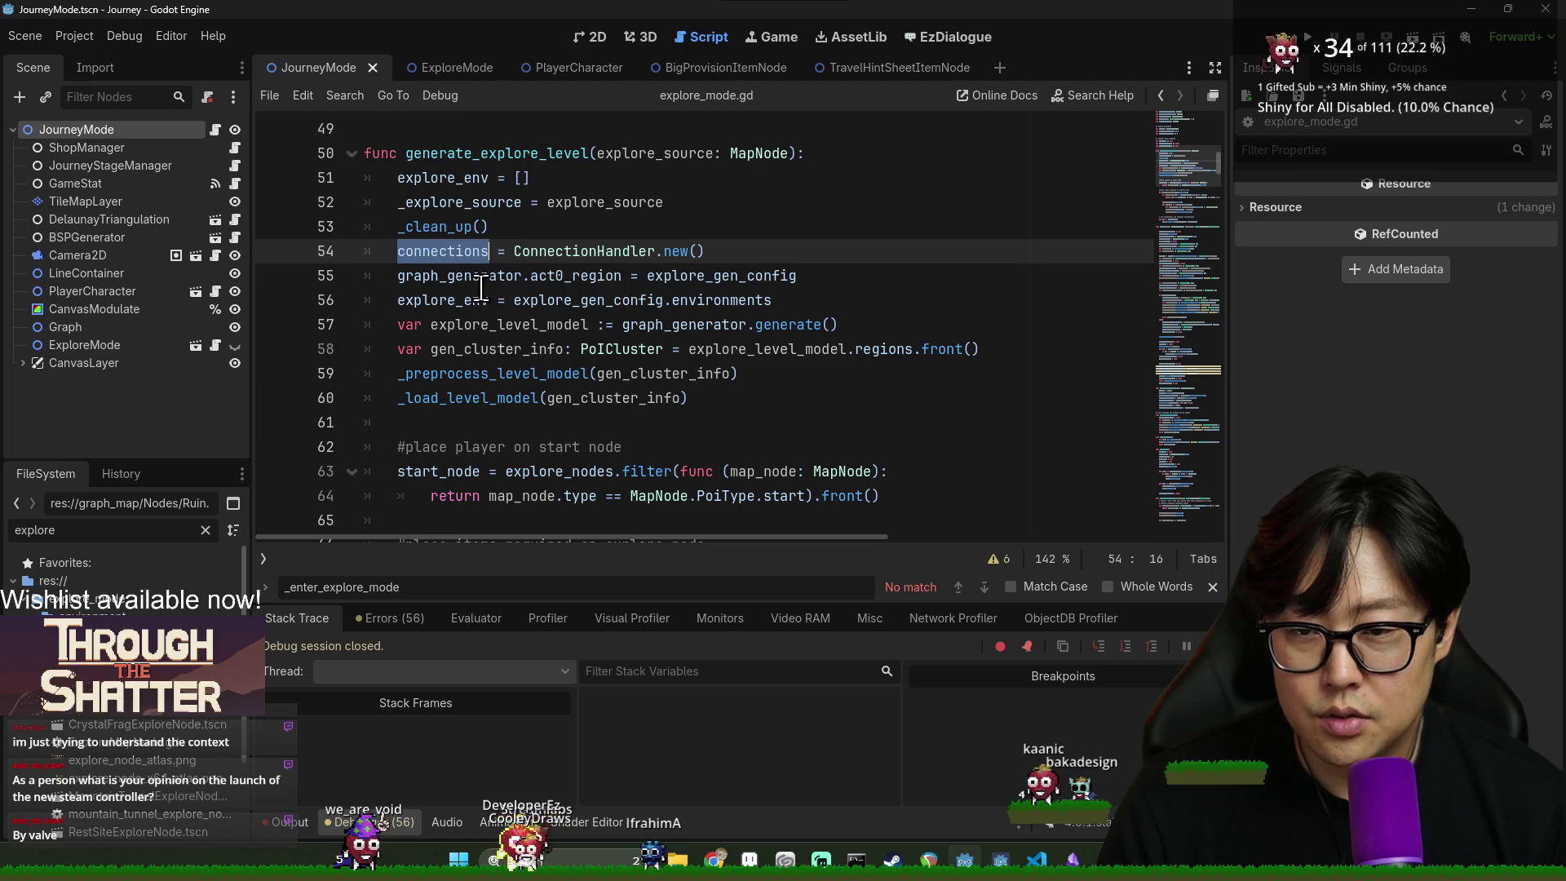
double_click(477, 275)
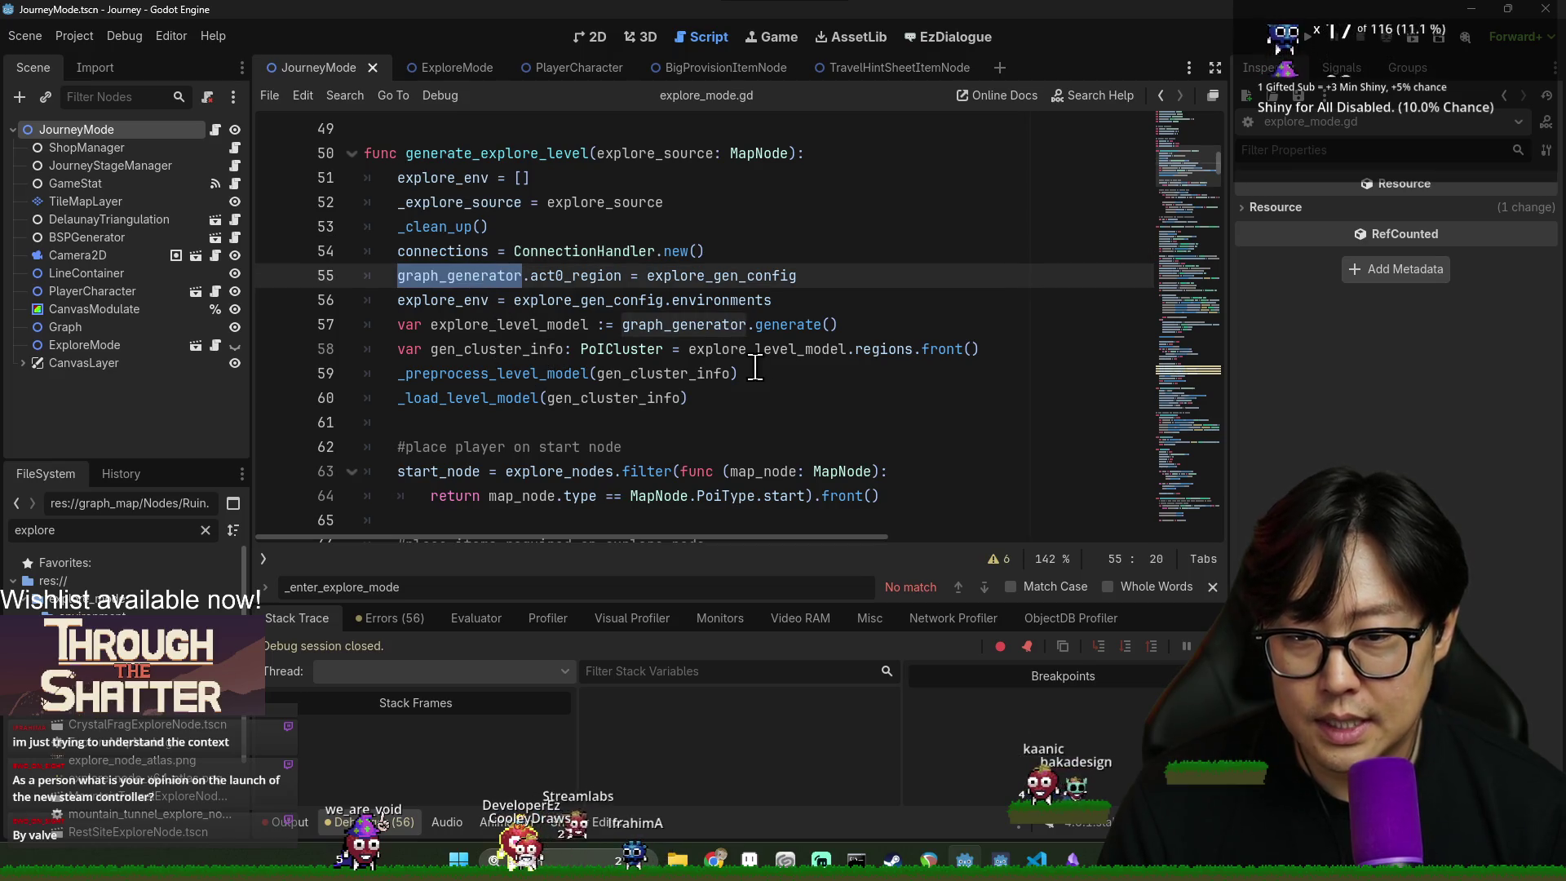
click(534, 376)
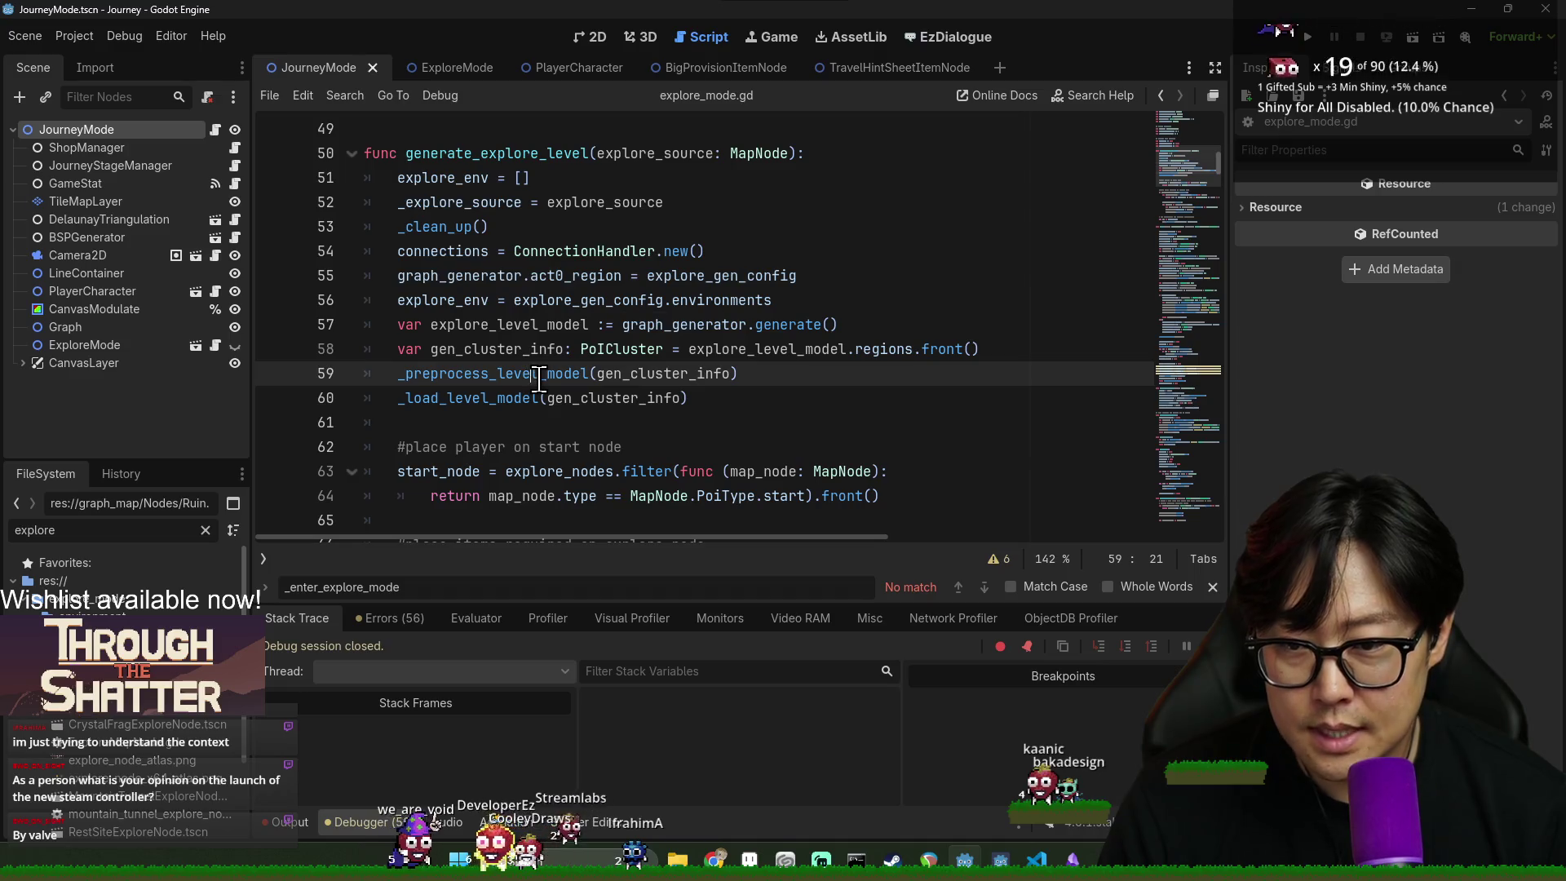
double_click(550, 375)
key(ctrl+f)
text(items)
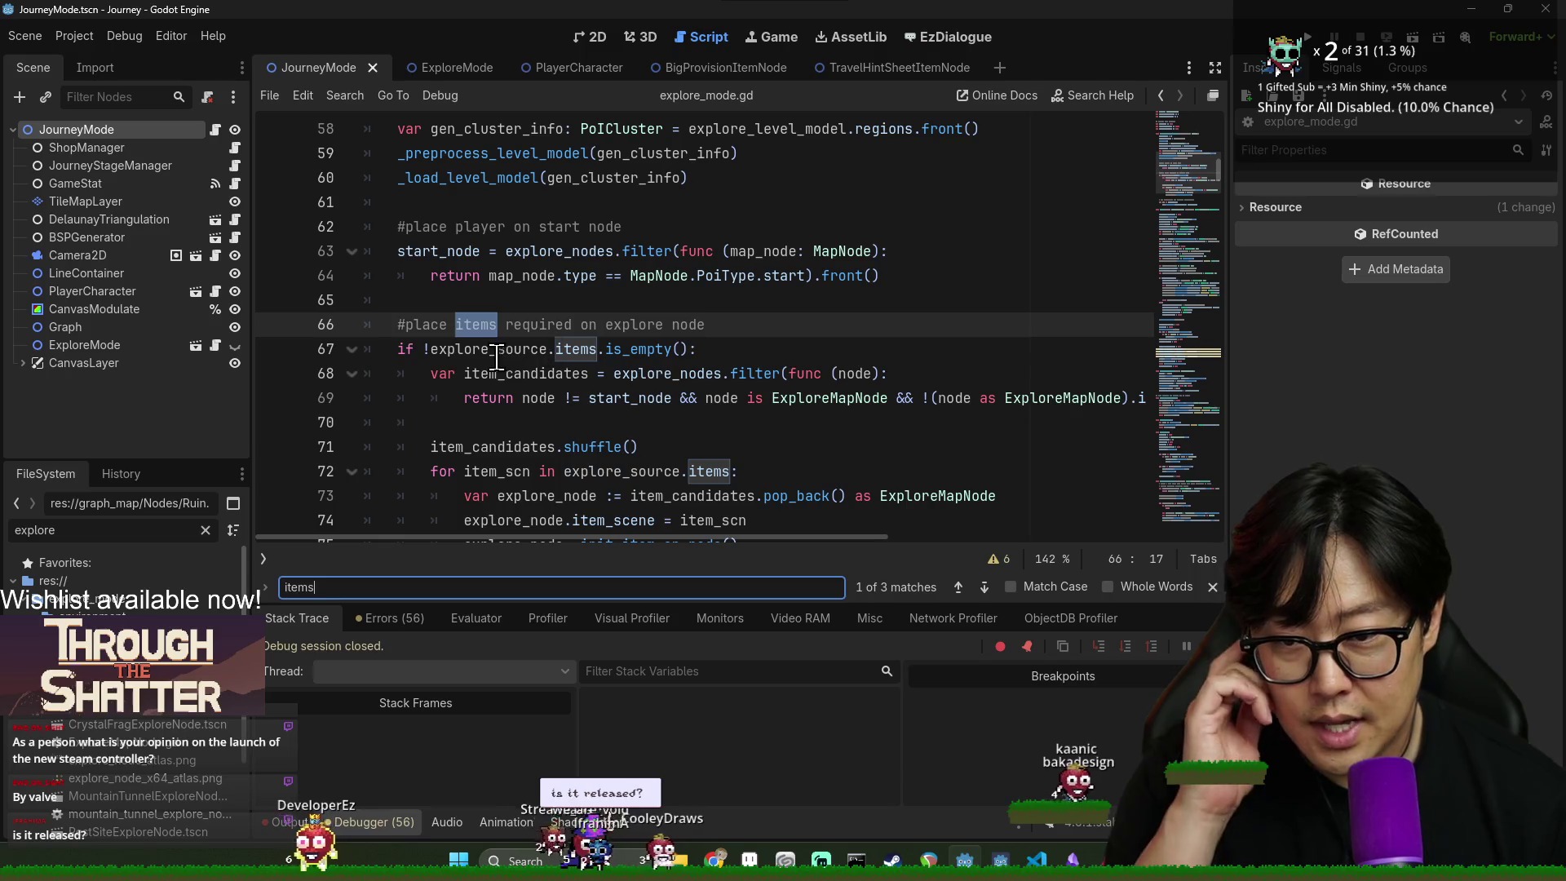
- Trace explore_source, item_candidates, item_scn and explore_node through the item-placement code on lines 67–74
double_click(511, 356)
click(636, 348)
double_click(494, 350)
scroll(522, 342, down, 1)
double_click(526, 300)
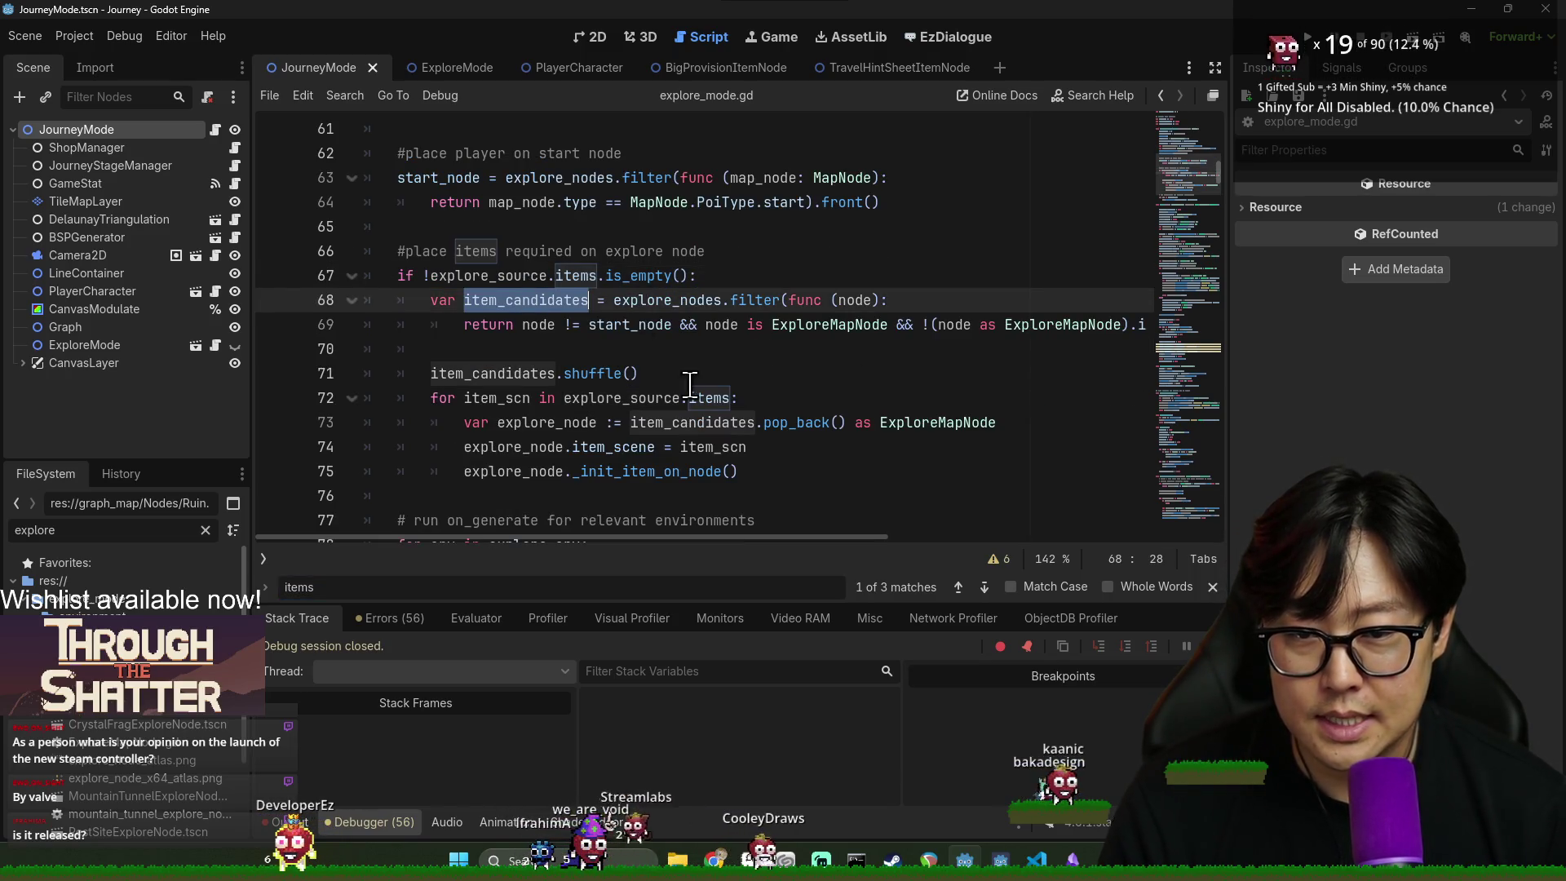
double_click(531, 373)
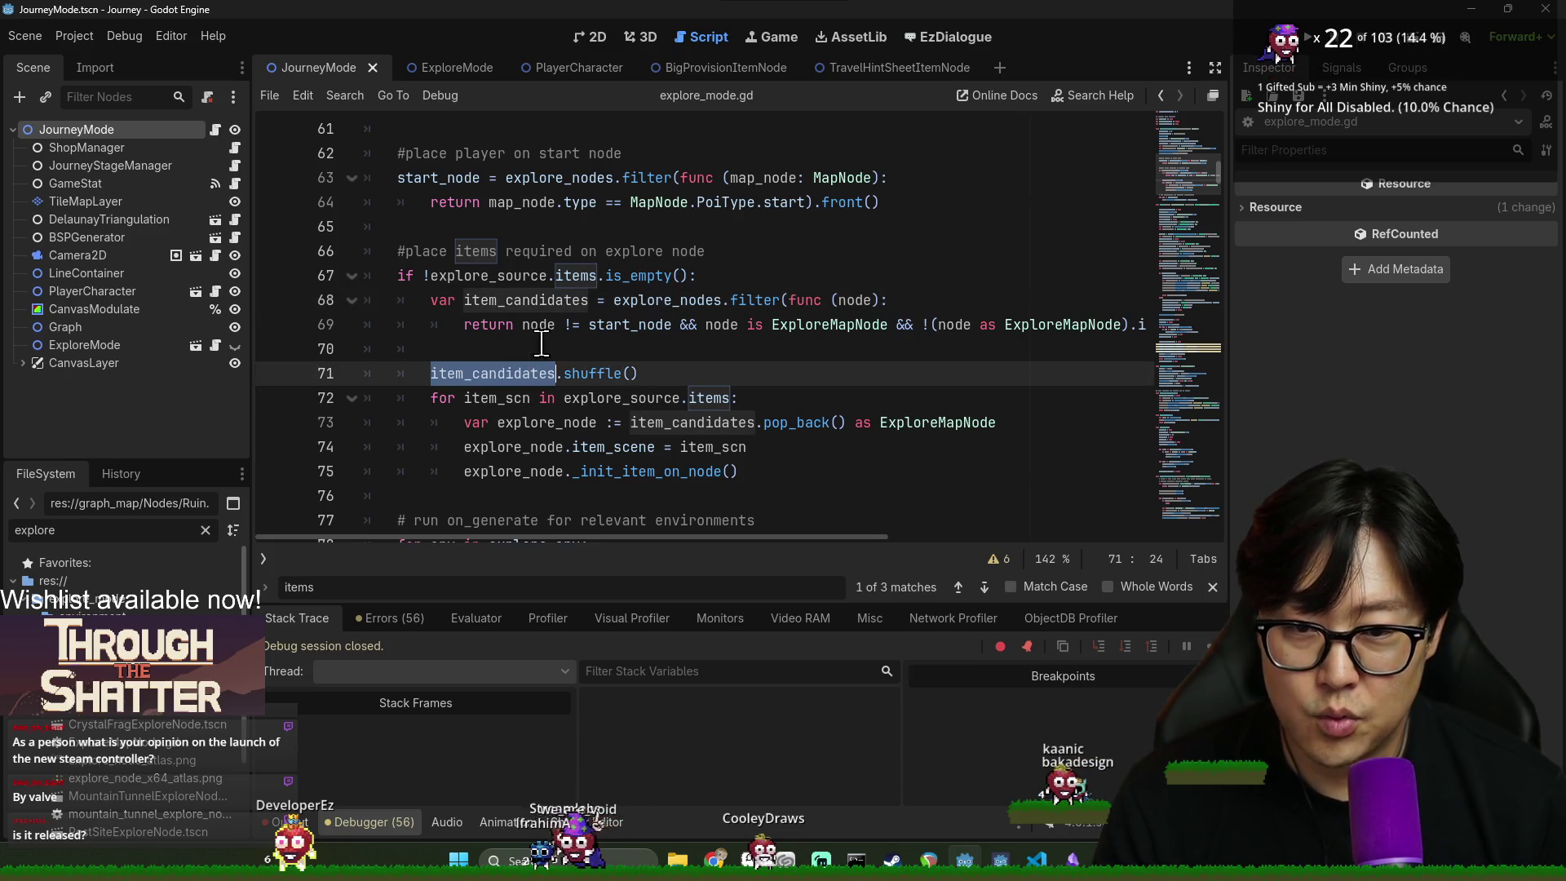
double_click(530, 397)
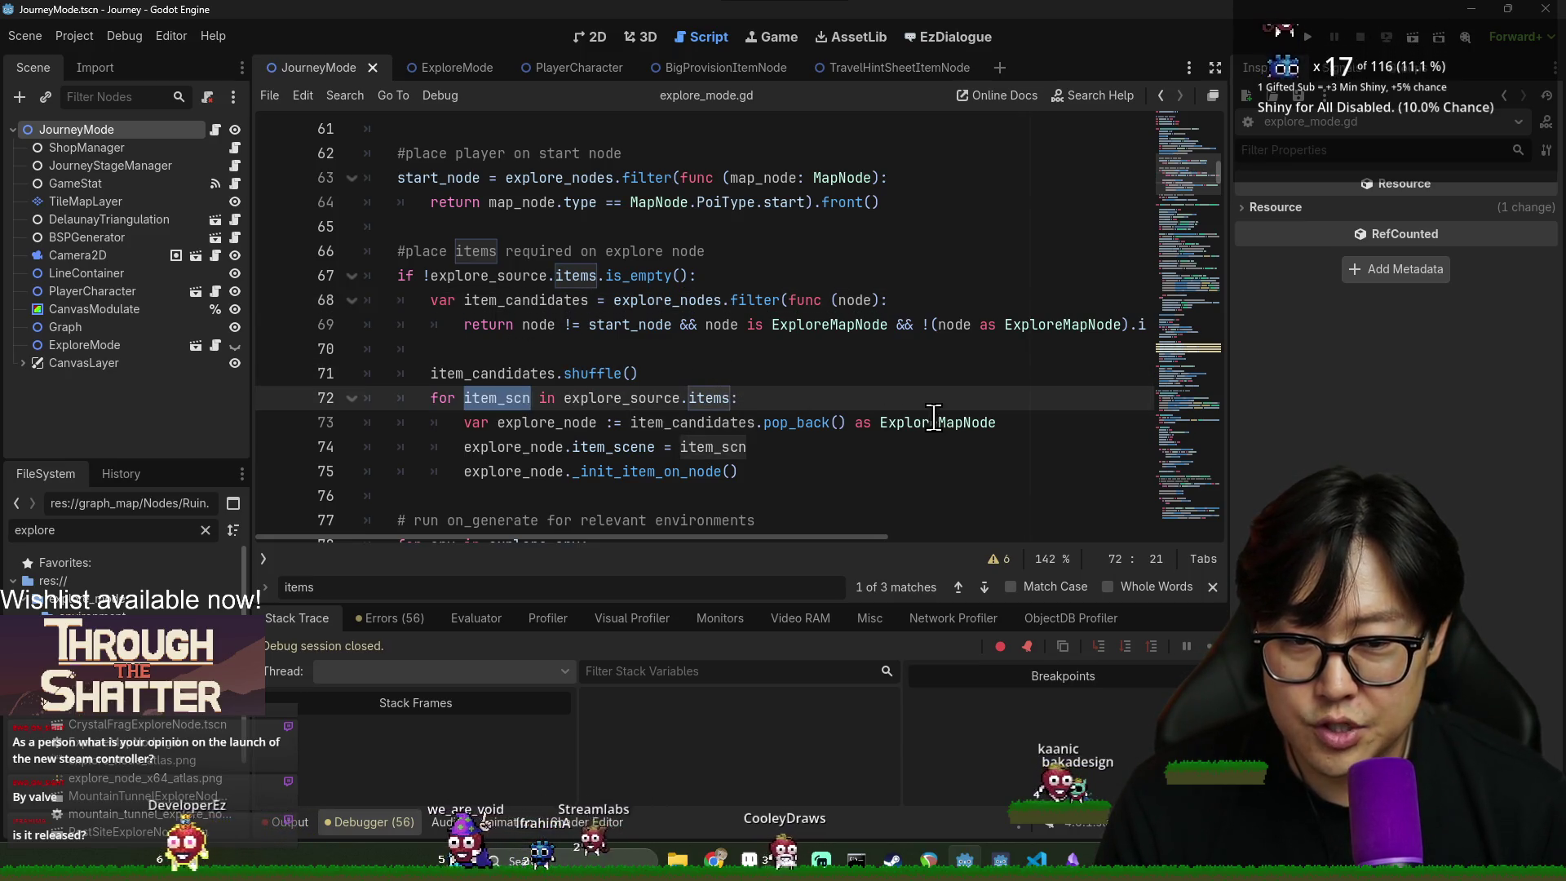
scroll(942, 432, down, 1)
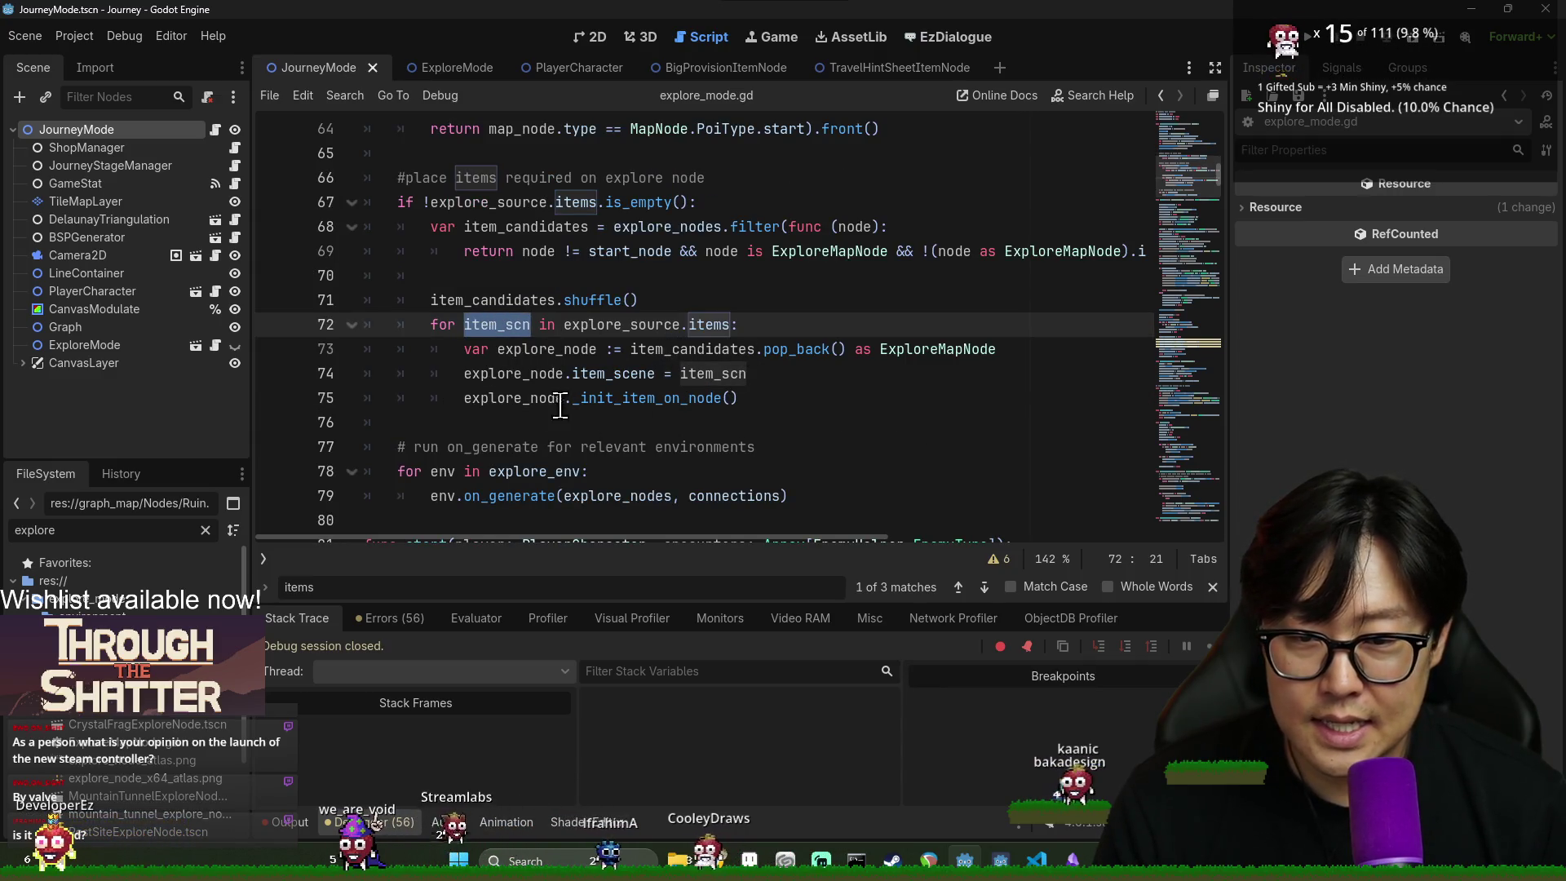
double_click(514, 374)
double_click(643, 325)
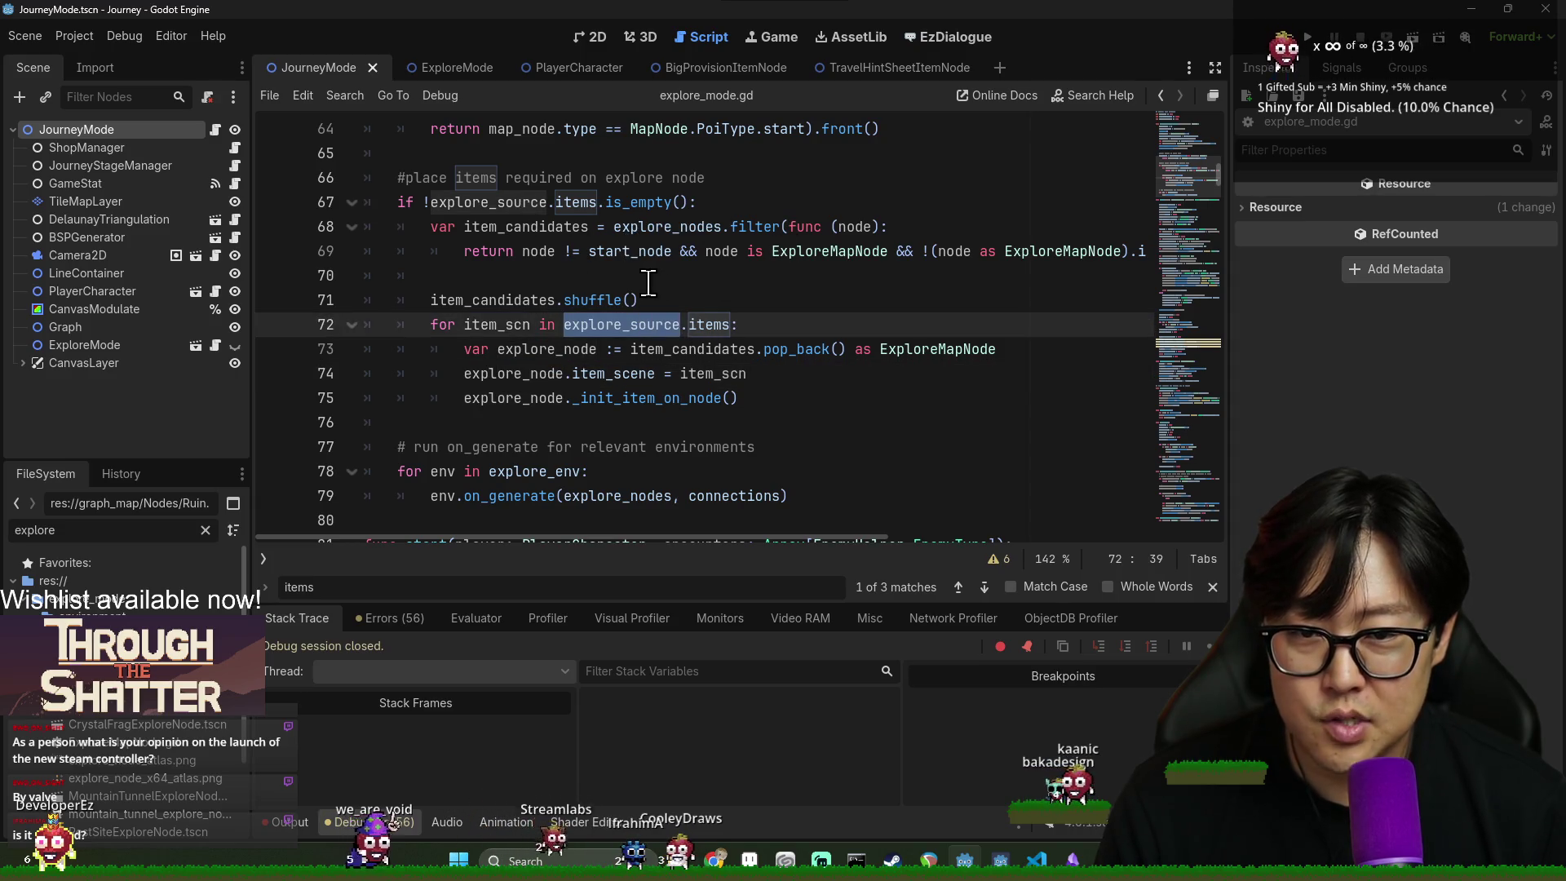
- Highlight node and start_node in the line 69 candidate filter, then select the file filter text
drag(706, 541, 719, 541)
scroll(717, 424, up, 1)
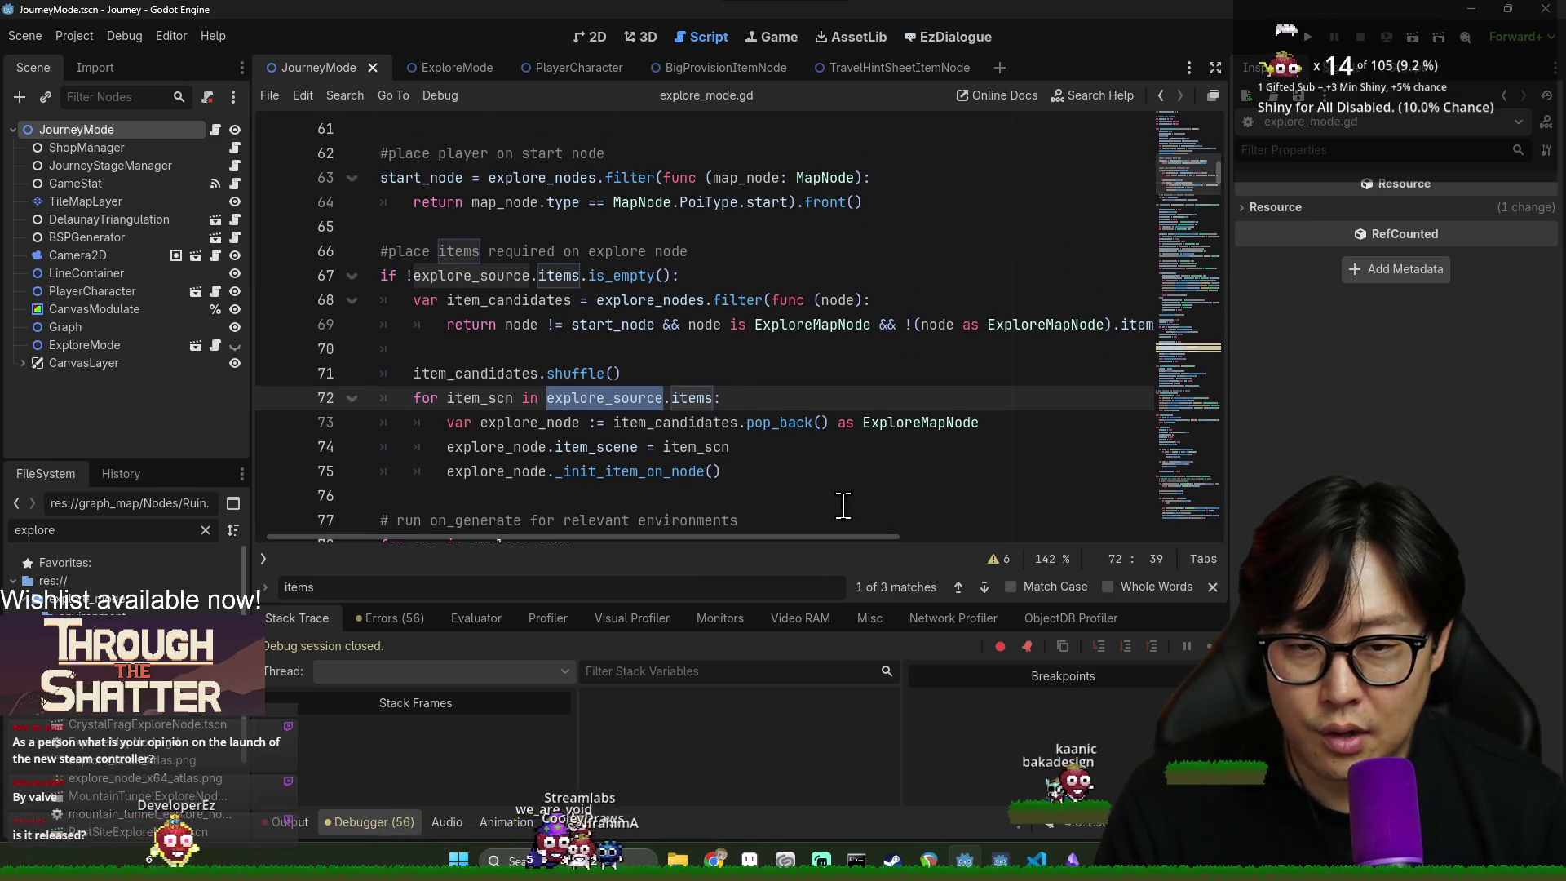
drag(845, 539, 990, 538)
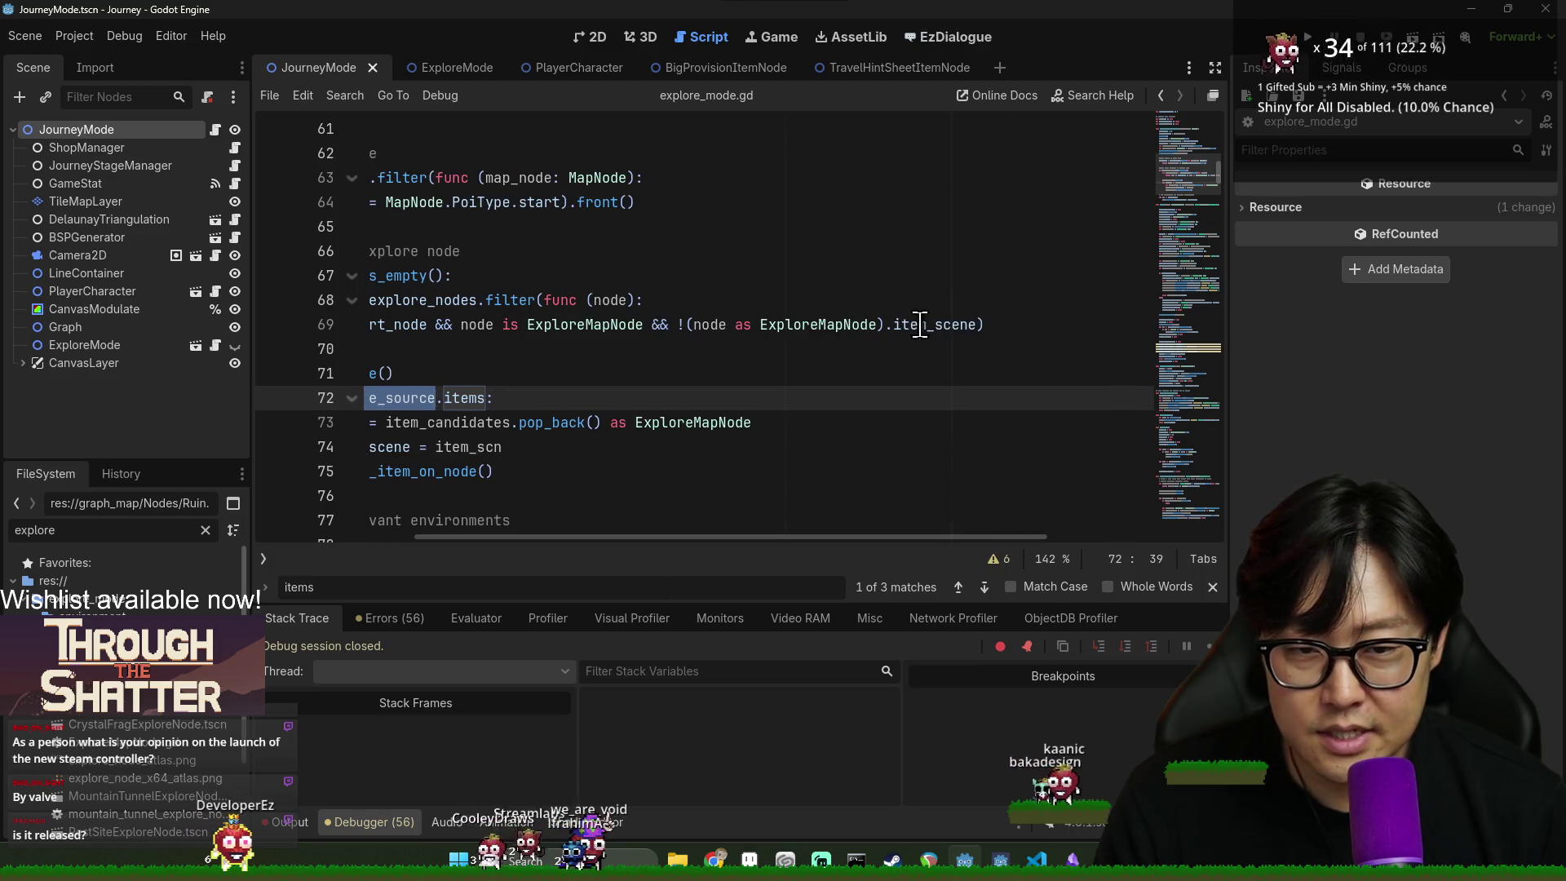
double_click(707, 320)
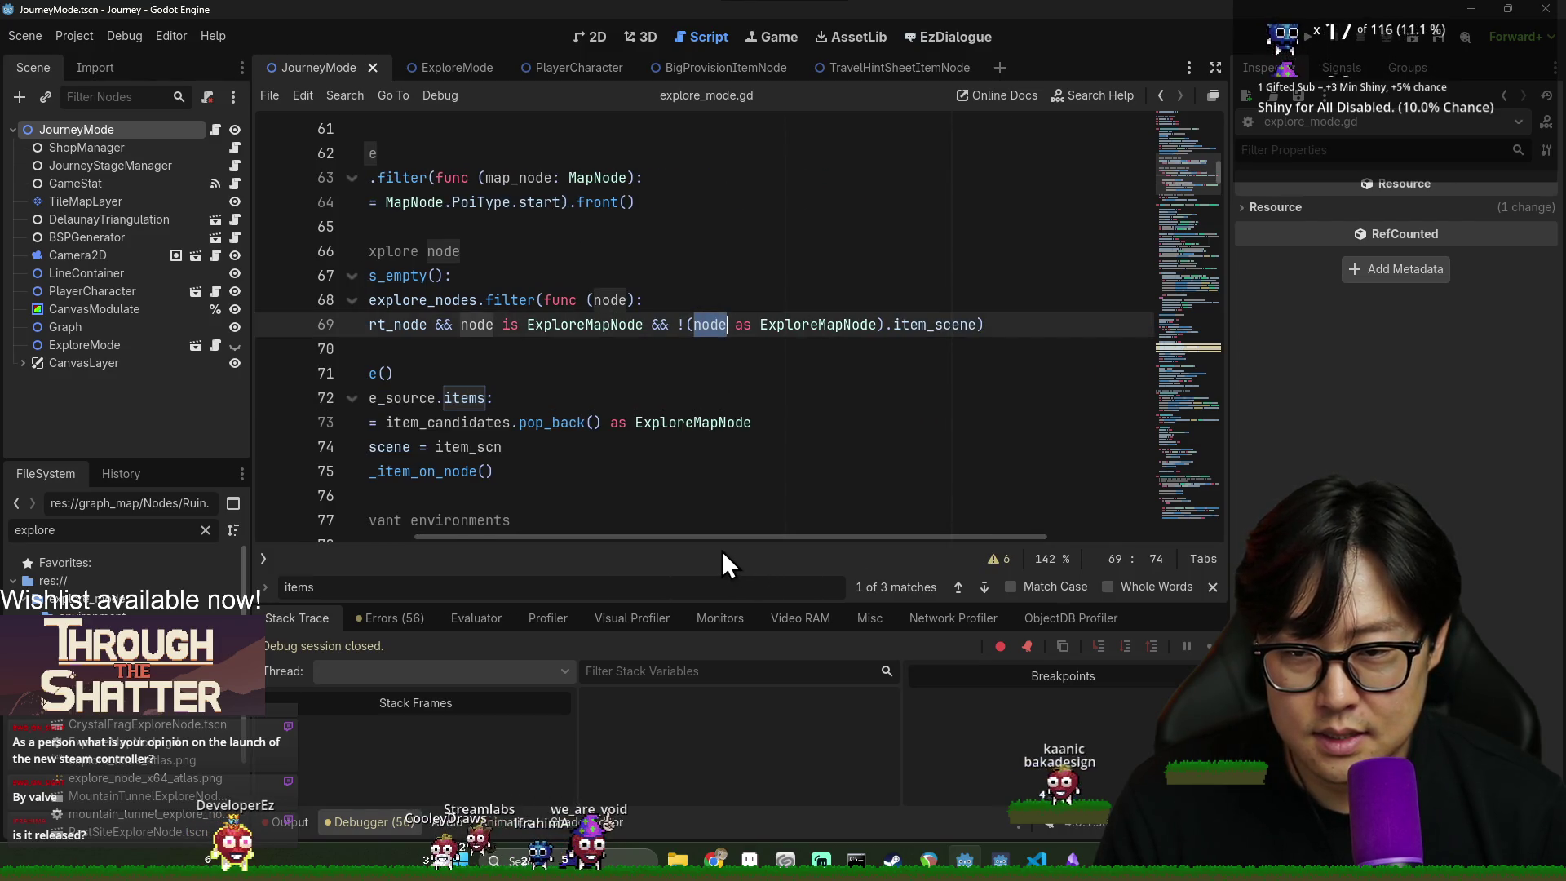
drag(713, 540, 600, 540)
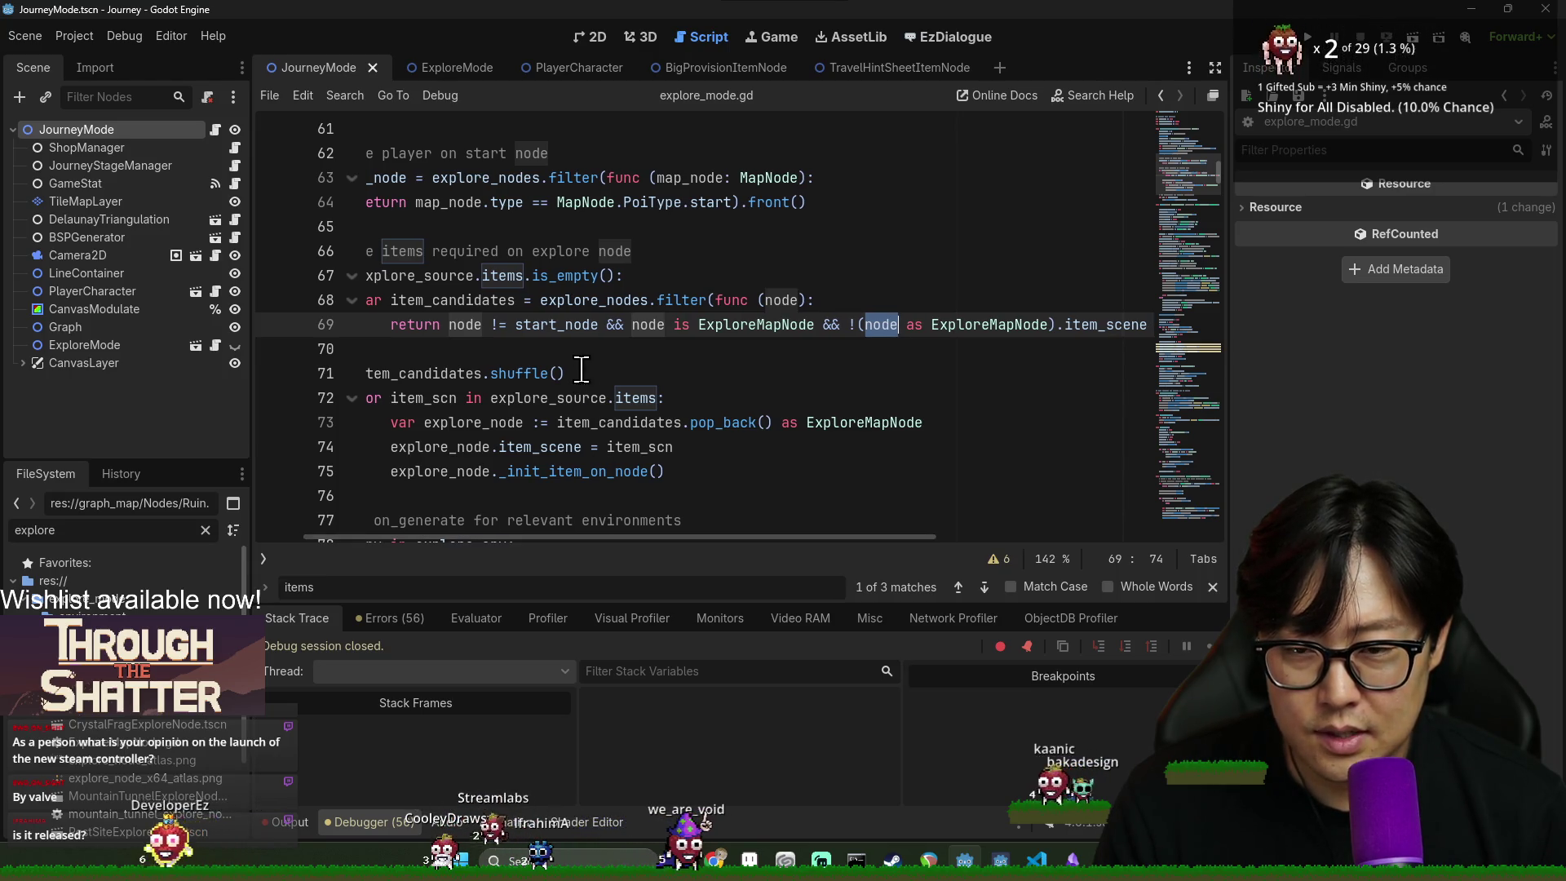
double_click(556, 324)
double_click(86, 526)
- Filter files by 'spike', open and close the Spike scene, save map_node.gd, and clear the filter
text(spike)
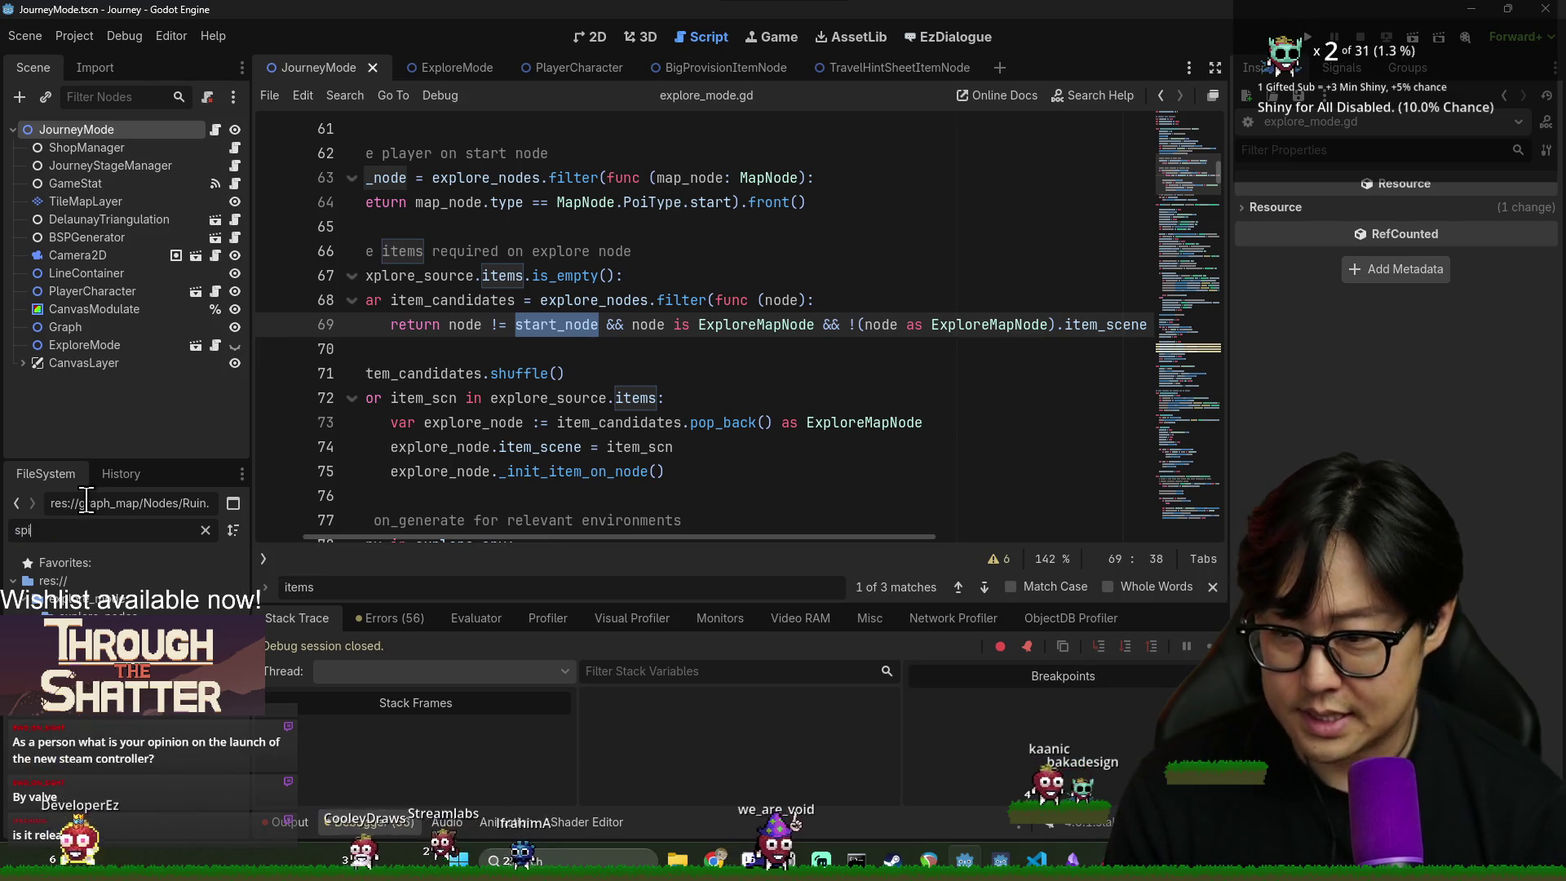
key(Return)
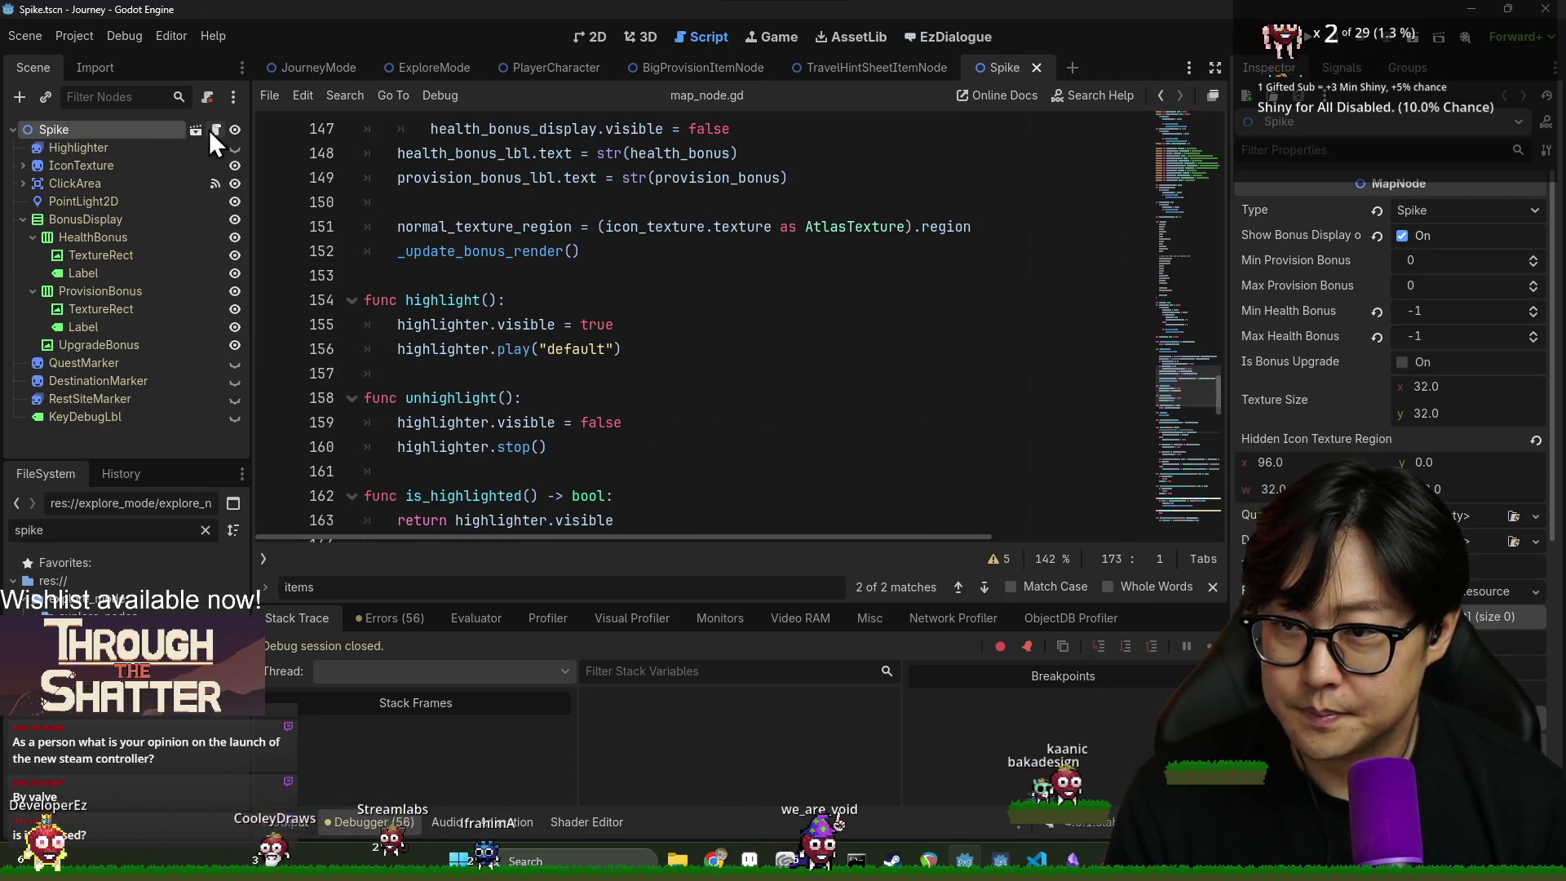
scroll(689, 406, up, 20)
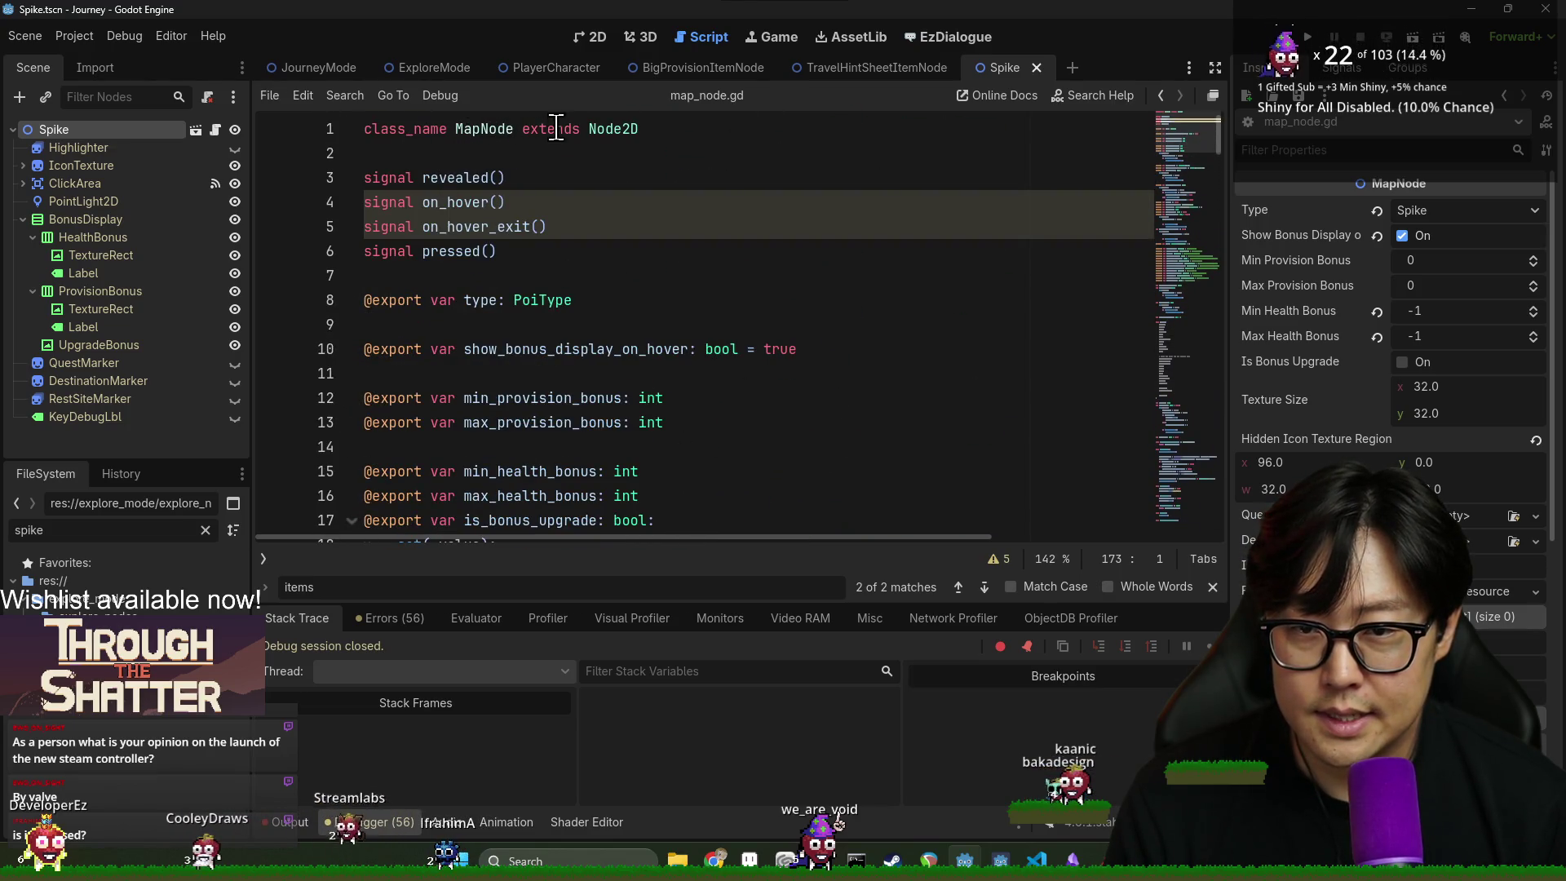
click(808, 278)
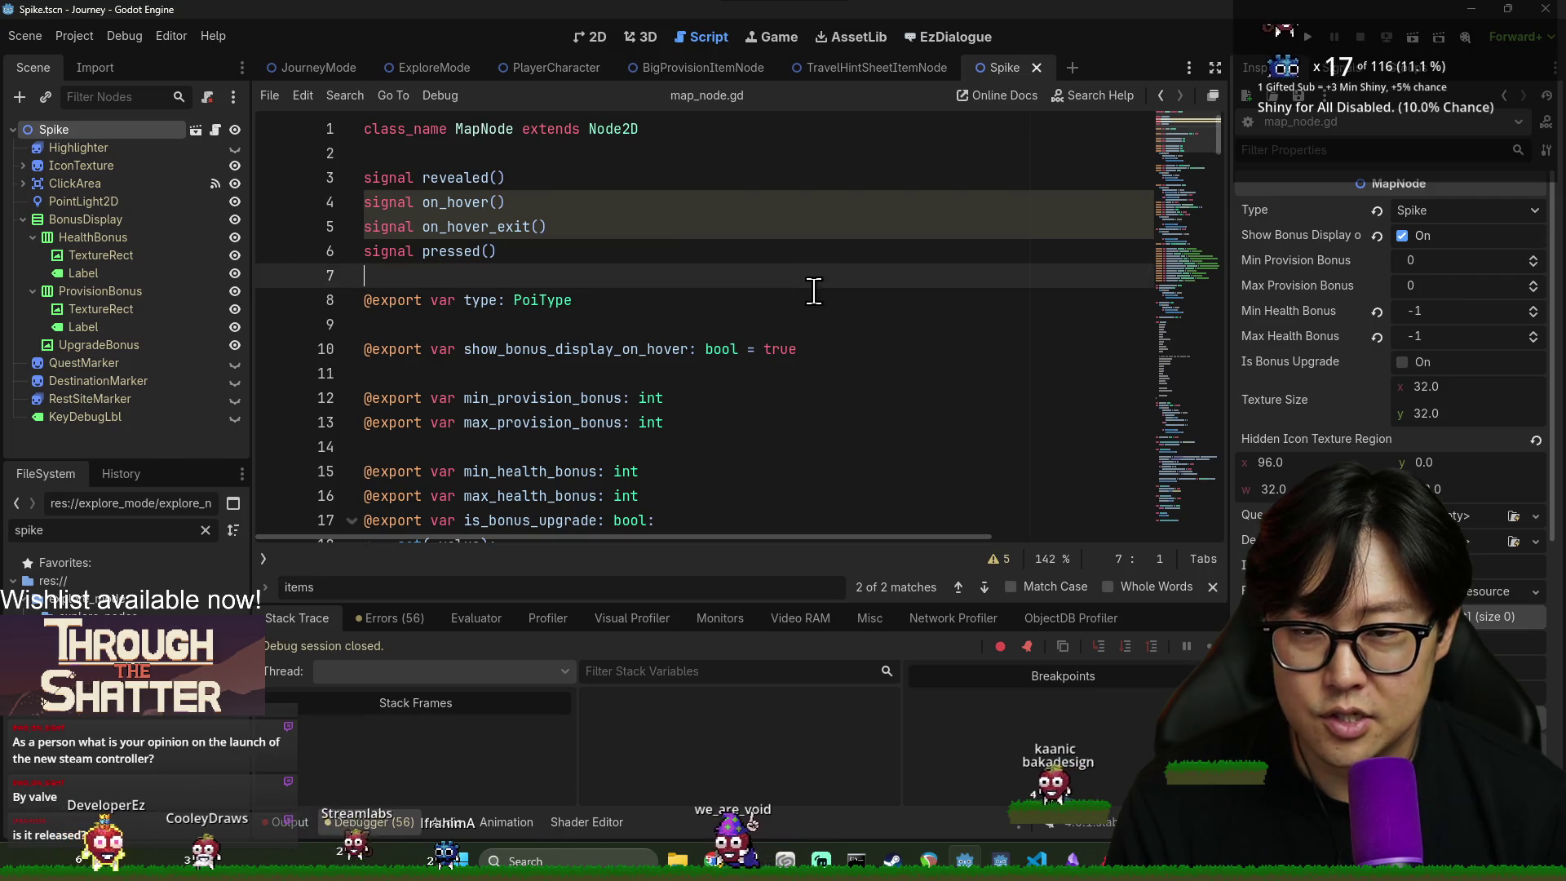
click(1036, 68)
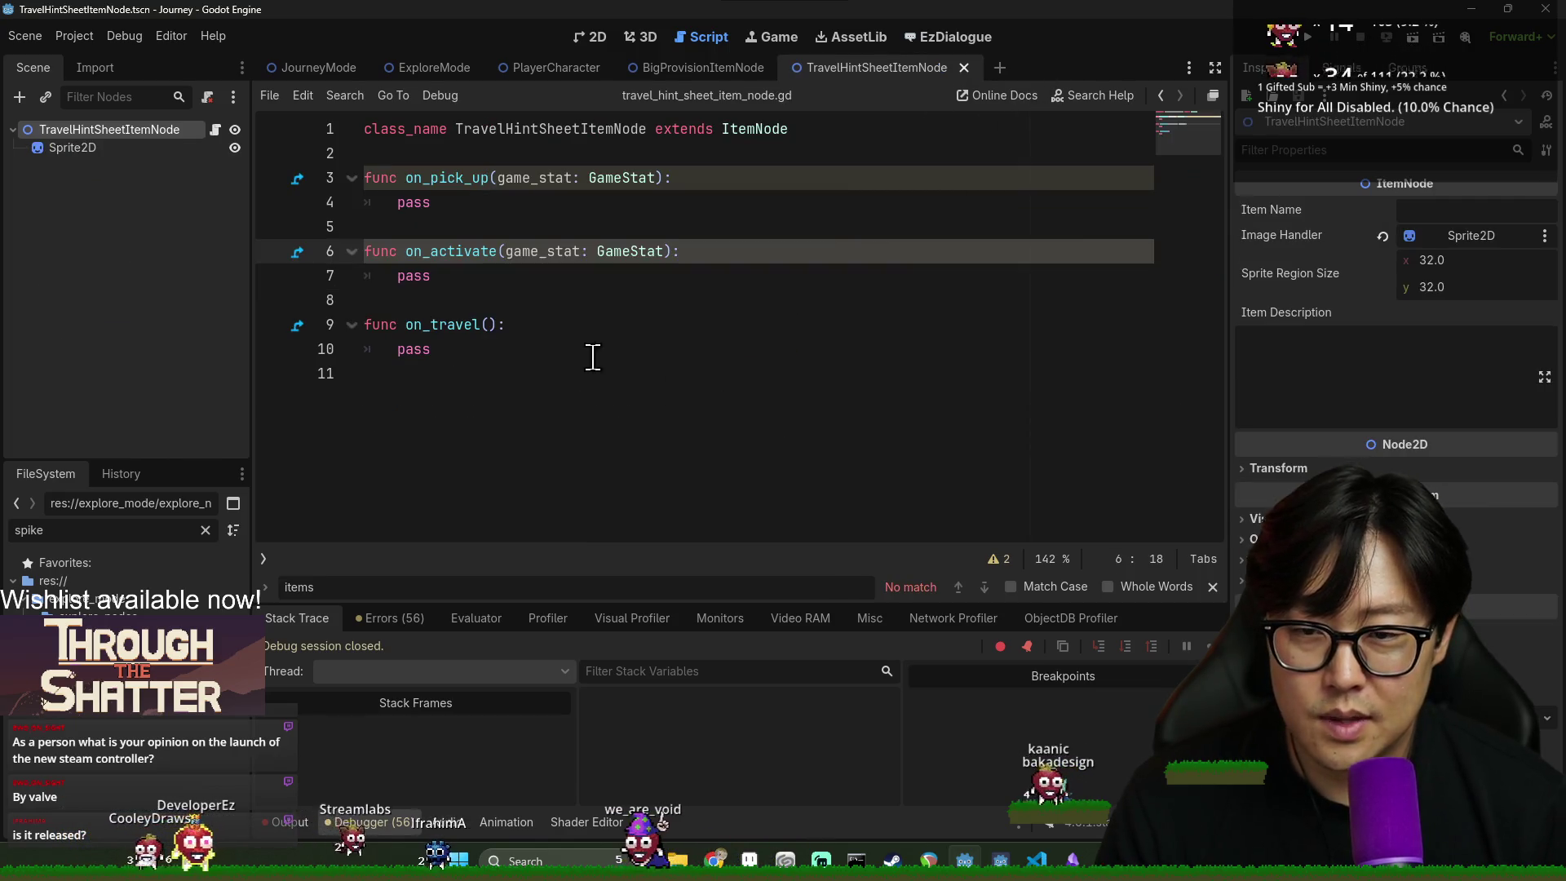
key(alt+Left)
click(639, 301)
key(ctrl+s)
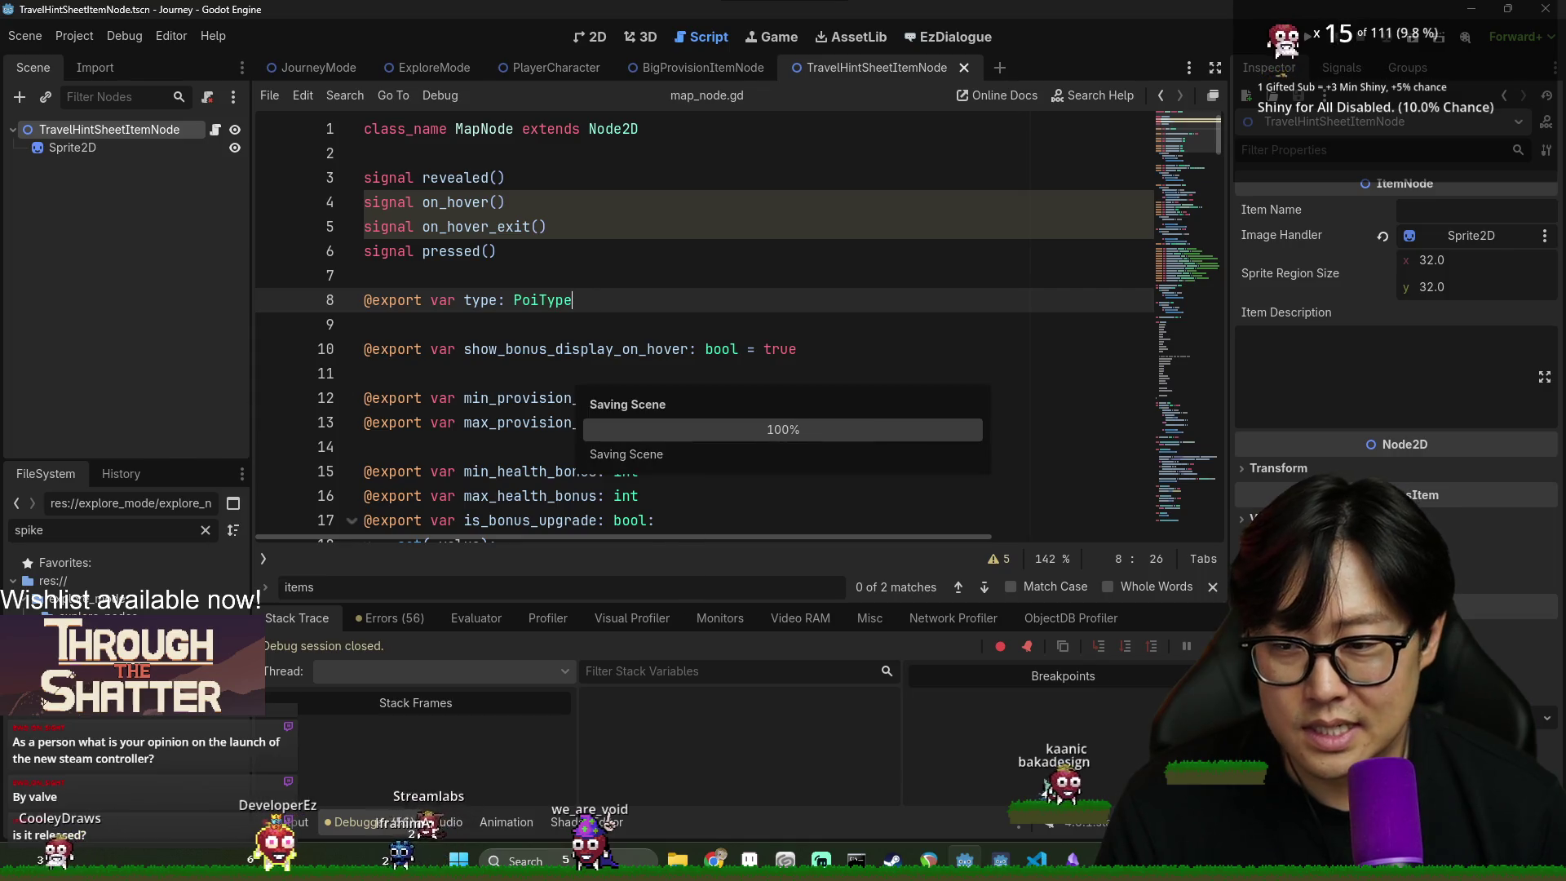
click(206, 530)
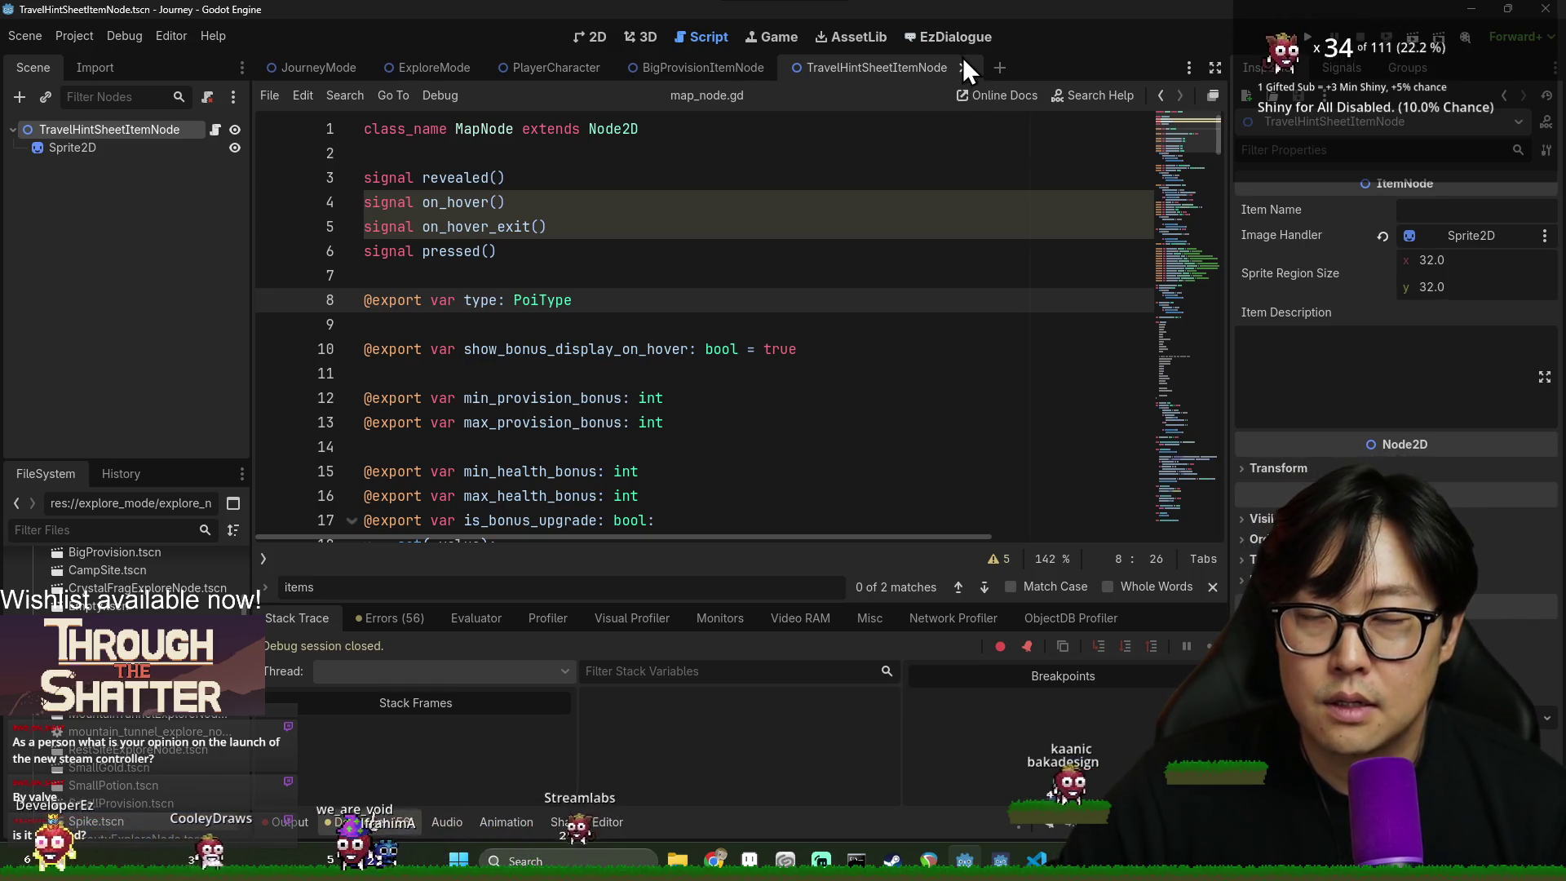
- Close the TravelHintSheetItemNode and BigProvisionItemNode tabs, filter by 'hint', and open travel_hint_sheet_item_node.gd
click(965, 68)
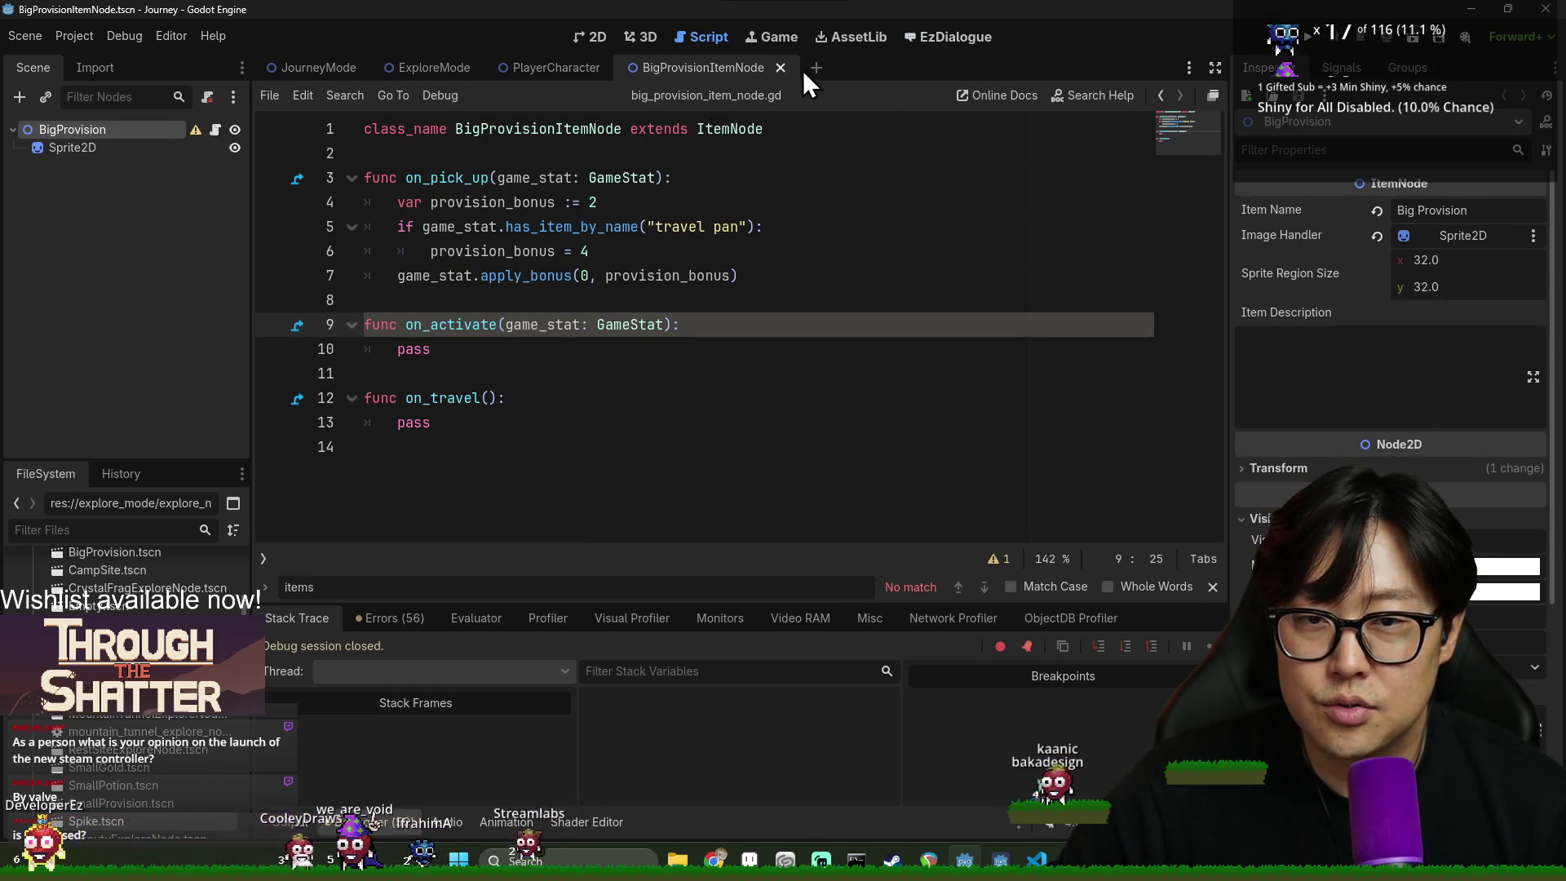
click(780, 67)
click(565, 319)
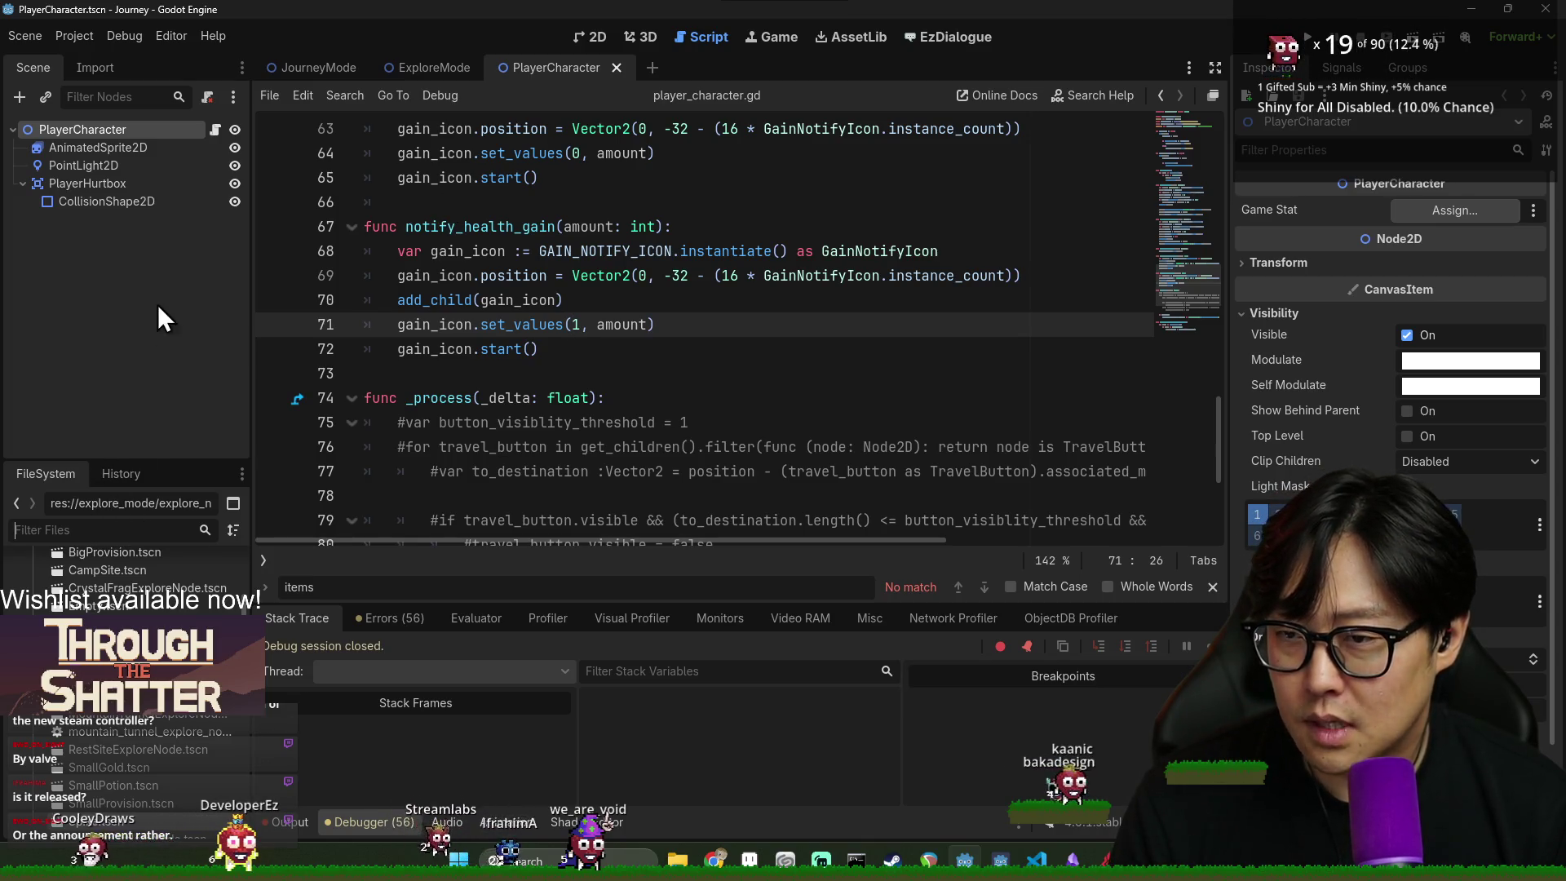
text(hint)
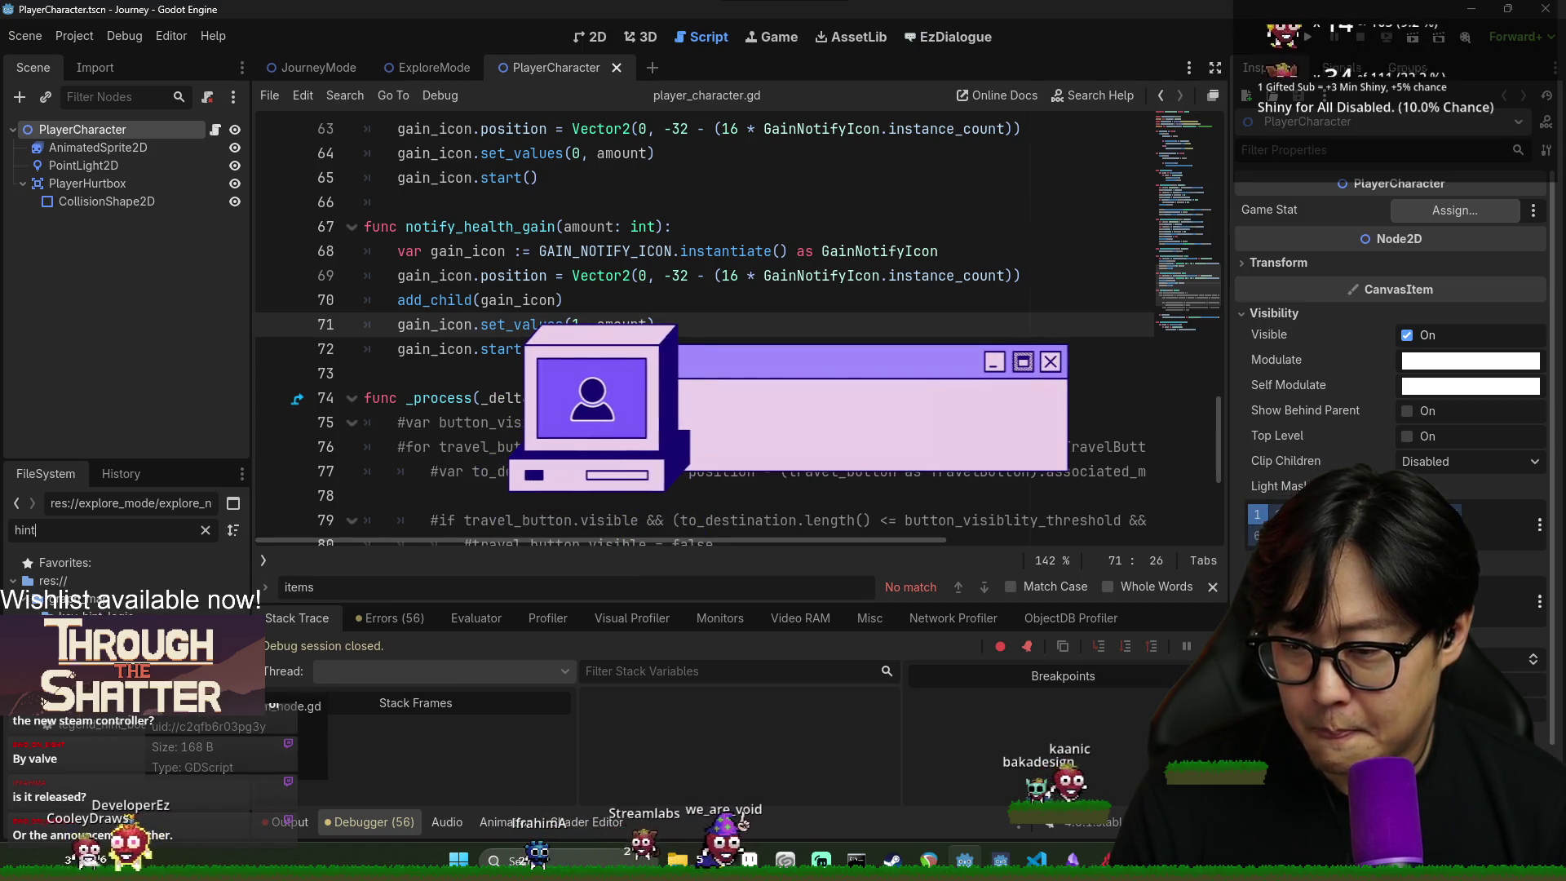
double_click(106, 691)
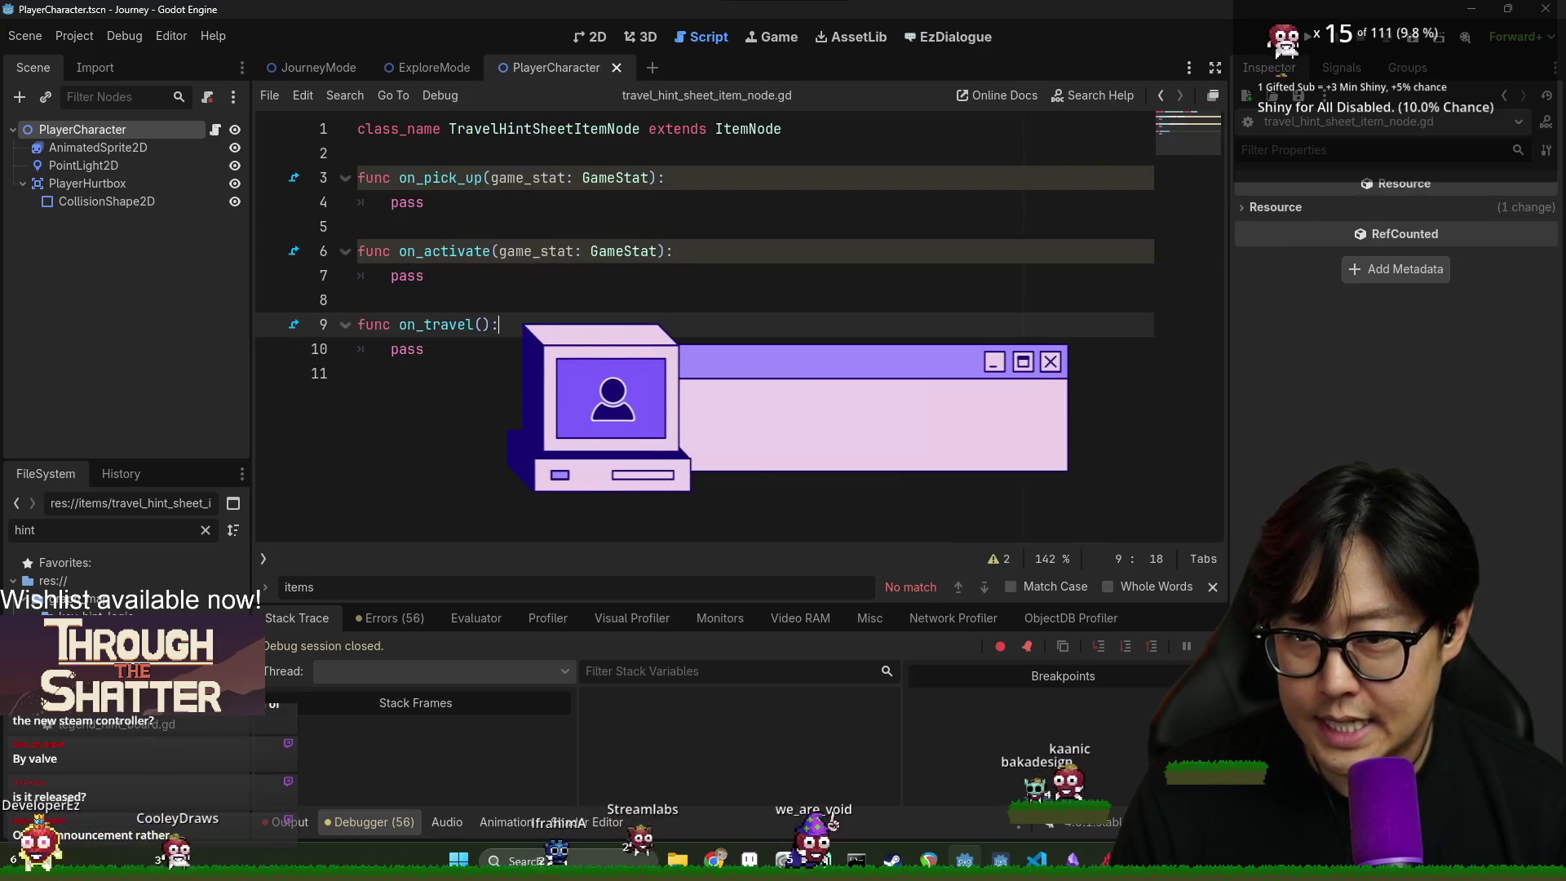
- Start a 'KeyHintGenerator.' call on a new line inside on_pick_up and jump to its class definition
double_click(441, 177)
click(711, 180)
double_click(434, 177)
click(717, 183)
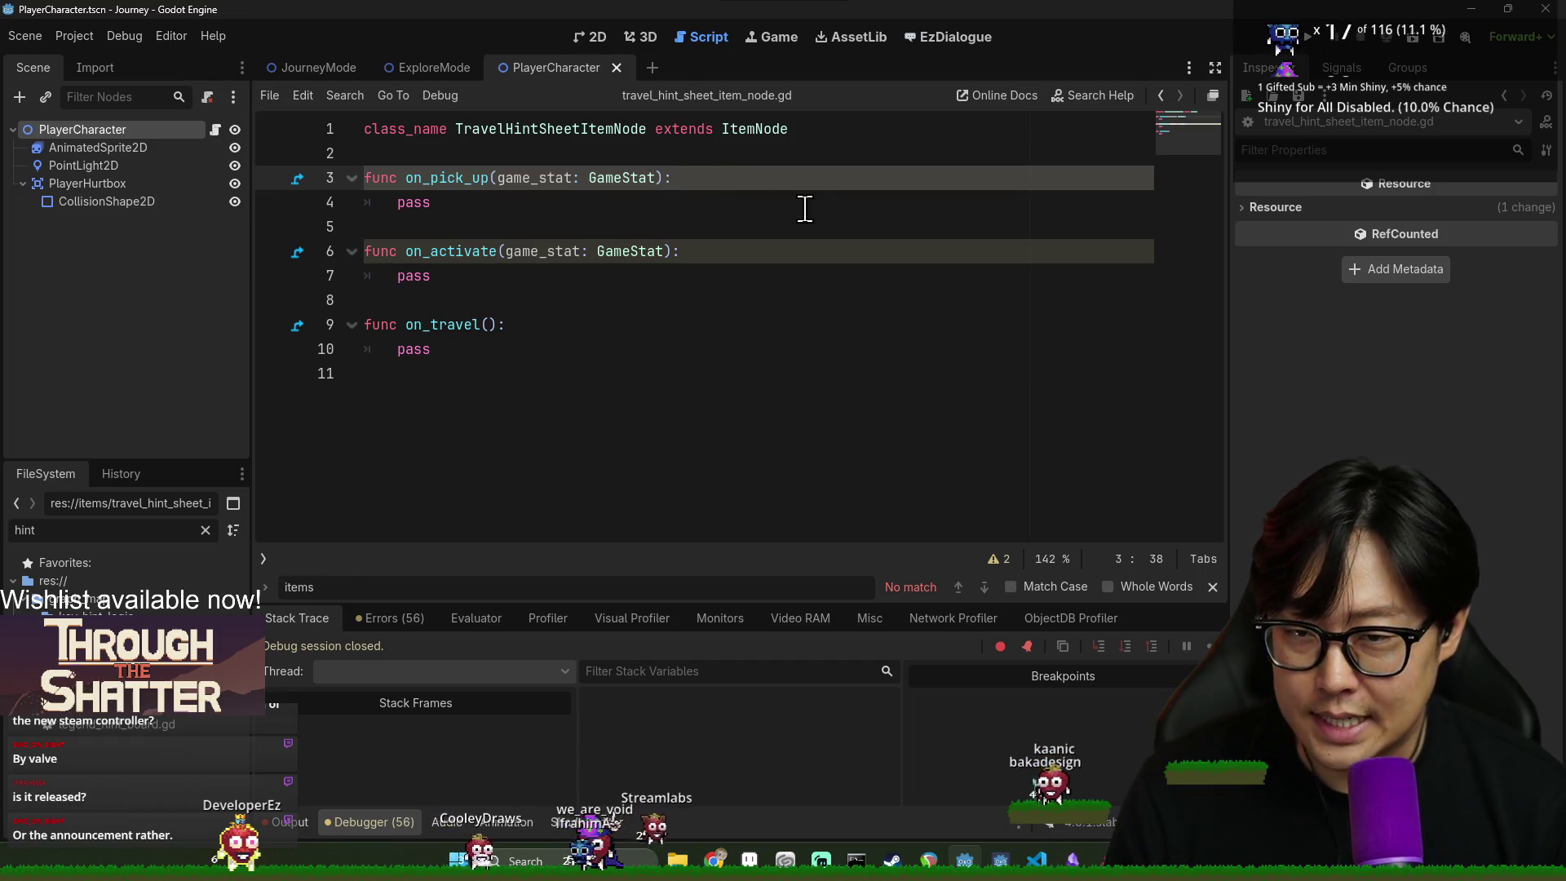
key(Return)
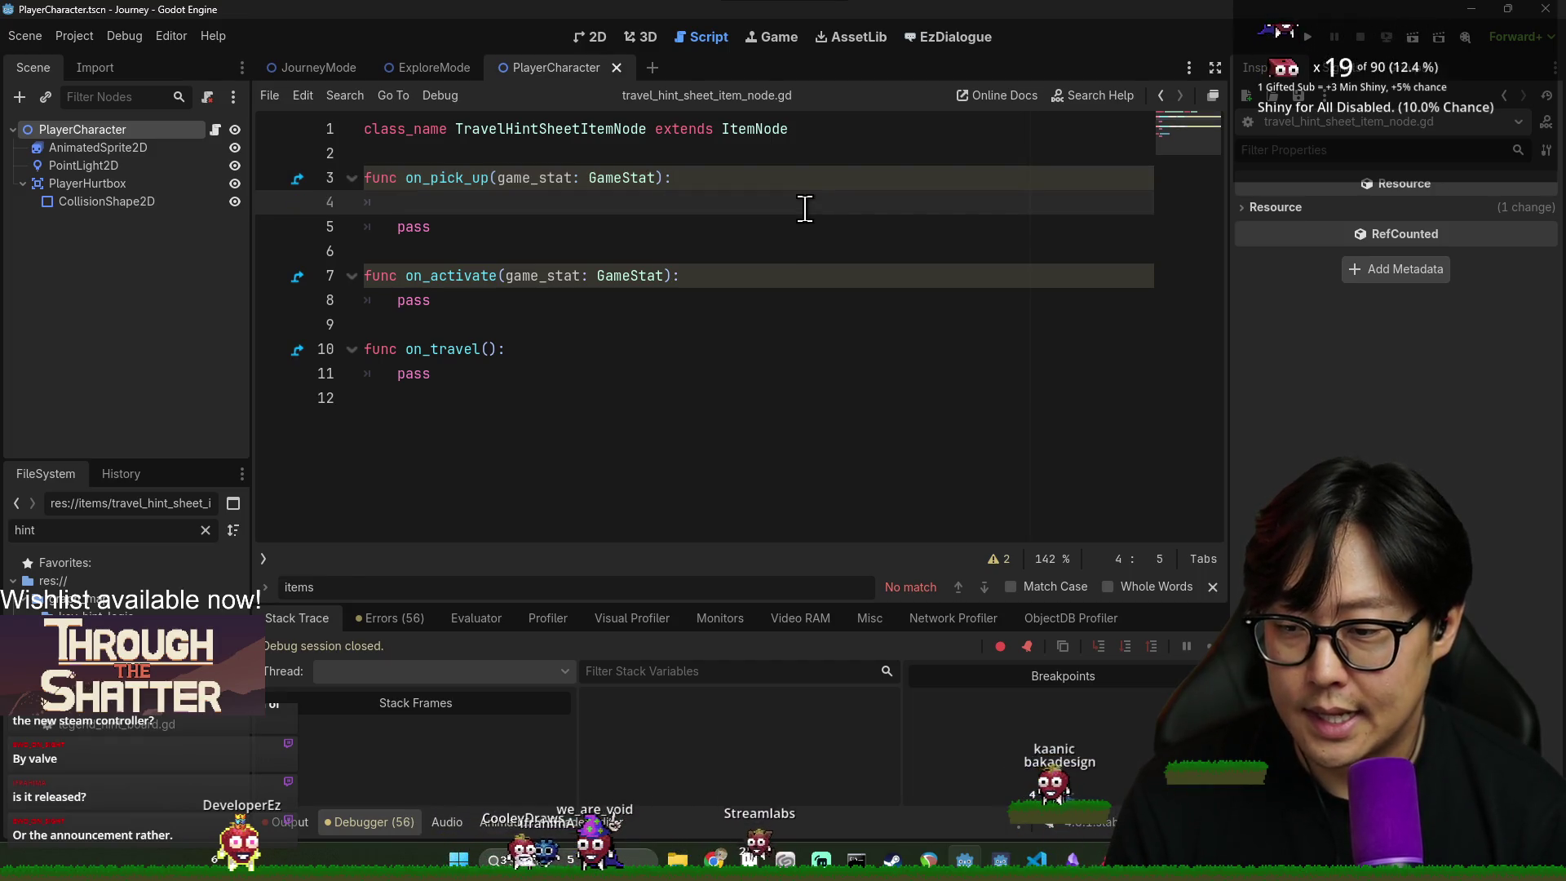
text(Key)
key(Return)
text(.g)
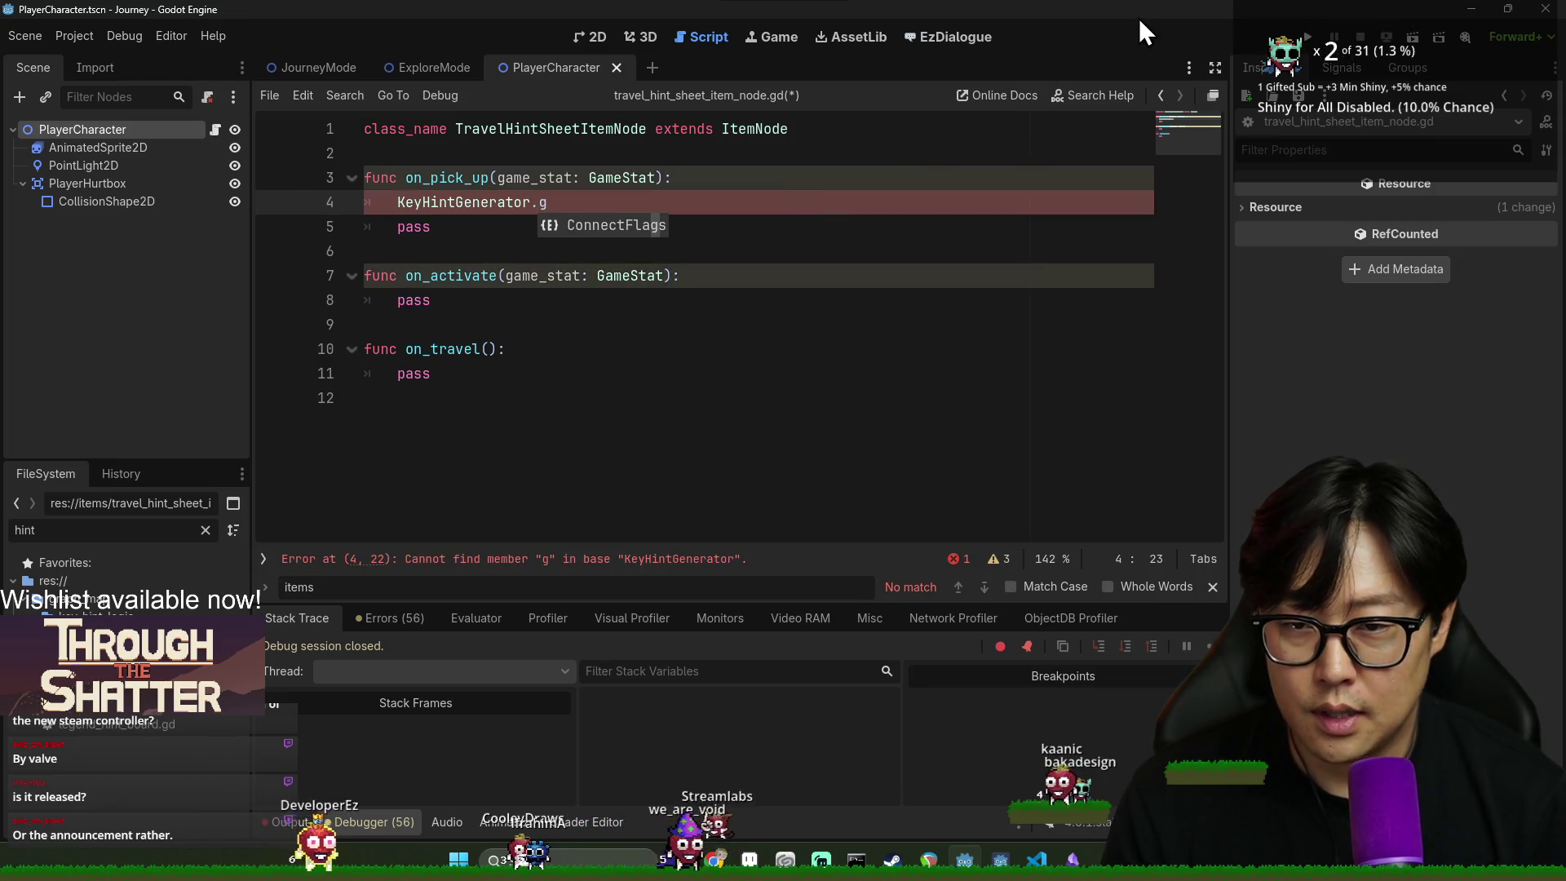
key(ctrl+space)
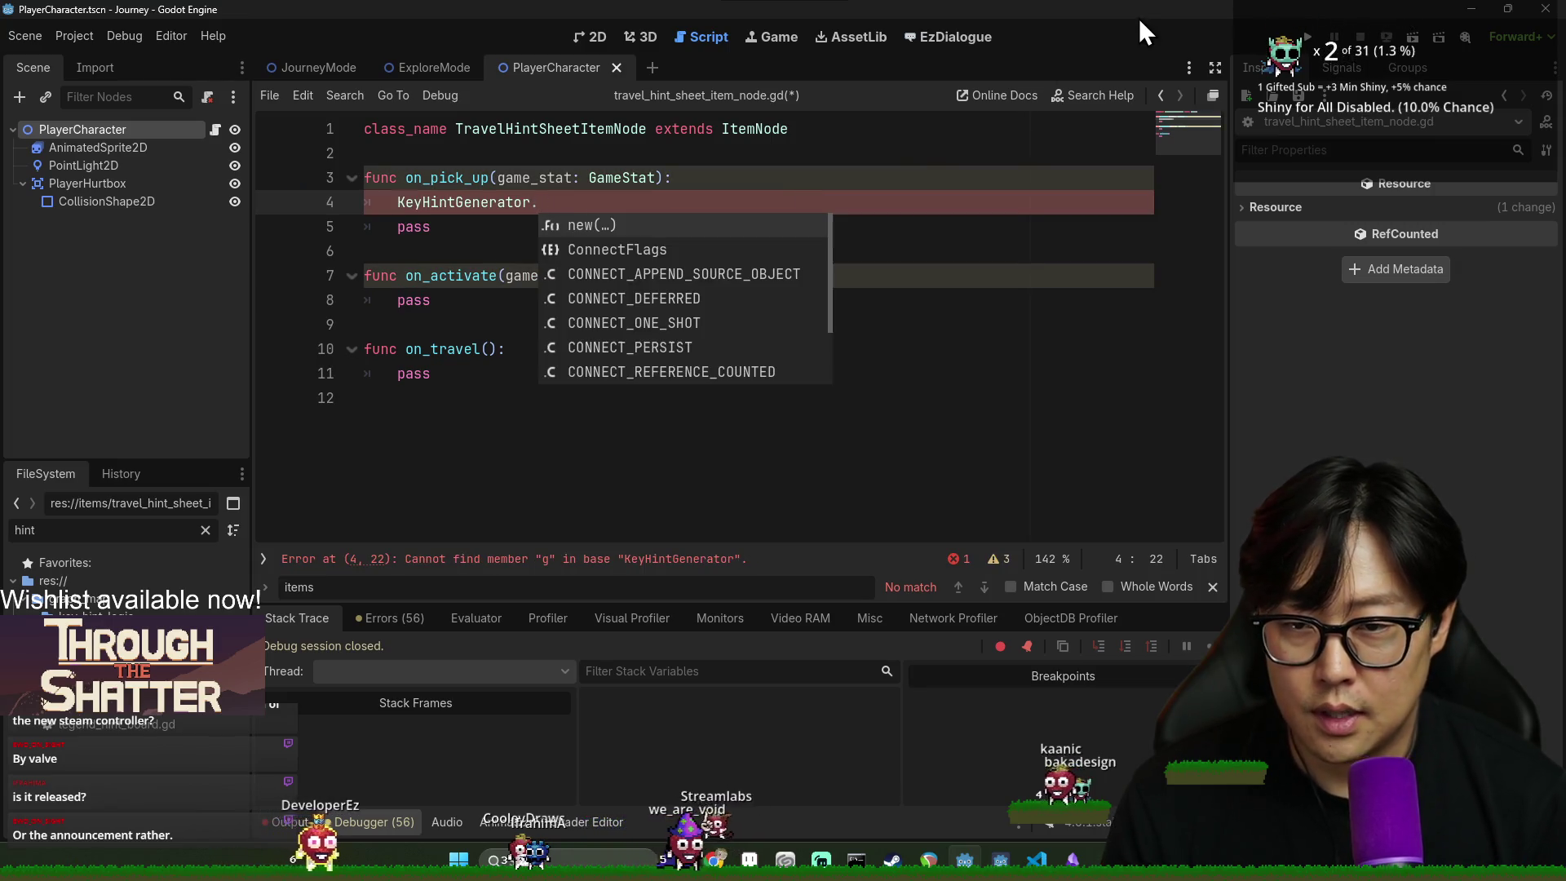
ctrl+click(429, 209)
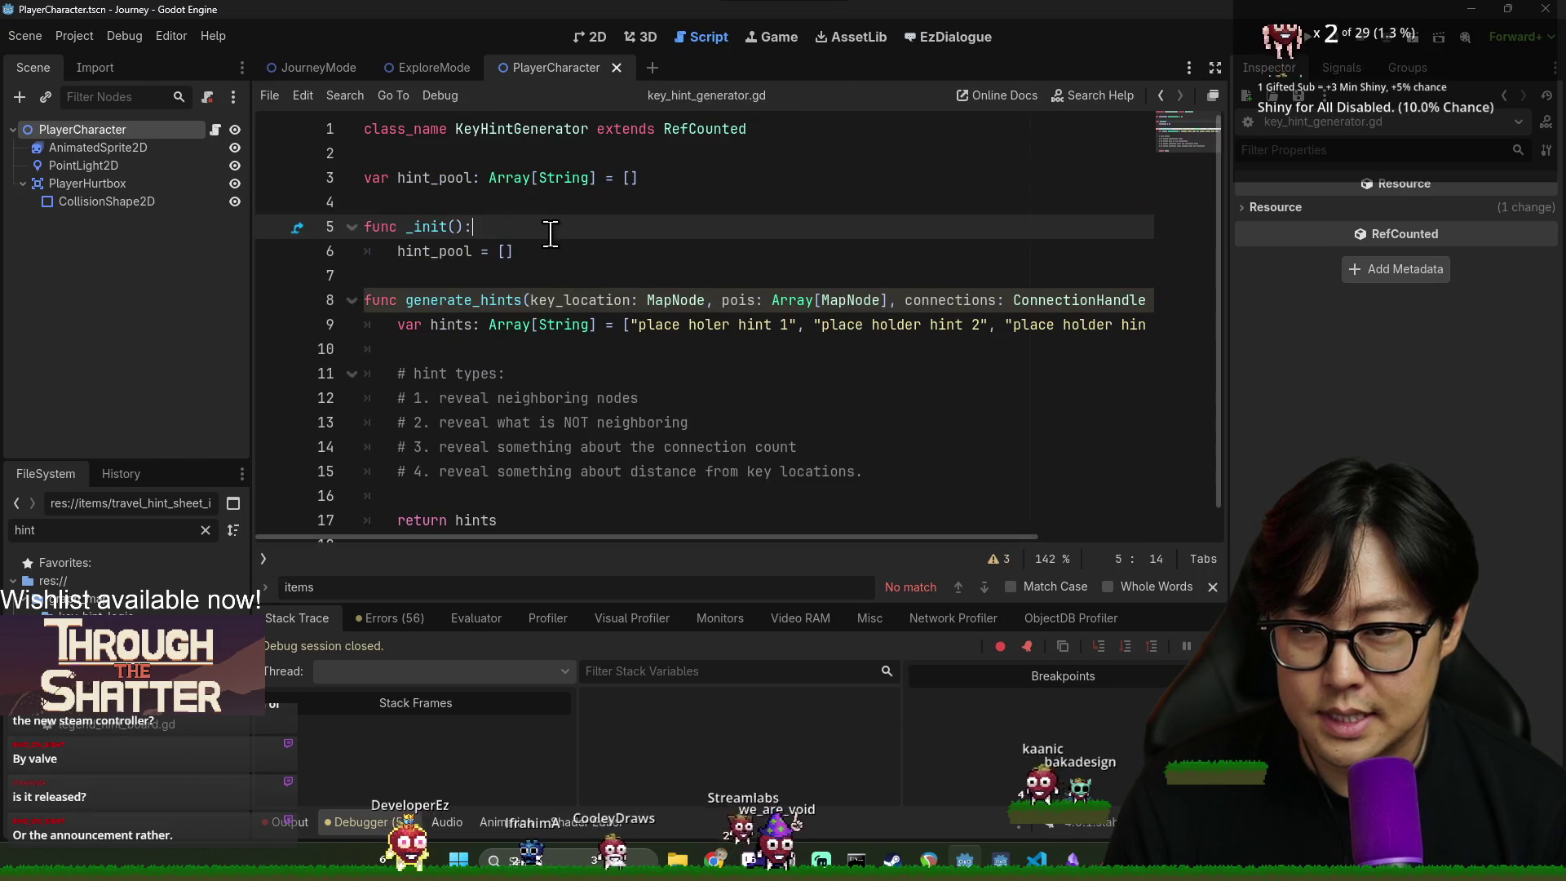
- Inspect hint_pool, generate_hints and the KeyHintGenerator class name in key_hint_generator.gd
double_click(438, 180)
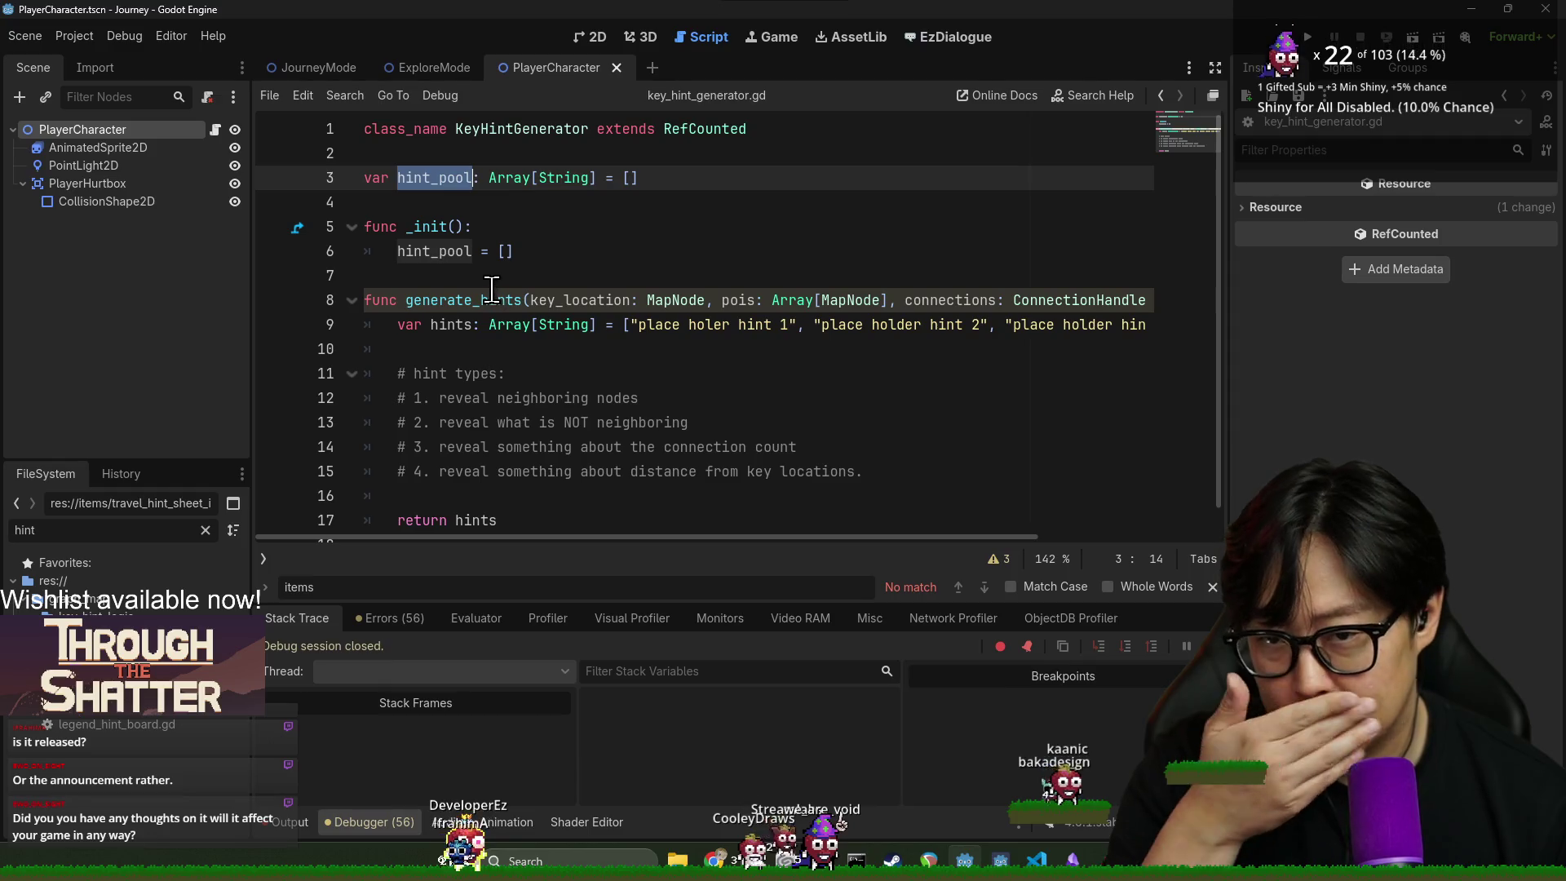
click(531, 143)
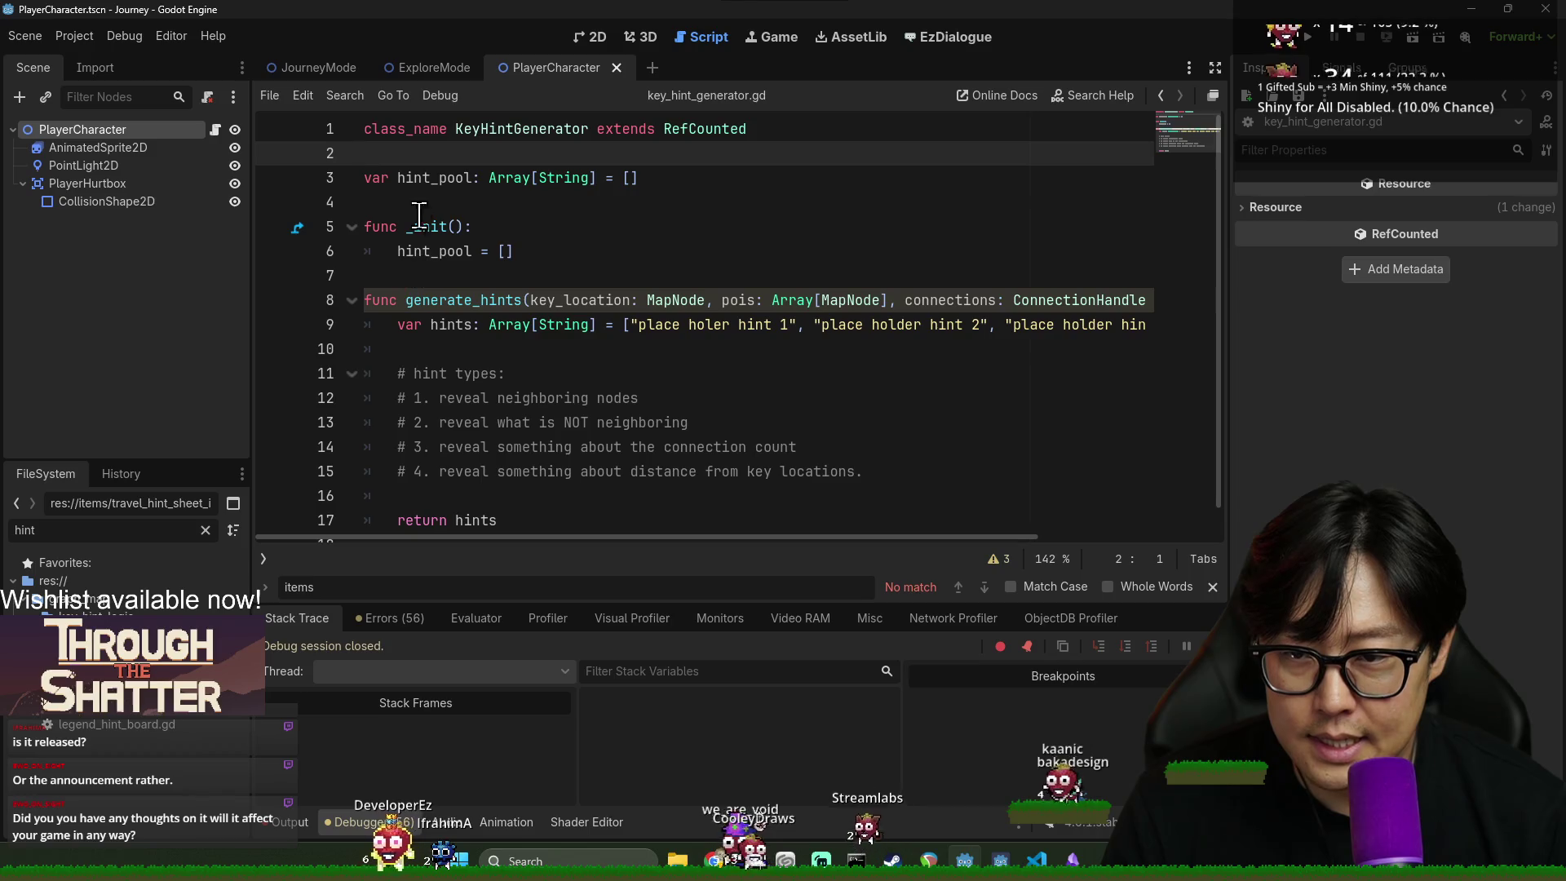
double_click(424, 177)
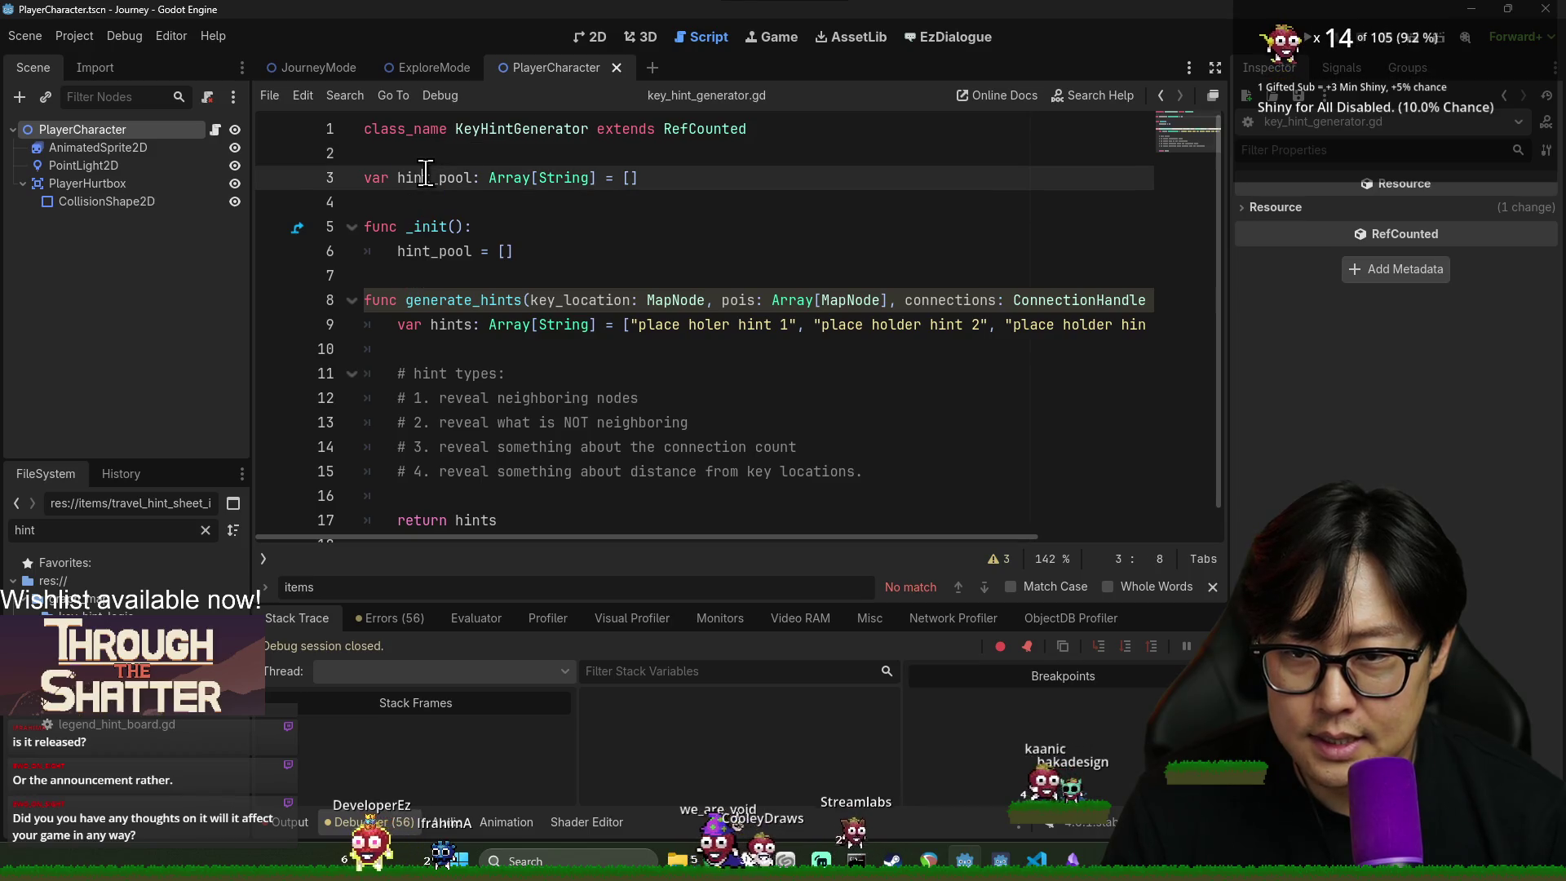
double_click(463, 300)
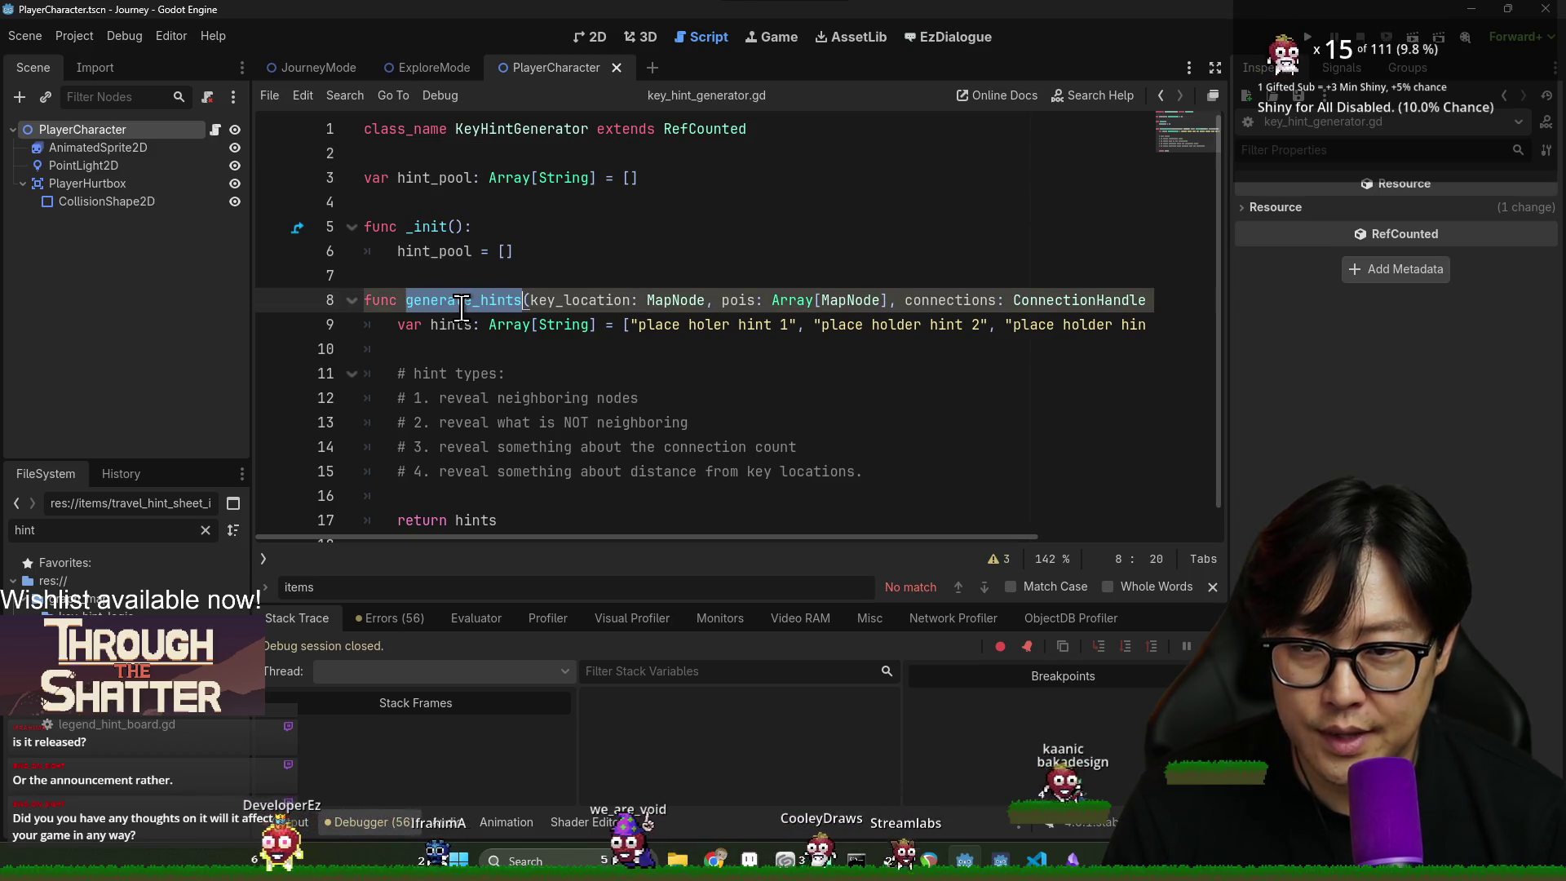
double_click(439, 177)
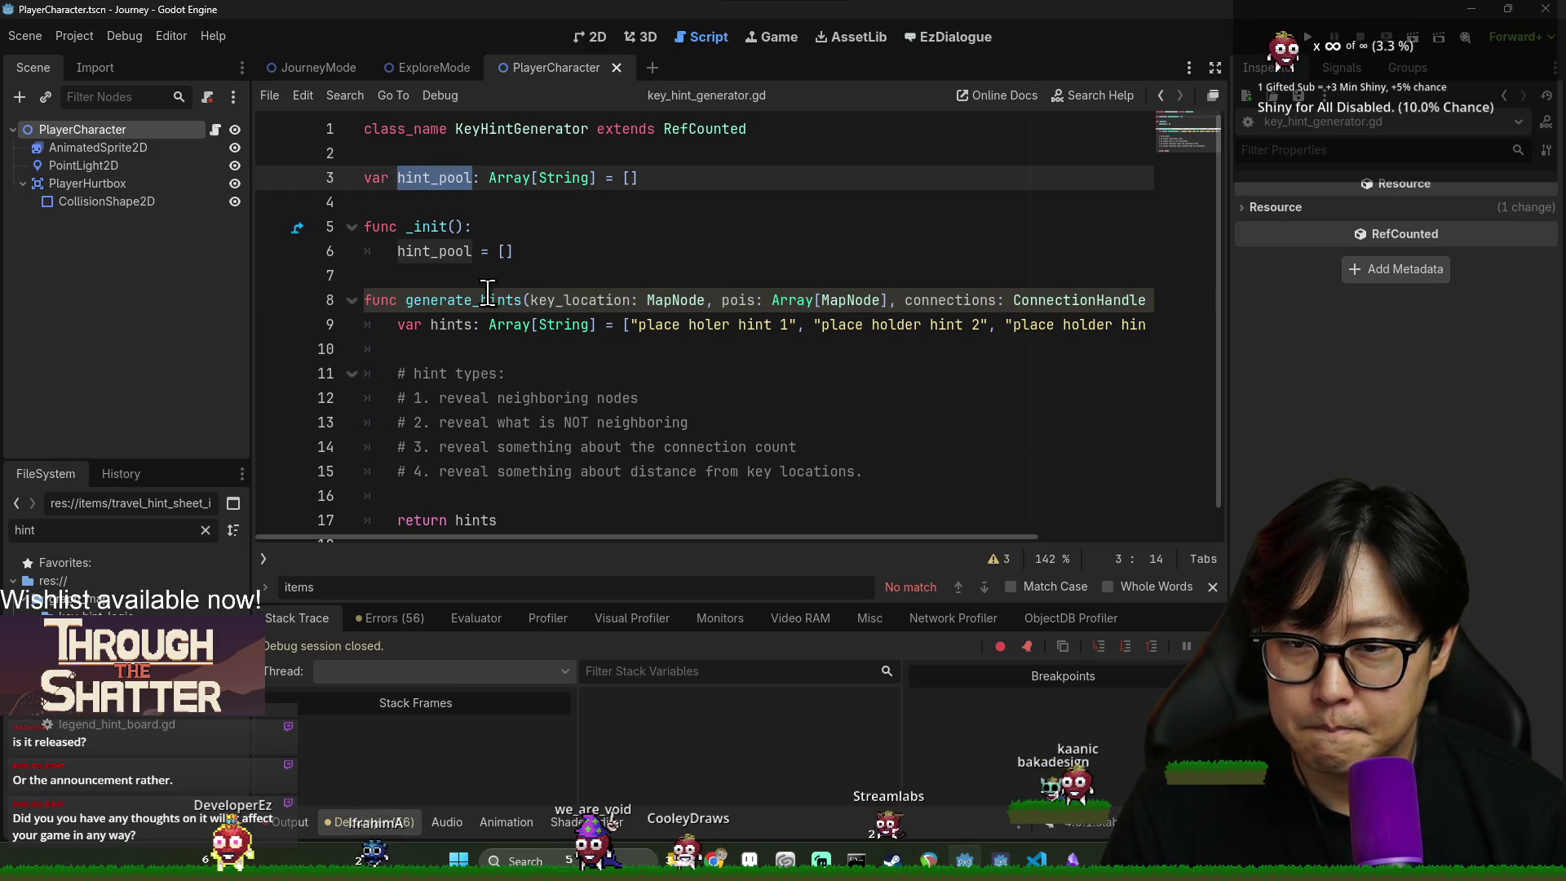
click(437, 307)
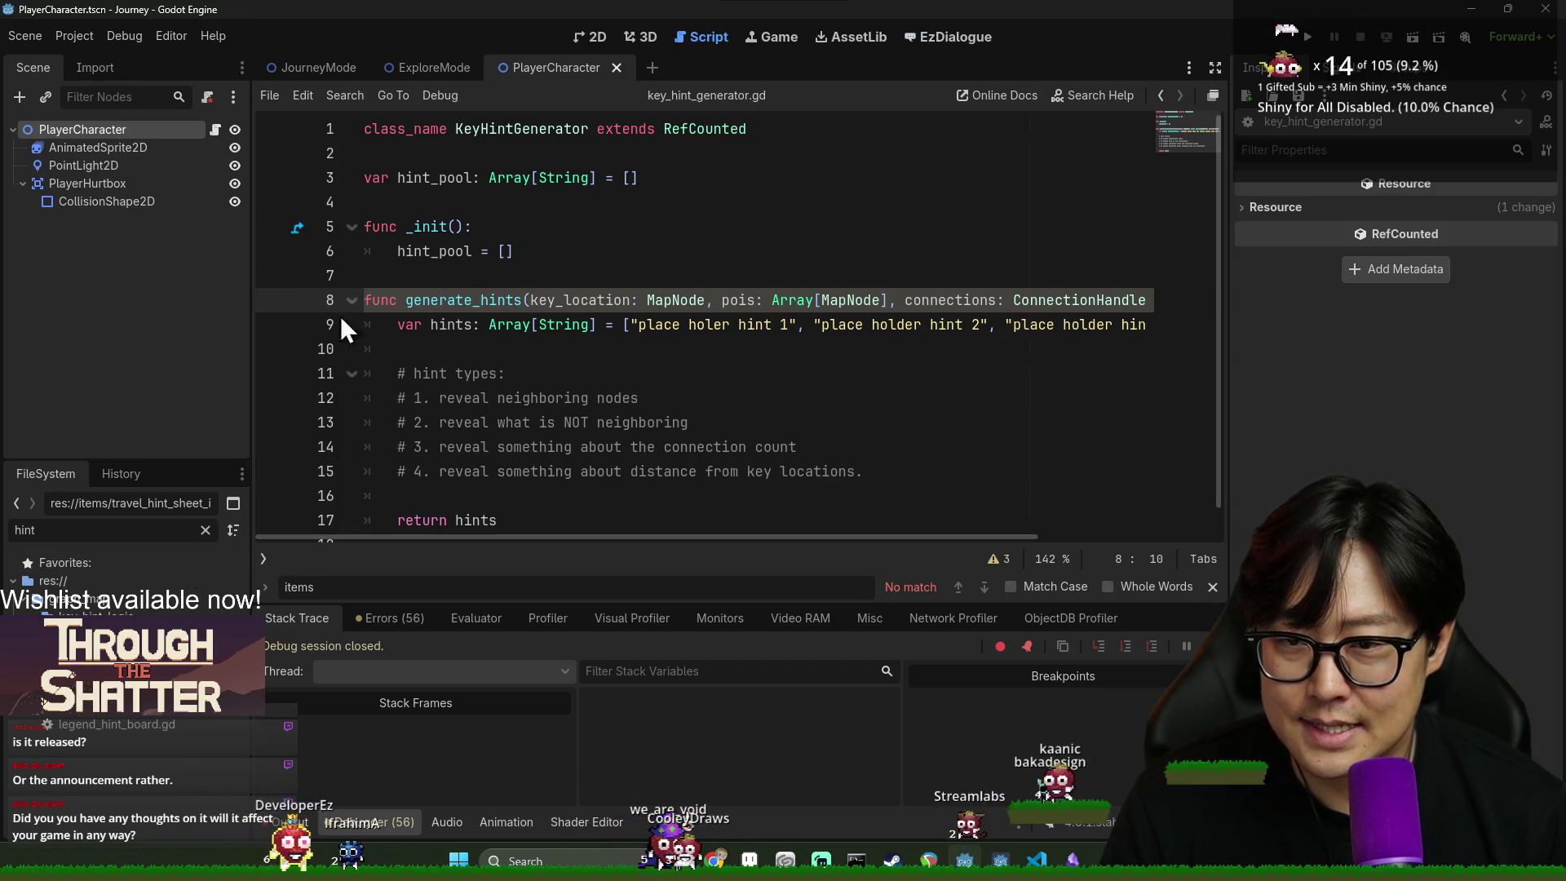
click(513, 129)
double_click(512, 129)
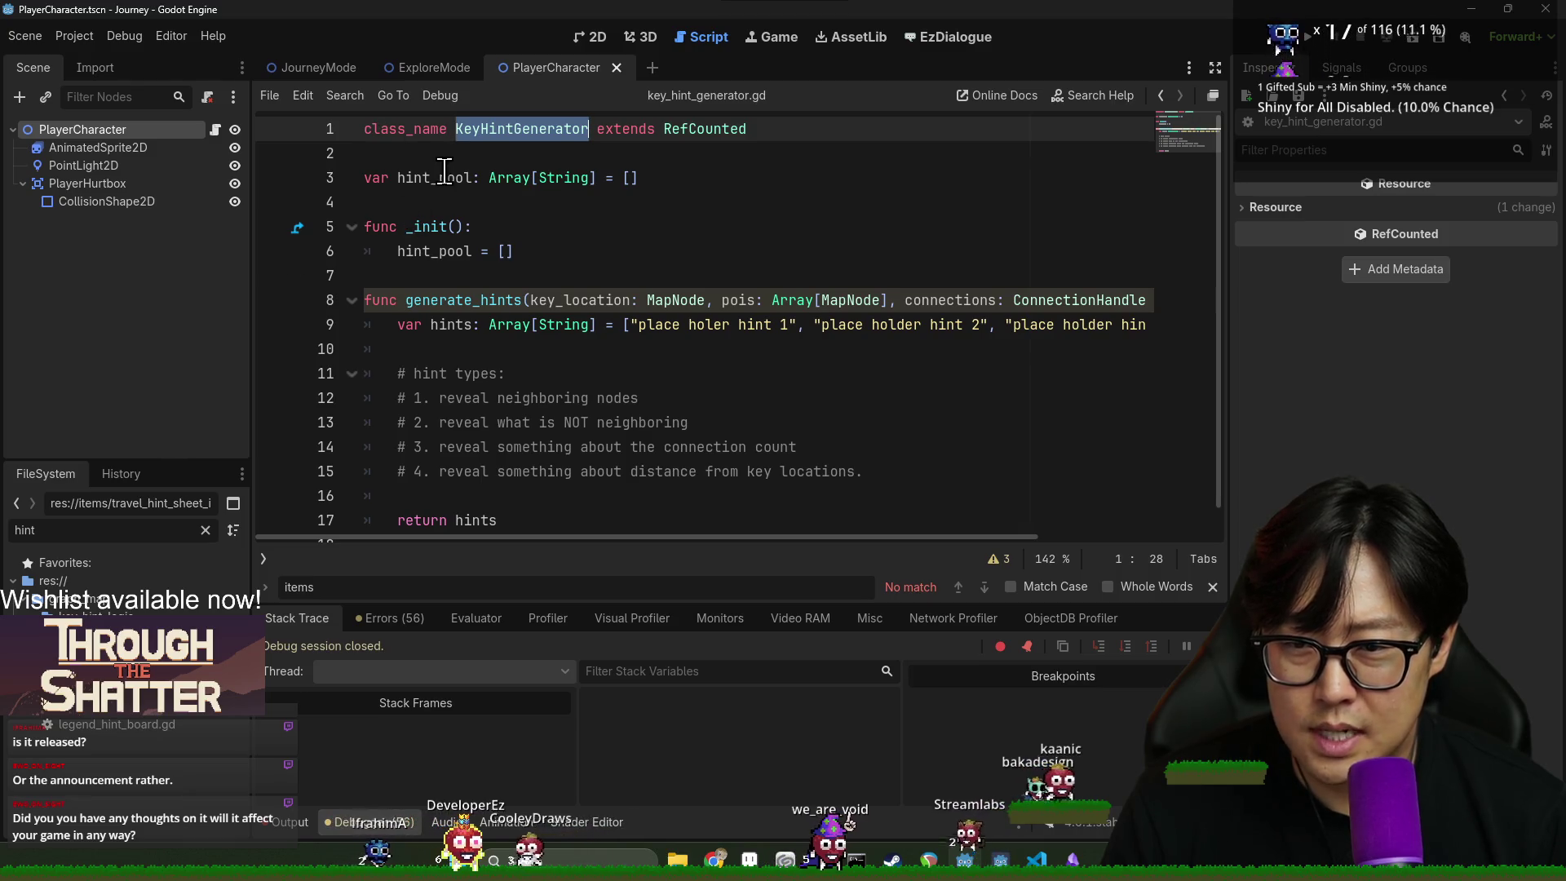
click(389, 177)
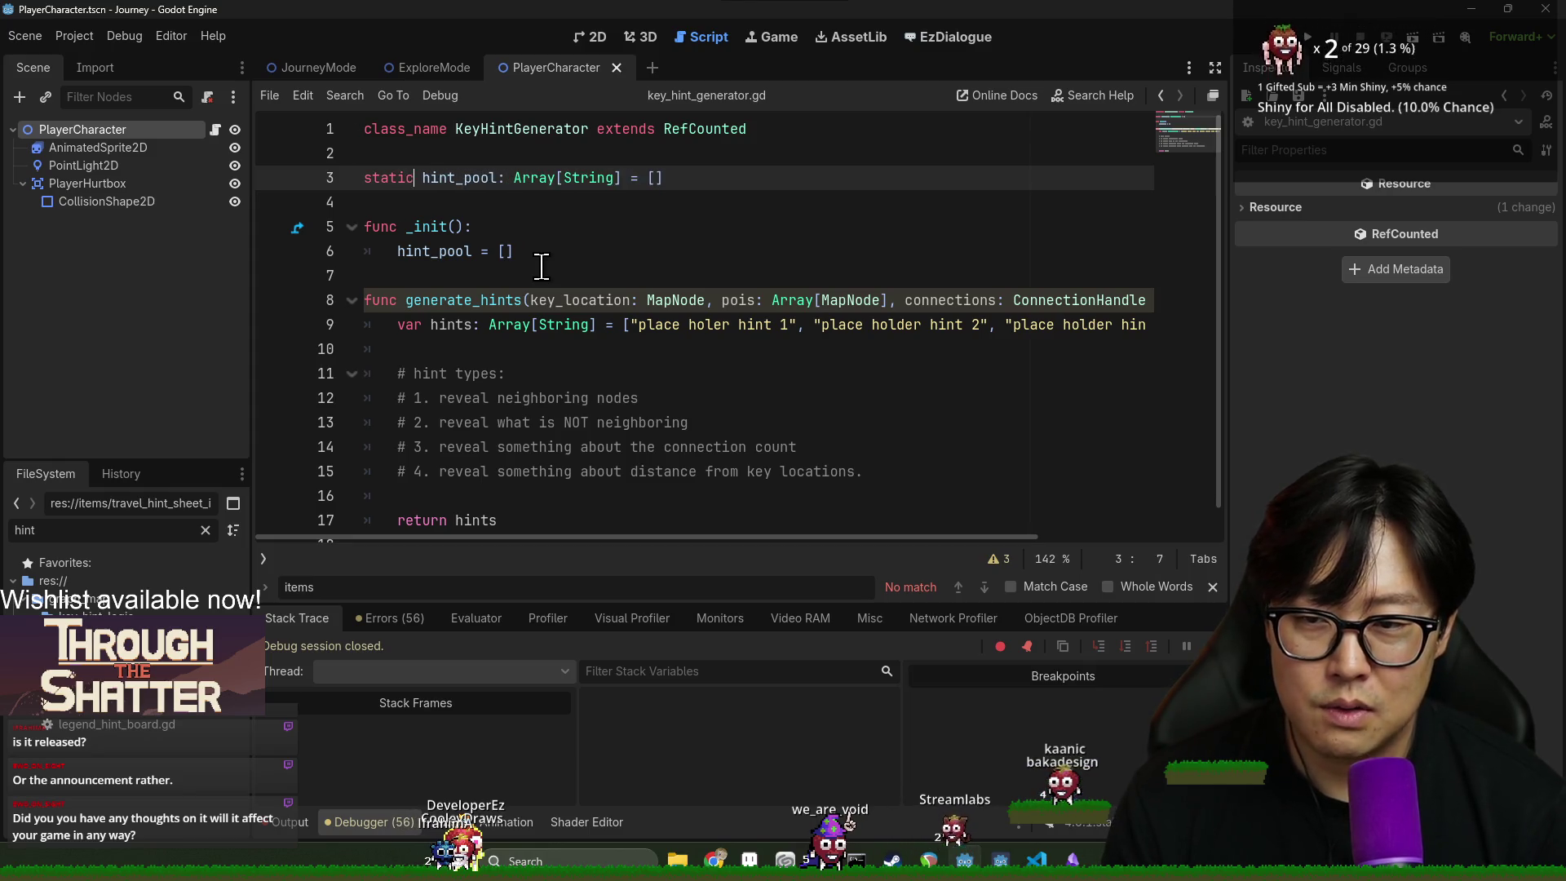
- Make generate_hints static, delete the _init function, and save the script
click(363, 300)
text(static)
drag(364, 226, 588, 252)
key(BackSpace)
key(BackSpace)
key(BackSpace)
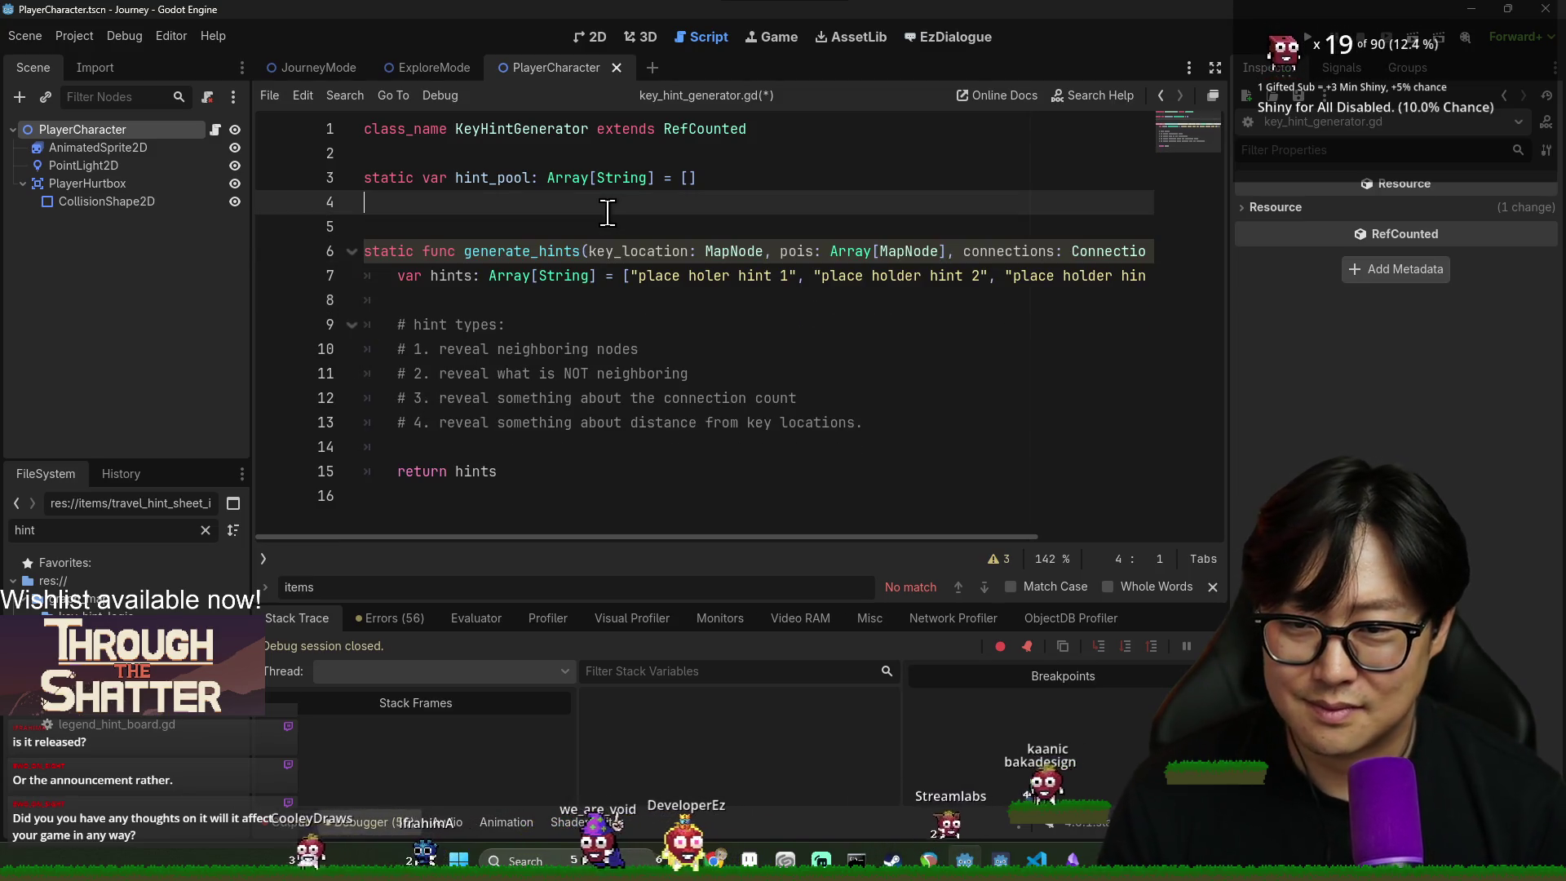
click(616, 251)
key(ctrl+s)
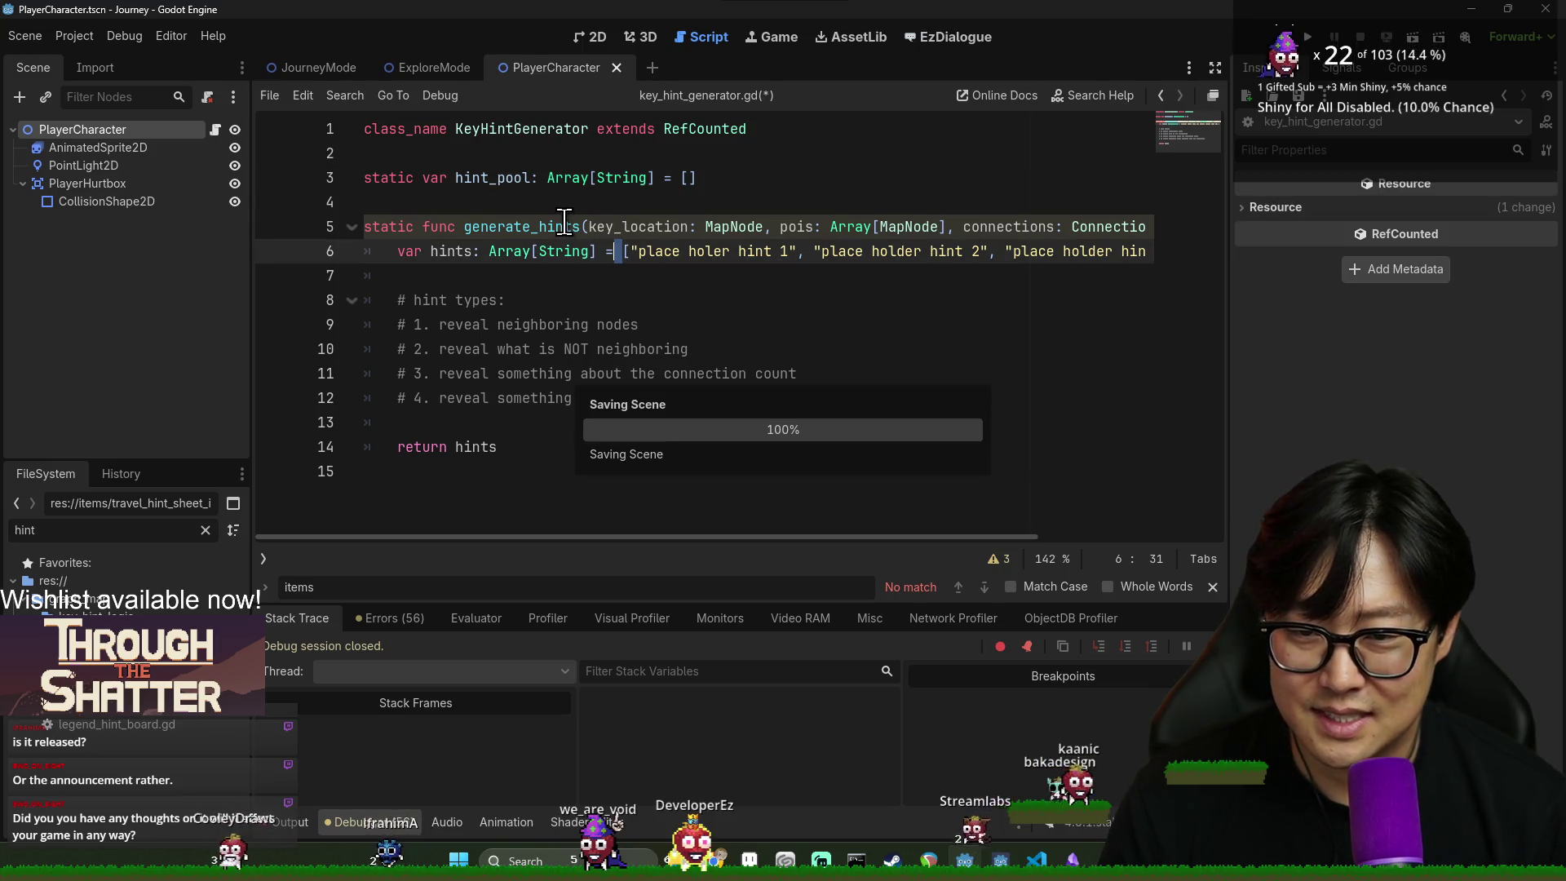
- Close the find bar, review generate_hints and the hint type comments, and save again
click(615, 457)
click(571, 300)
double_click(536, 226)
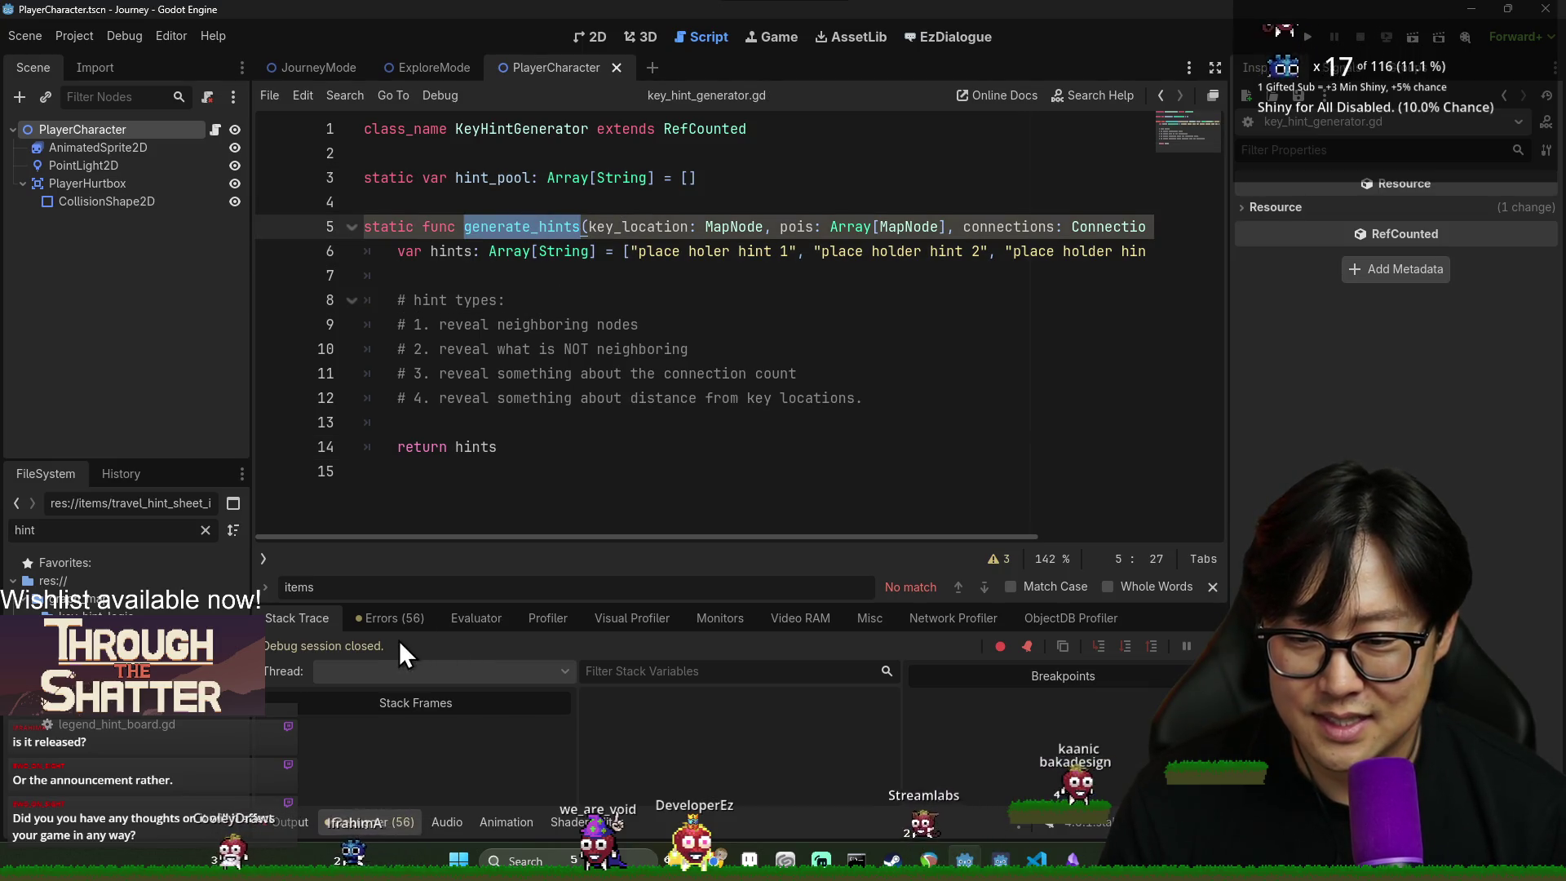
click(1213, 587)
click(629, 349)
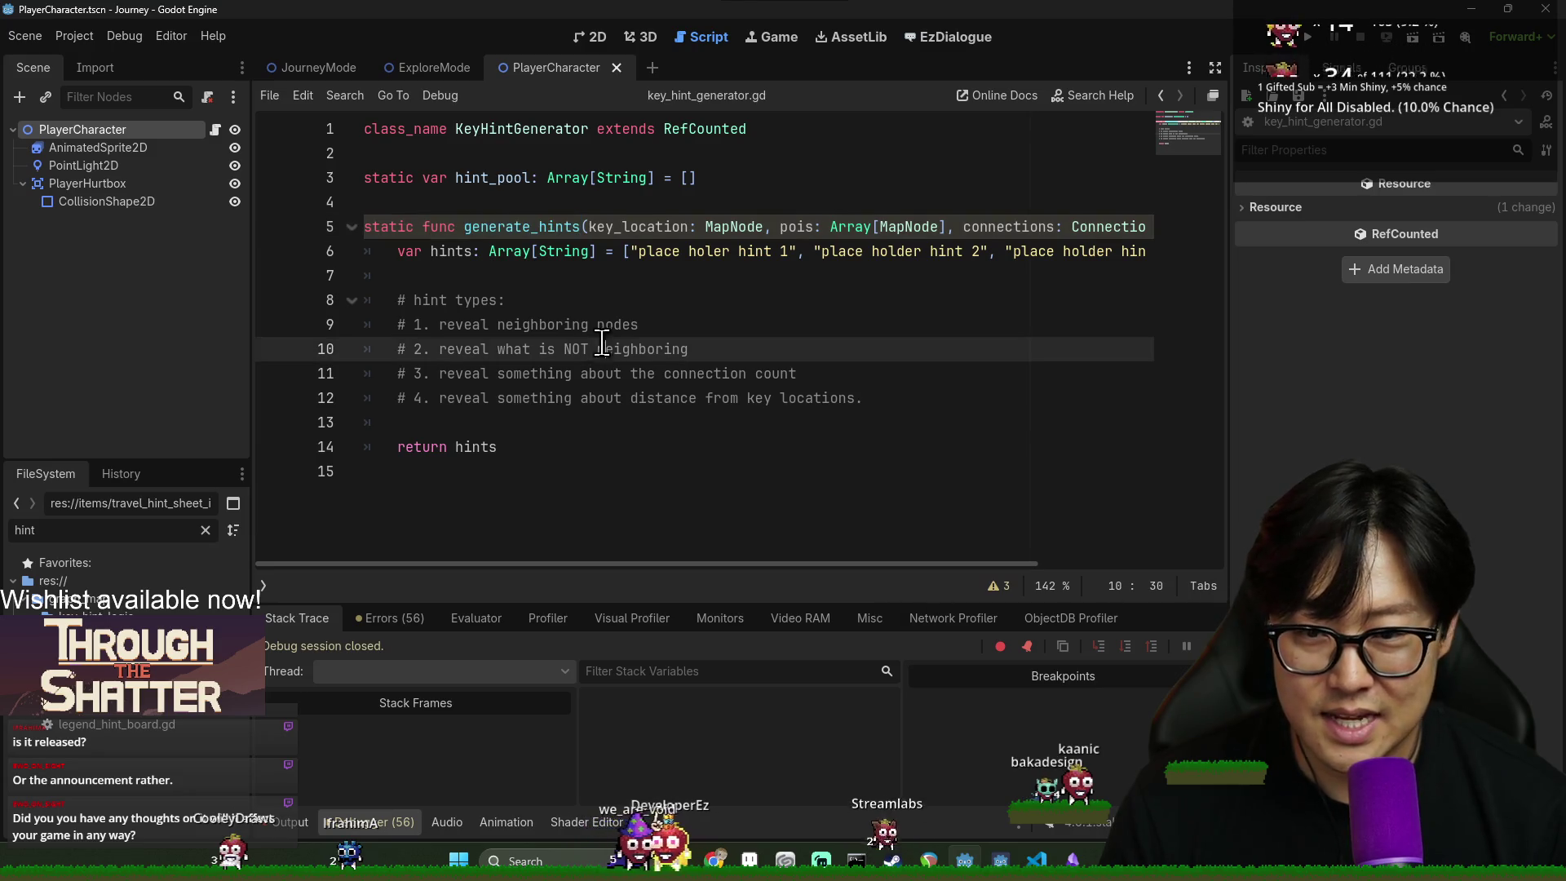
click(534, 276)
key(ctrl+s)
- Add a fresh line below 'return hints' for the next function
click(563, 473)
key(Up)
key(End)
key(Return)
key(Return)
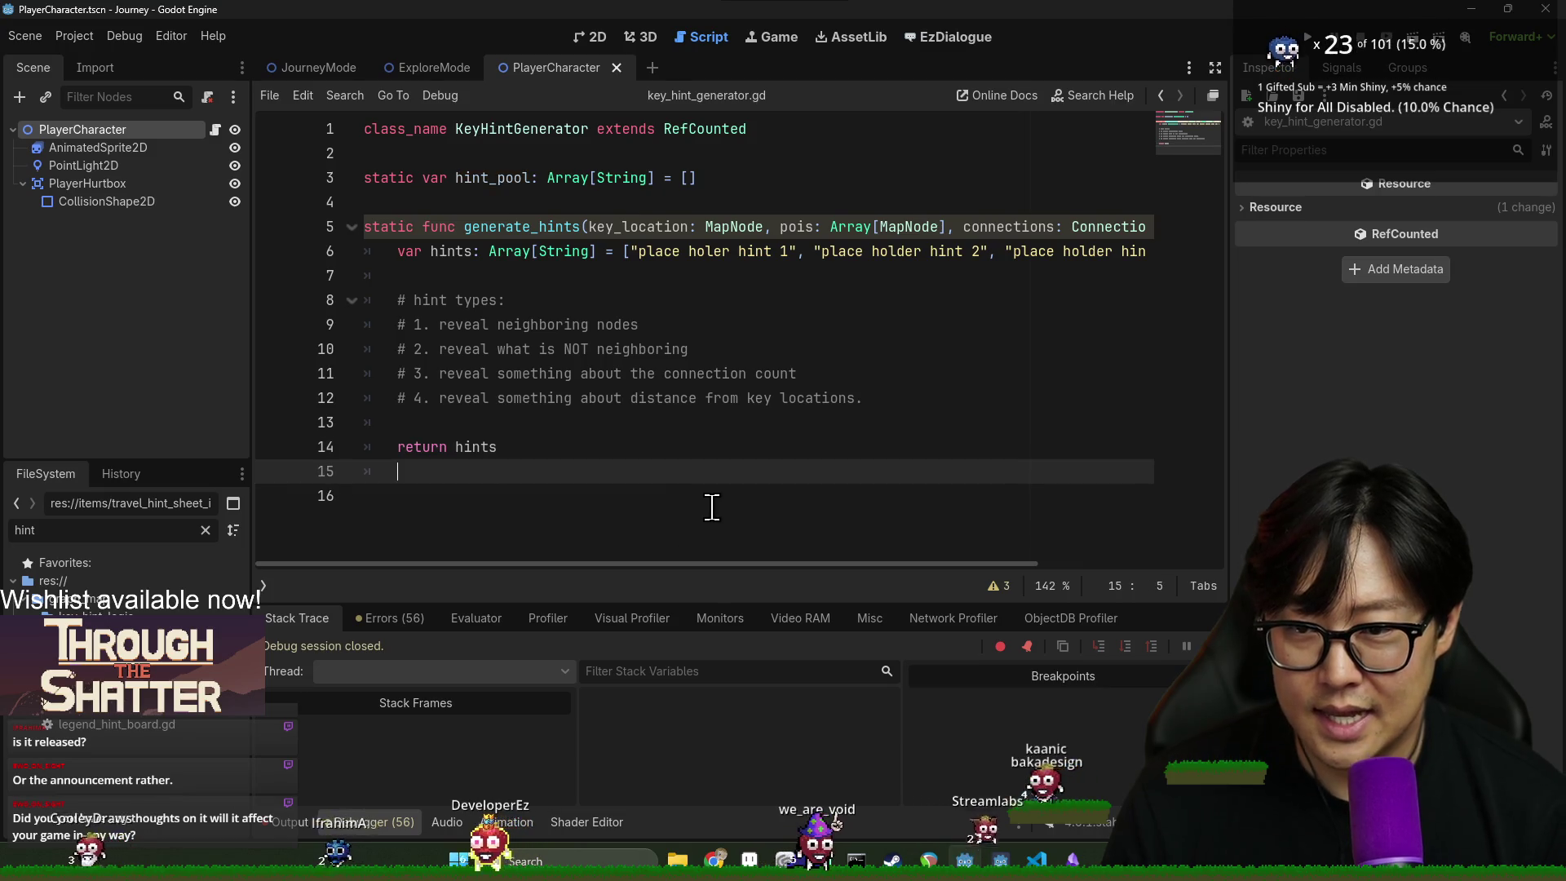
text(')
key(BackSpace)
key(BackSpace)
- Write static func retrieve_unused_hint() -> String returning hint_pool.pop_back(), fixing the pop_back typo
text(static func)
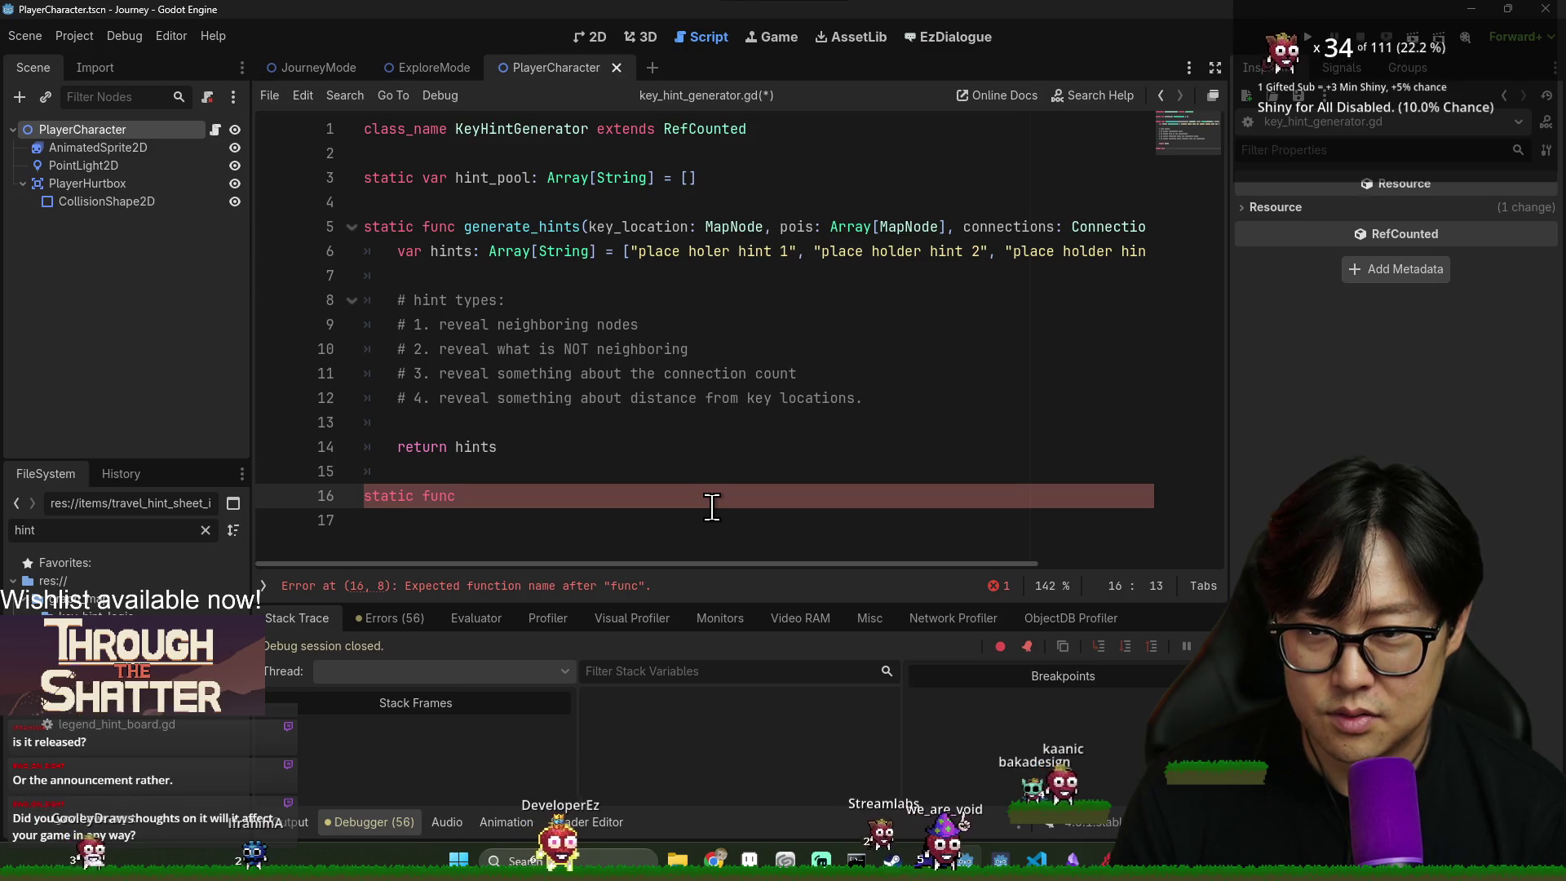
text(retrieve_unuse)
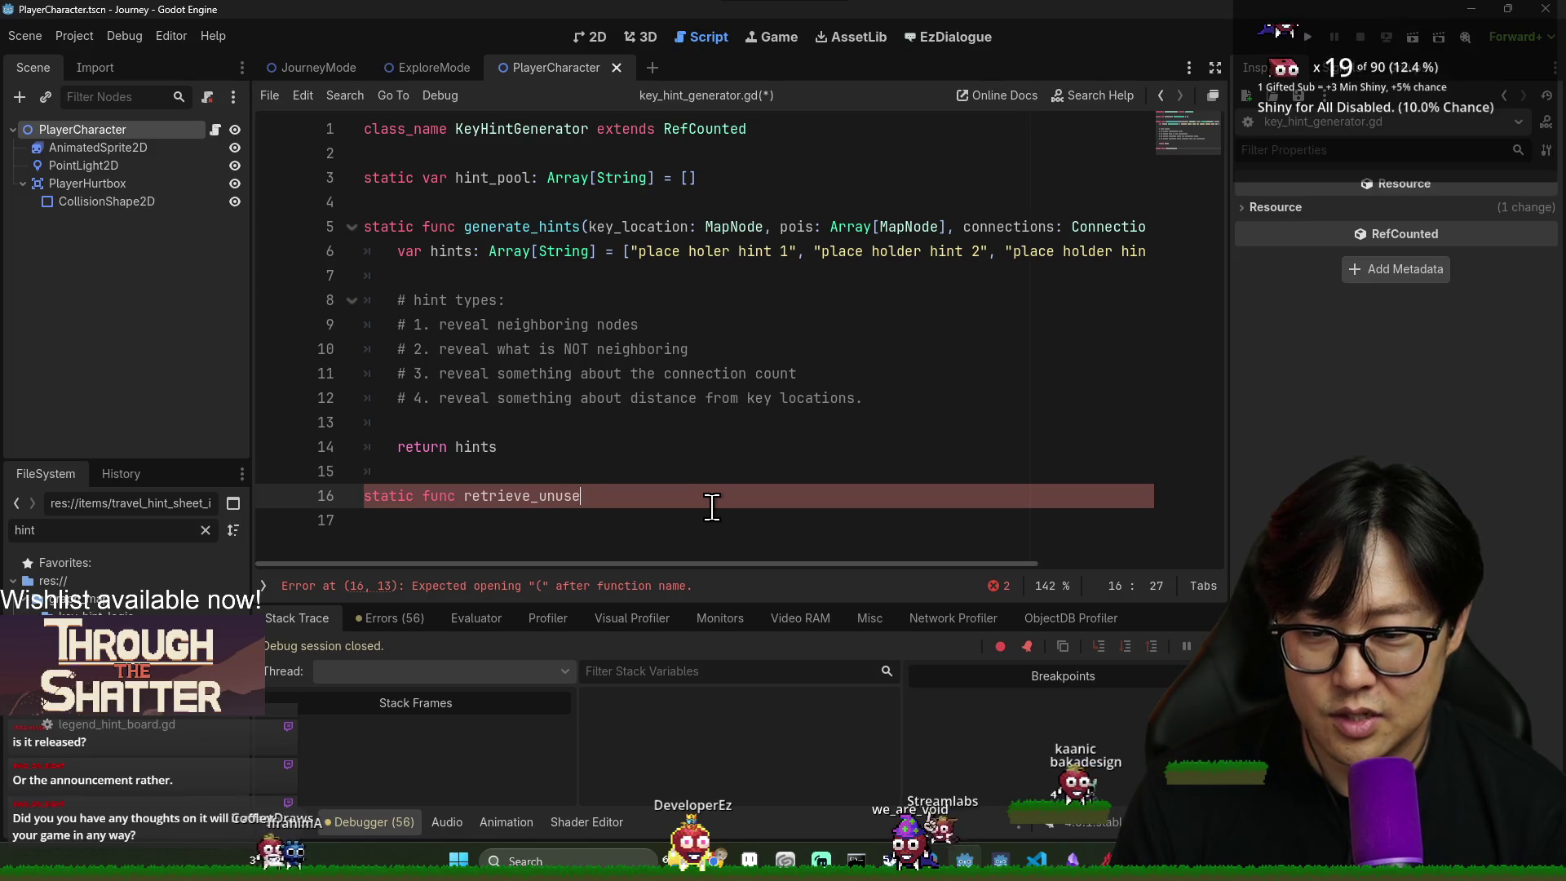
text(d_hint() ->)
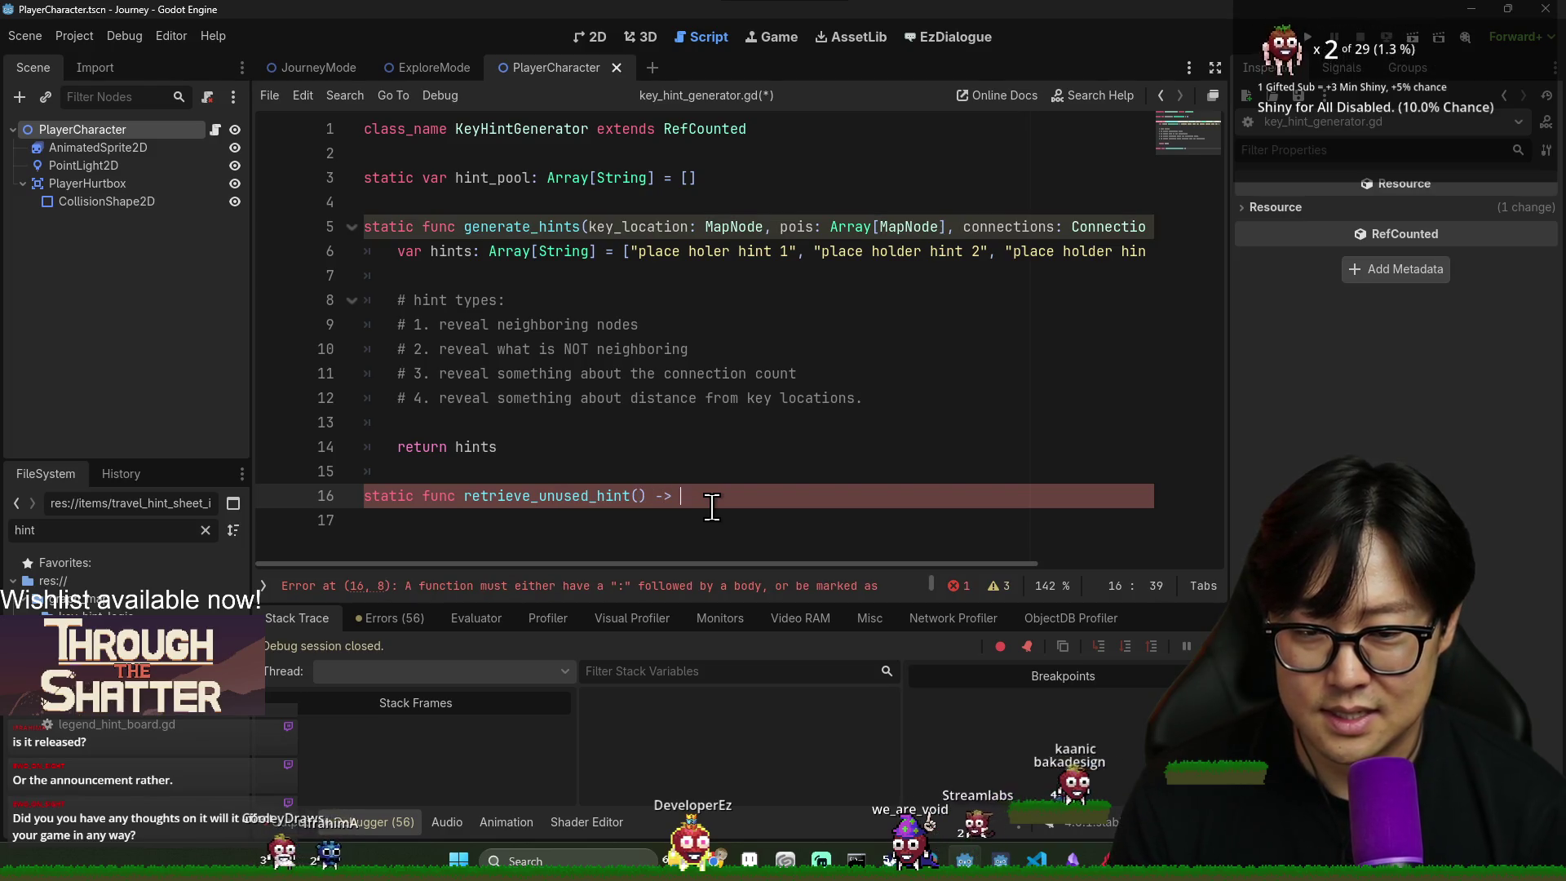
text(ng:)
key(Return)
text(return hit)
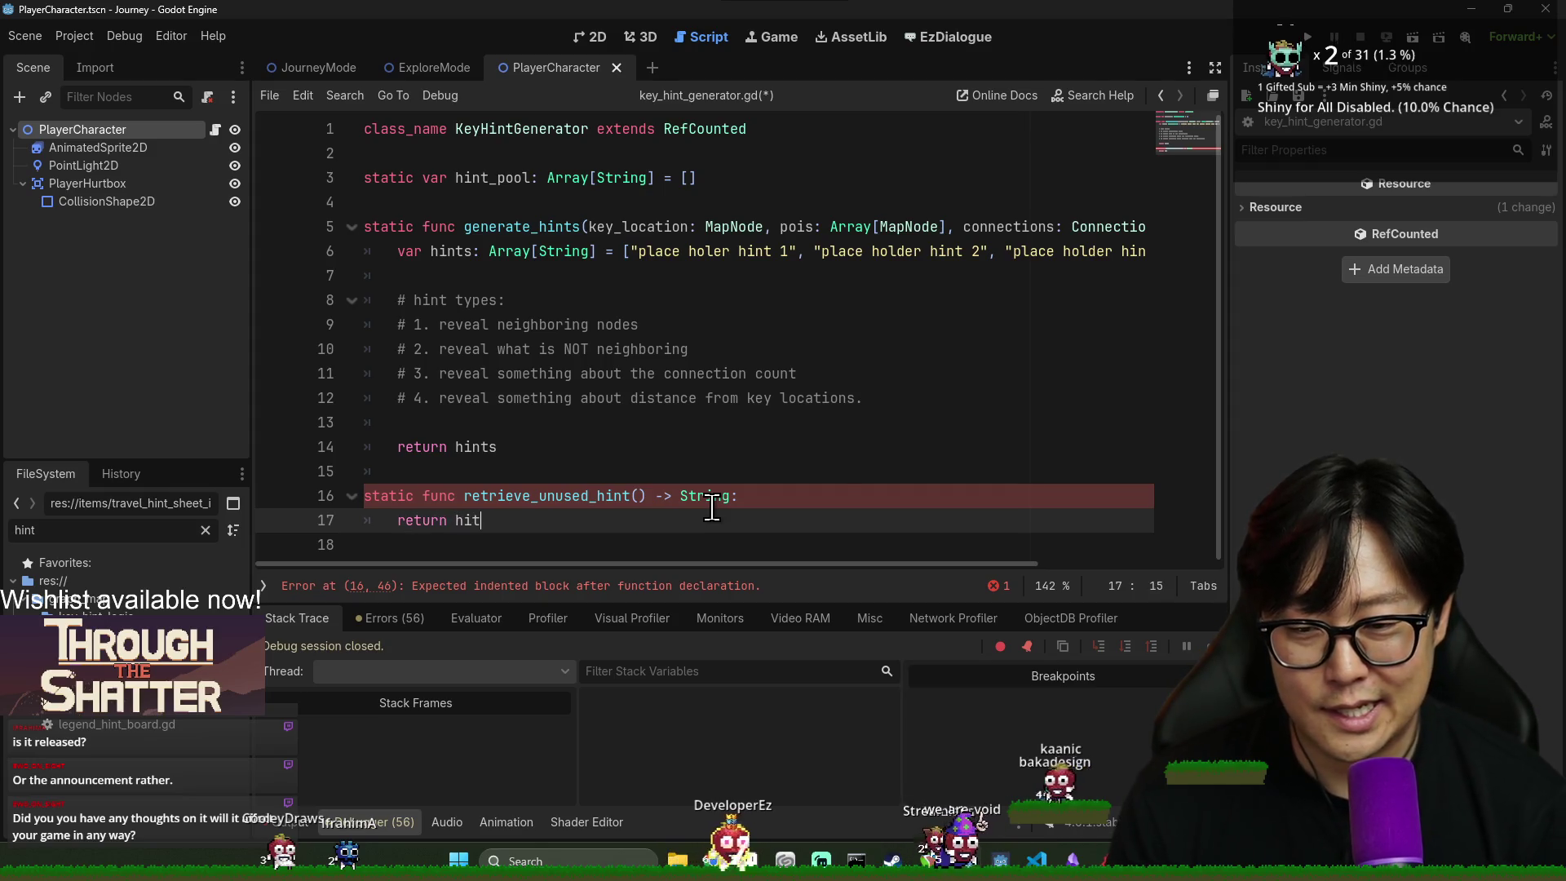
key(BackSpace)
text(nt_pool.)
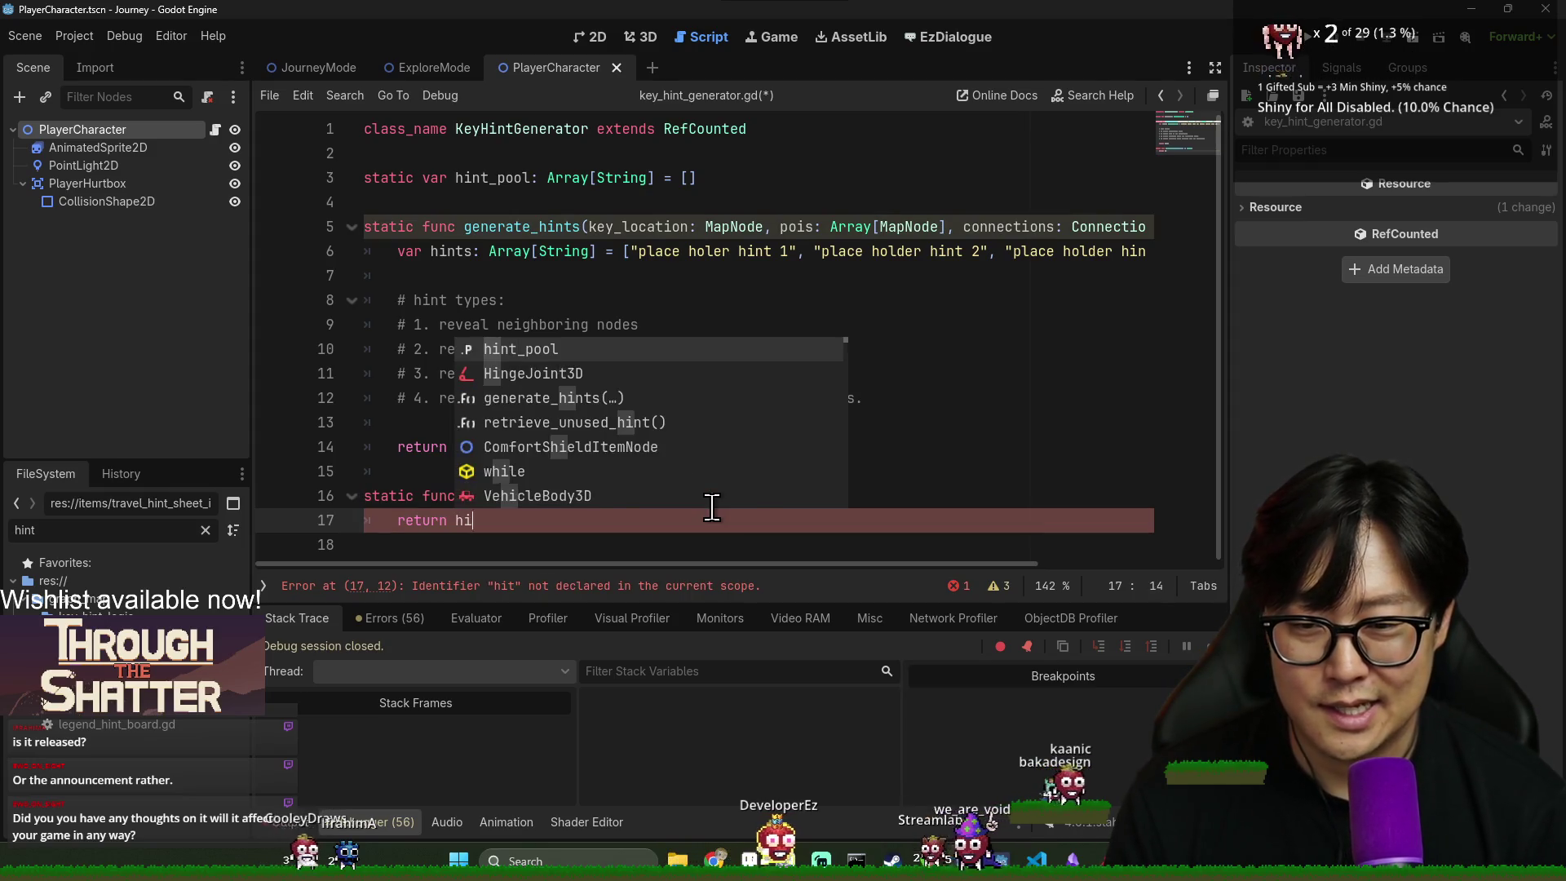
text(po_back())
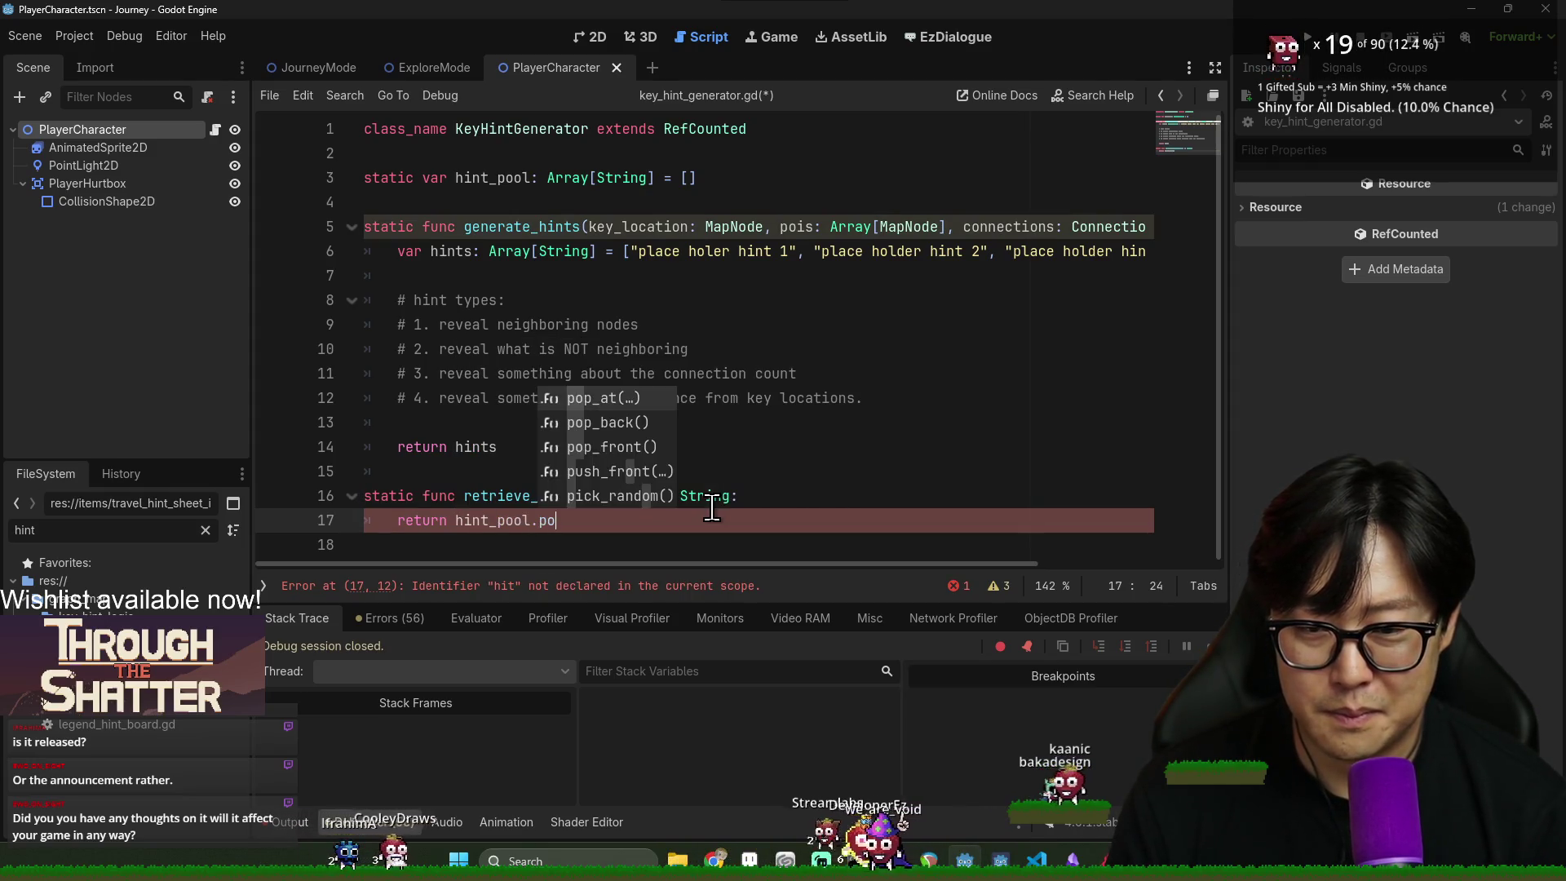
key(Left)
key(Left)
key(Left)
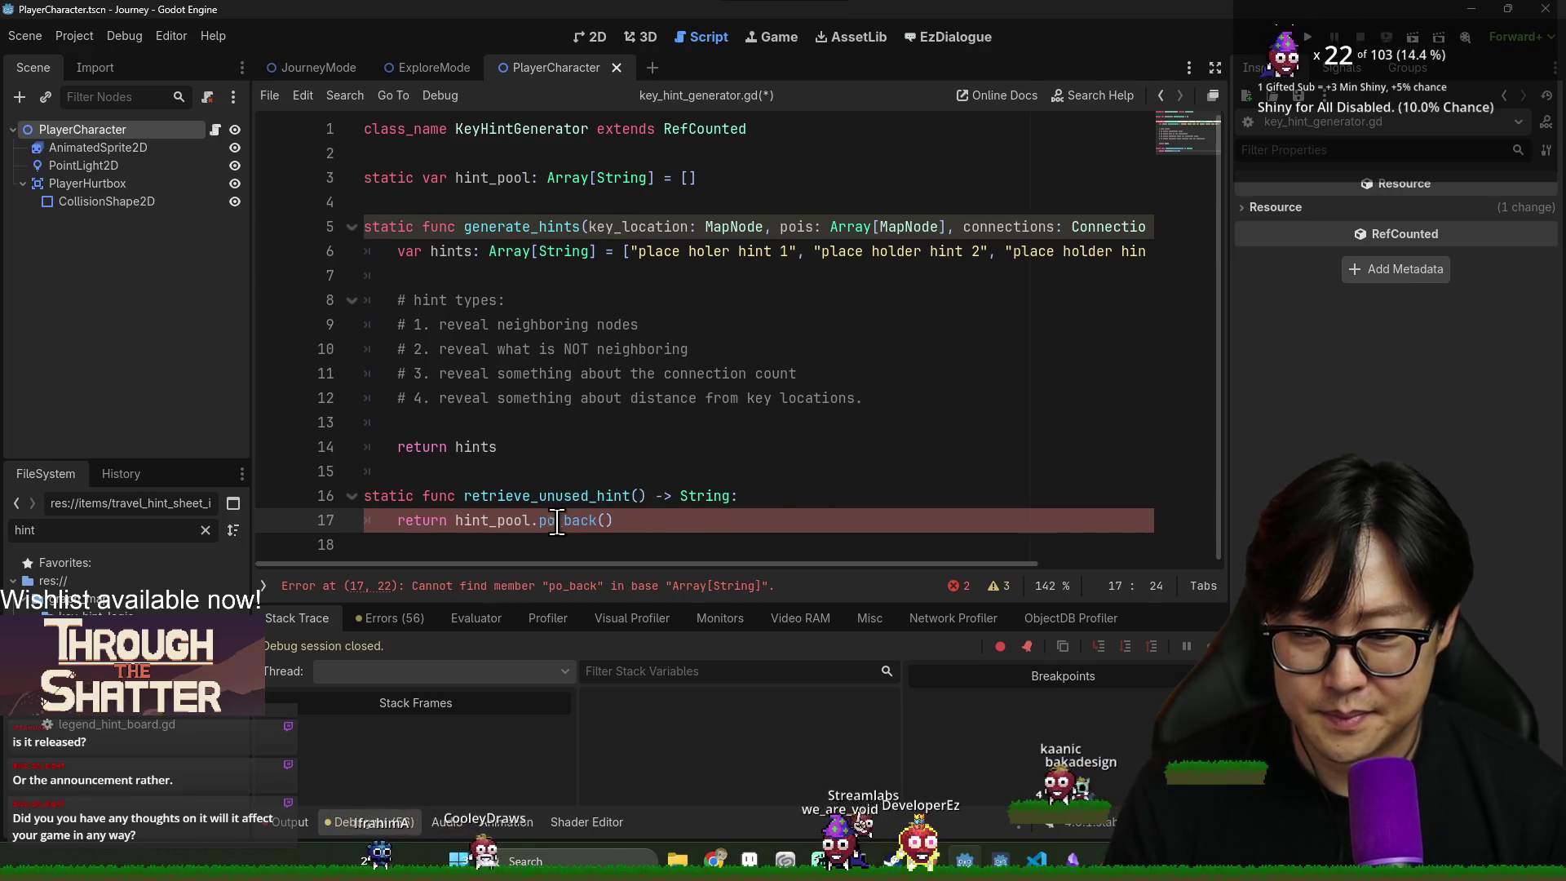
key(ctrl+space)
text(p)
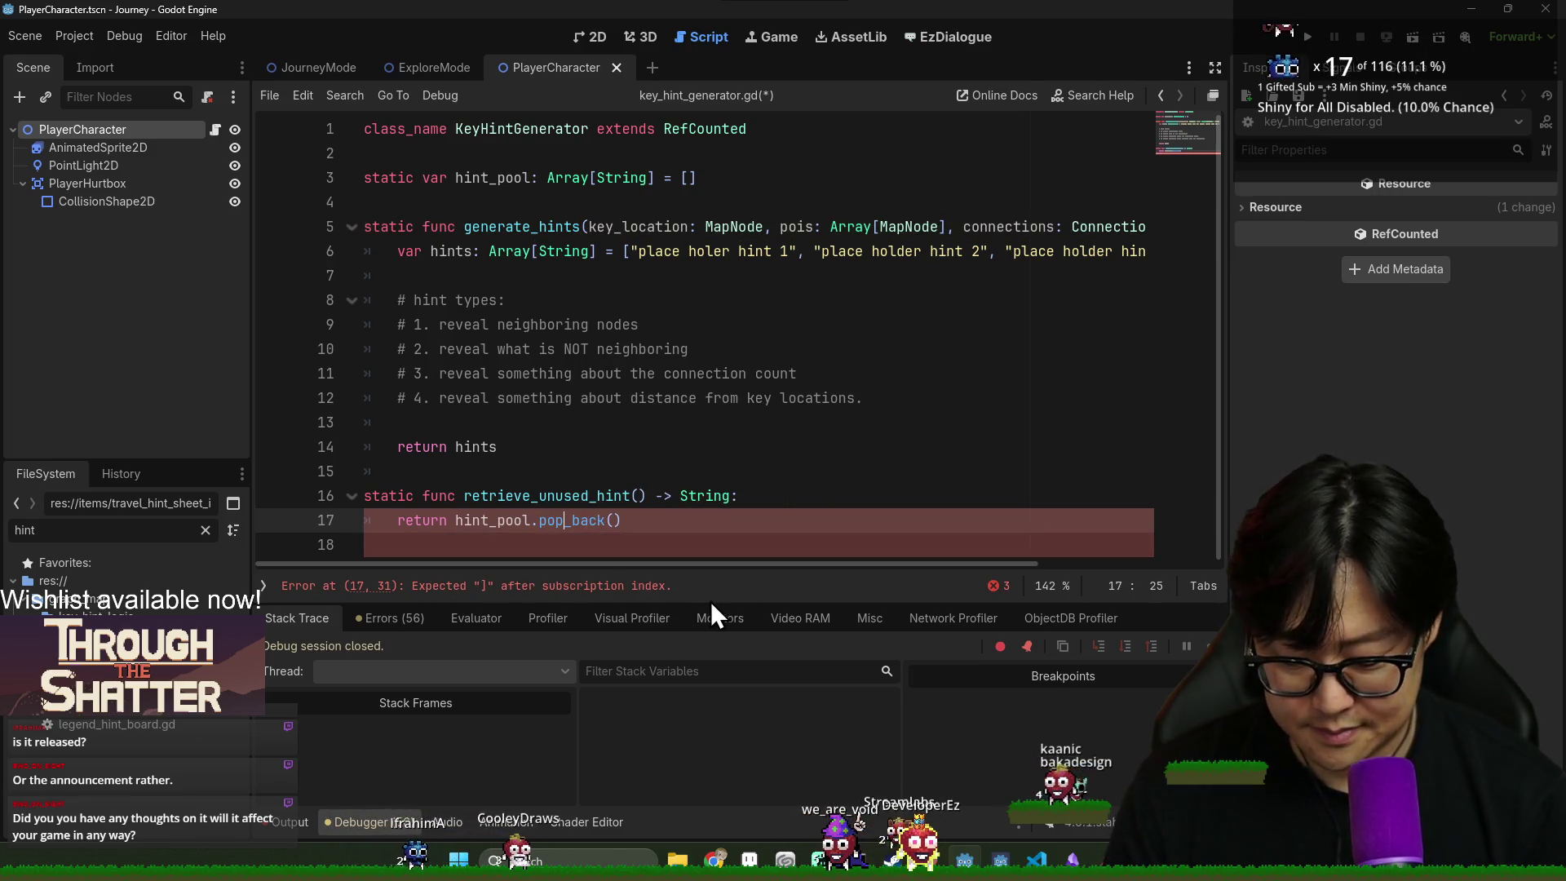
- Insert hint_pool.shuffle() before the return line and save key_hint_generator.gd
double_click(486, 520)
key(ctrl+c)
click(818, 506)
key(Return)
key(ctrl+v)
text(.)
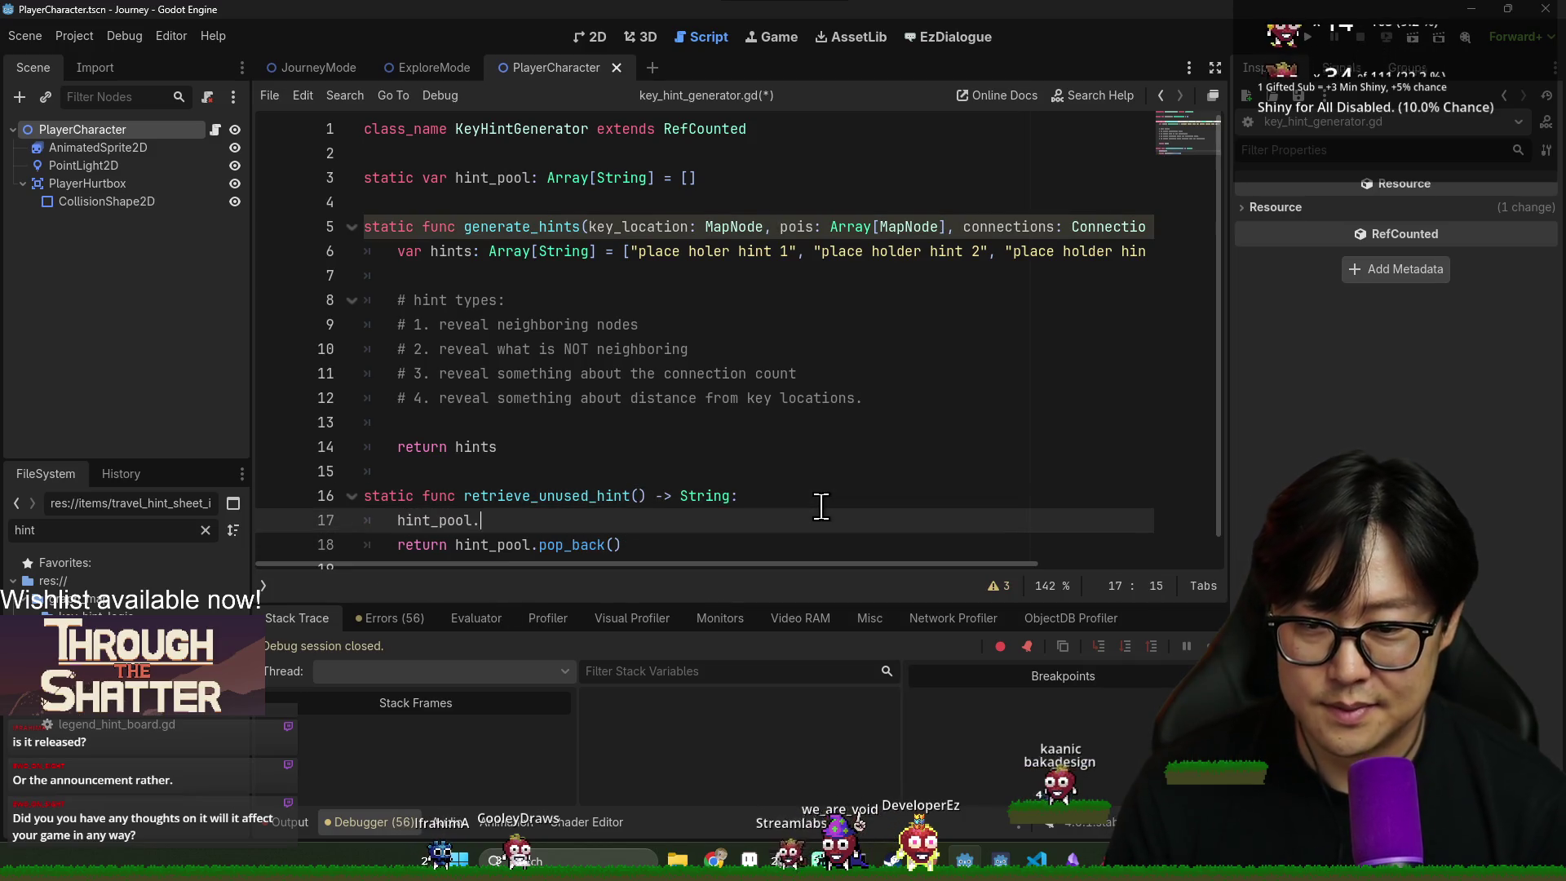
key(Return)
key(ctrl+s)
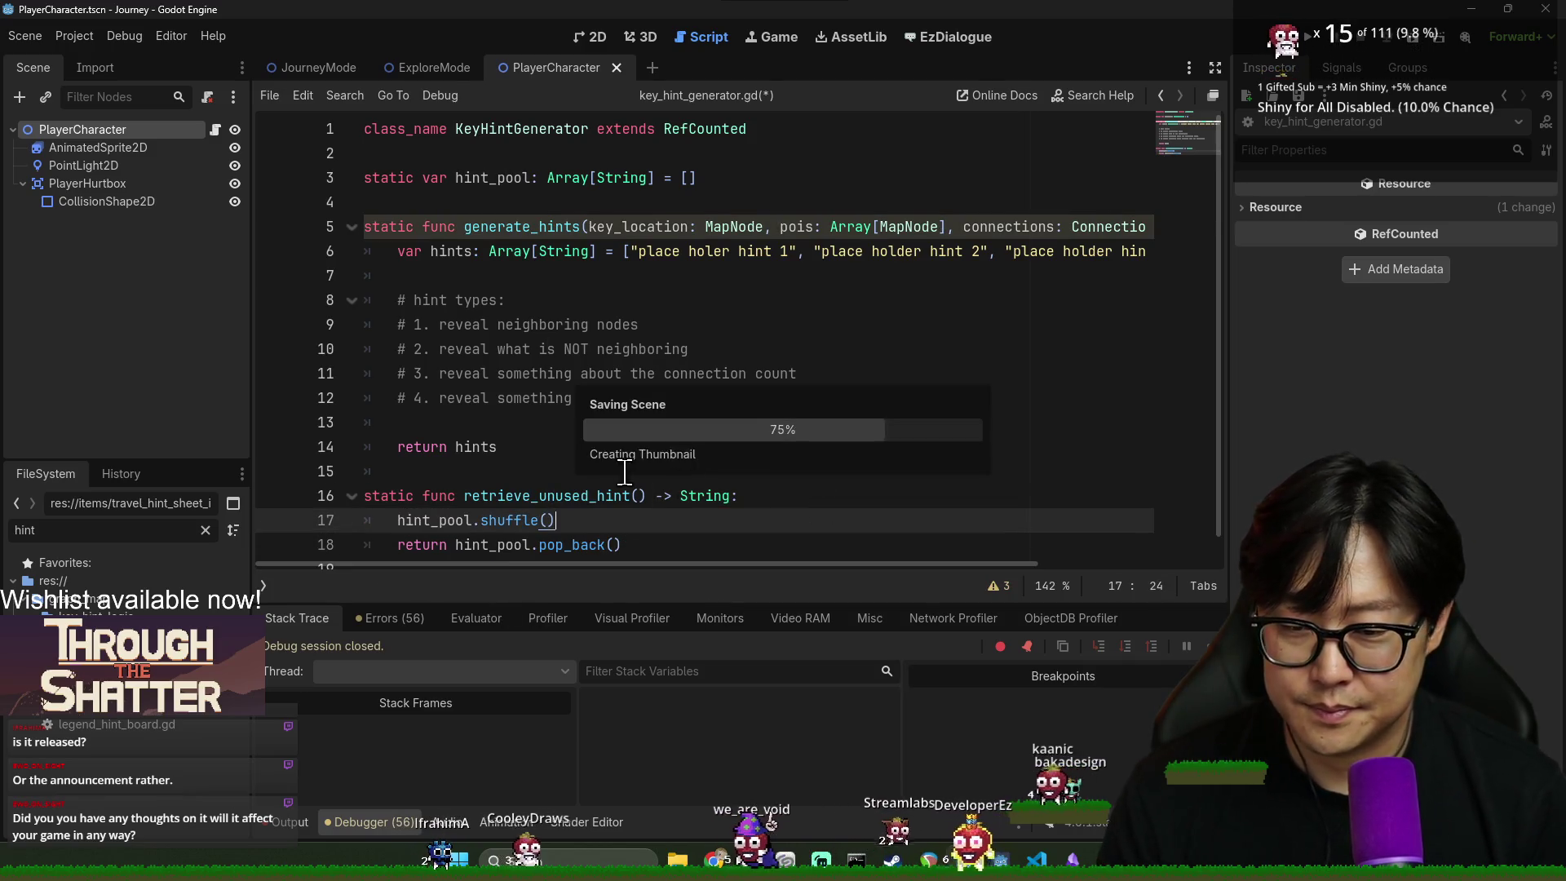
double_click(526, 495)
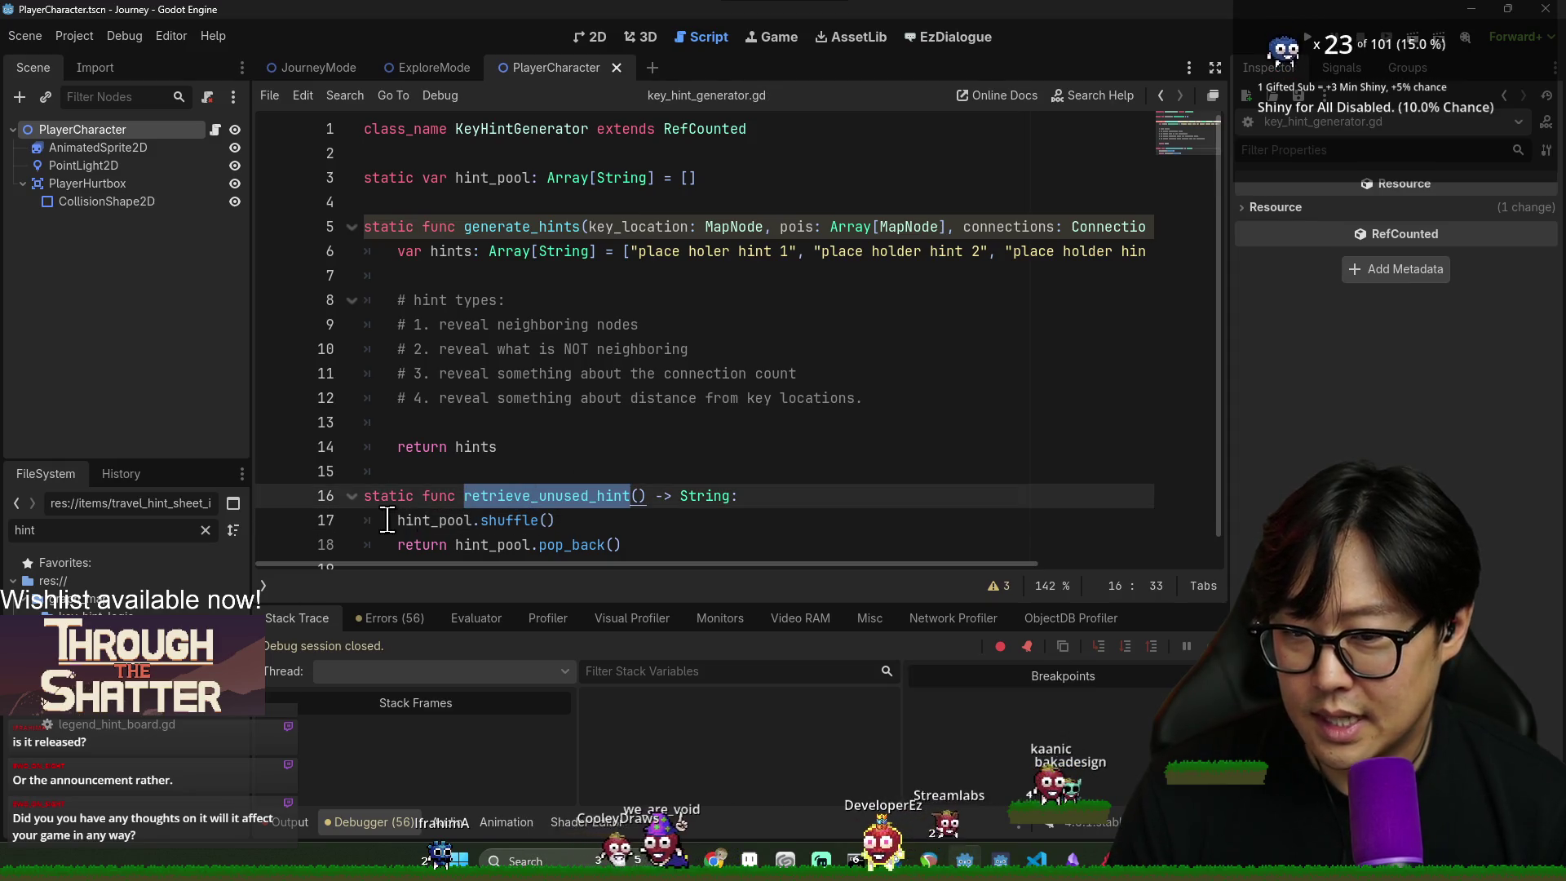
click(291, 65)
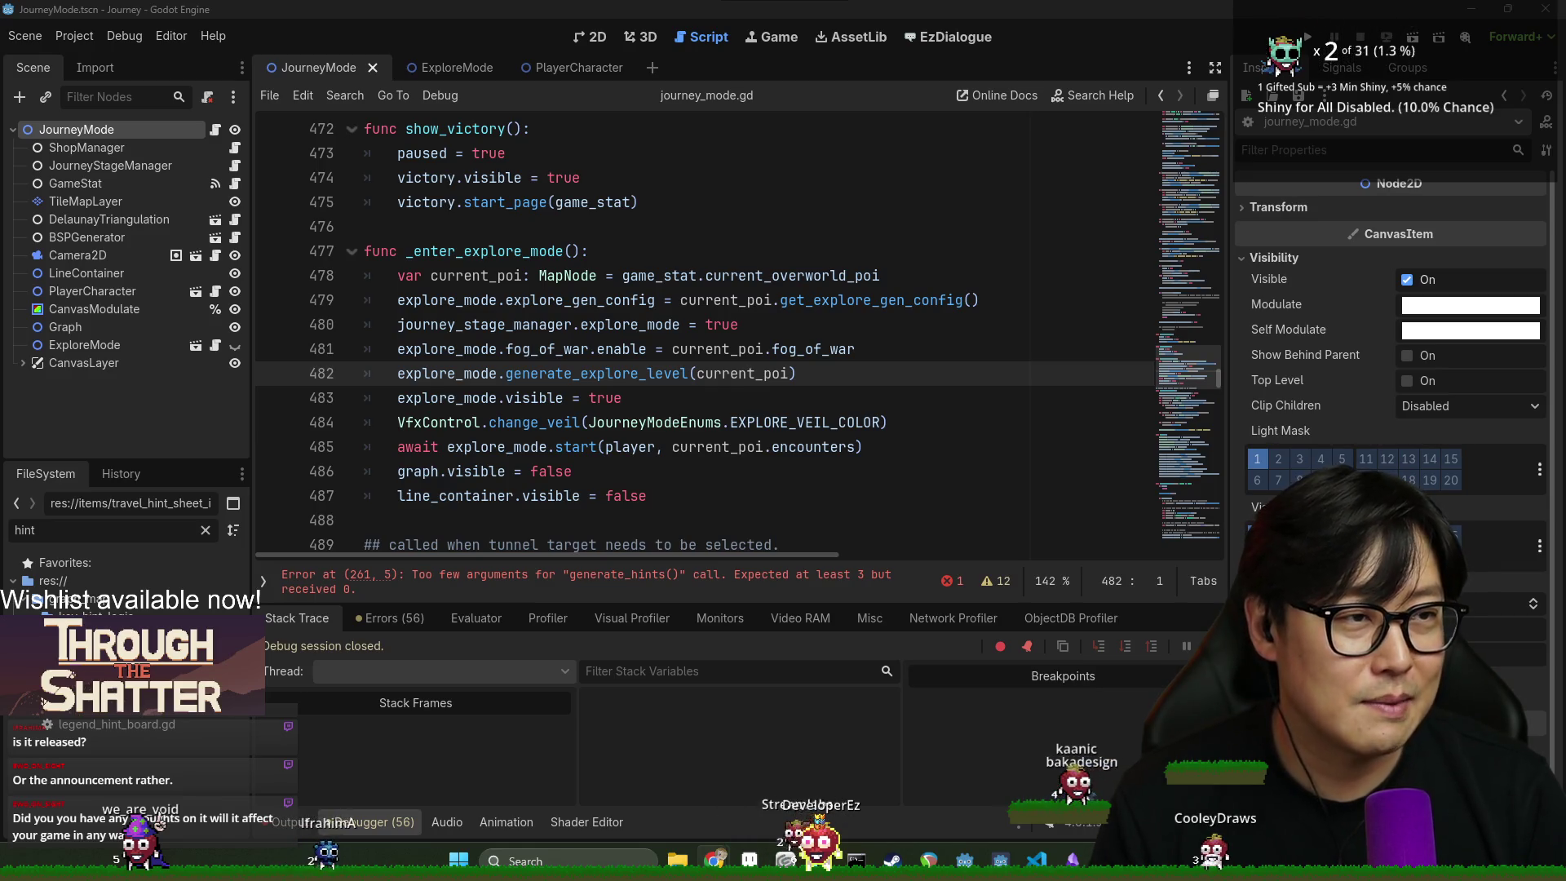
- Switch from Godot to the browser showing the Steamworks release-progress page
key(alt+Tab)
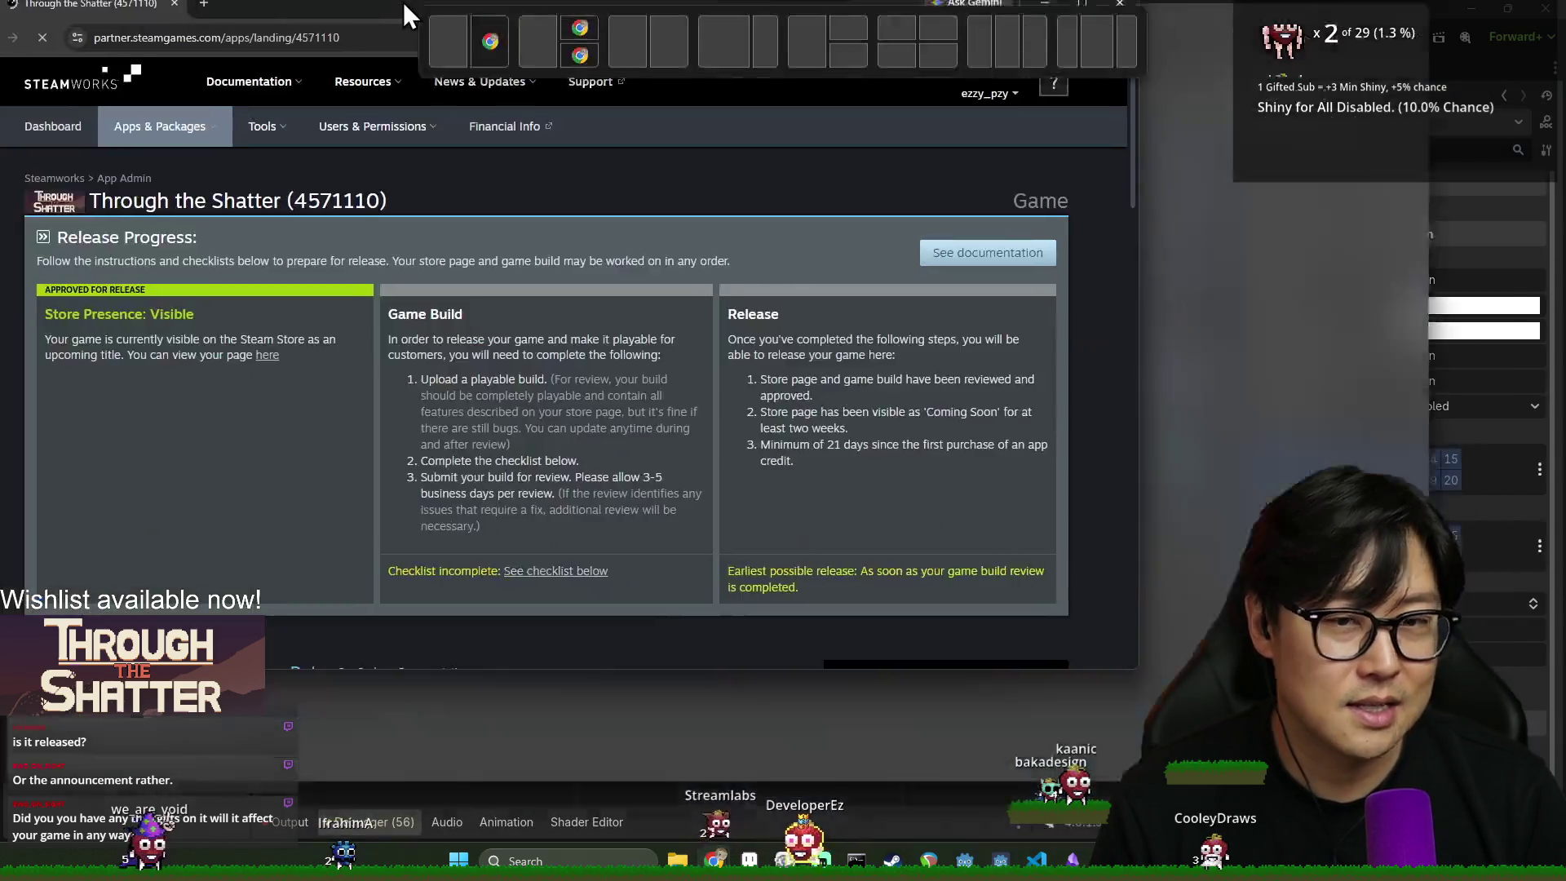
- Open the Through the Shatter store page from Steamworks and copy its URL from the address bar
click(493, 371)
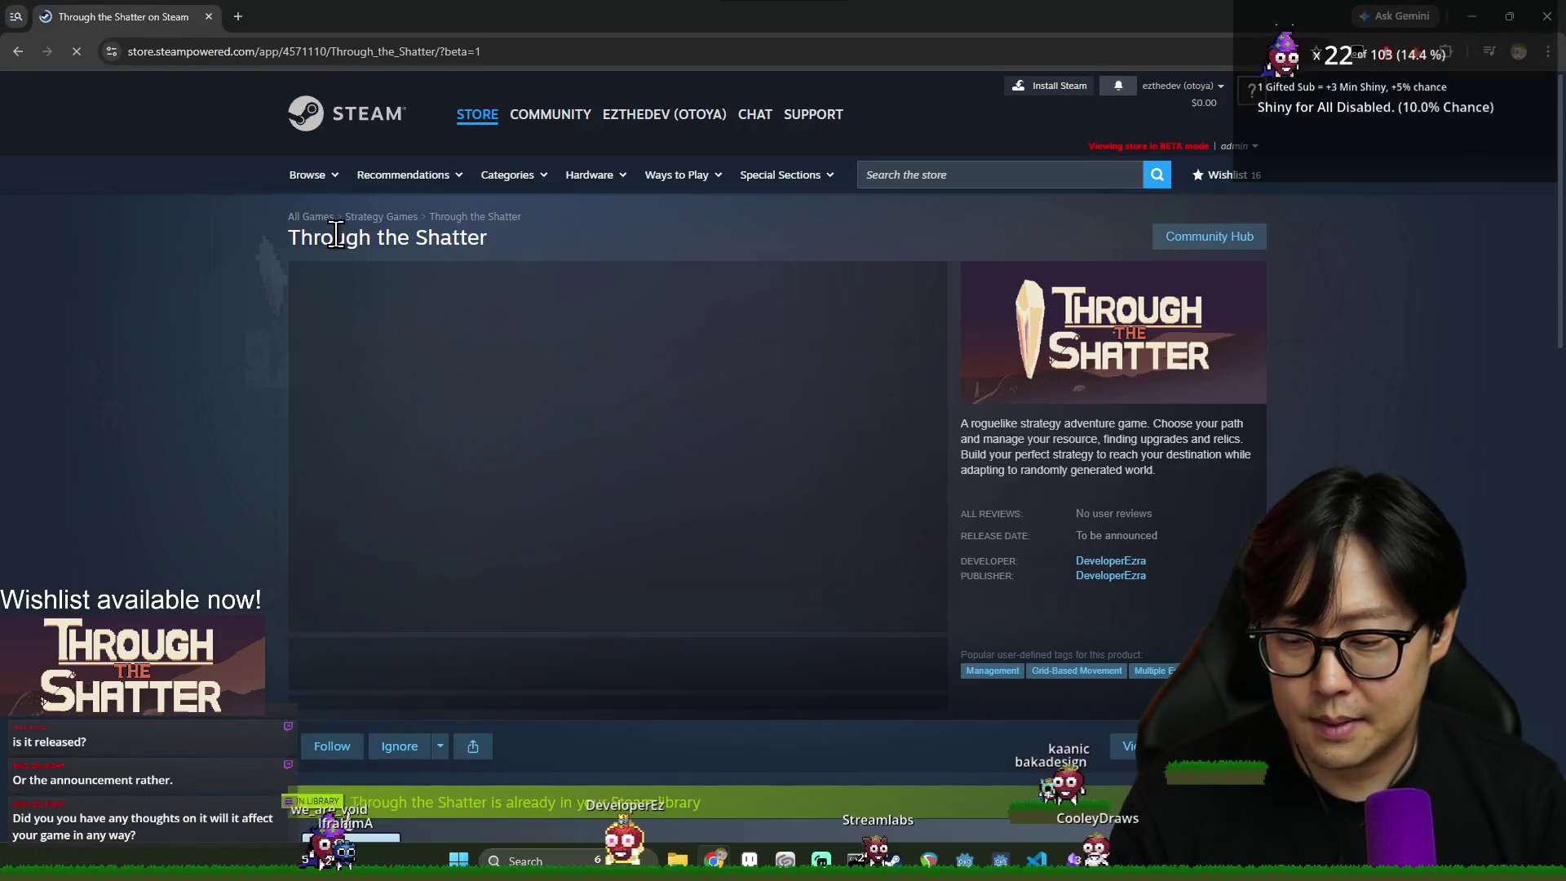
key(ctrl+l)
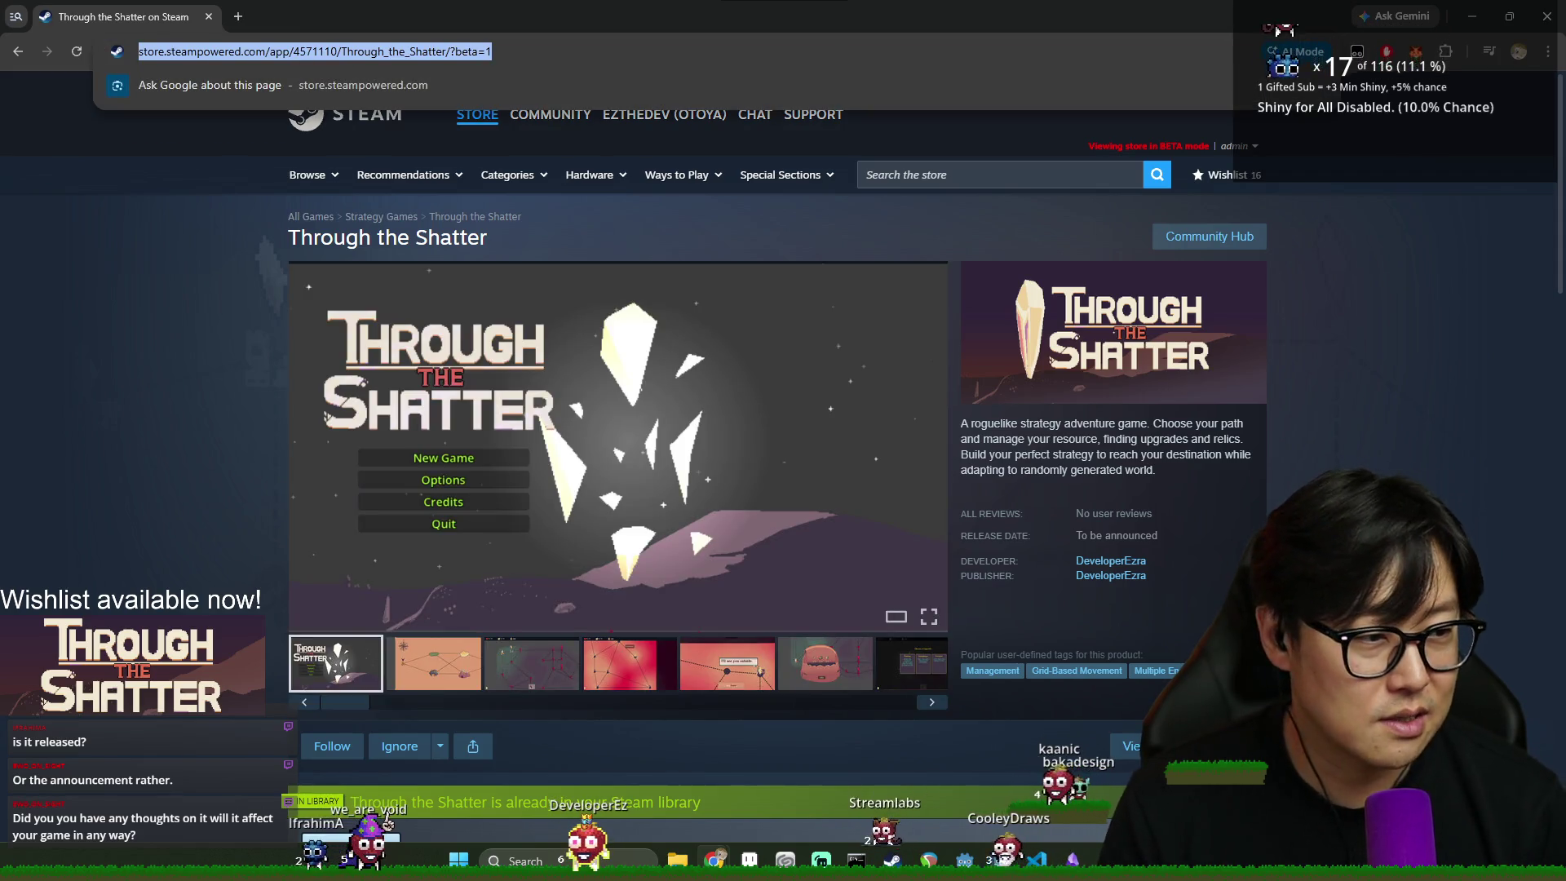
key(alt+Tab)
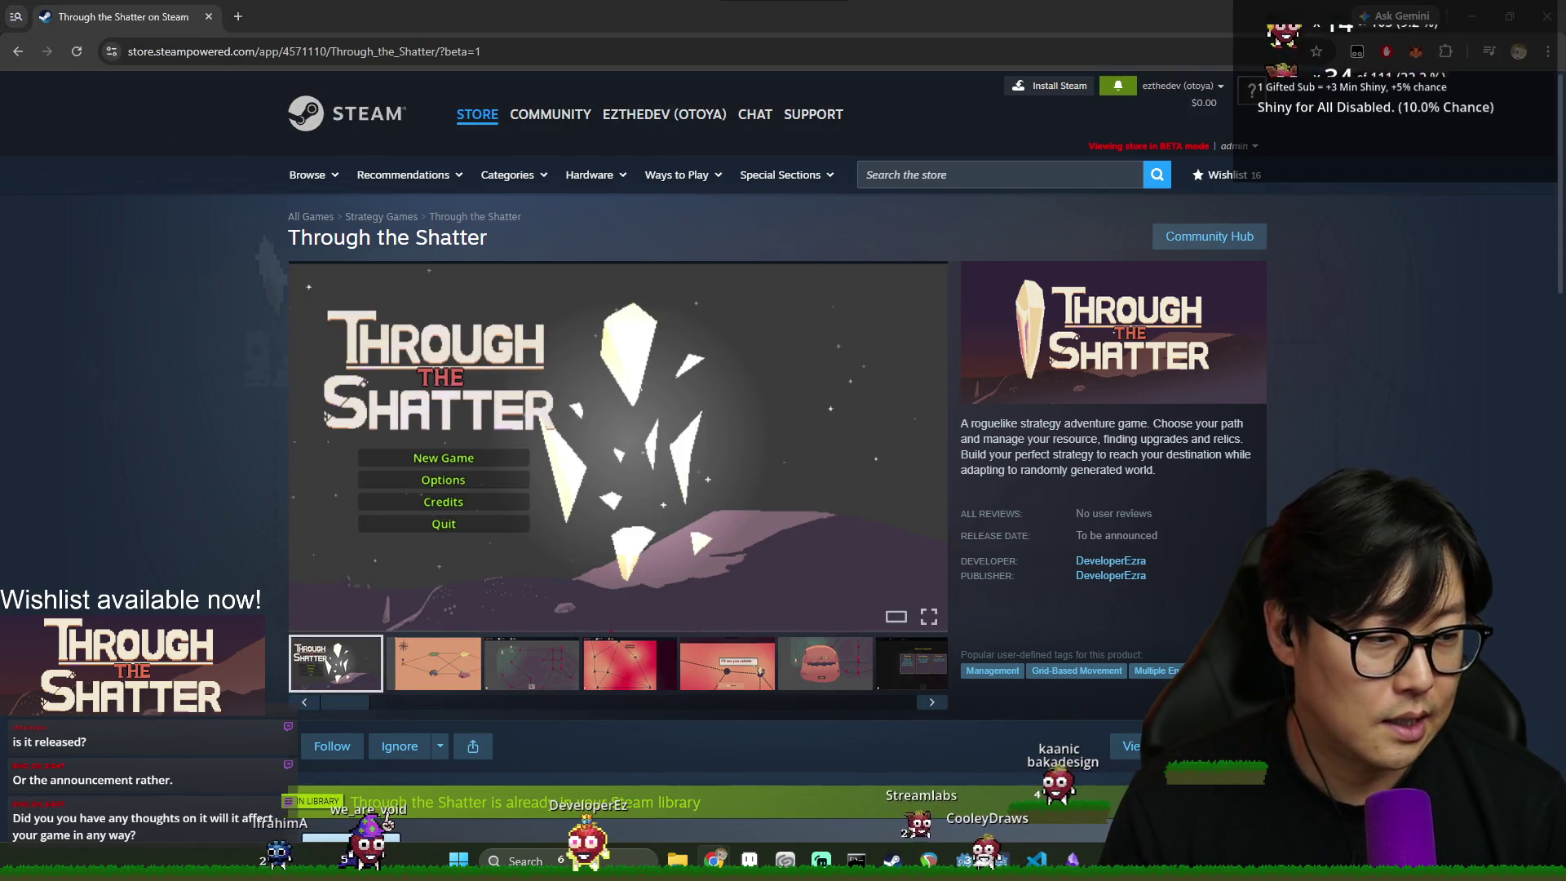
click(428, 50)
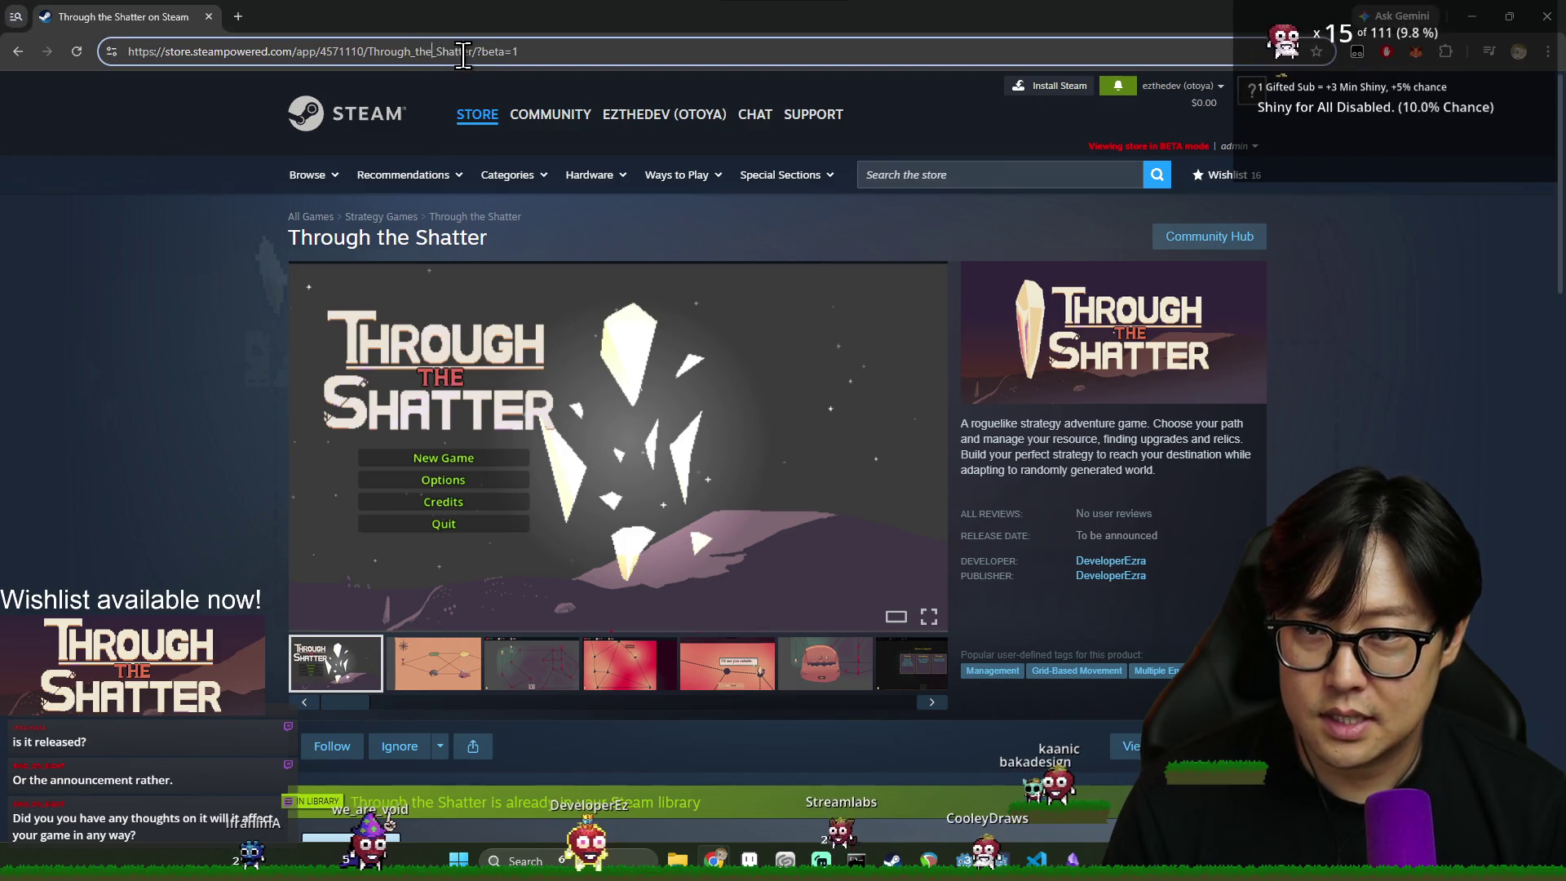
drag(477, 51, 237, 51)
key(alt+Tab)
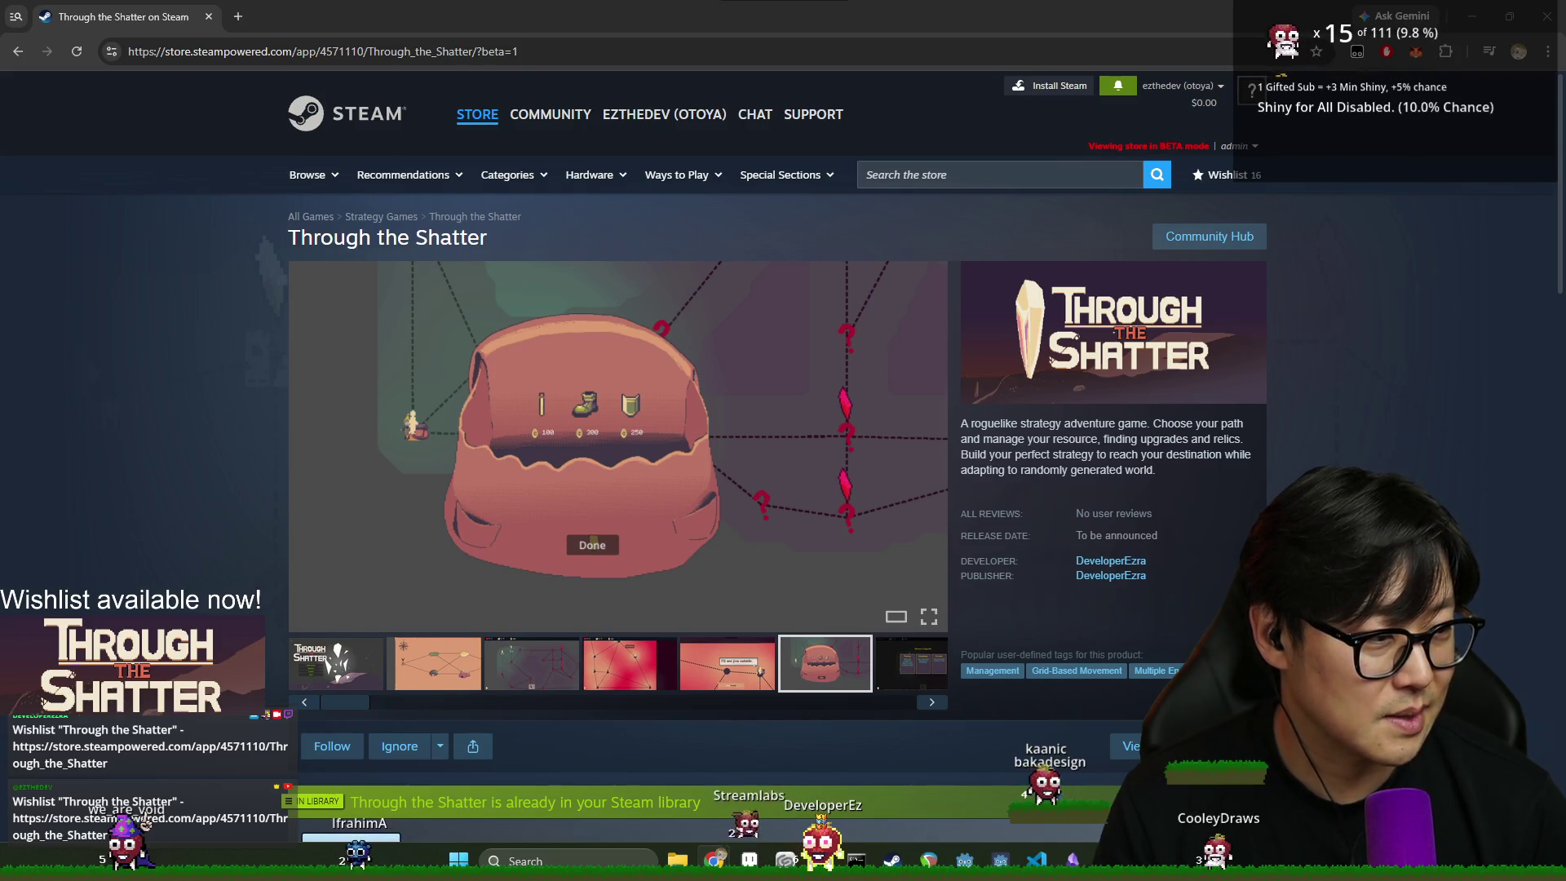
drag(955, 198, 1031, 198)
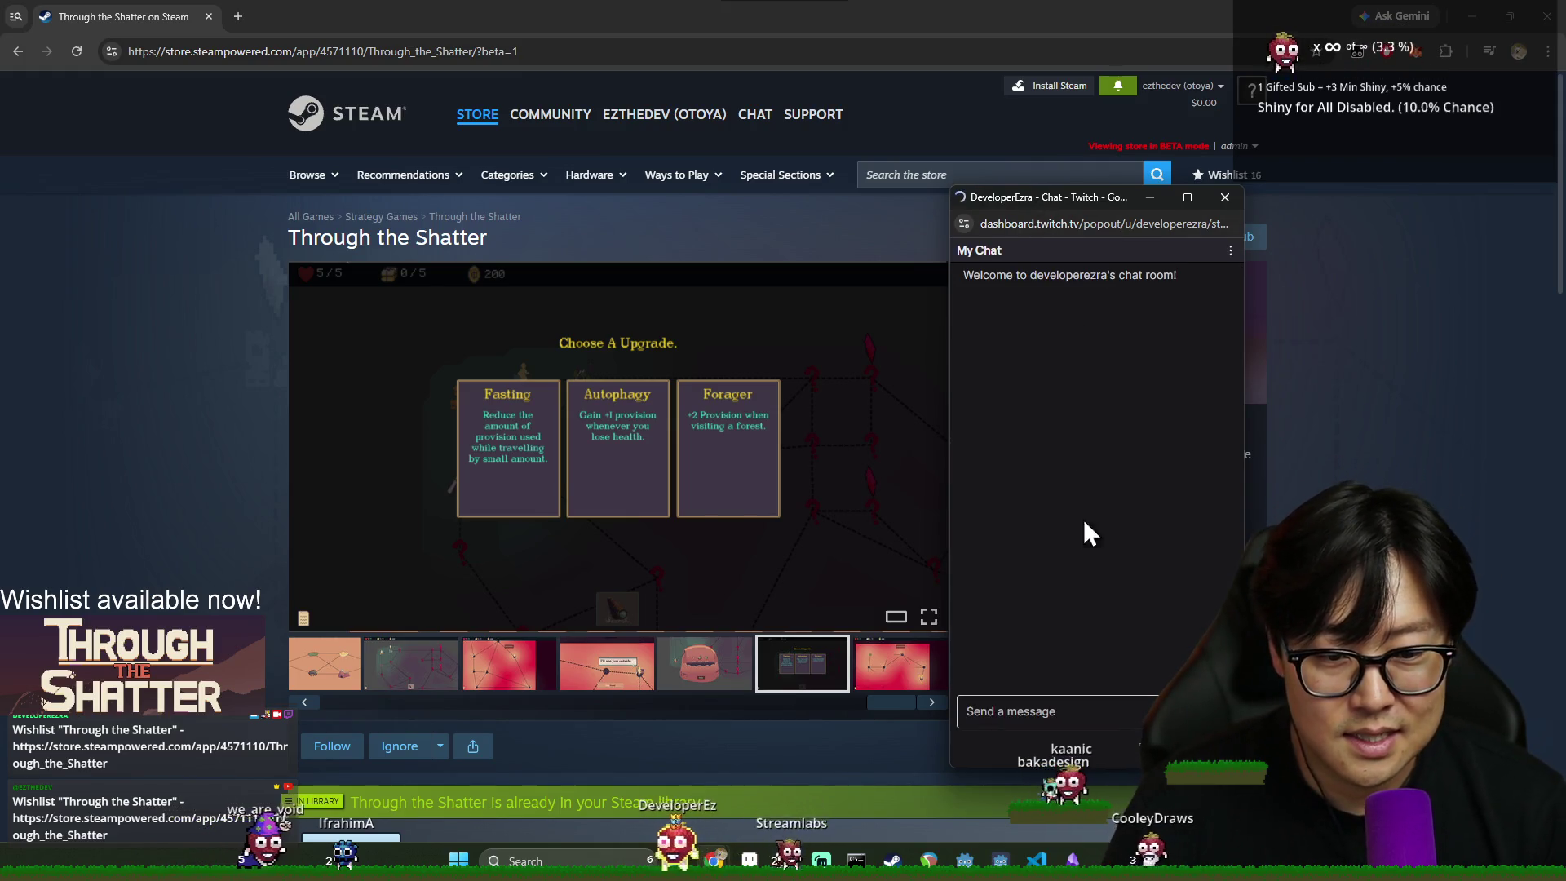
- Pin the wishlist message in Twitch chat, then close the chat popout and the browser
click(1184, 586)
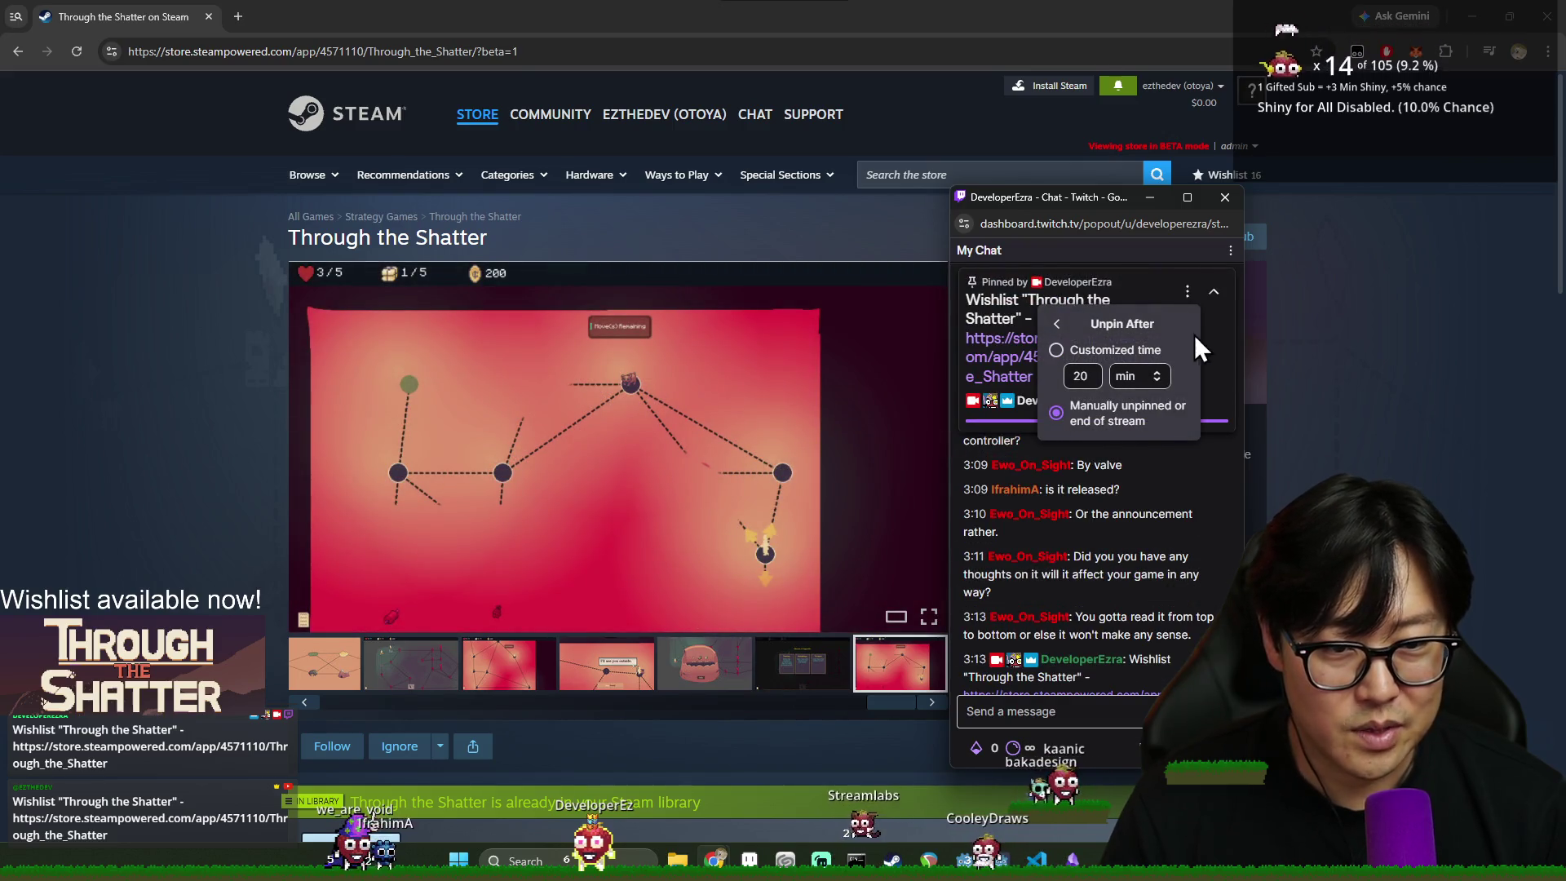
click(1224, 198)
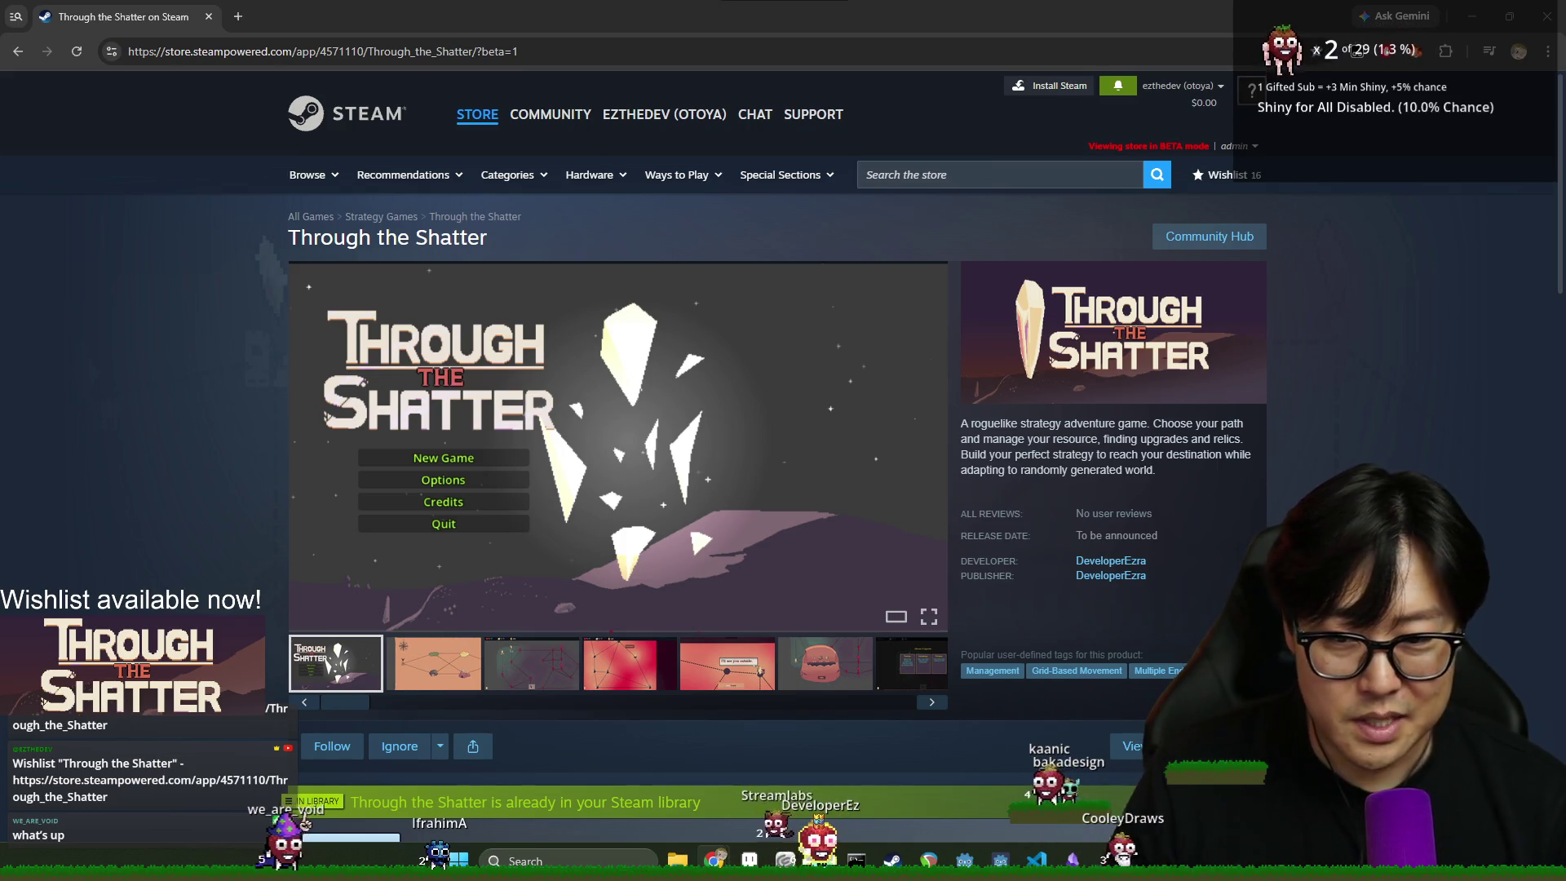
click(1537, 18)
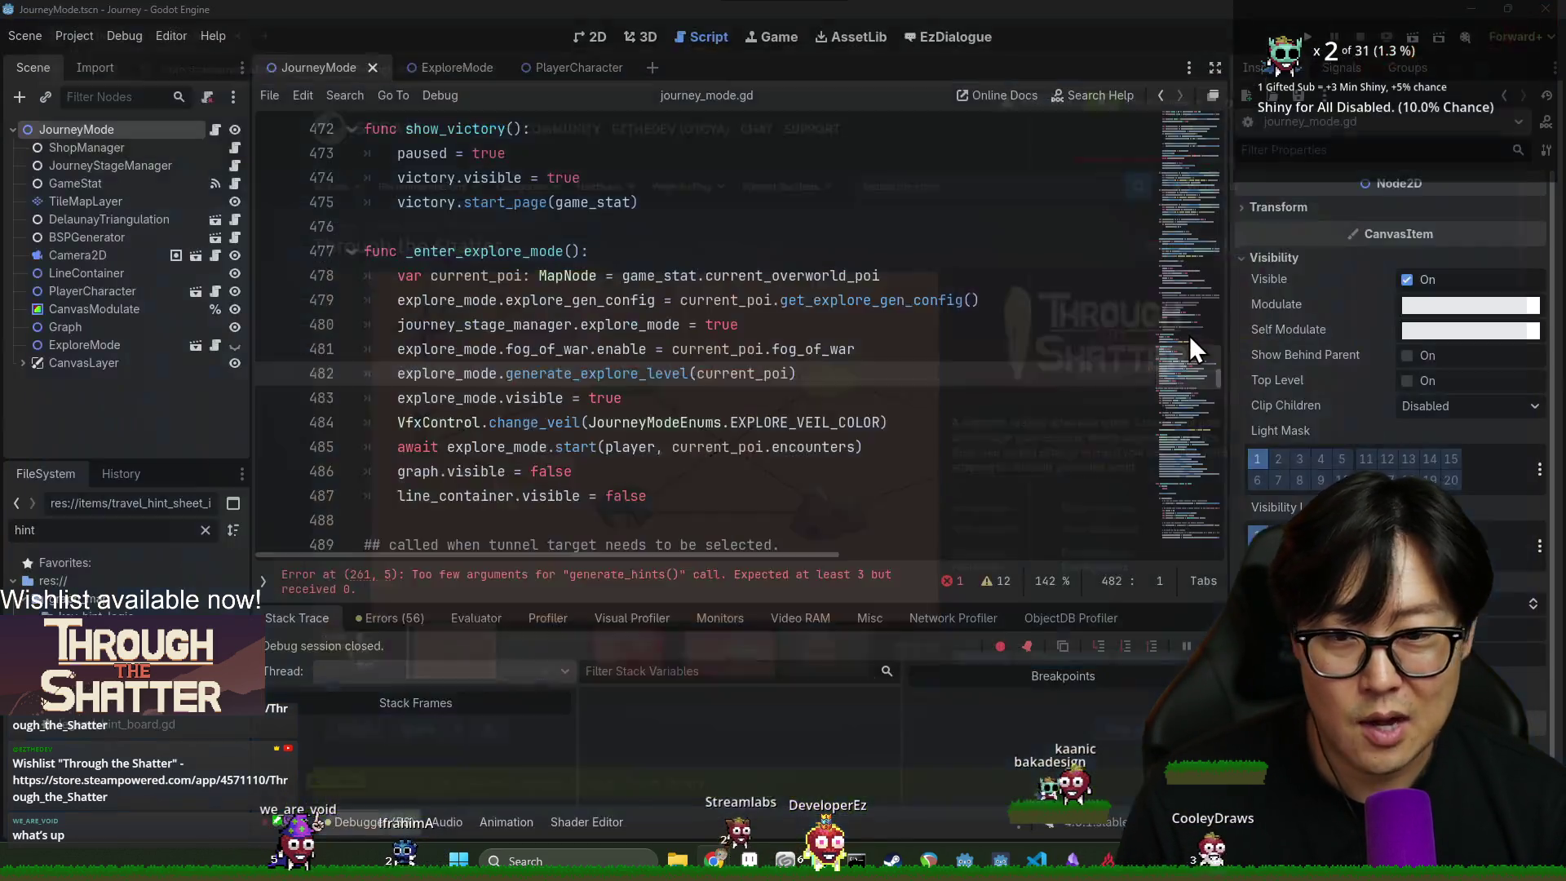
- Review journey_mode.gd's explore mode setup around generate_explore_level and save the script
click(559, 300)
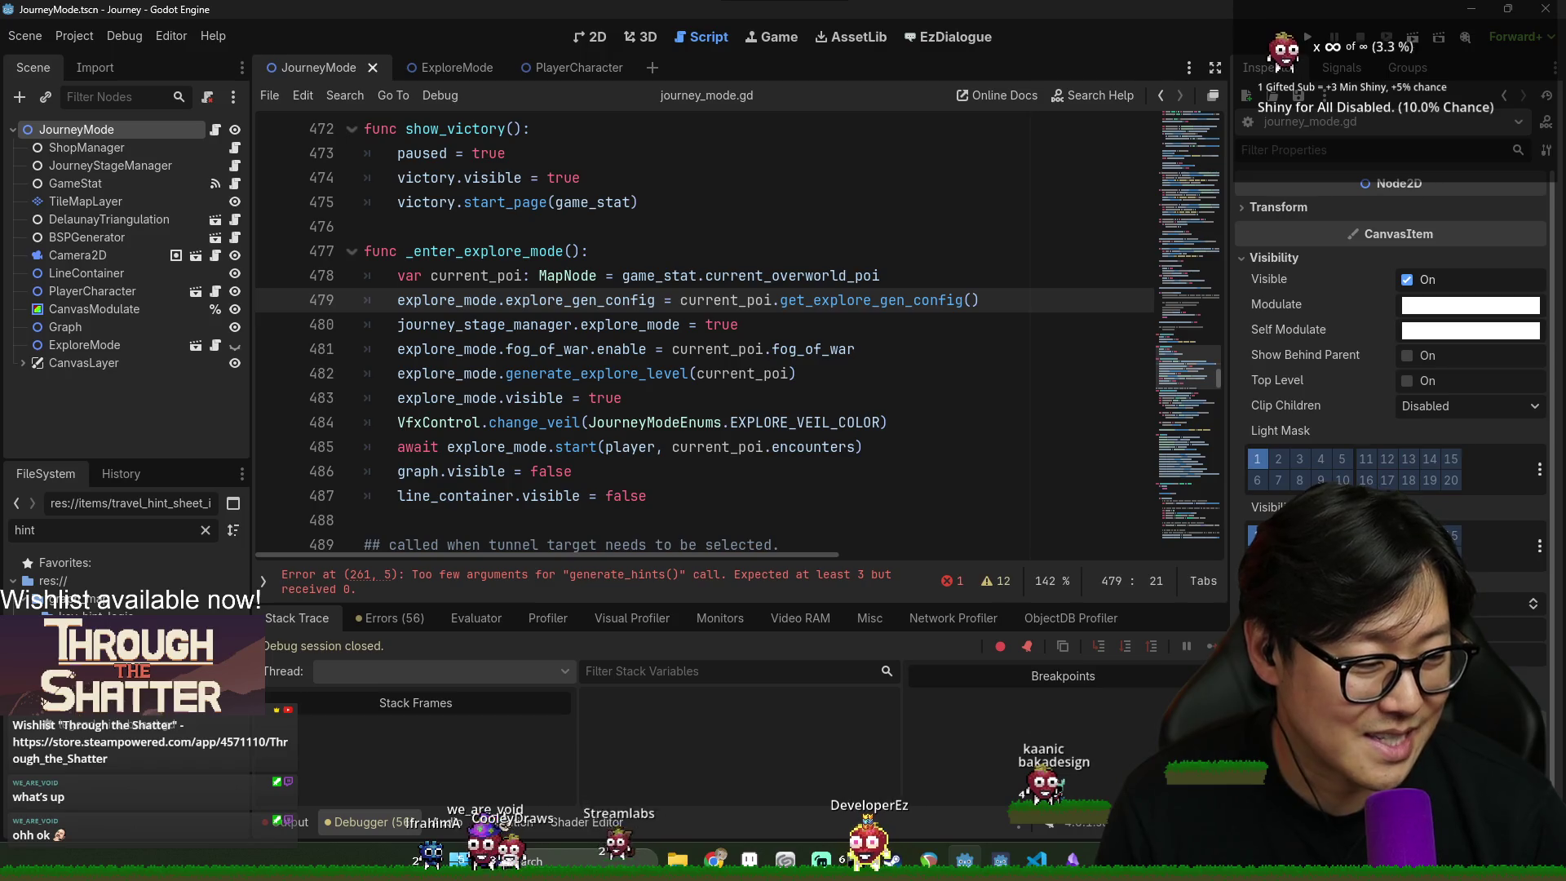
drag(640, 389, 645, 349)
key(ctrl+s)
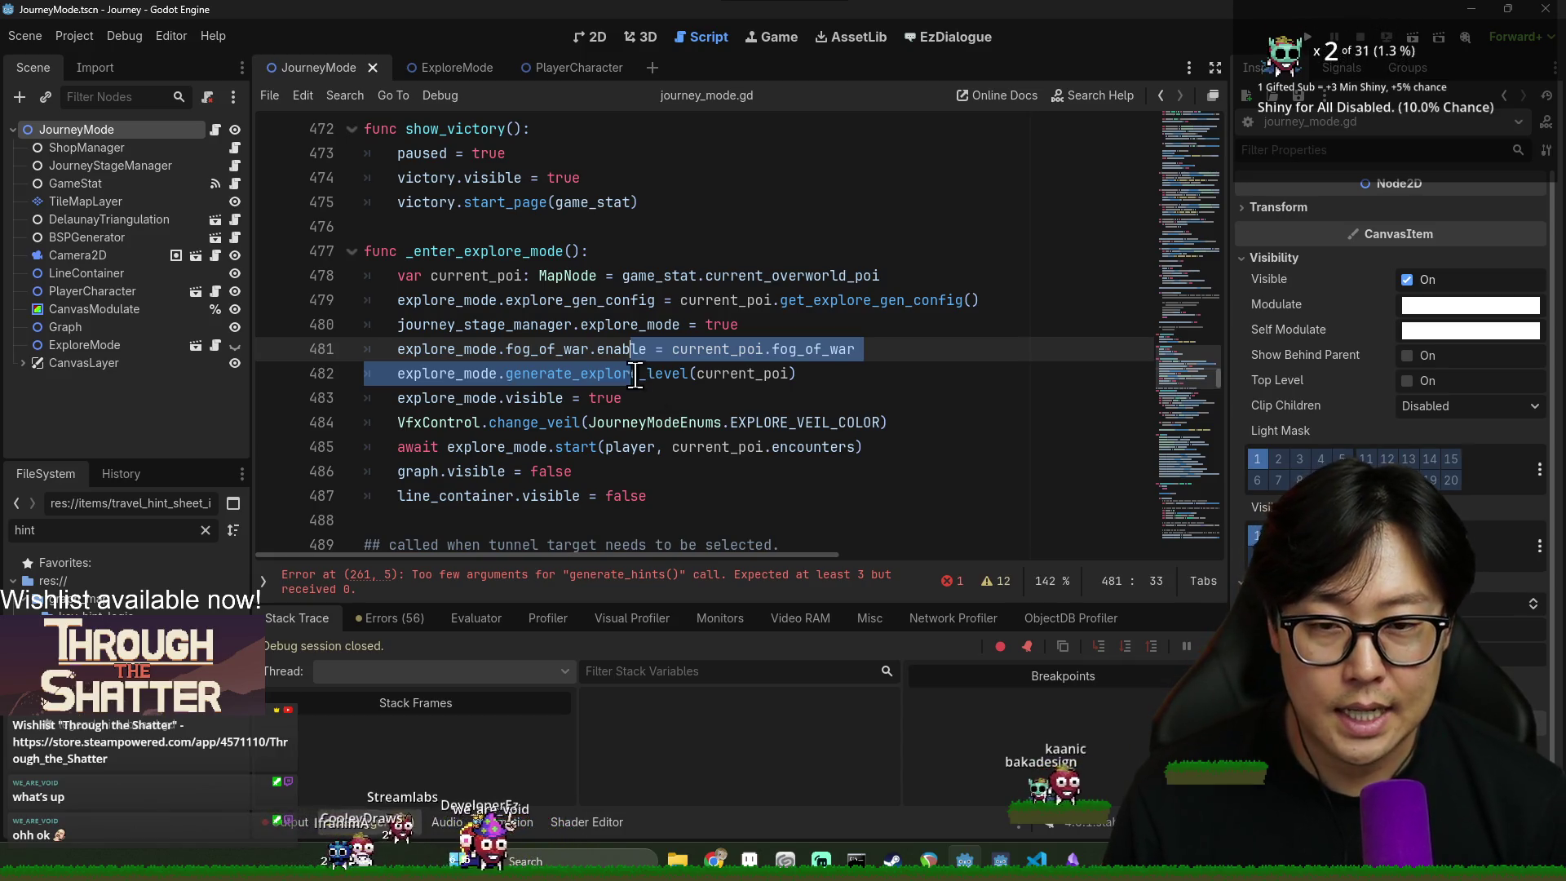
click(712, 487)
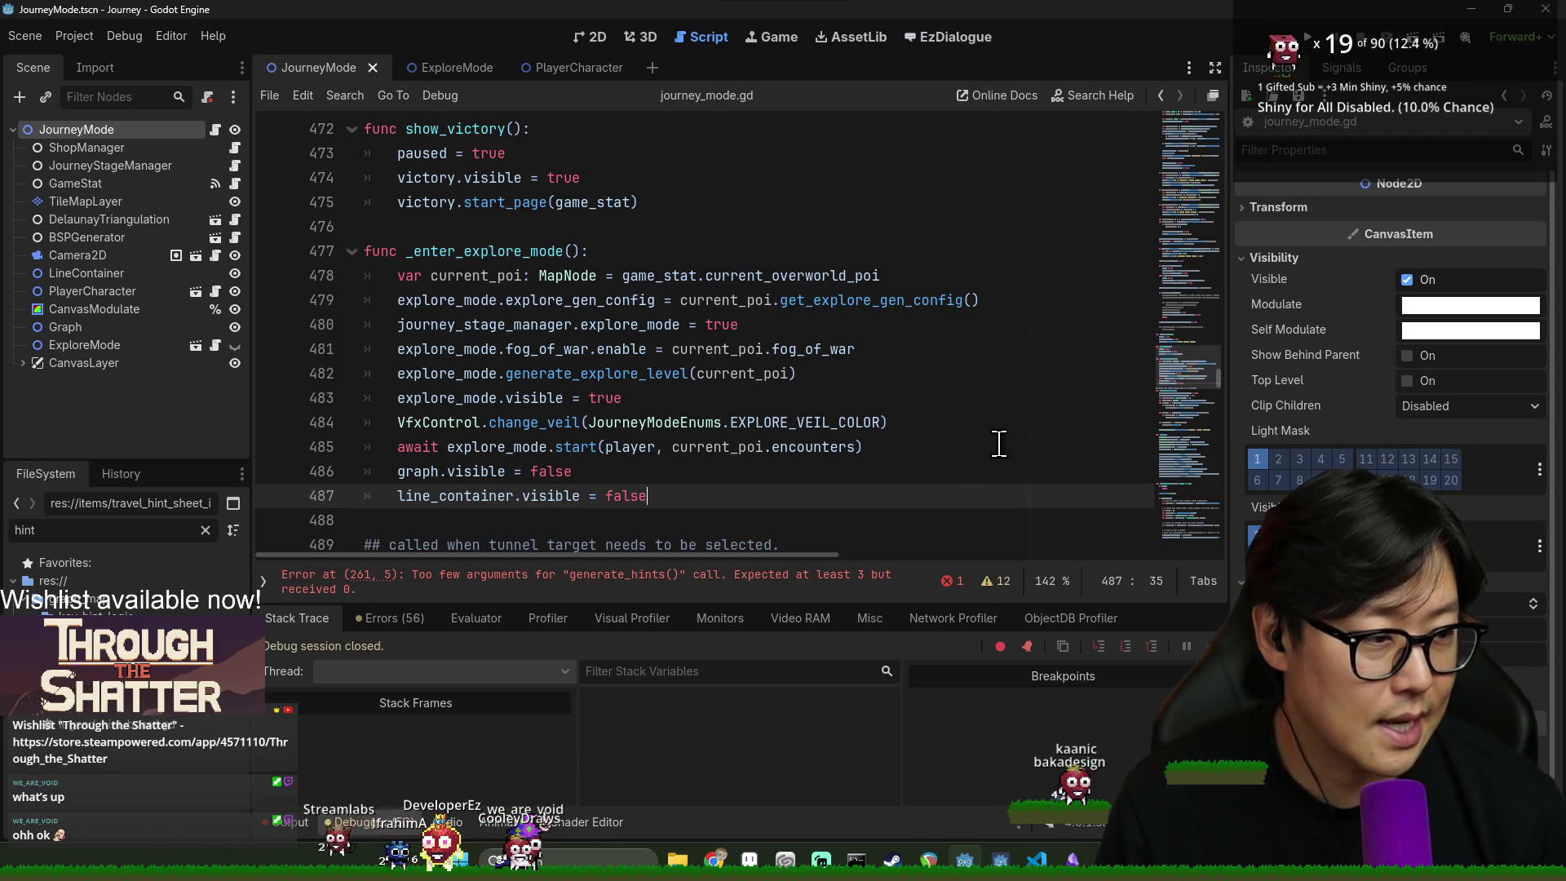
click(780, 400)
scroll(588, 343, down, 1)
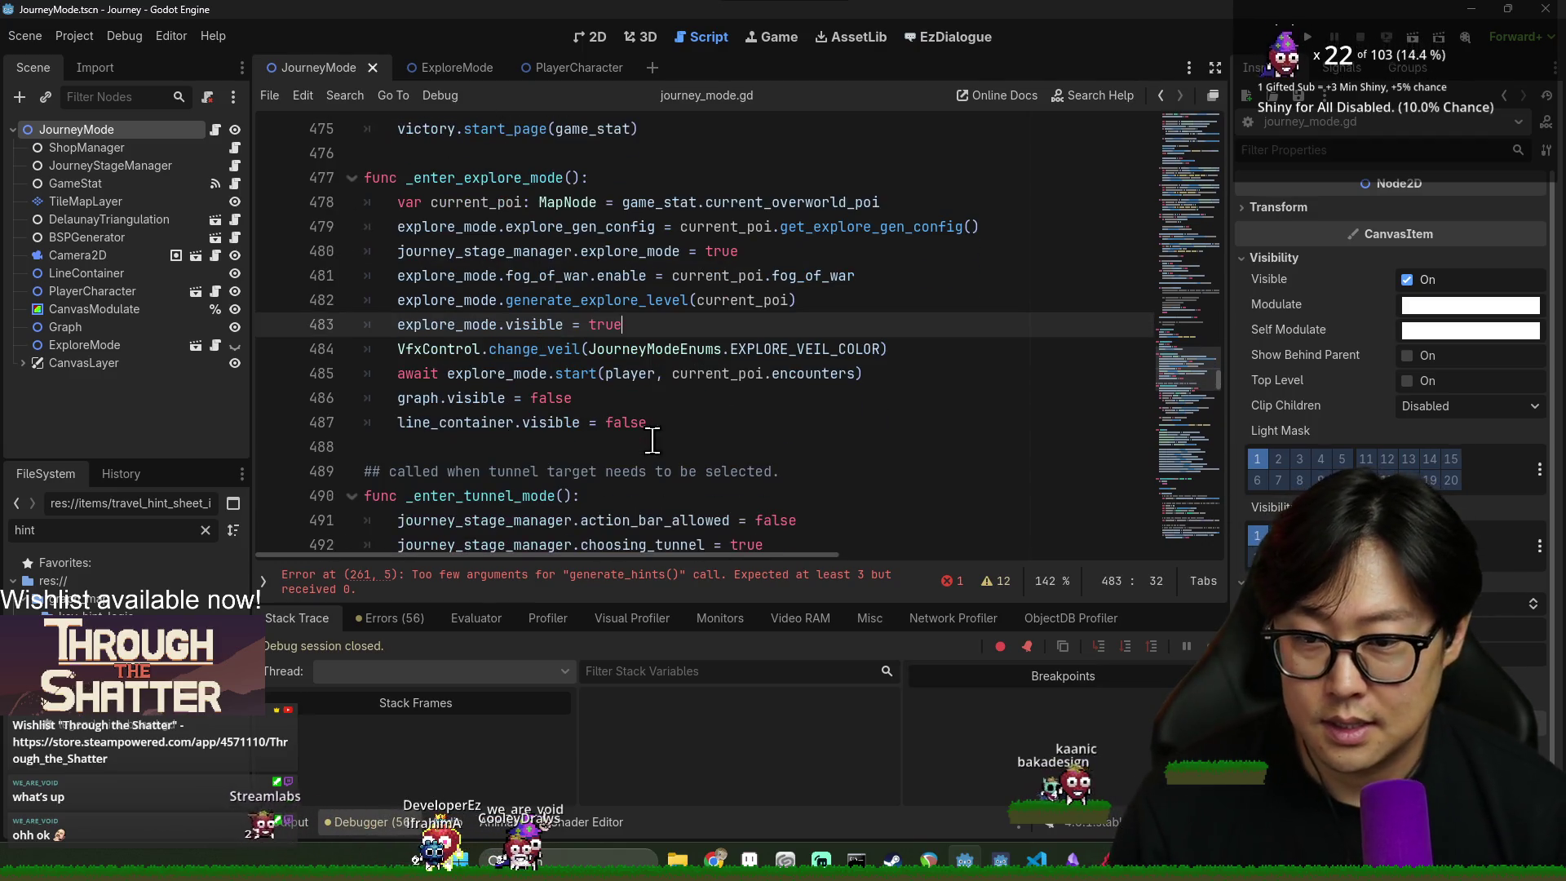
click(589, 297)
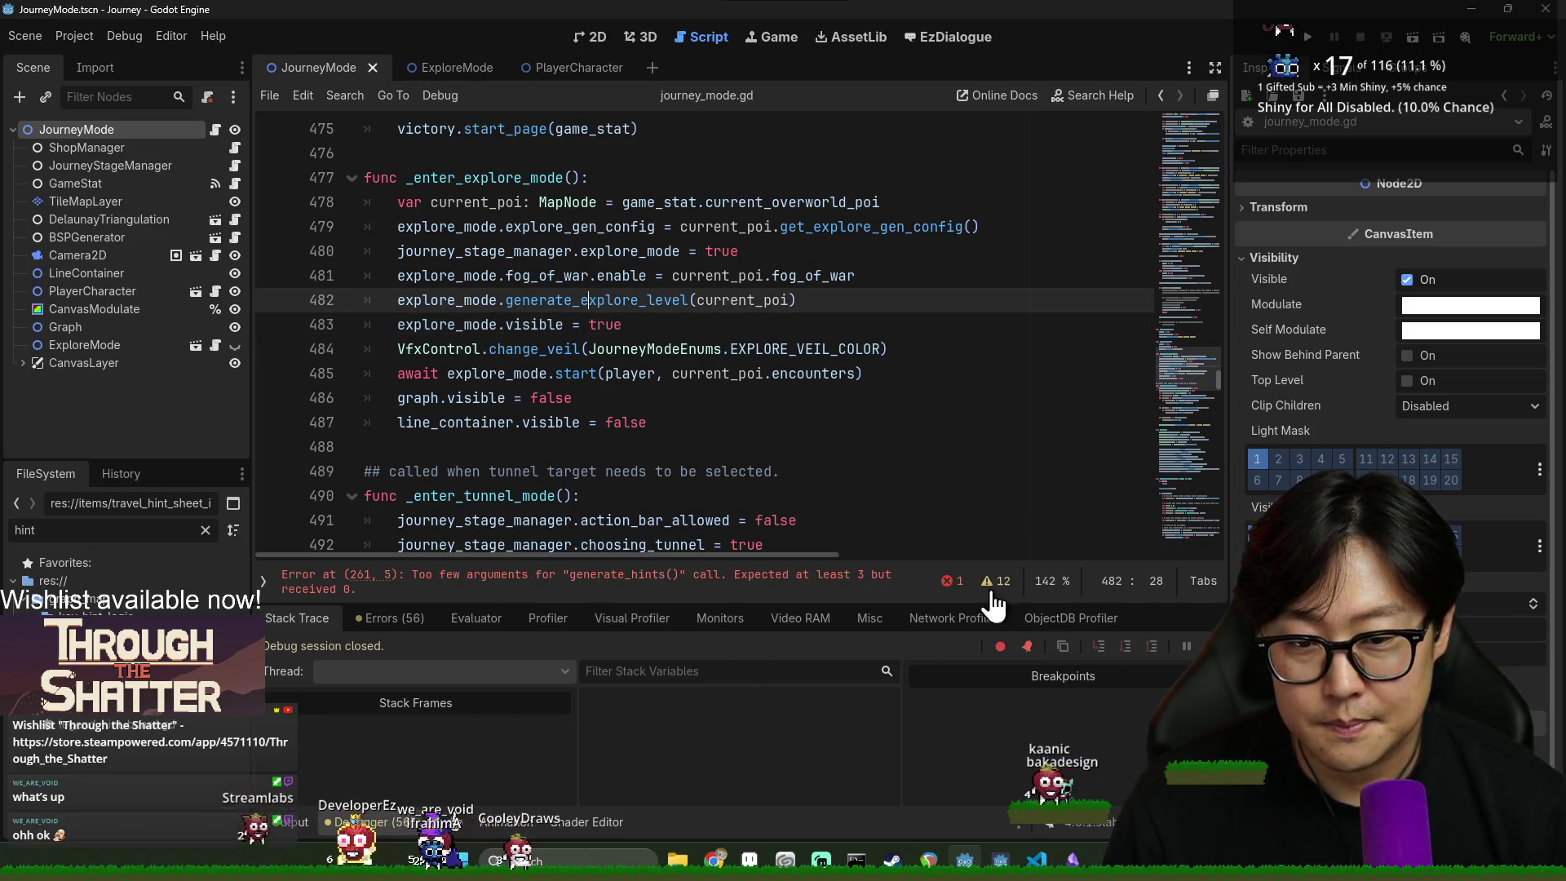
- Fill the line 261 generate_hints call with key_location, _pois and connections, then save
click(680, 581)
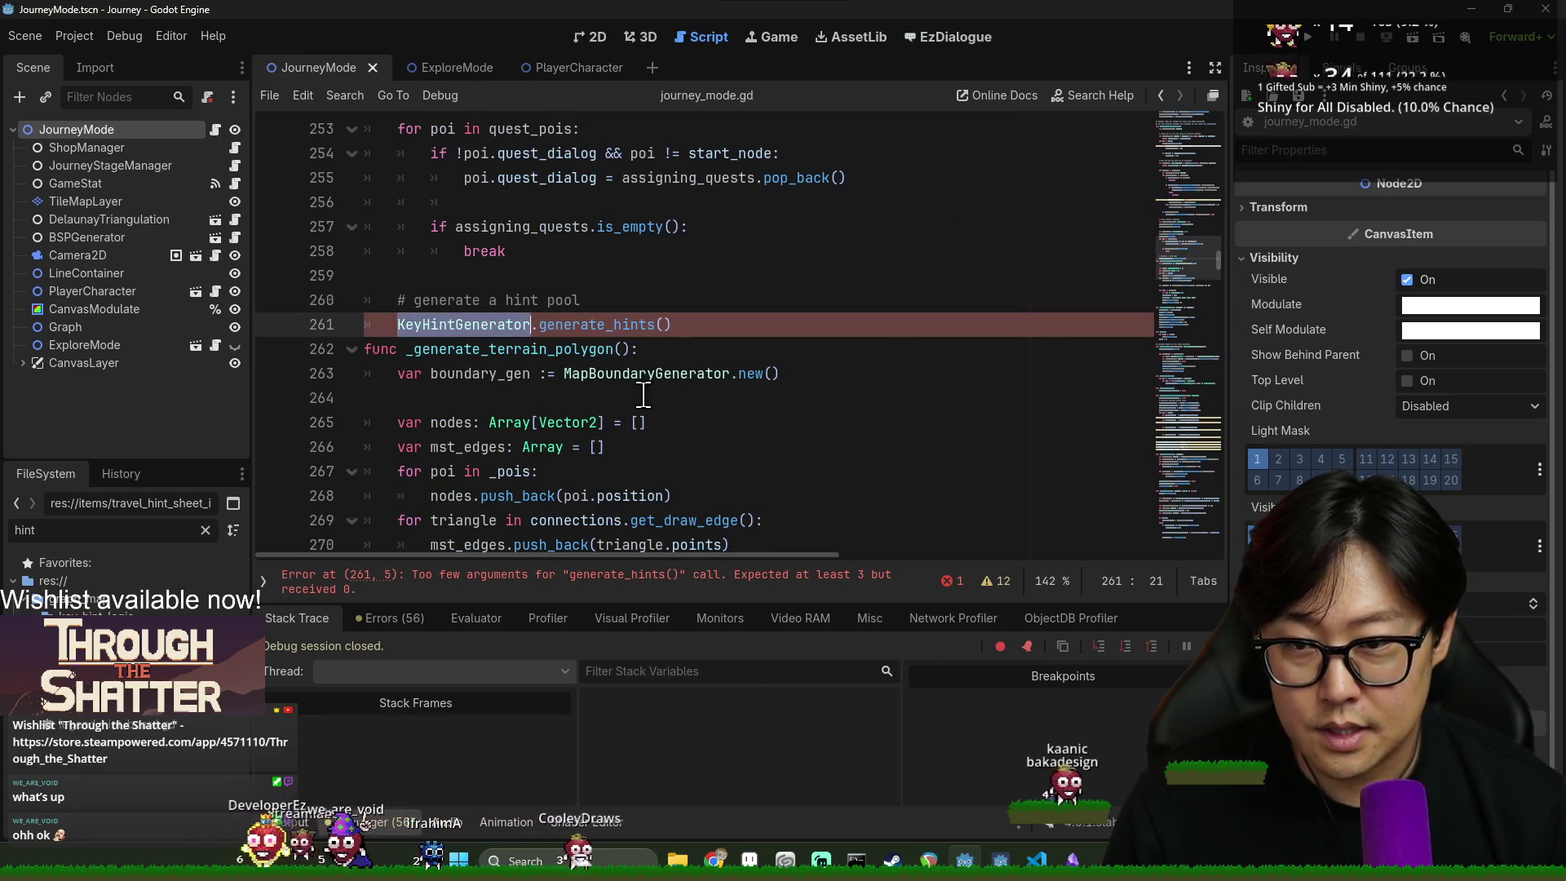
scroll(639, 395, up, 1)
click(617, 397)
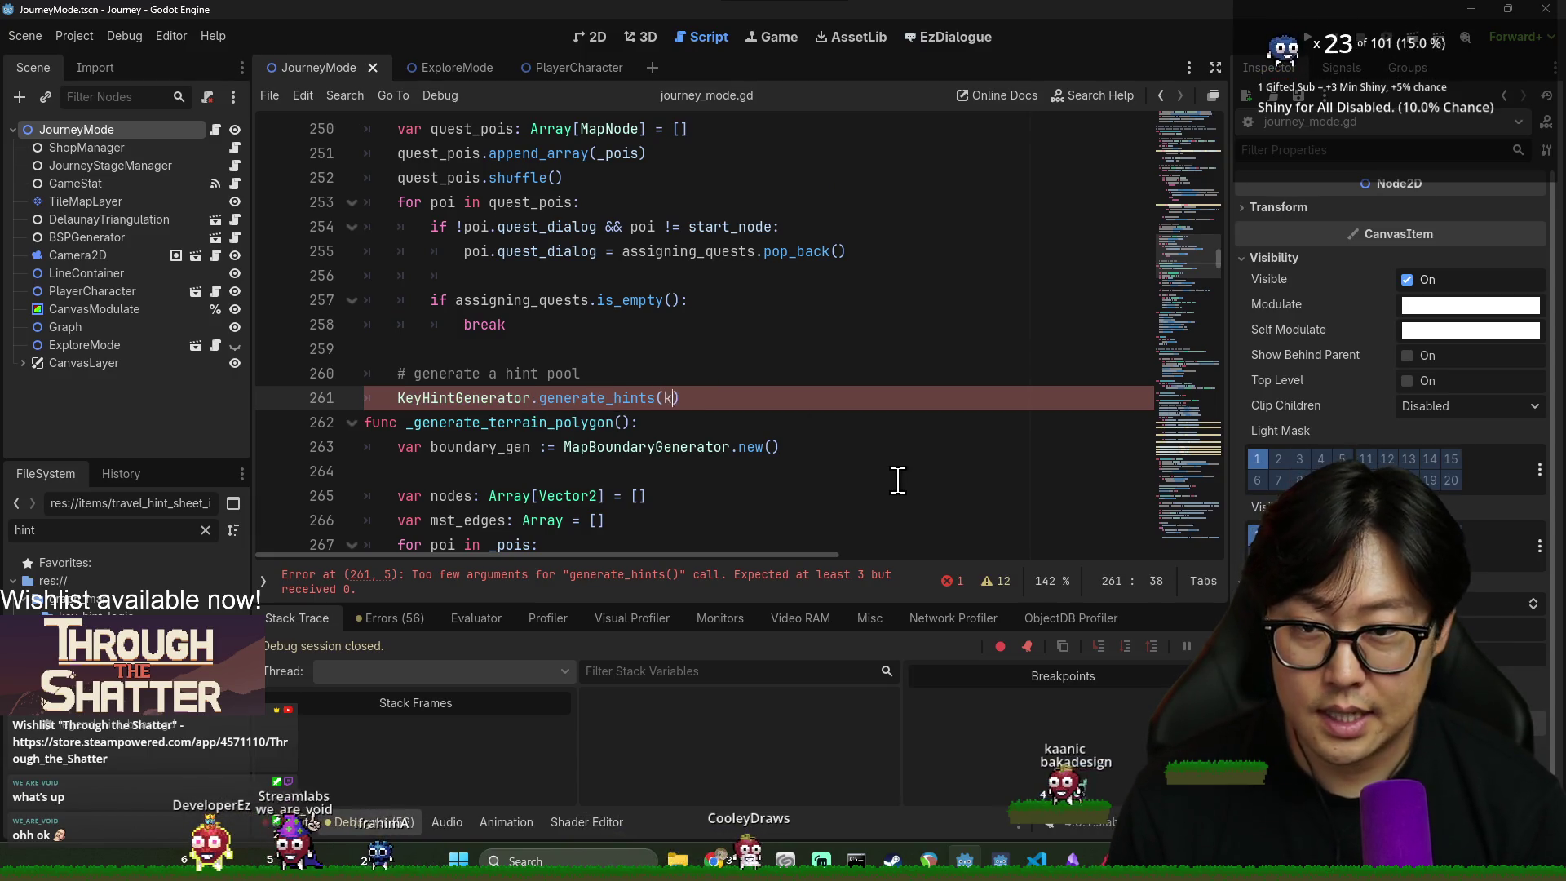
key(Return)
text(, _poi)
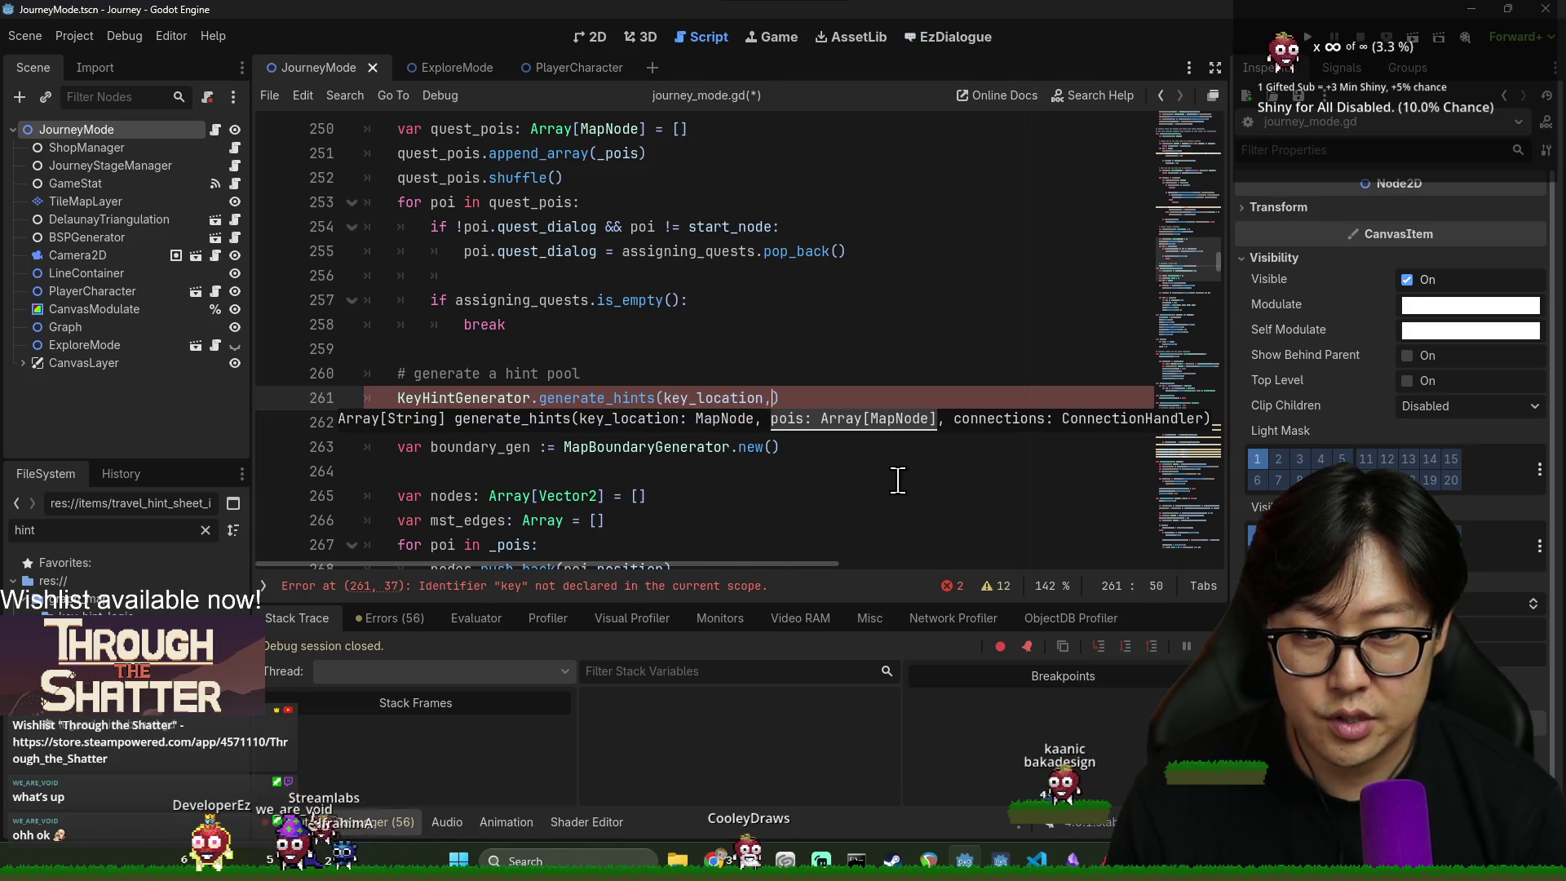
text(s, connections)
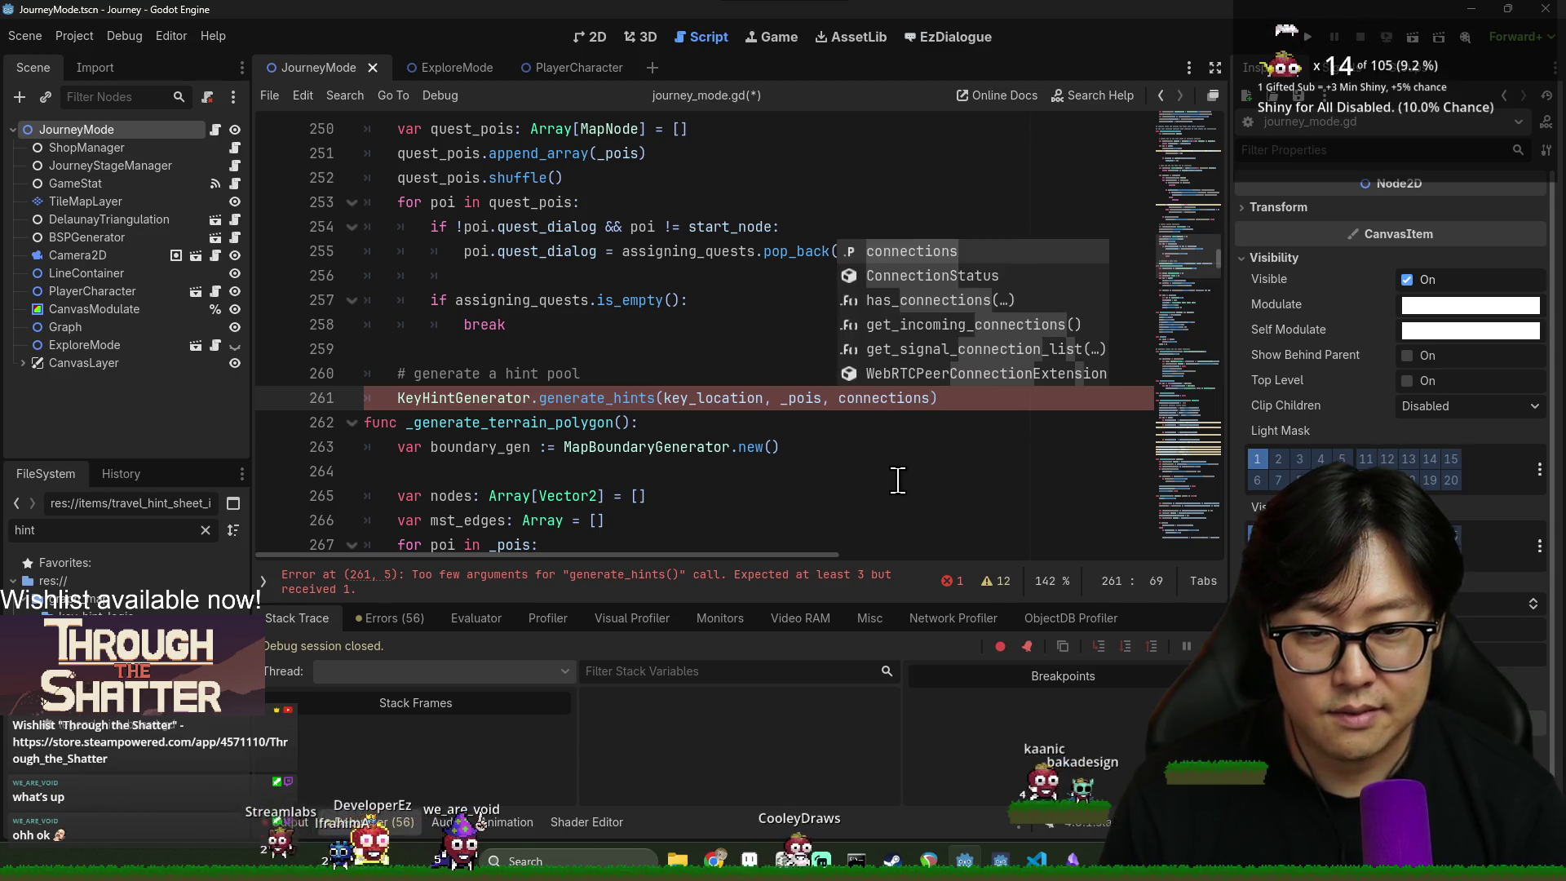
key(ctrl+s)
click(961, 399)
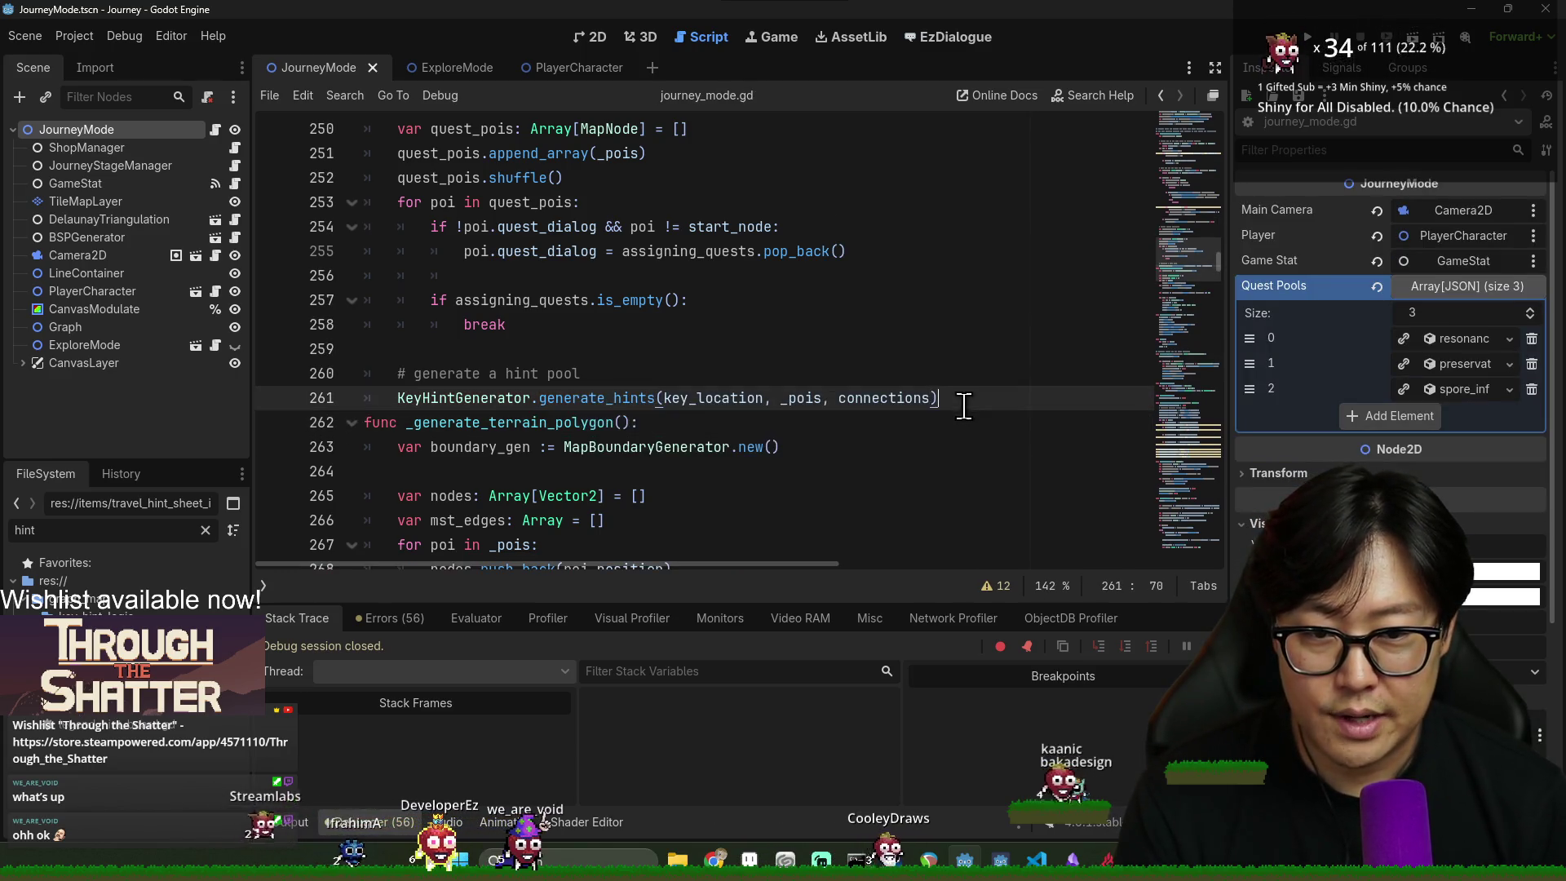
key(Return)
double_click(463, 397)
key(ctrl+s)
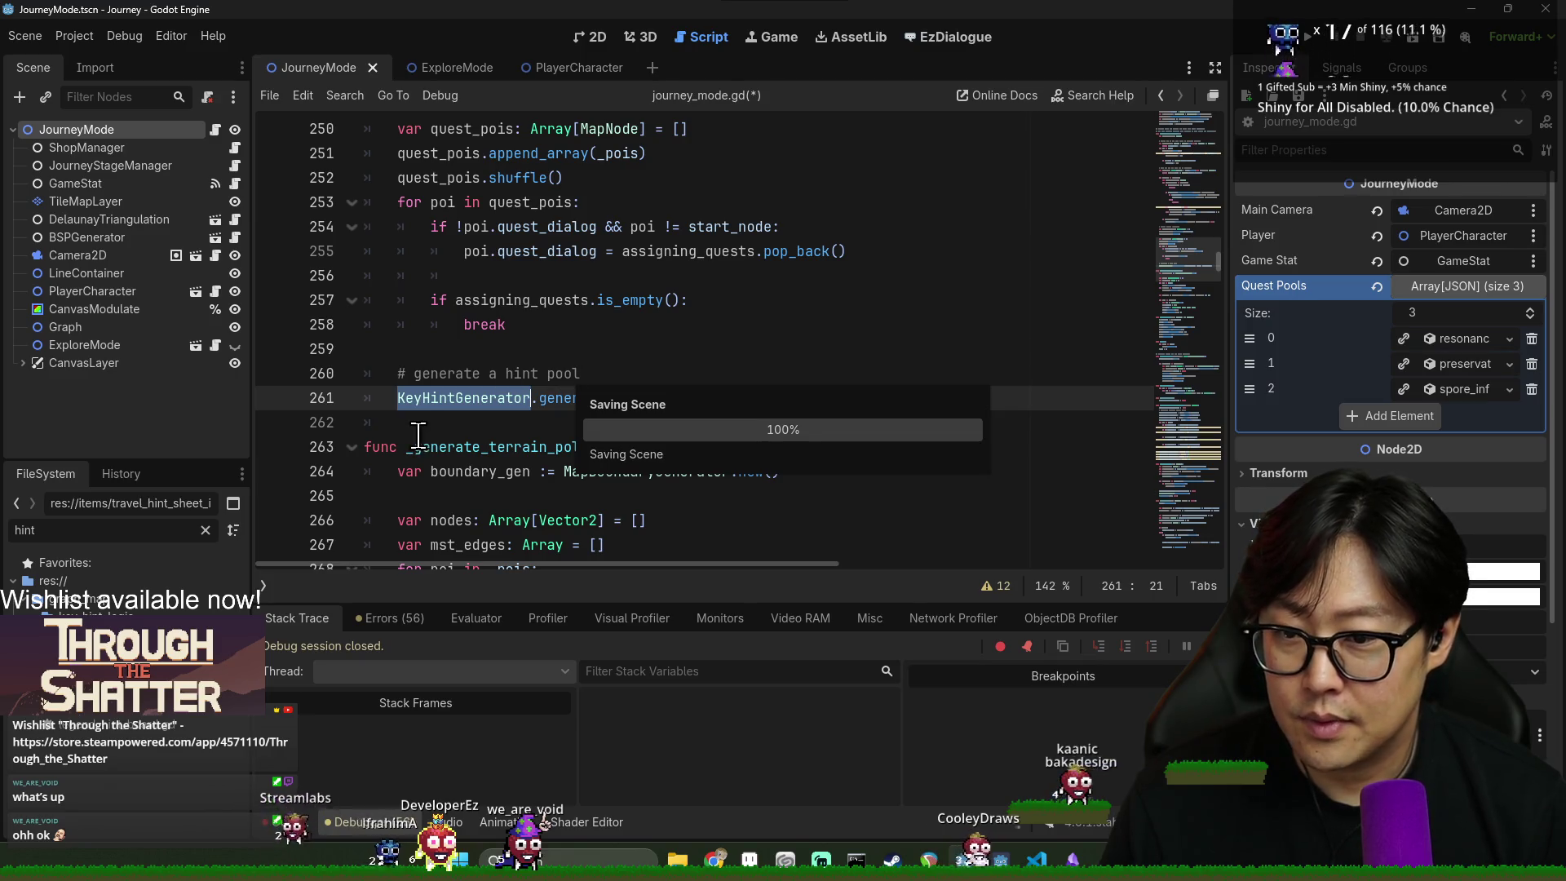
click(416, 430)
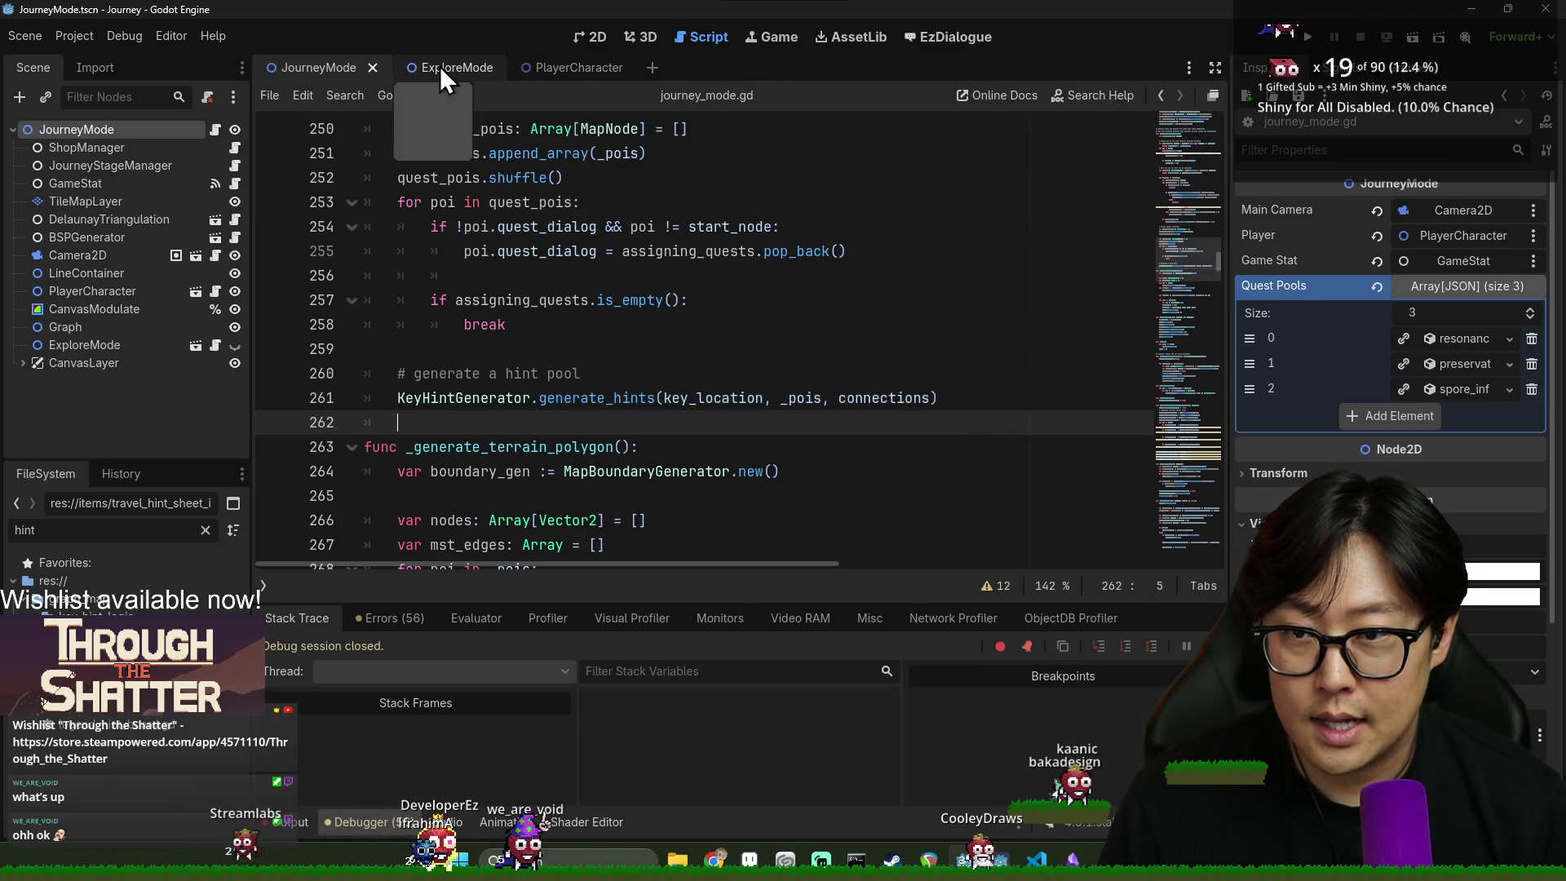
- In travel_hint_sheet_item_node.gd, write line 4 as item_description = retrieve_unused_hint()
key(alt+Left)
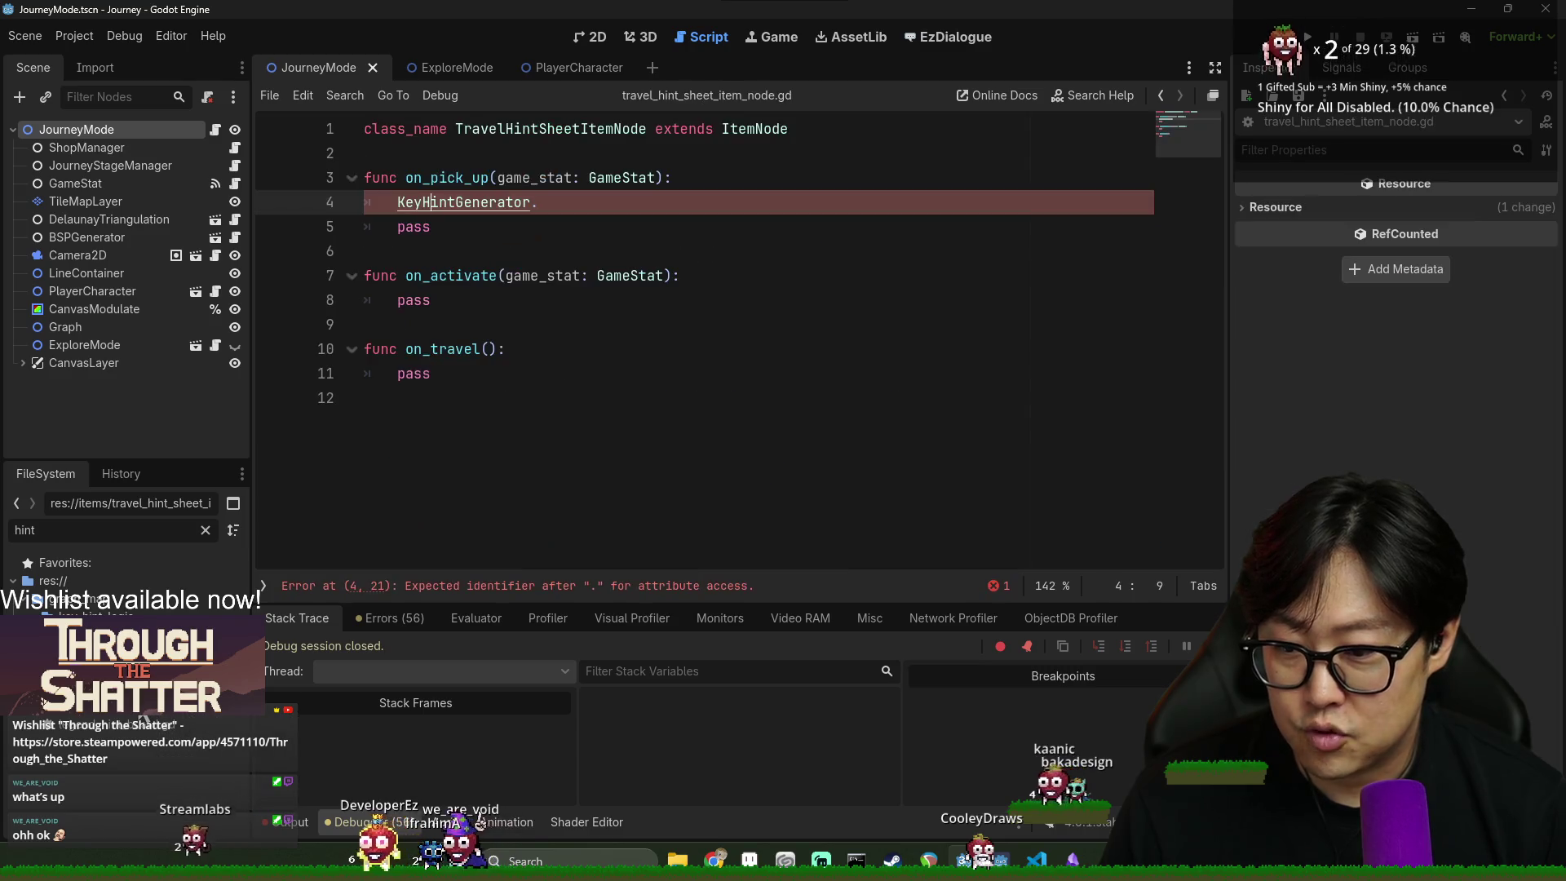
key(ctrl+space)
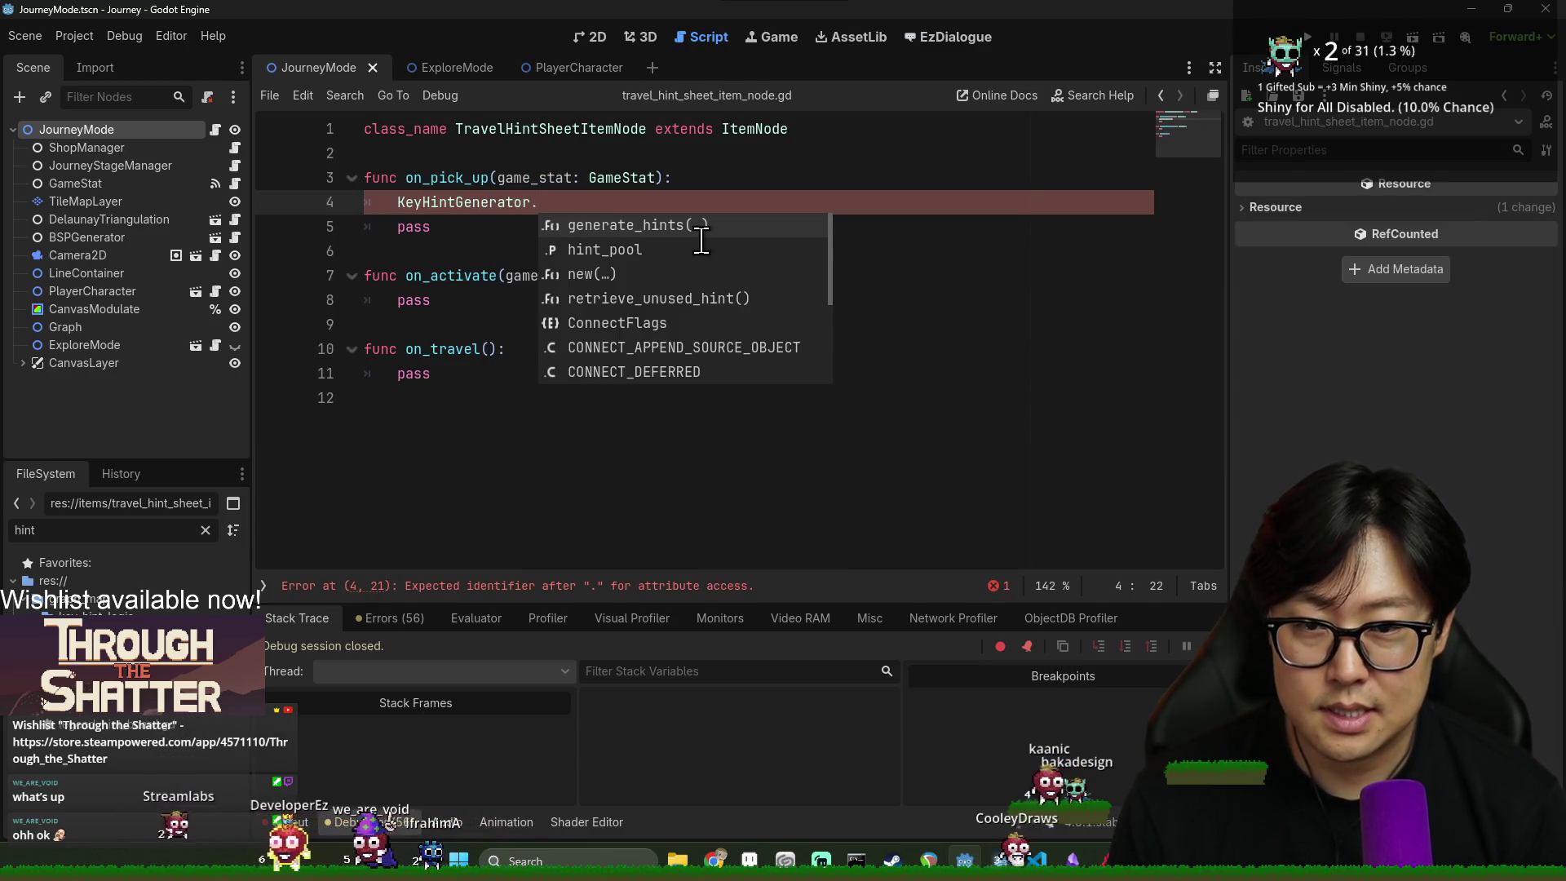
text(re)
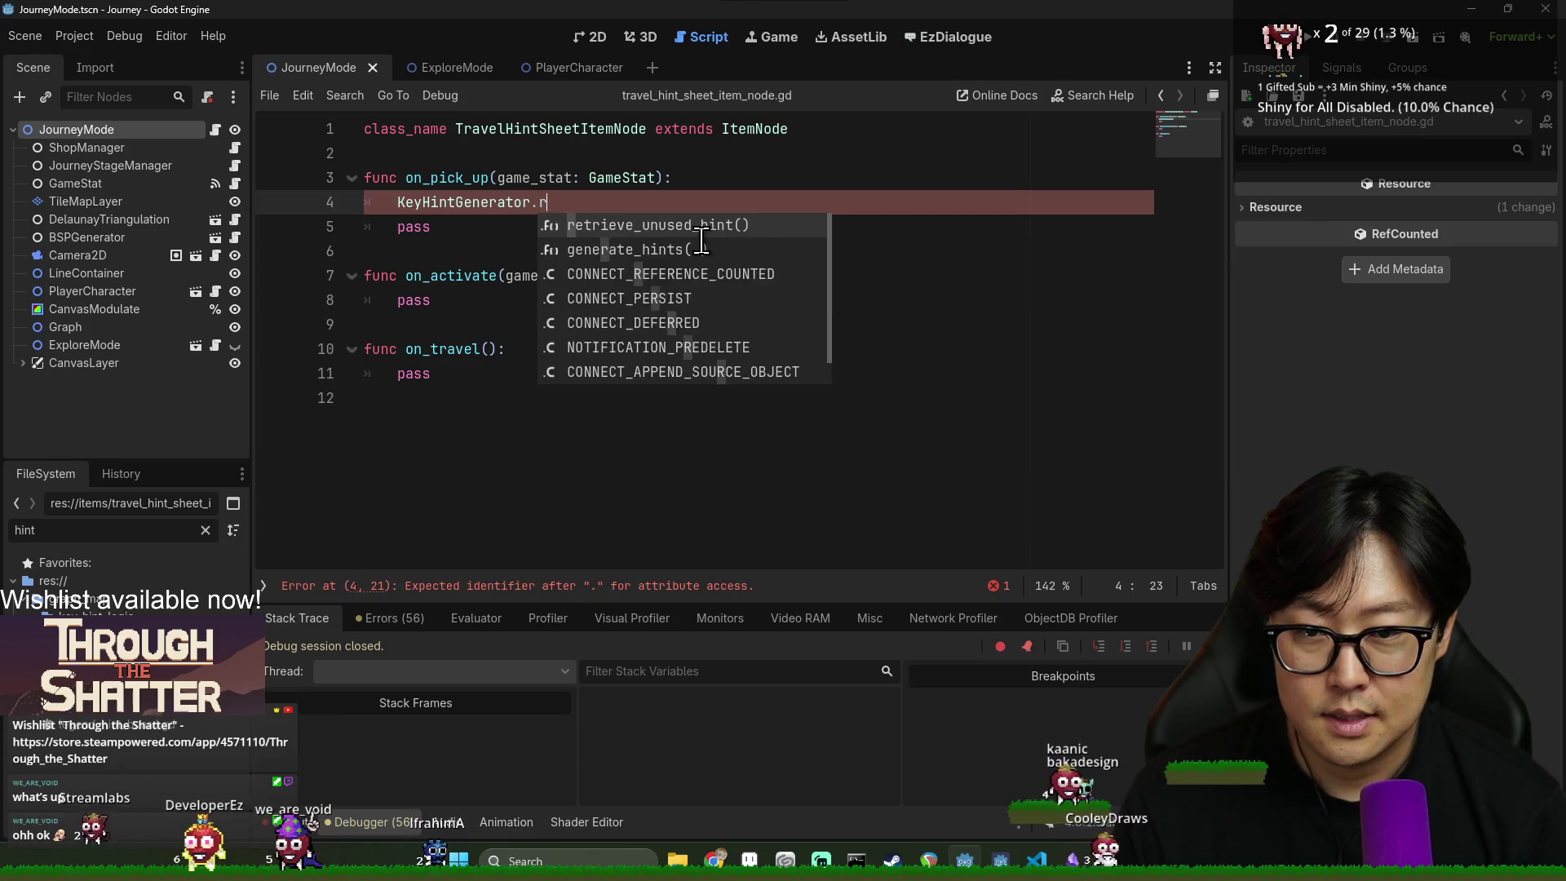
key(Return)
key(Home)
text(descri)
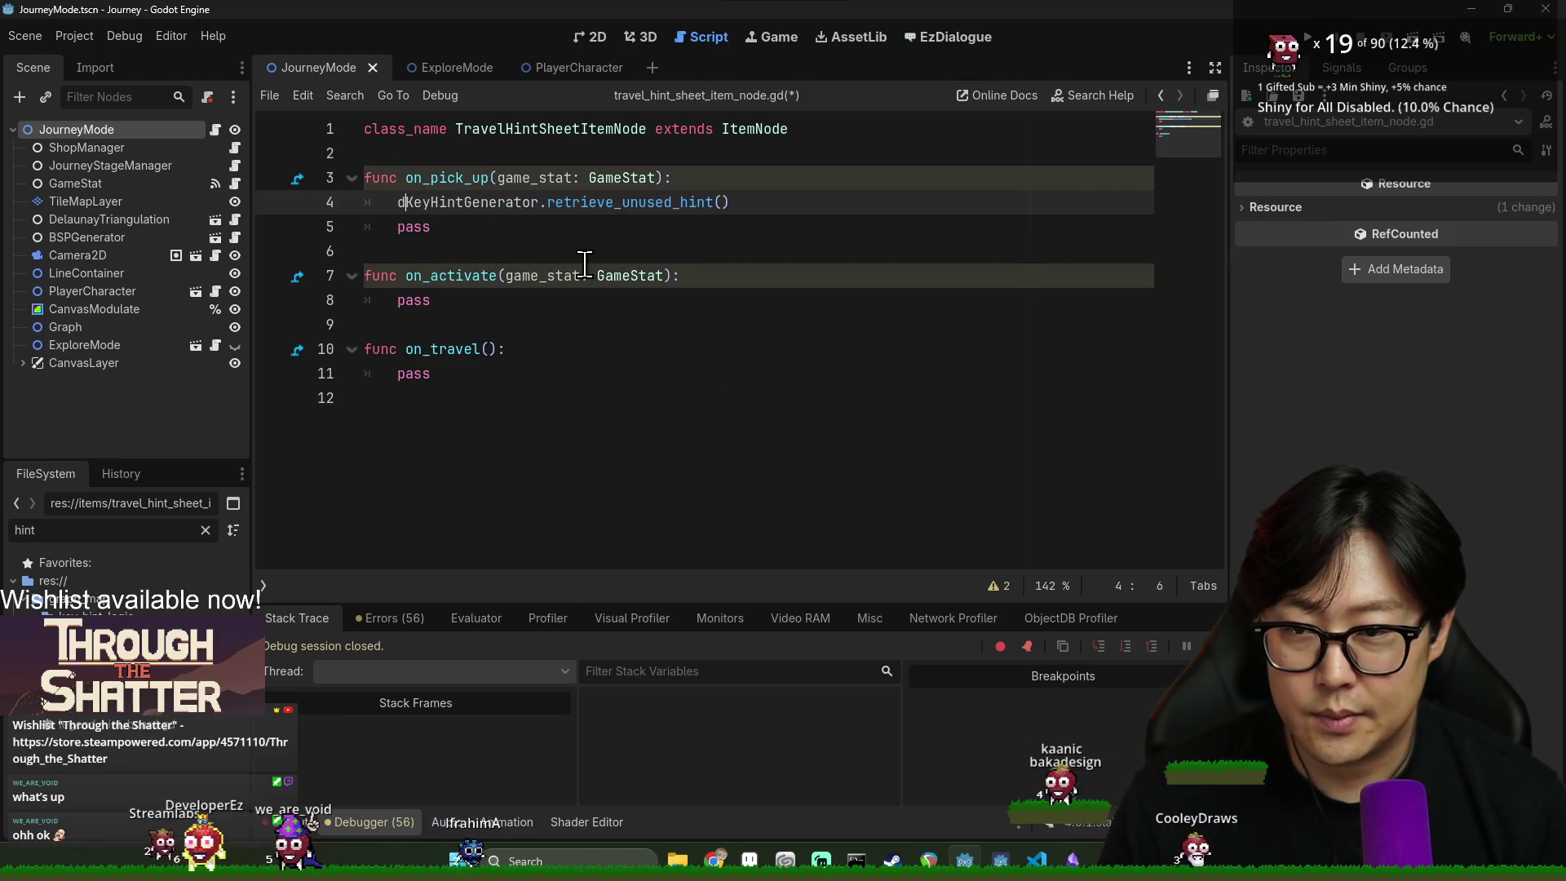
key(Down)
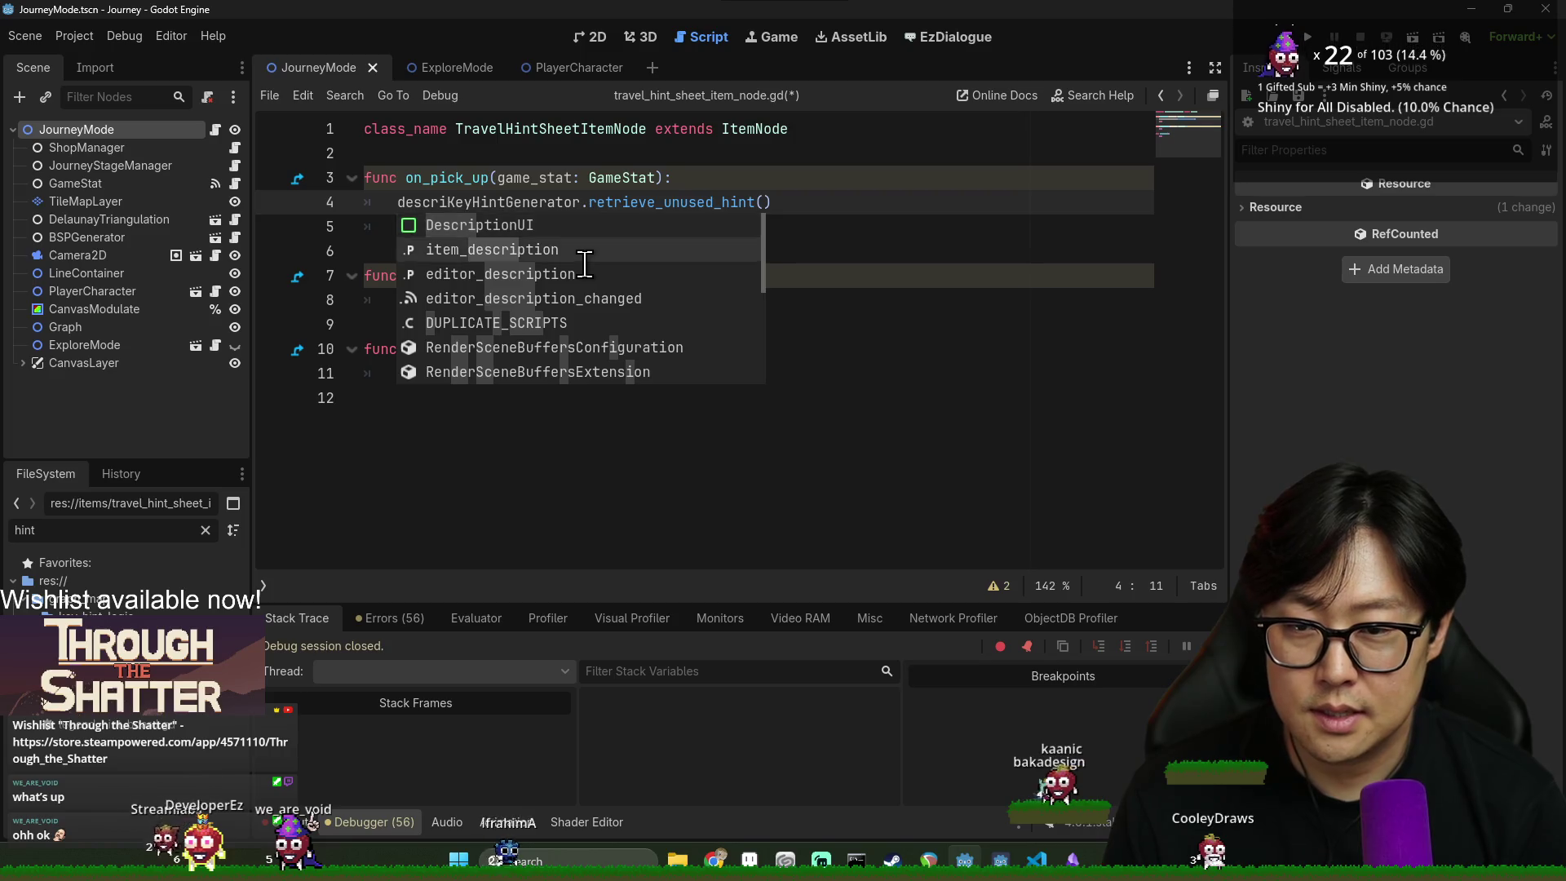
key(Return)
key(Delete)
text(=)
- Prefix the call so it reads item_description = KeyHintGenerator.retrieve_unused_hint()
click(565, 201)
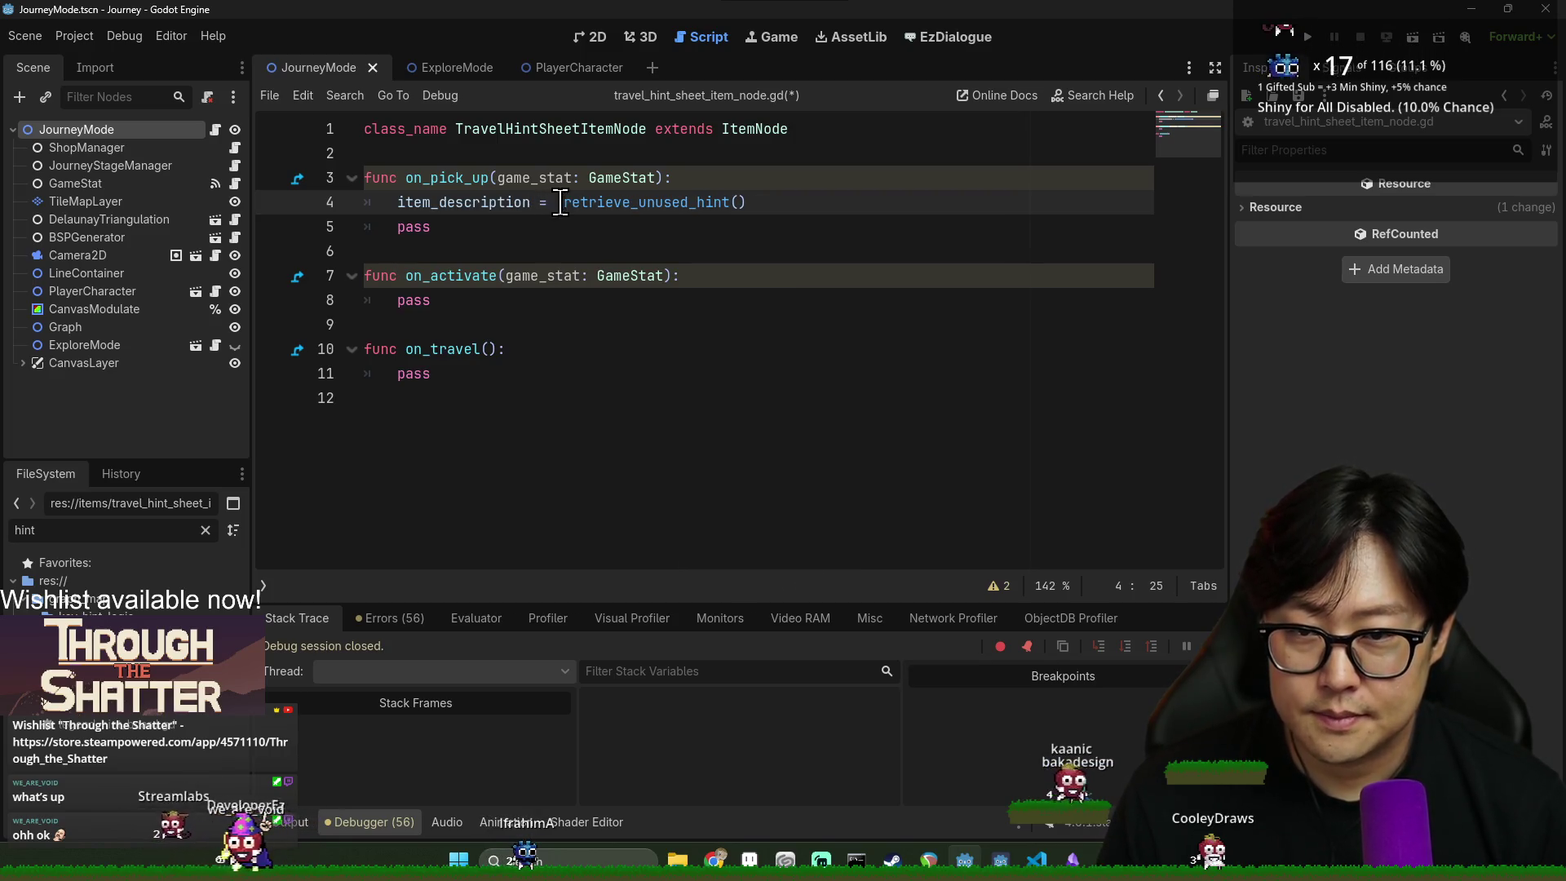
click(545, 204)
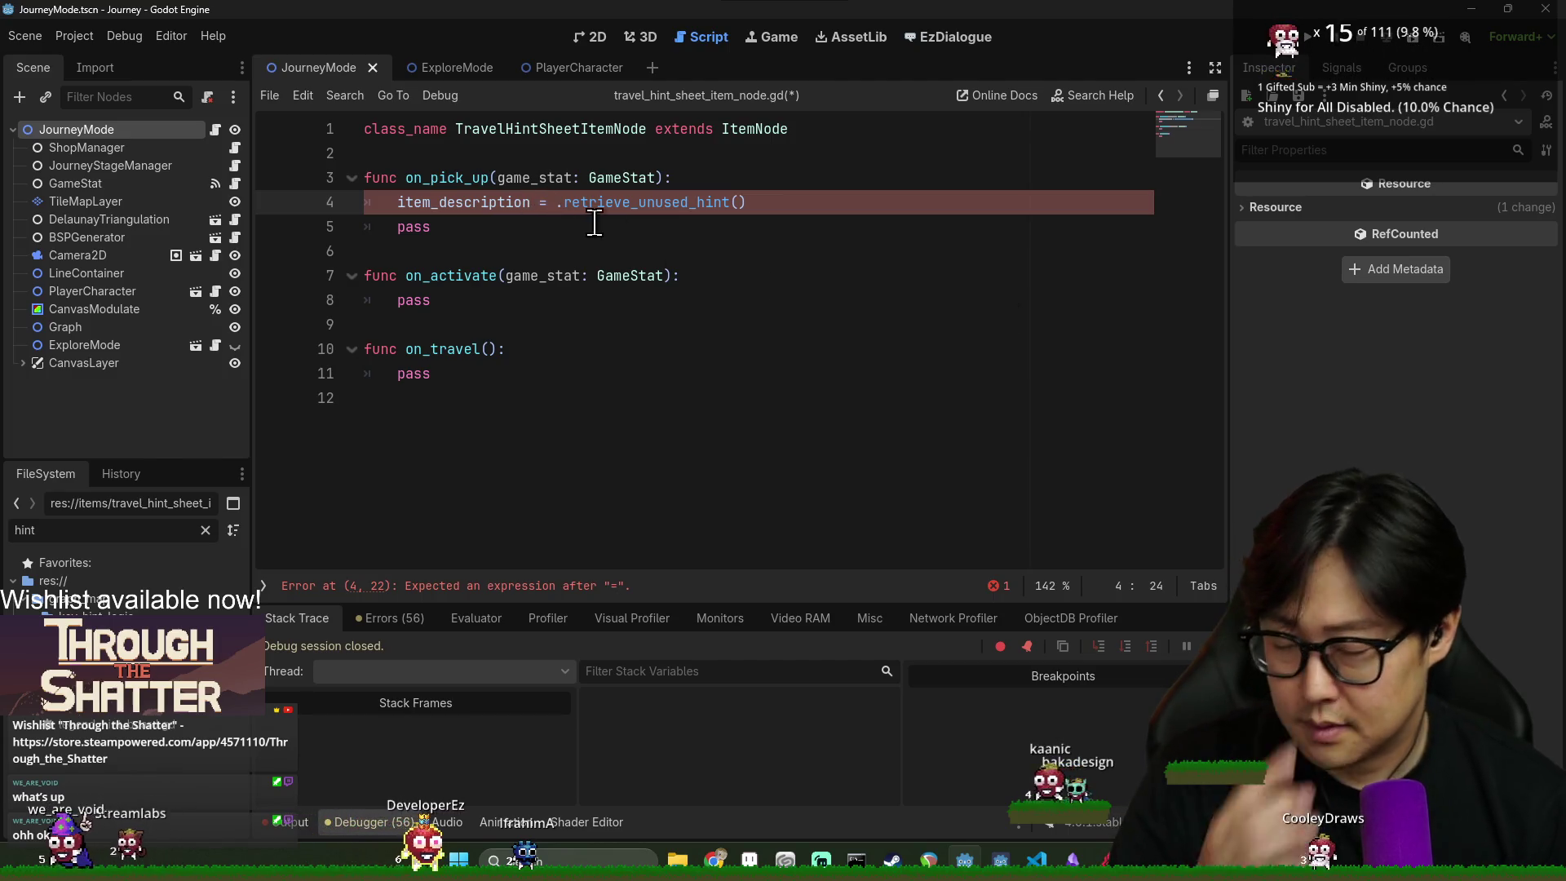
double_click(483, 204)
click(556, 203)
key(ctrl+v)
key(ctrl+z)
double_click(440, 181)
double_click(461, 203)
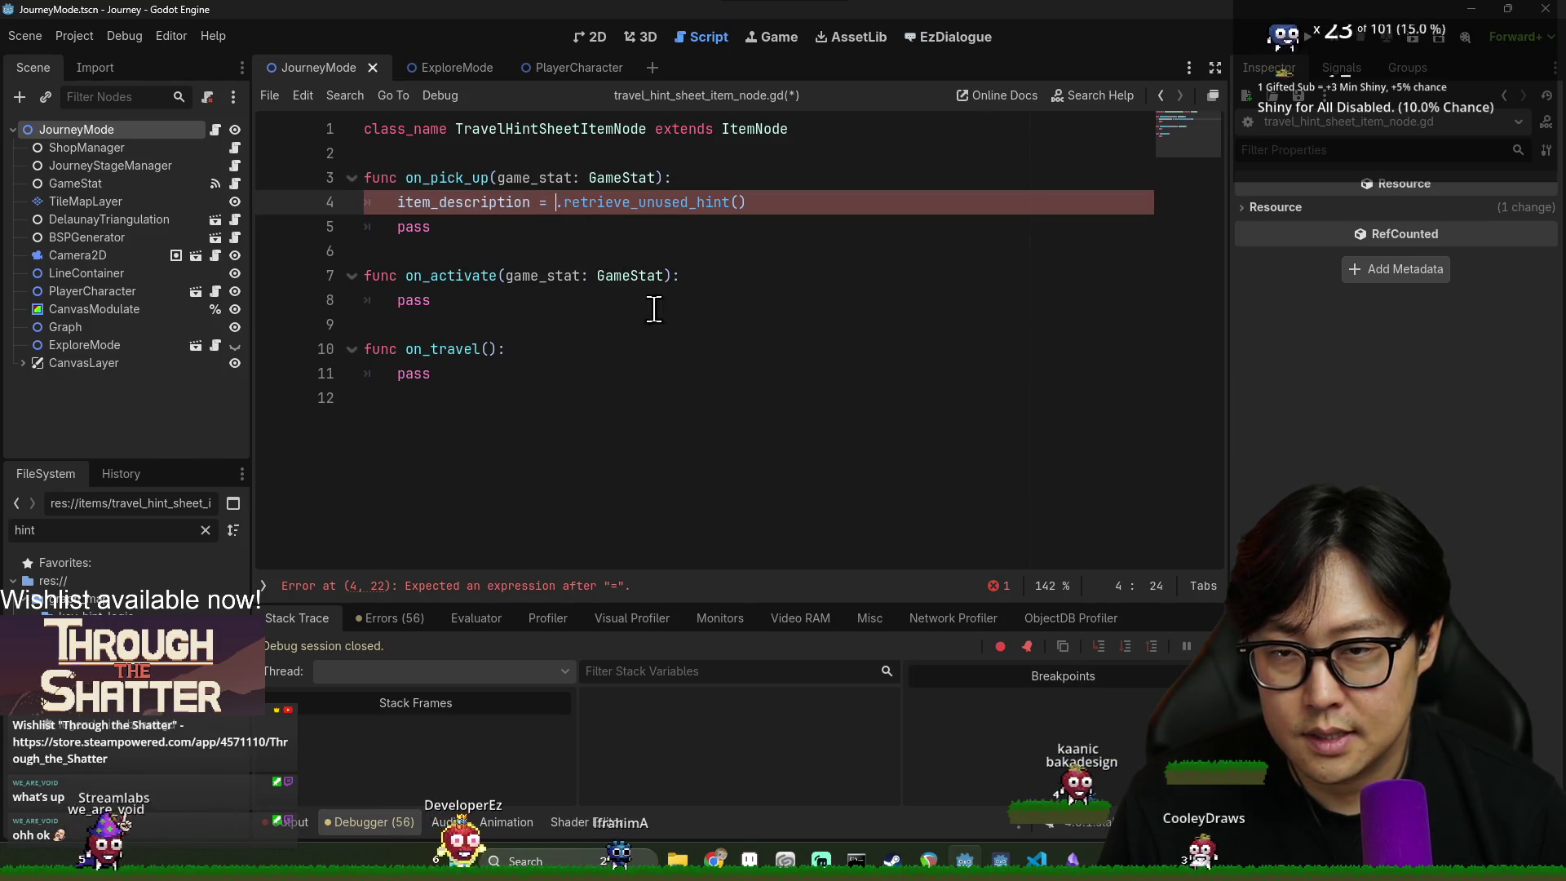
double_click(539, 177)
click(557, 203)
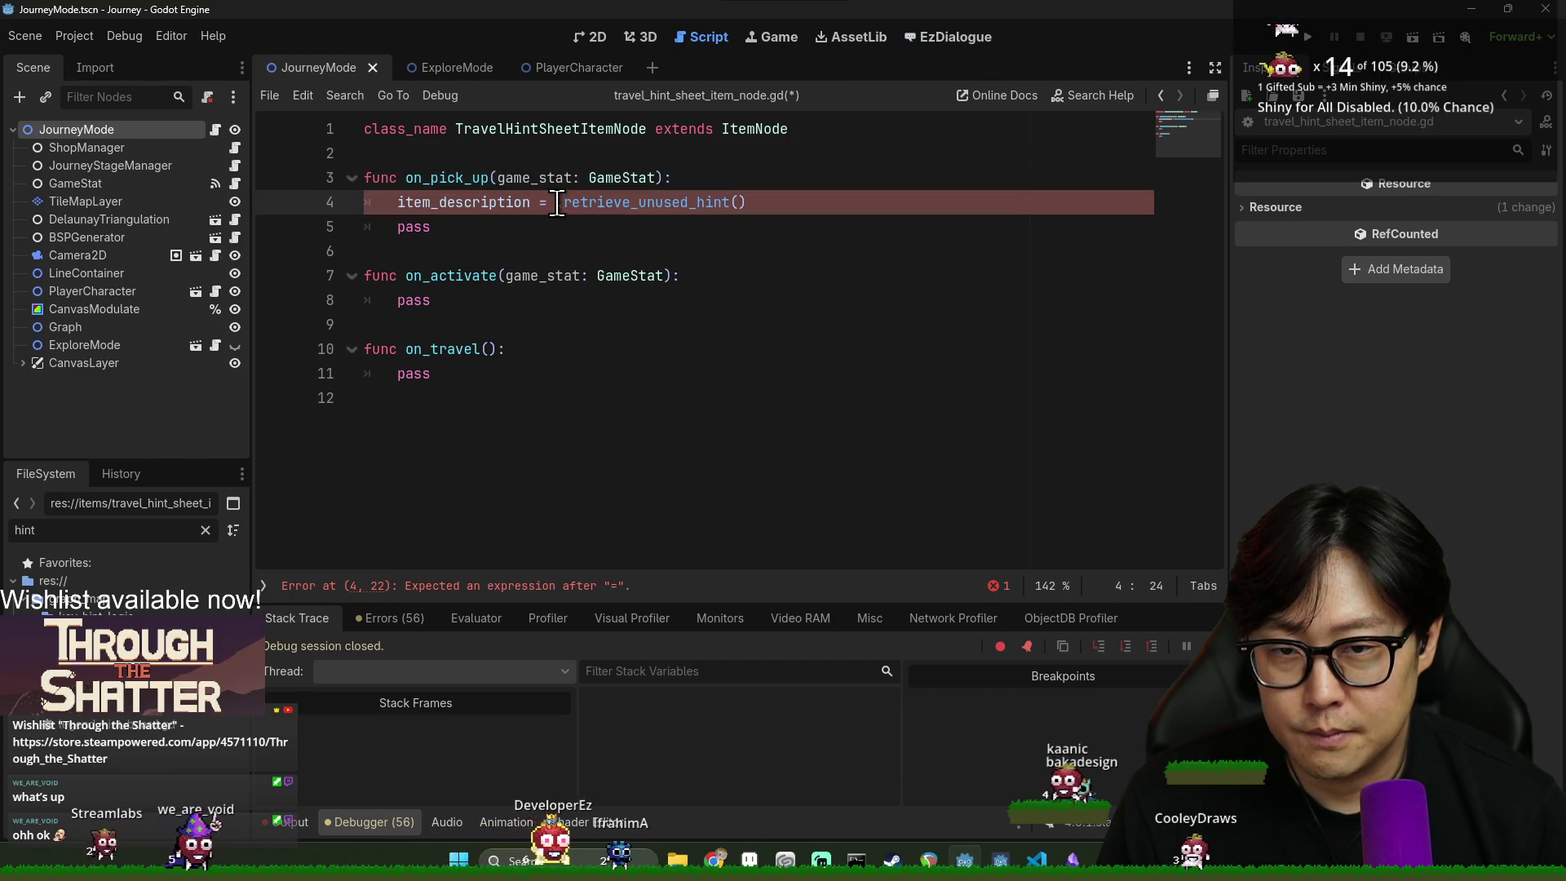
text(Key)
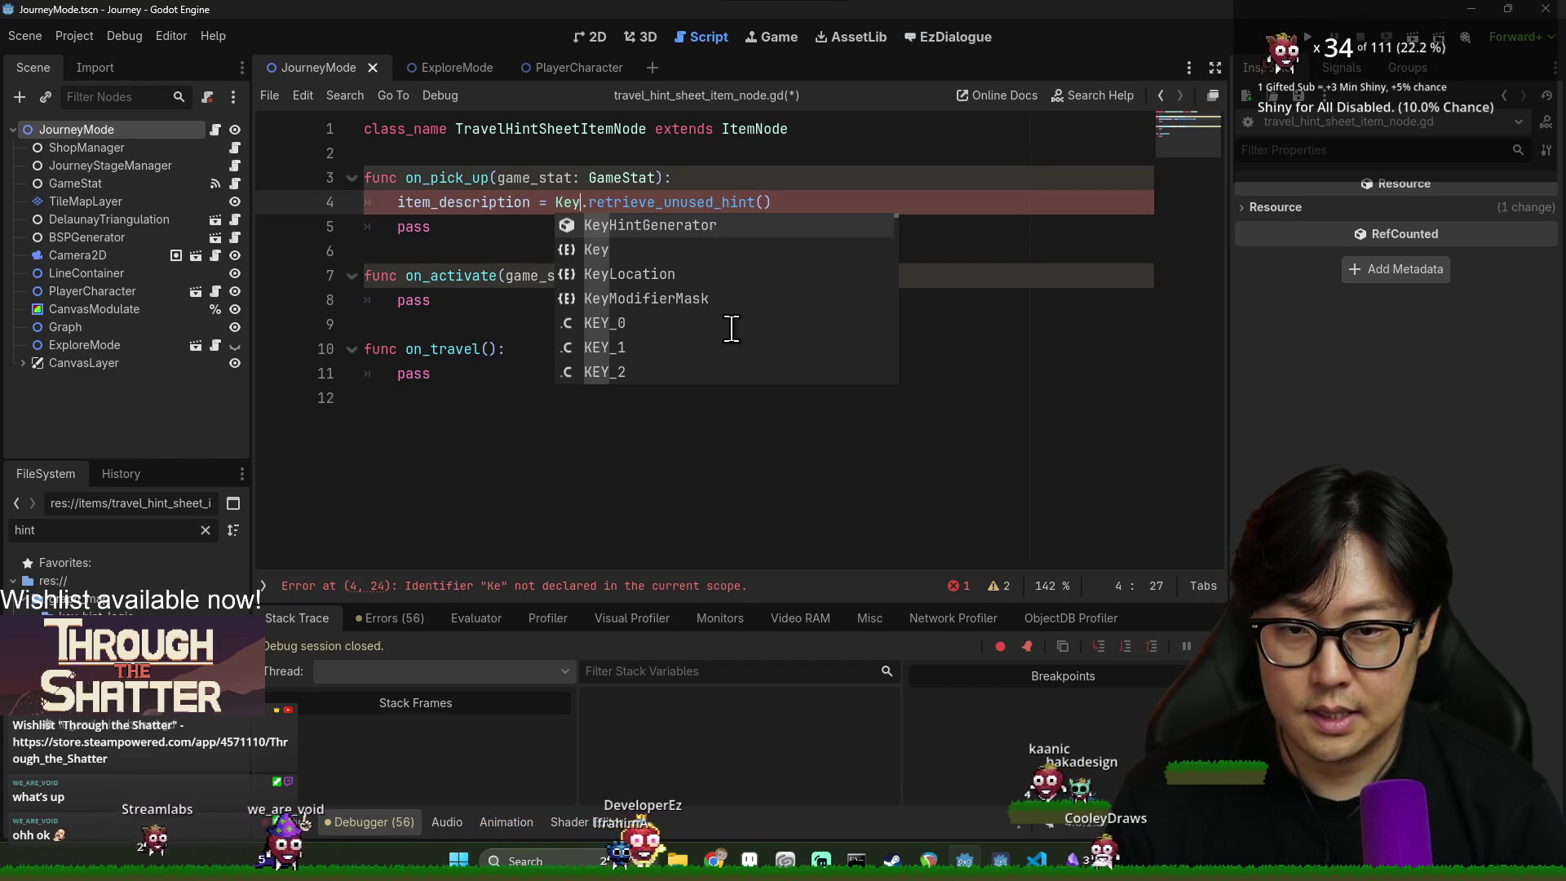
key(Return)
- Delete the leftover pass line from on_pick_up and save the script
click(689, 227)
key(ctrl+s)
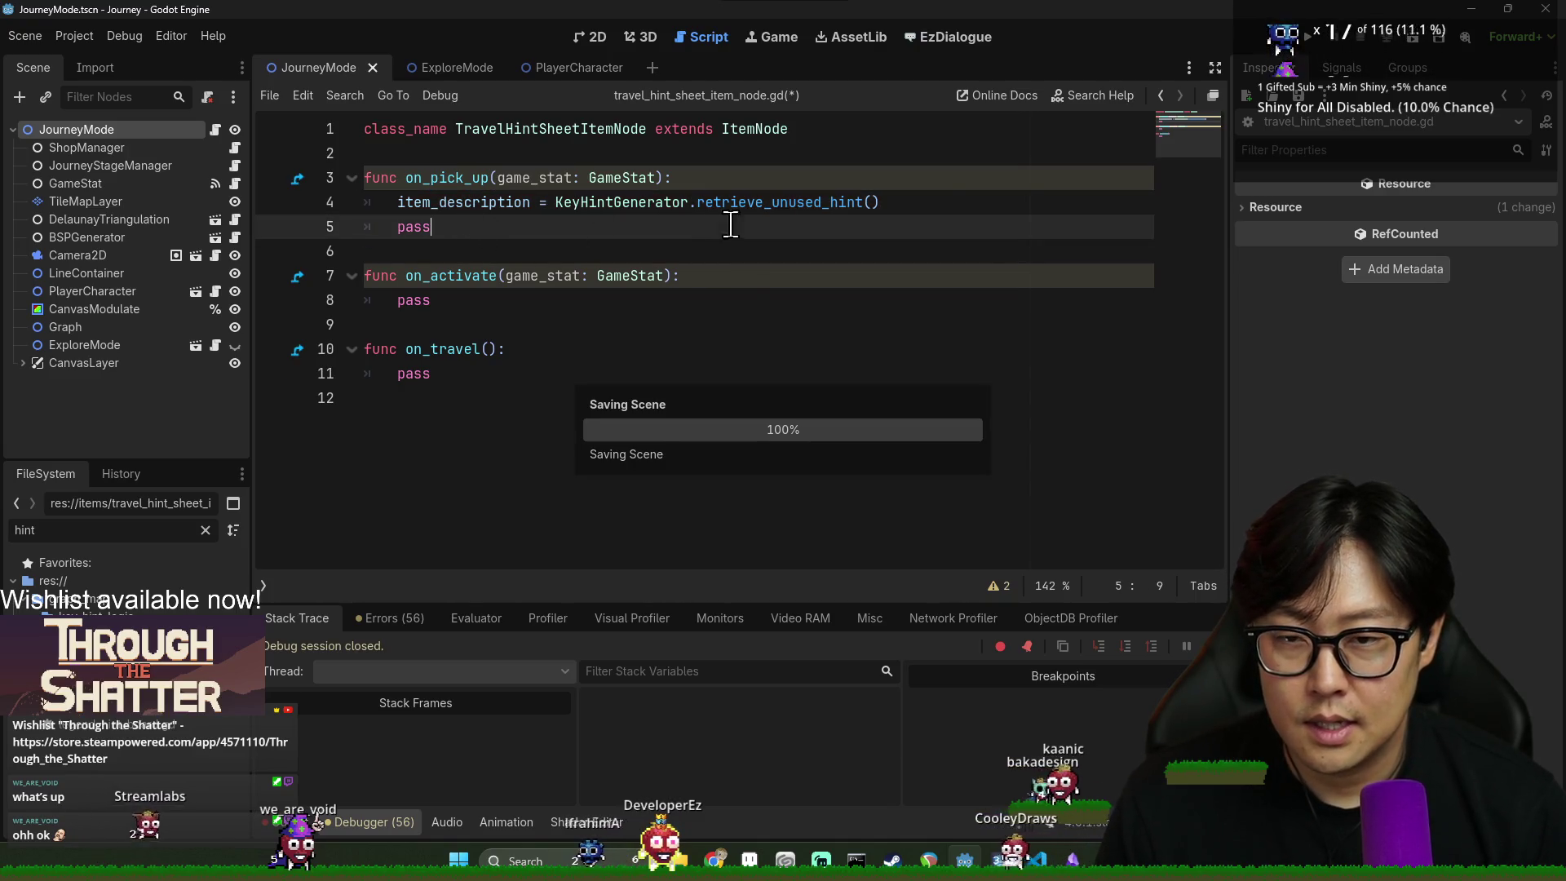
drag(671, 227, 951, 200)
key(BackSpace)
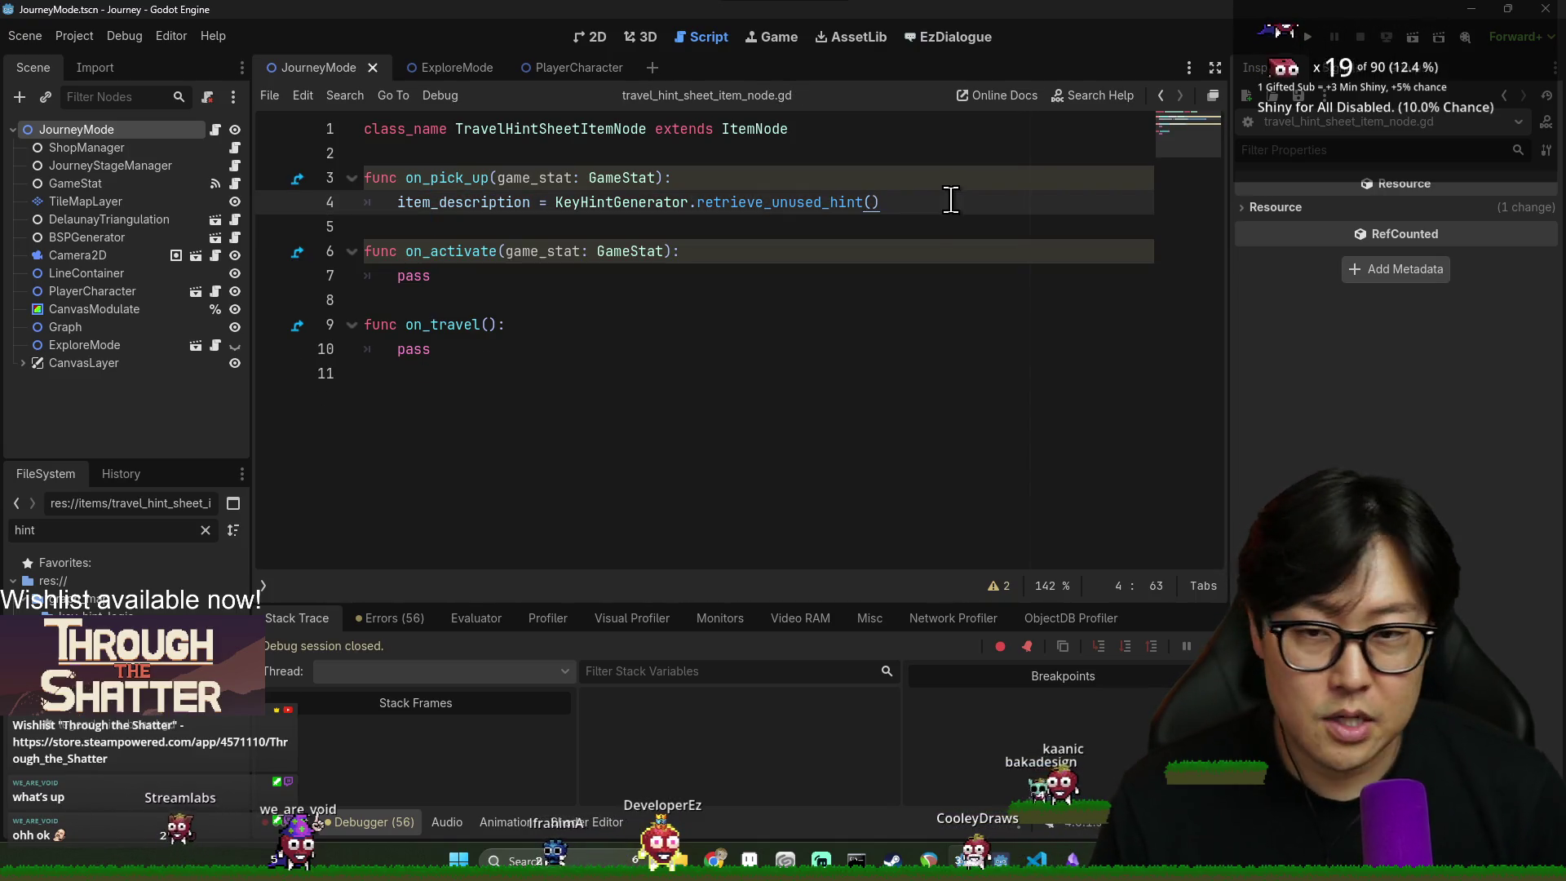
click(663, 233)
key(ctrl+s)
- Check the item_description assignment and retrieve_unused_hint call, then save again
click(404, 200)
double_click(404, 200)
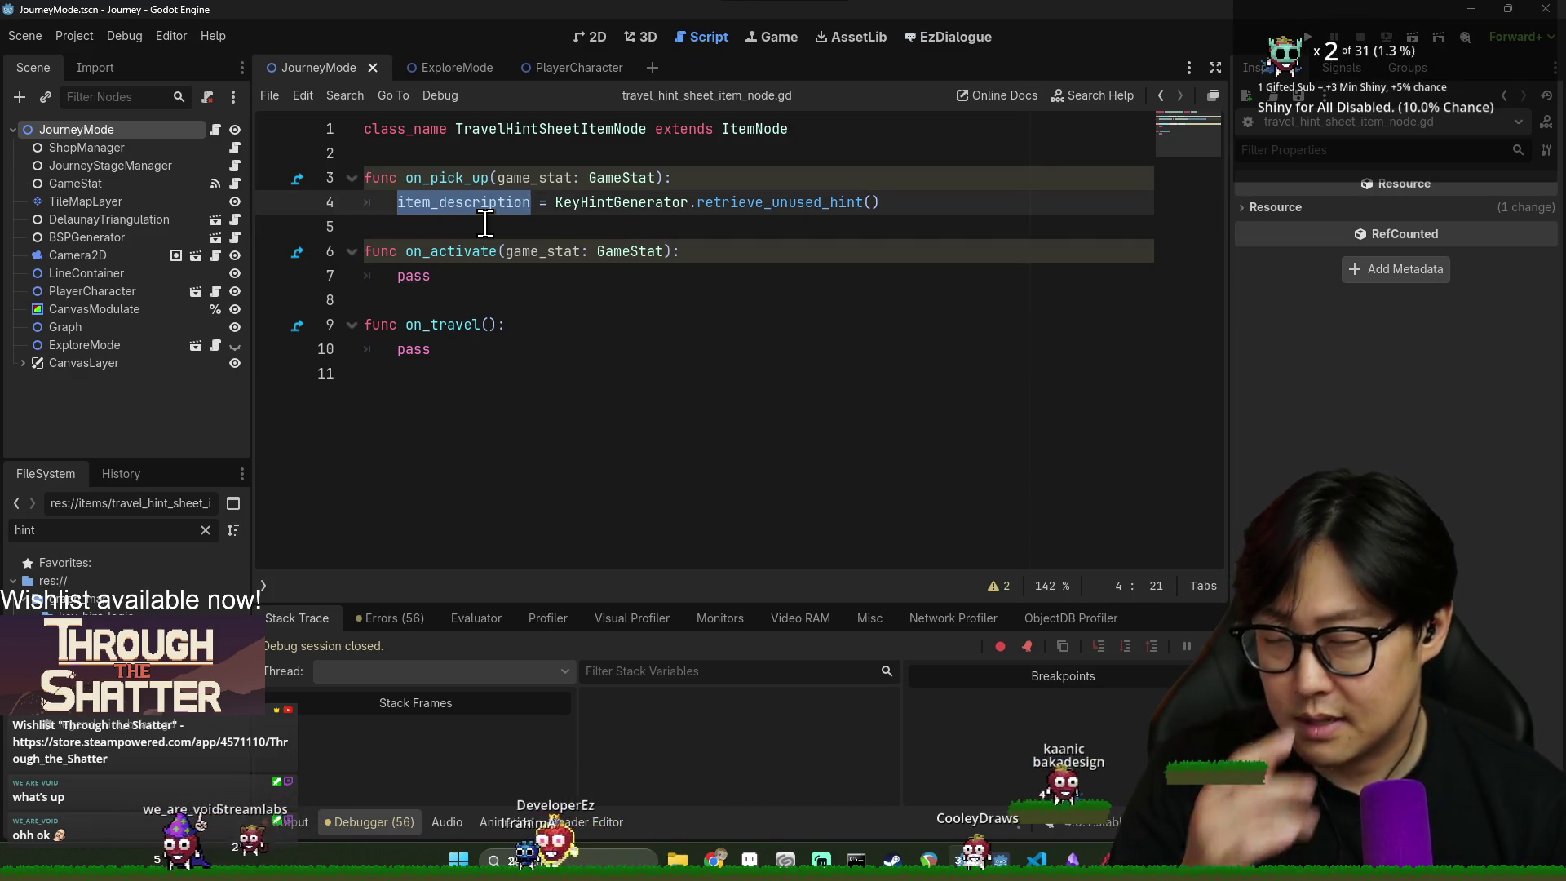
key(Up)
key(Up)
key(ctrl+s)
click(454, 178)
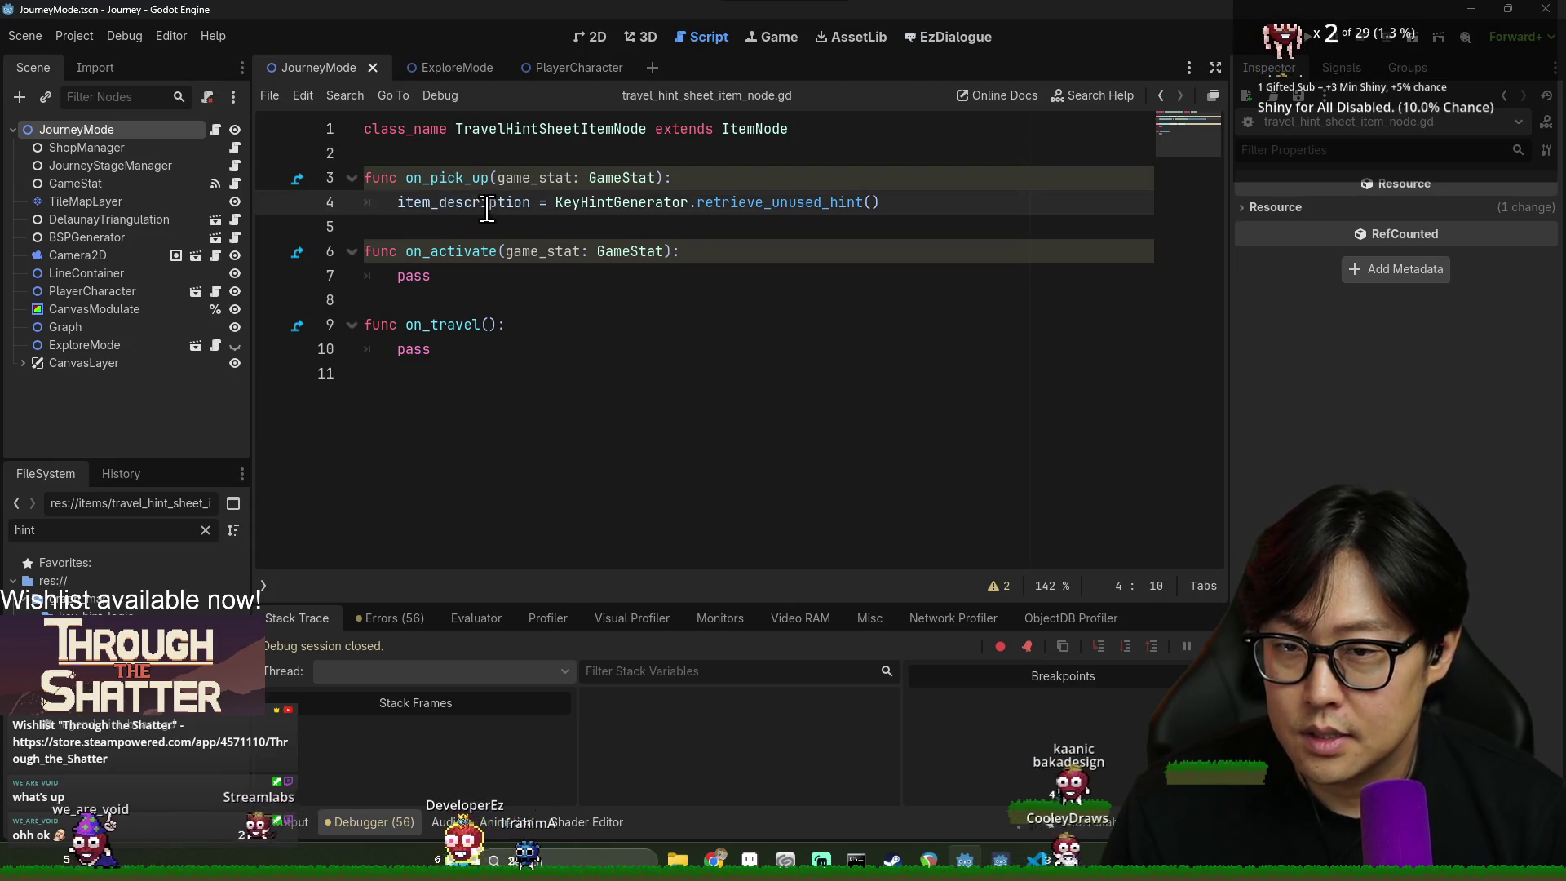
double_click(461, 202)
double_click(779, 202)
key(ctrl+s)
- In explore_mode.gd, look over the shuffle line and the items loop
click(437, 67)
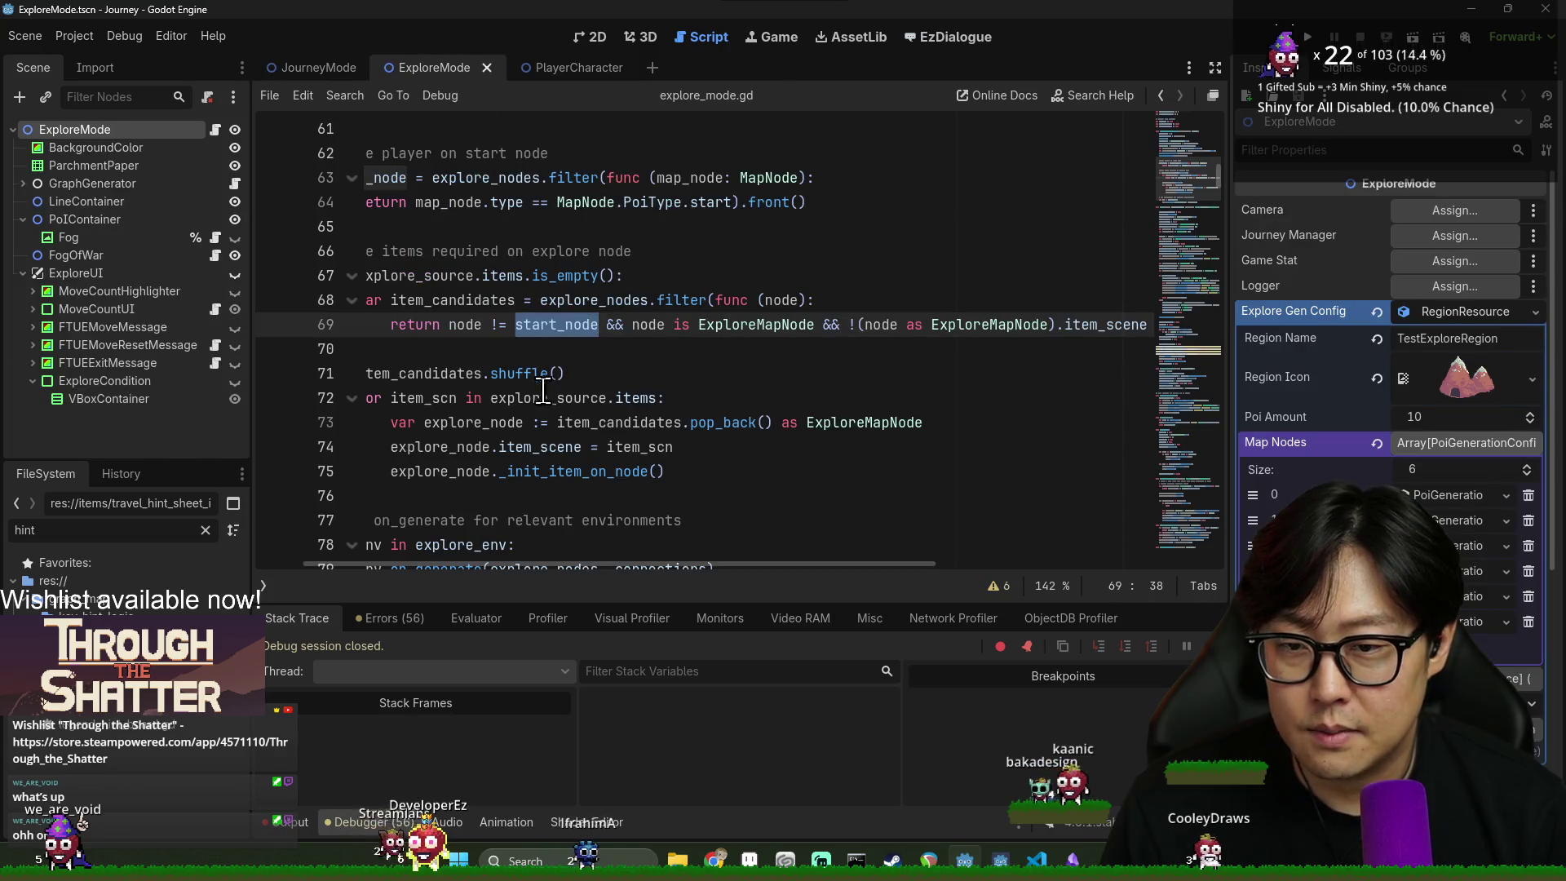
click(651, 368)
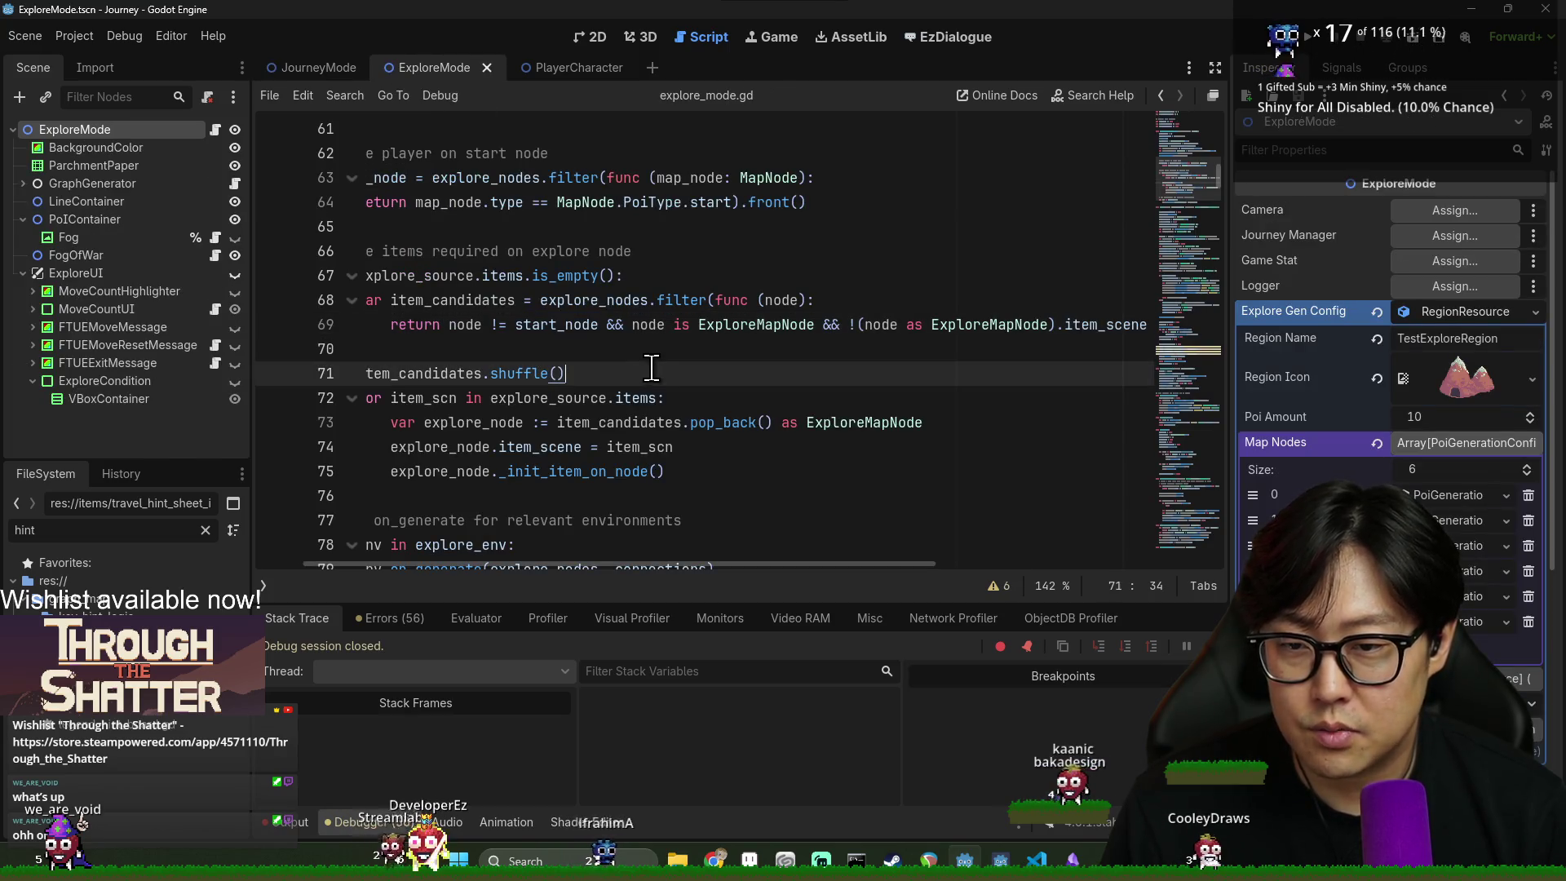
double_click(424, 398)
drag(531, 566, 483, 566)
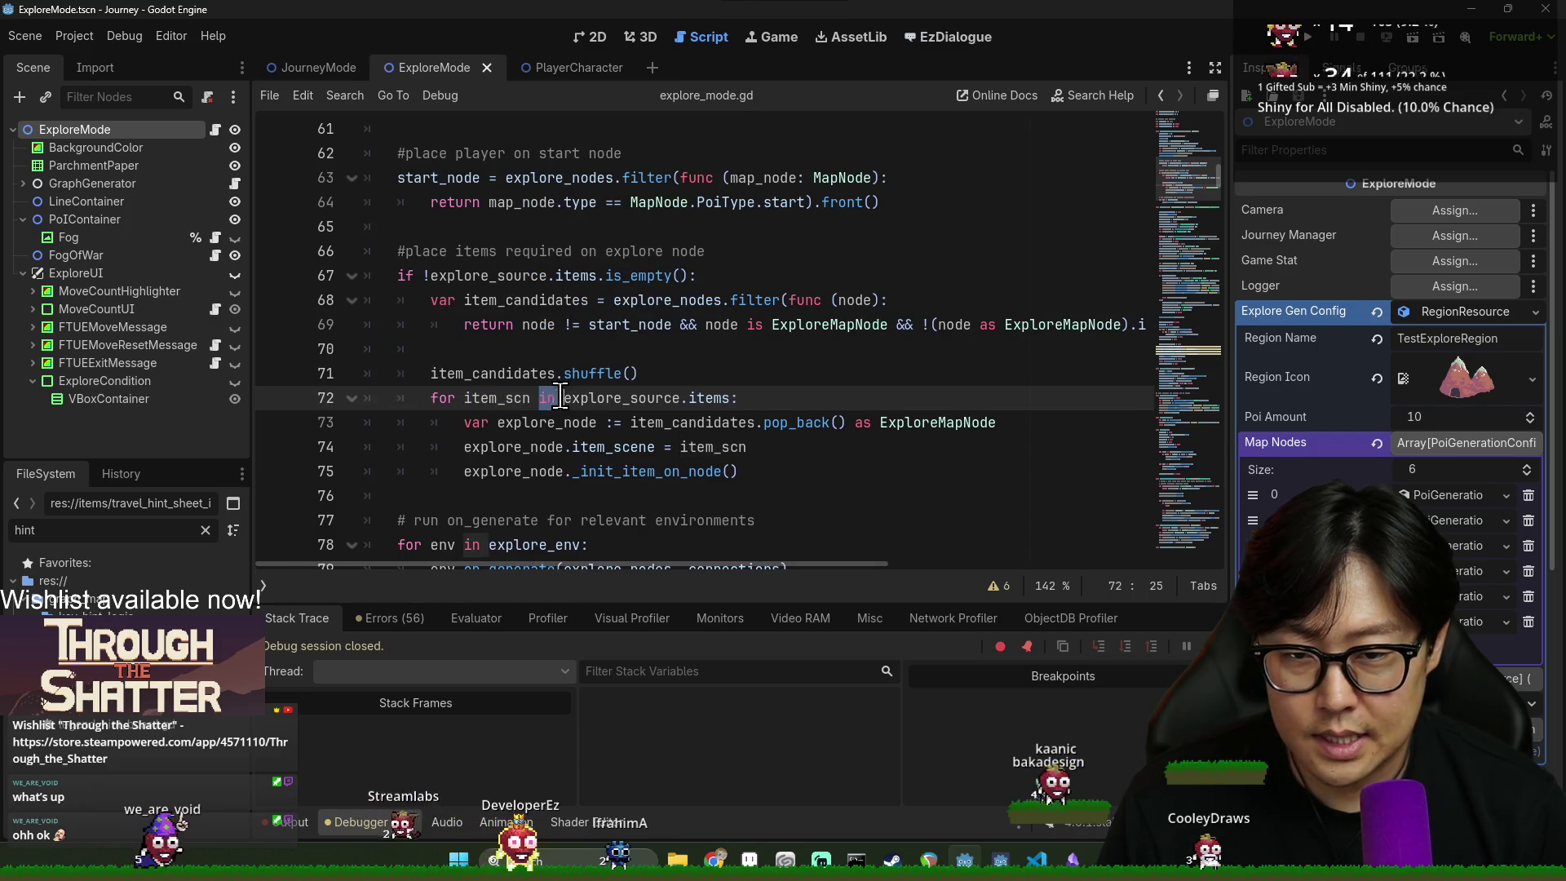
double_click(698, 402)
scroll(587, 424, down, 1)
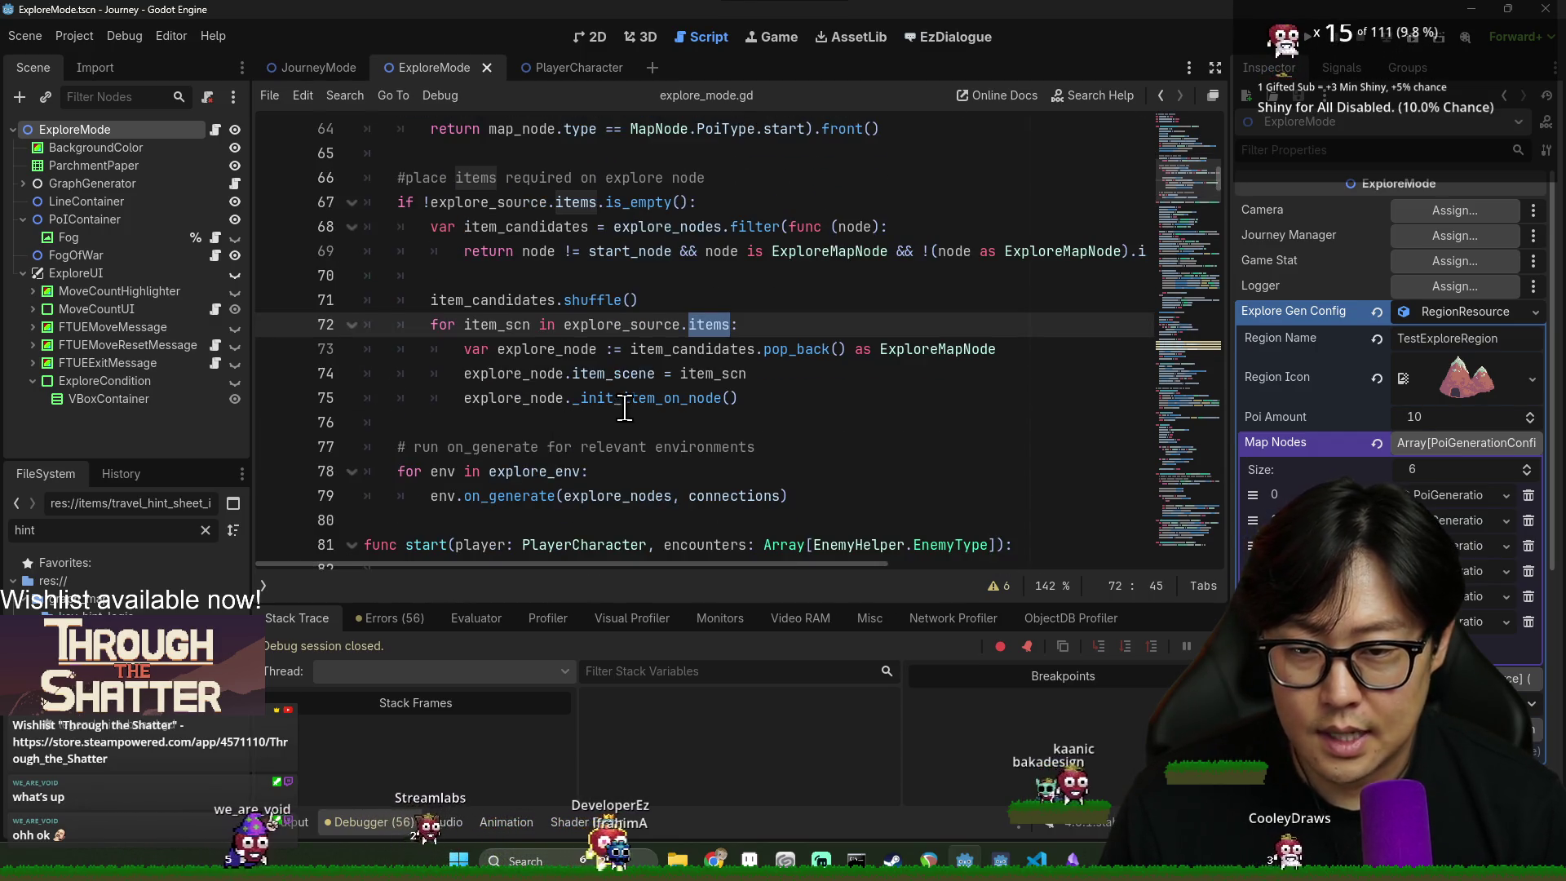
click(699, 447)
- Search explore_mode.gd for on_exit and inspect lines 409–414
key(ctrl+f)
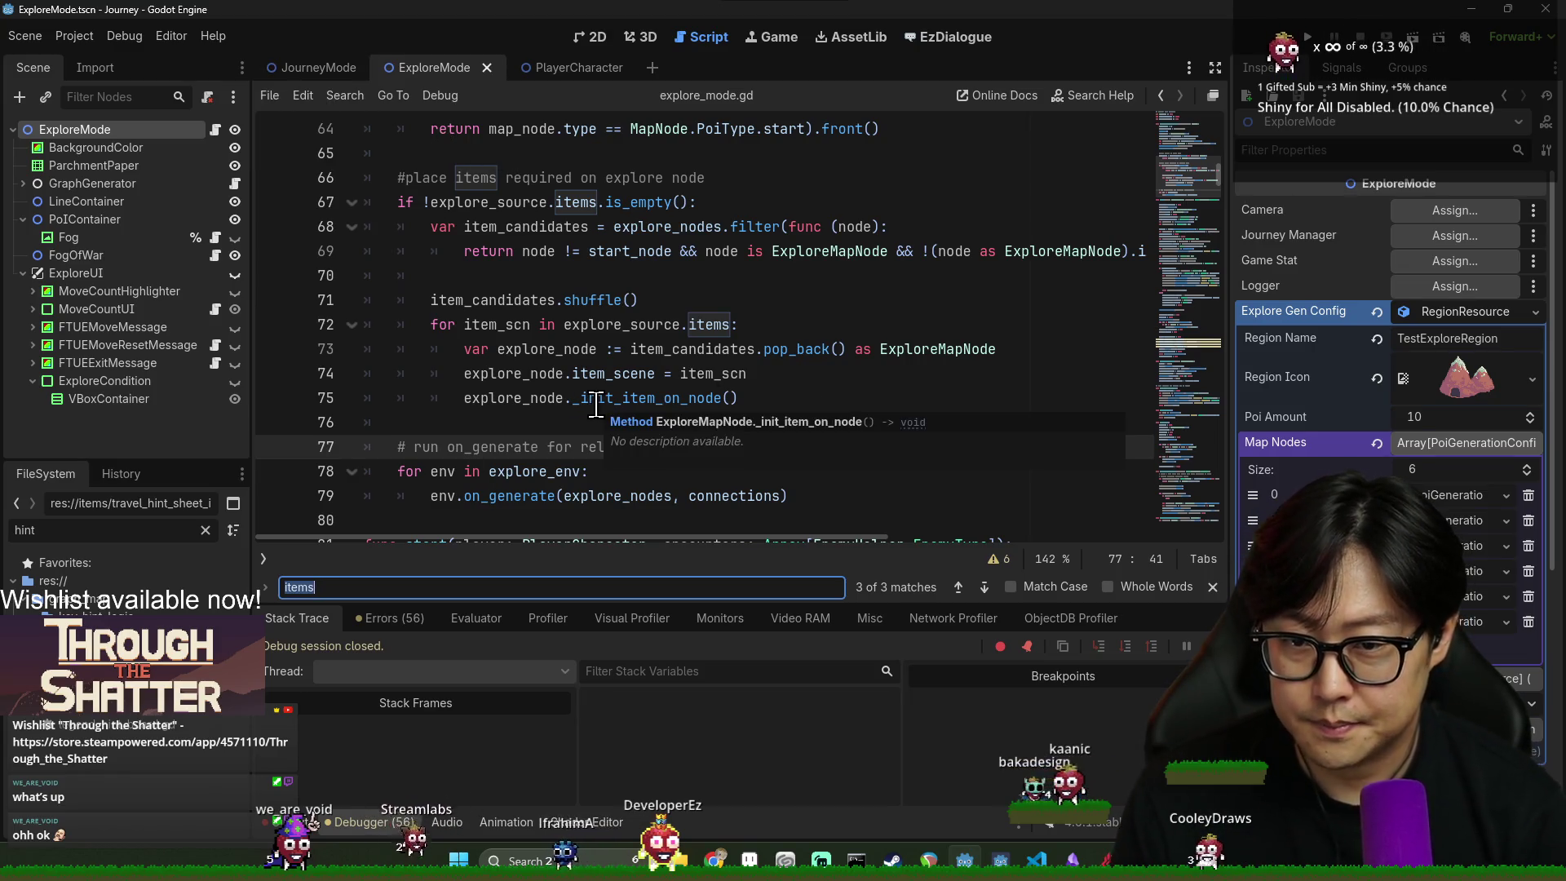
text(on_pick)
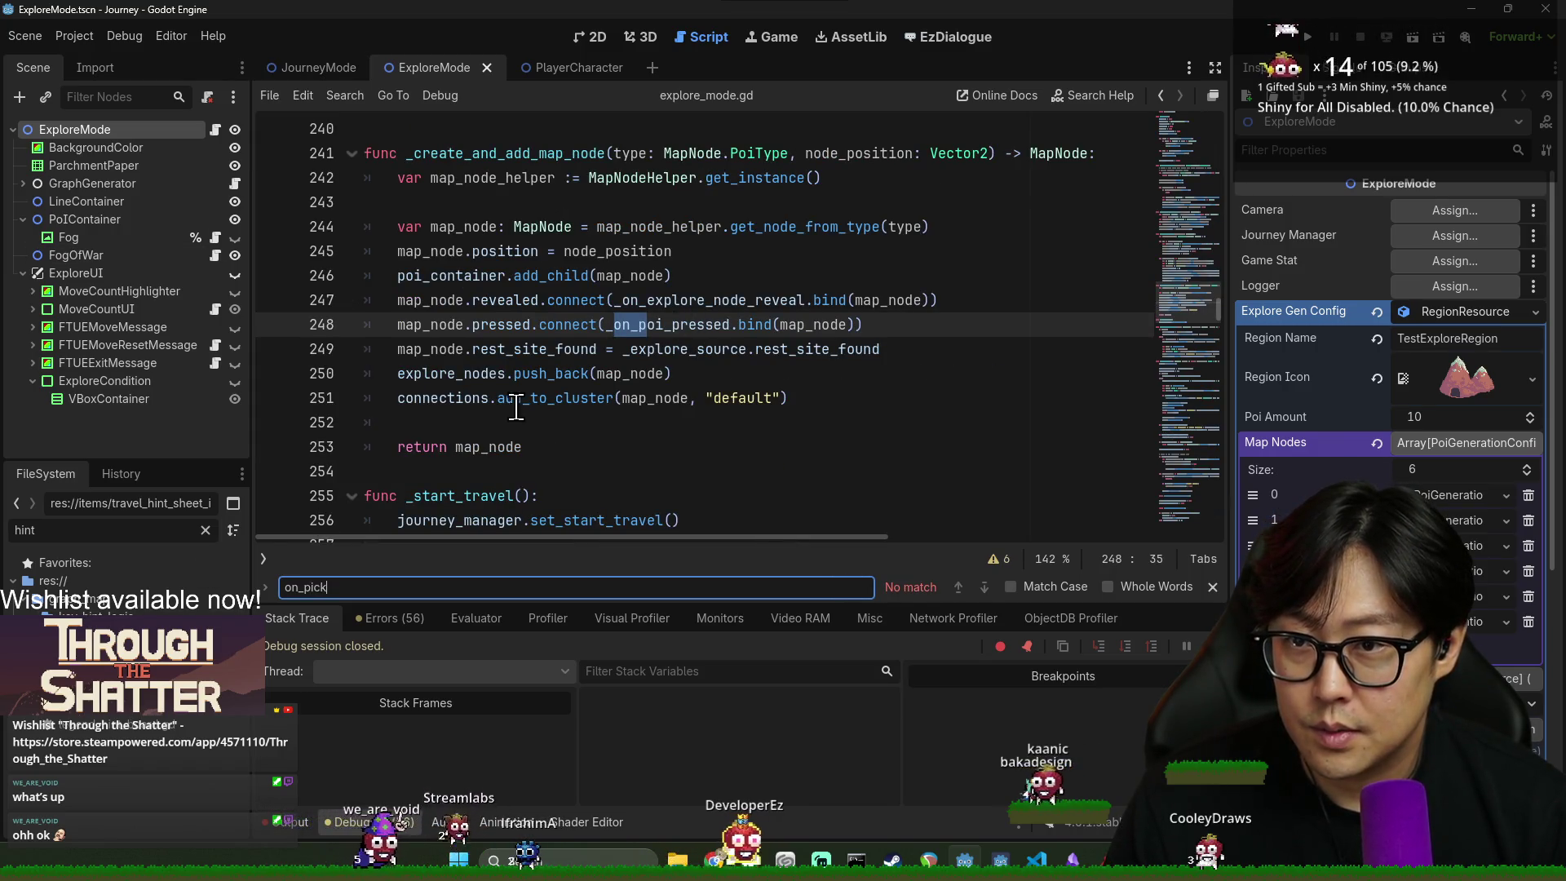
click(604, 397)
key(ctrl+f)
key(BackSpace)
scroll(582, 387, down, 1)
text(on_exit)
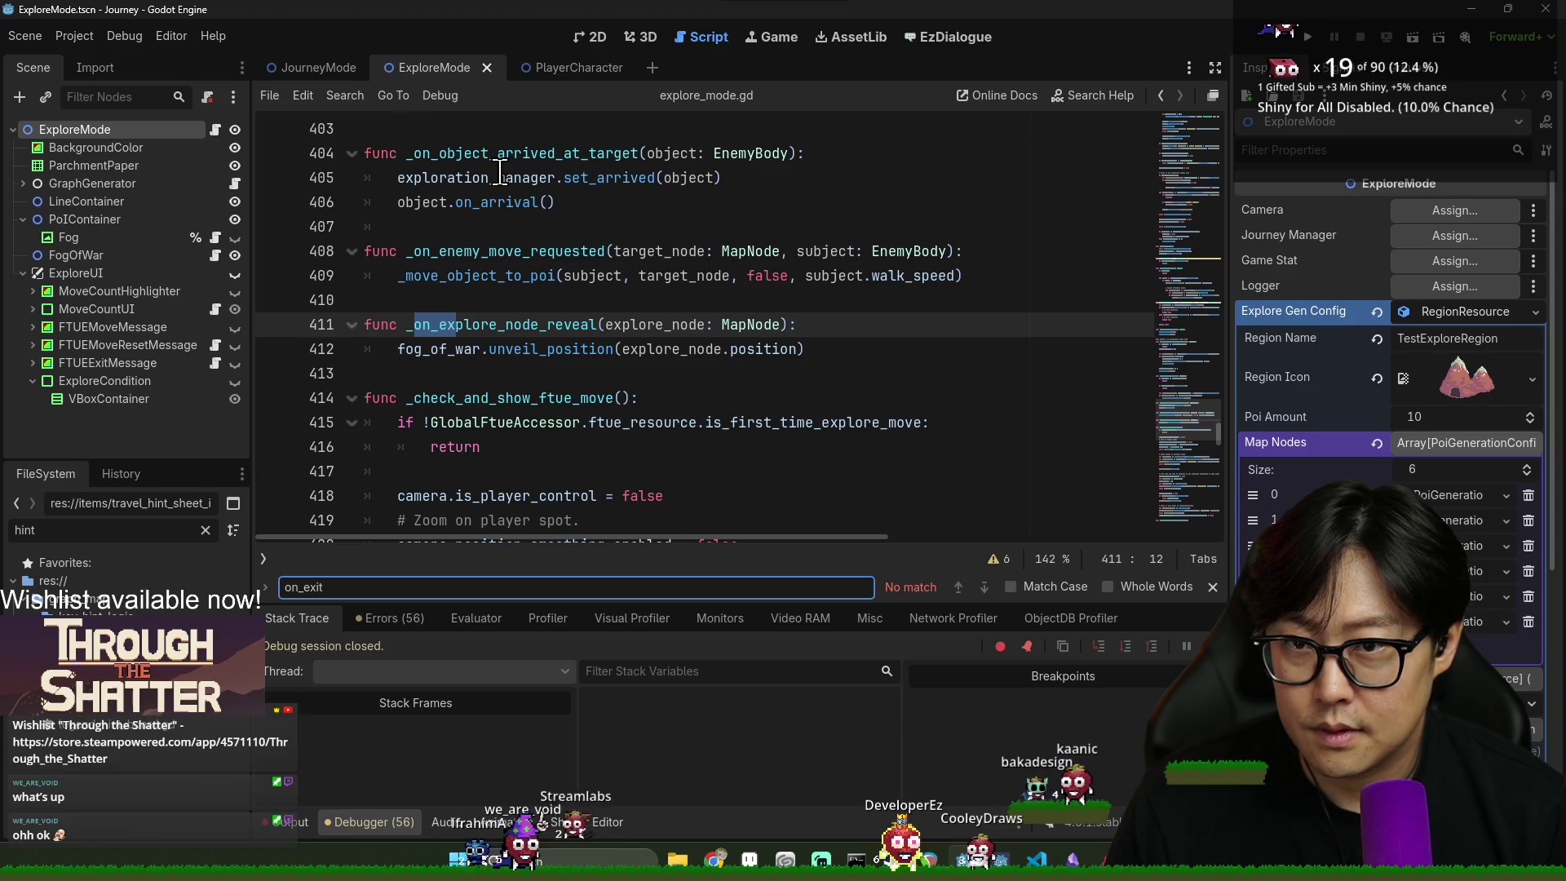
click(561, 275)
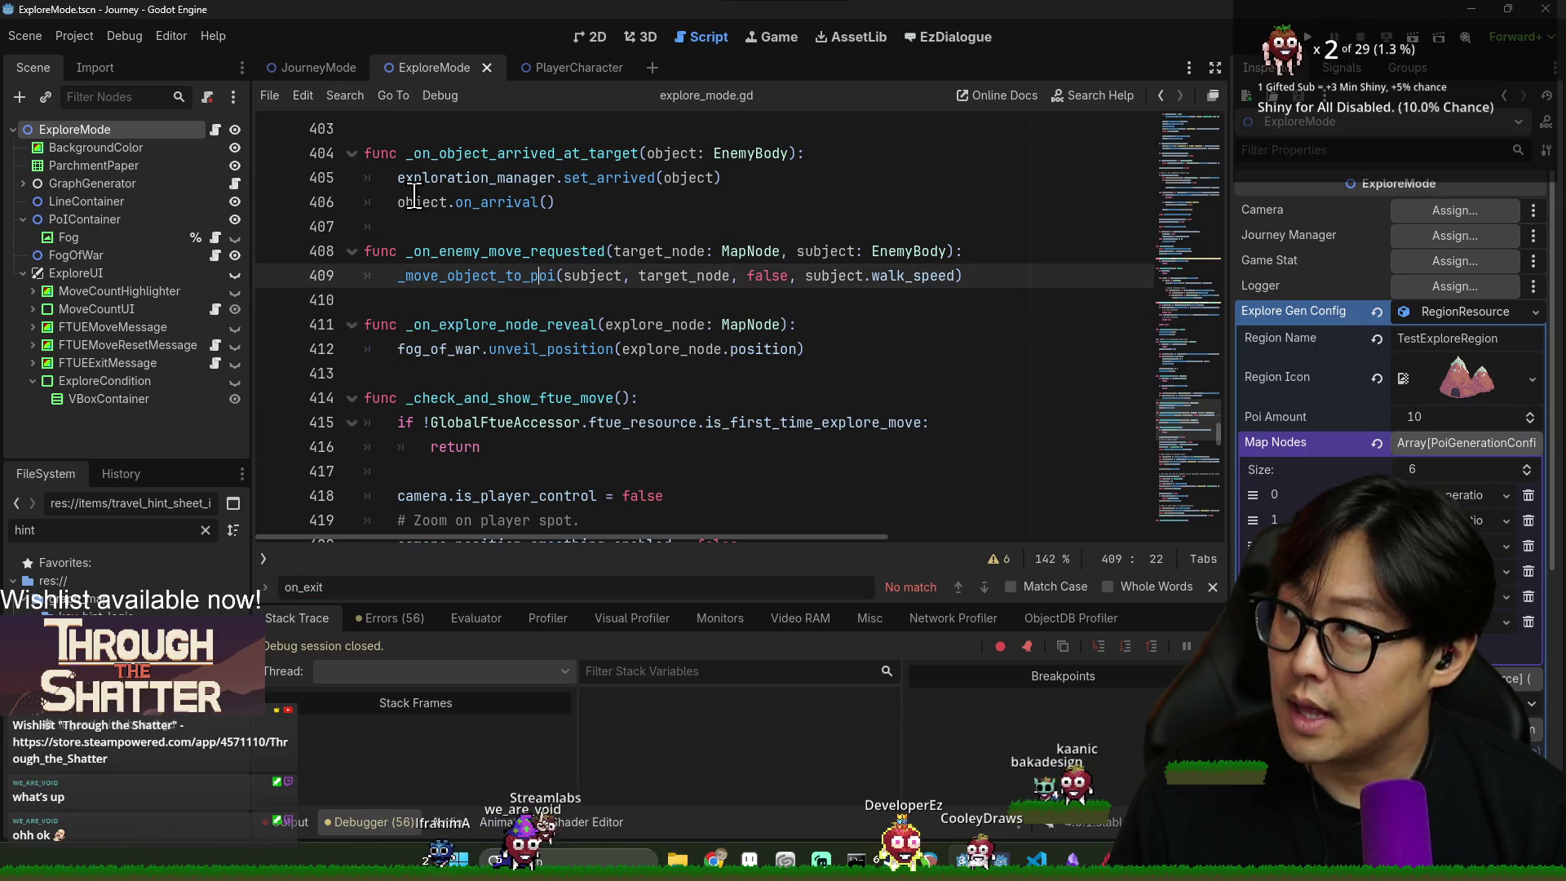
click(542, 385)
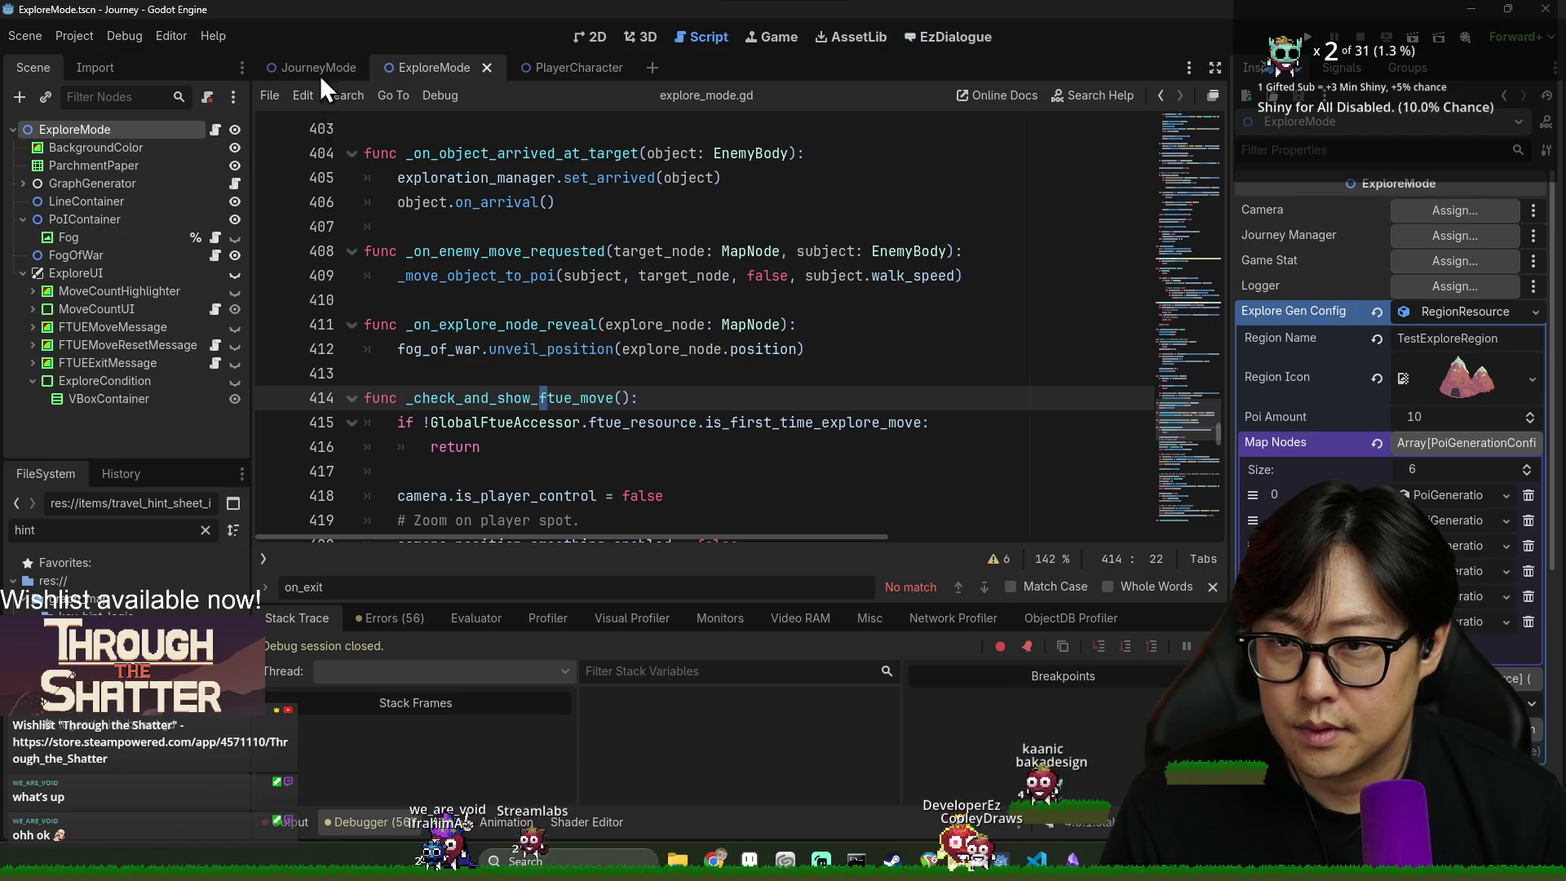
click(496, 398)
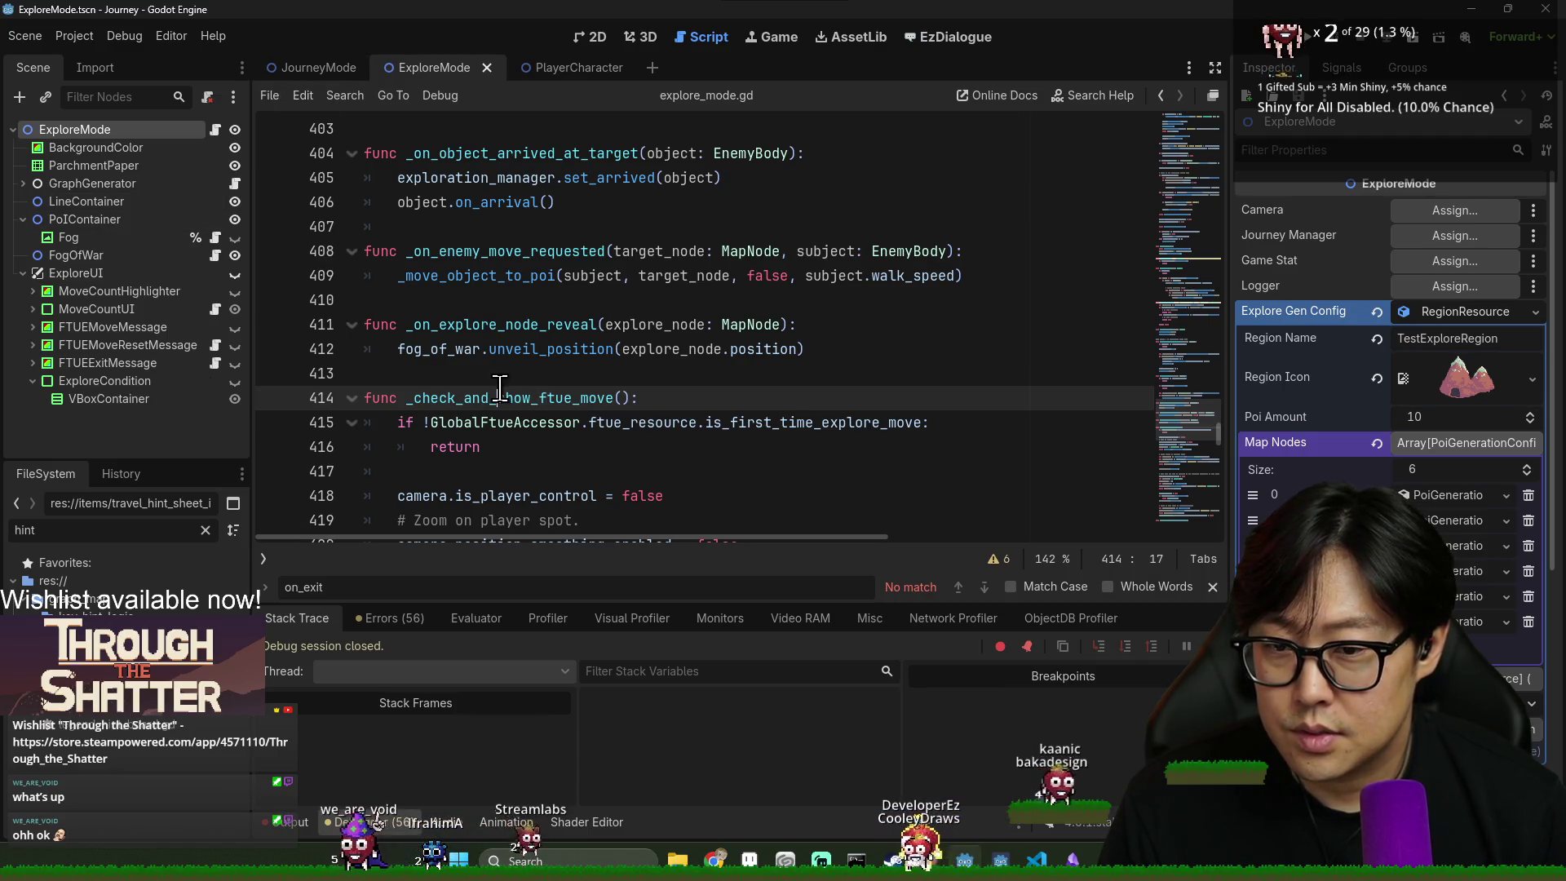
- Search for explore_exit to reach its emit with explore_result, then return to journey_mode.gd
key(ctrl+f)
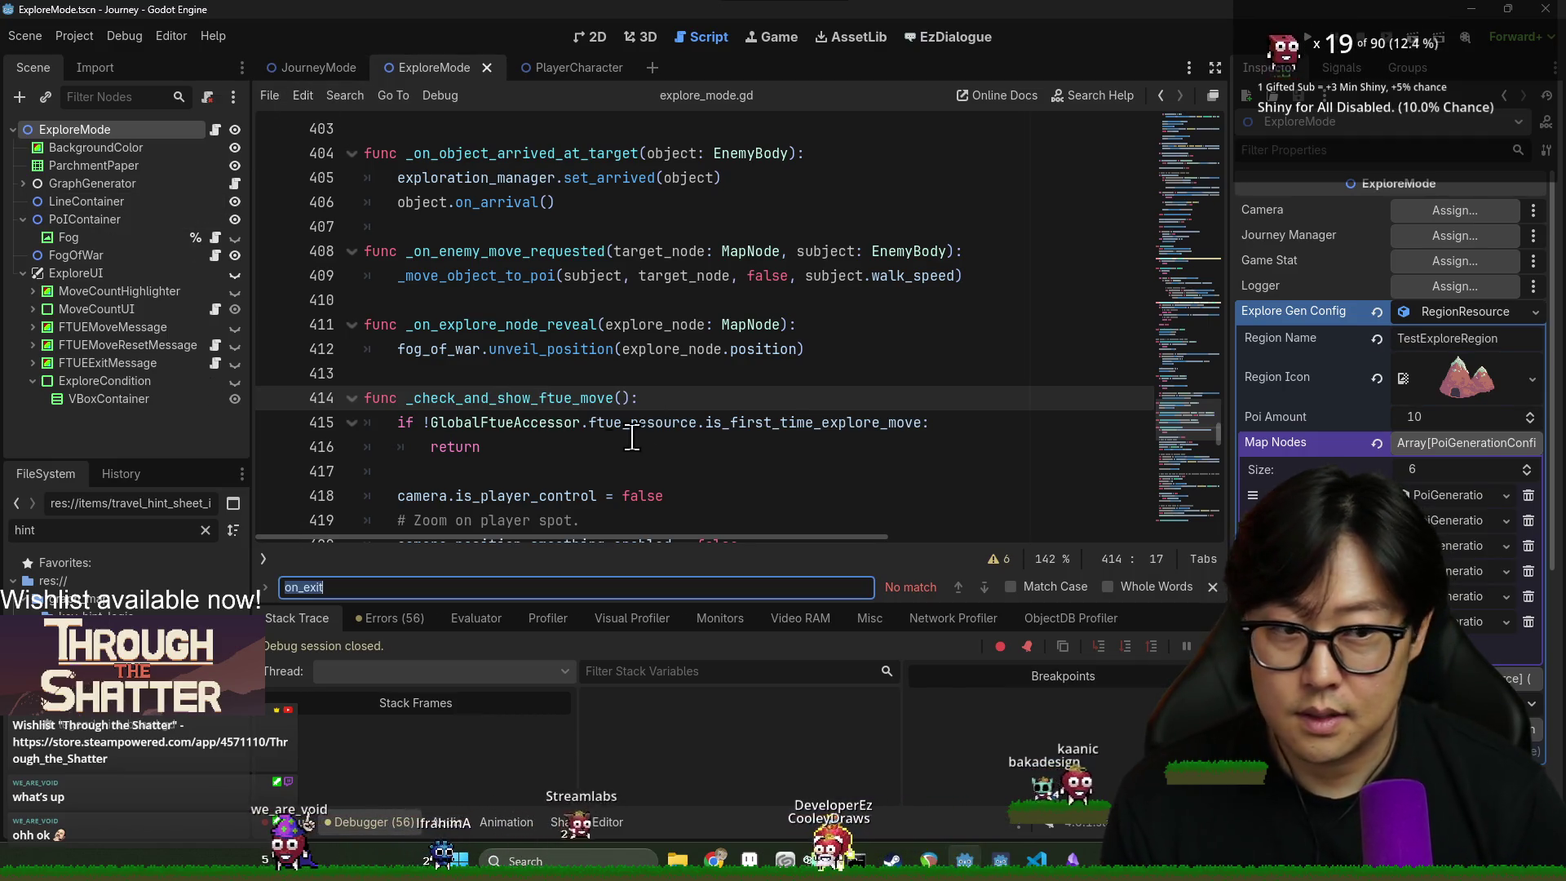
scroll(546, 422, up, 9)
drag(1220, 406, 1219, 122)
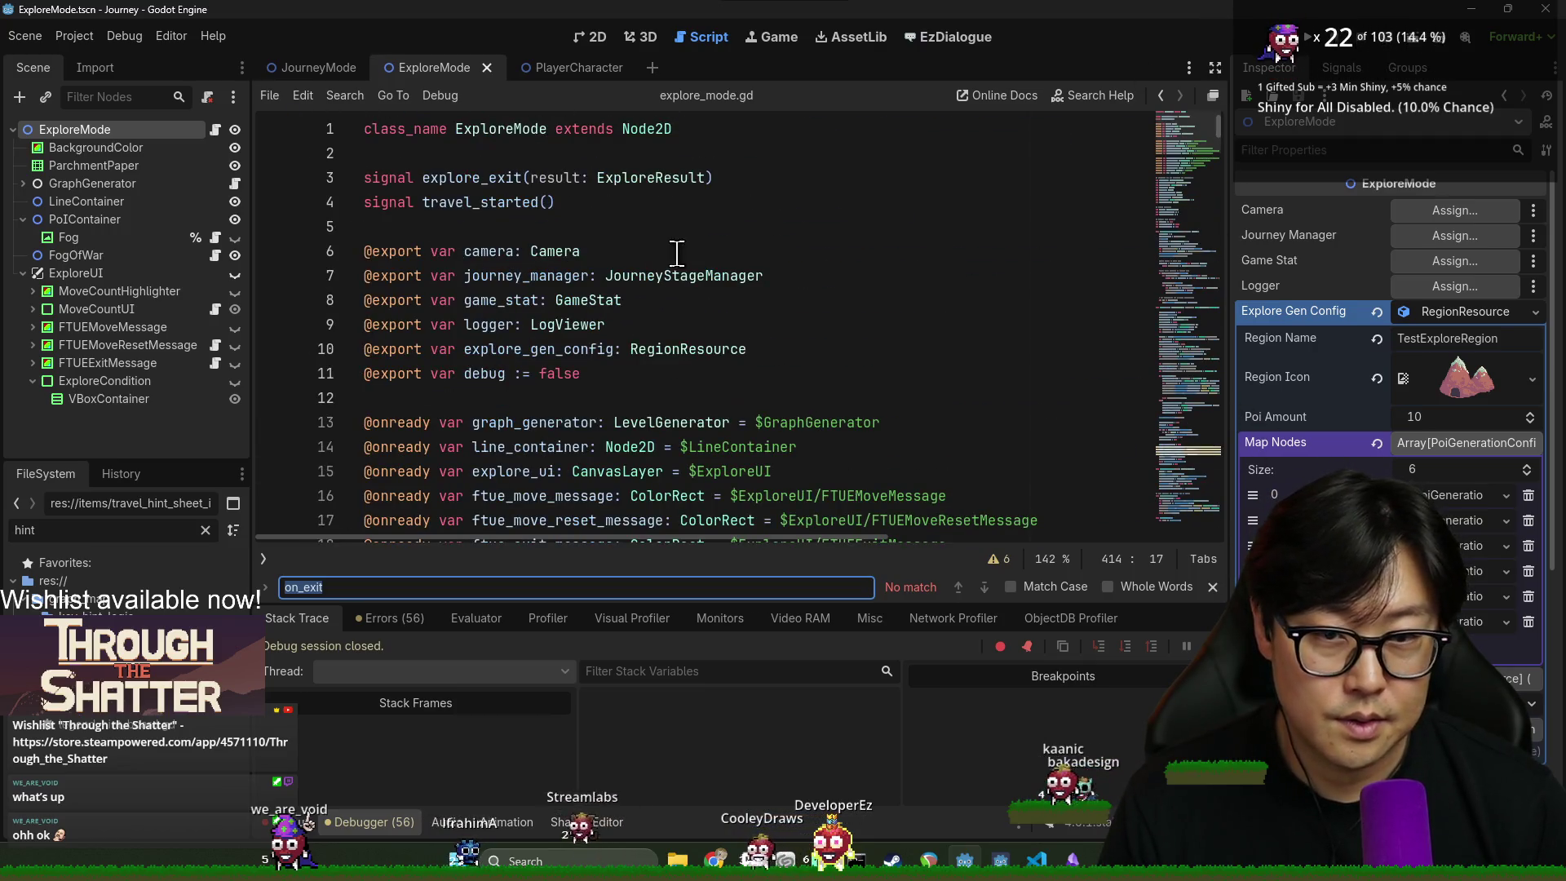
double_click(485, 180)
key(ctrl+f)
key(Return)
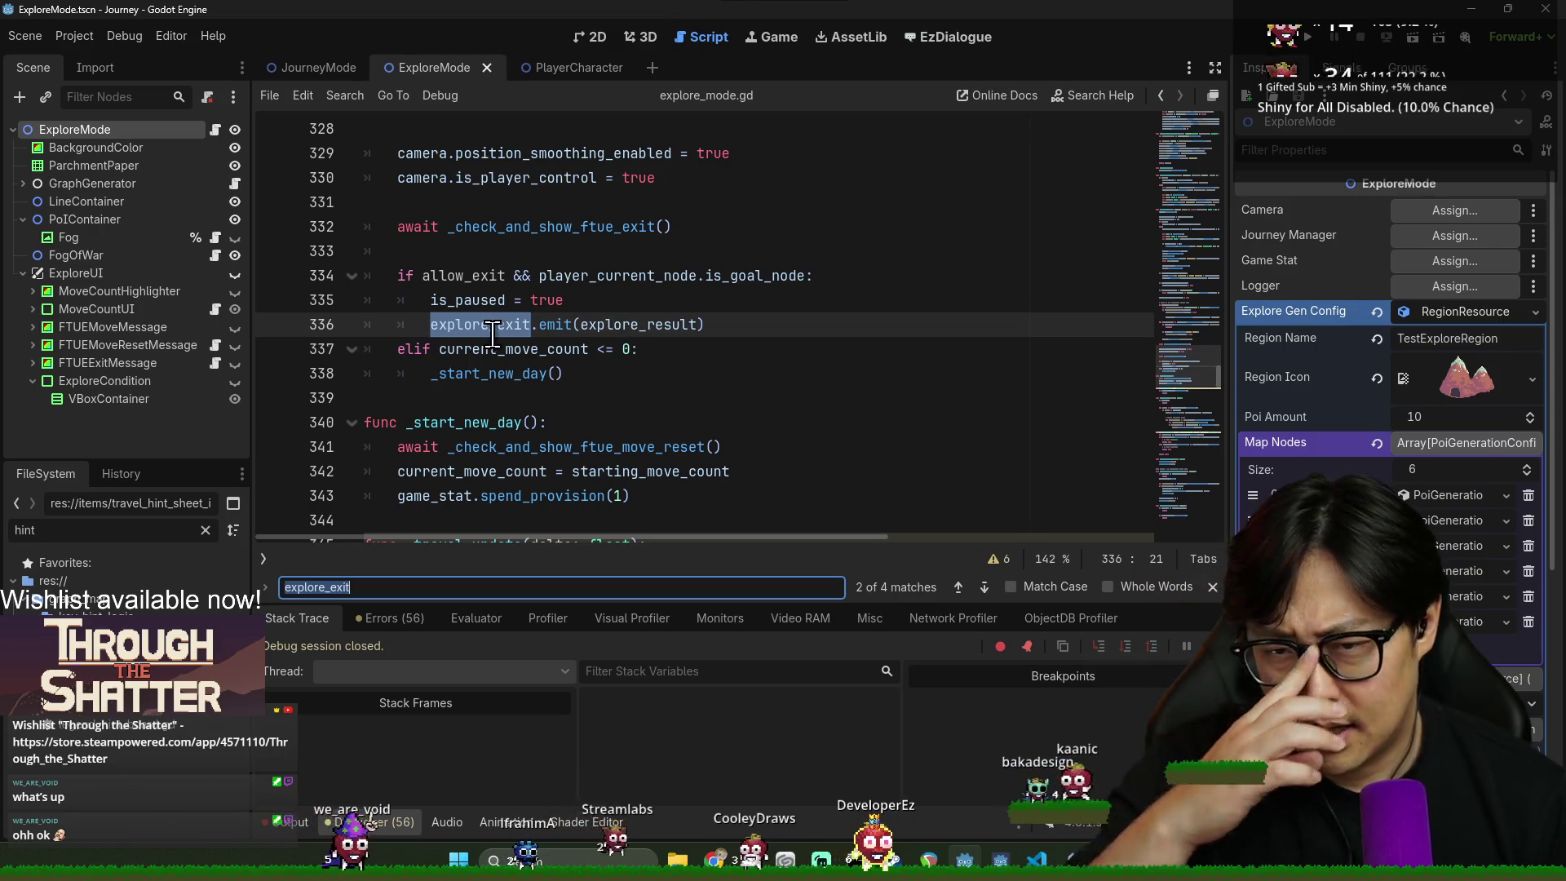
double_click(653, 326)
scroll(588, 327, up, 1)
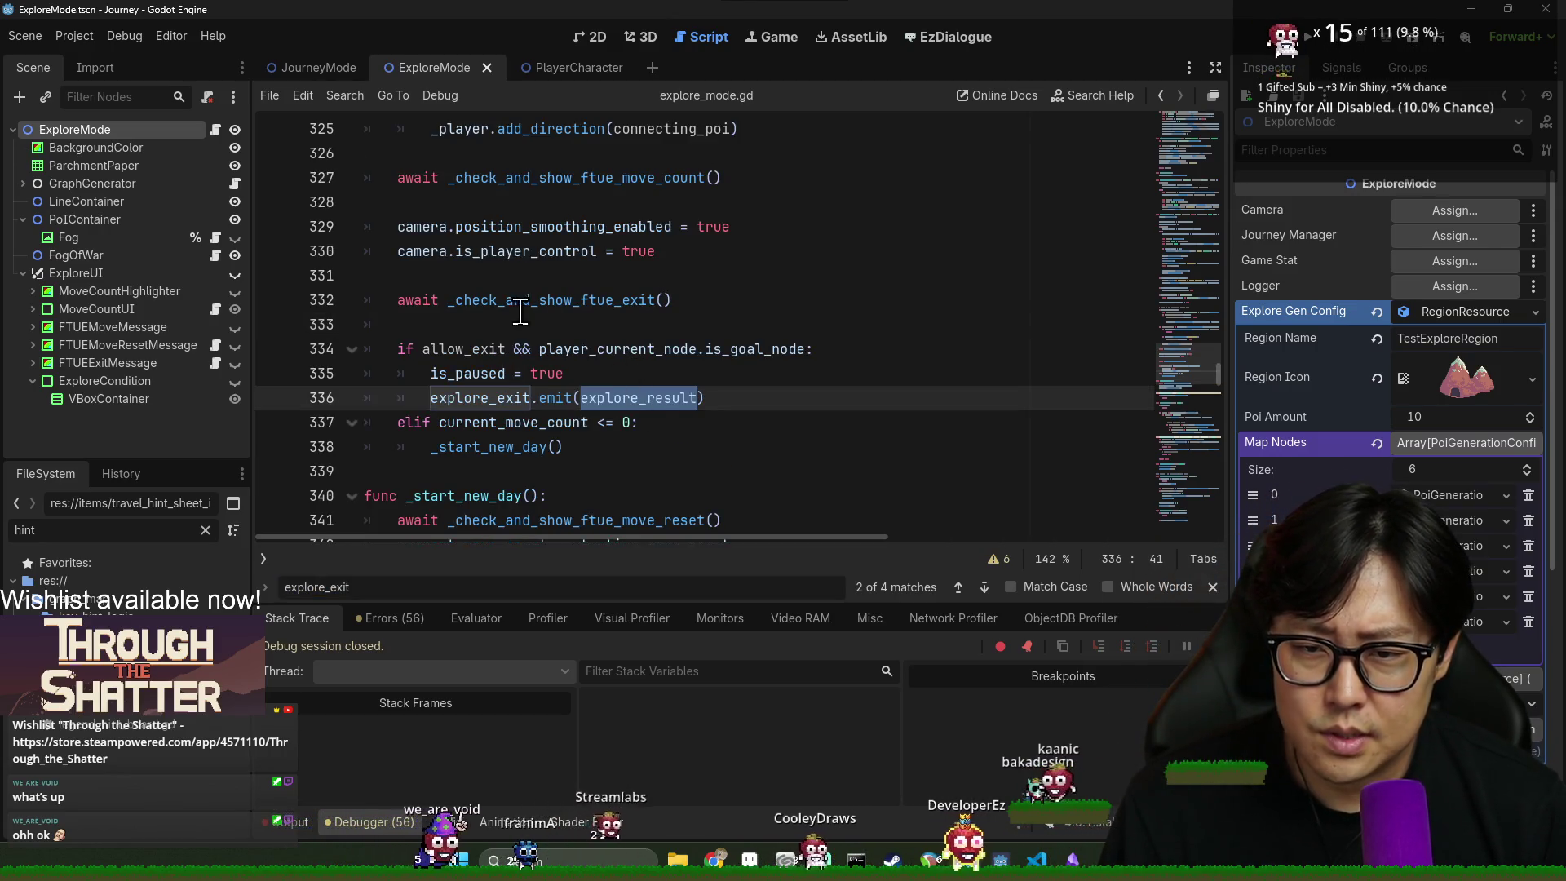
click(296, 71)
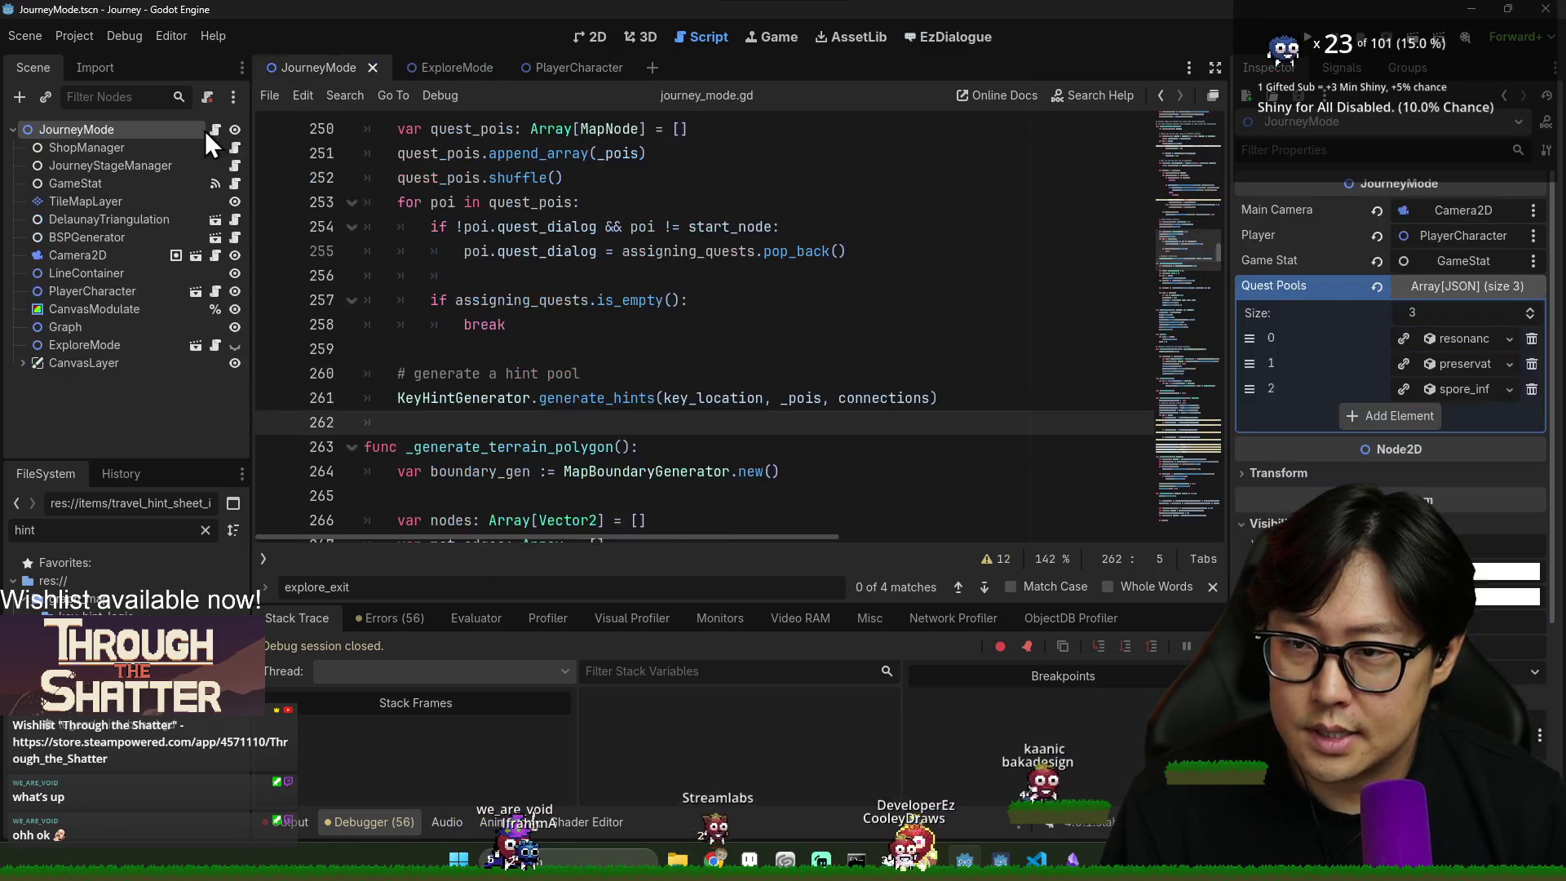
- Search journey_mode.gd for on_explore_ to reach _on_explore_exit, collapsing the bottom panel
click(414, 397)
key(ctrl+f)
scroll(797, 395, down, 1)
key(BackSpace)
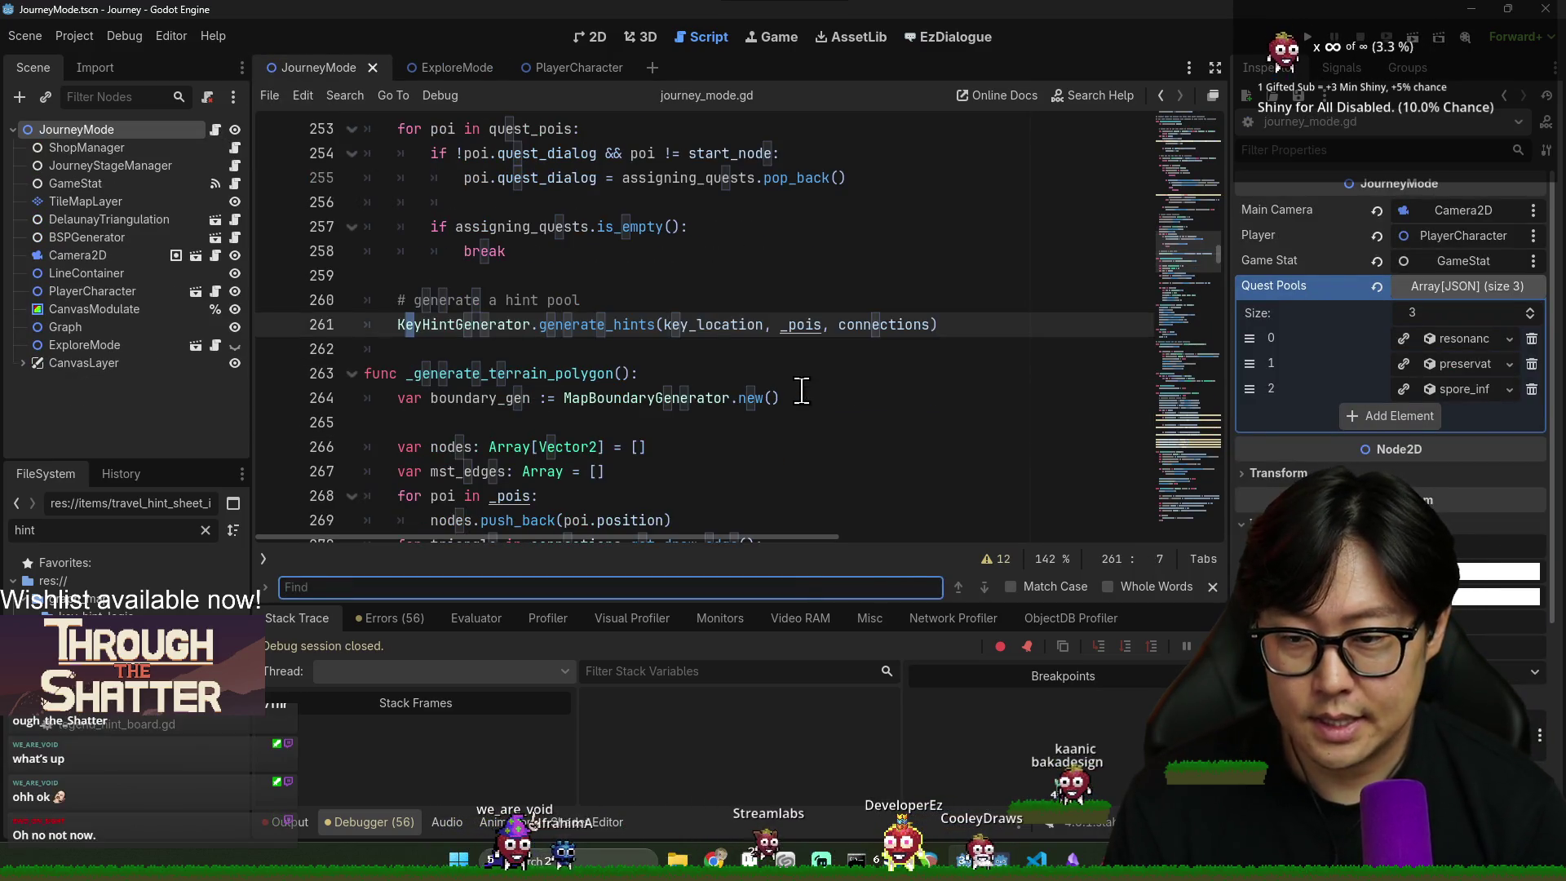
text(explore)
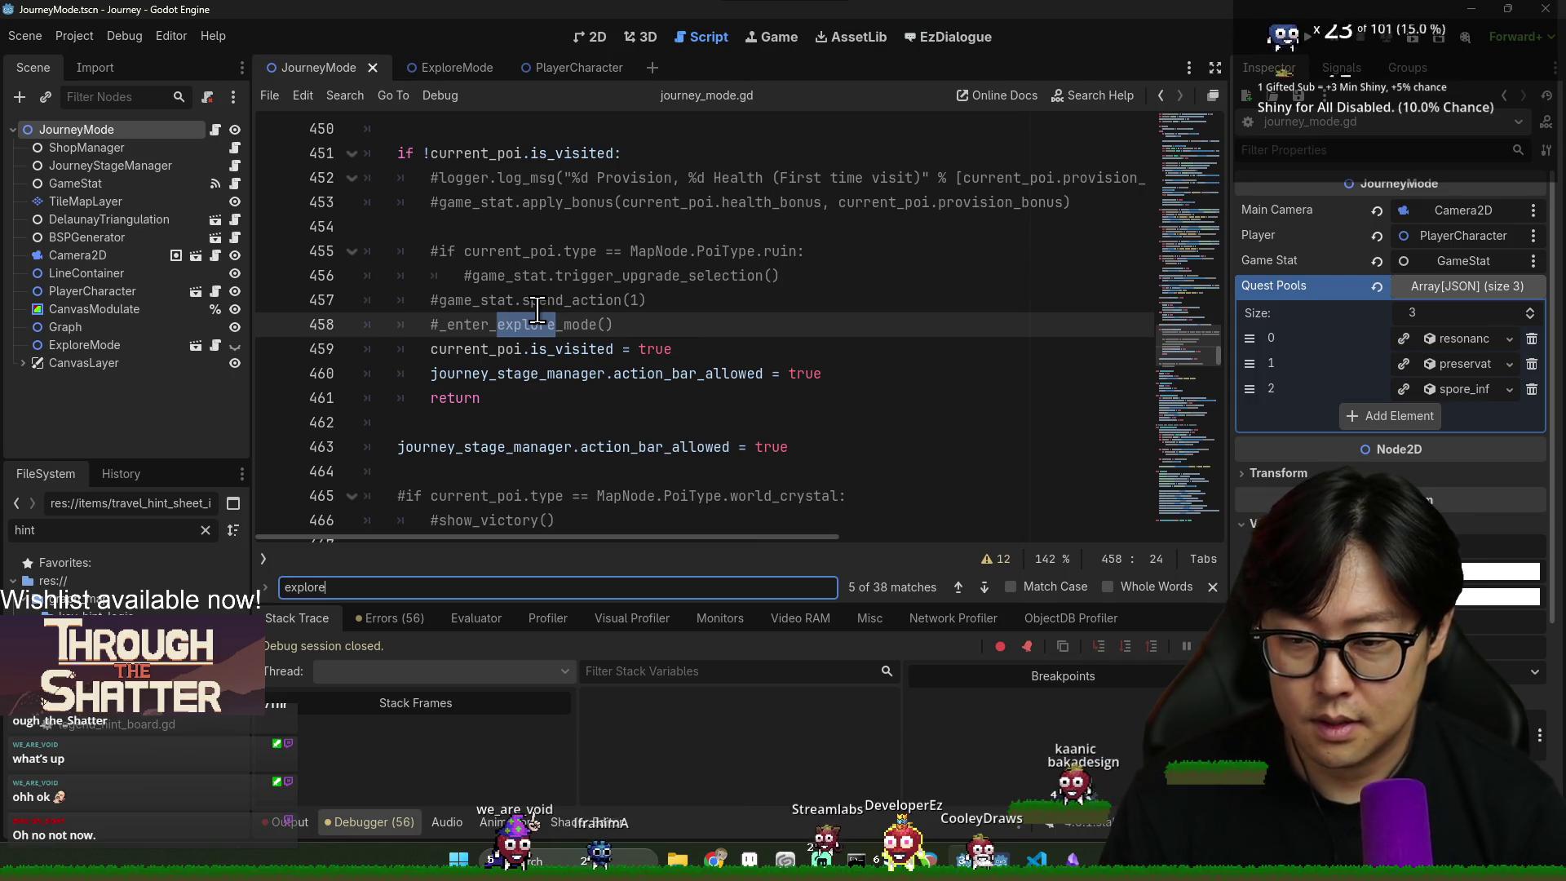
key(ctrl+a)
text(on_explore_)
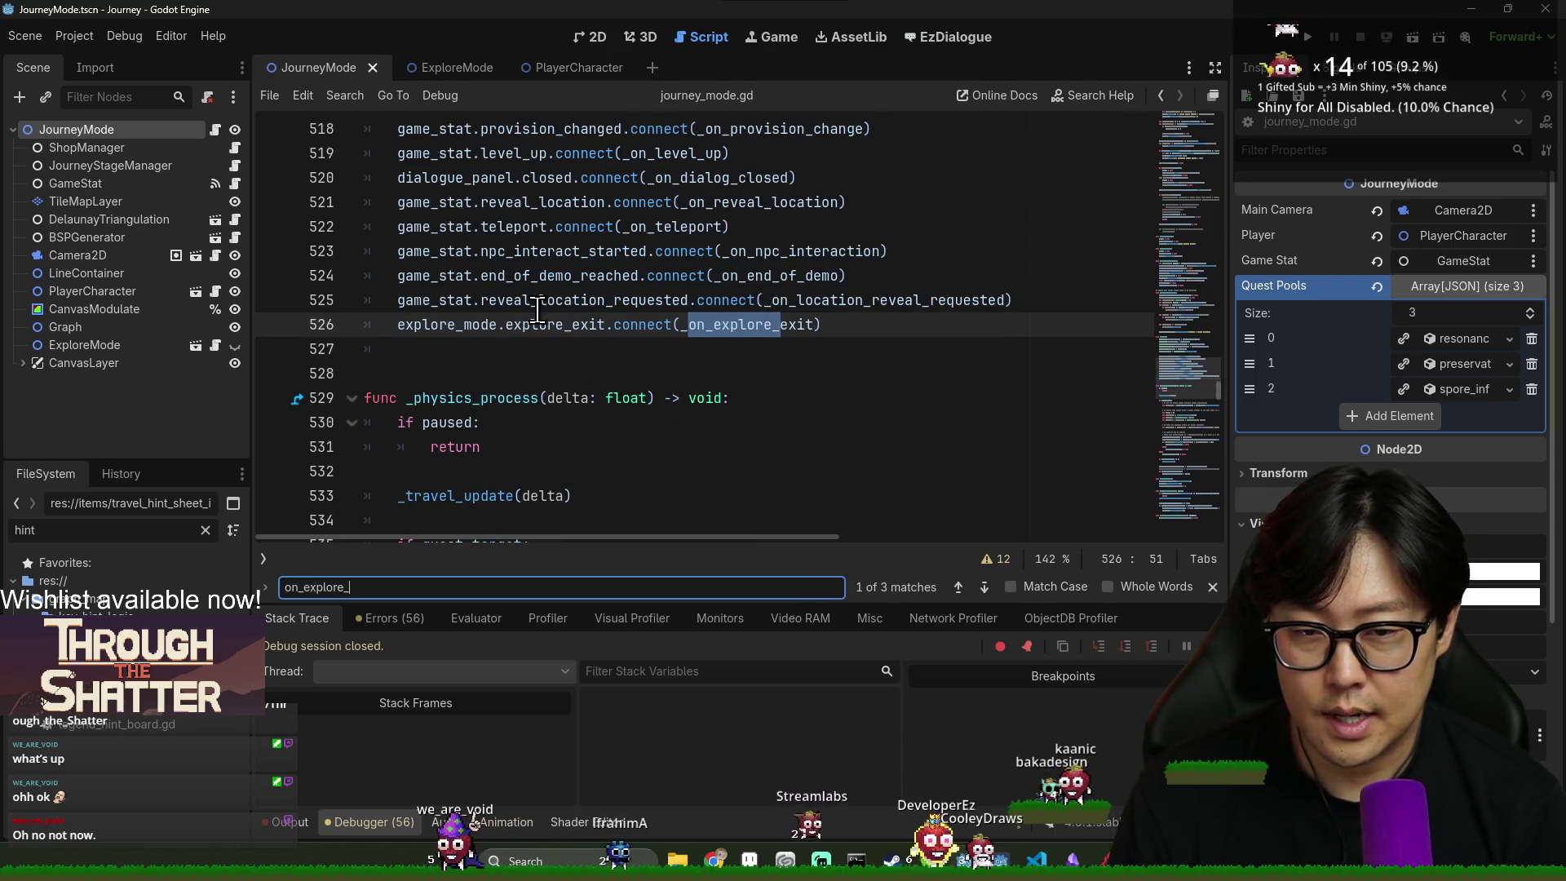
ctrl+click(739, 325)
key(Escape)
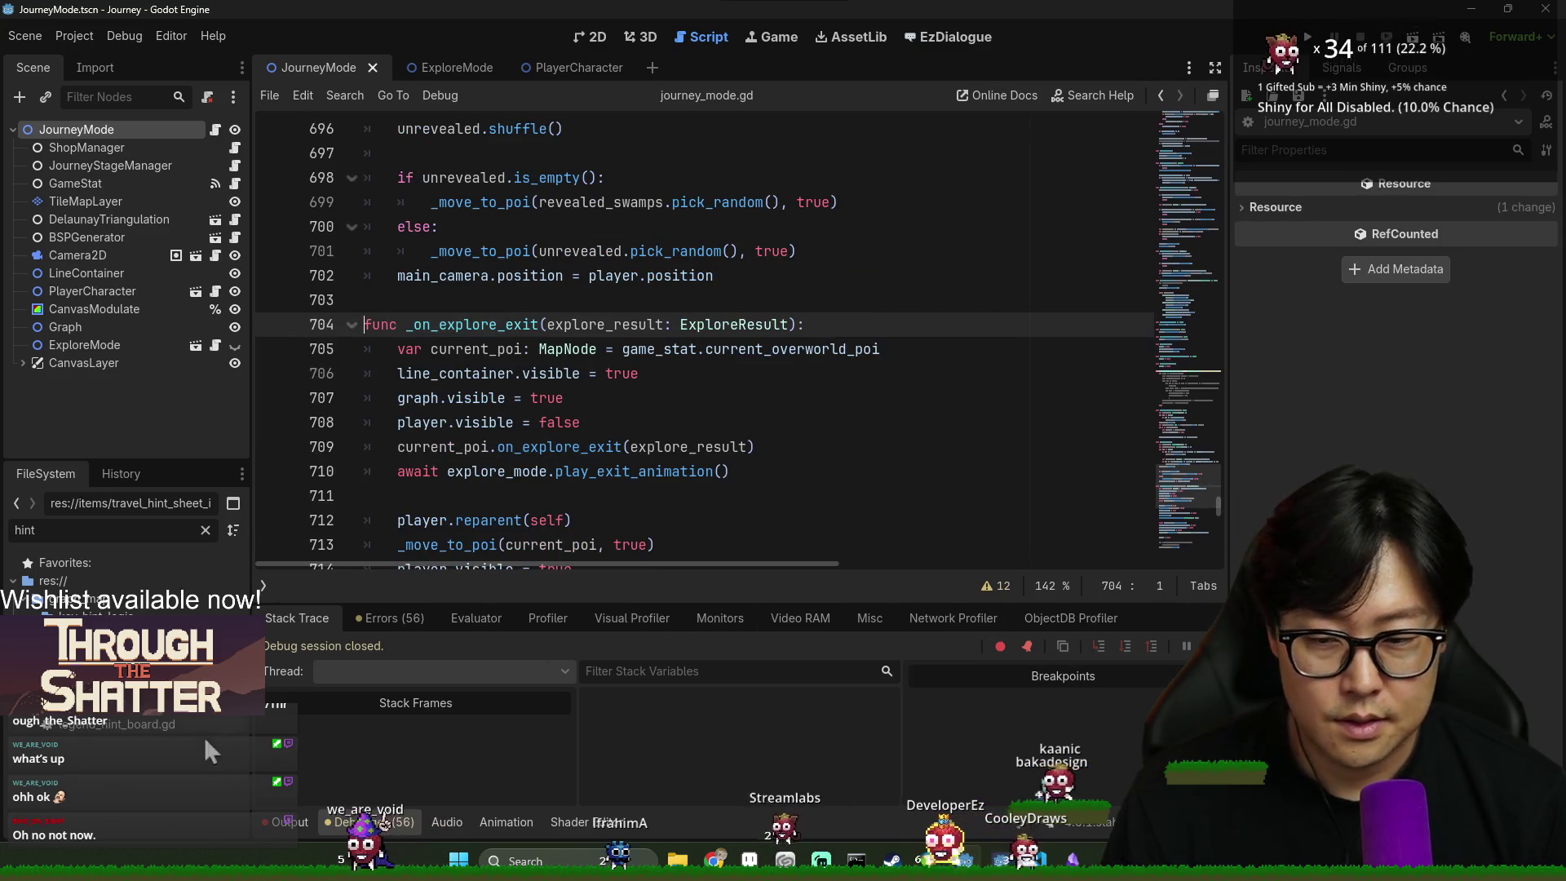
click(287, 822)
click(287, 822)
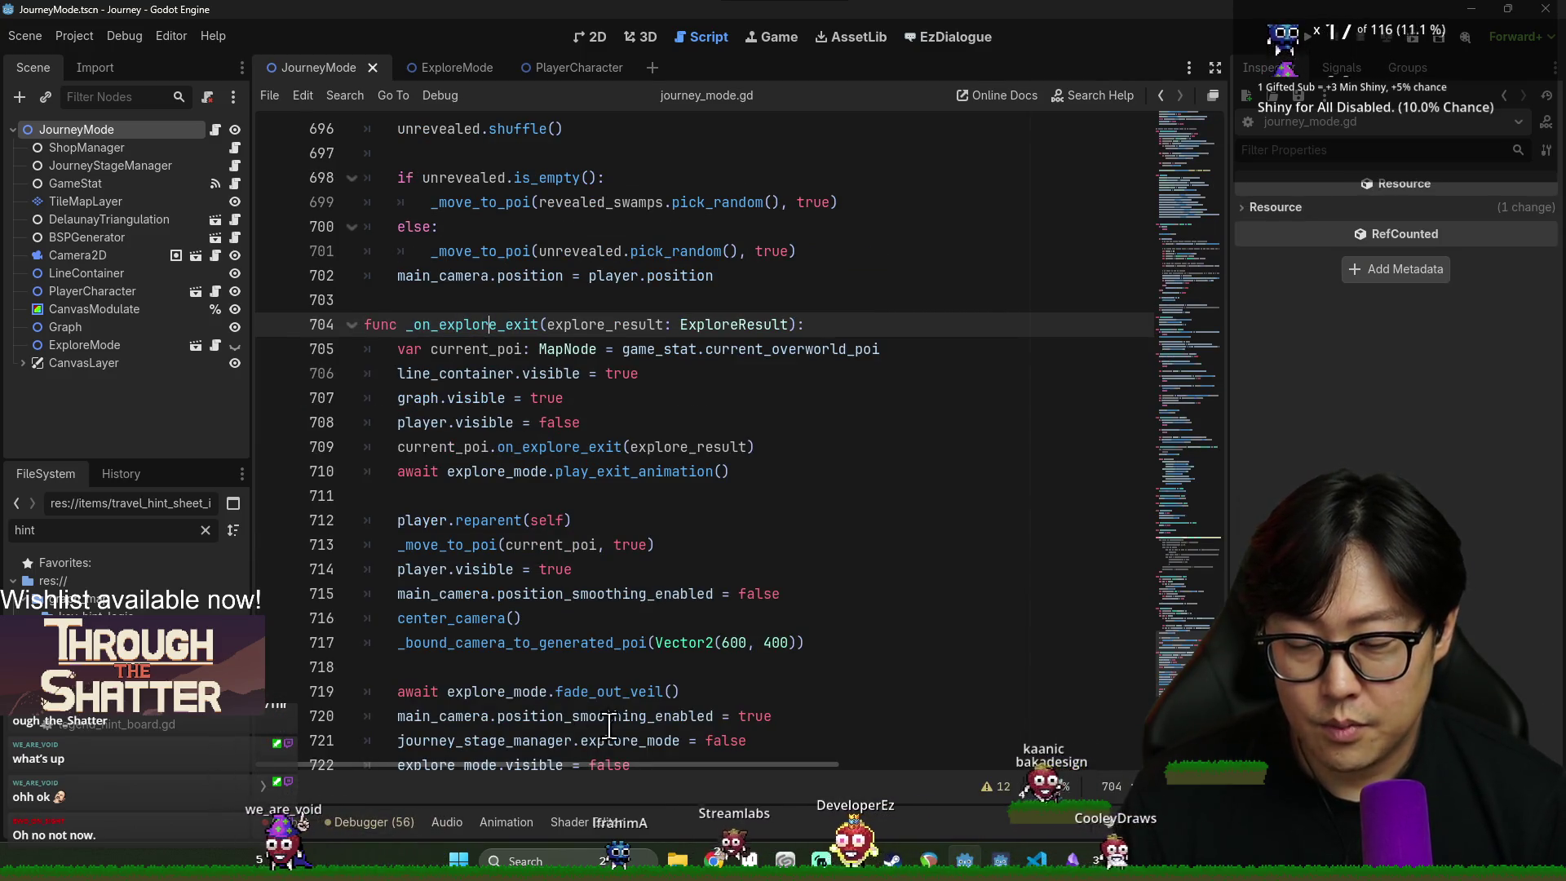
- Read through _on_explore_exit, from its explore_result uses down to the clean_up call
click(447, 400)
scroll(500, 487, down, 2)
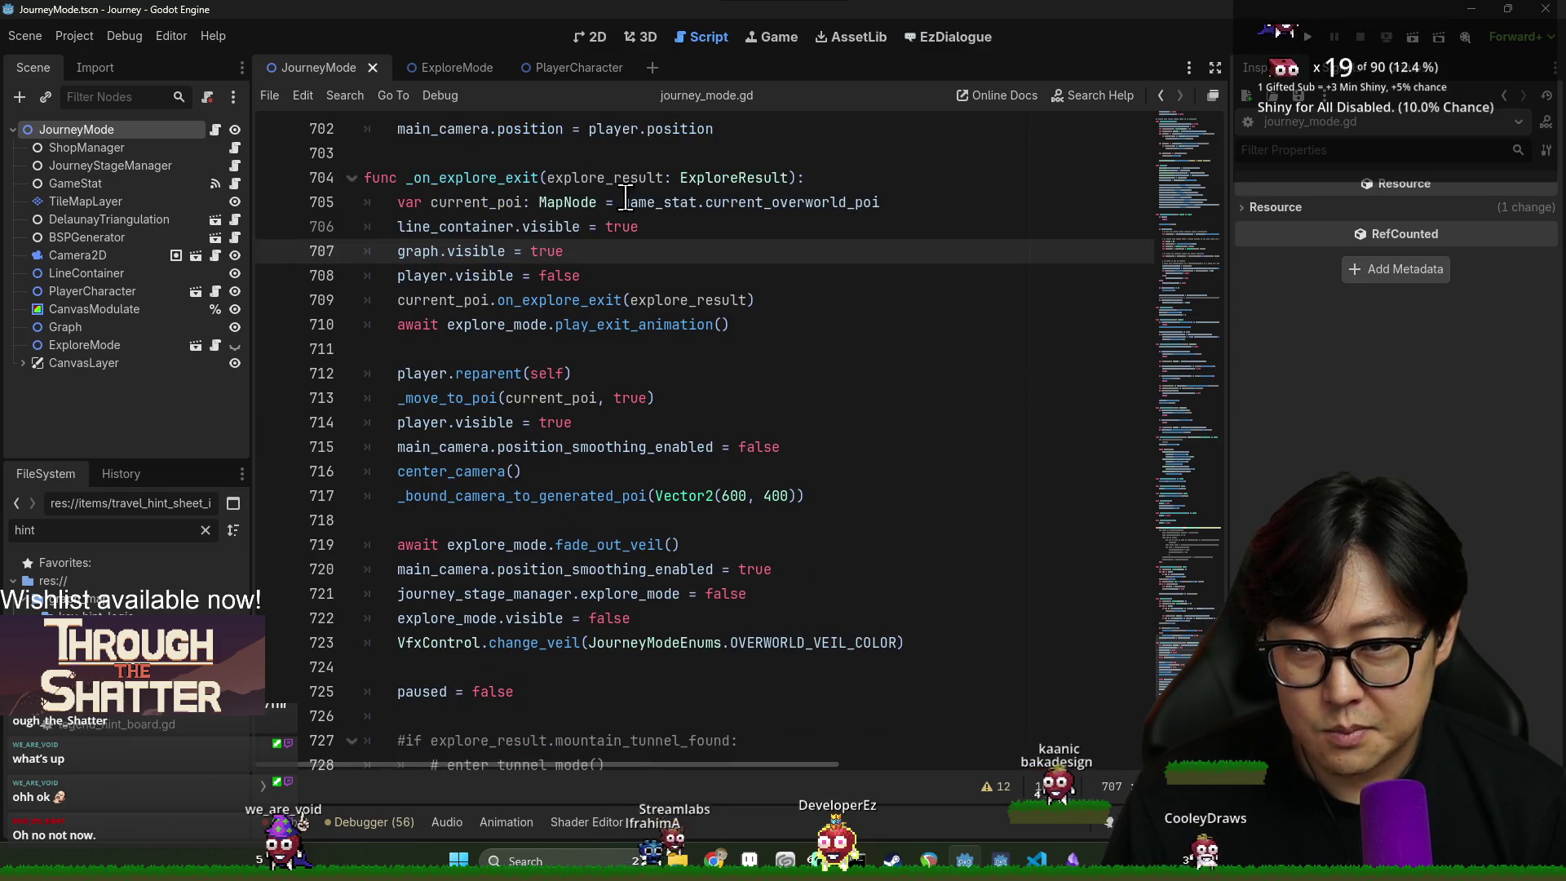
double_click(616, 177)
scroll(617, 454, down, 4)
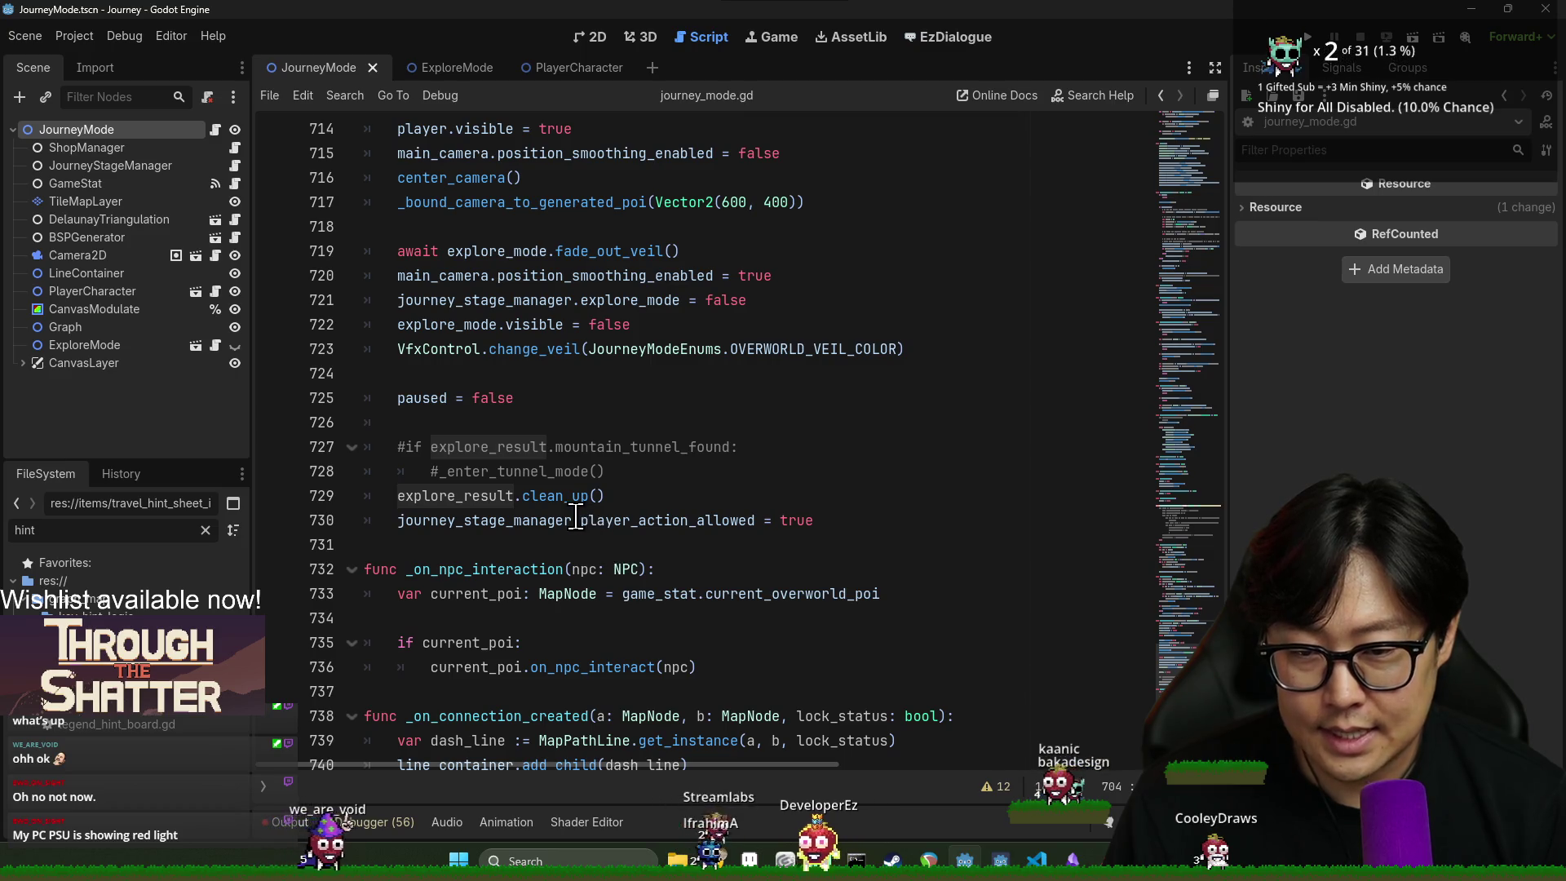
scroll(596, 517, up, 5)
scroll(616, 359, down, 3)
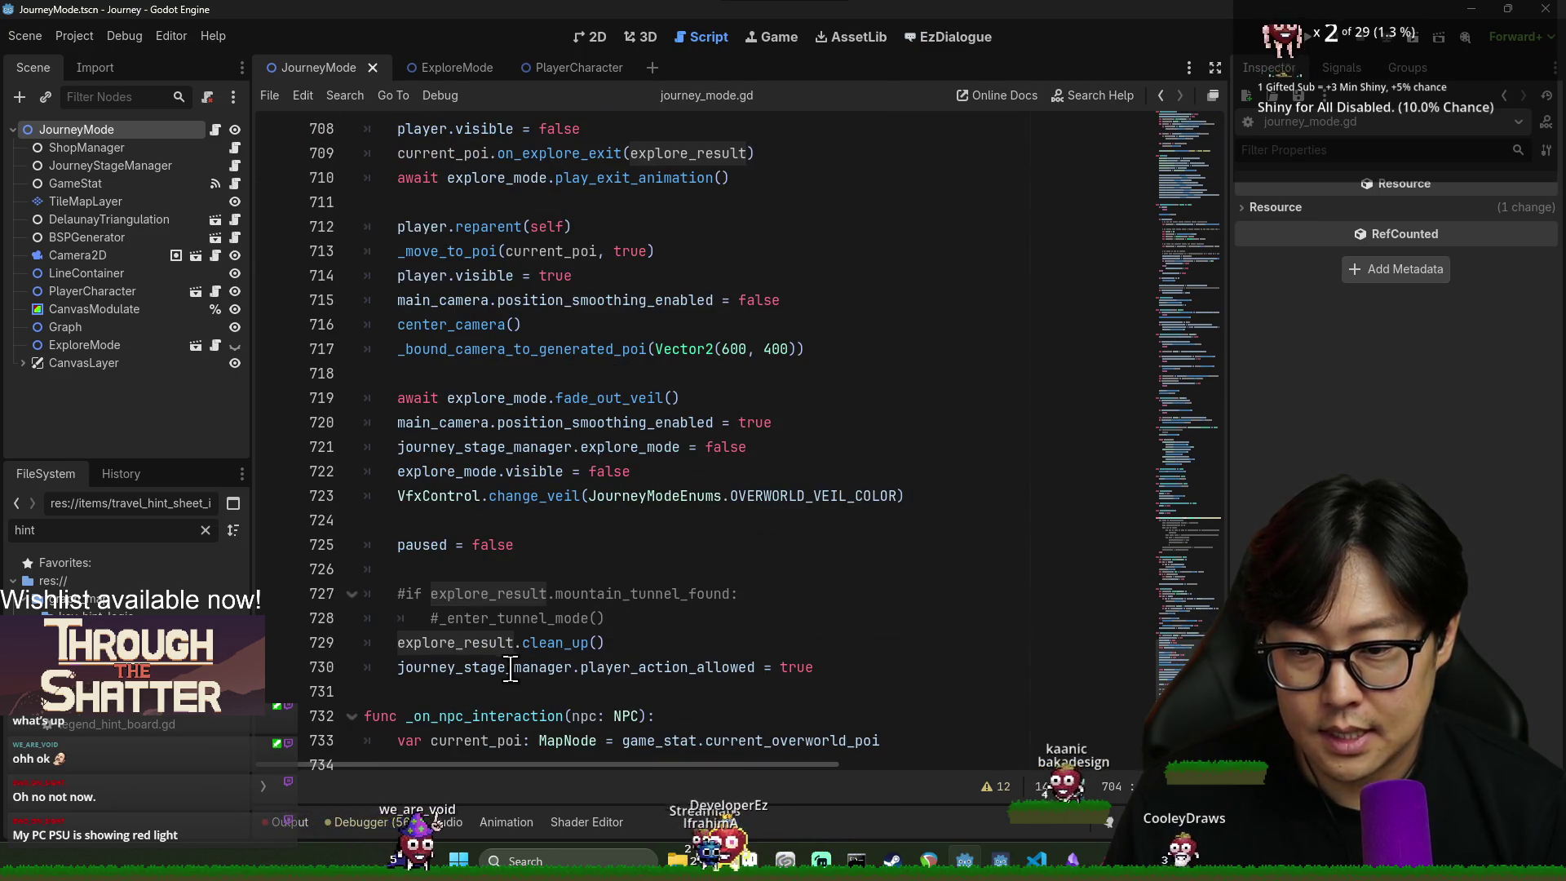
click(554, 643)
double_click(554, 643)
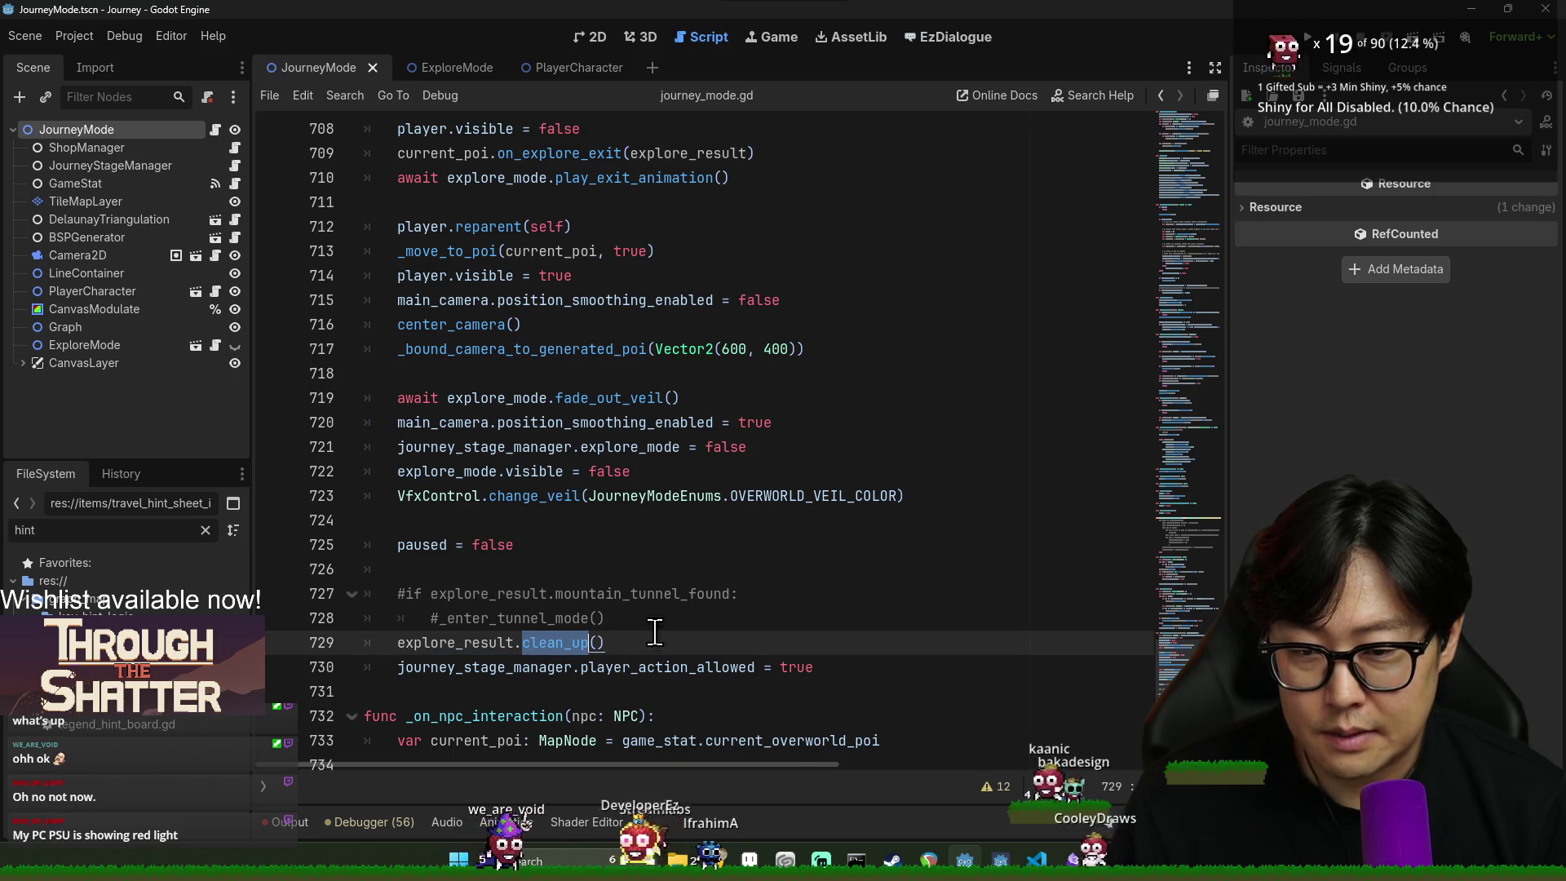
click(702, 610)
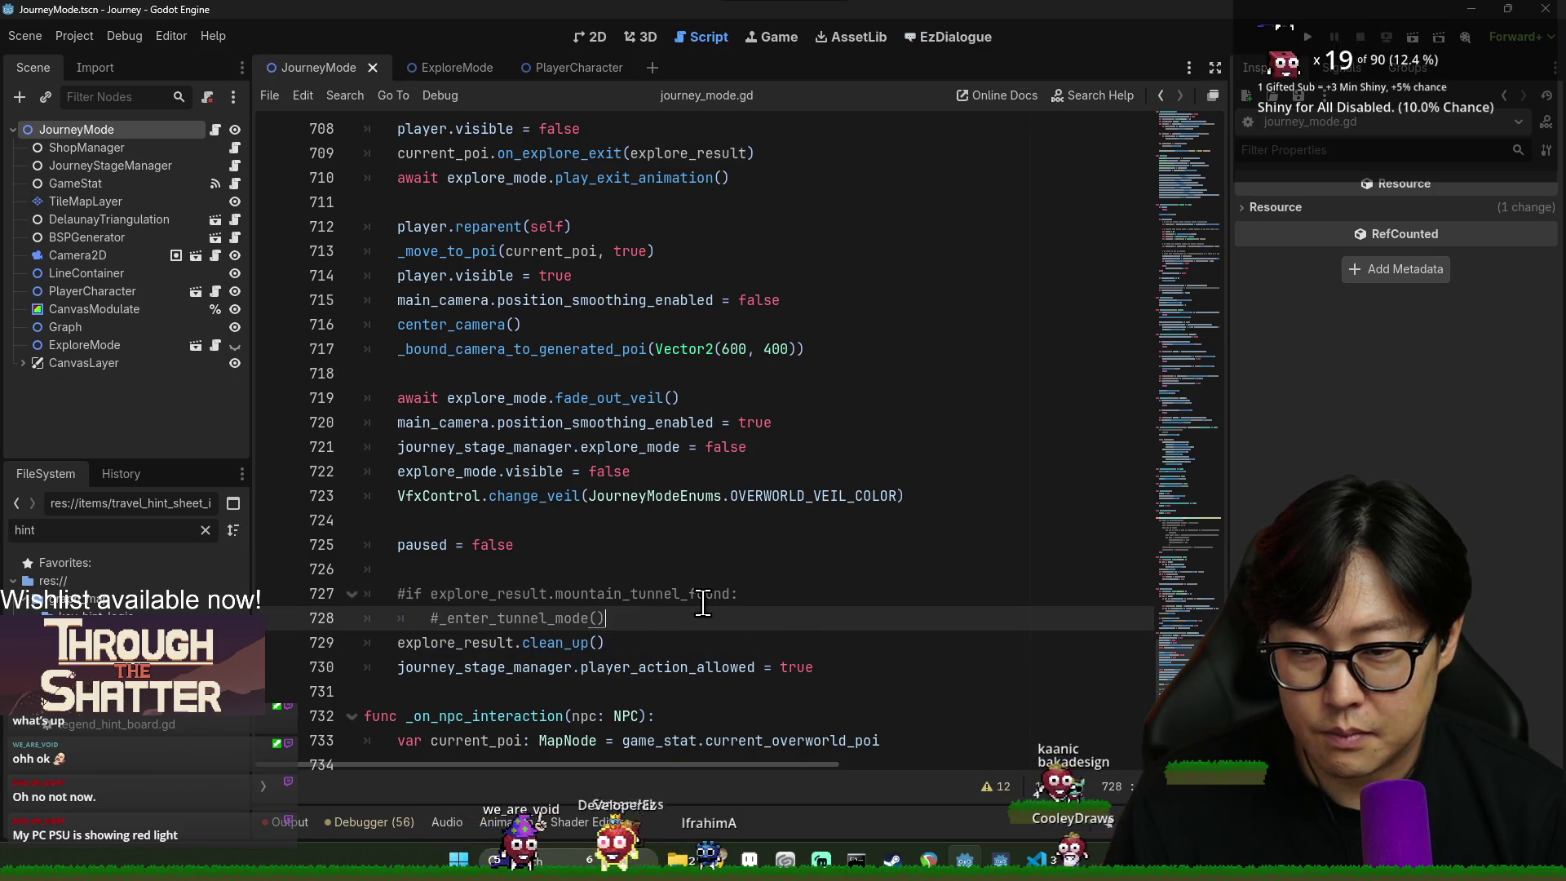
click(440, 502)
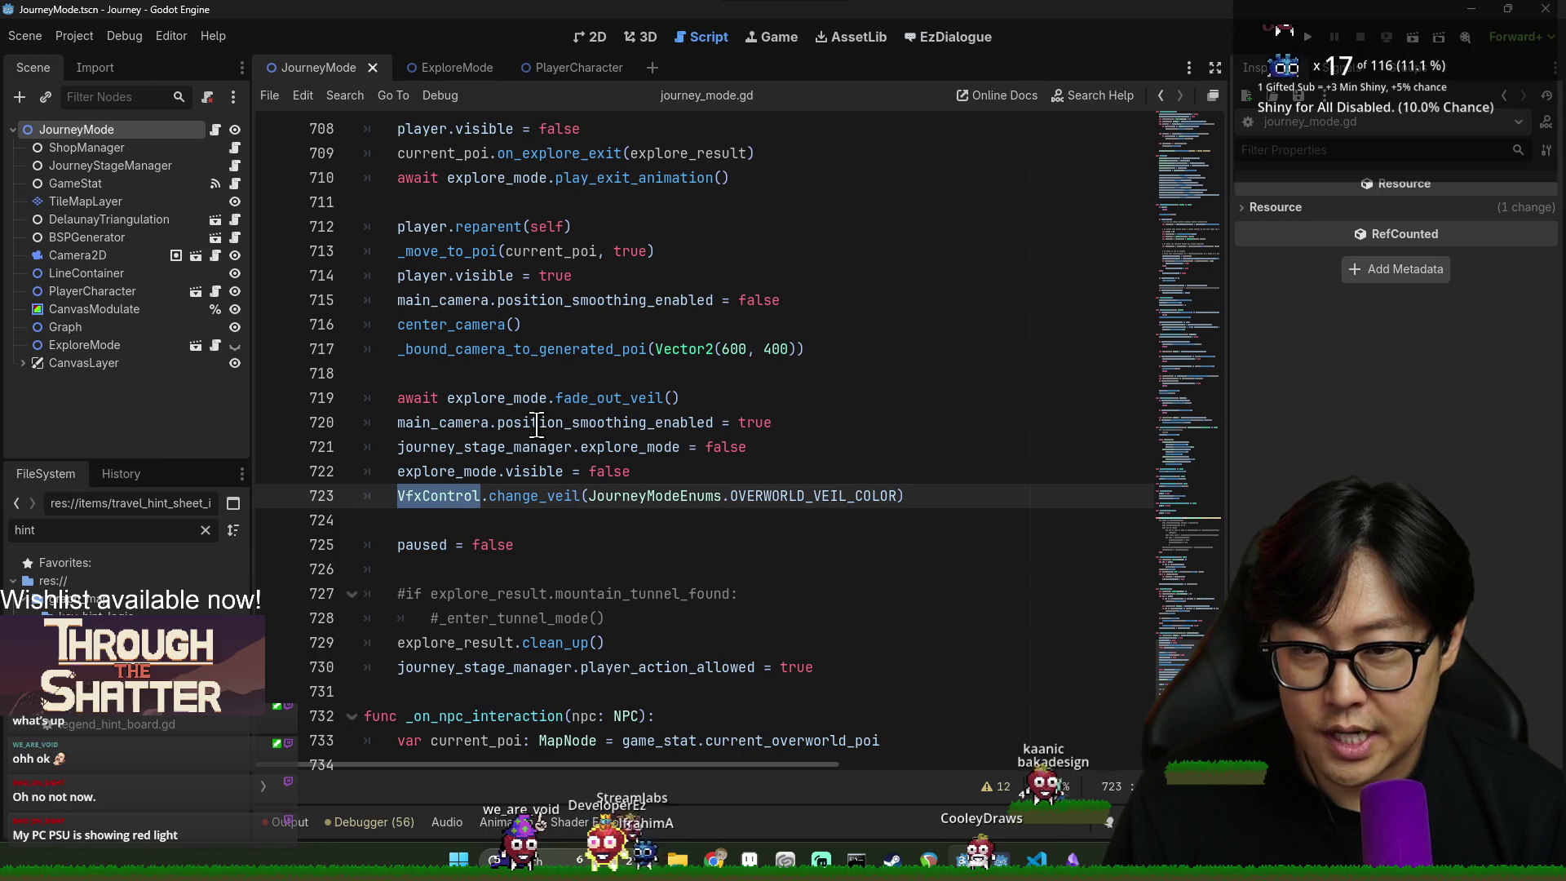
click(480, 326)
double_click(490, 228)
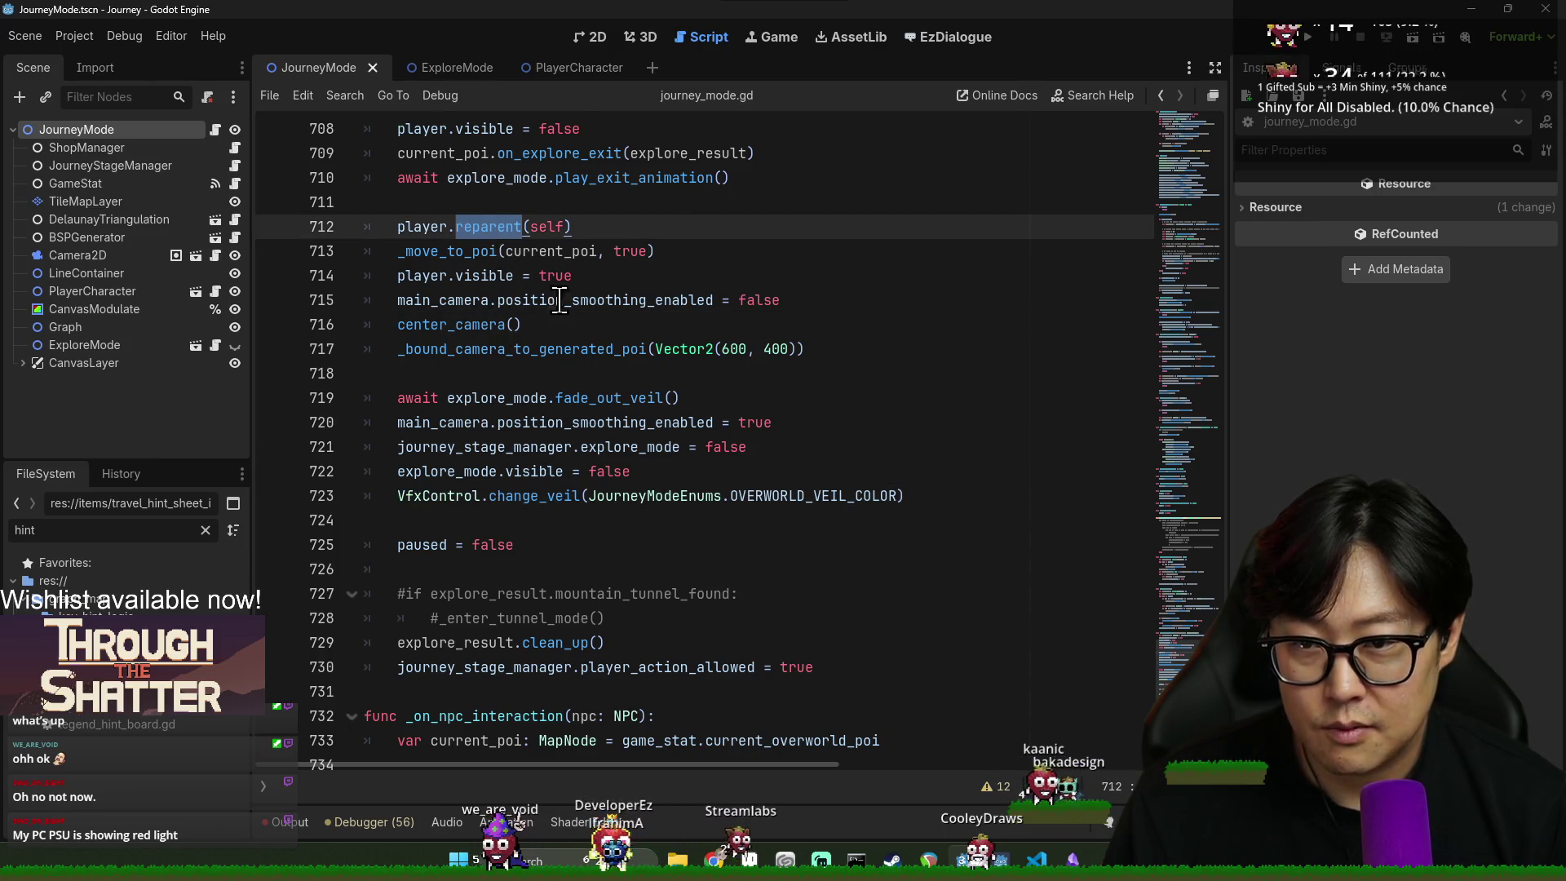
scroll(560, 302, up, 2)
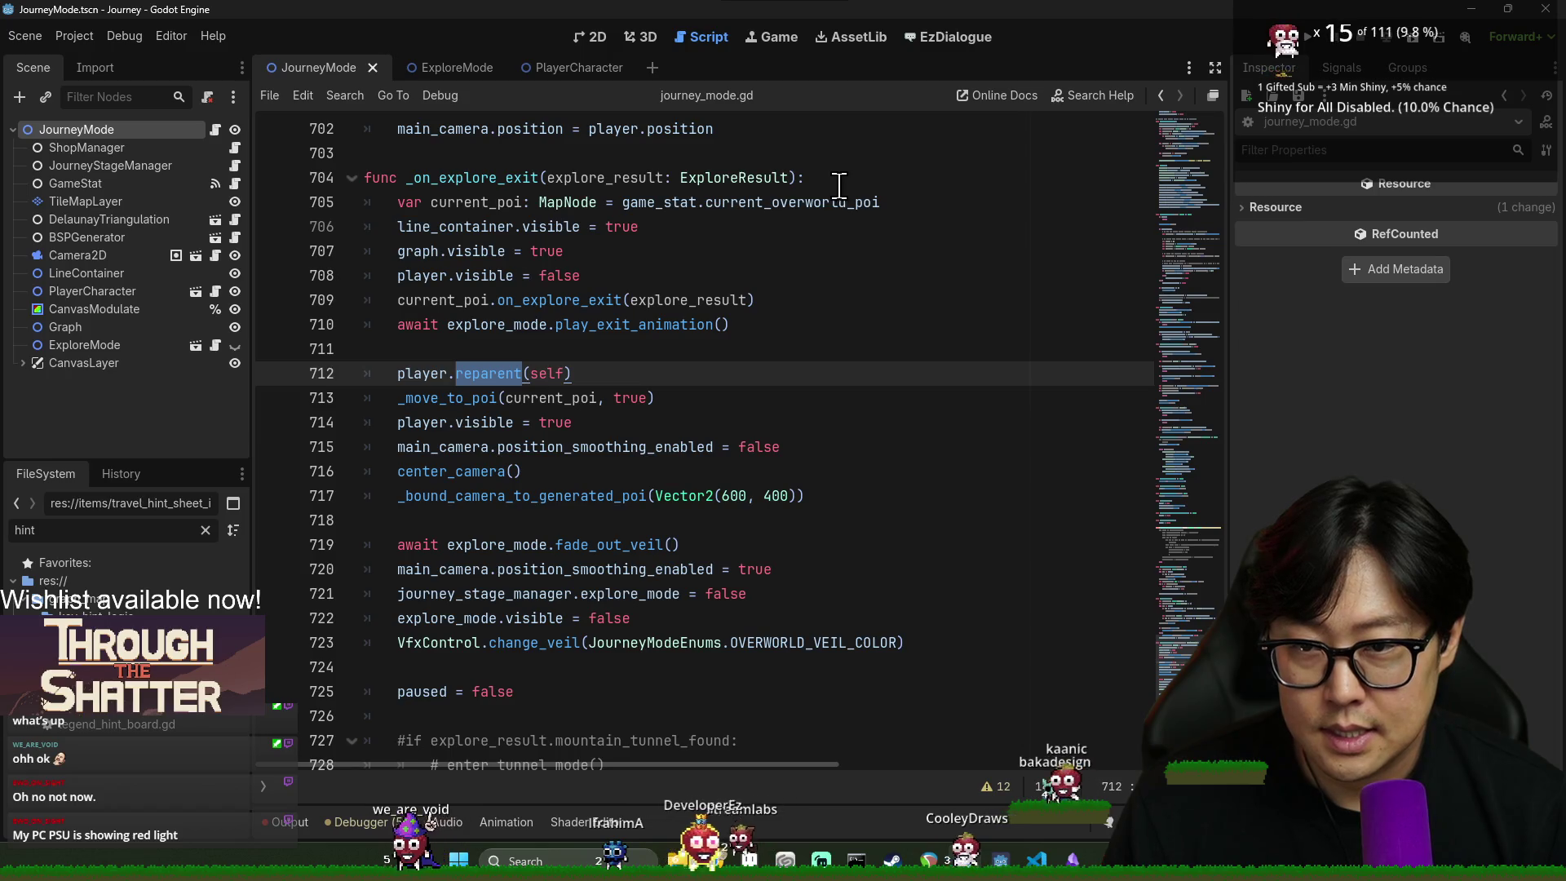
- Try an explore_result line below line 705, then delete it again
click(840, 181)
click(922, 206)
key(Return)
key(Return)
key(Return)
key(Up)
key(Up)
text(explore_result)
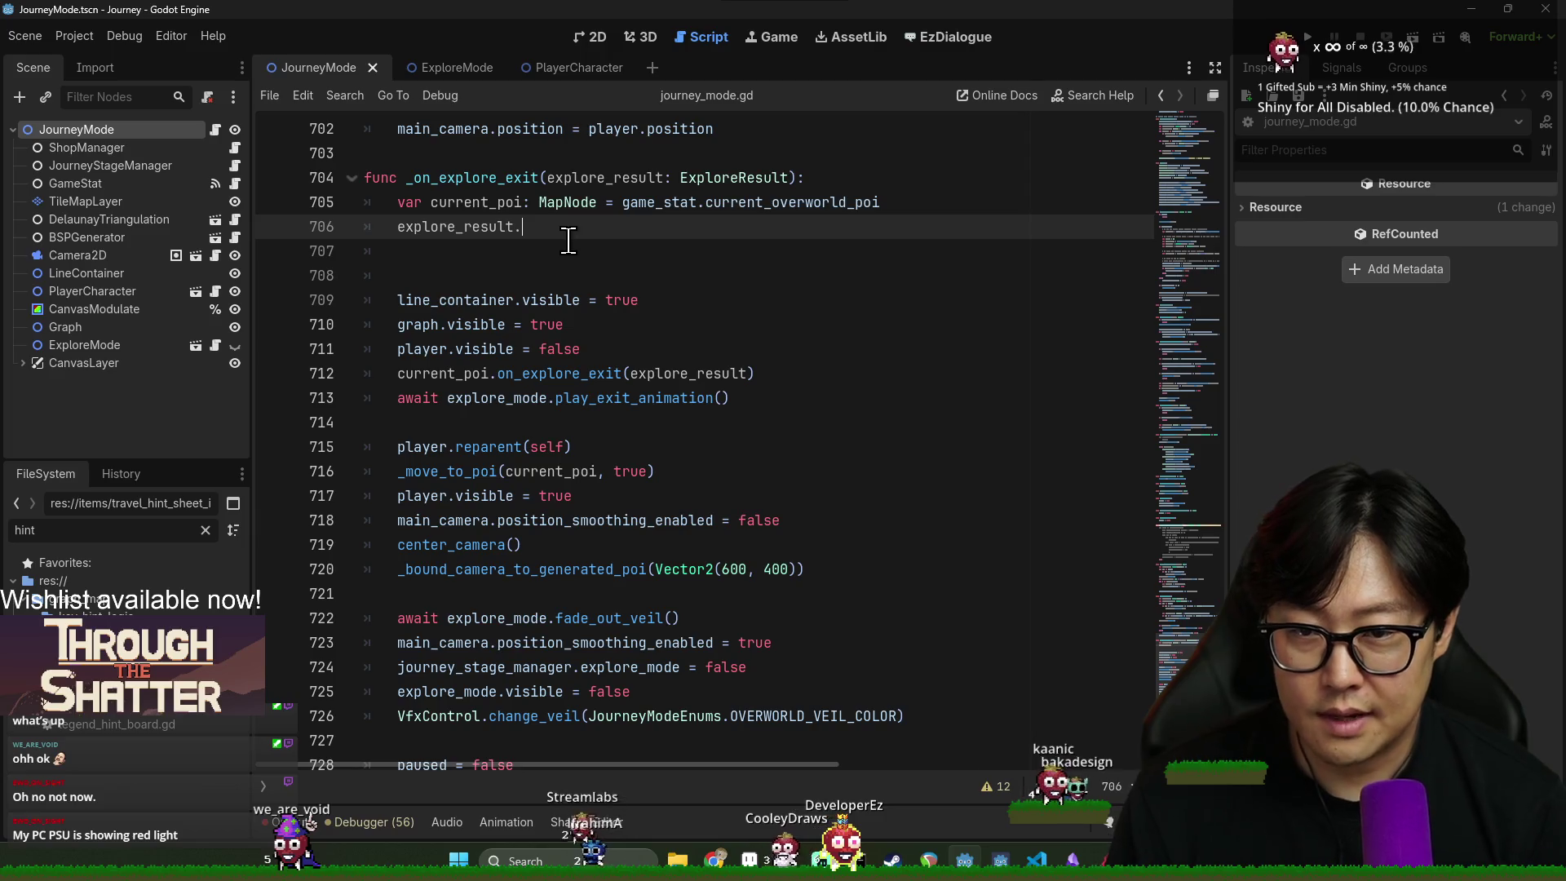
double_click(472, 227)
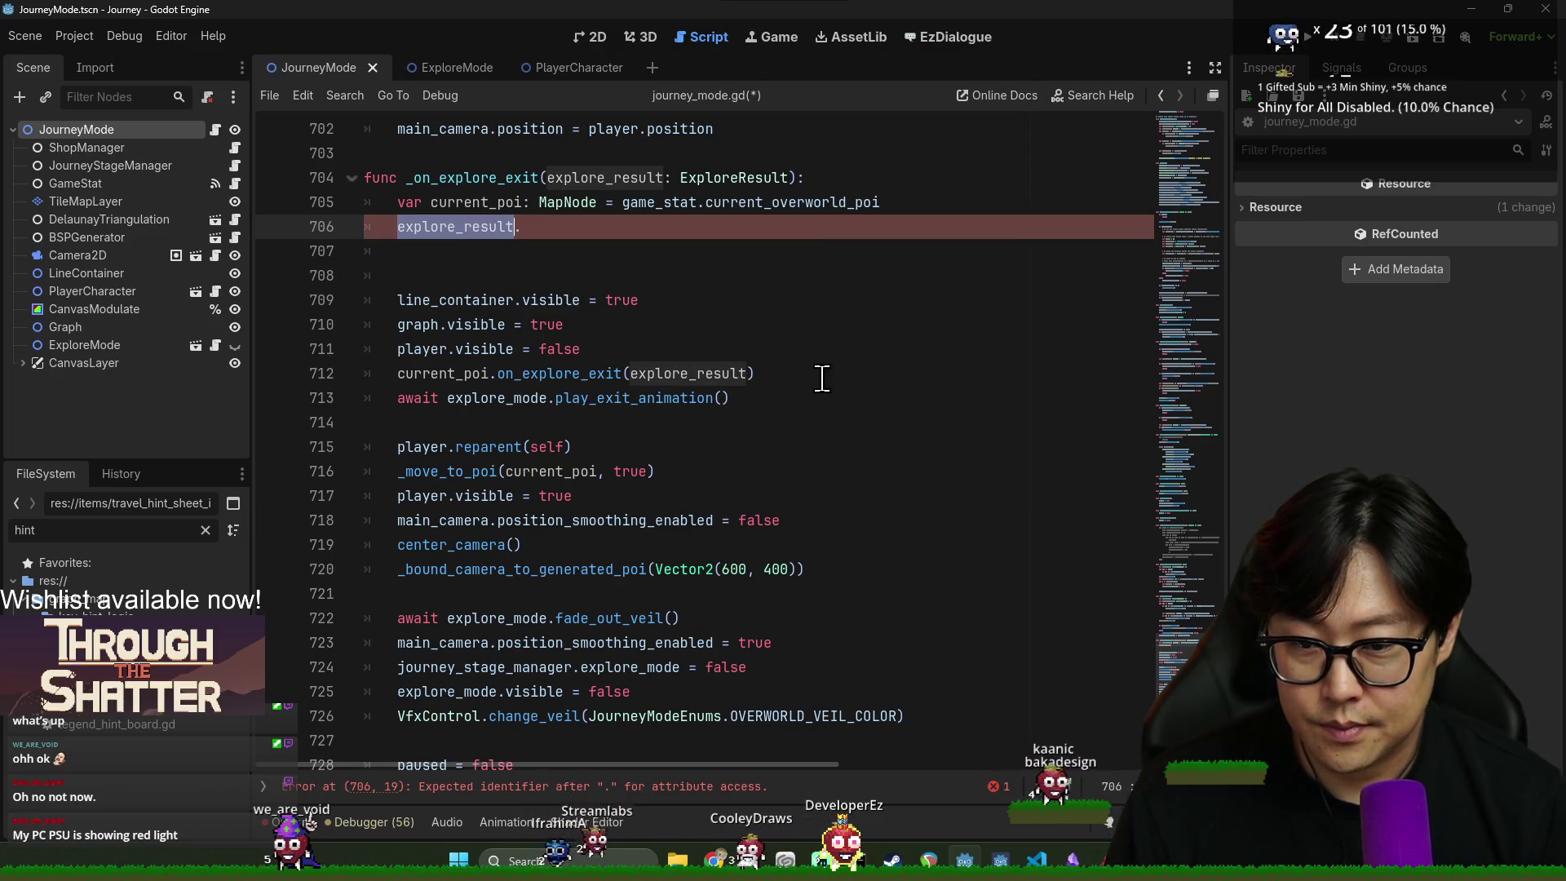
double_click(573, 373)
double_click(449, 373)
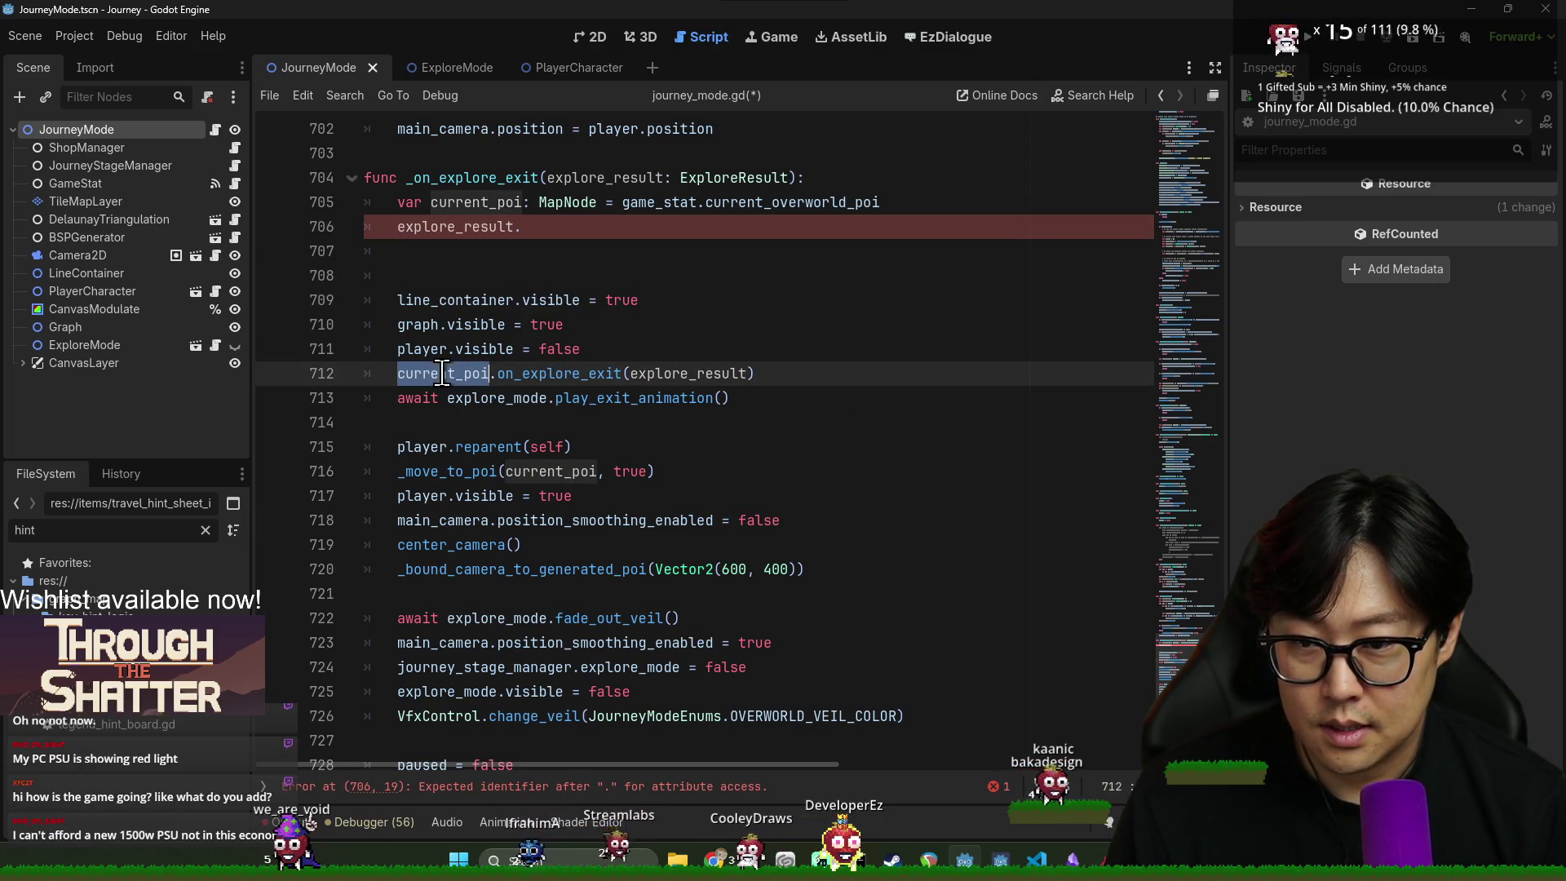
double_click(554, 373)
double_click(458, 224)
key(BackSpace)
key(BackSpace)
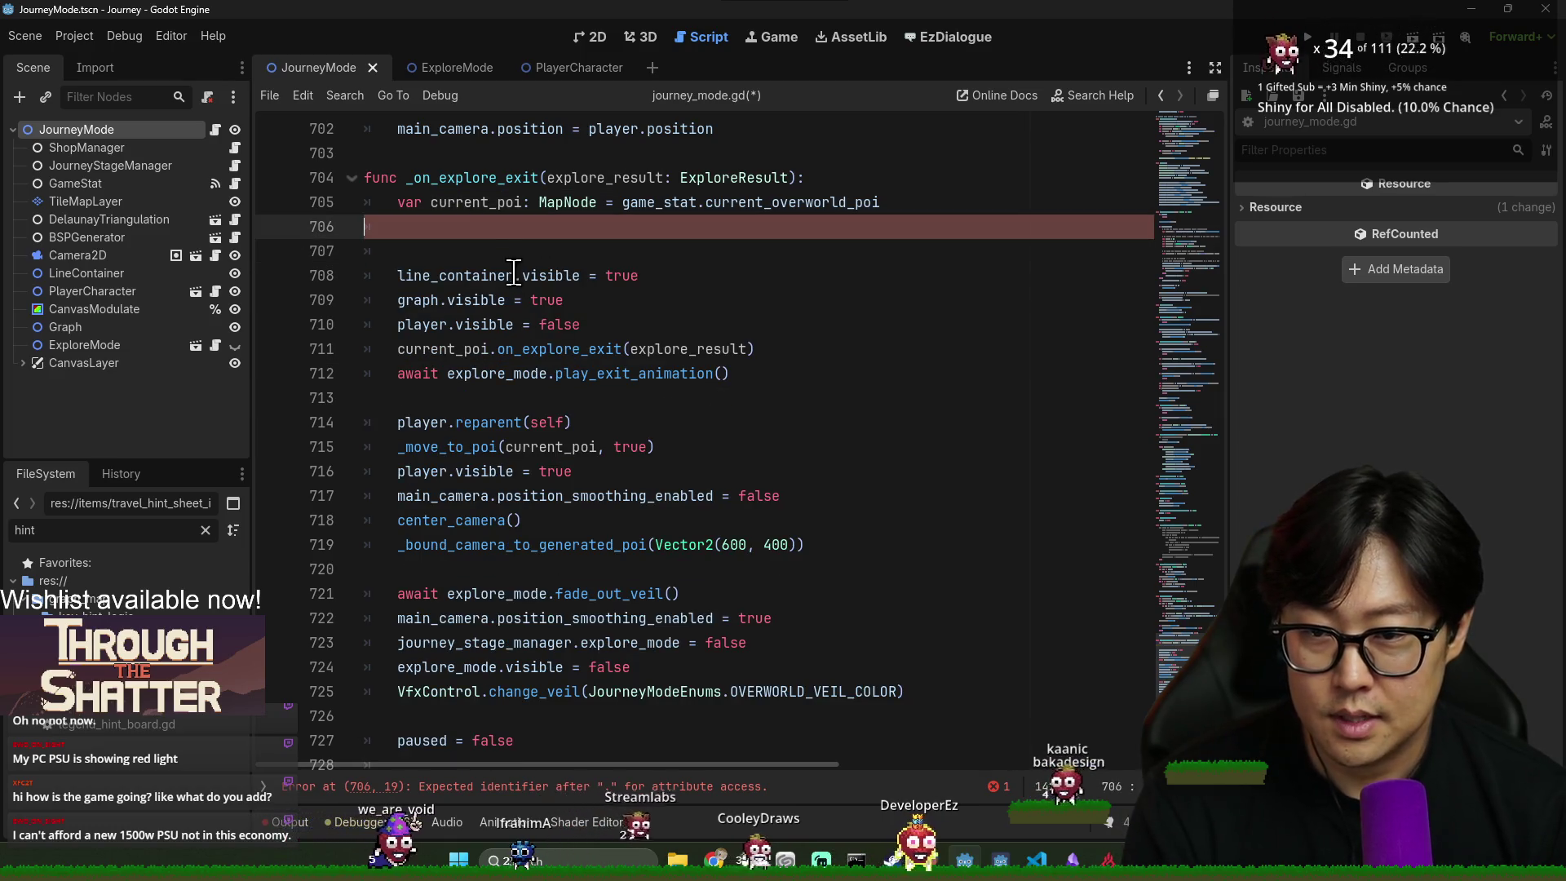
key(Delete)
key(Delete)
- Select the current_poi.on_explore_exit call on line 710
double_click(471, 324)
double_click(555, 324)
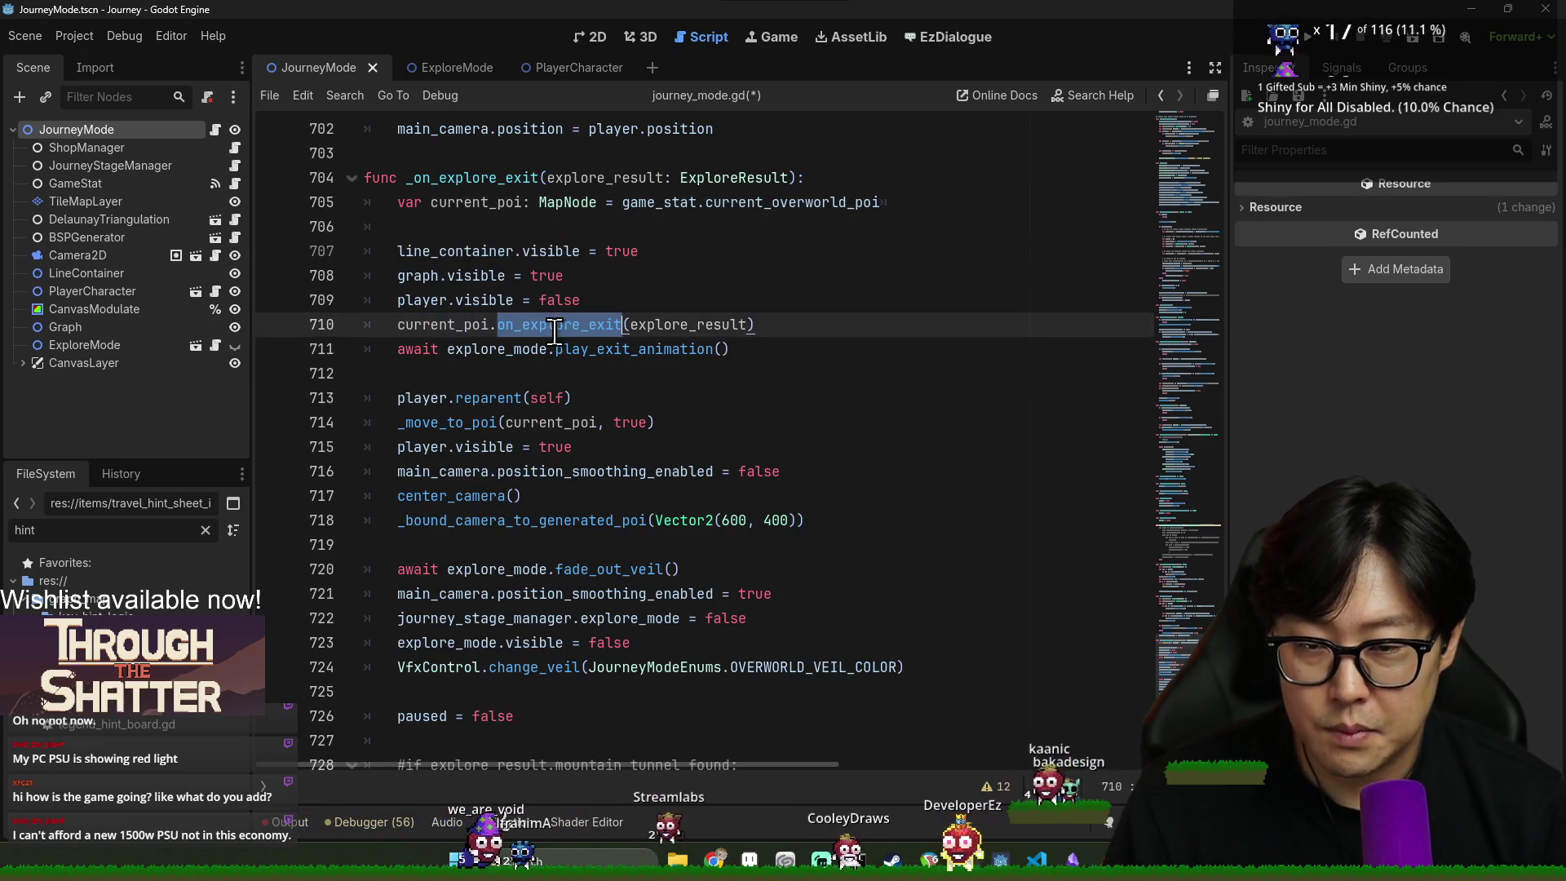
double_click(445, 325)
- Jump to on_explore_exit in map_node.gd and review its explore_result parameter and body
ctrl+click(559, 327)
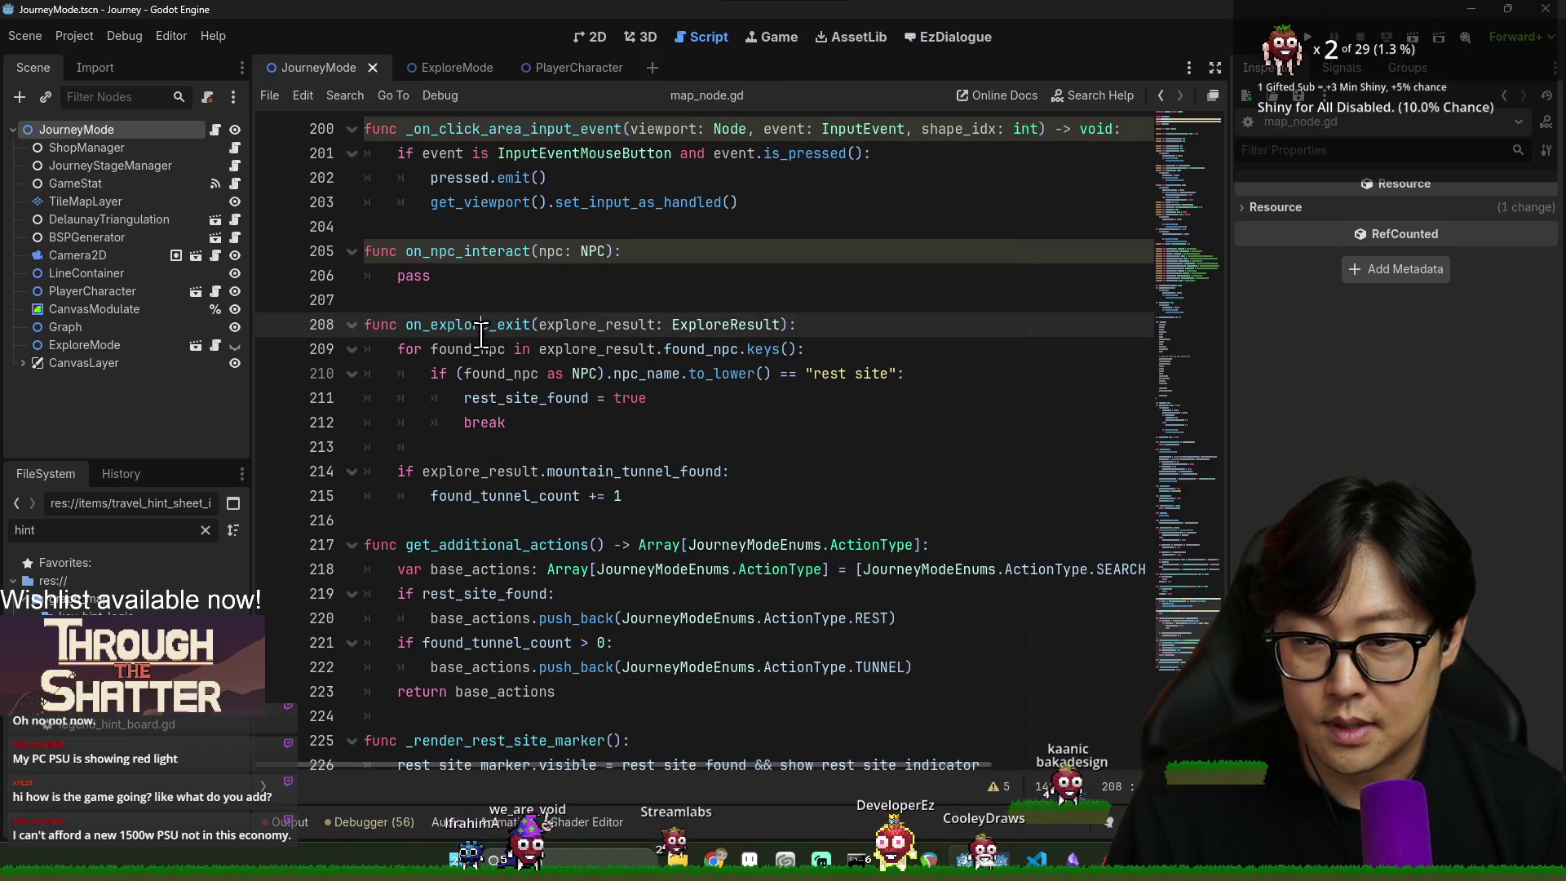
scroll(481, 335, up, 20)
mouse_move(1215, 443)
mouse_down()
mouse_move(1214, 123)
mouse_move(1213, 530)
mouse_up()
scroll(933, 541, down, 10)
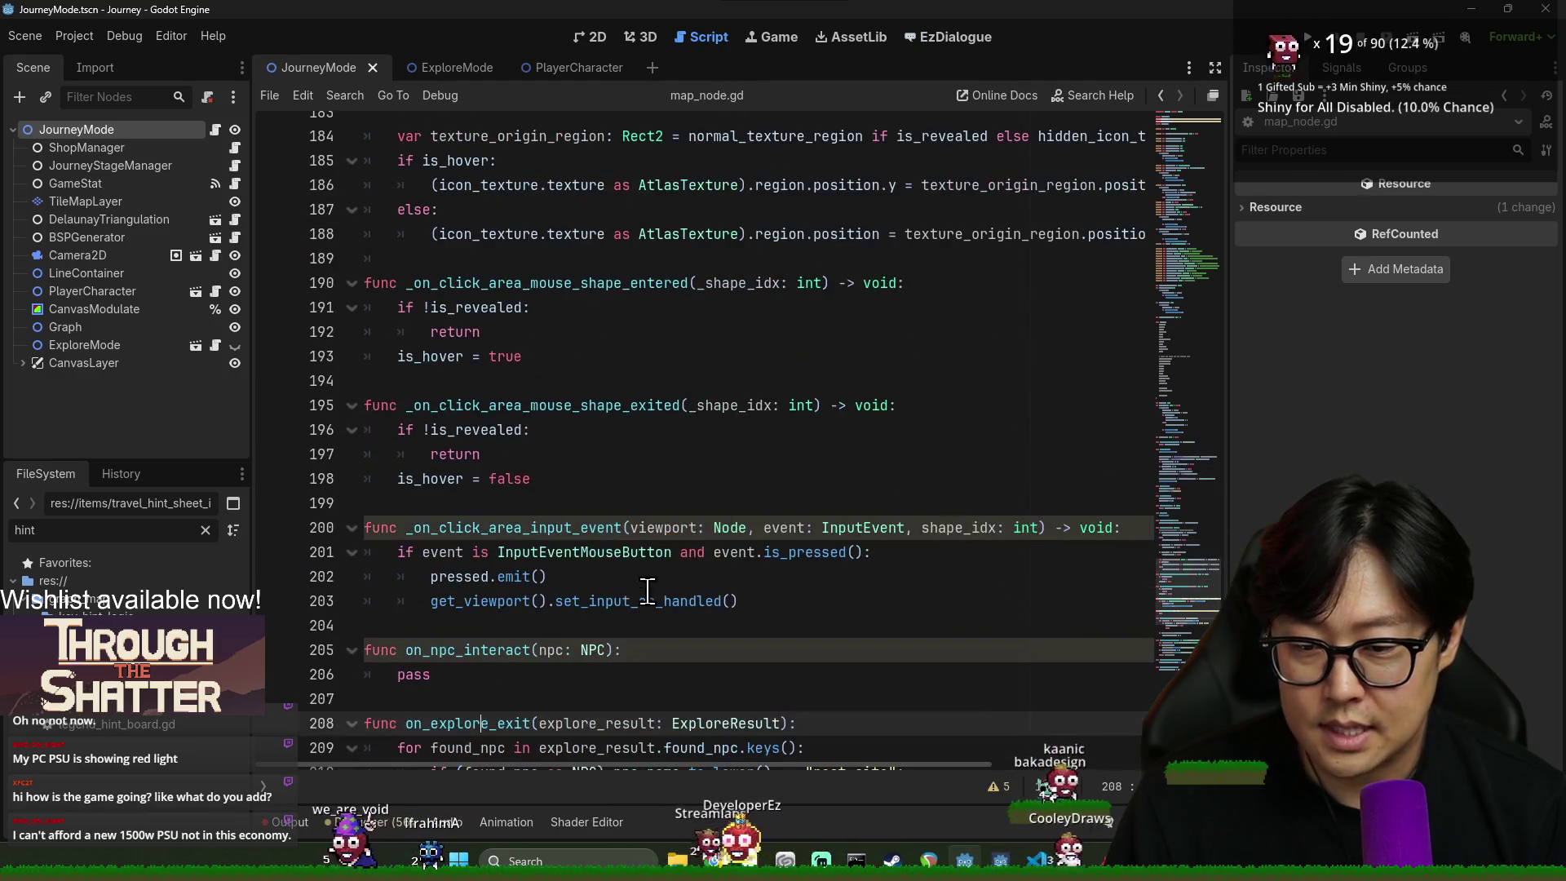
scroll(647, 589, down, 2)
double_click(469, 577)
scroll(498, 508, down, 2)
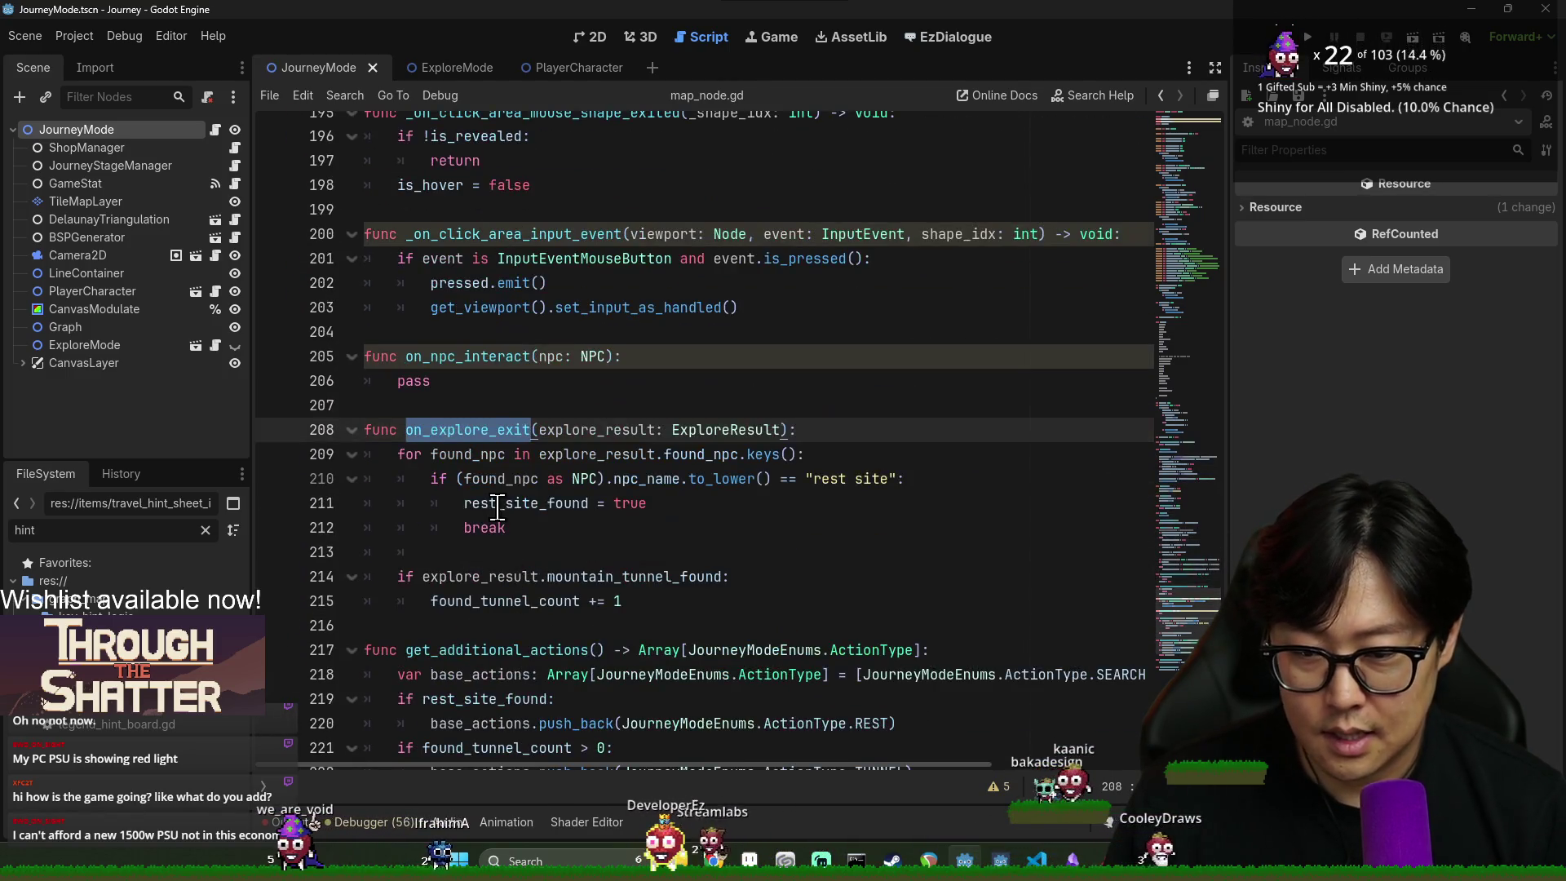
click(478, 470)
double_click(598, 430)
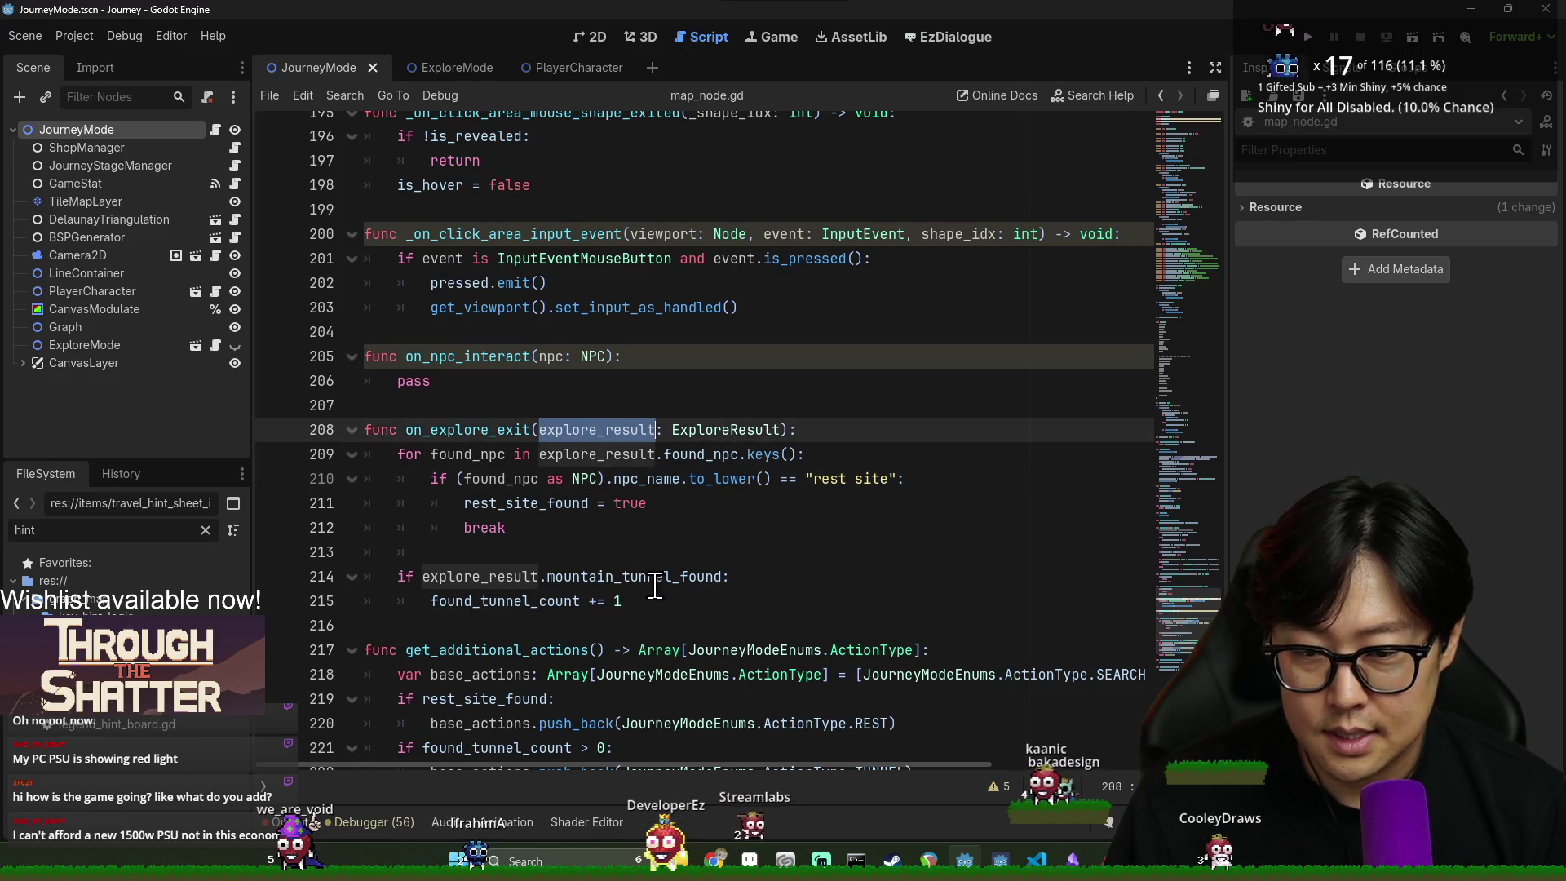
- After the tunnel count line, add 'if explore_result.gained_items.has(' and open gained_items' definition
click(665, 601)
key(Return)
key(Return)
text(if explore_result.)
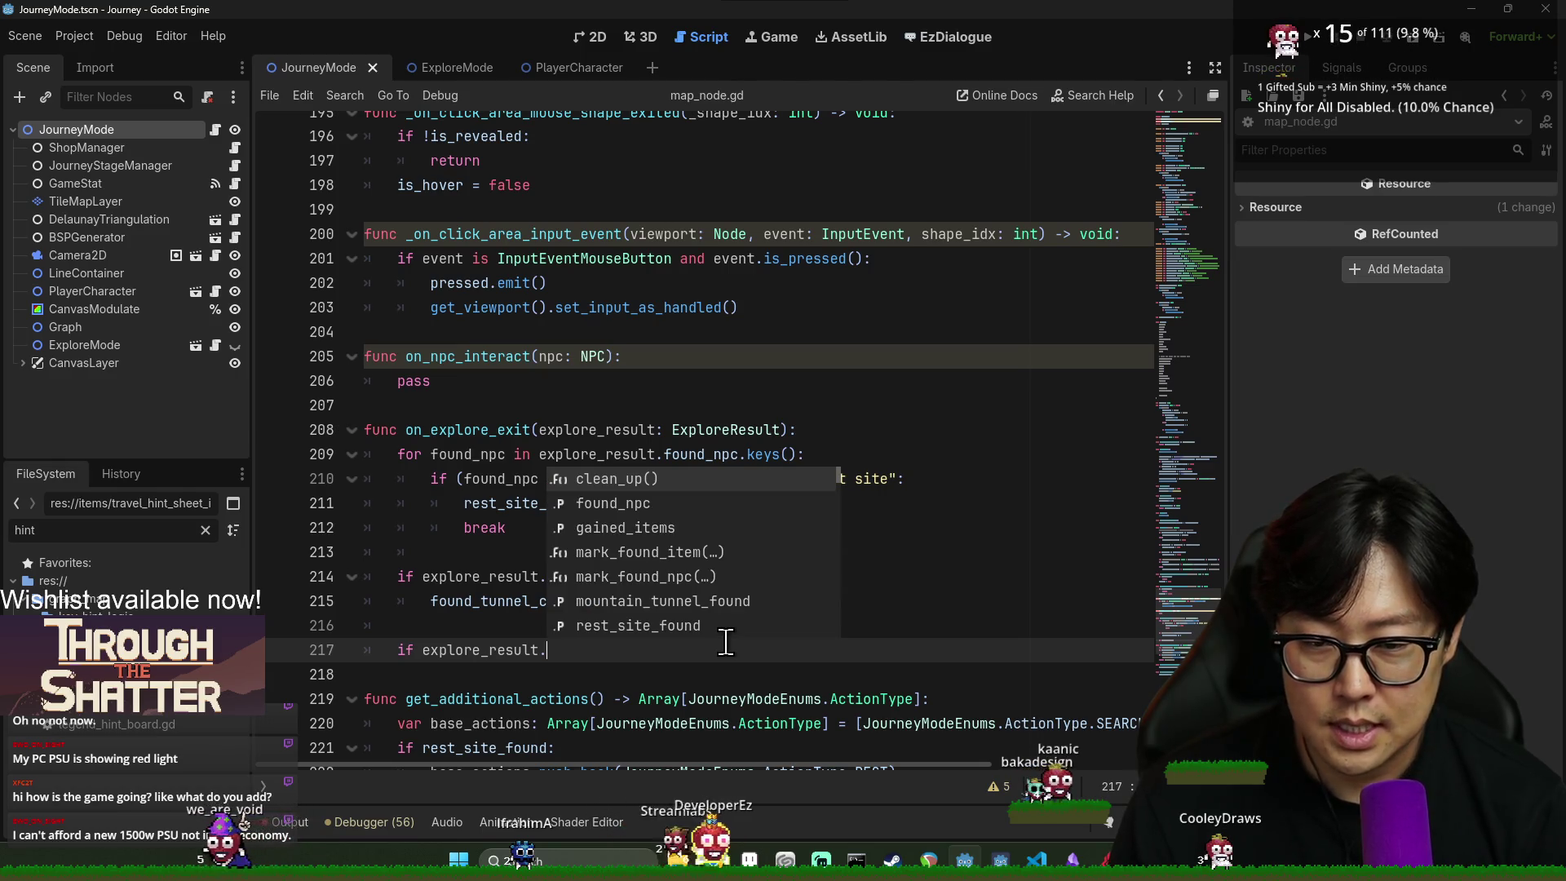
text(ga)
key(Return)
text(.has()
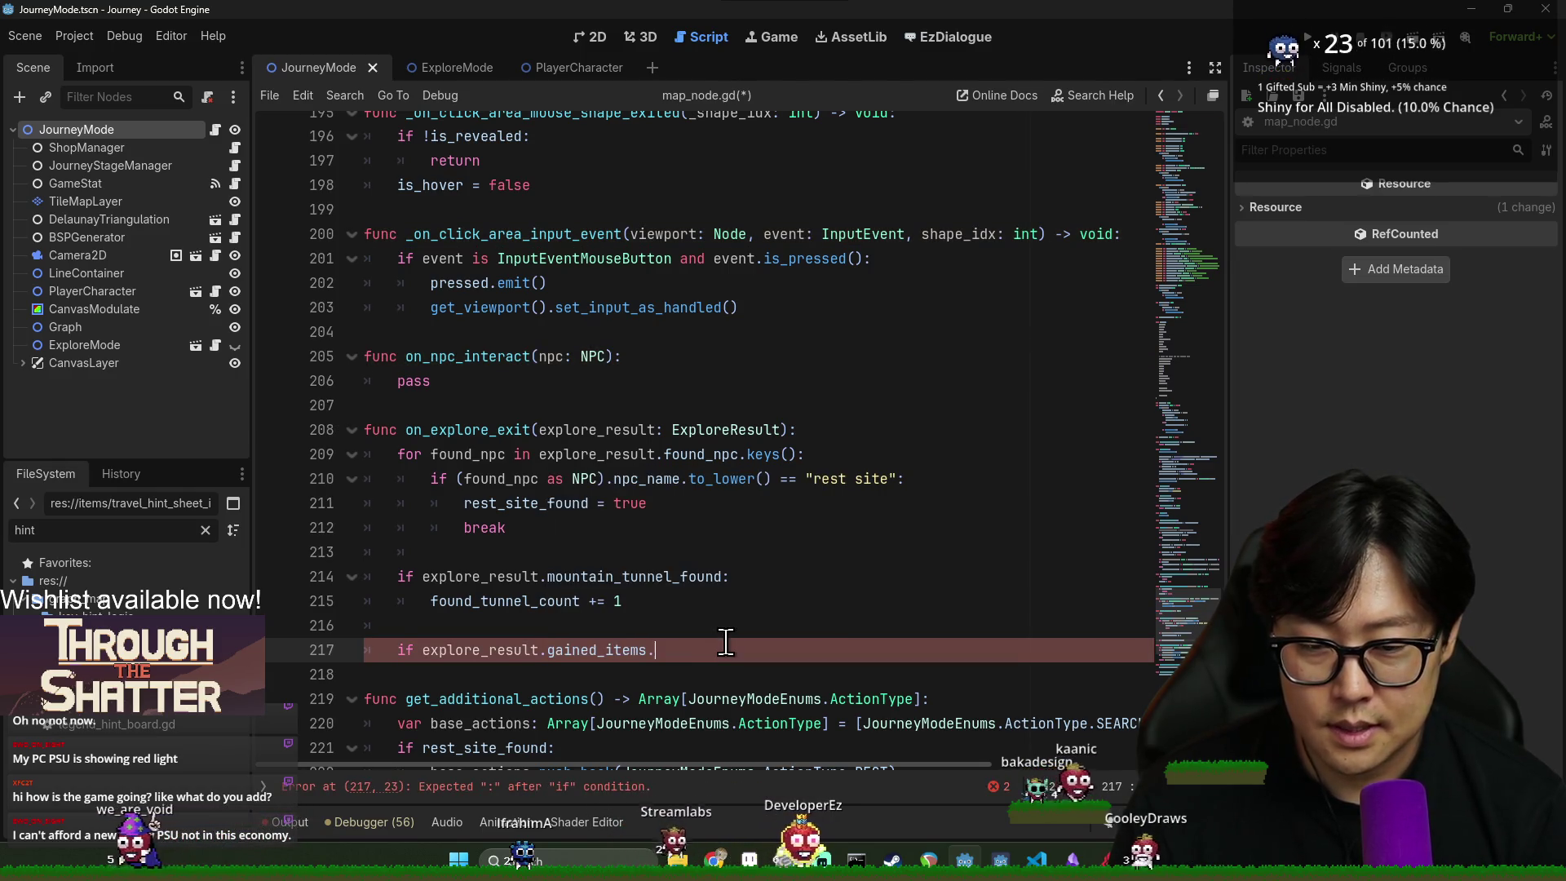
ctrl+click(579, 650)
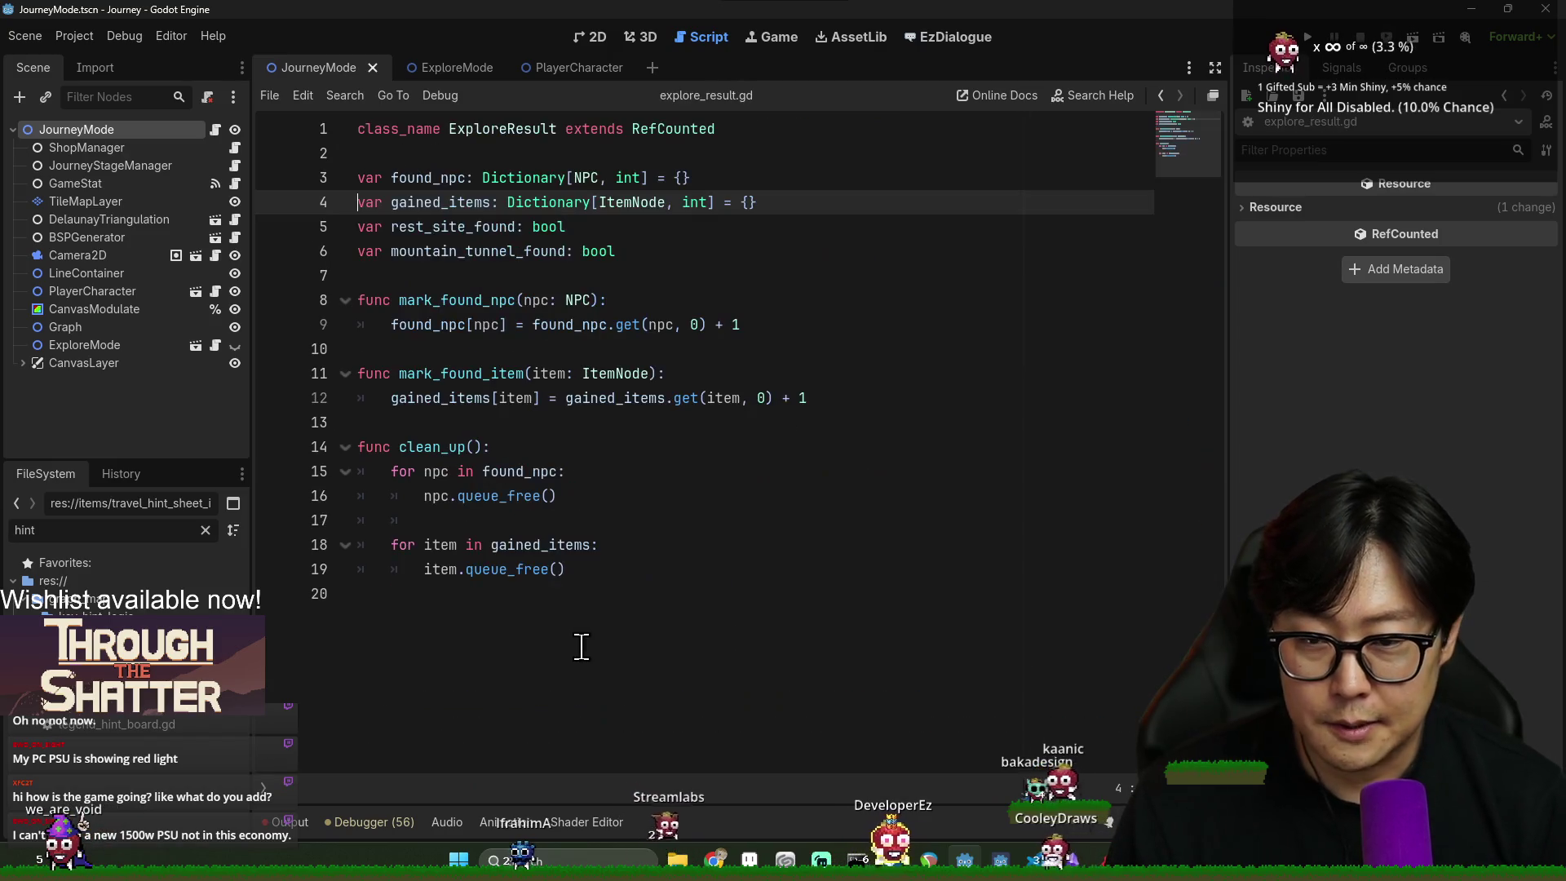
click(703, 506)
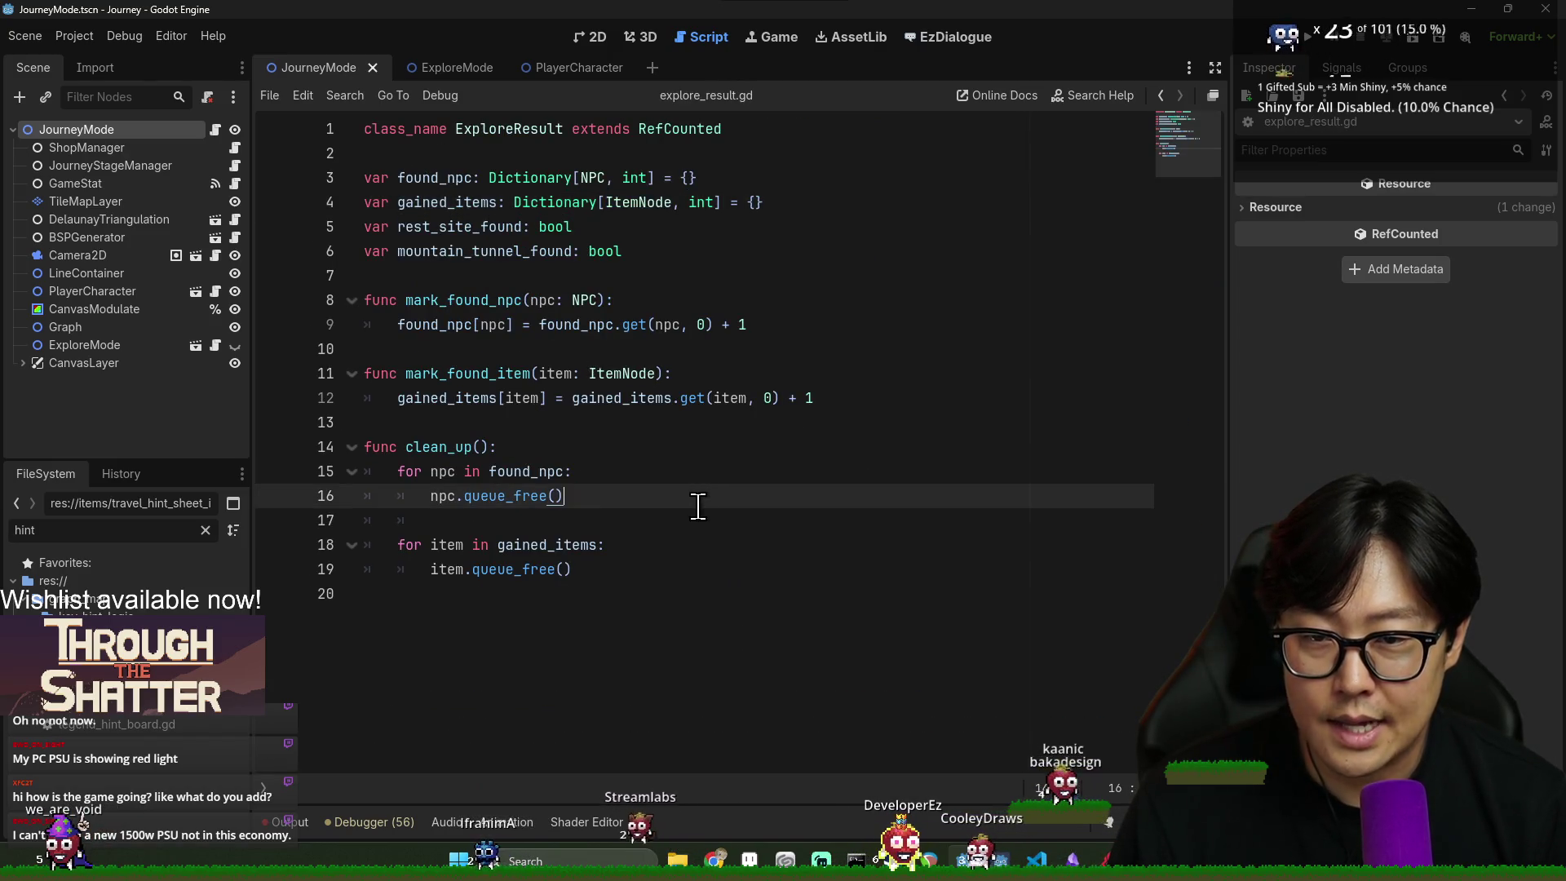
double_click(611, 199)
double_click(434, 177)
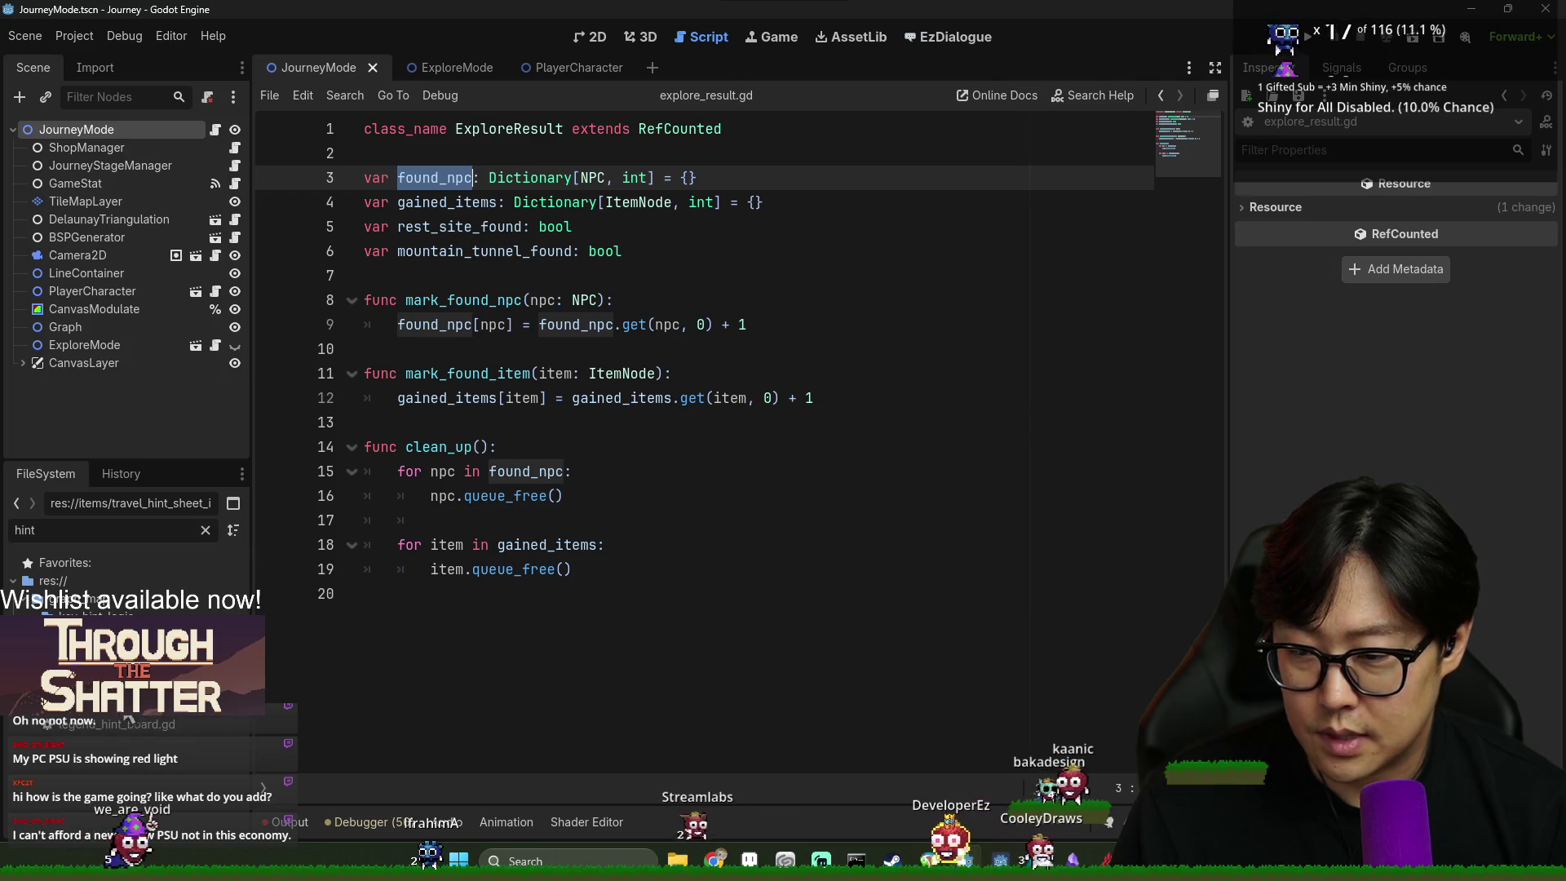
double_click(106, 652)
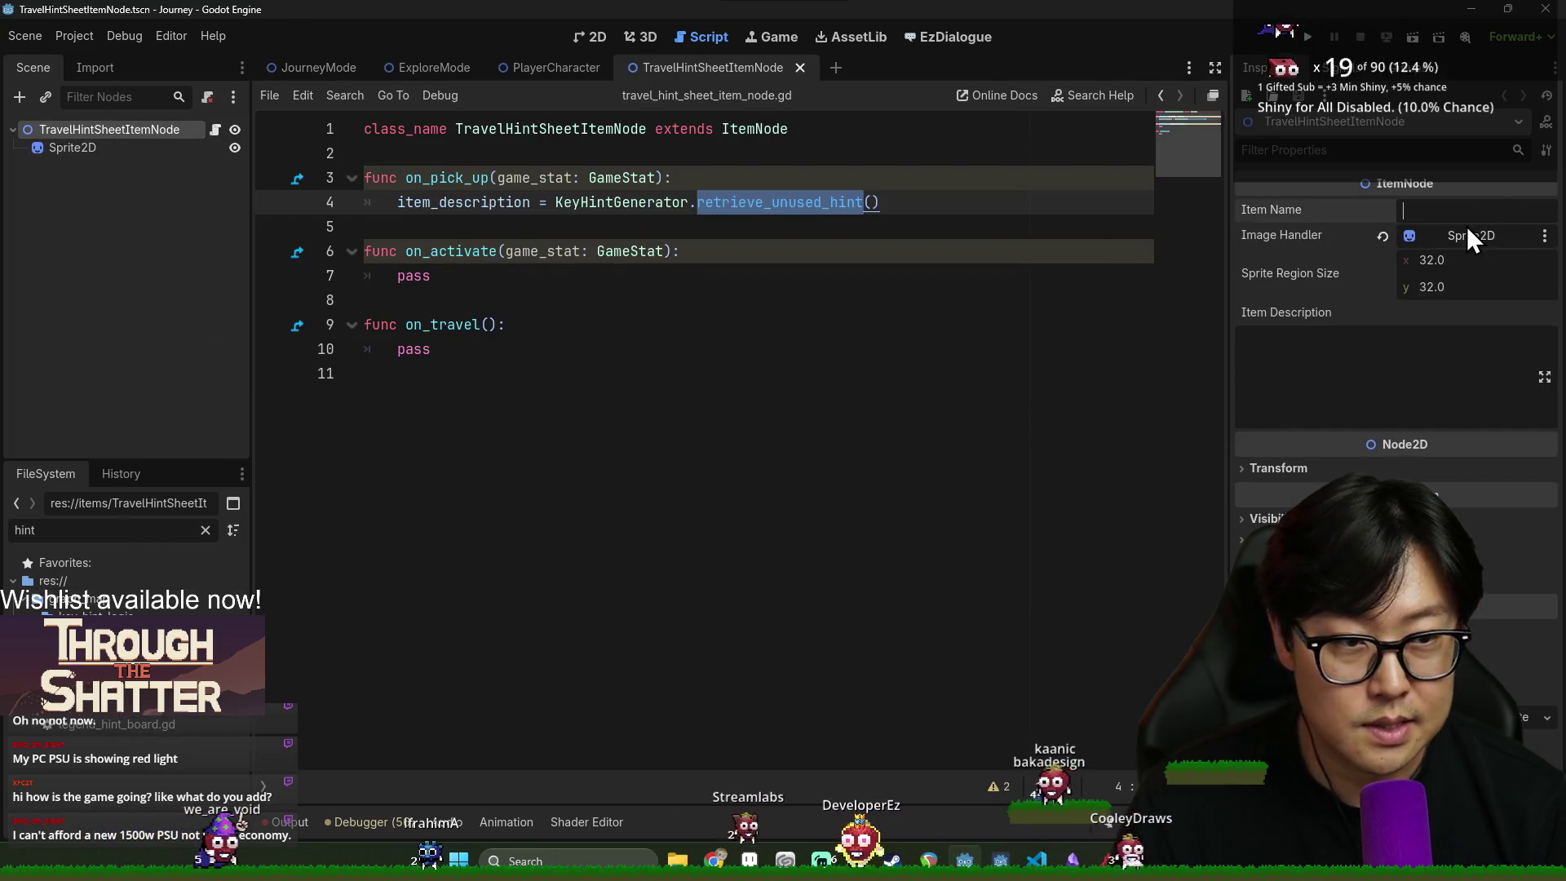
- Set the TravelHintSheetItemNode's Item Name to 'Ancient Script' and save the scene
text(Ke)
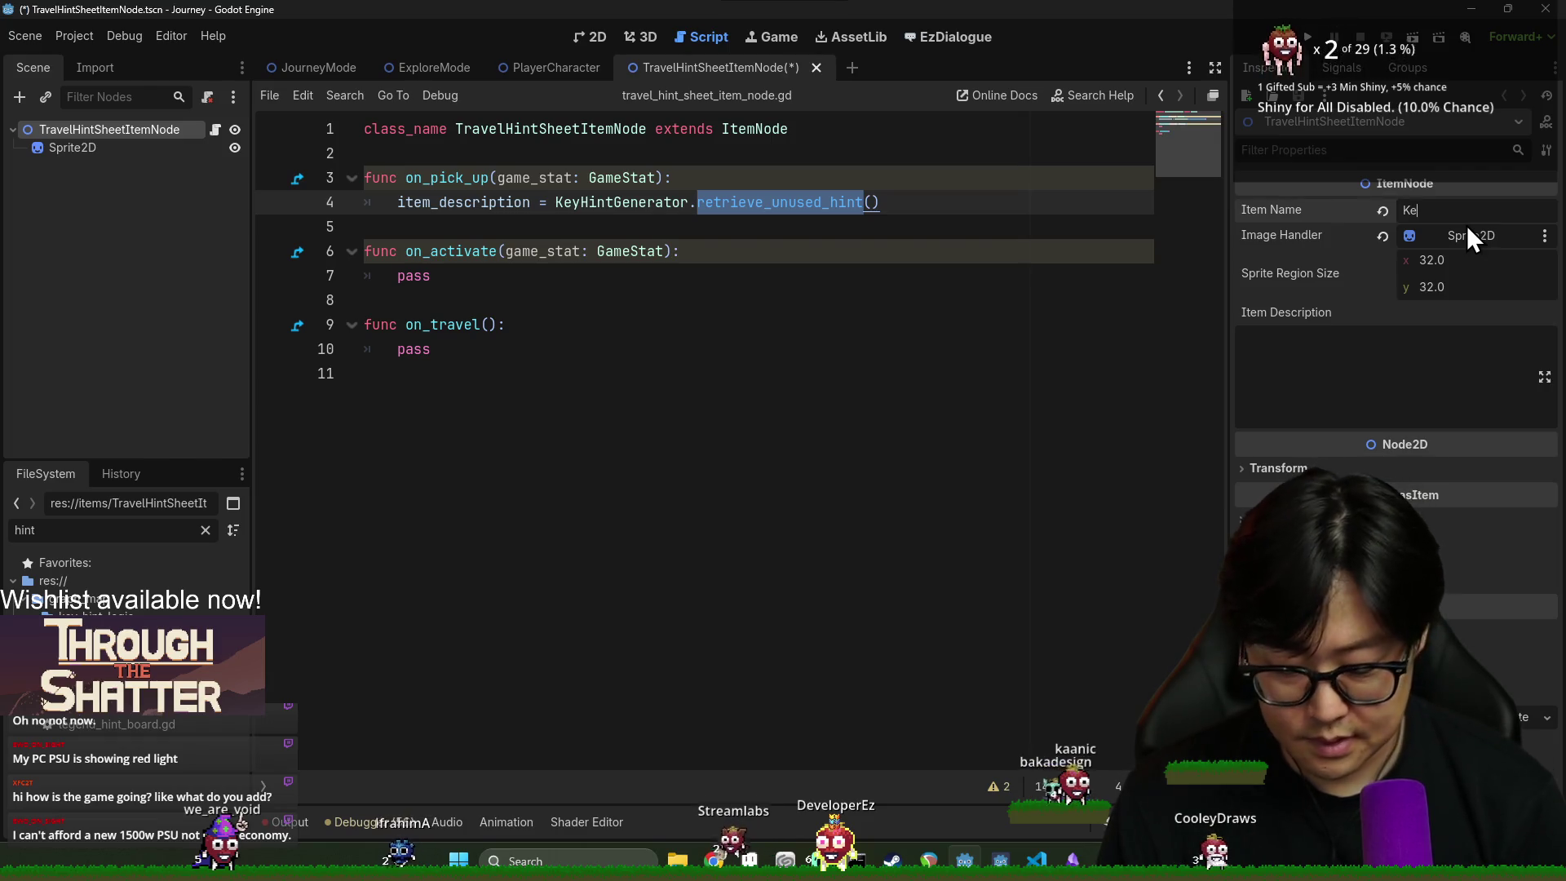
key(BackSpace)
key(BackSpace)
key(BackSpace)
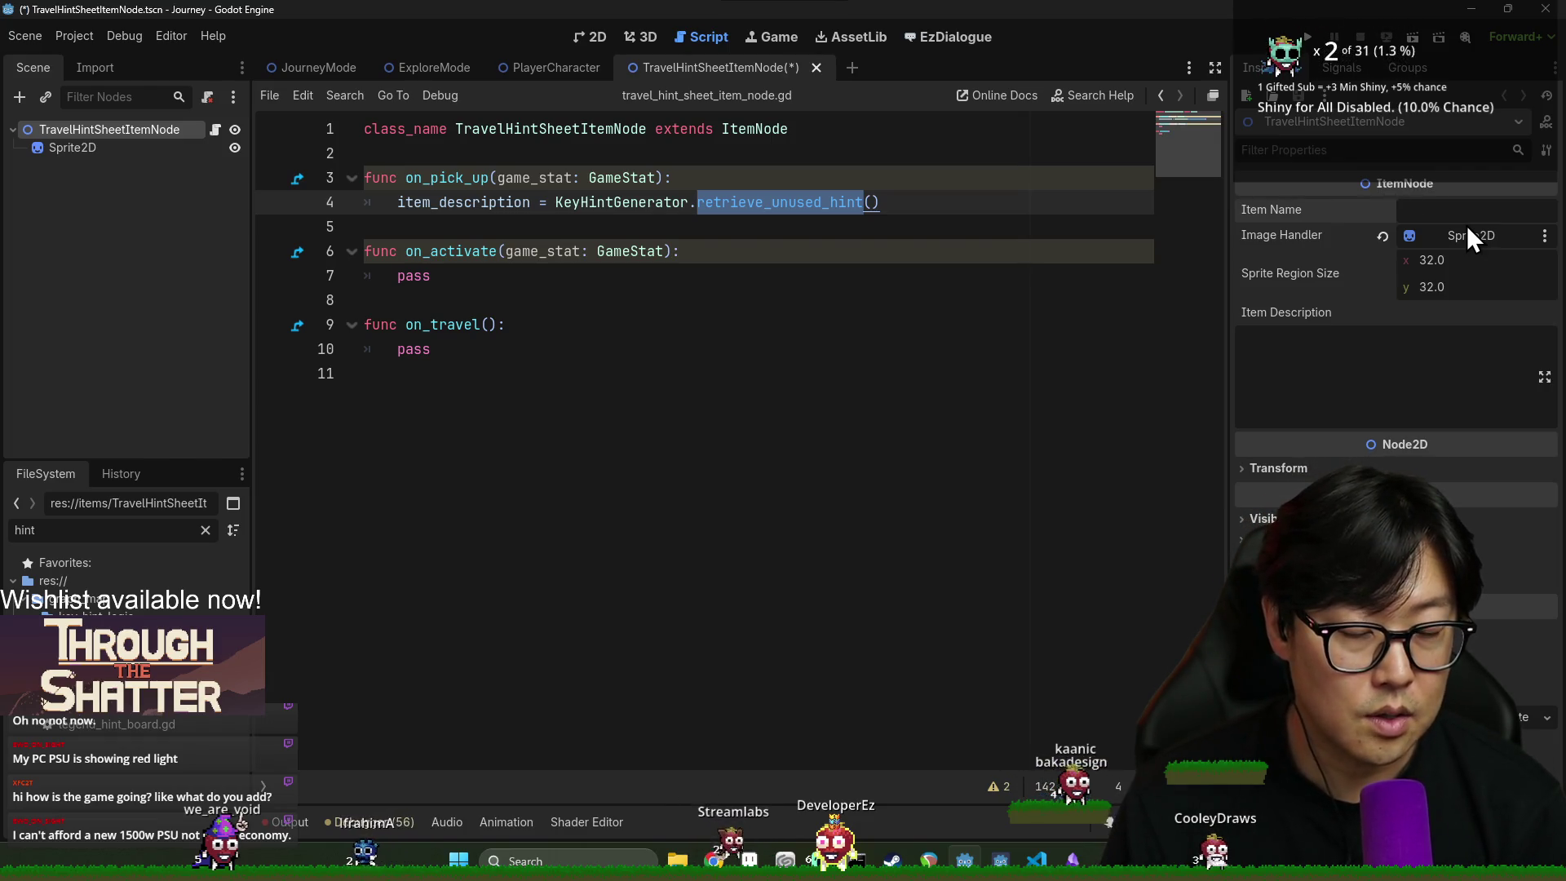
text(Ancient)
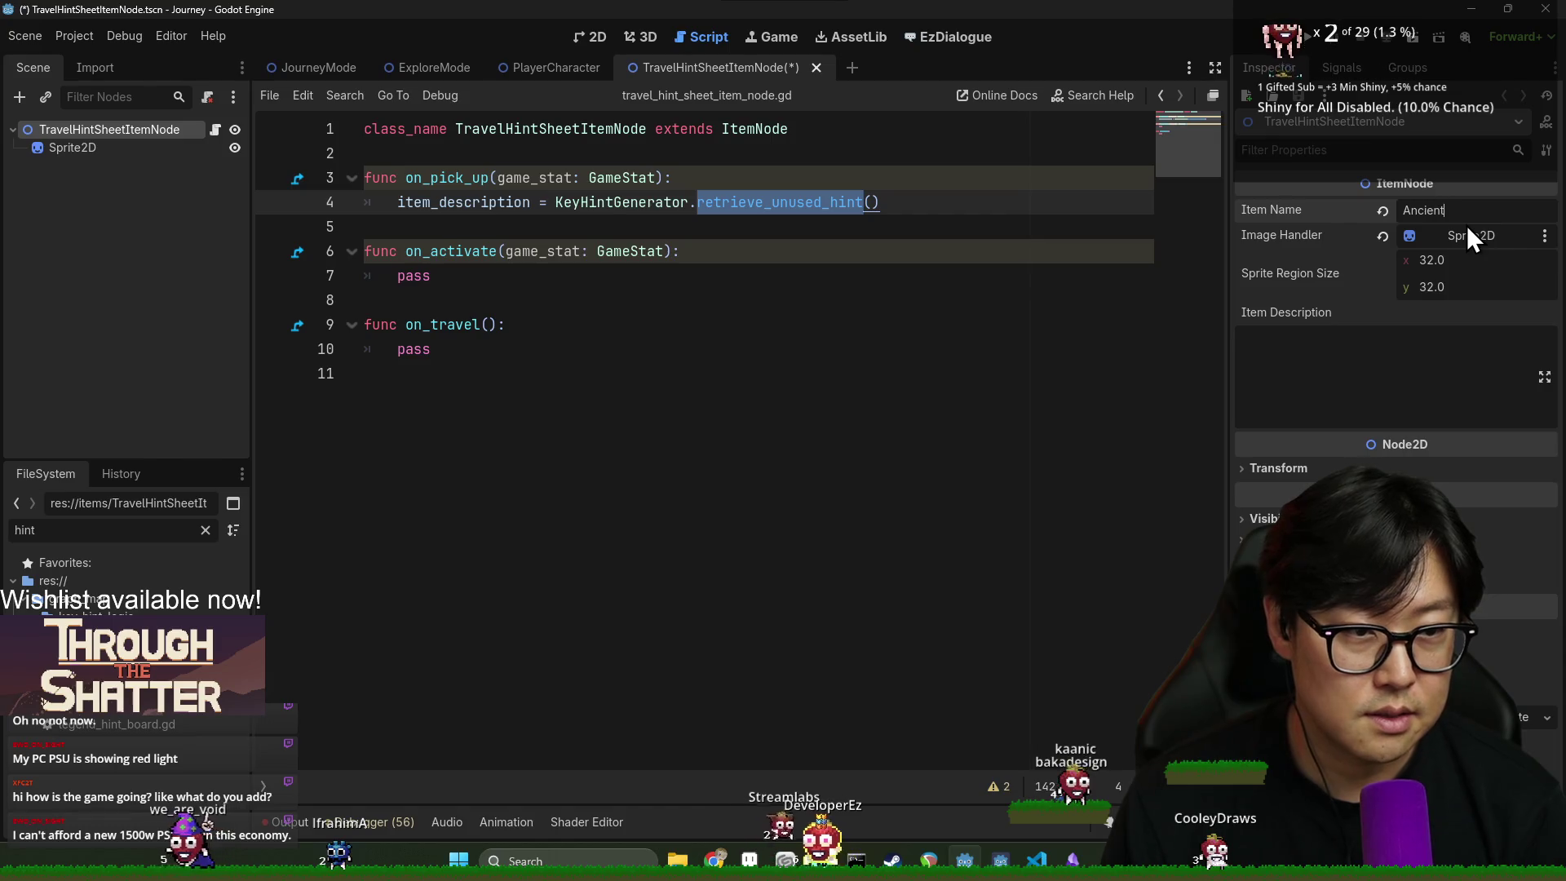
text( Script)
click(731, 416)
key(ctrl+s)
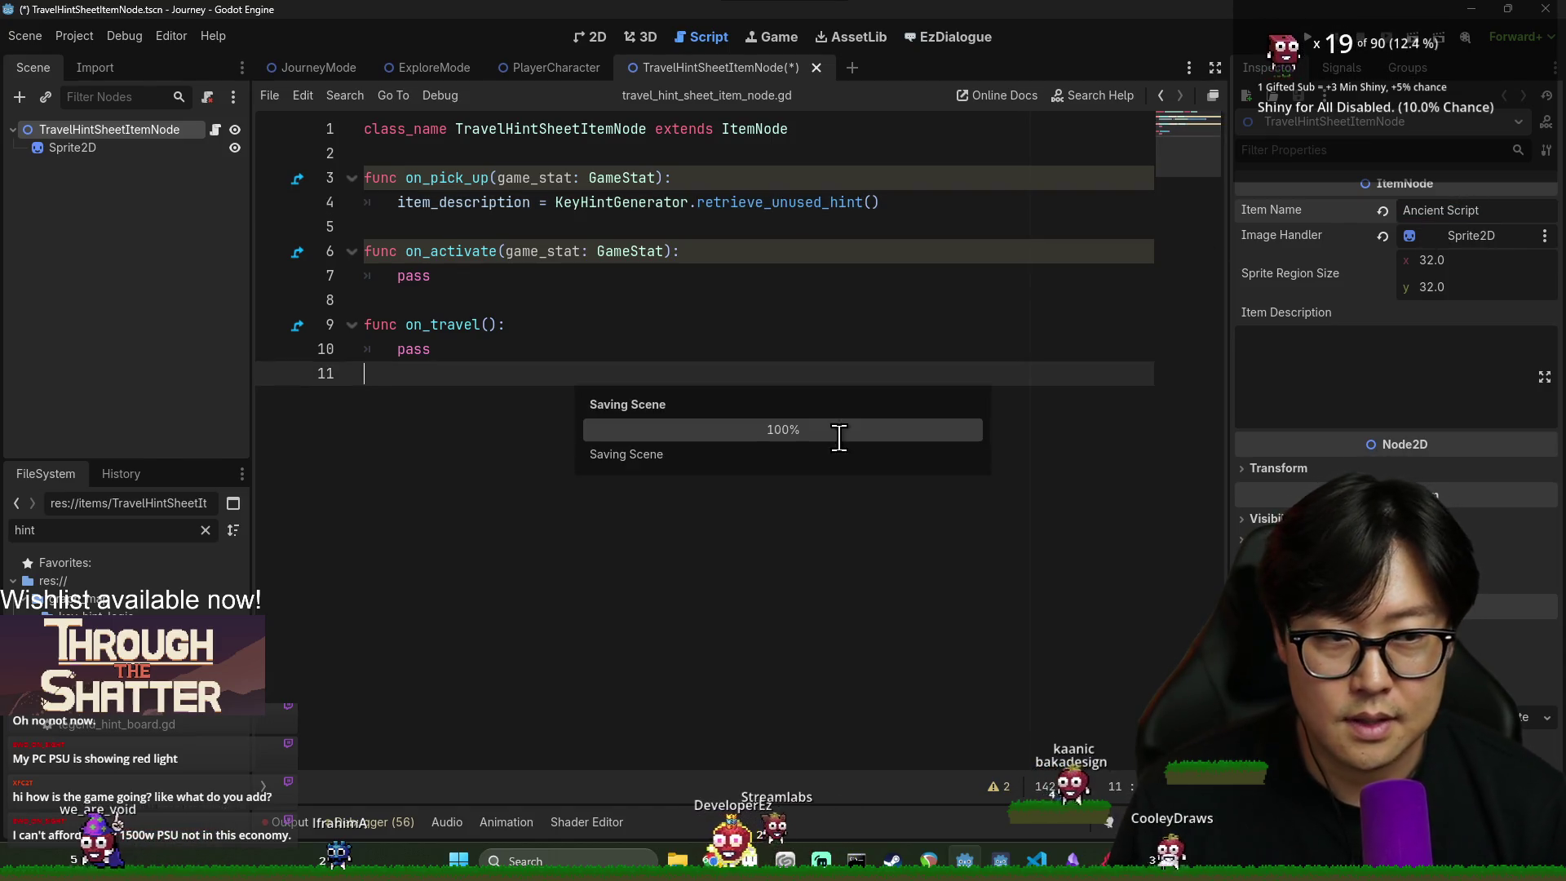
- Save the scene once more and close the TravelHintSheetItemNode scene
click(772, 276)
key(ctrl+s)
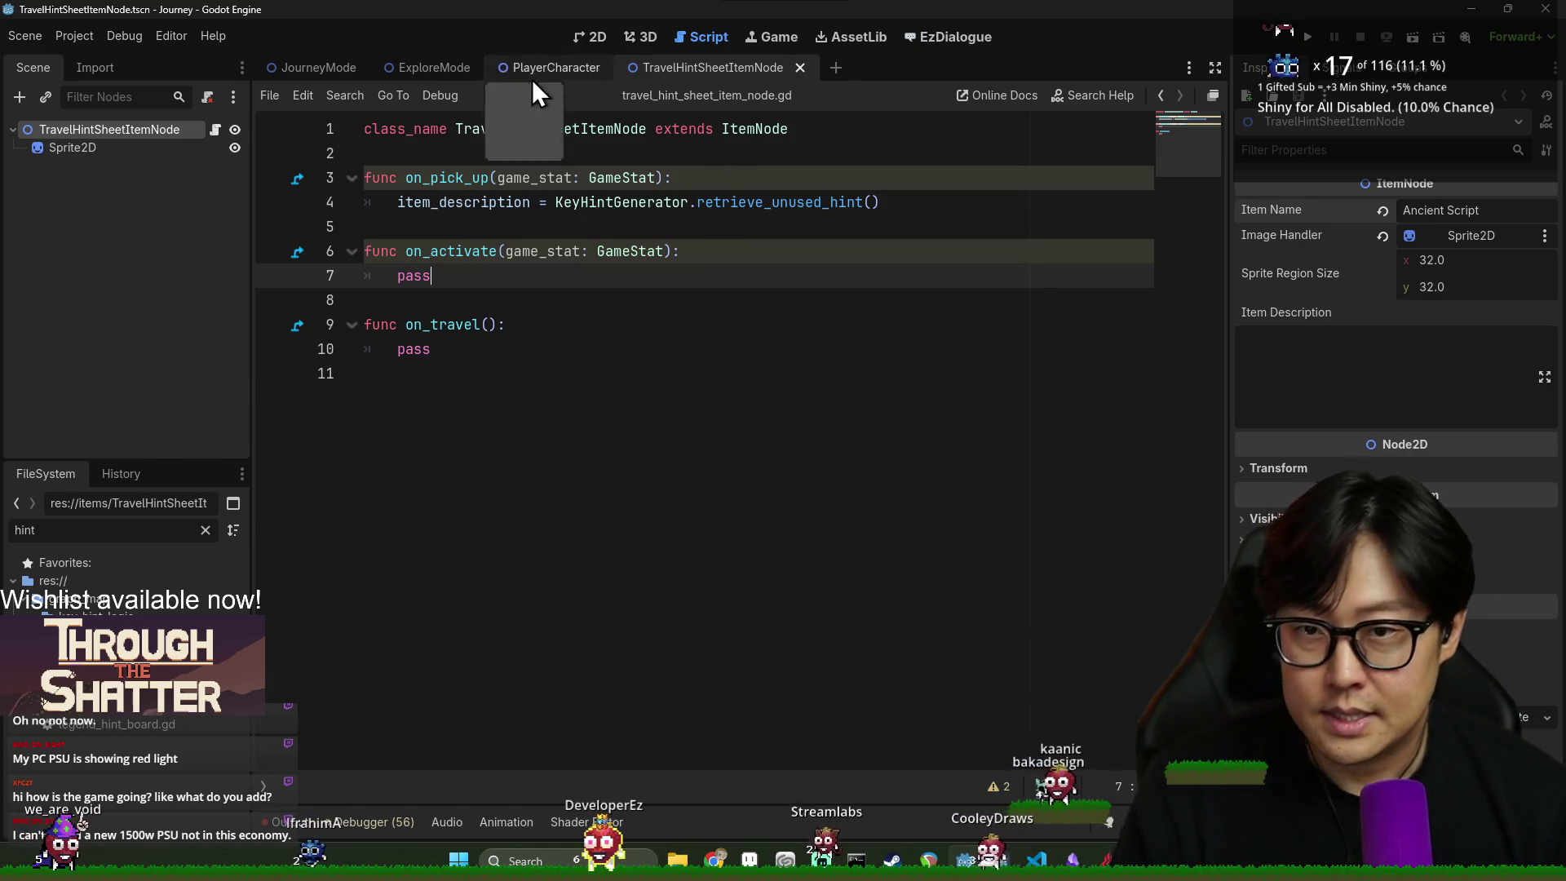
click(800, 68)
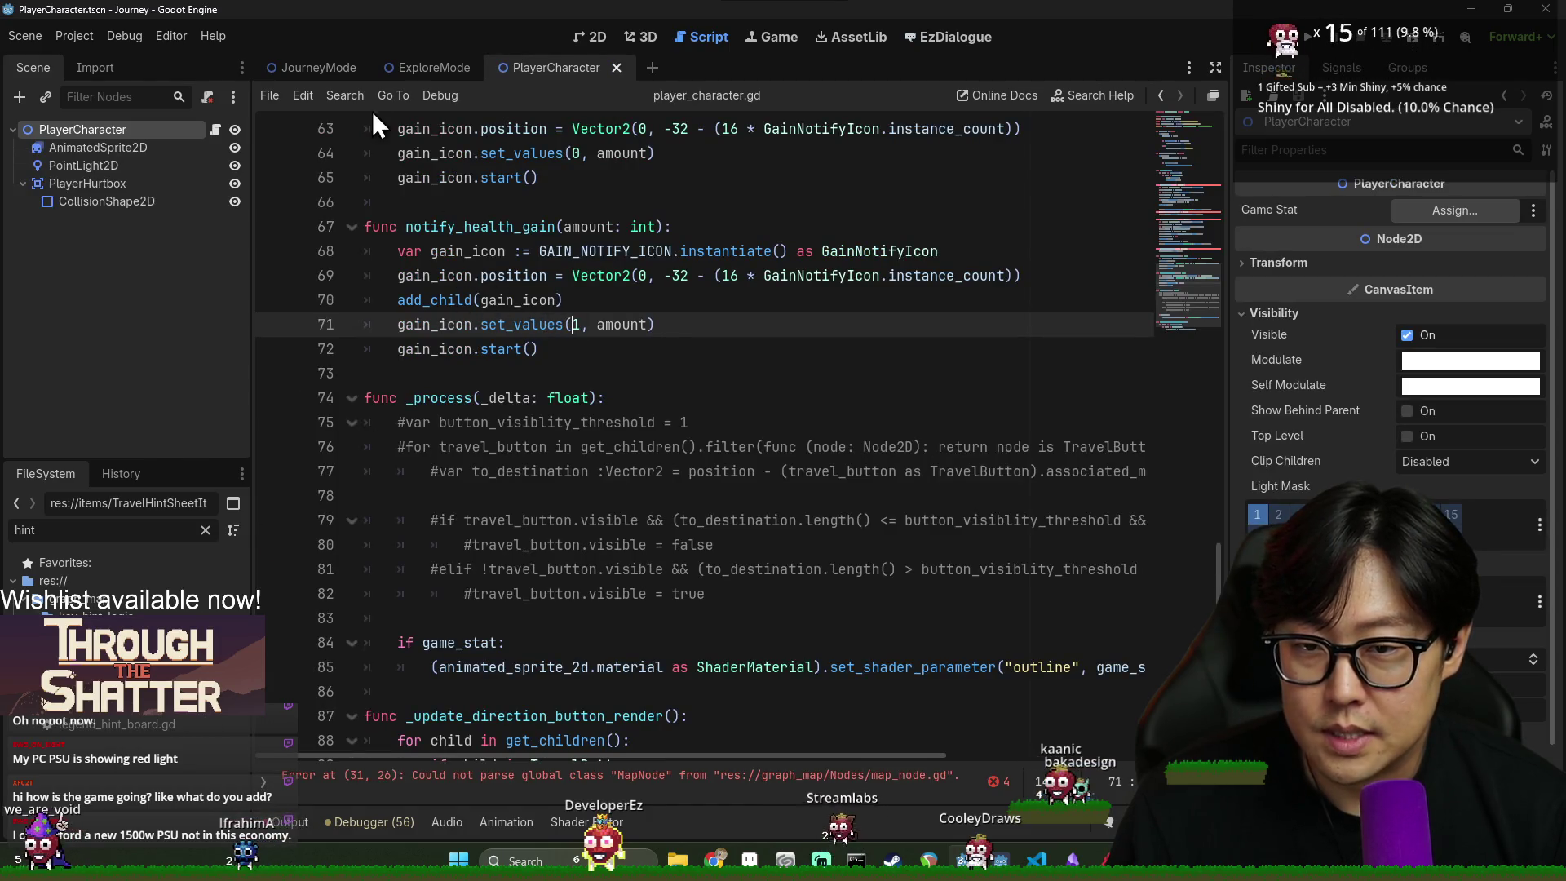
- From the JourneyMode scene, filter FileSystem for 'map_node' and open map_node.gd at line 216
click(306, 67)
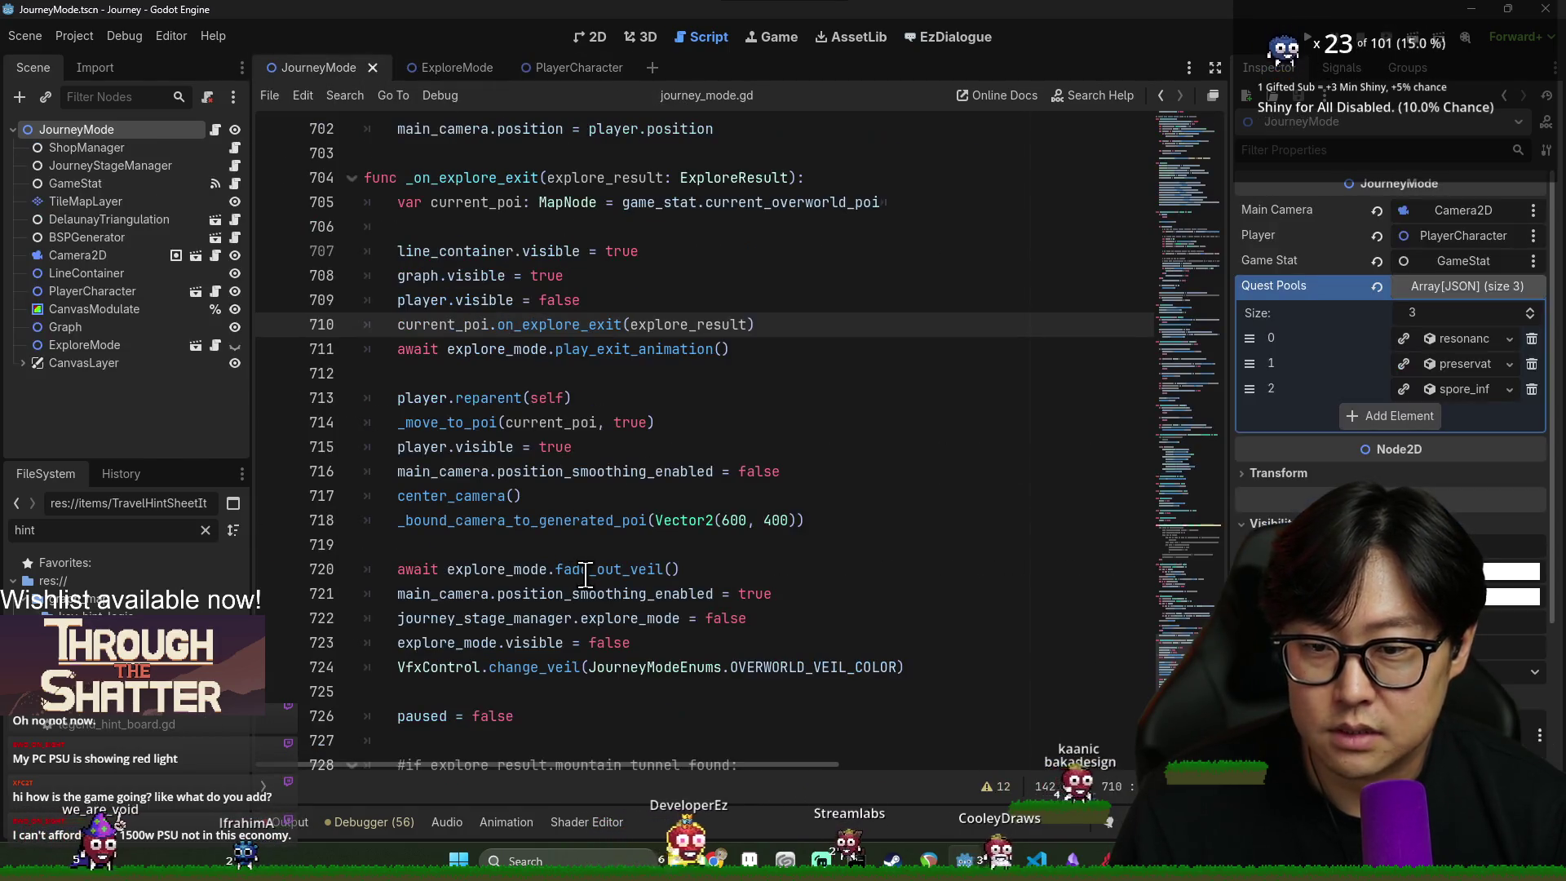
double_click(116, 534)
text(map_nop)
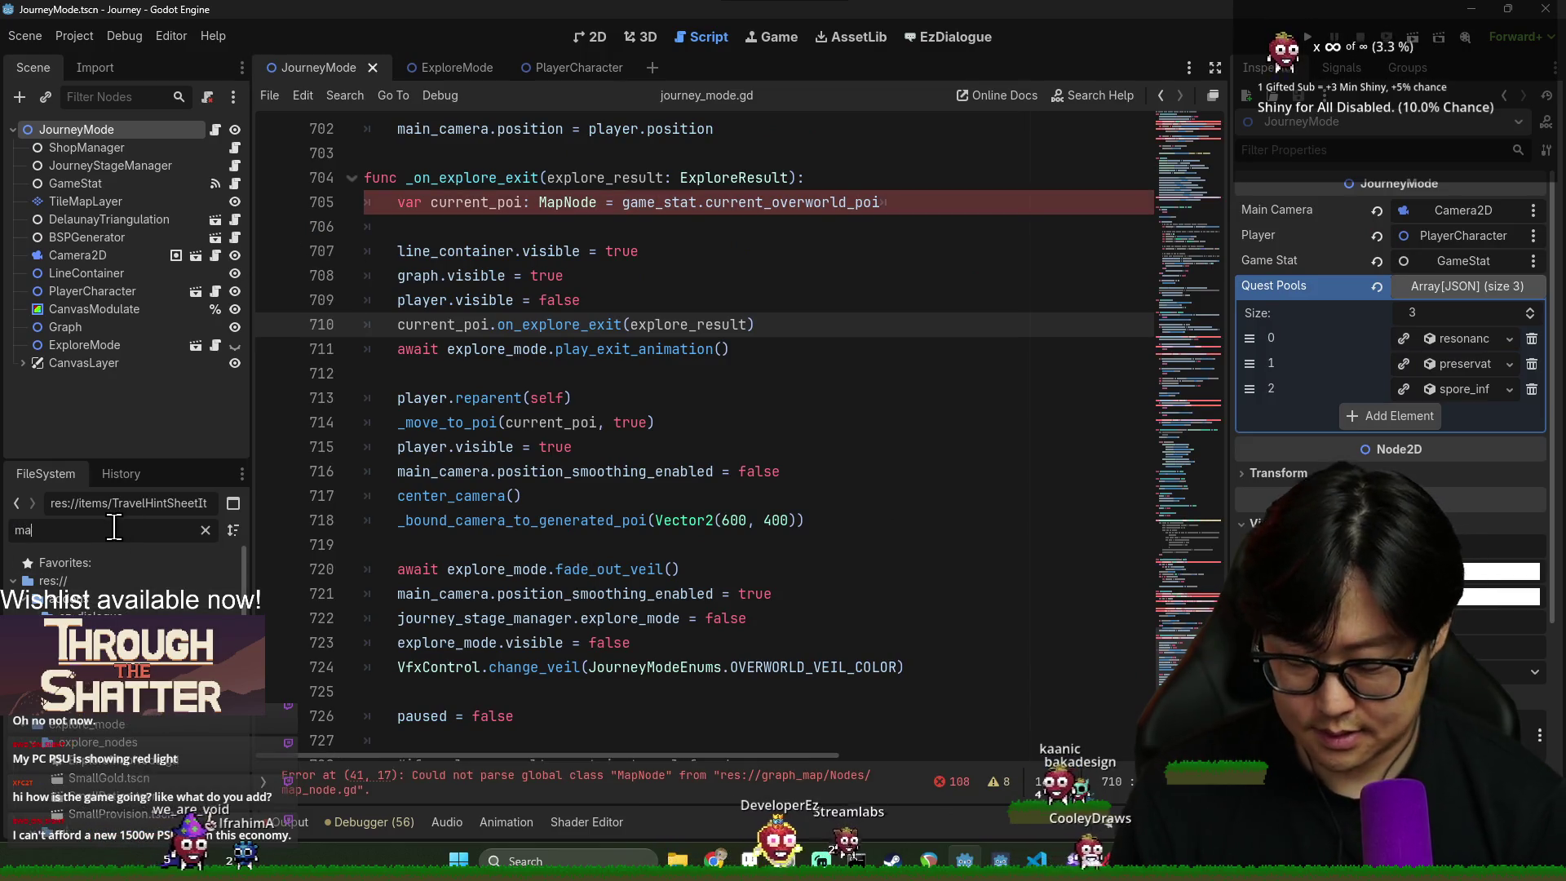
key(BackSpace)
text(de)
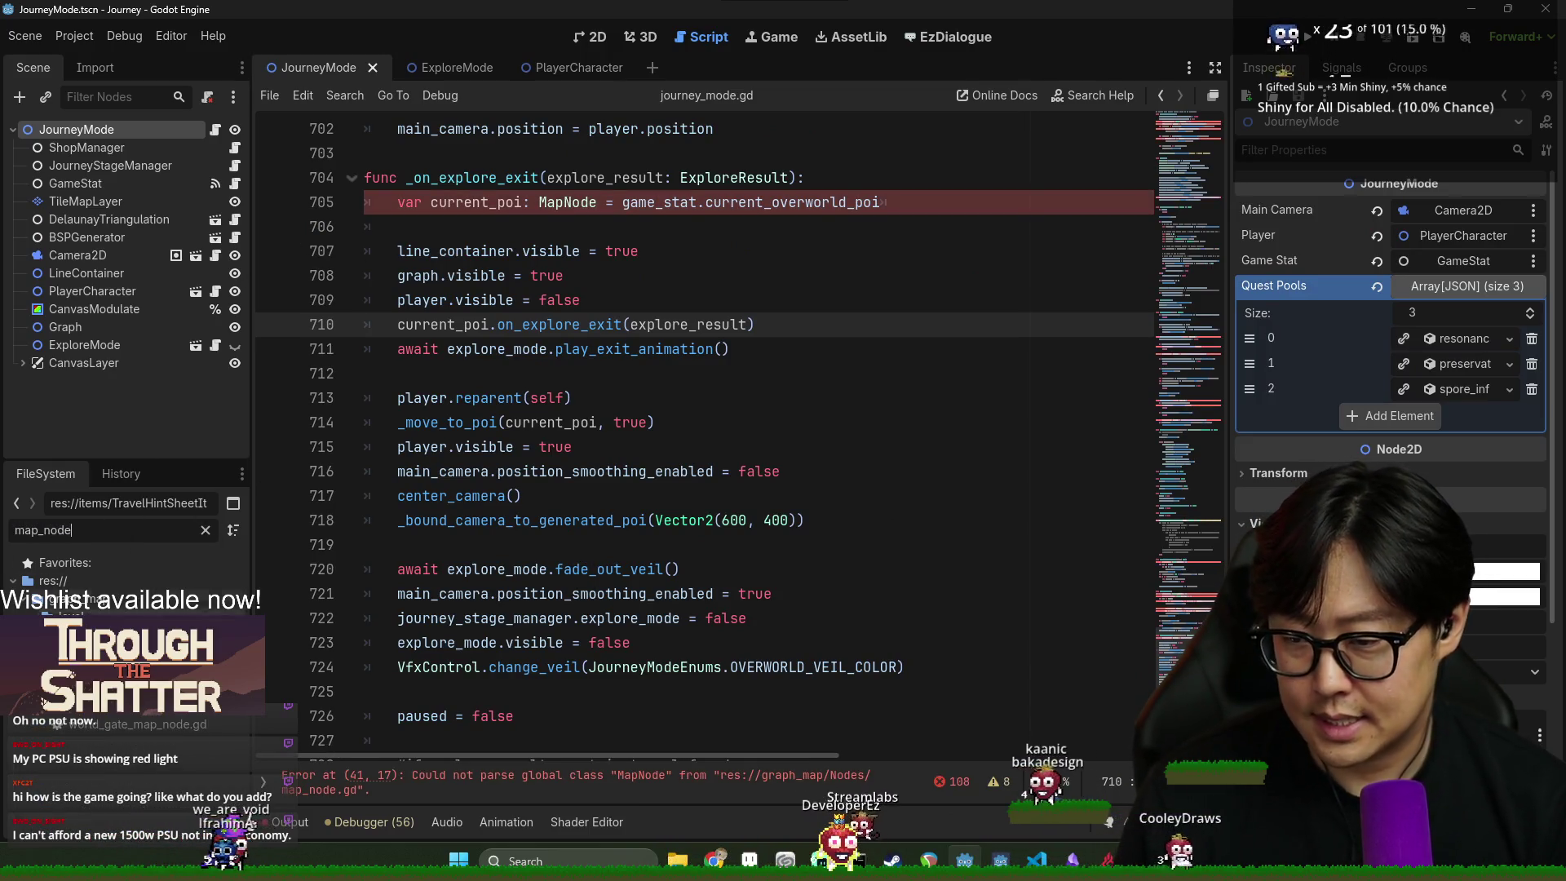
double_click(74, 634)
click(973, 631)
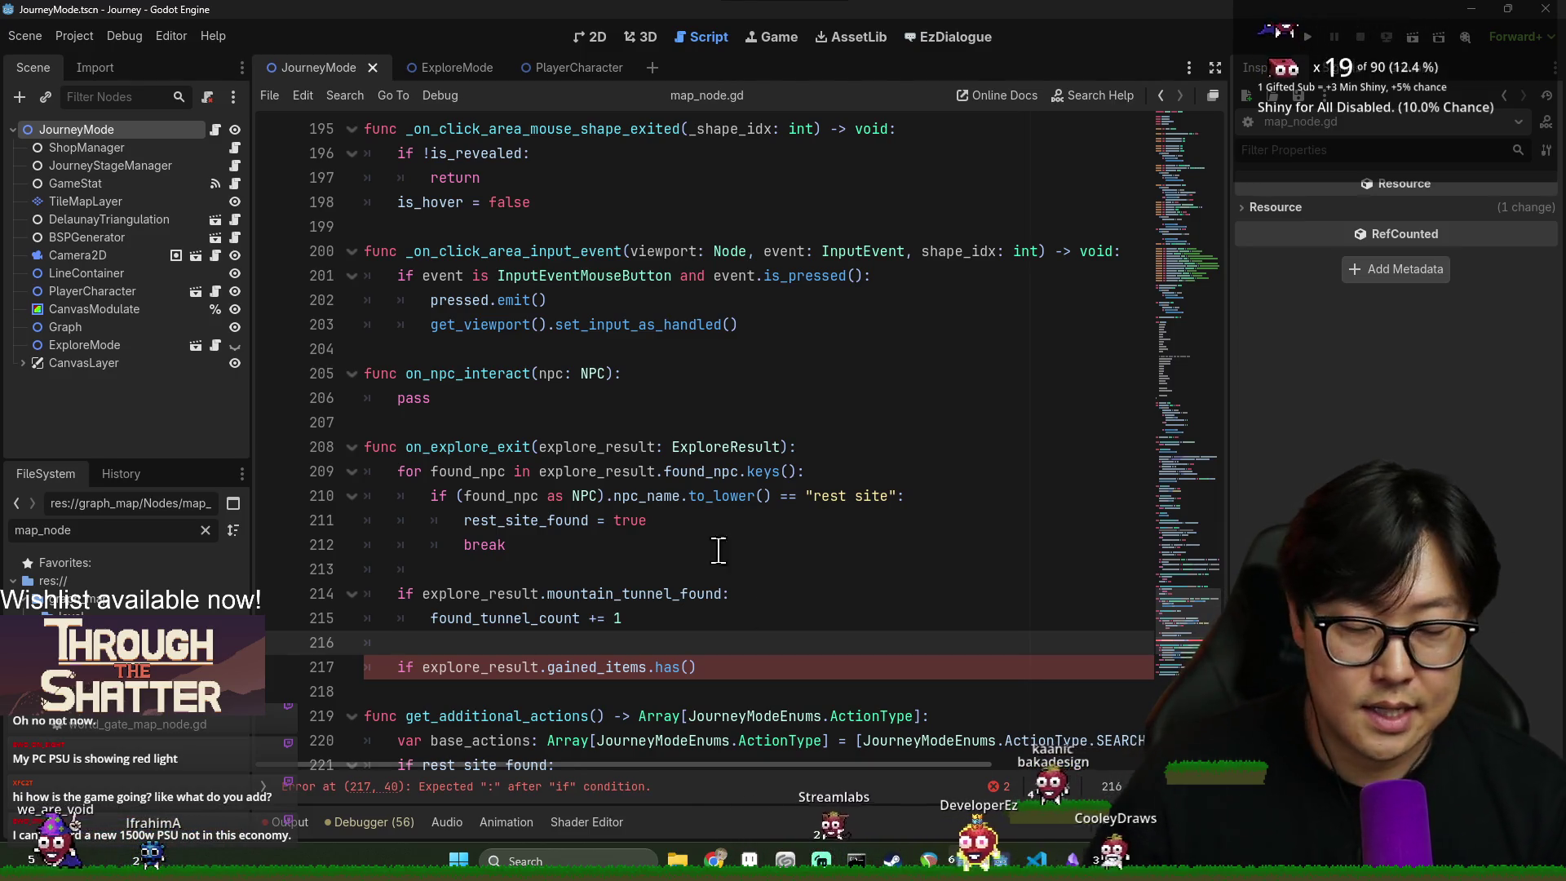
drag(638, 496, 650, 522)
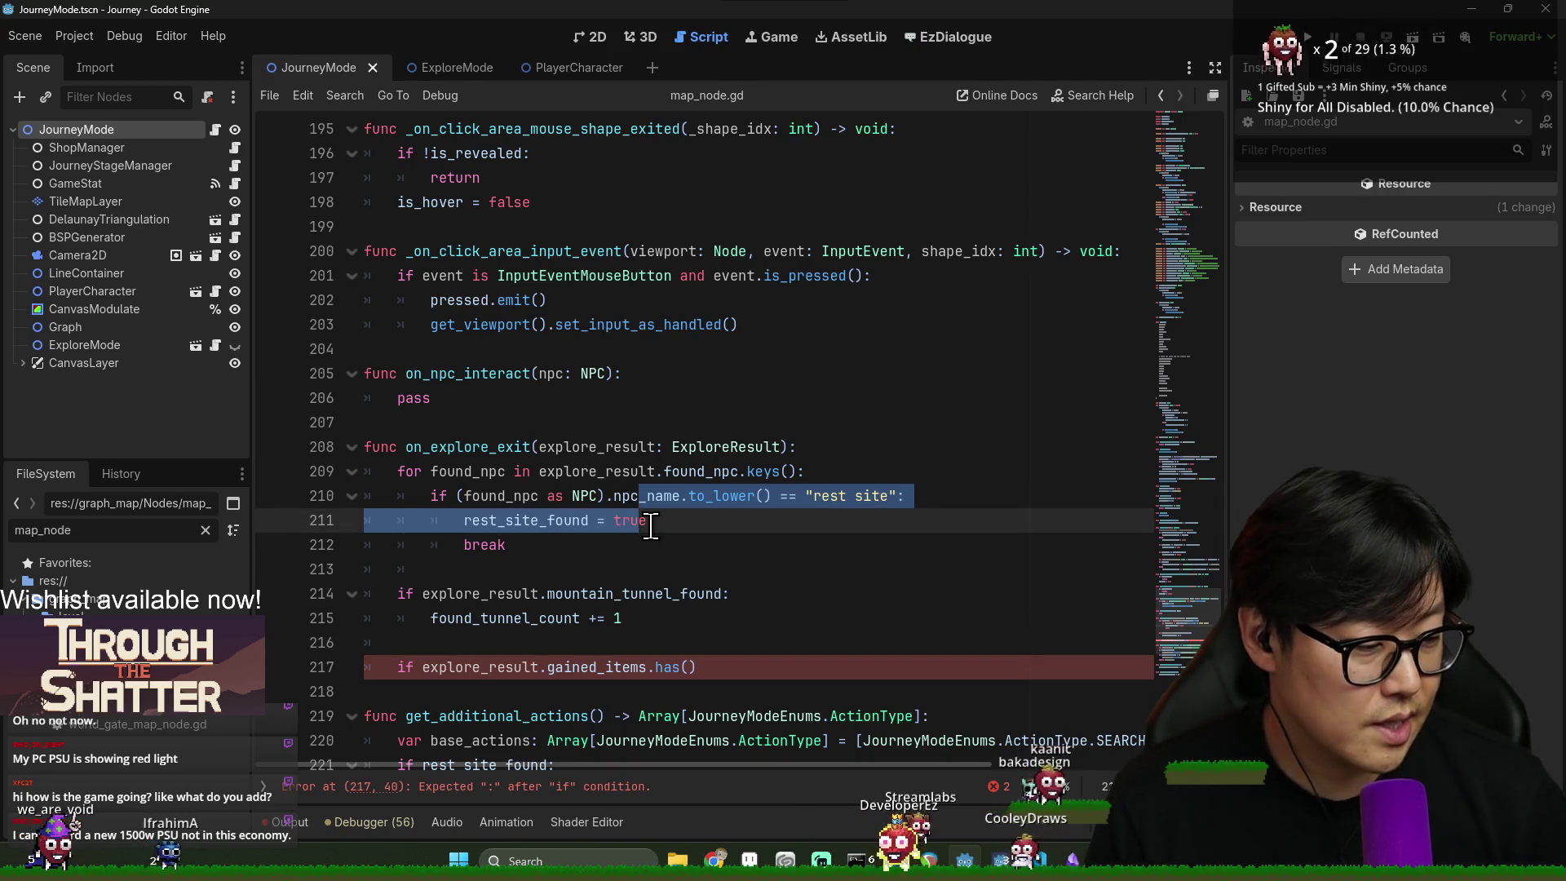
click(670, 425)
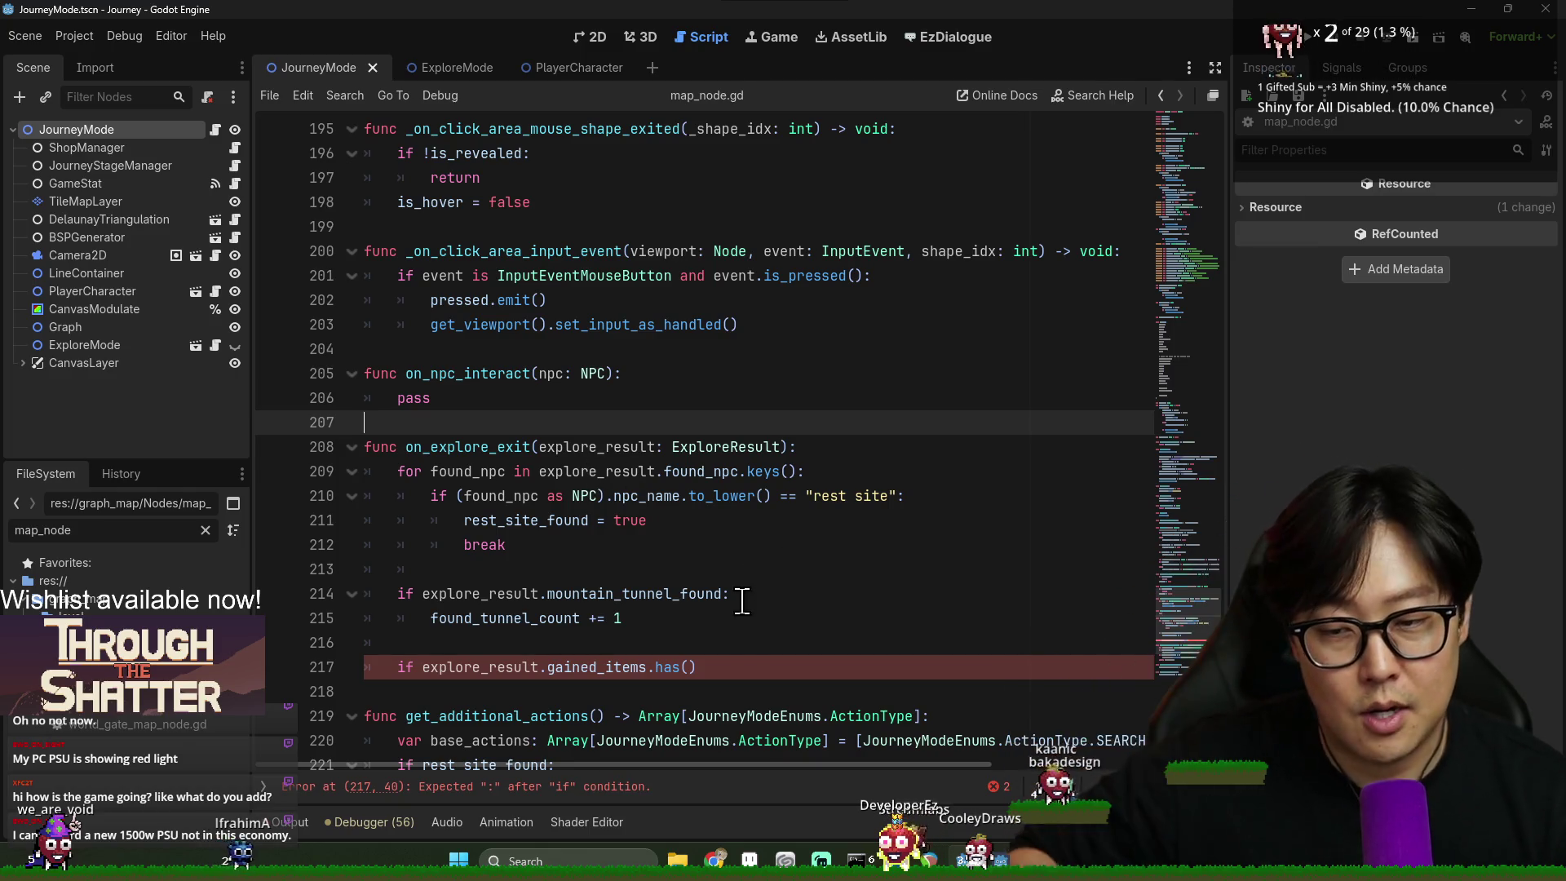
scroll(680, 576, down, 4)
scroll(748, 595, up, 3)
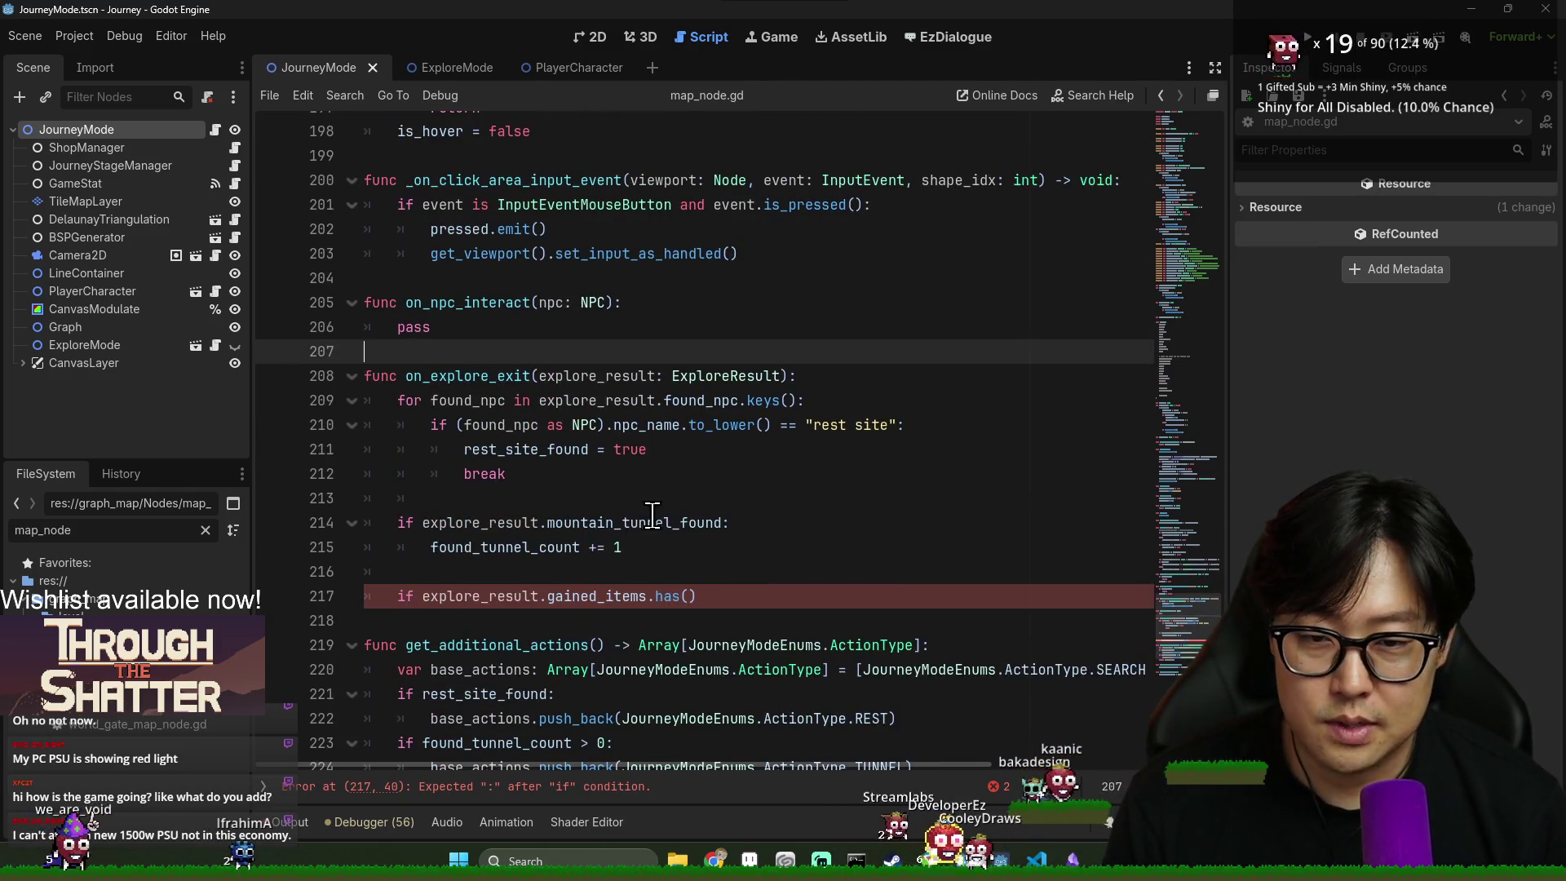
scroll(678, 505, down, 3)
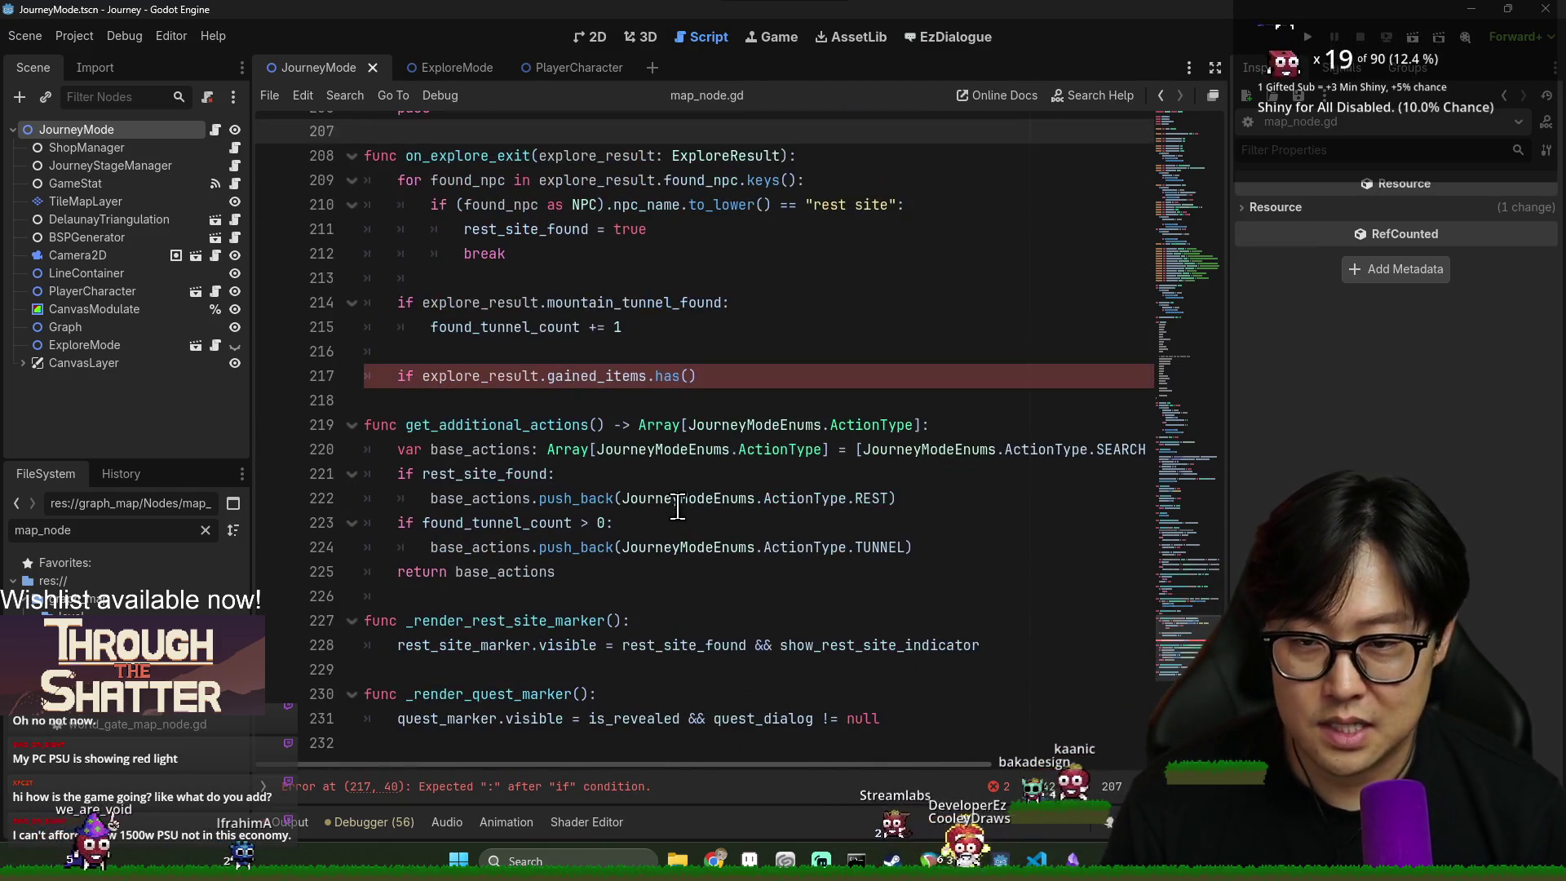
click(753, 378)
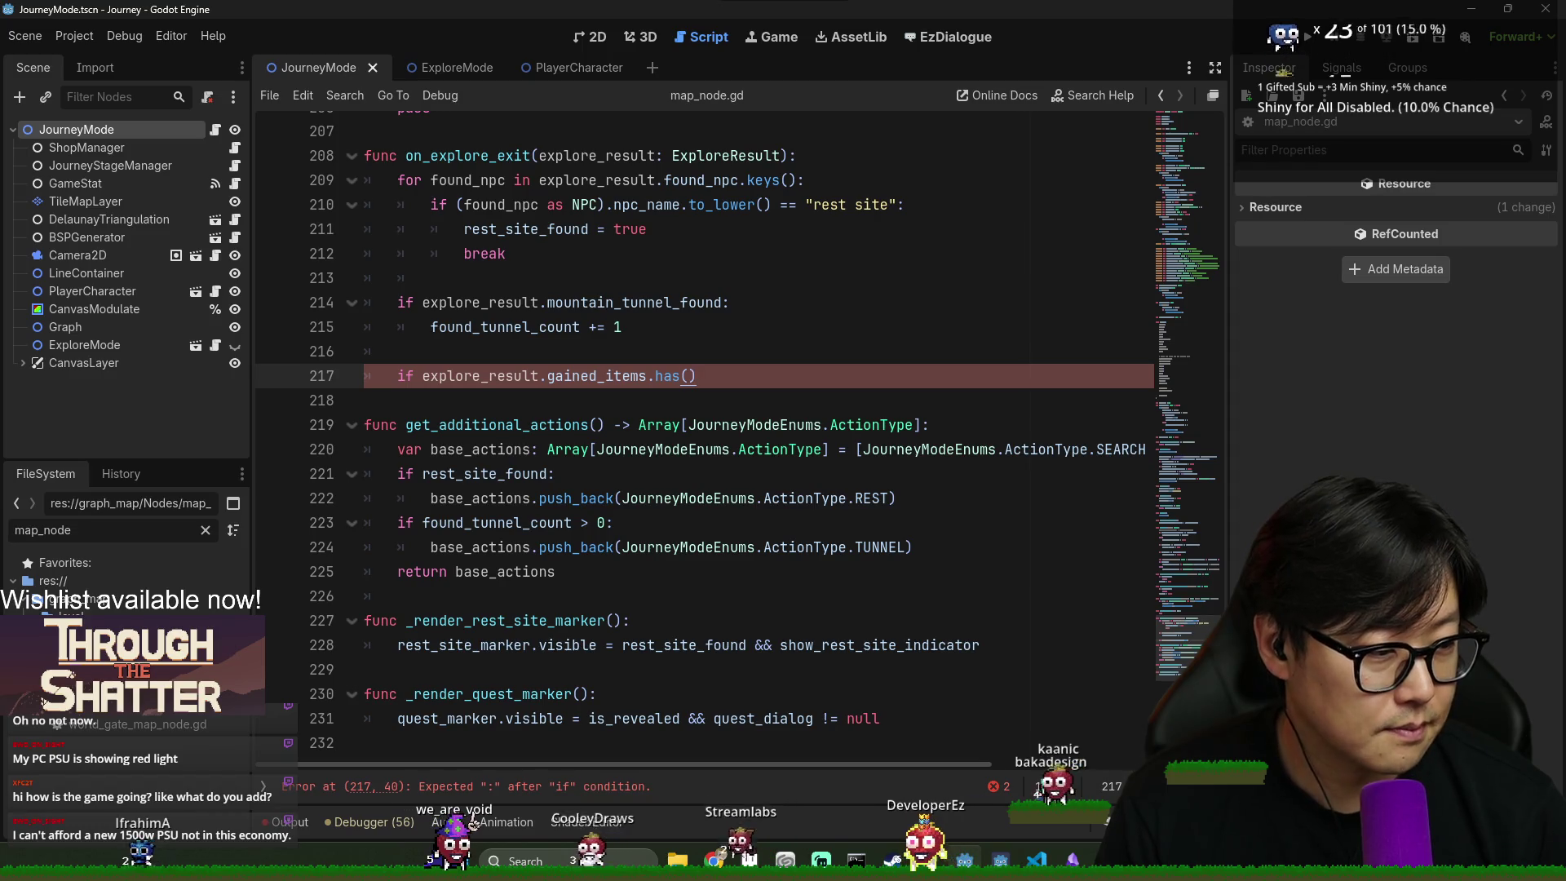
key(Down)
click(824, 367)
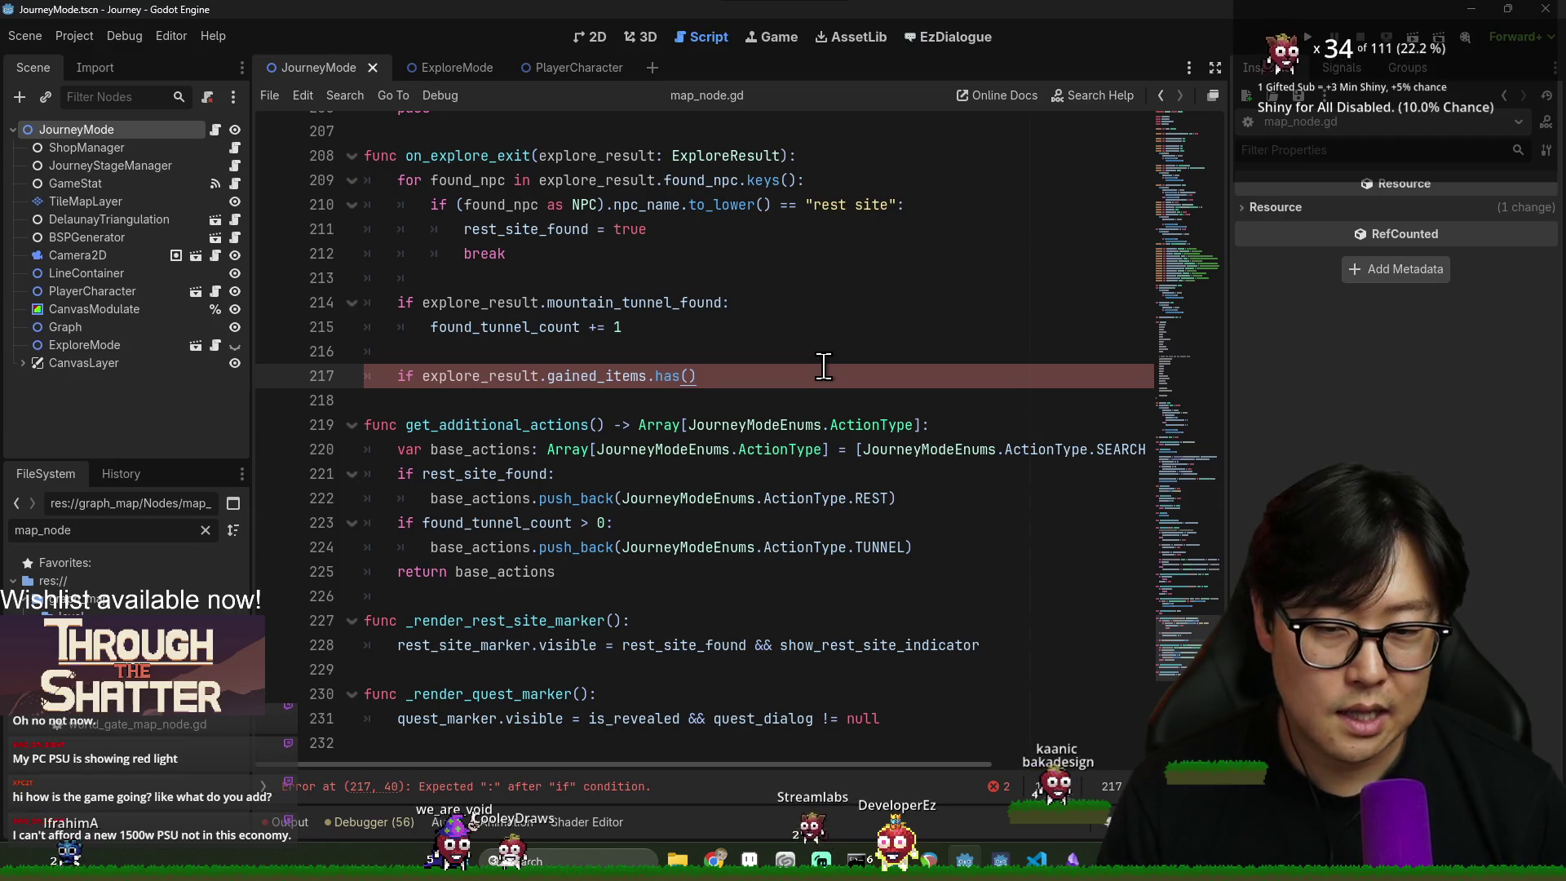